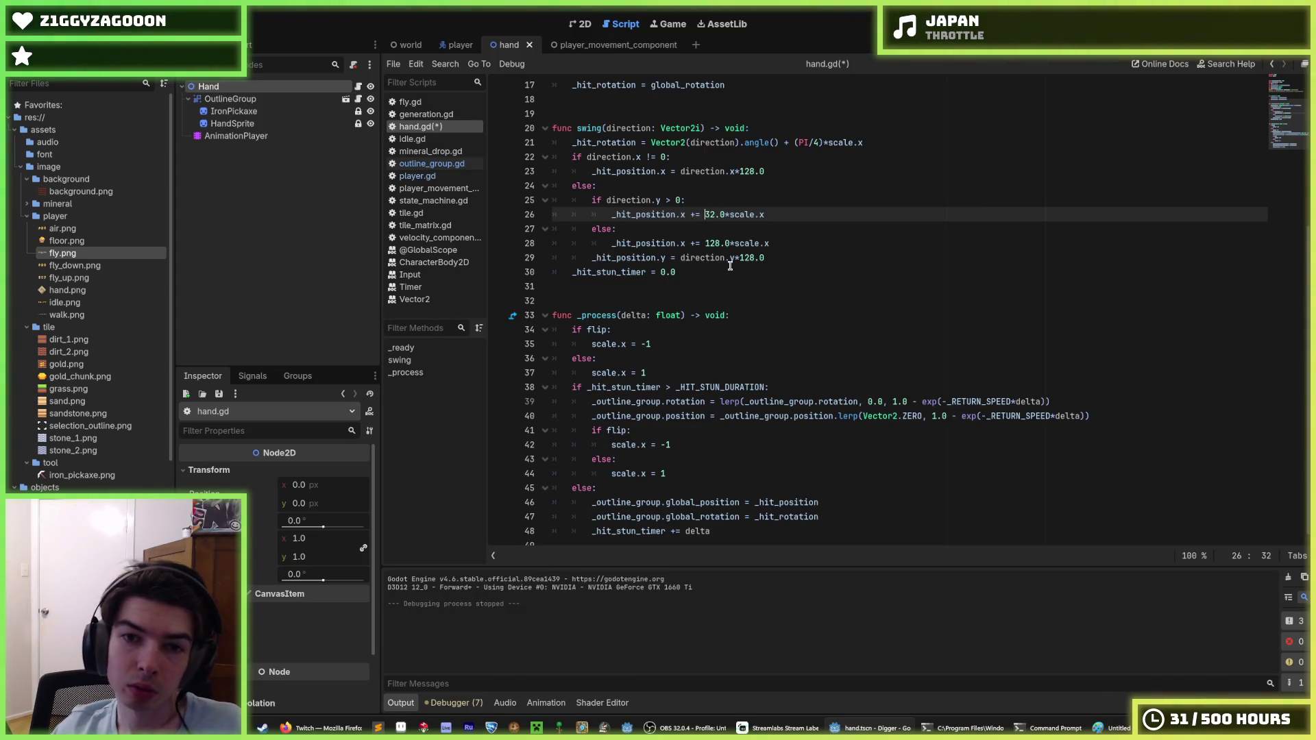
Add a bracketed (global_position - position) offset term before 32.0, then delete it again.
text(global)
text(_position - )
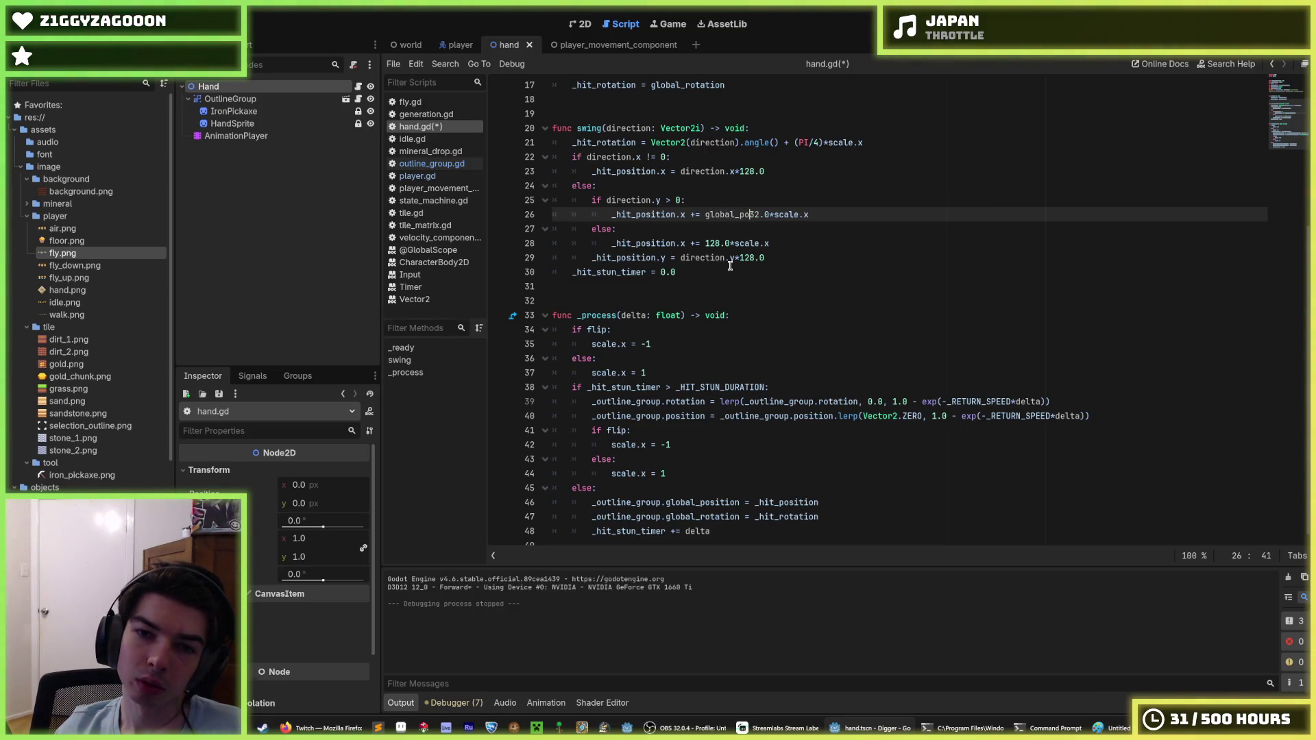
text(position)
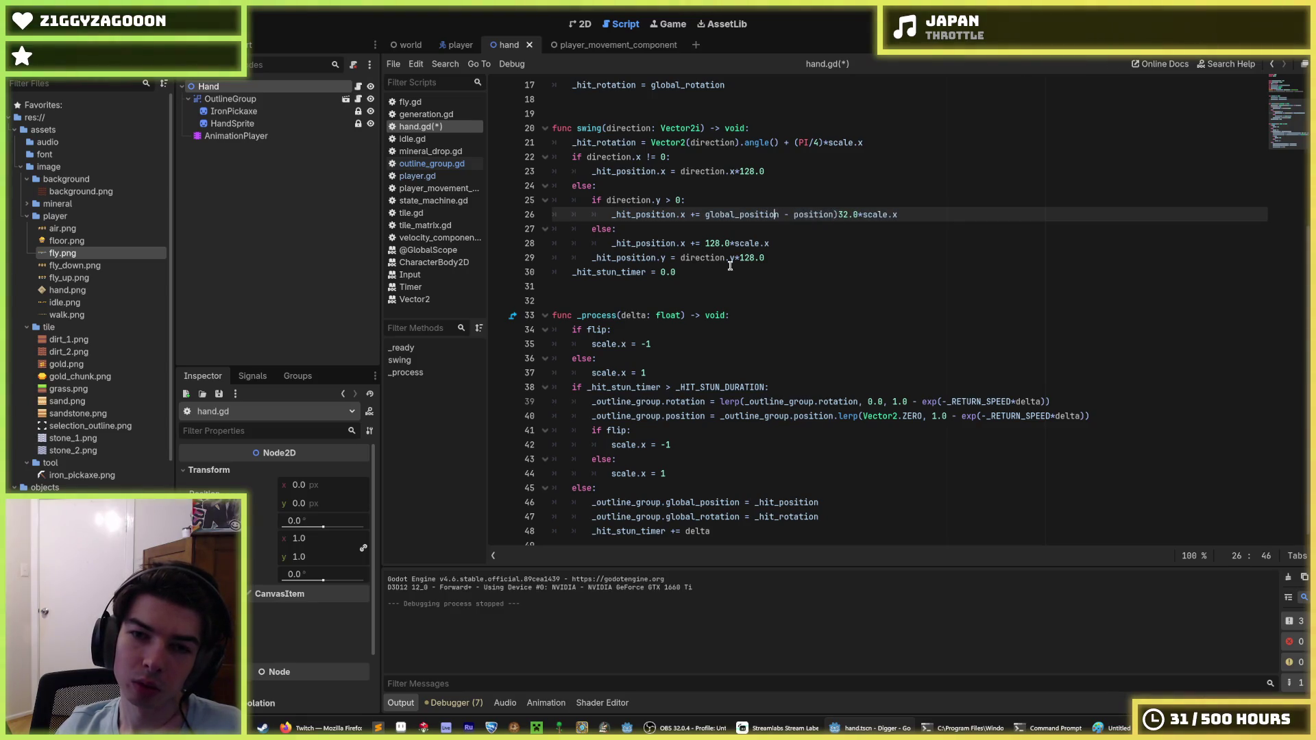
key(ctrl+Left)
text(()
key(Right)
key(Right)
key(Right)
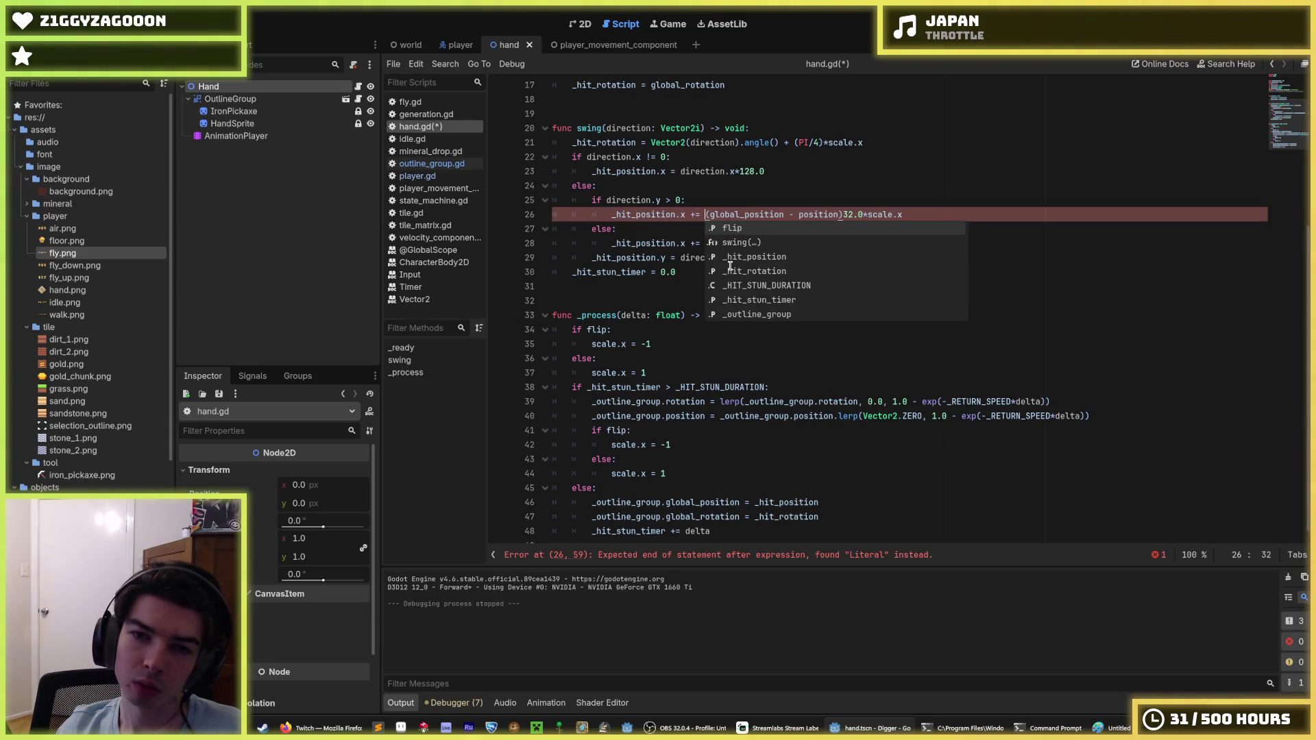
key(Right)
key(Right)
key(Right)
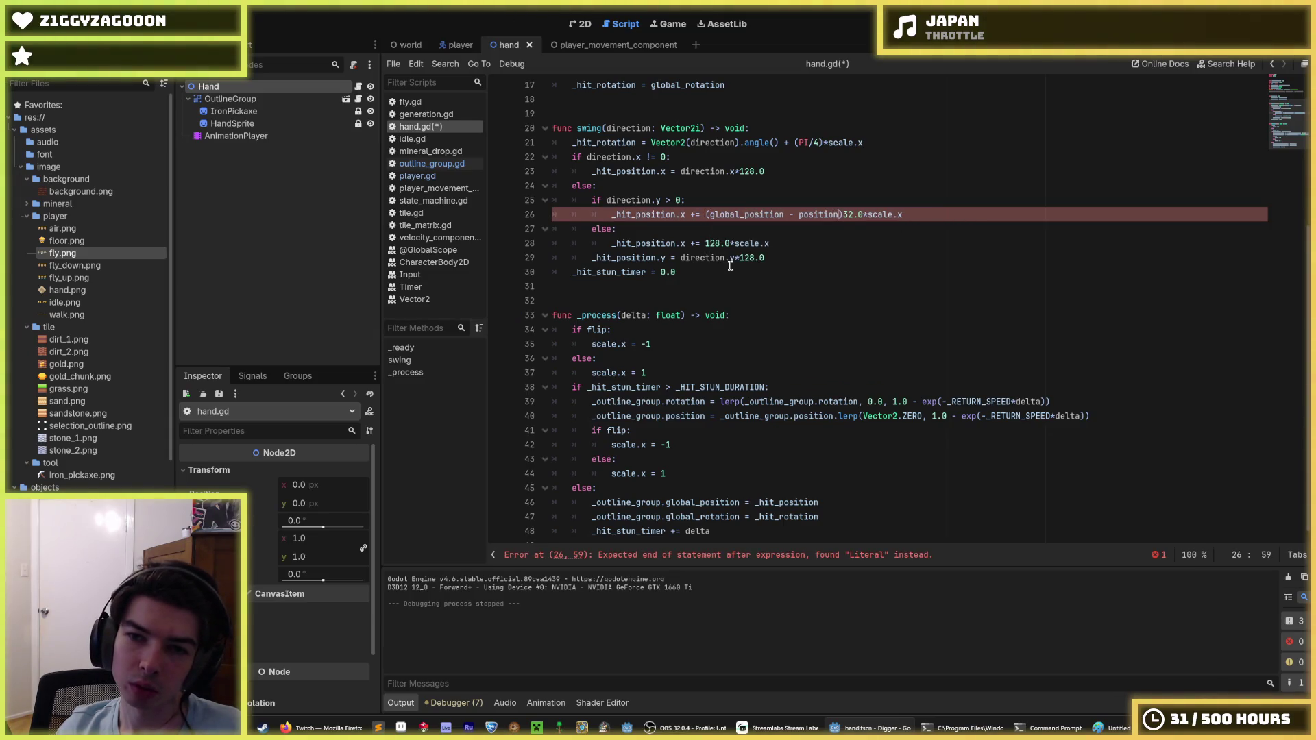
key(Right)
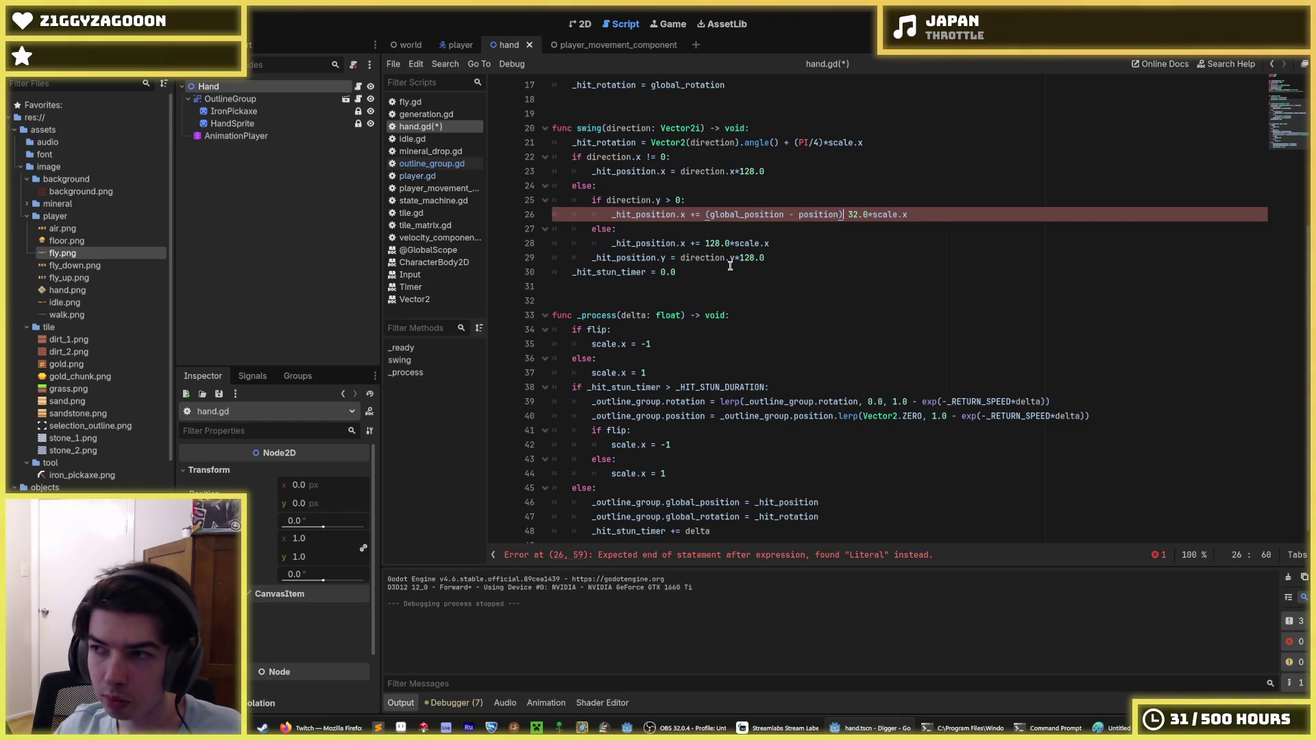
key(Right)
key(shift+Left)
key(shift+Left)
key(shift+Left)
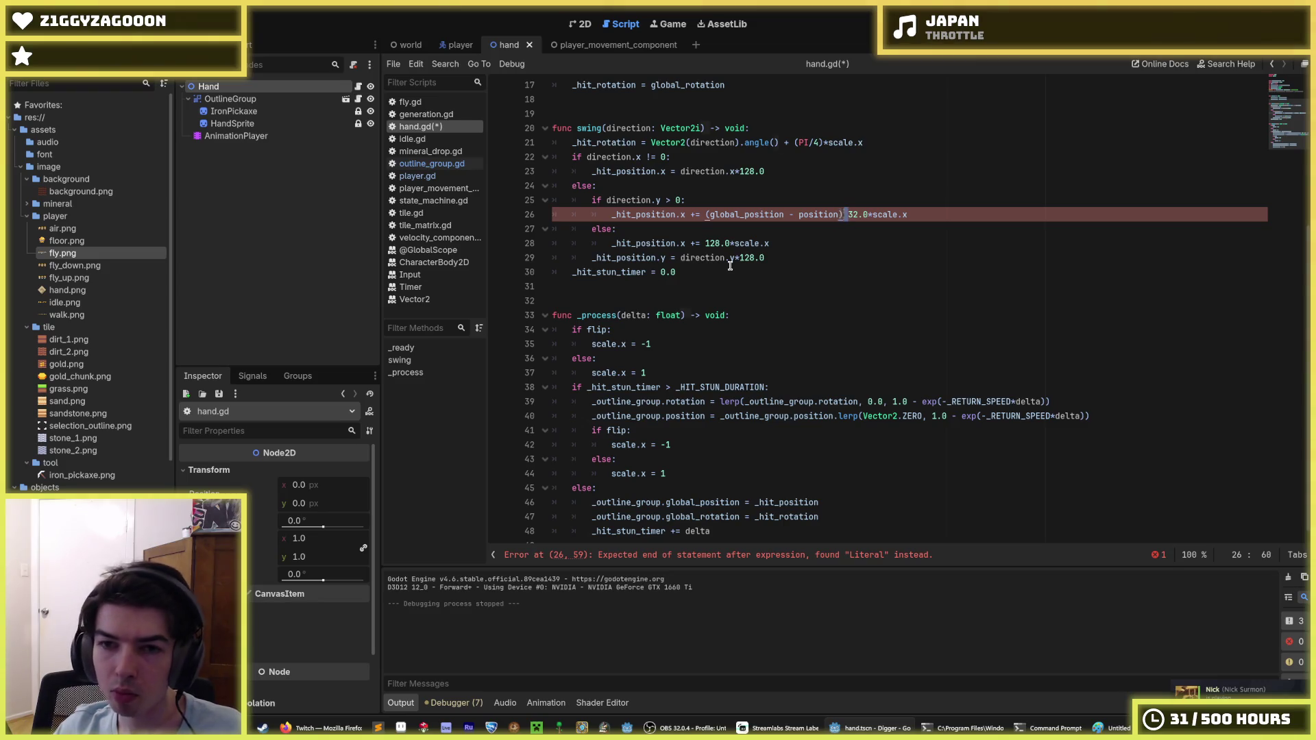
key(BackSpace)
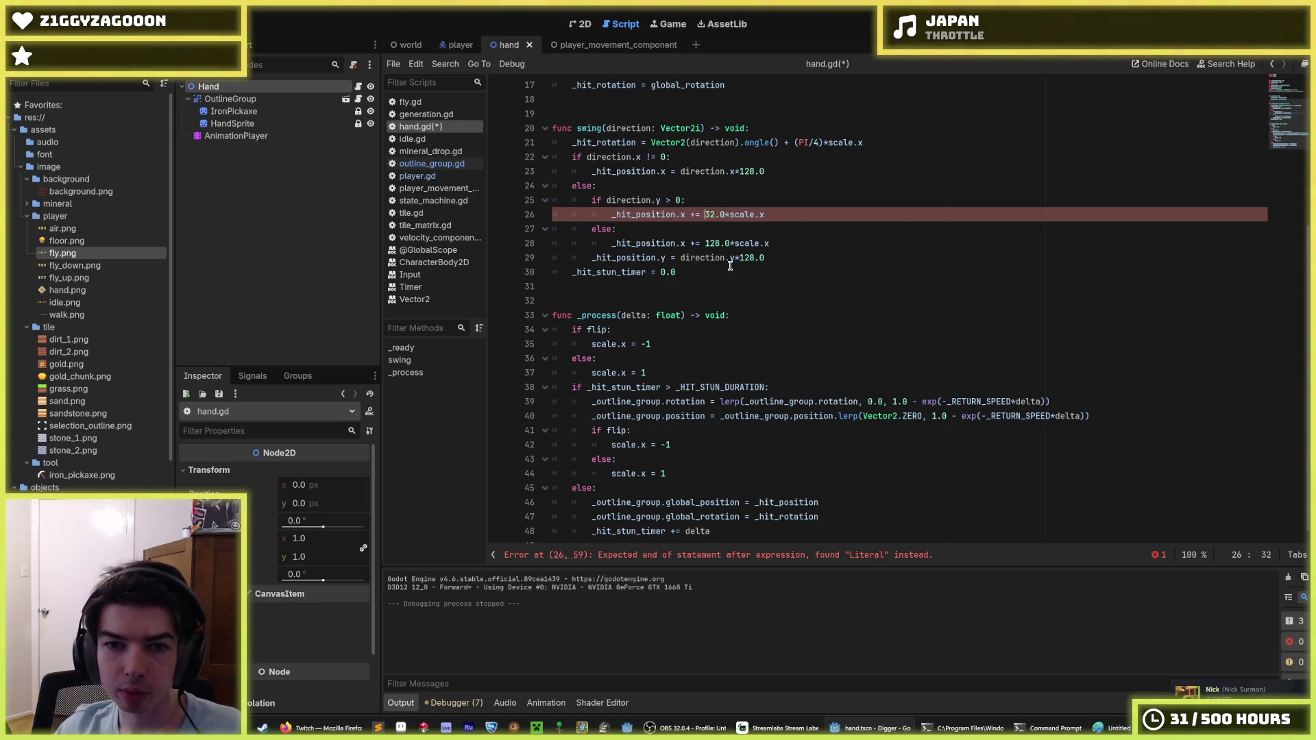
Delete the nested direction.y if/else block along with its leftover else line.
key(Down)
key(Down)
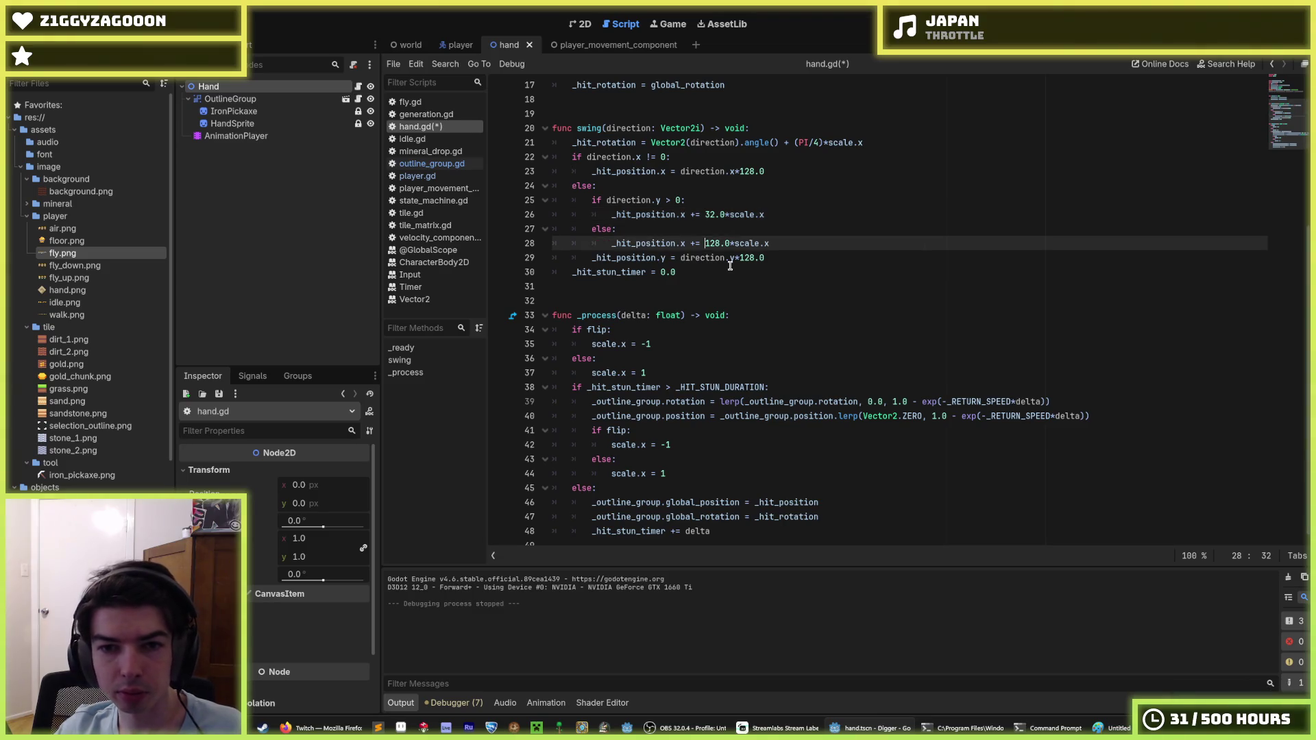
key(shift+Up)
key(shift+Up)
key(shift+Up)
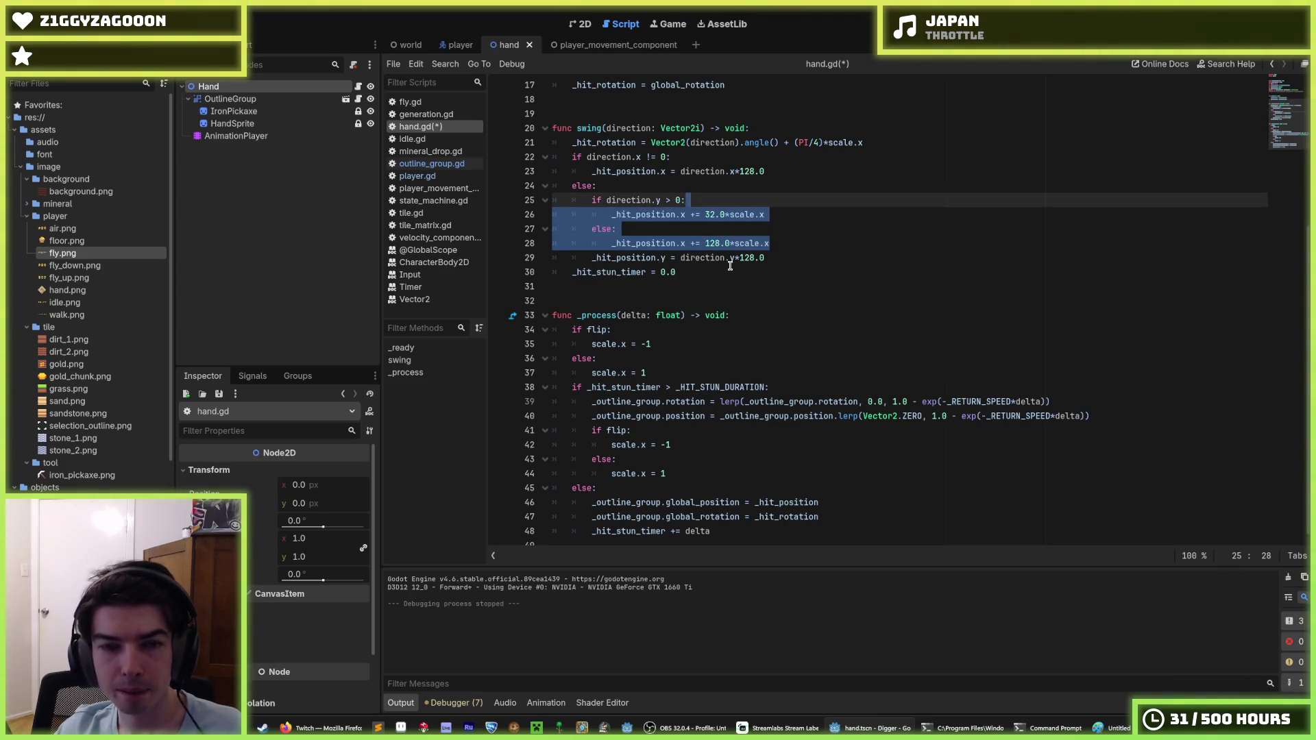
key(shift+Up)
key(shift+Up)
key(shift+Down)
key(shift+Down)
key(shift+Home)
key(shift+Home)
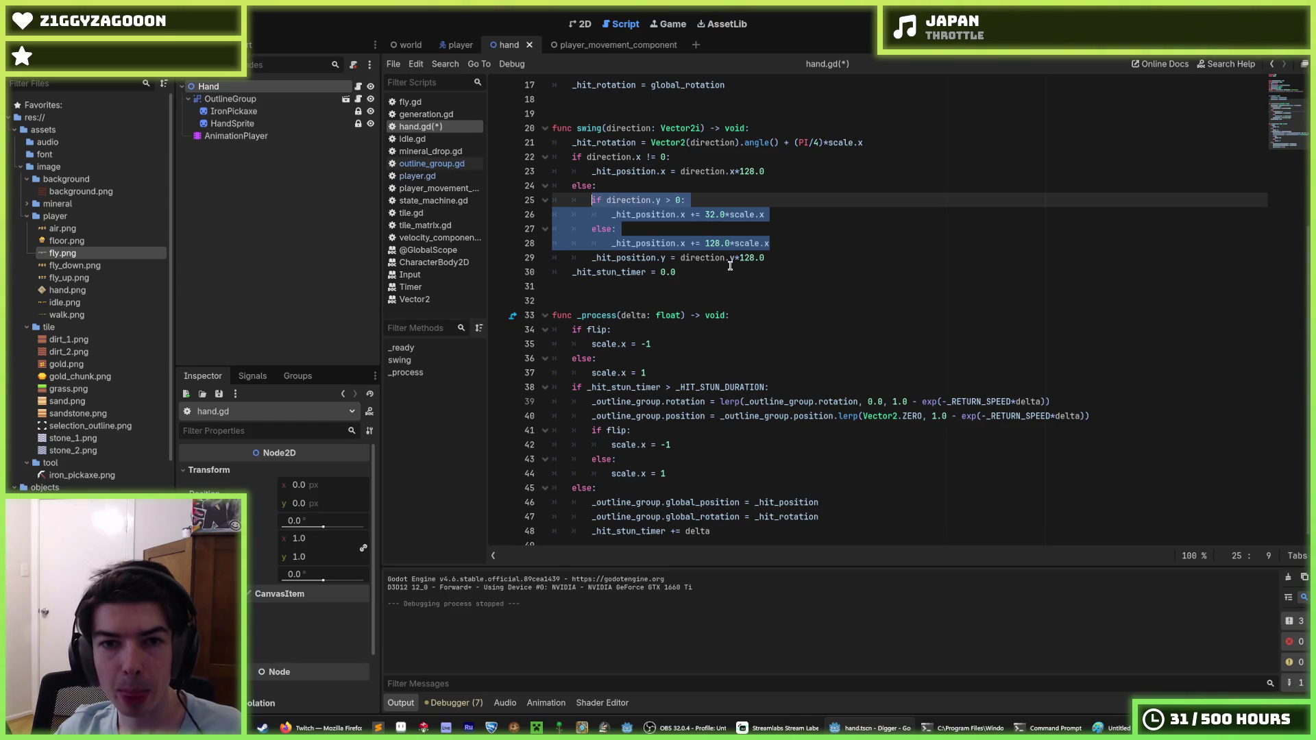
key(BackSpace)
key(BackSpace)
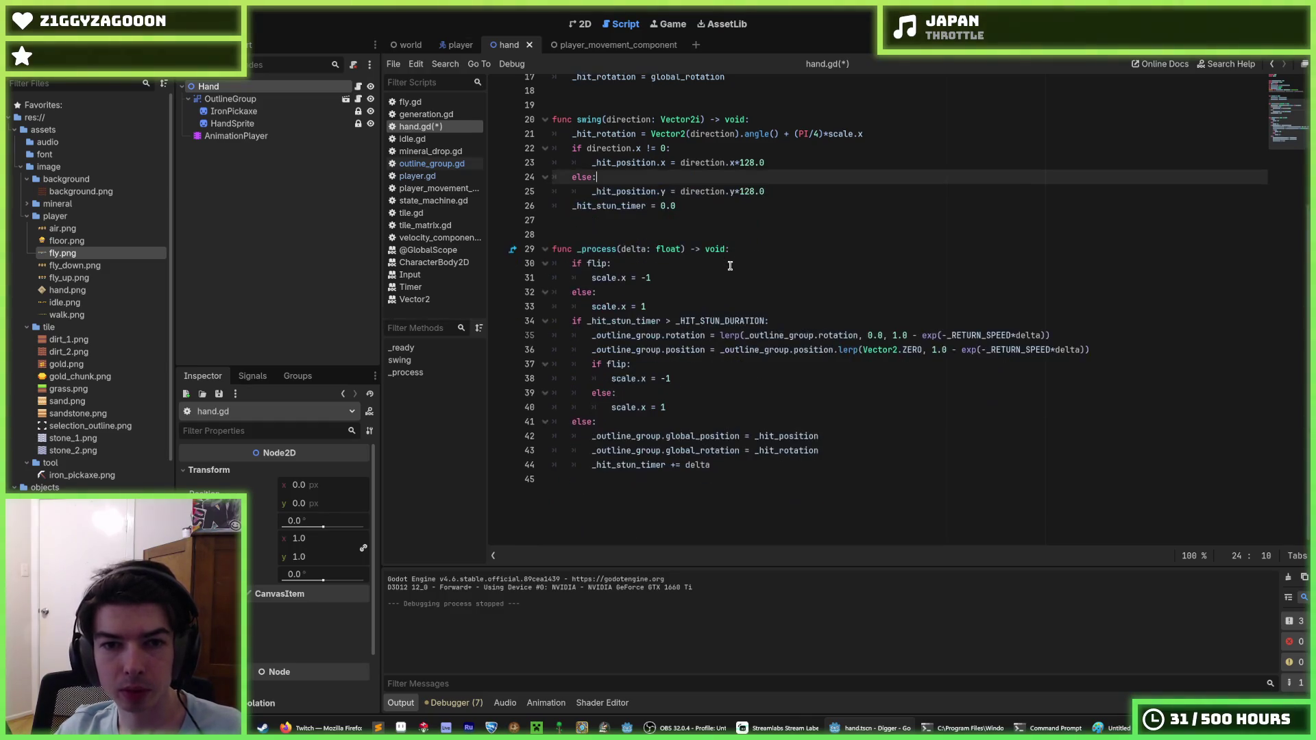
key(BackSpace)
key(BackSpace)
key(BackSpace)
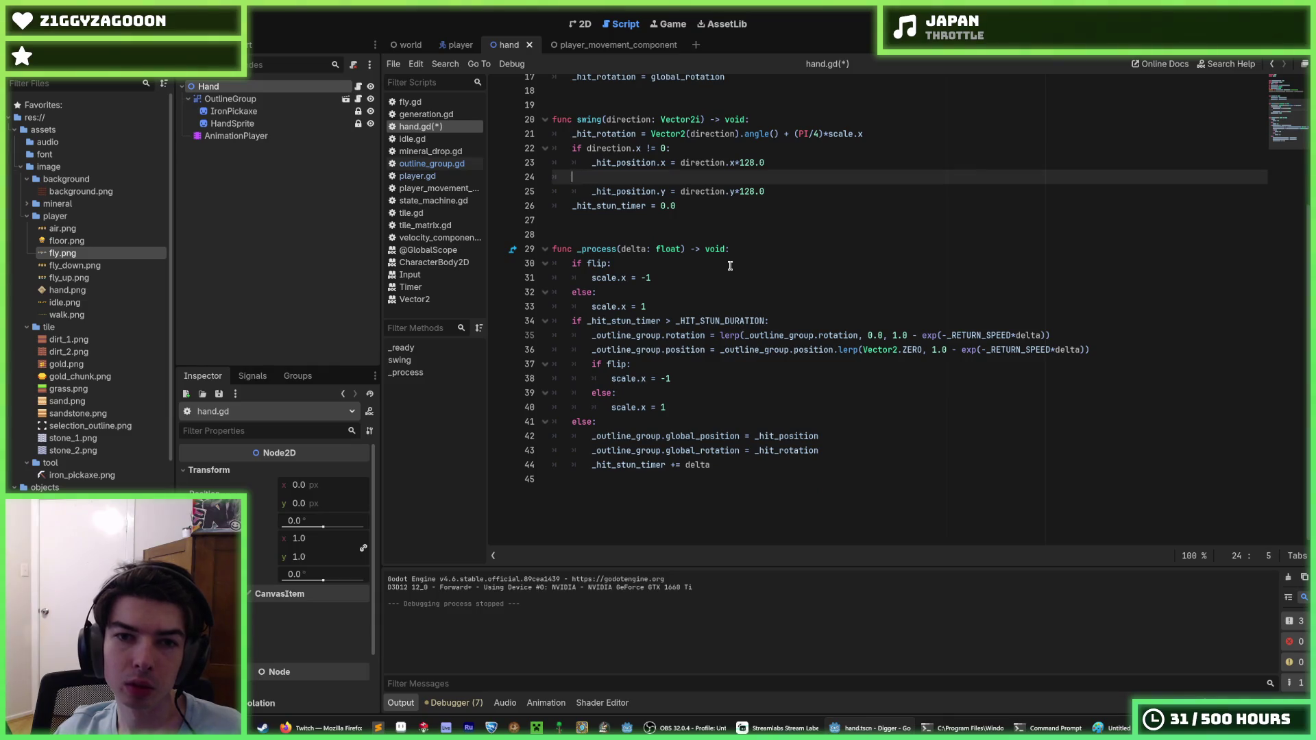
key(BackSpace)
key(BackSpace)
Remove the _hit_position.x assignment, leaving an empty line inside the direction.x if block.
key(shift+Home)
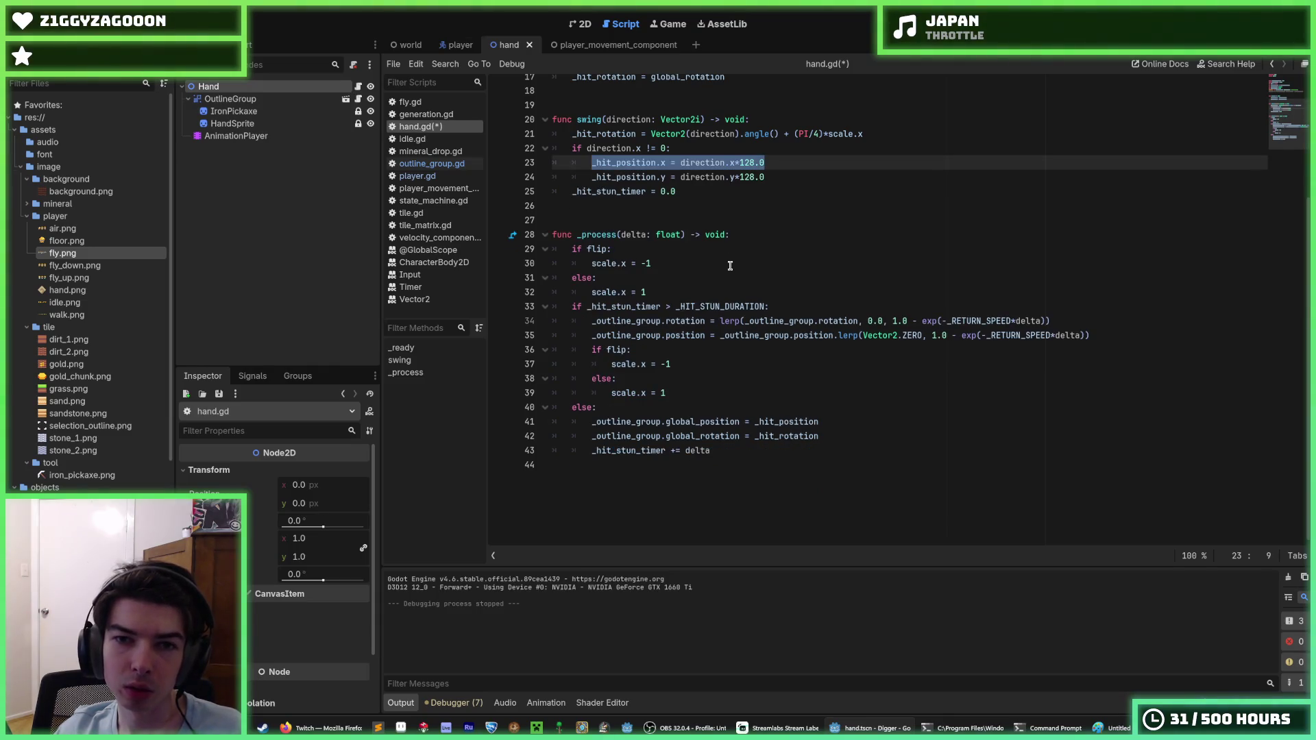
key(BackSpace)
key(BackSpace)
key(BackSpace)
key(BackSpace)
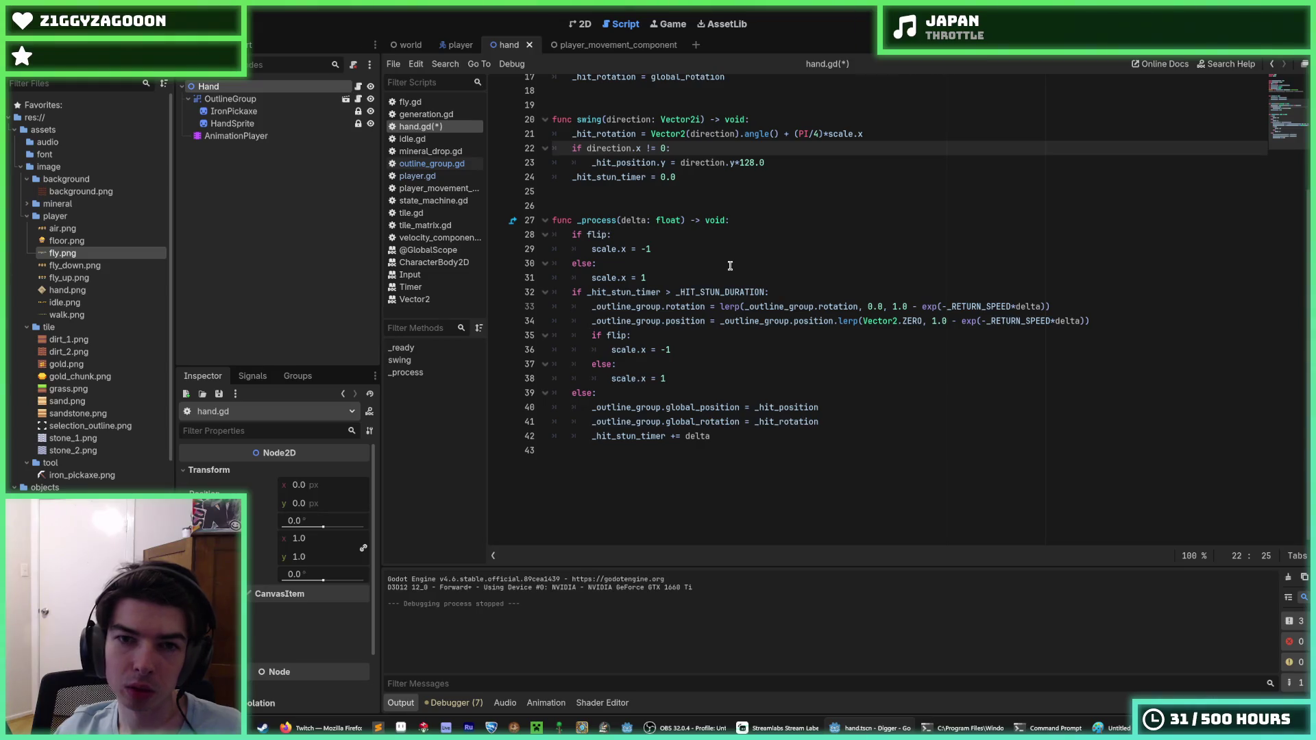
key(Return)
key(Up)
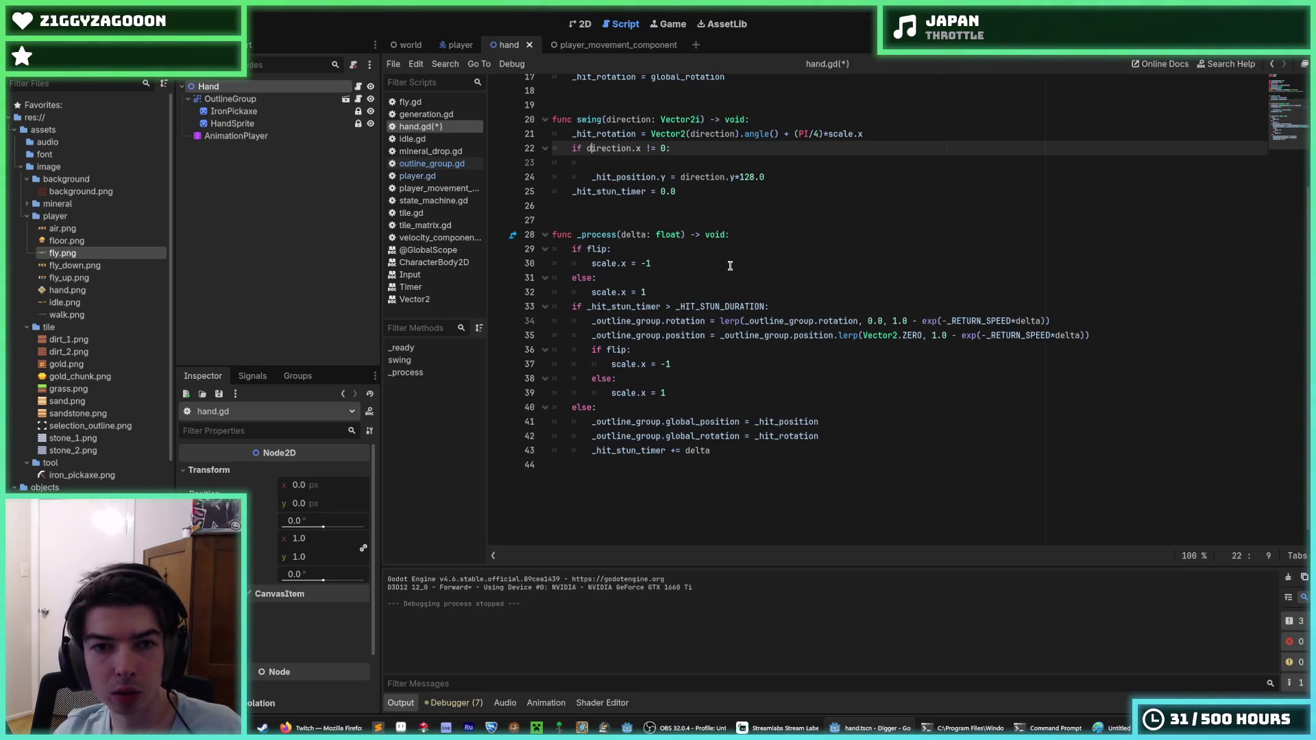
Change the condition to 'if direction != Vector2i.UP:'.
key(BackSpace)
key(BackSpace)
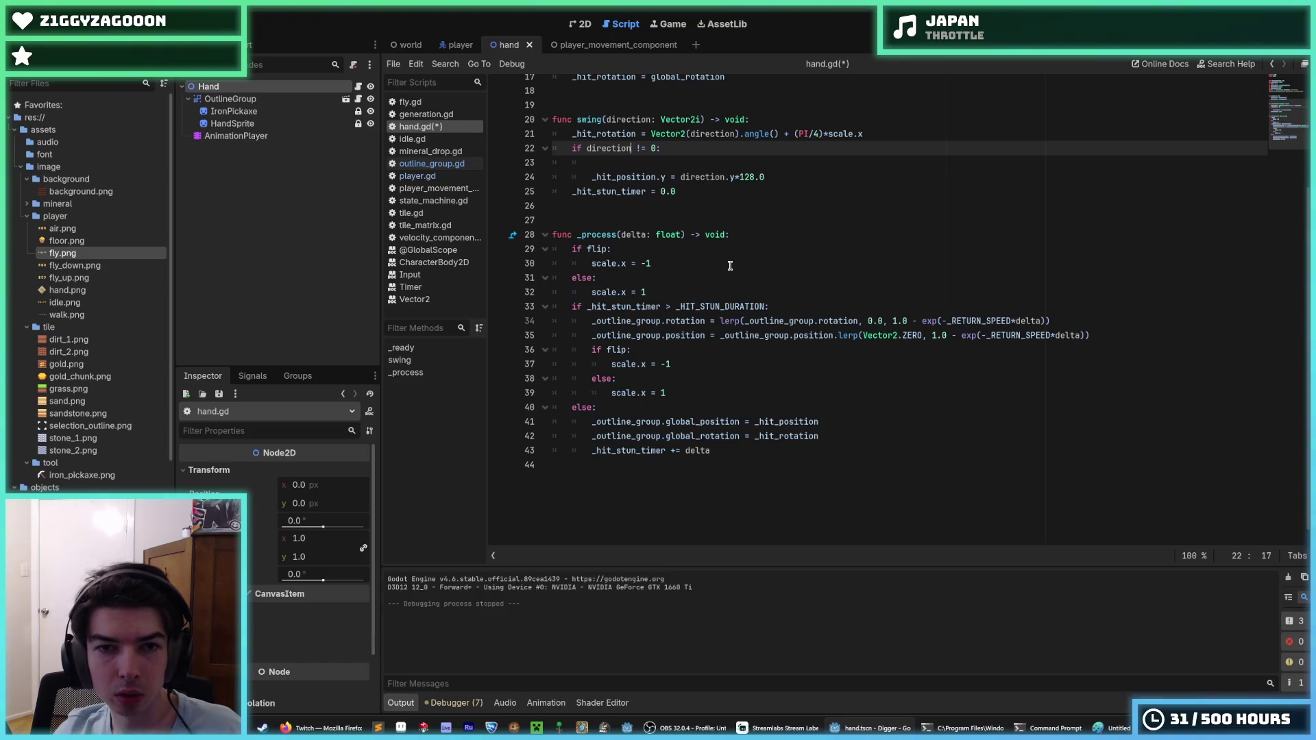
key(End)
key(Left)
key(BackSpace)
text(Vector2i.)
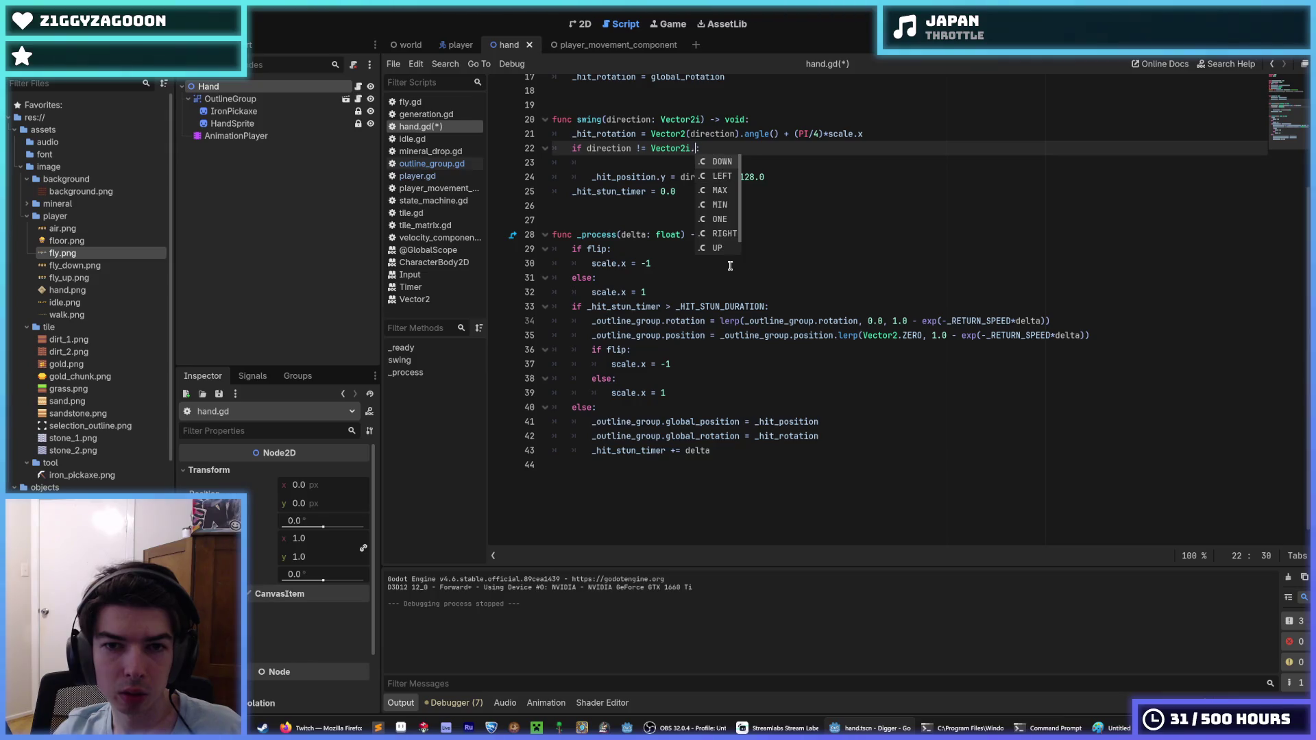
text(UP)
key(Return)
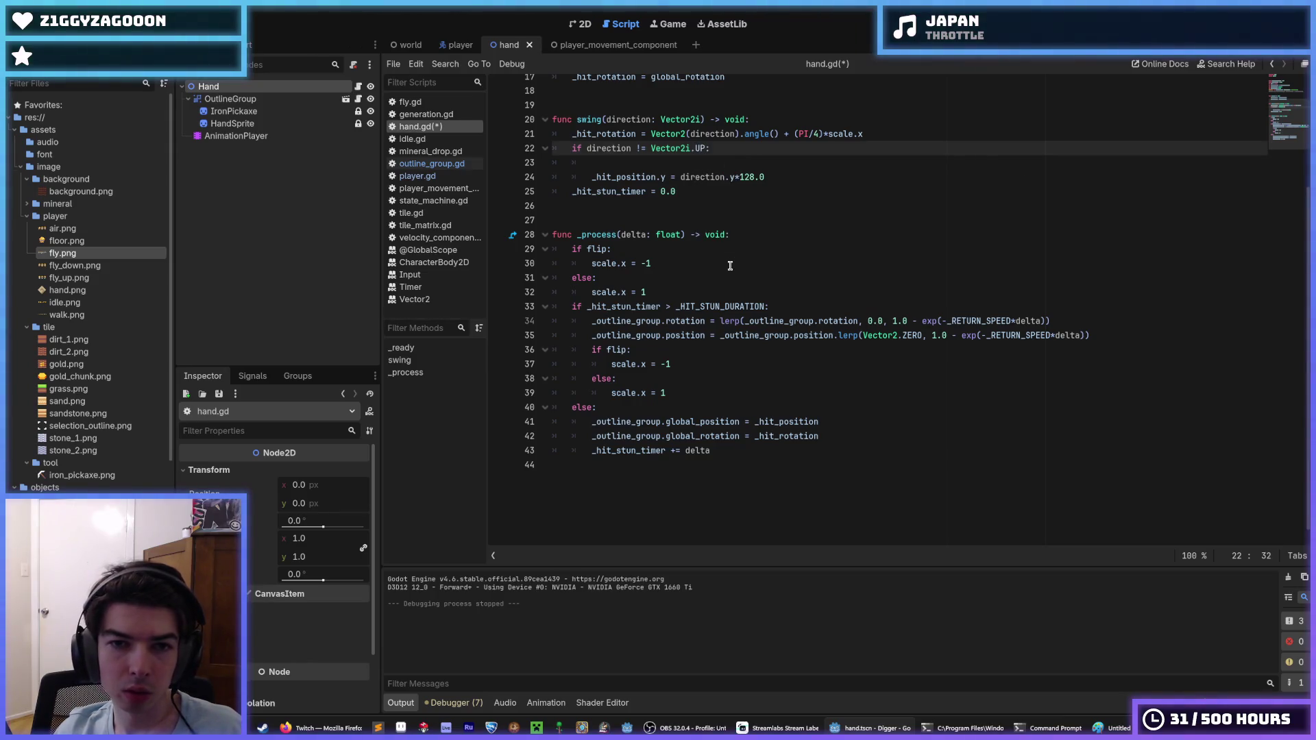
Add an 'elif direction == Vector2i.RIGHT:' branch at the if level.
key(Down)
key(Return)
key(BackSpace)
text(el)
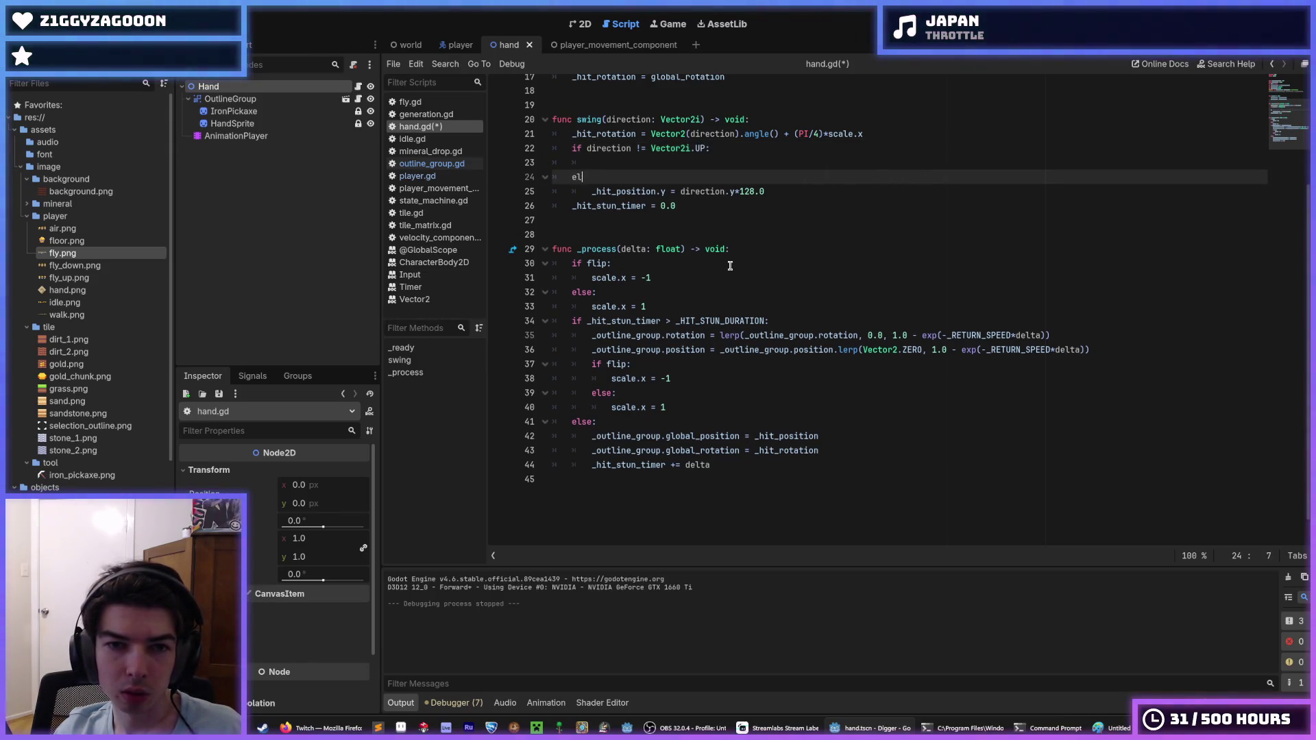
text(if direction == V)
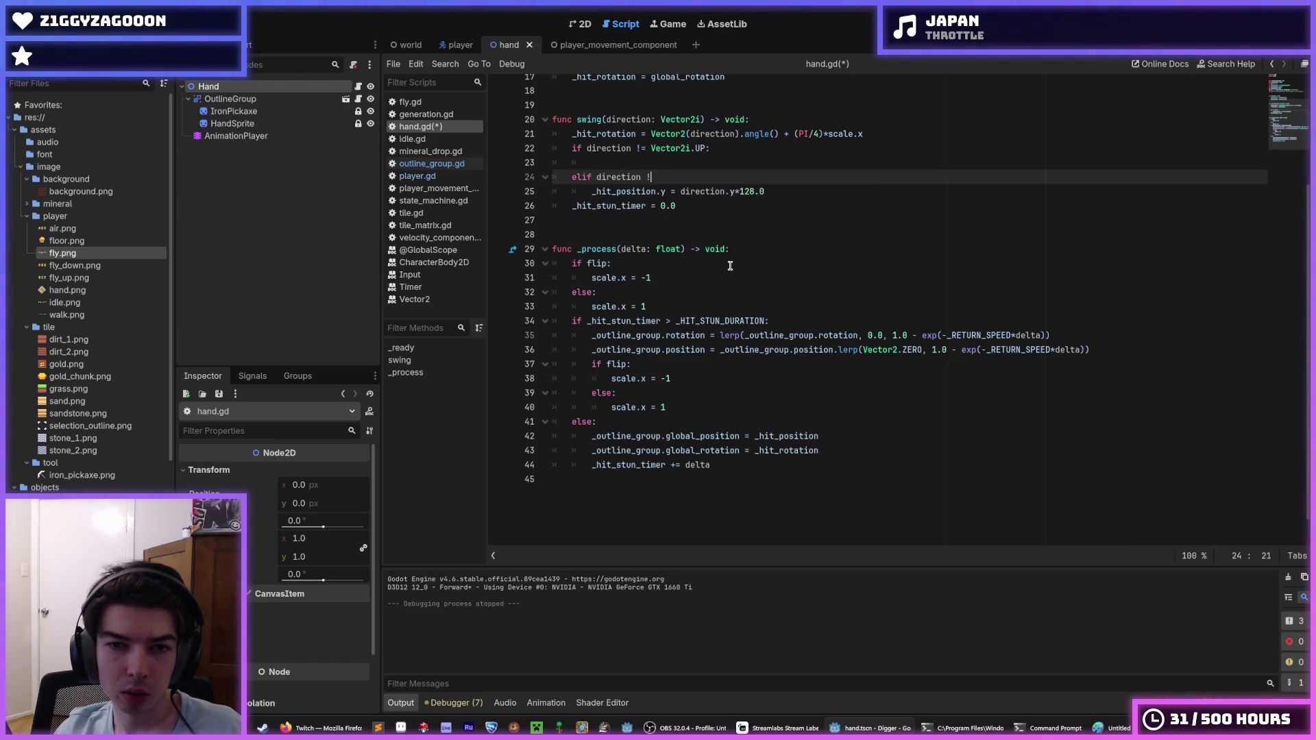
text(ector2i.RIG)
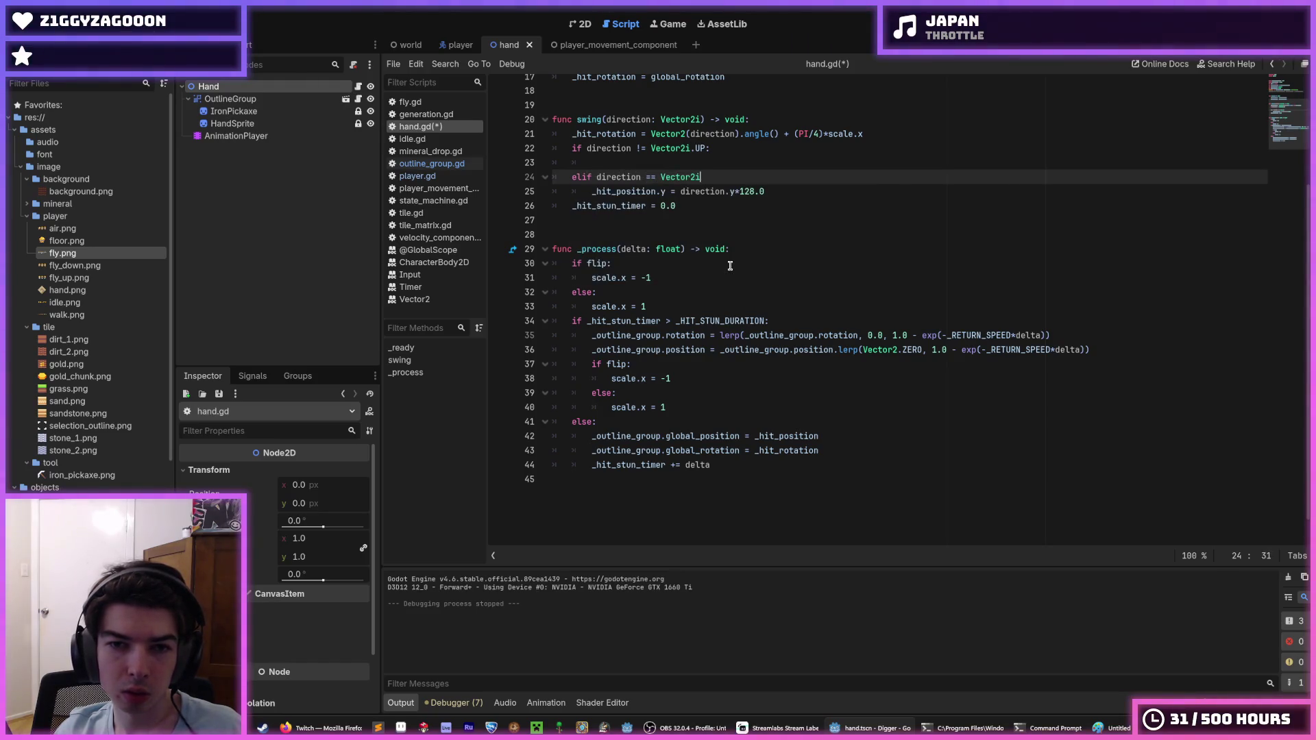
key(Return)
text(:)
key(Return)
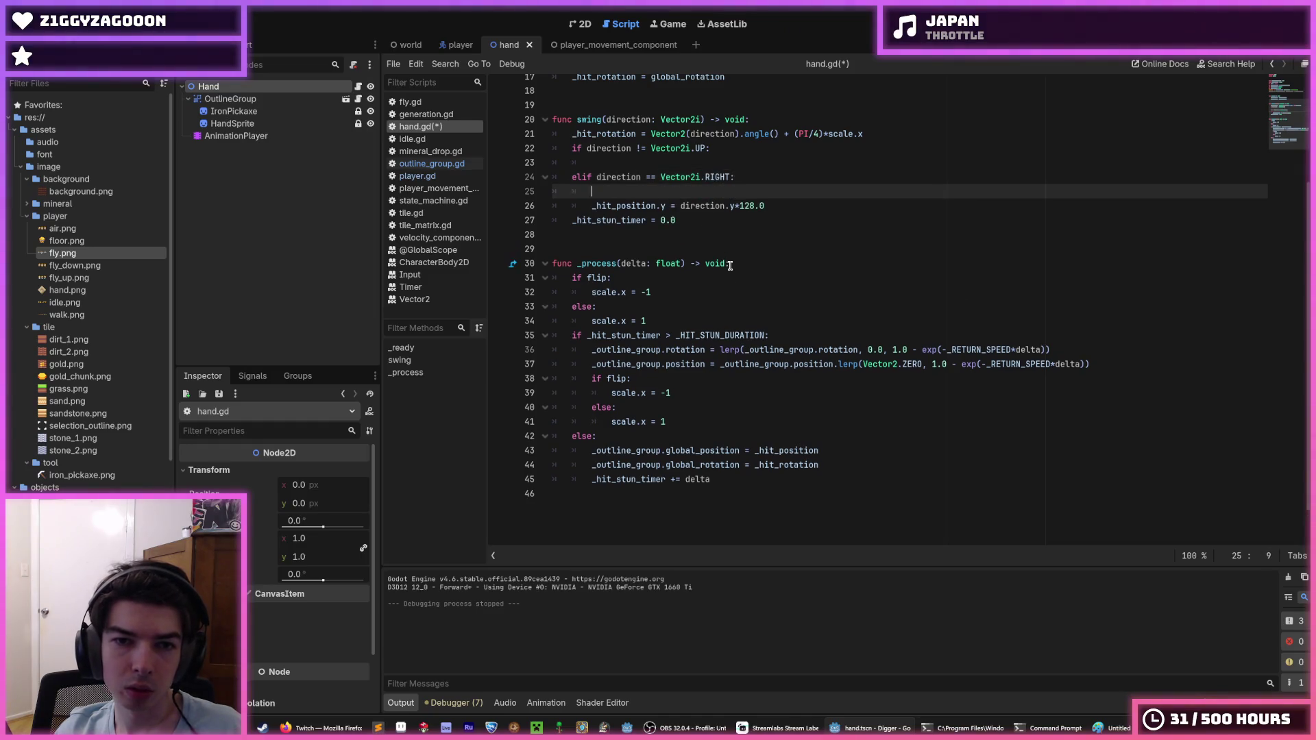
Add a final 'else:' branch after the RIGHT branch.
key(Return)
key(BackSpace)
text(elf)
key(BackSpace)
text(if)
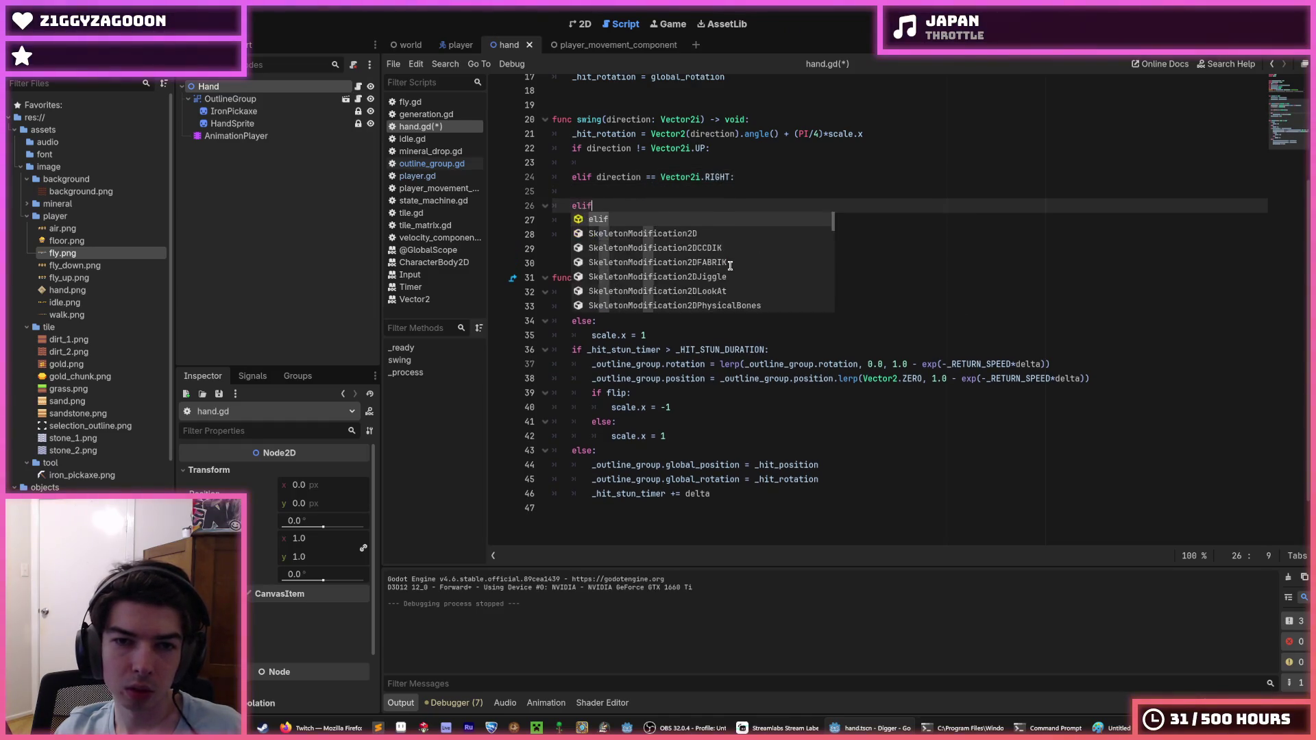
text( direction == Vector)
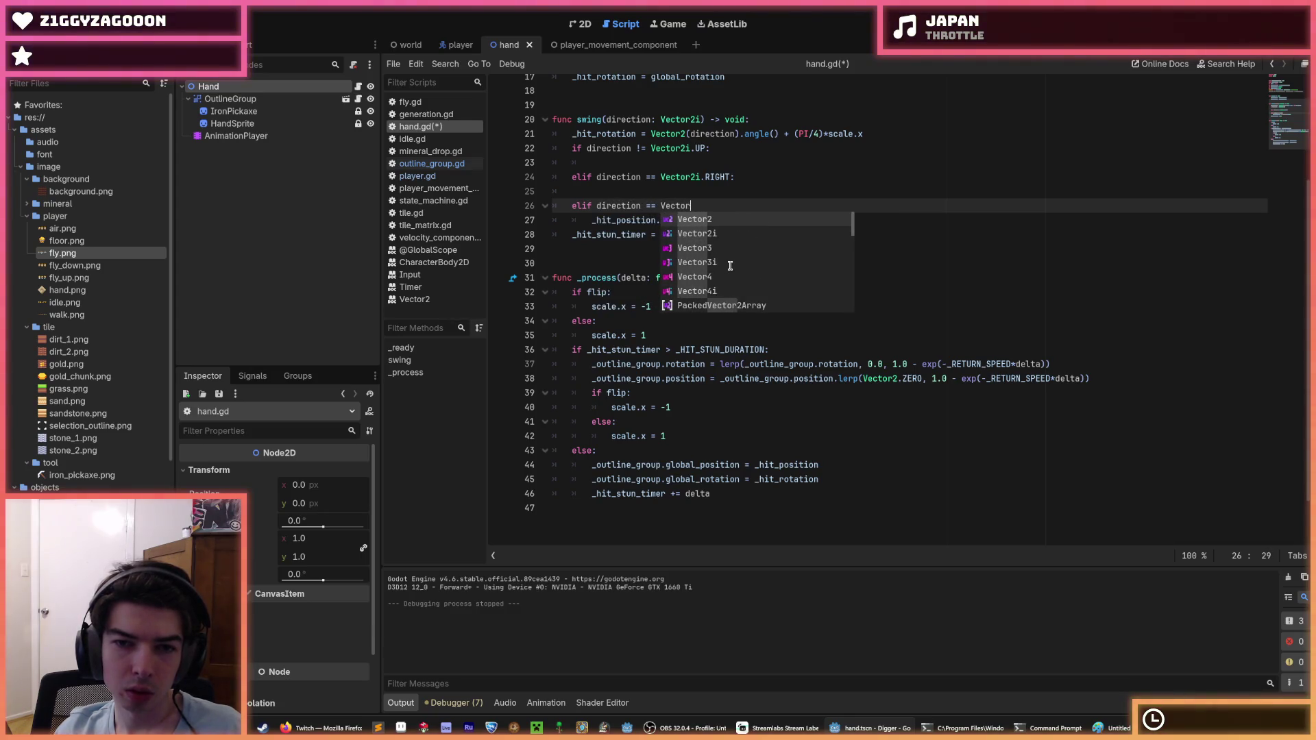
key(BackSpace)
key(BackSpace)
key(BackSpace)
key(BackSpace)
key(BackSpace)
key(BackSpace)
text(se:)
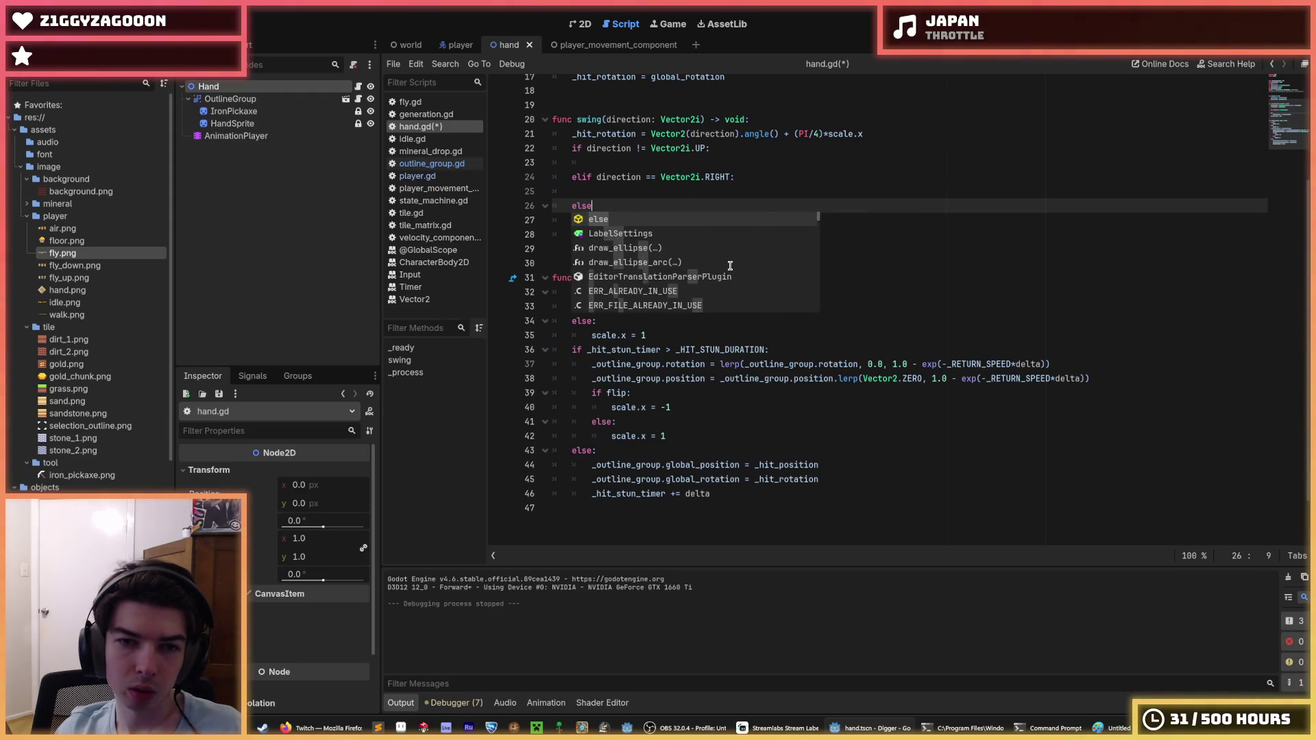
key(Return)
key(Up)
key(Up)
key(Up)
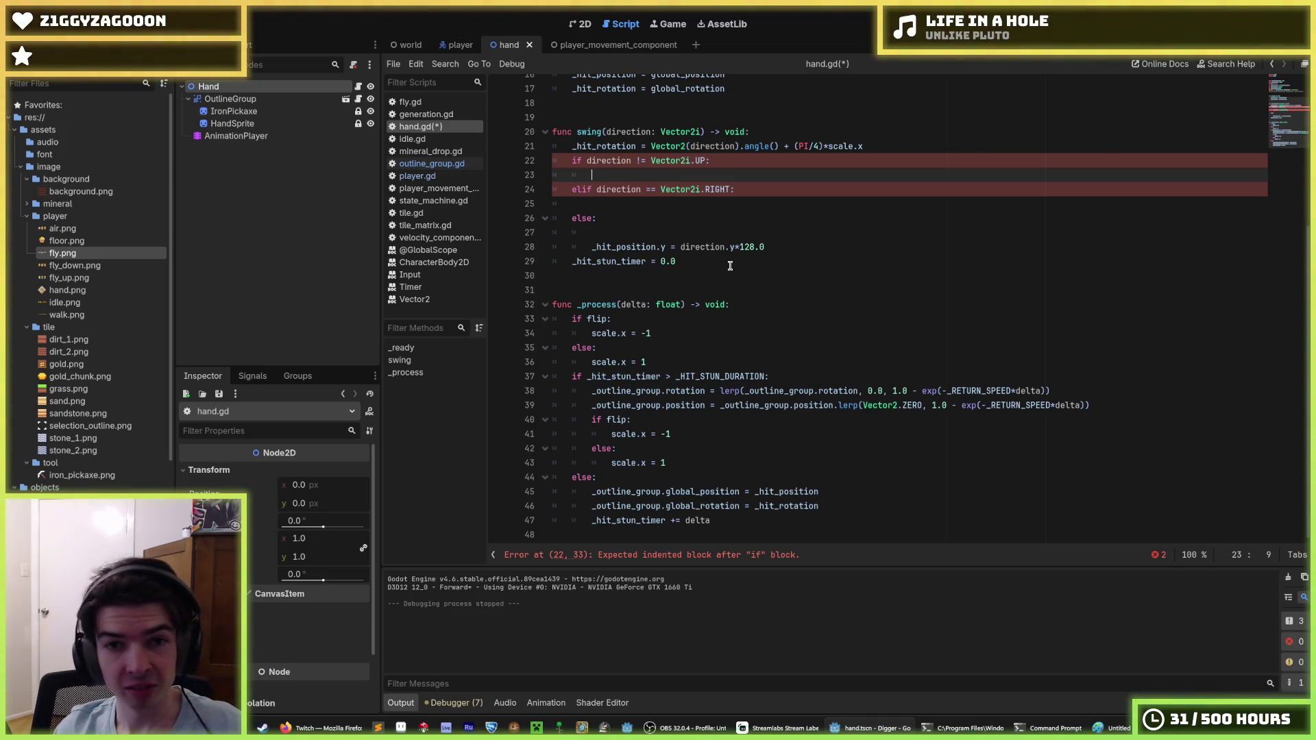
Move the RIGHT branch below else, drop the blank line, and begin turning else into elif.
key(Down)
key(Down)
key(Down)
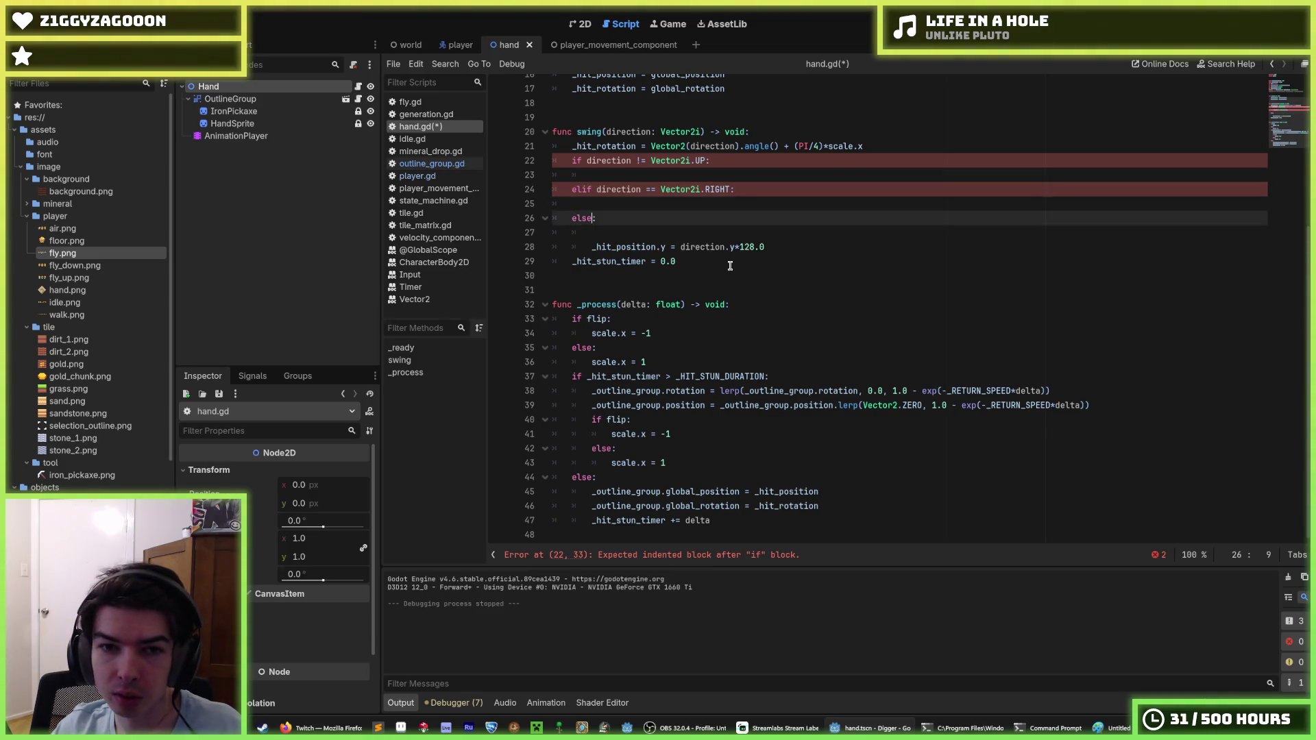
key(Up)
key(Up)
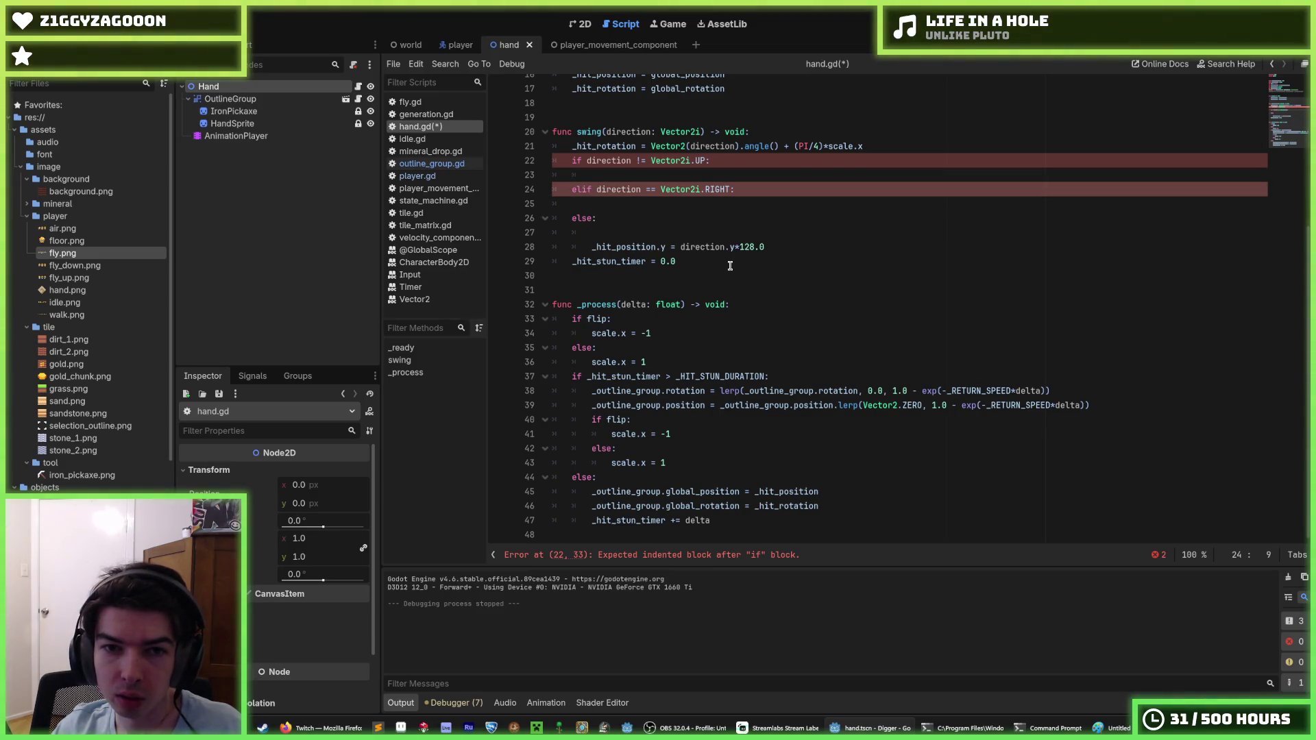
key(alt+Down)
key(alt+Down)
key(Up)
key(Up)
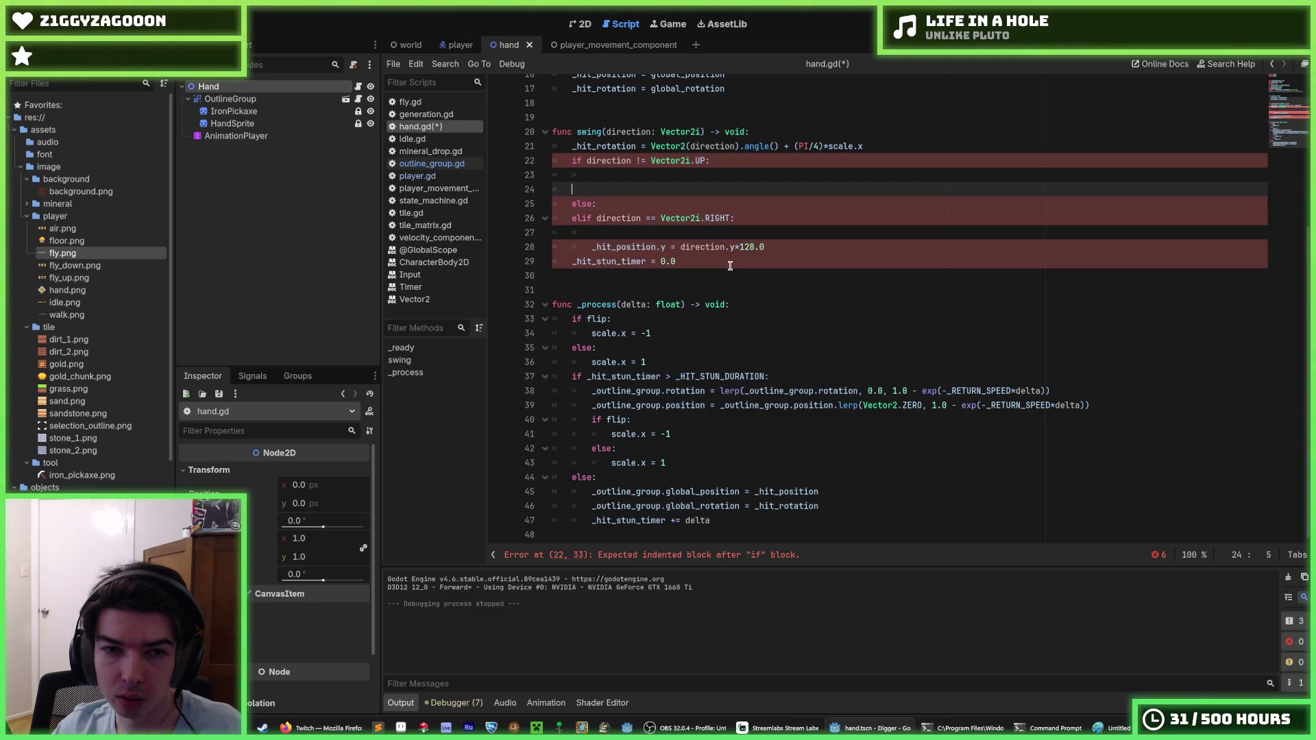
key(ctrl+shift+k)
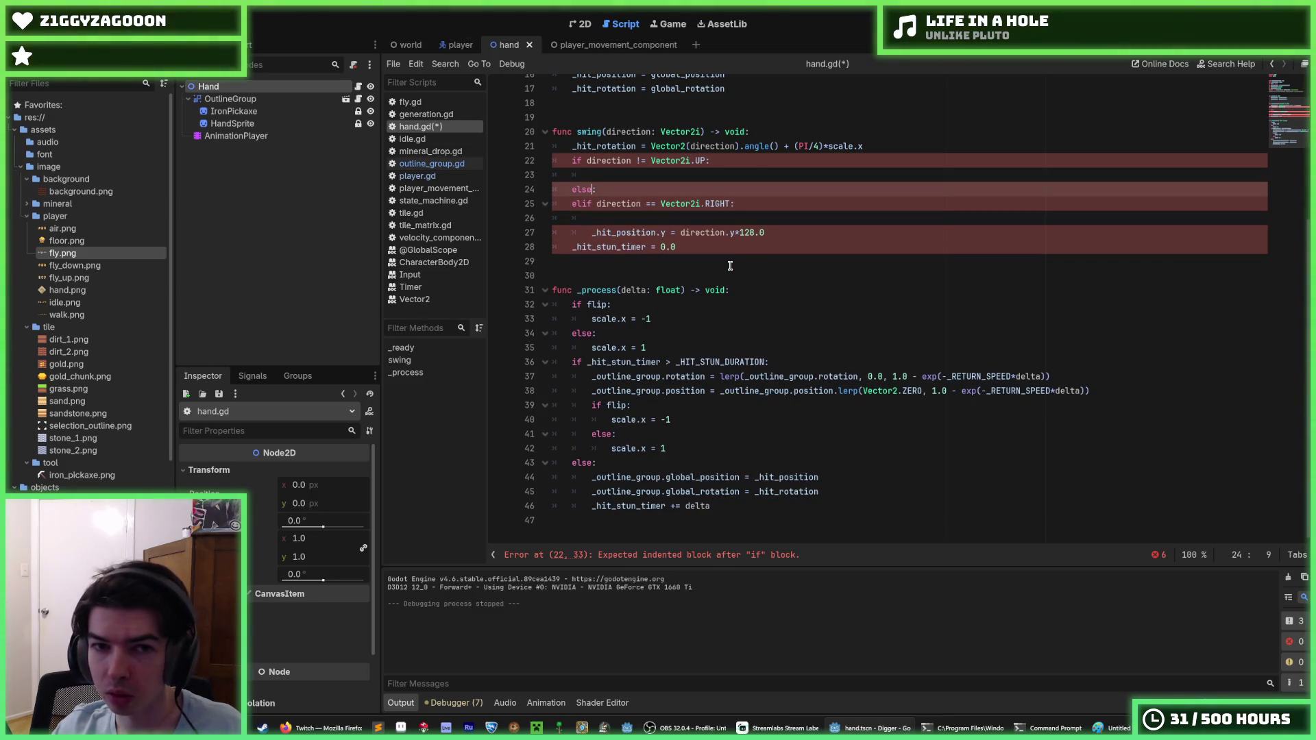
key(BackSpace)
key(BackSpace)
text(if :)
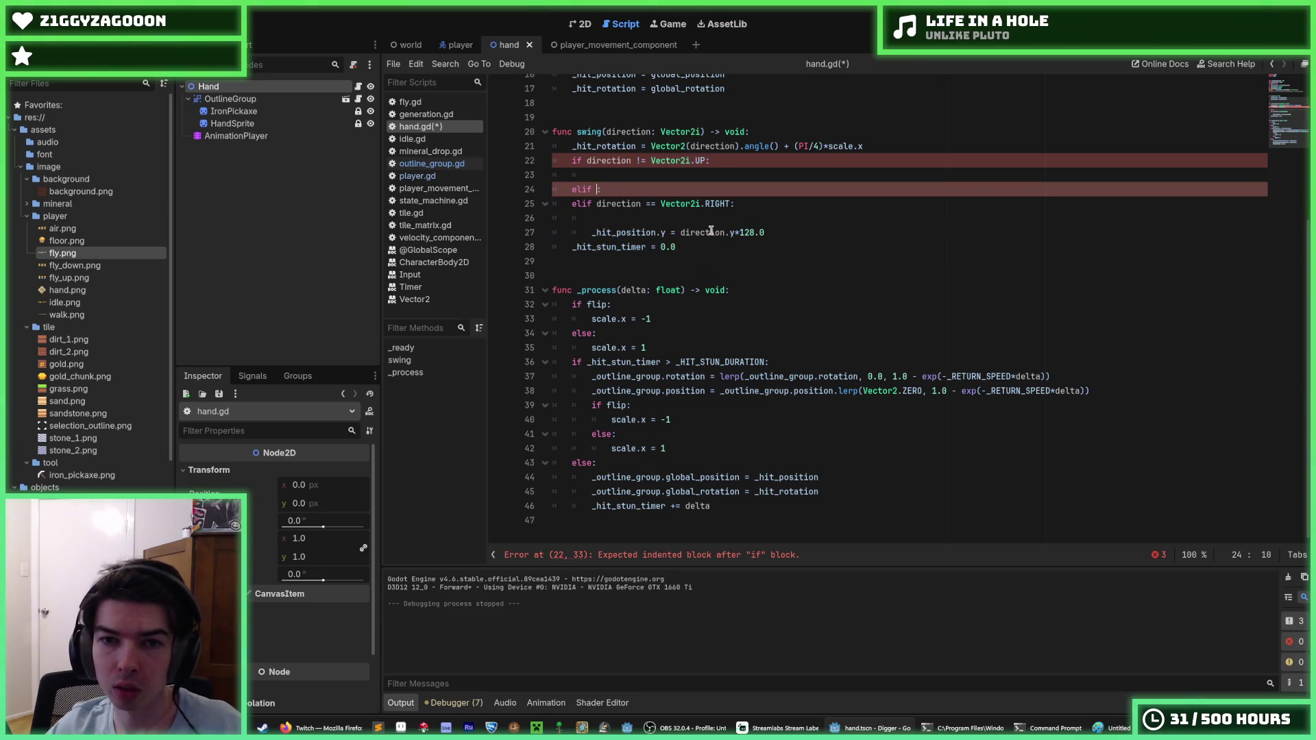
Make the middle branch 'elif direction == Vector2i.DOWN:', replace the RIGHT check with else, and save.
drag(730, 204, 592, 203)
click(618, 186)
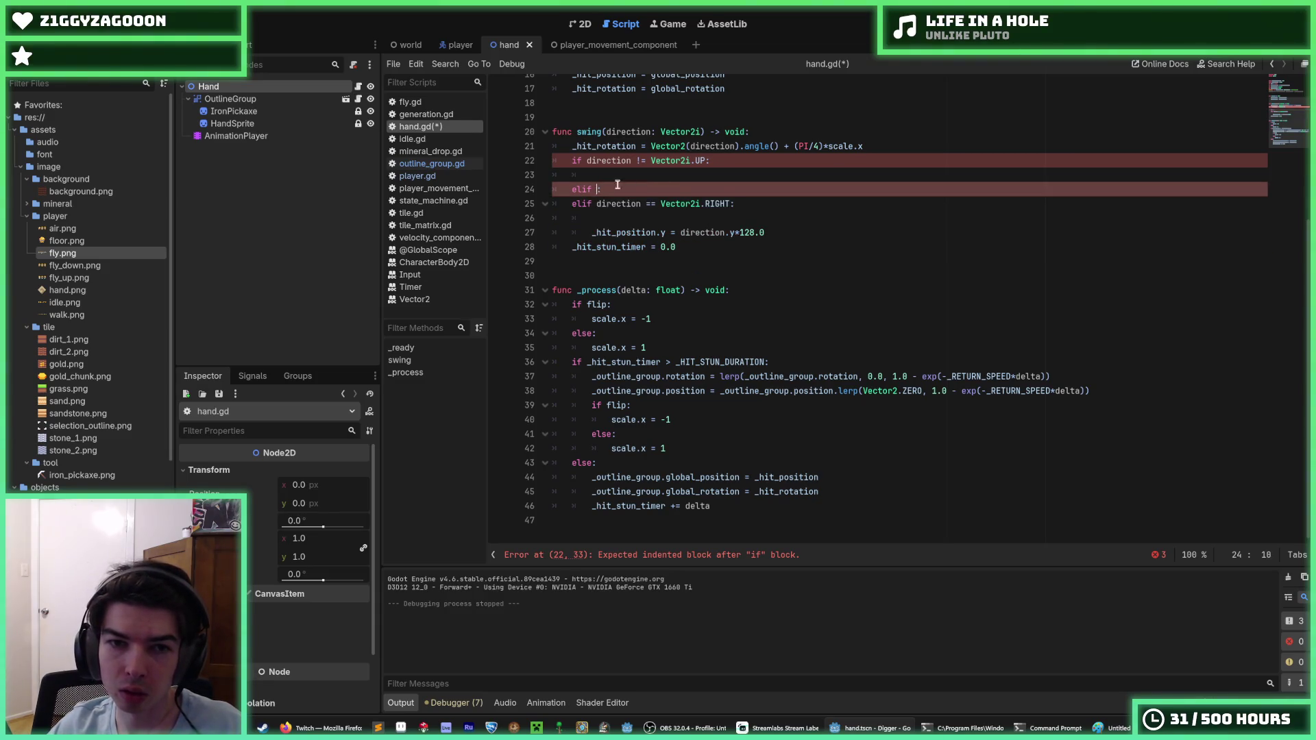
text(direction == Vector2i.RIGHT:)
double_click(716, 189)
text(DOWN)
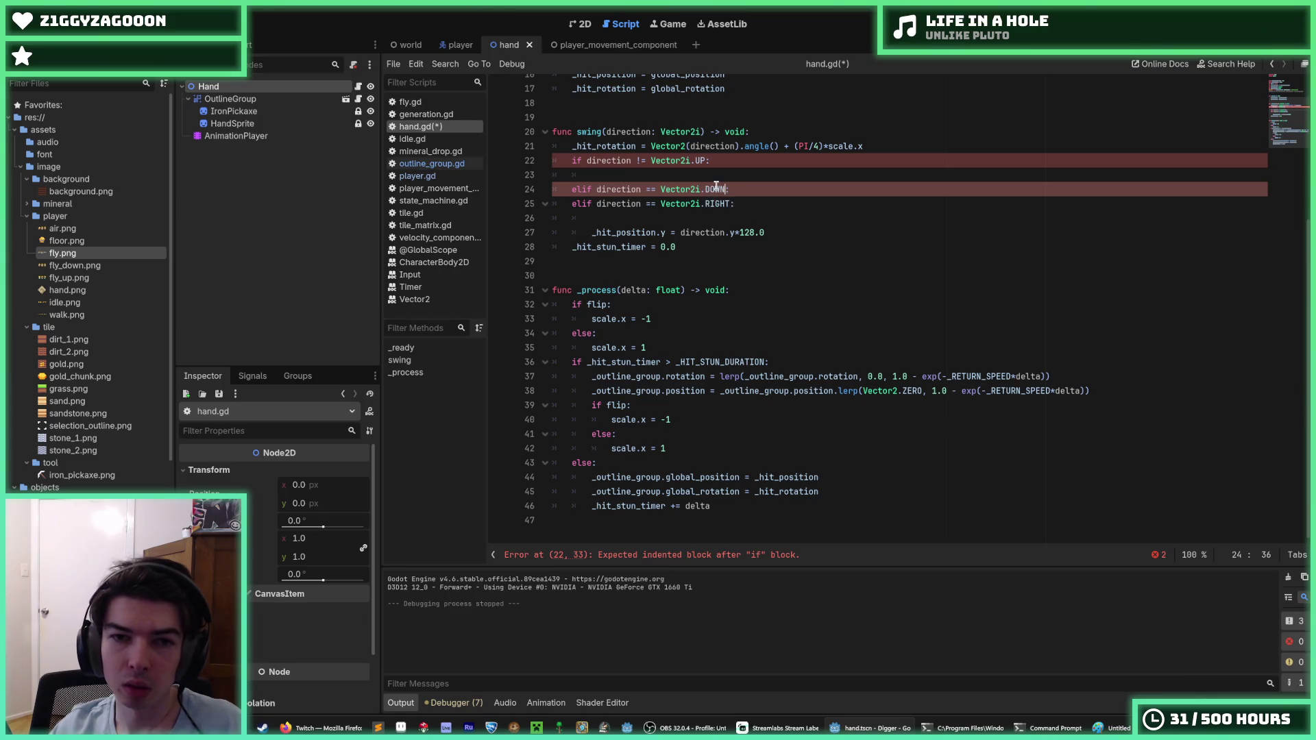
key(Down)
key(shift+Home)
text(else)
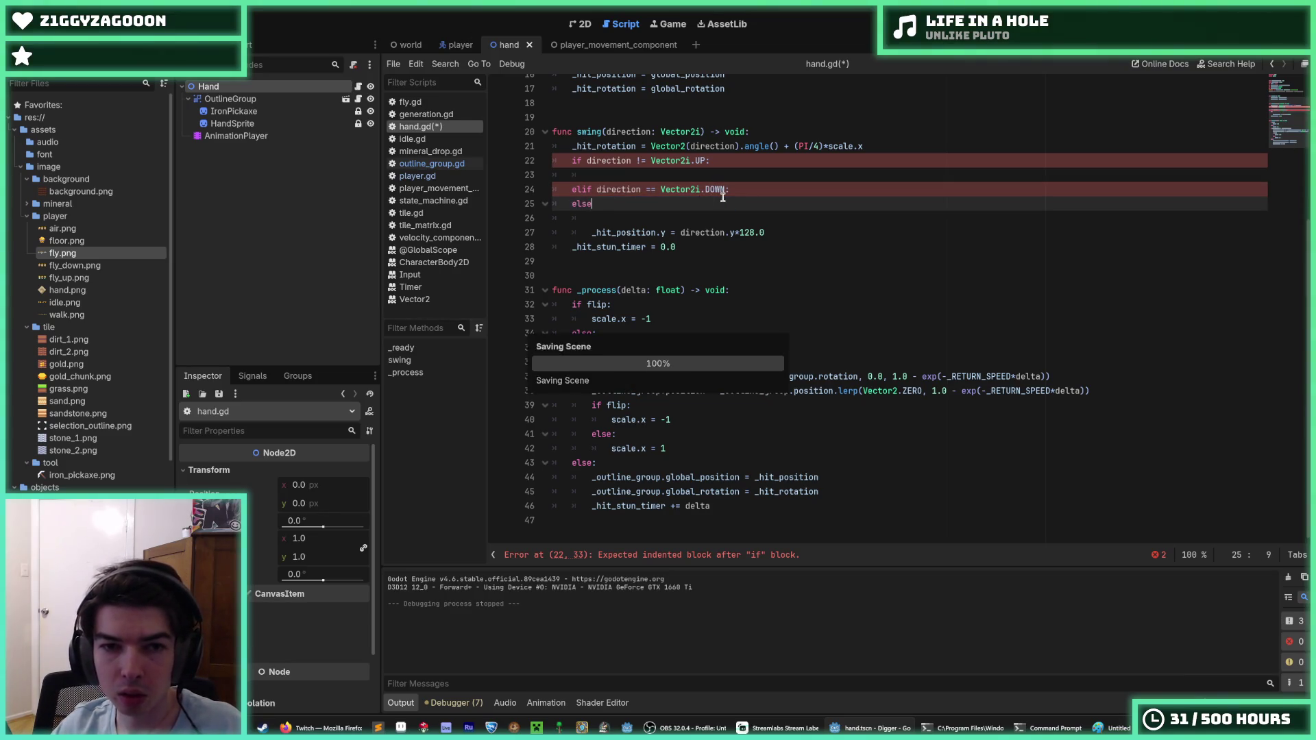
key(ctrl+s)
key(Up)
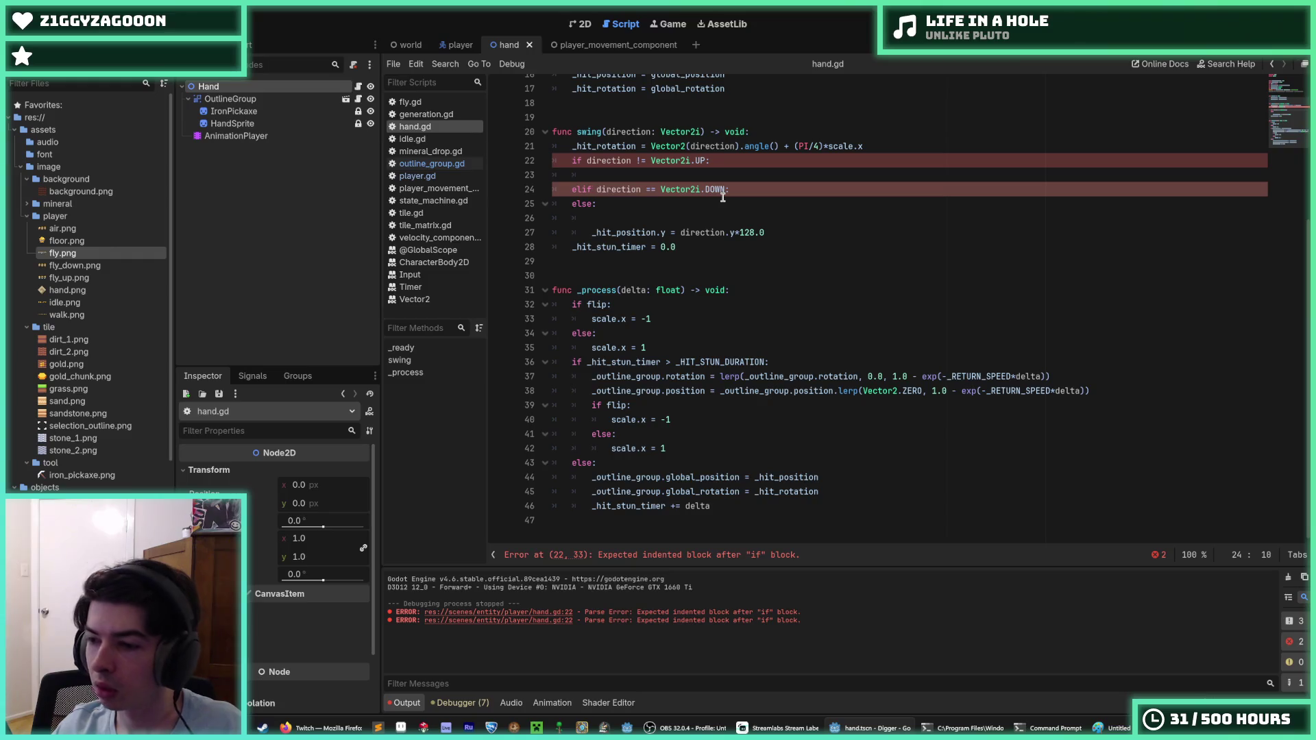
key(Return)
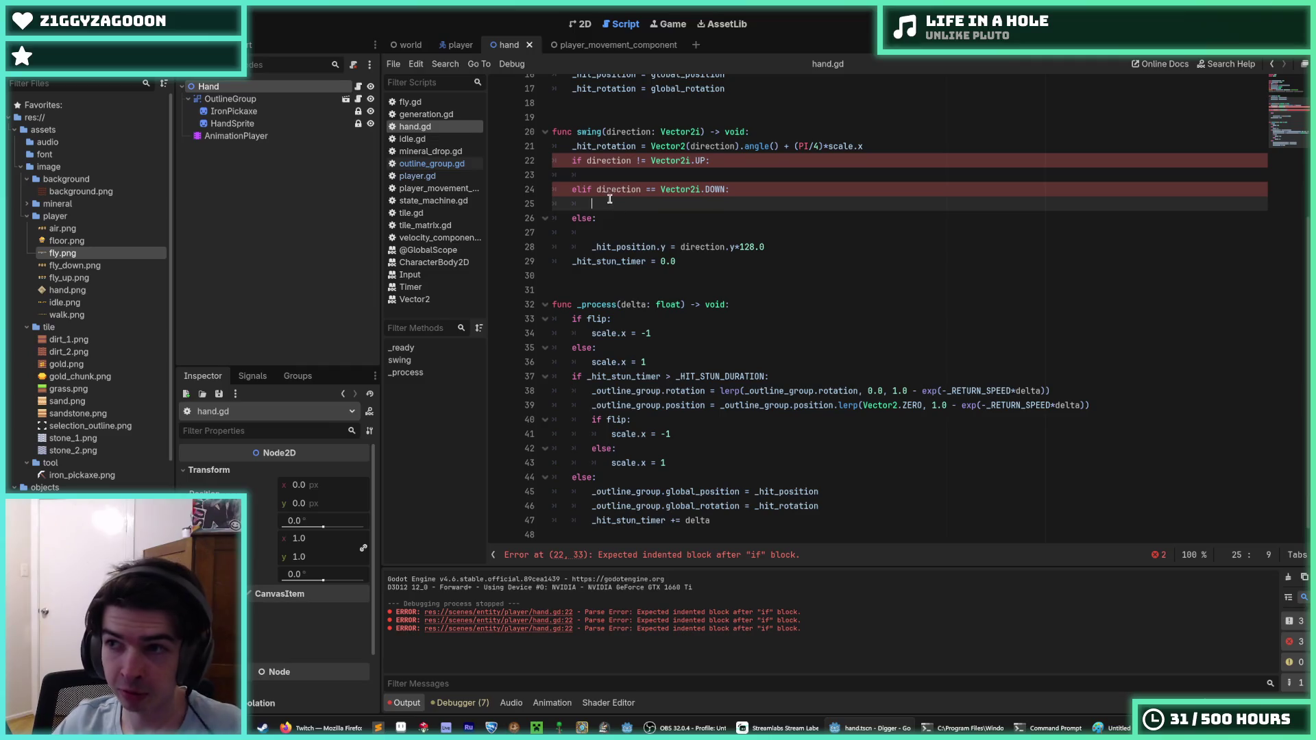
Move the _hit_rotation = Vector2(direction).angle() + (PI/4)*scale.x line into the != Vector2i.UP branch.
mouse_move(607, 185)
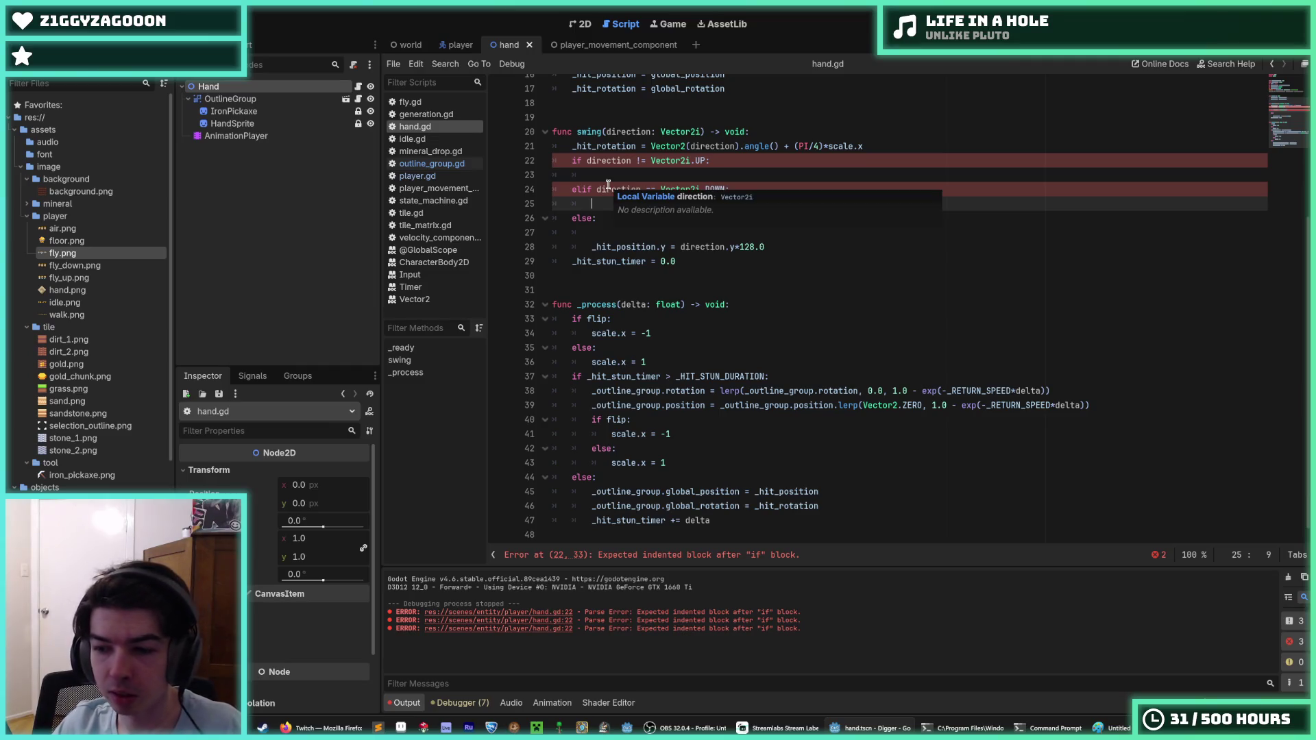
click(730, 175)
click(740, 146)
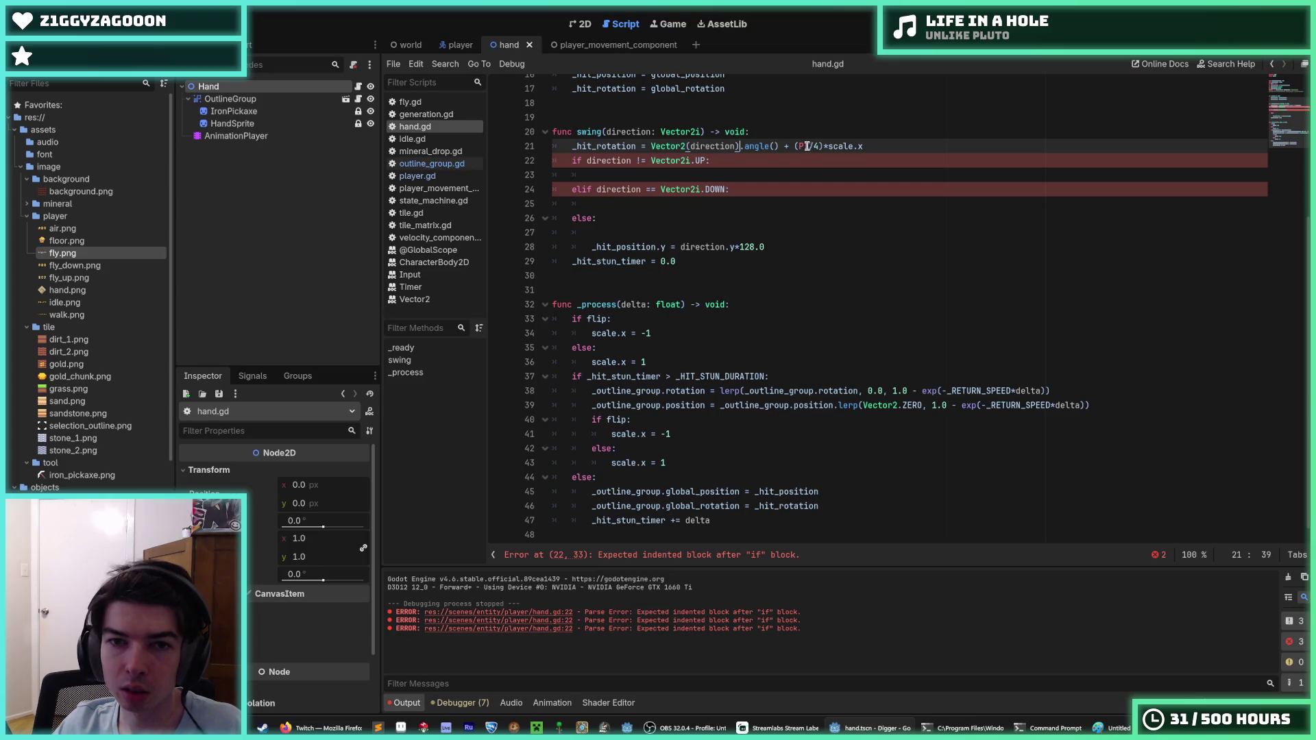
double_click(637, 146)
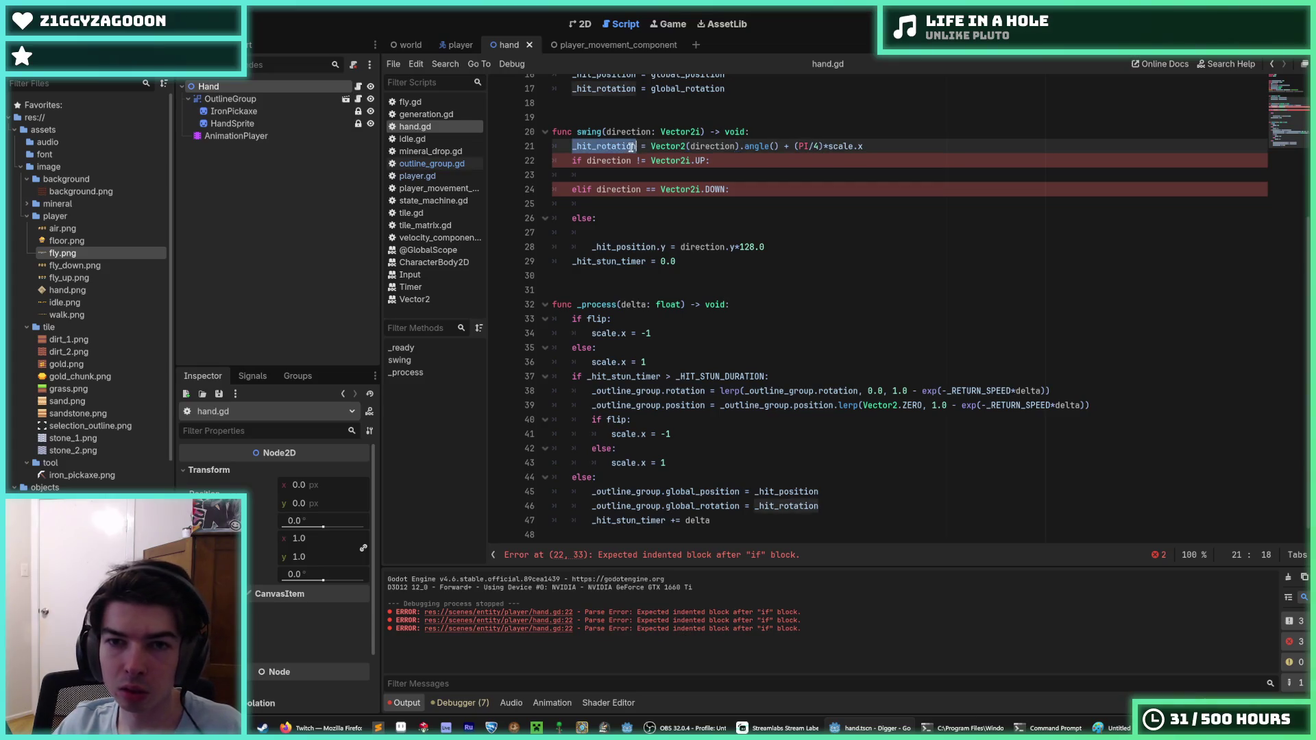
drag(888, 146, 585, 146)
key(ctrl+c)
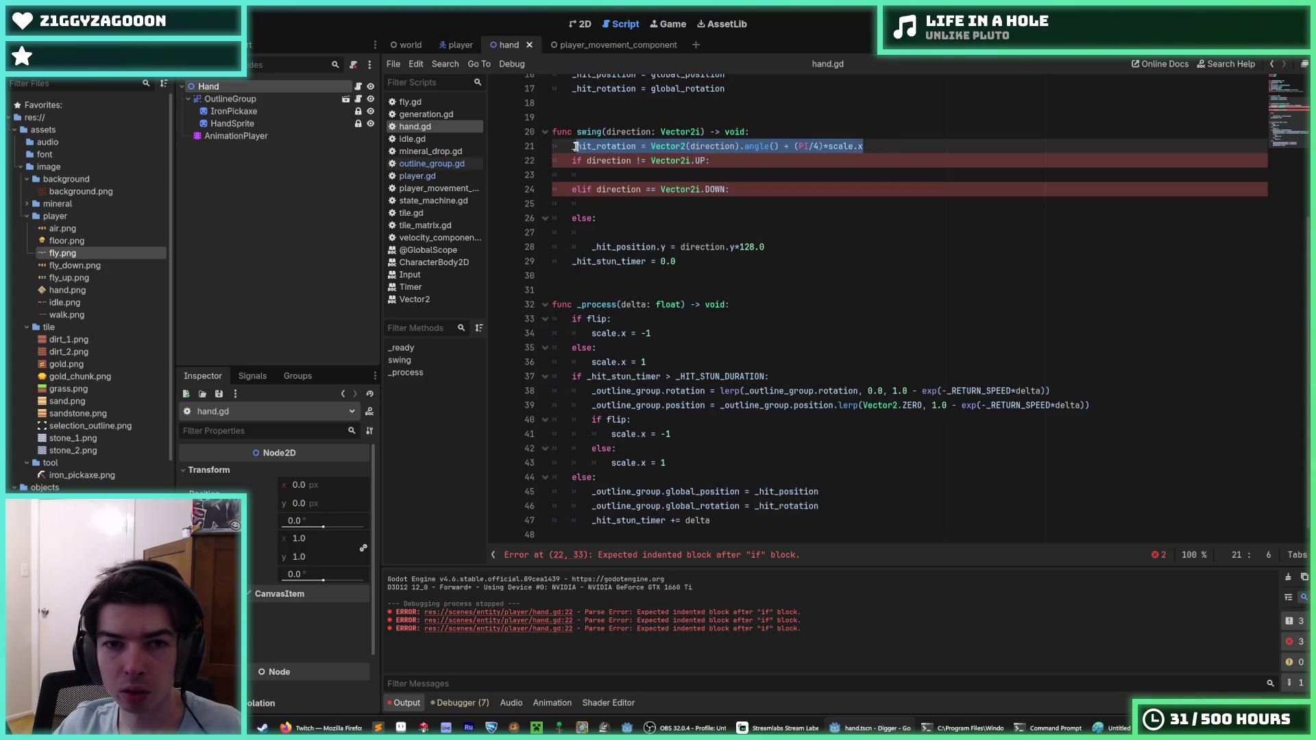
click(636, 174)
key(ctrl+v)
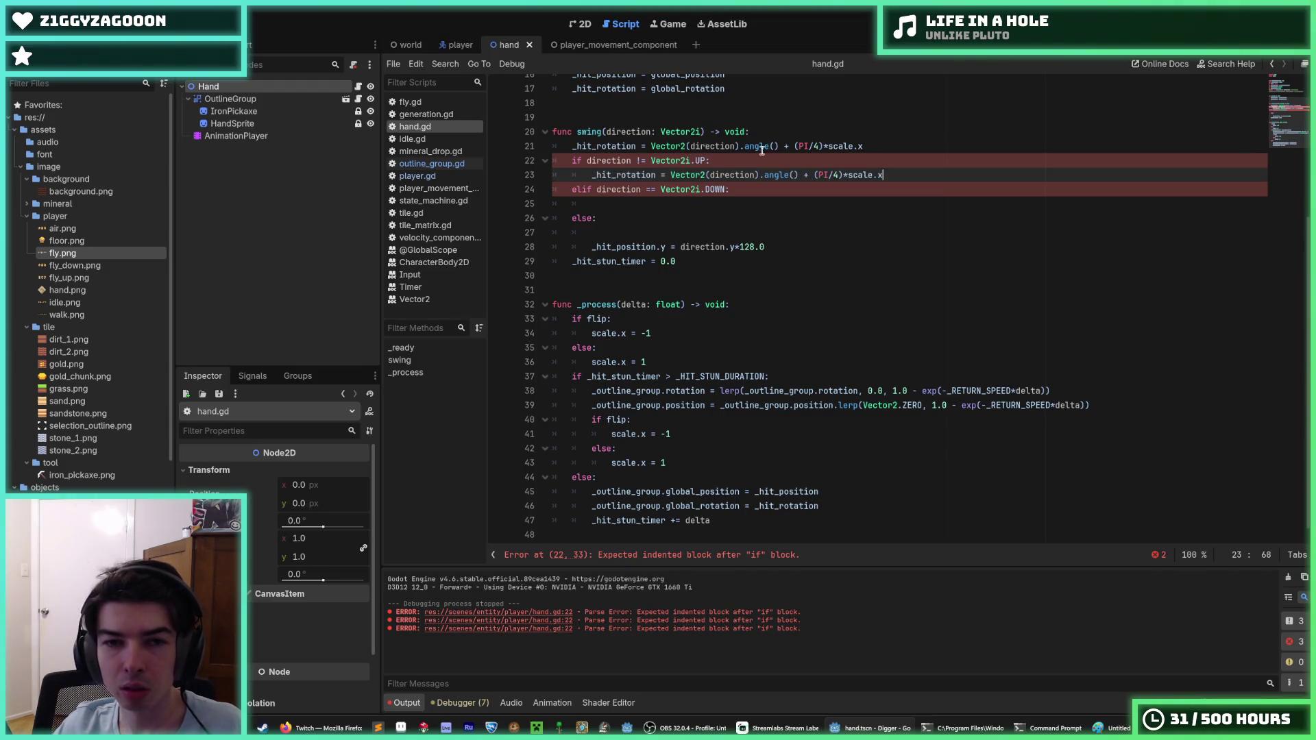
drag(865, 146, 500, 147)
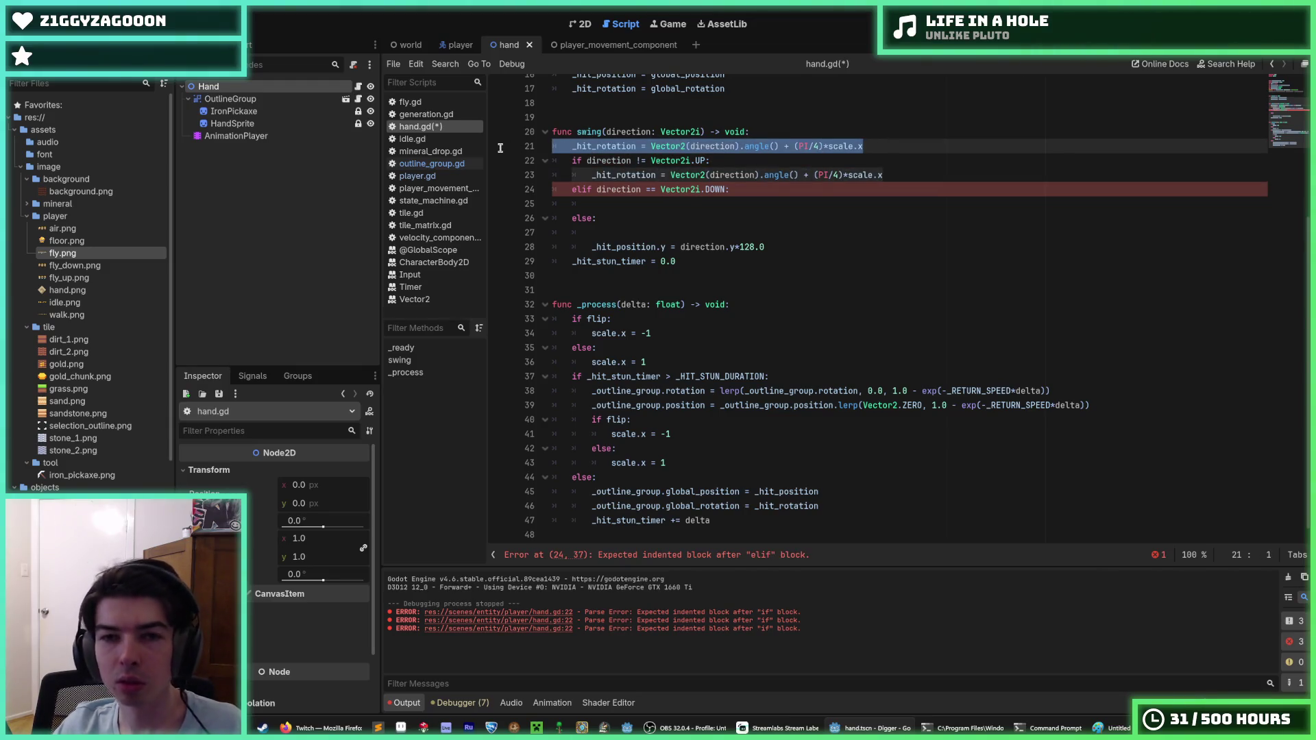
mouse_move(692, 160)
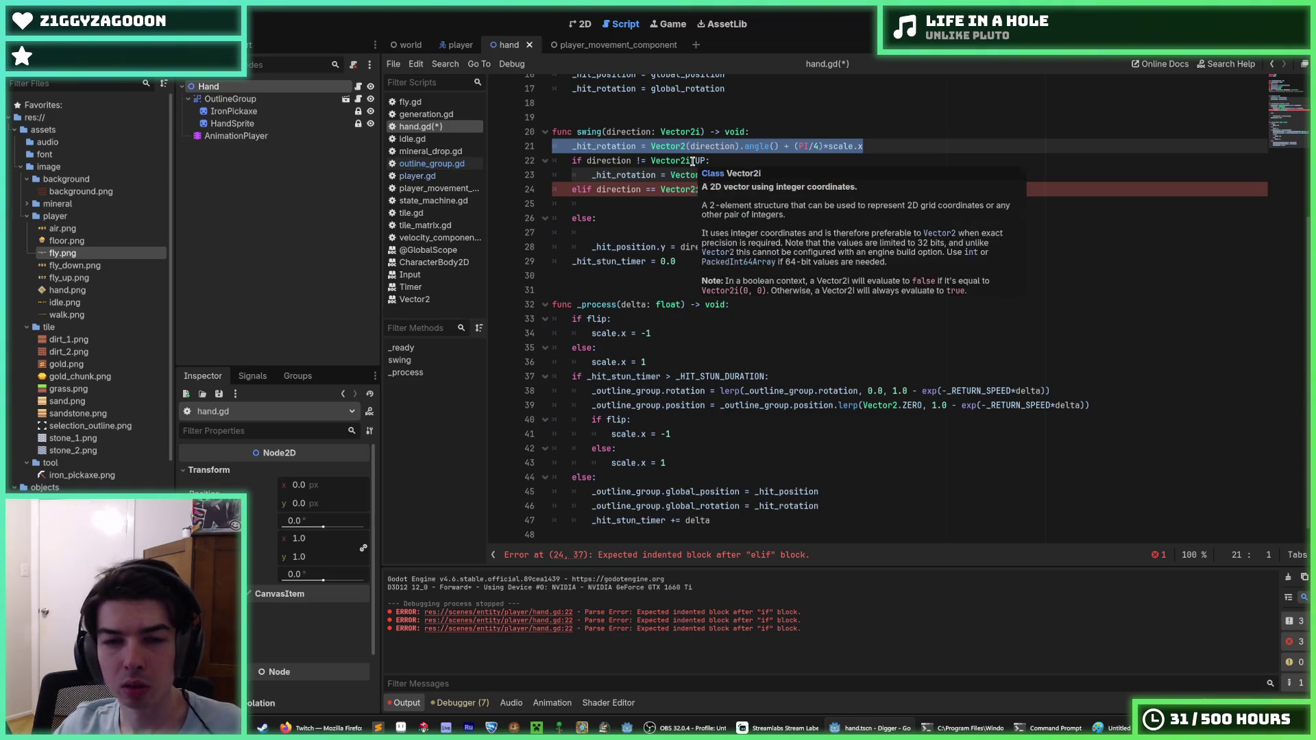
key(BackSpace)
key(BackSpace)
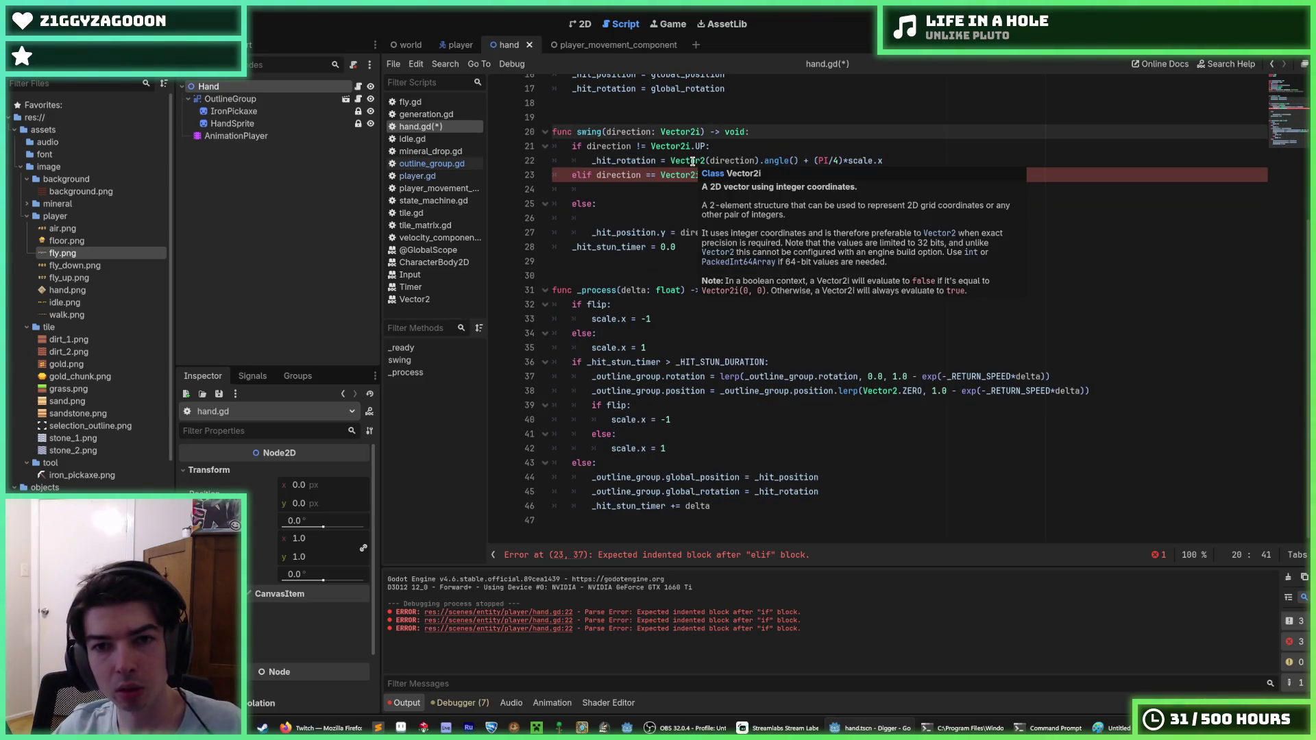
drag(799, 162, 670, 164)
drag(884, 161, 843, 160)
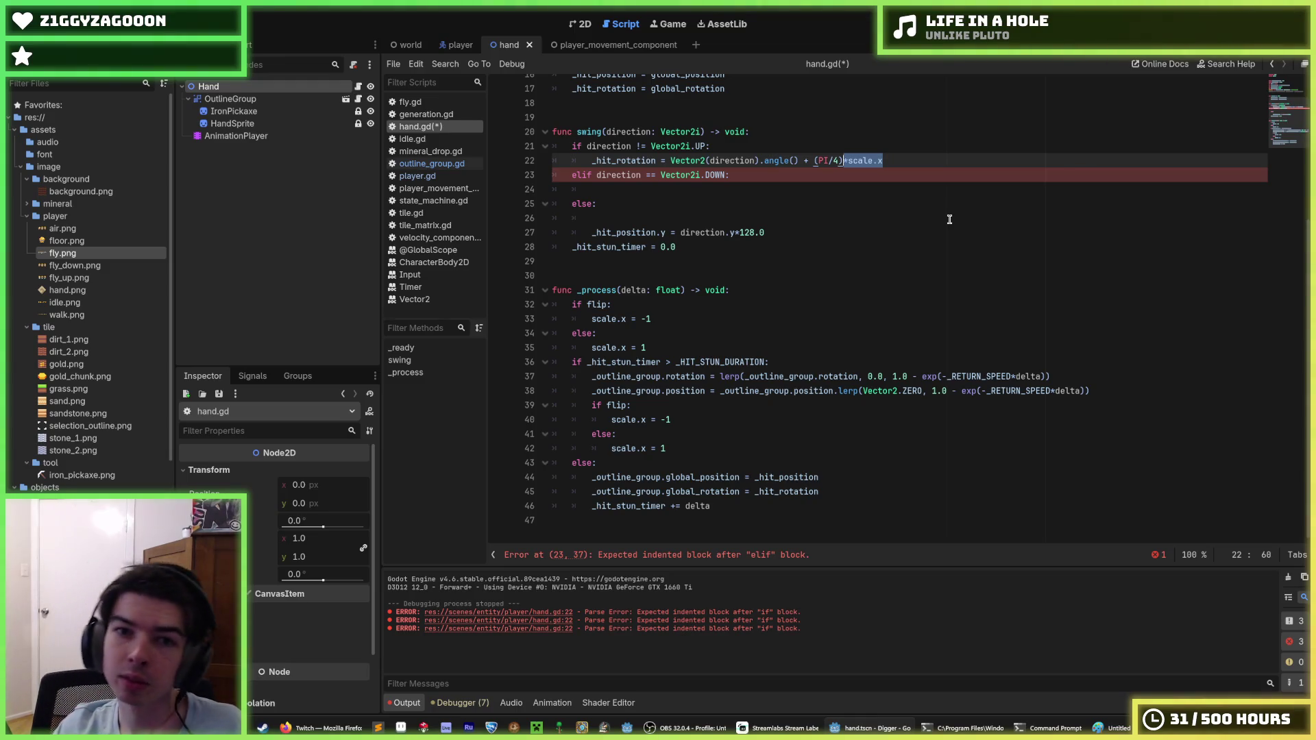
Simplify the non-UP rotation to _hit_rotation = PI/2 + PI/4, dropping scale.x and the parentheses.
scroll(1017, 240, up, 5)
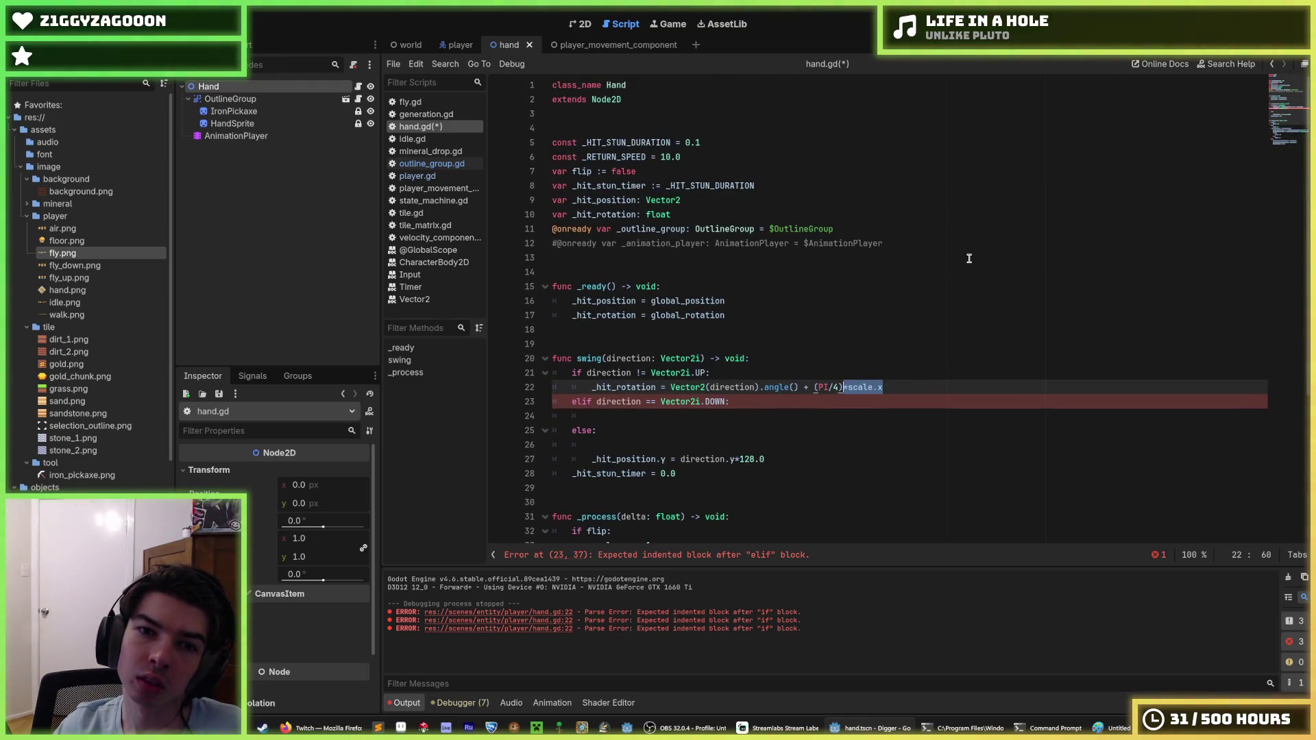
key(BackSpace)
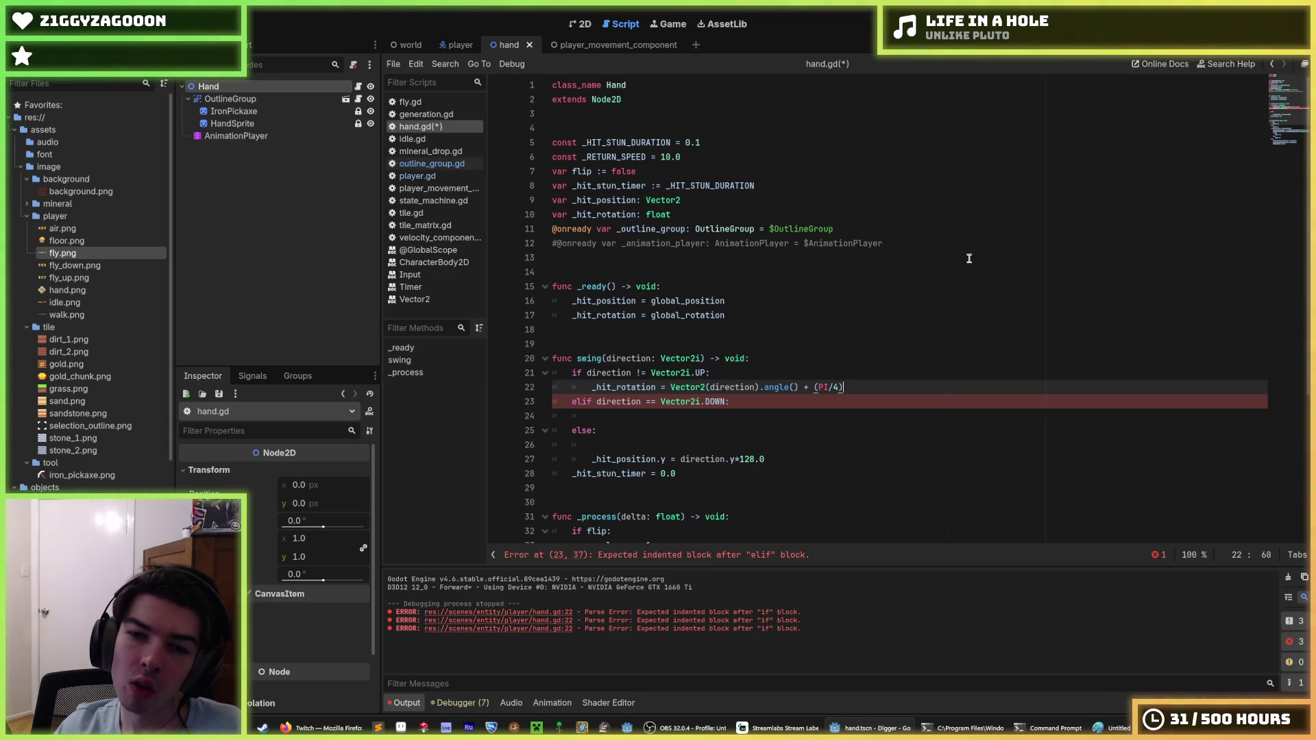
key(BackSpace)
key(Left)
key(Left)
key(Left)
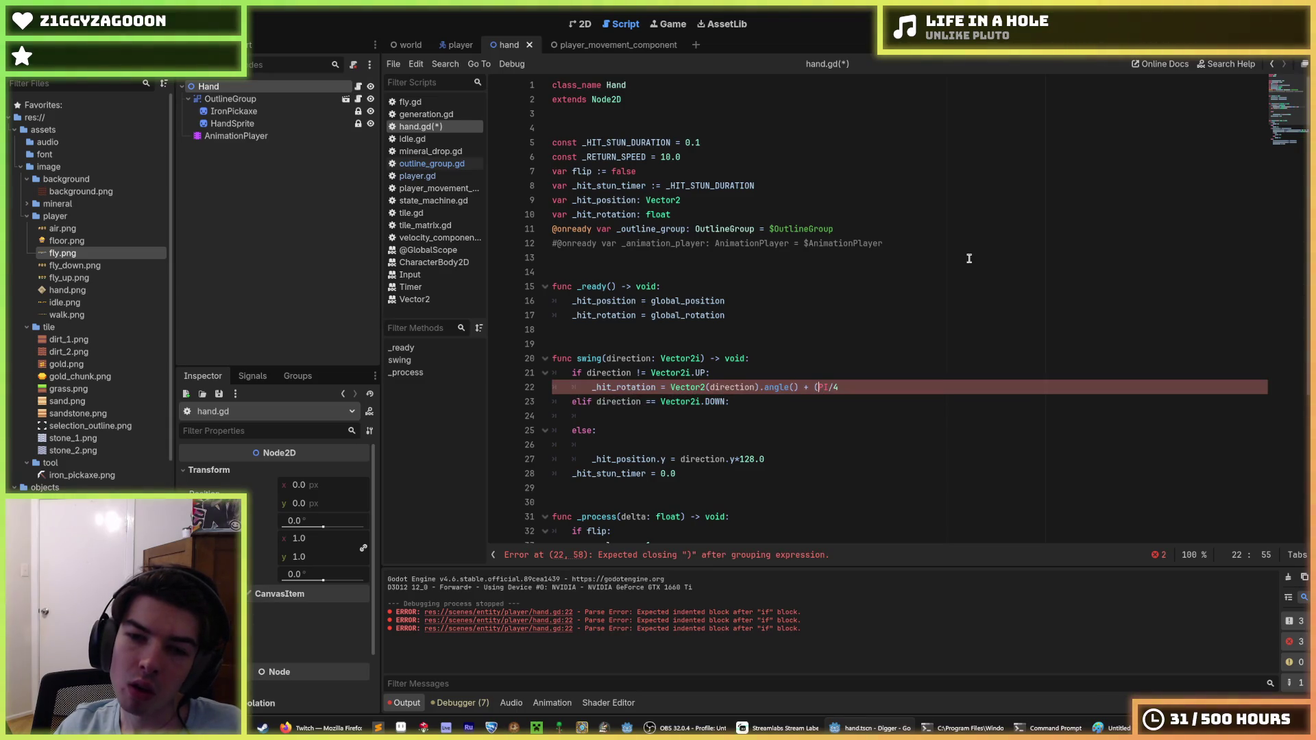
key(BackSpace)
key(Left)
key(Left)
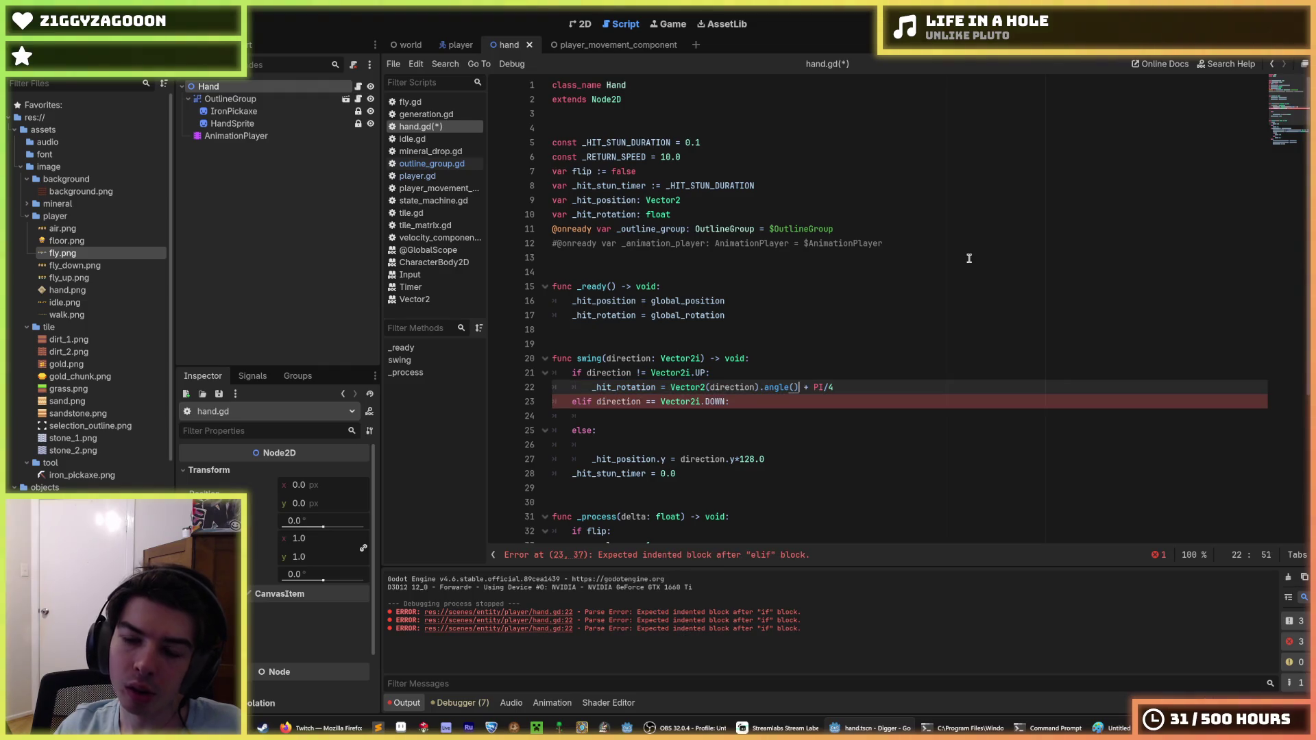
key(ctrl+shift+Left)
key(ctrl+shift+Left)
key(ctrl+shift+Left)
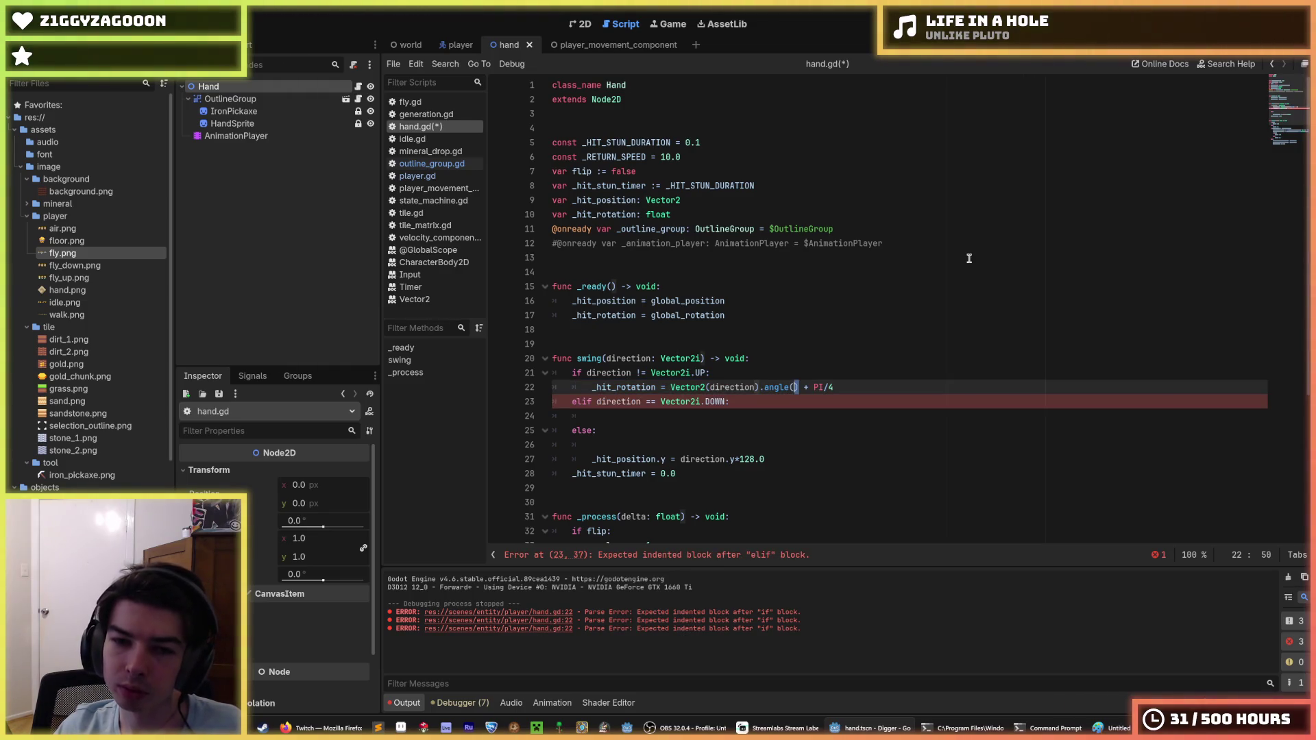
text(PI)
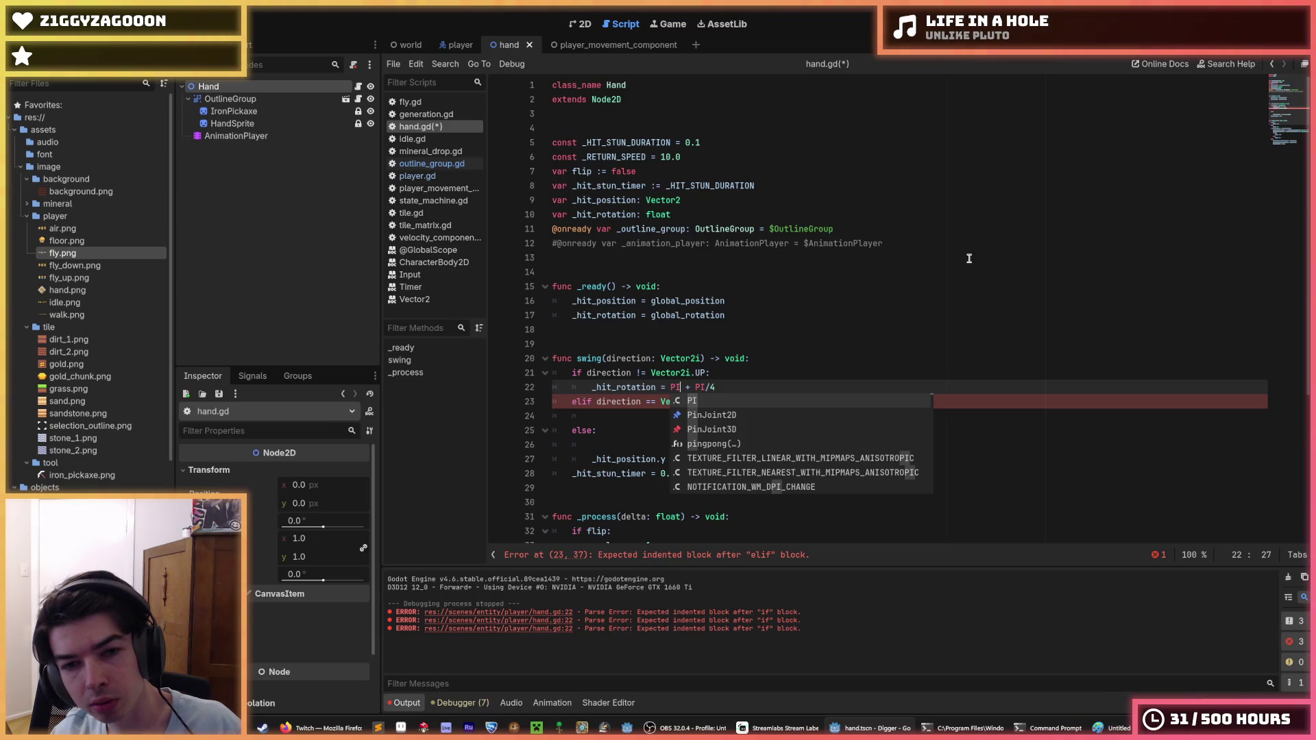
text(/2)
Copy the PI/2 + PI/4 rotation assignment into the DOWN branch and add an indented empty line.
key(shift+Left)
key(shift+Left)
key(shift+Left)
key(ctrl+c)
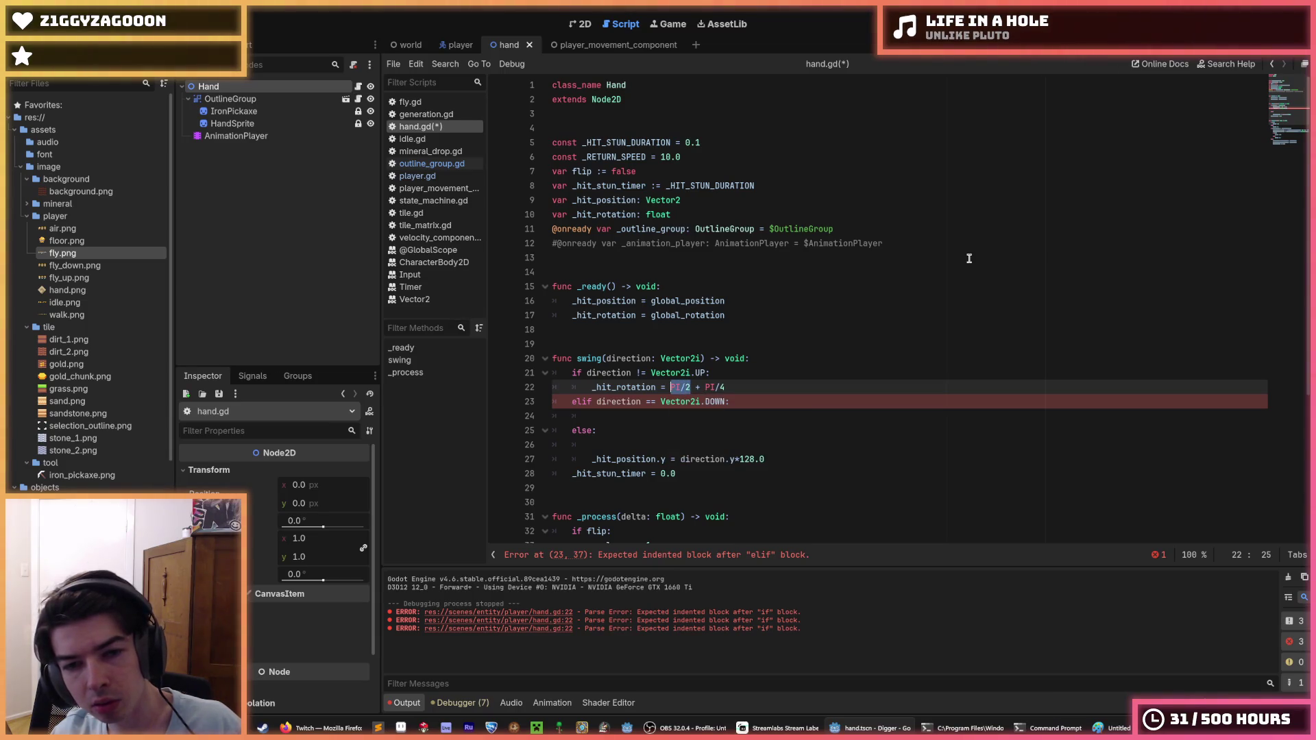
key(Down)
key(Down)
key(Tab)
key(ctrl+v)
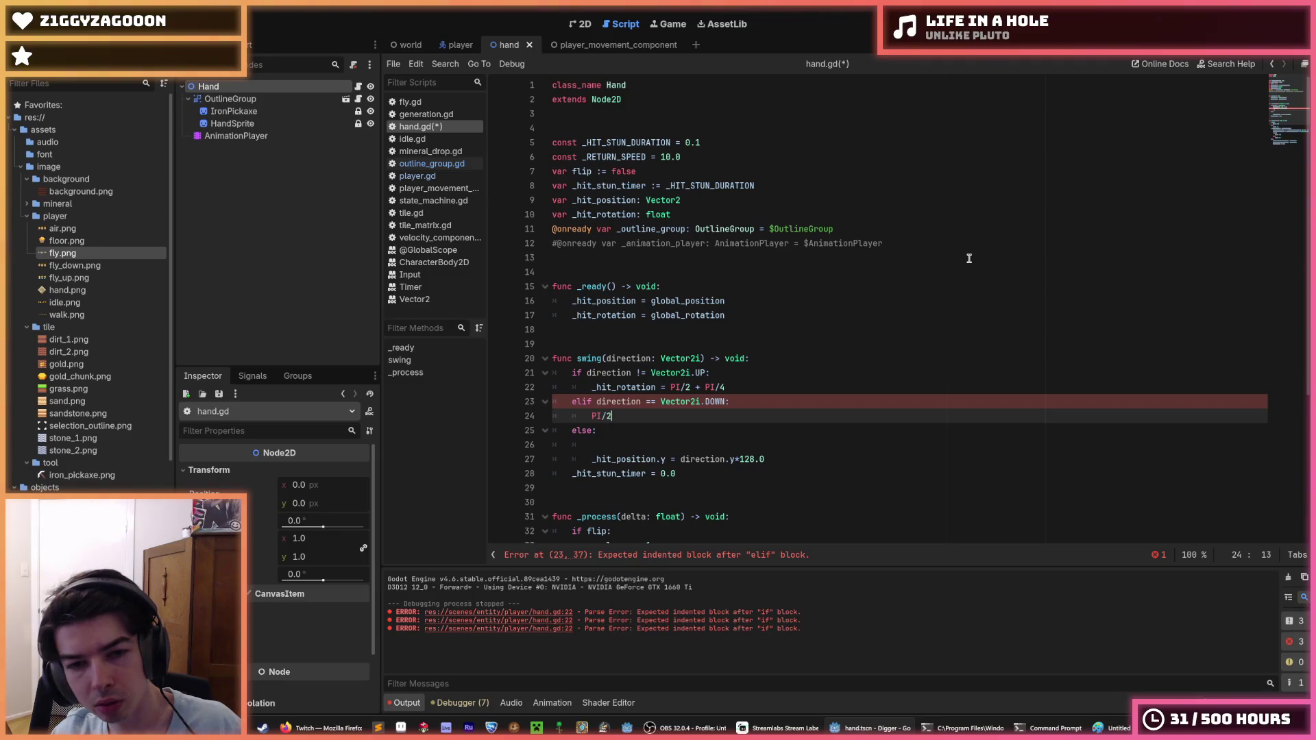
key(Up)
key(Up)
key(Down)
key(Down)
text(_hit_rotation = PI/2 + PI/4)
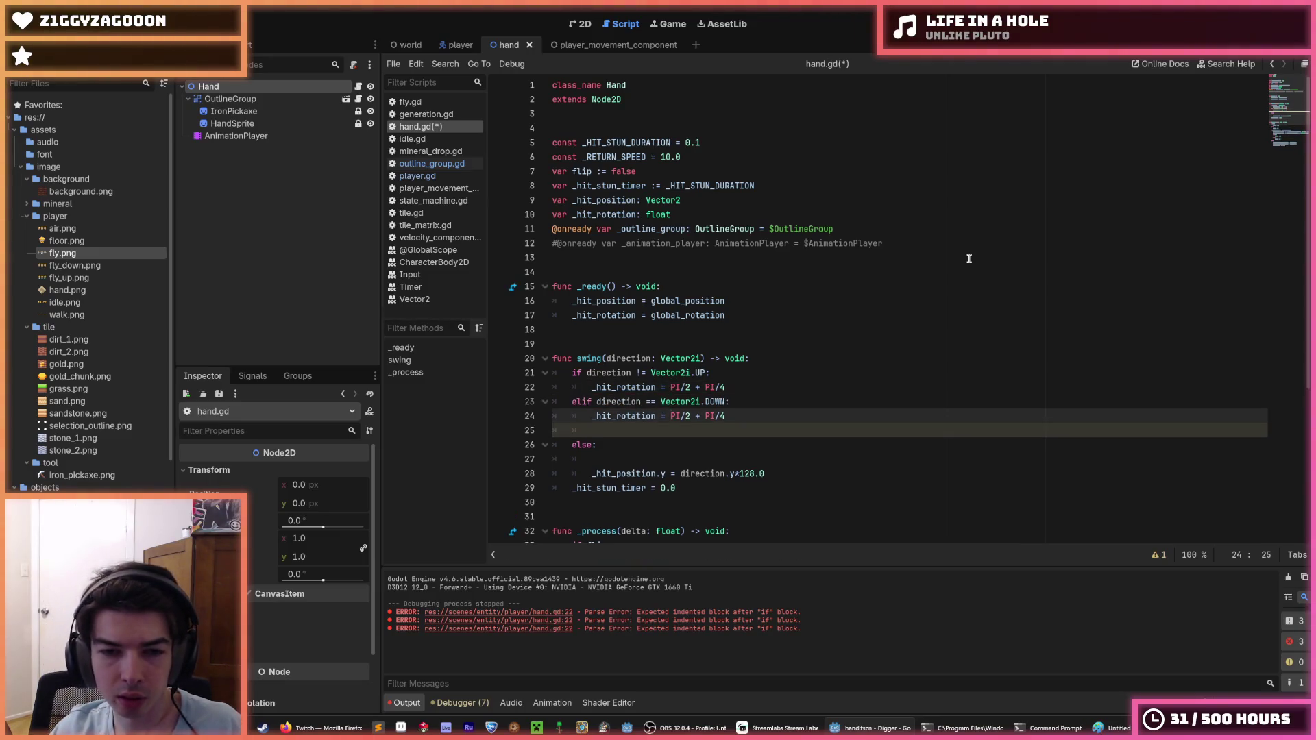
key(Up)
key(End)
key(Return)
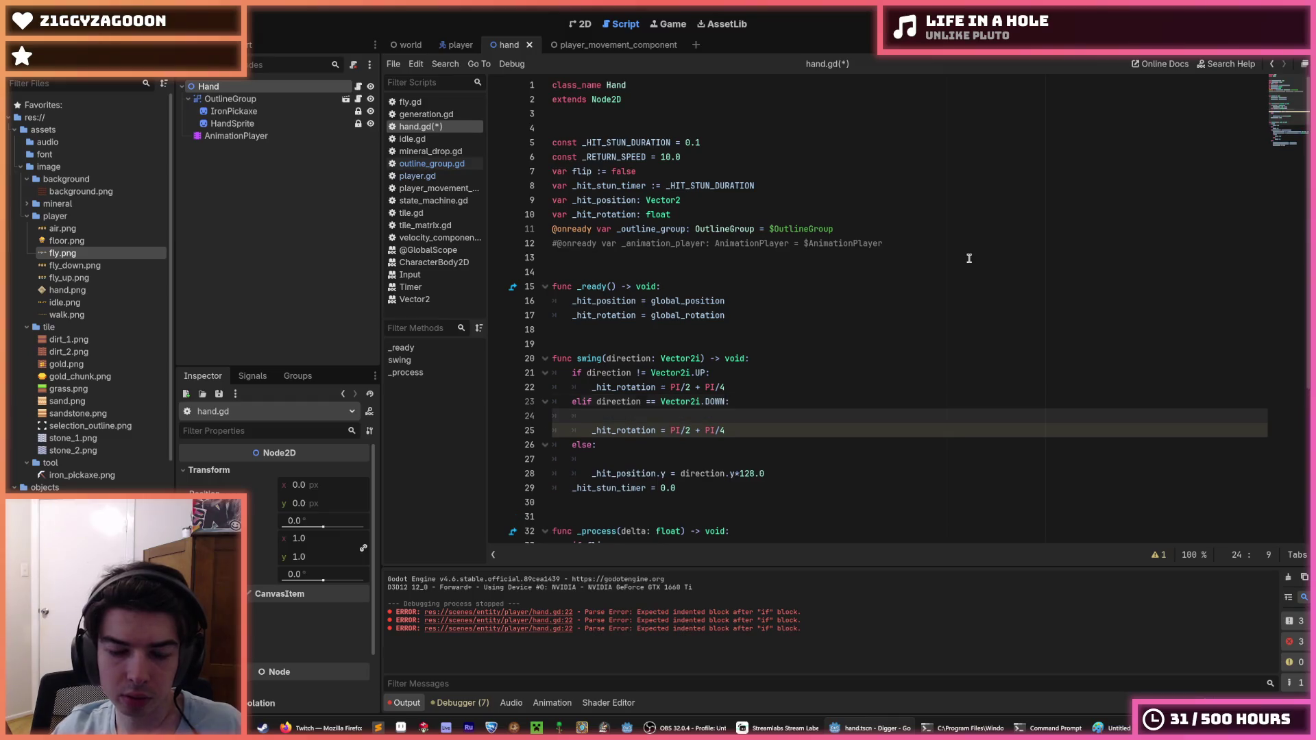
key(Tab)
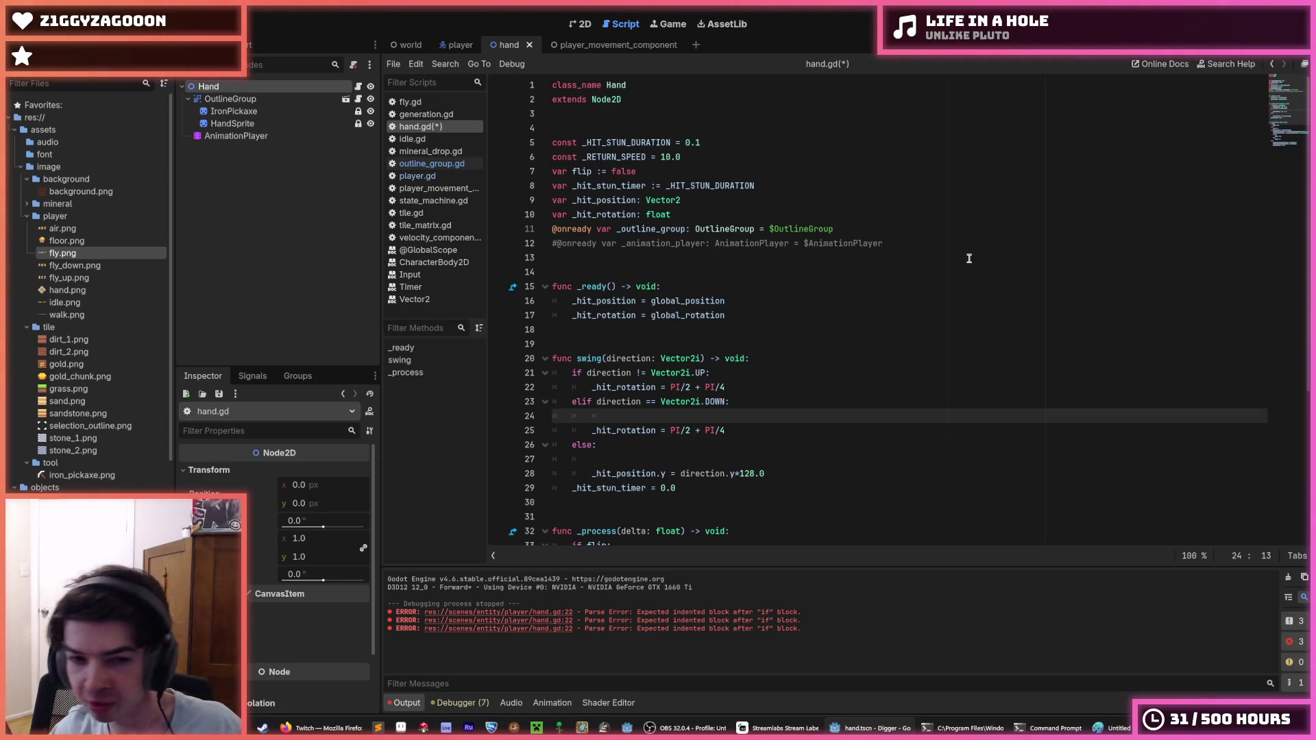
Wrap the multiplier as (2*PI/2) and duplicate the DOWN rotation line into the else branch.
key(ctrl+shift+k)
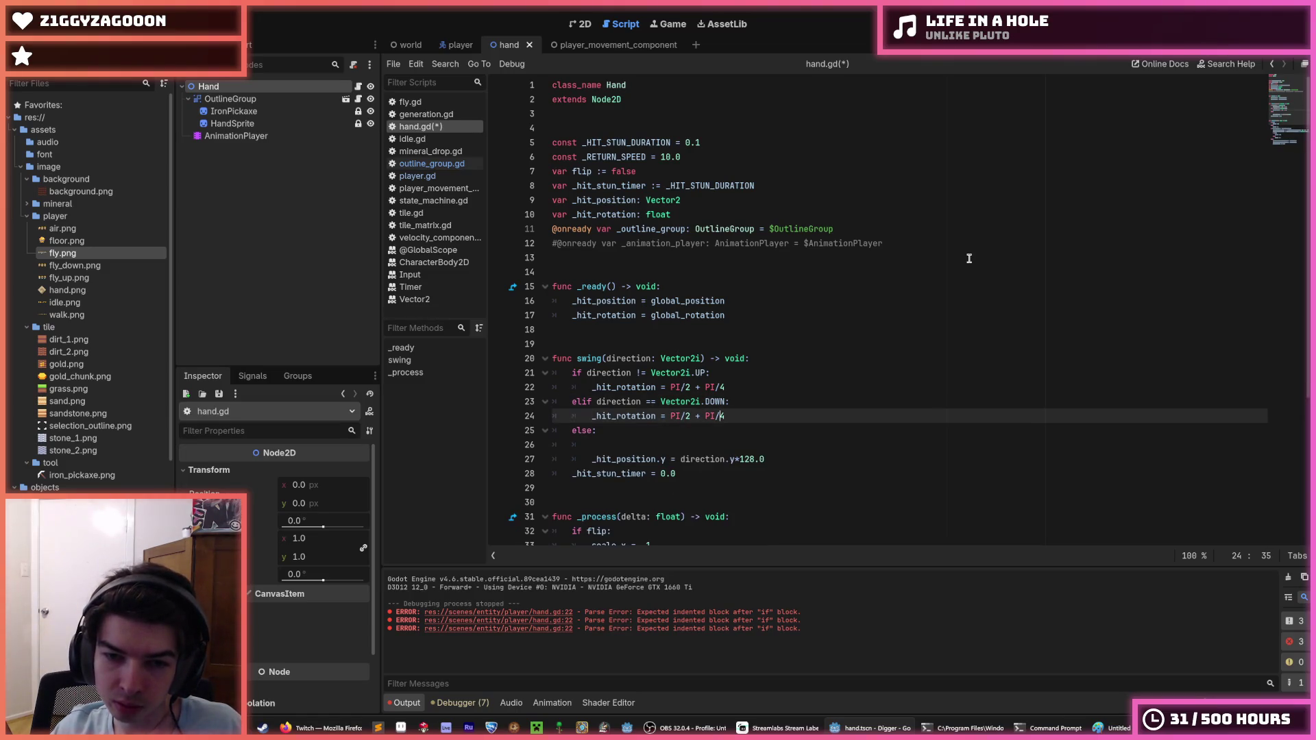
text(2()
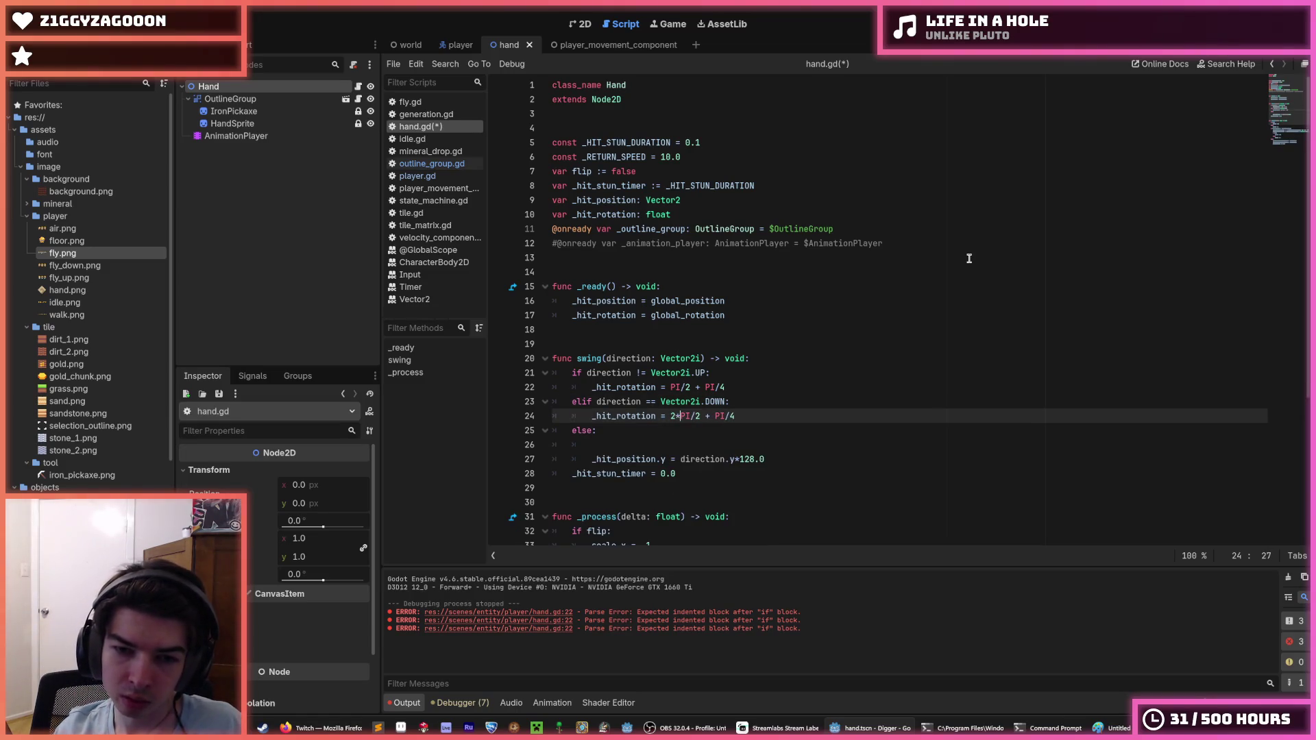
text(2*)
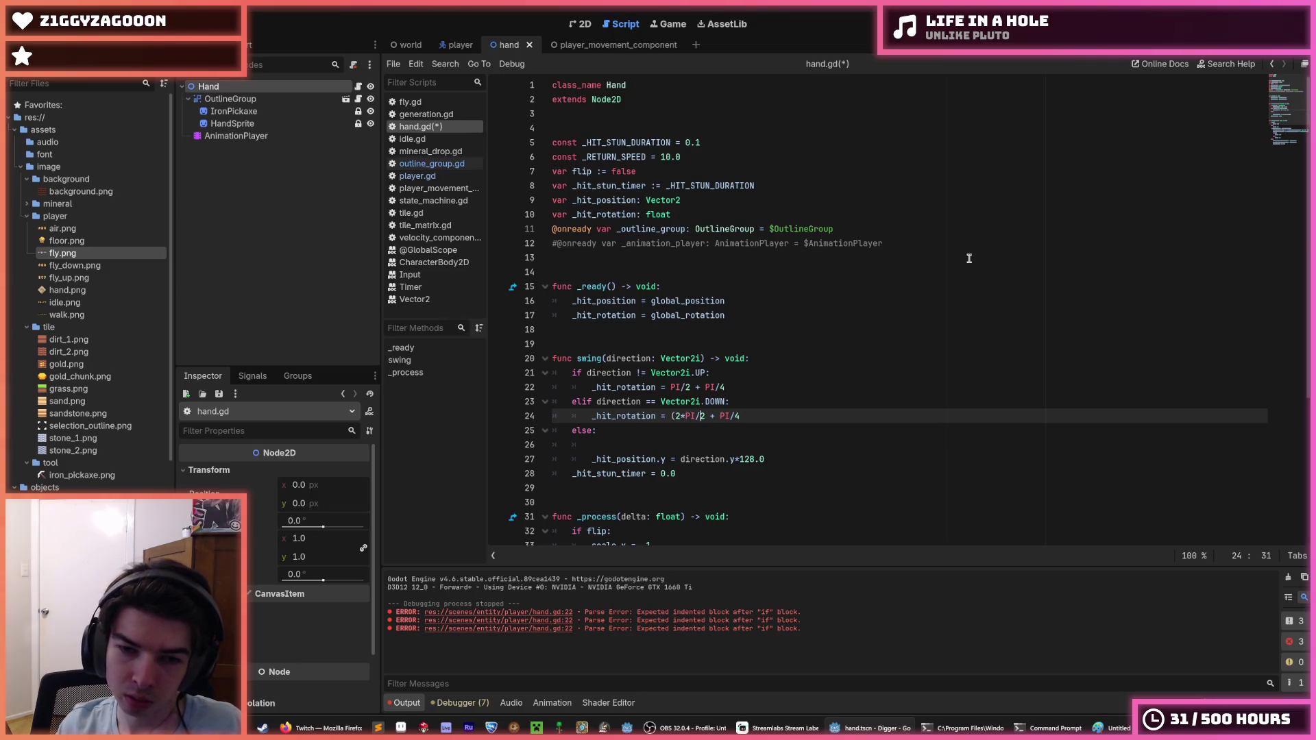
key(Right)
text())
key(ctrl+shift+d)
key(alt+Down)
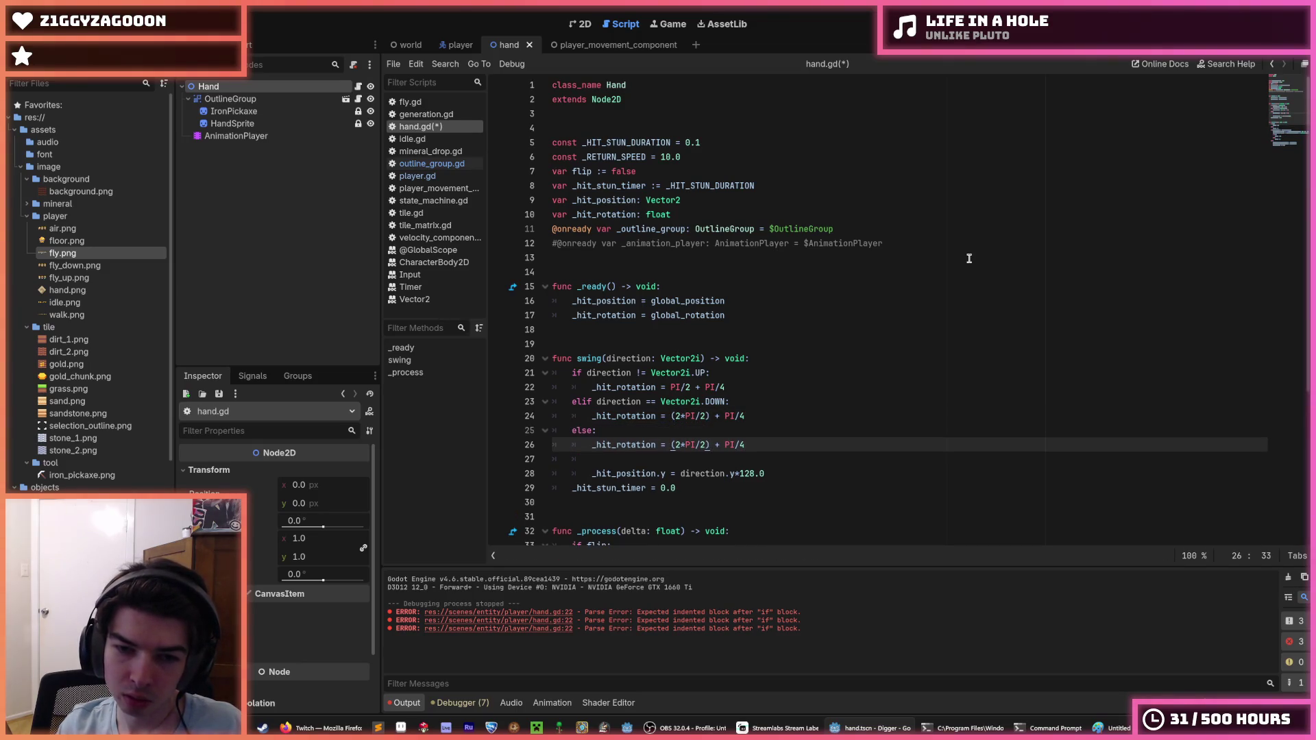
Change the DOWN branch rotation multiplier to 3*PI/2 and save.
key(Left)
key(Left)
key(Left)
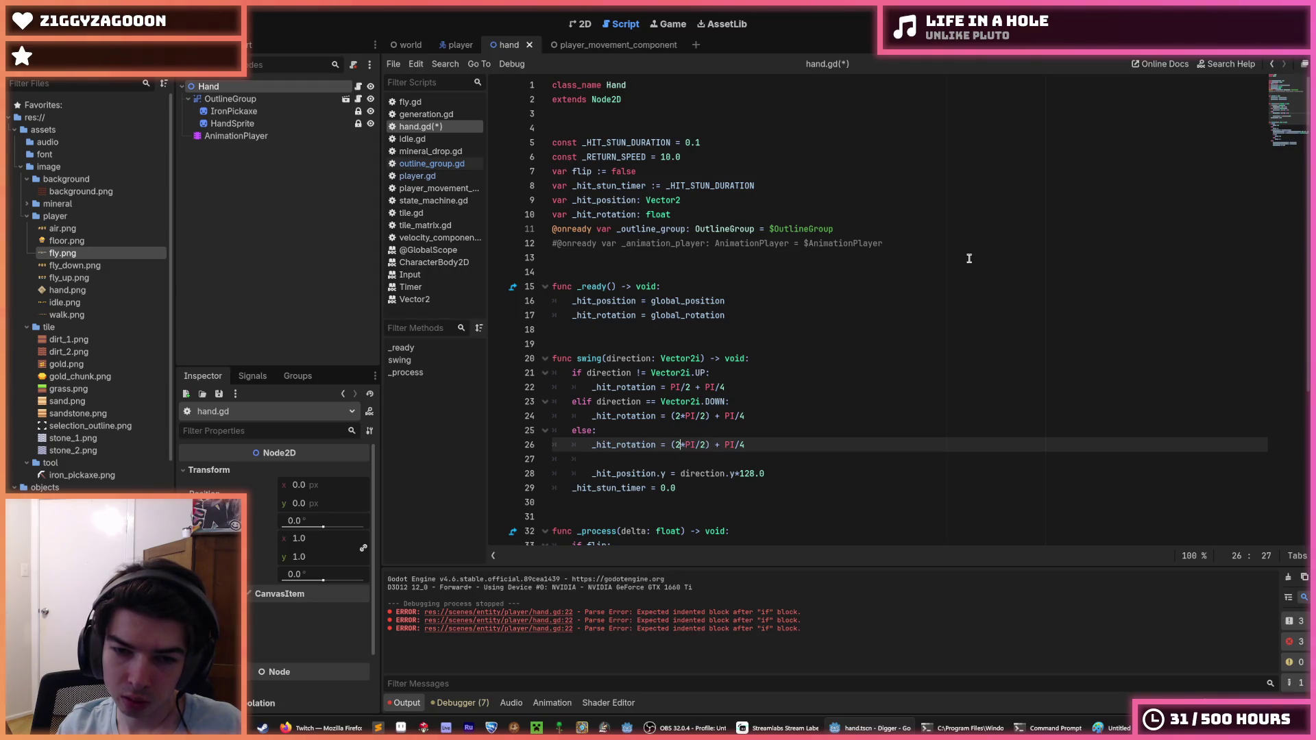
key(Up)
key(Up)
key(BackSpace)
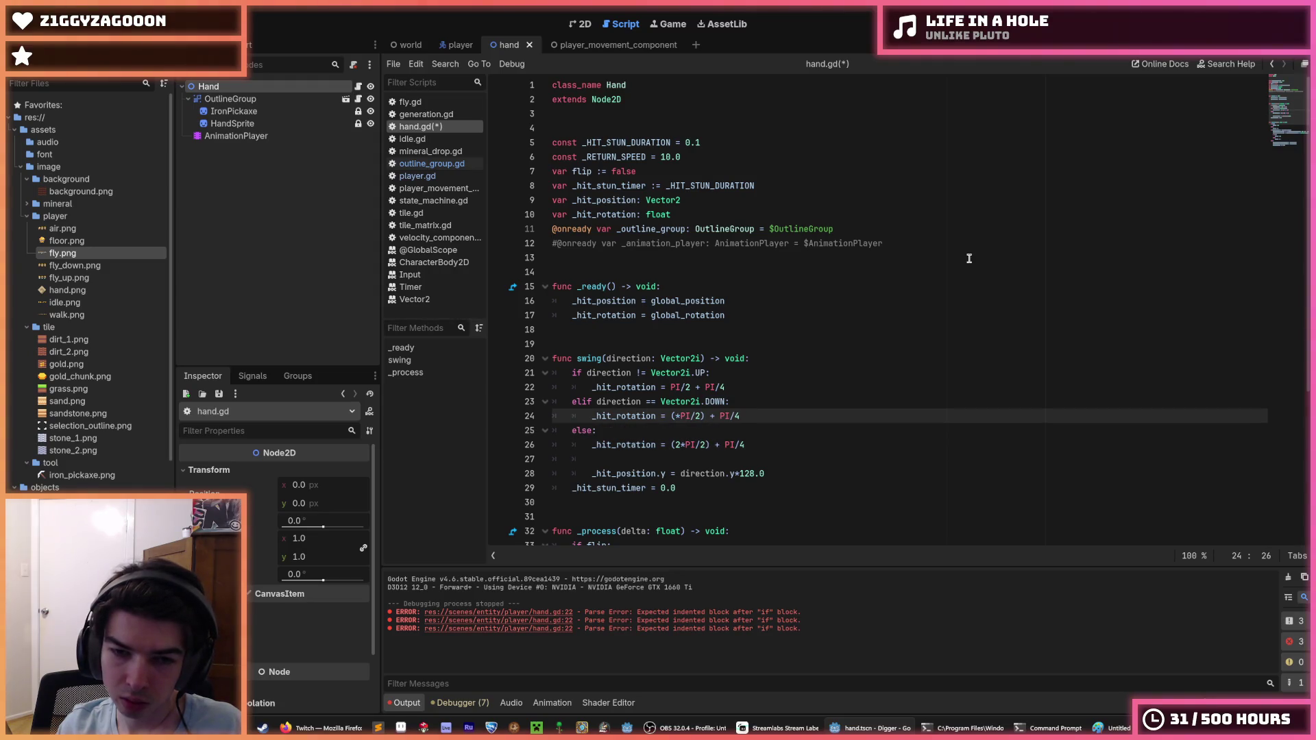
text(3)
key(ctrl+s)
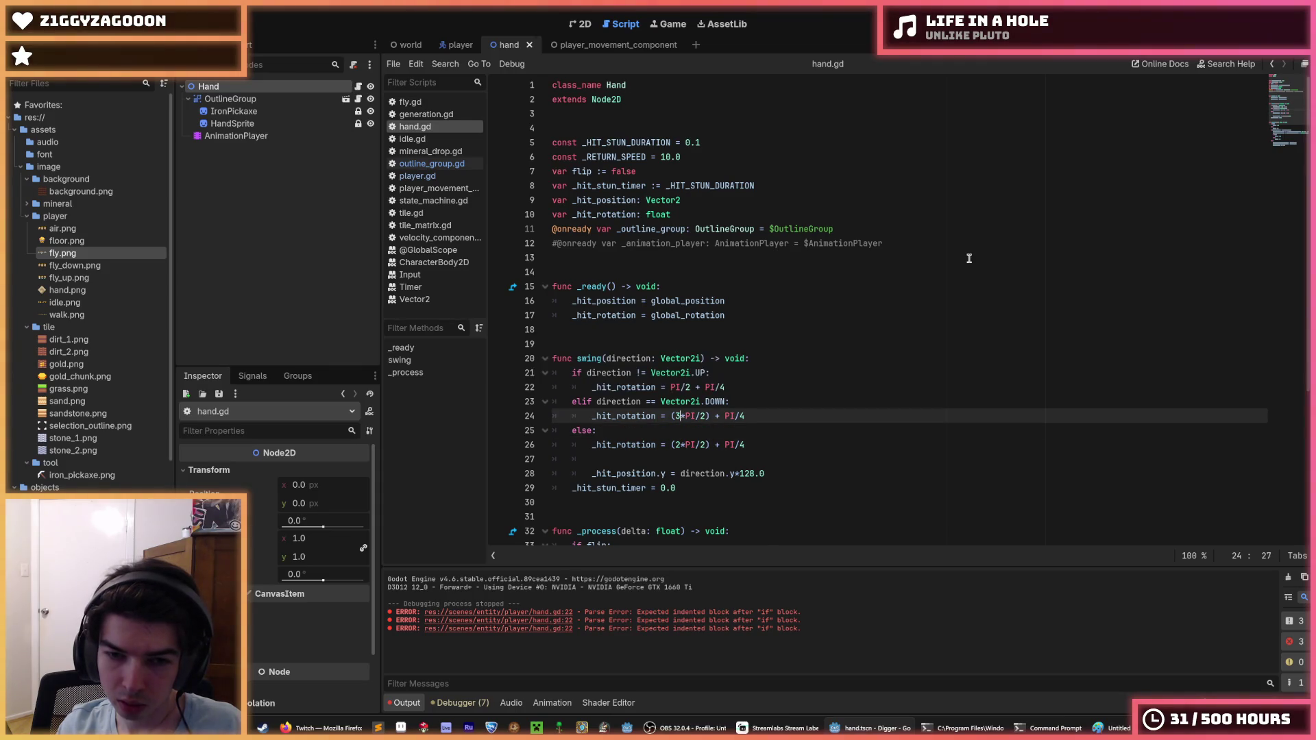
Remove the parentheses around the multipliers on both the DOWN and else rotation lines.
key(Left)
key(BackSpace)
key(Down)
key(Down)
key(Right)
key(BackSpace)
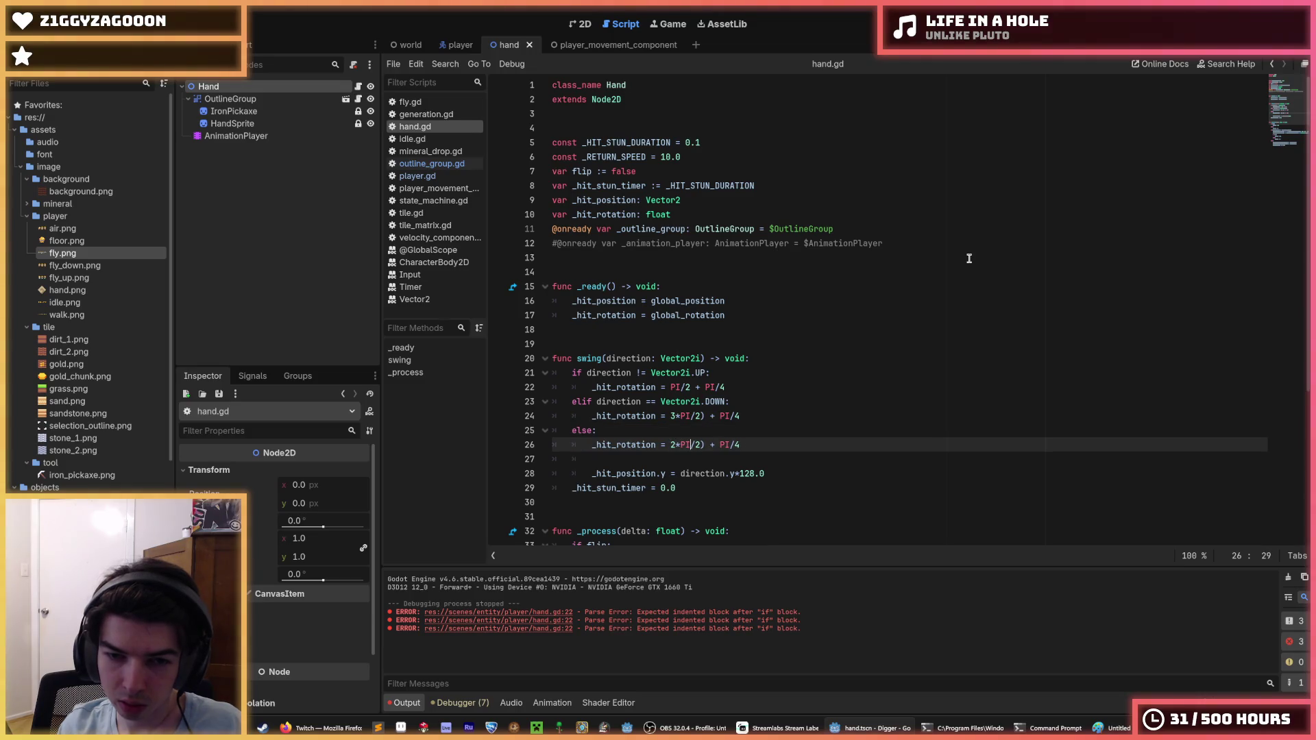
key(Delete)
key(Up)
key(Up)
key(Delete)
key(Down)
key(Down)
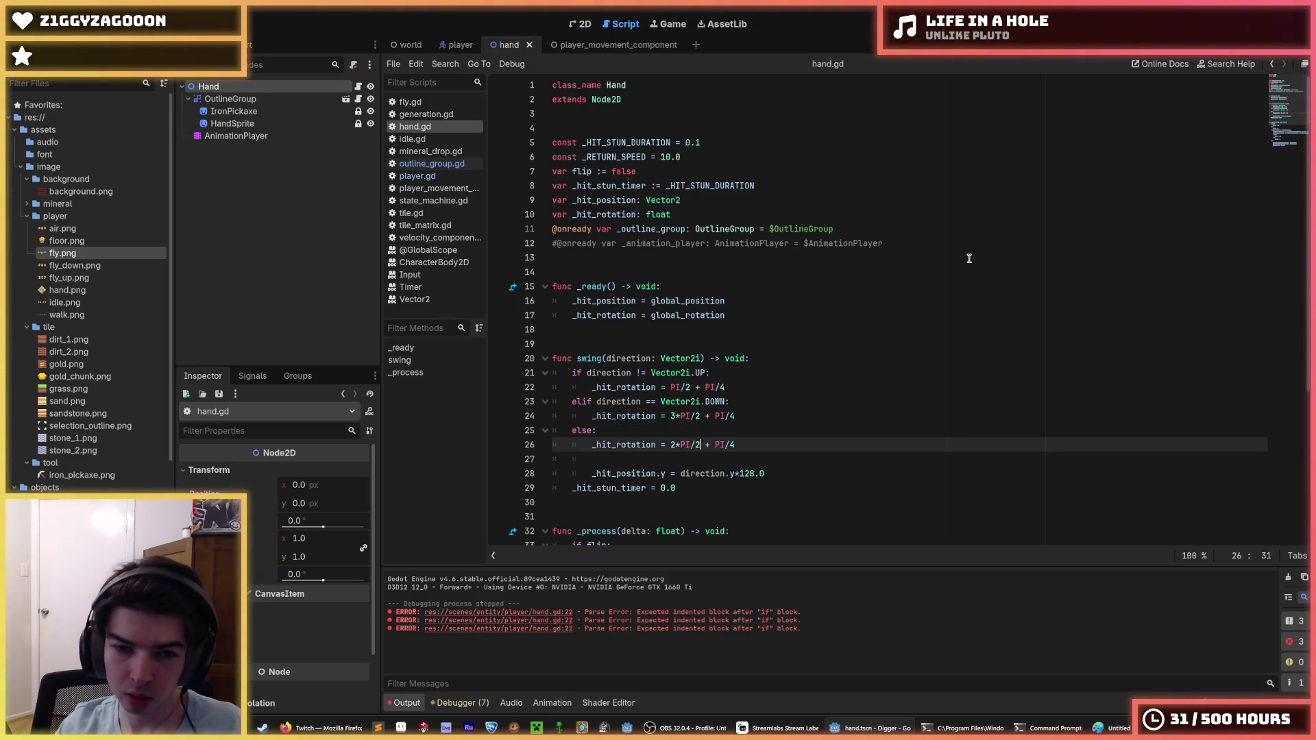
scroll(835, 268, down, 1)
scroll(834, 268, down, 1)
Comment out the _hit_position.y line and remove the empty line above it.
click(605, 370)
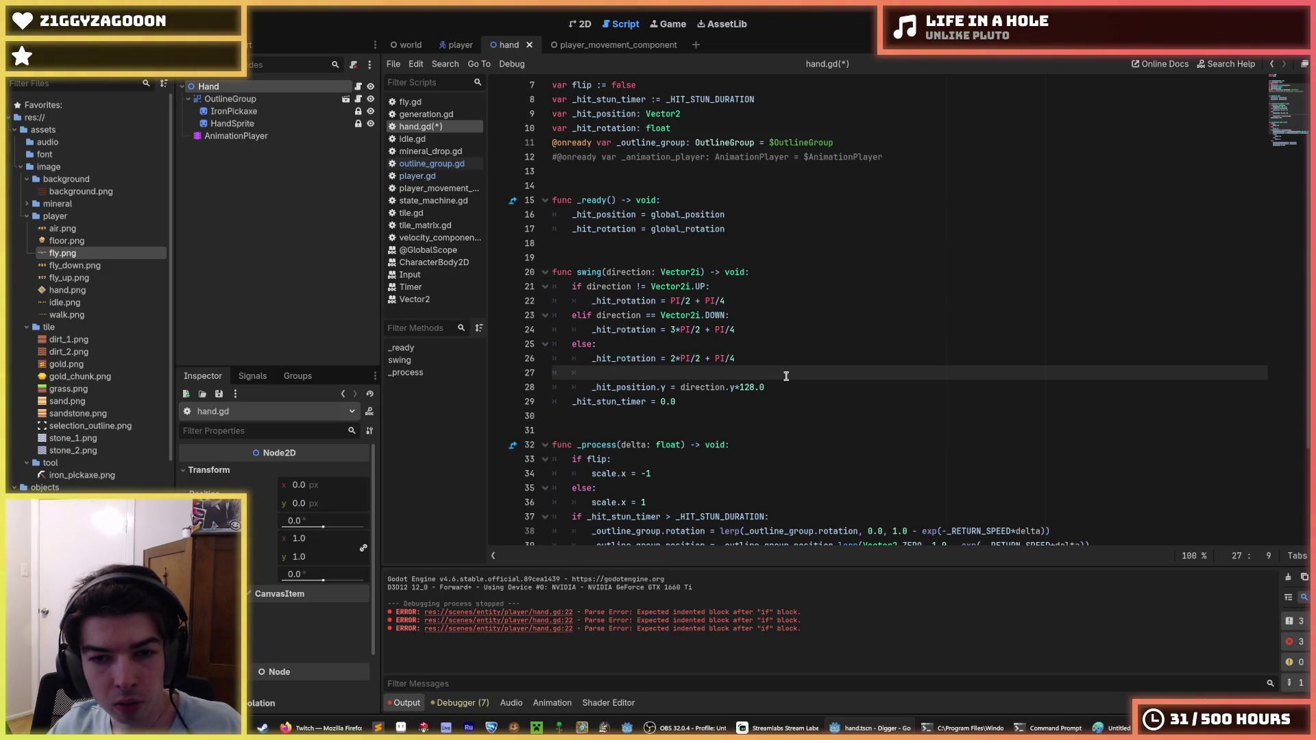
key(Down)
key(shift+End)
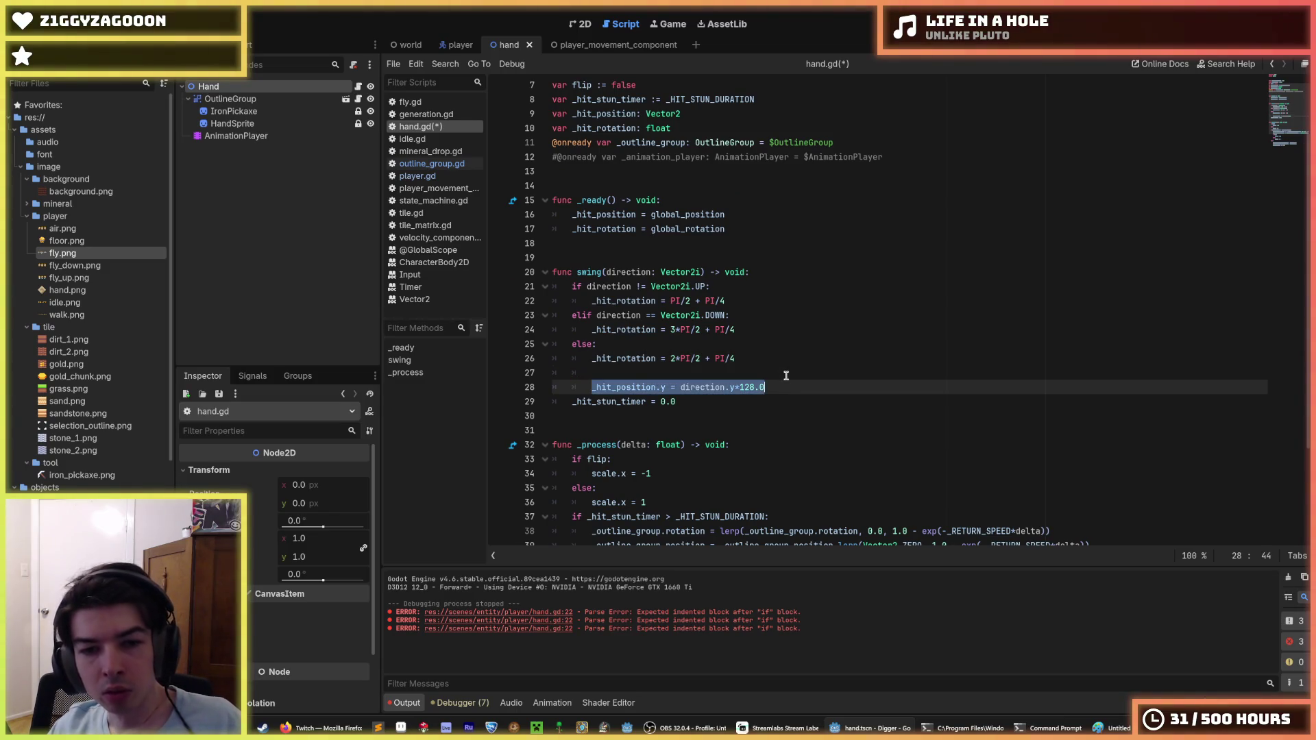
key(ctrl+k)
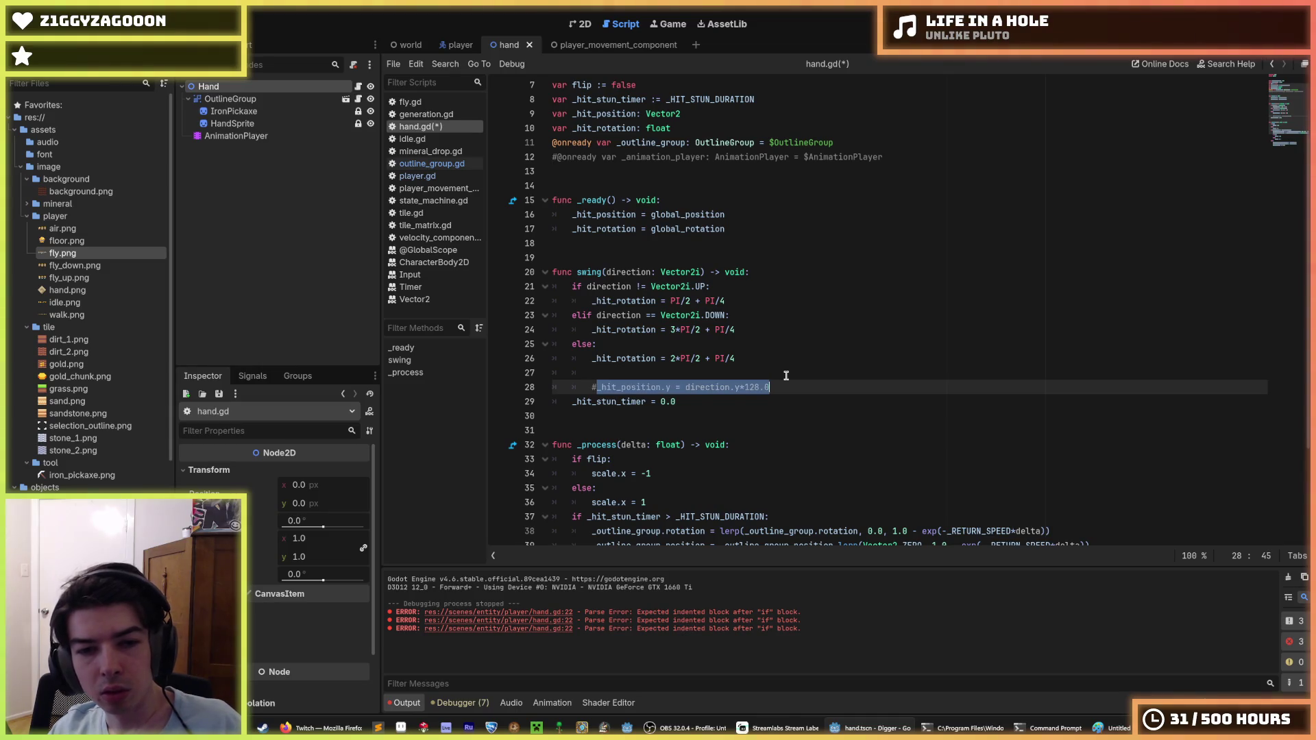
click(786, 375)
key(ctrl+shift+k)
key(alt+Up)
key(alt+Up)
key(alt+Up)
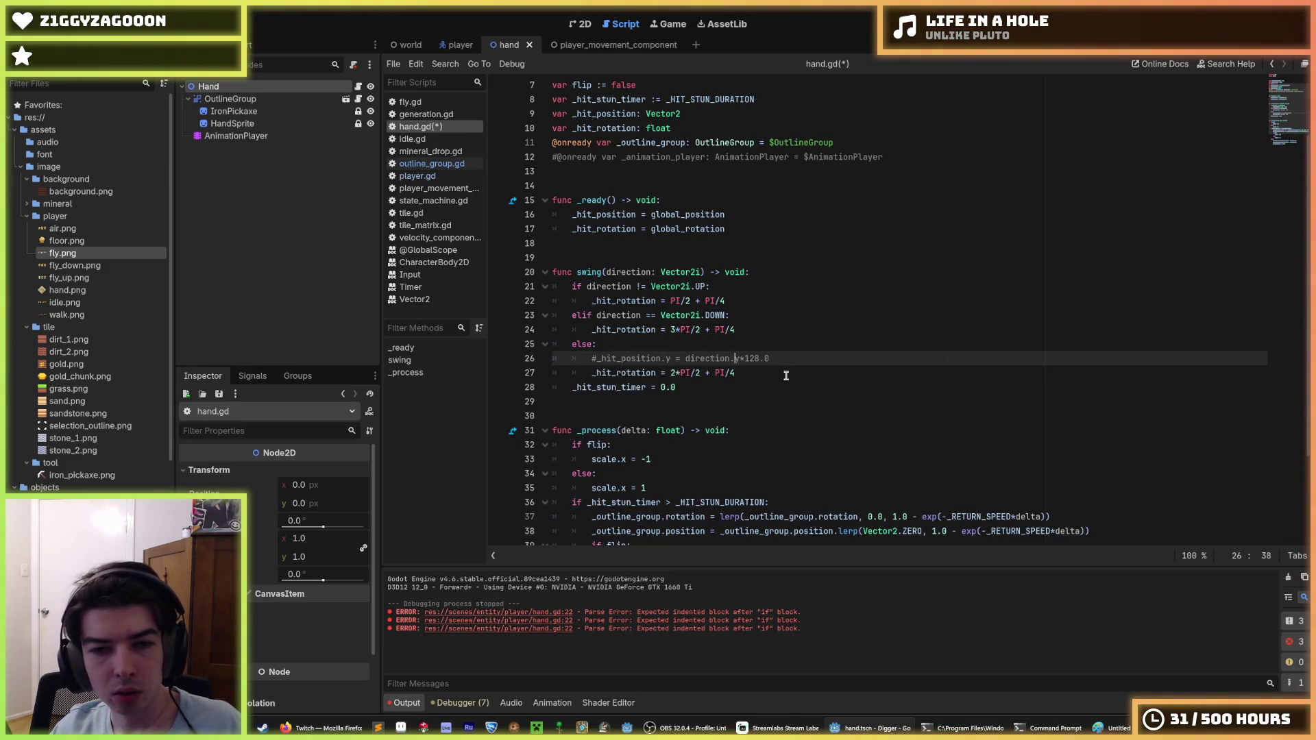
Move the commented line into the else branch, save hand.gd, and run the game with F5.
key(alt+Down)
key(alt+Down)
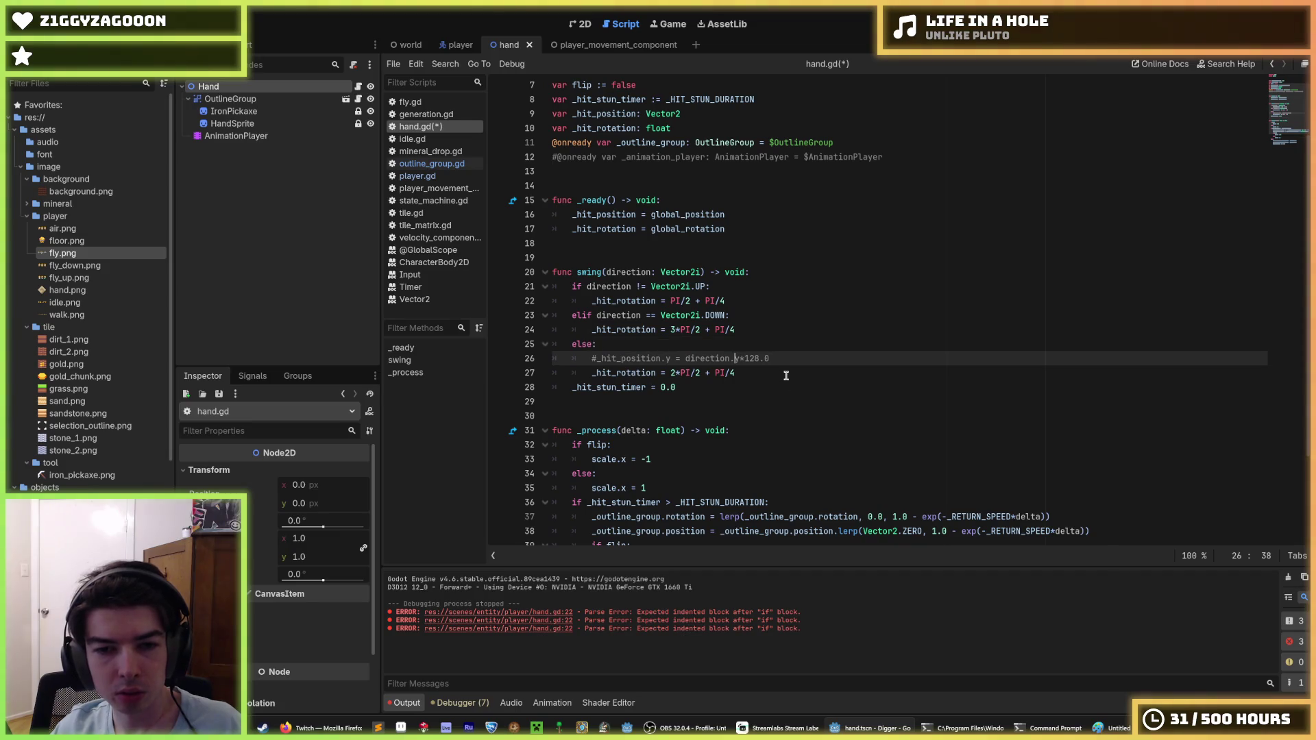
key(ctrl+s)
scroll(873, 346, down, 3)
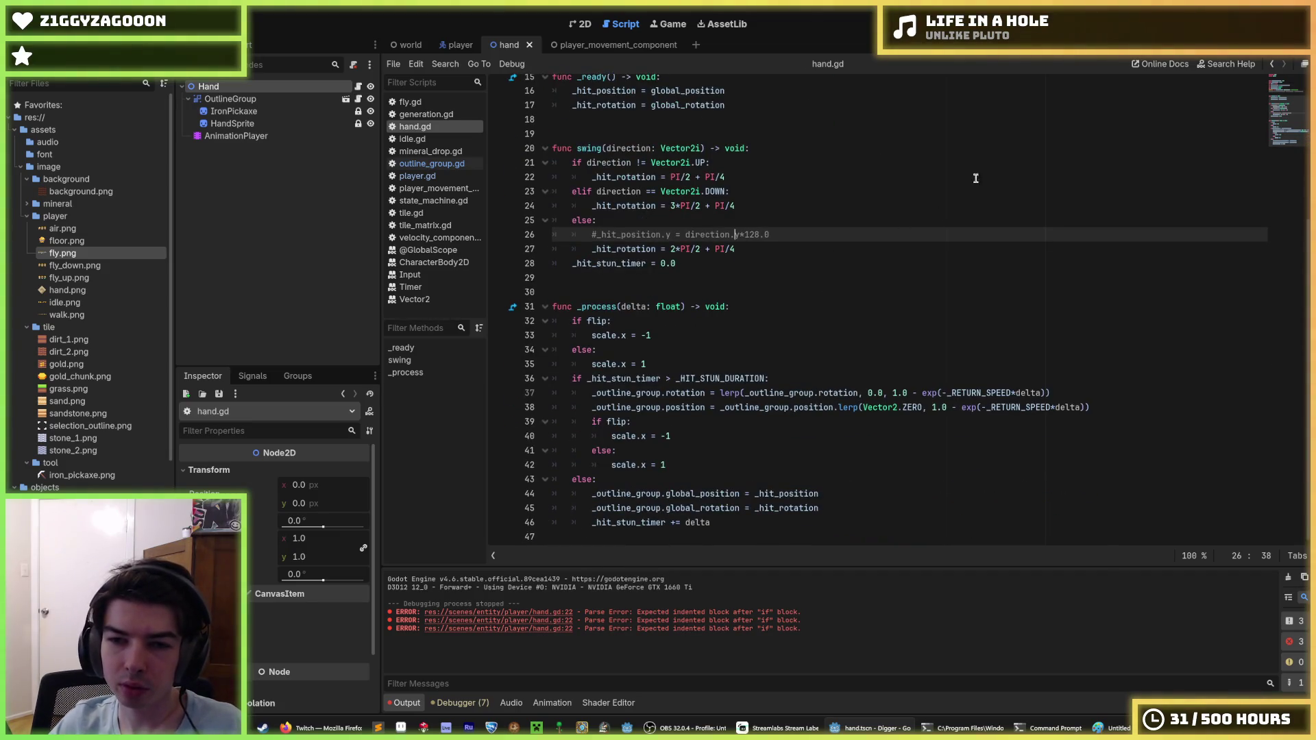
key(F5)
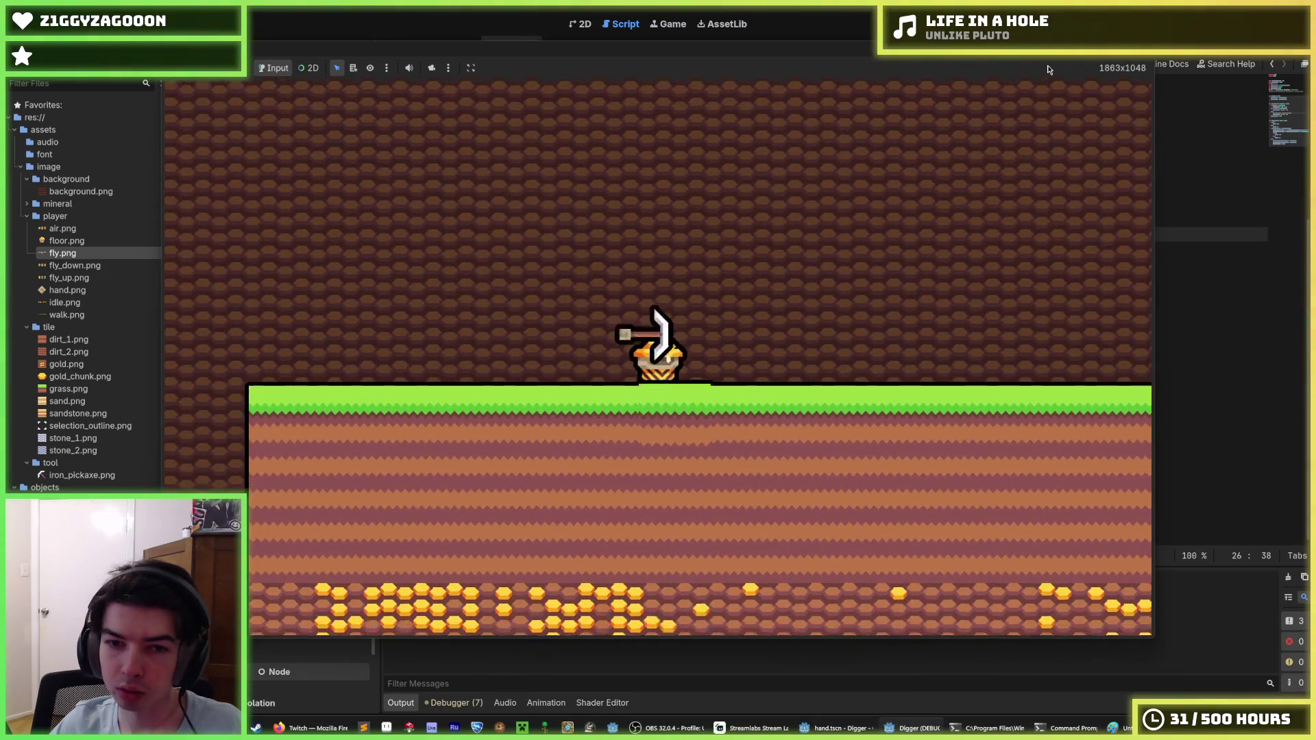
Dig down, left and back up the shaft to check each pickaxe swing, then close the game with F8.
key(s)
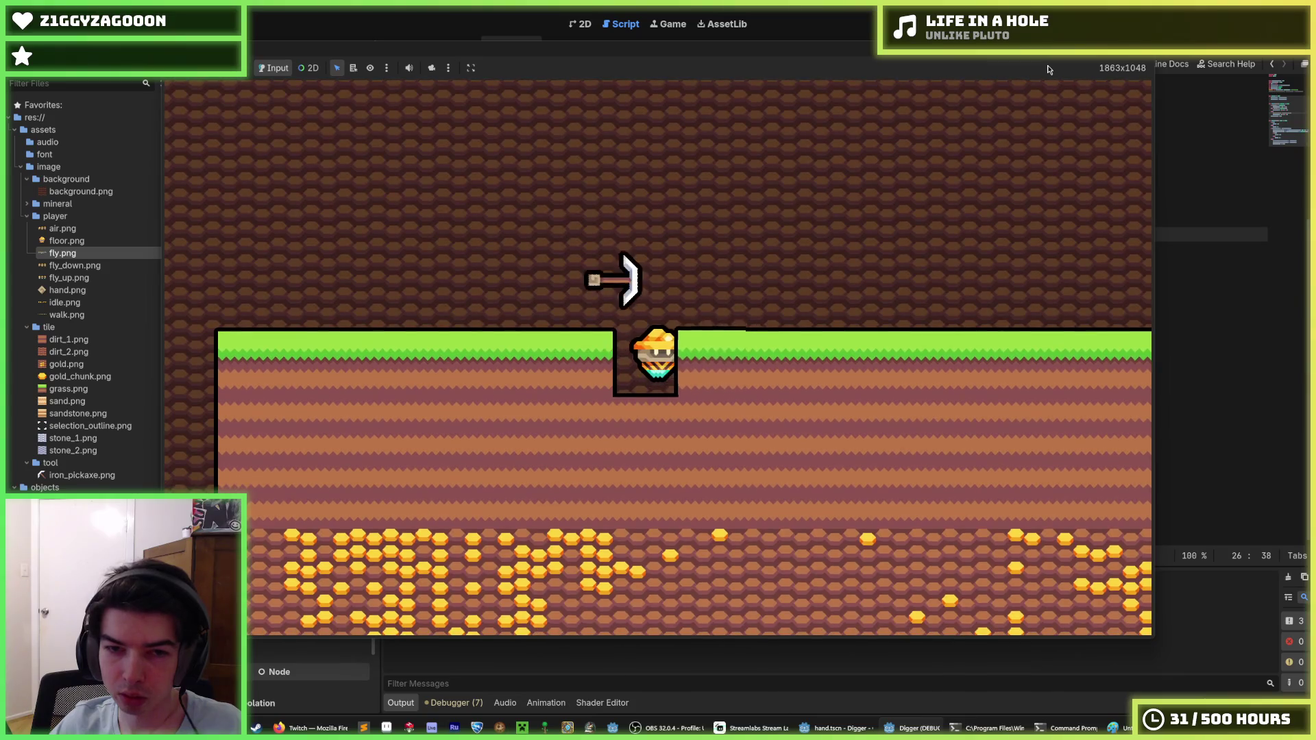
key(a)
key(w)
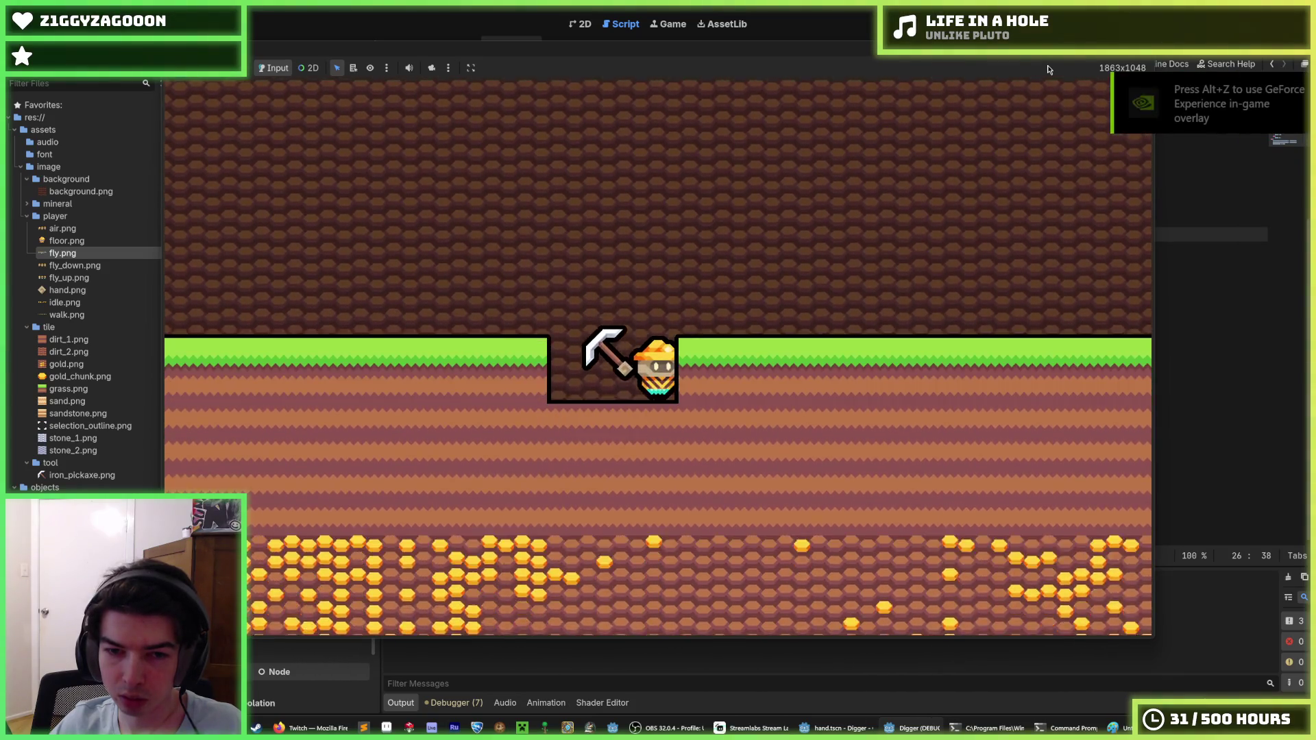
key(s)
key(s)
key(s)
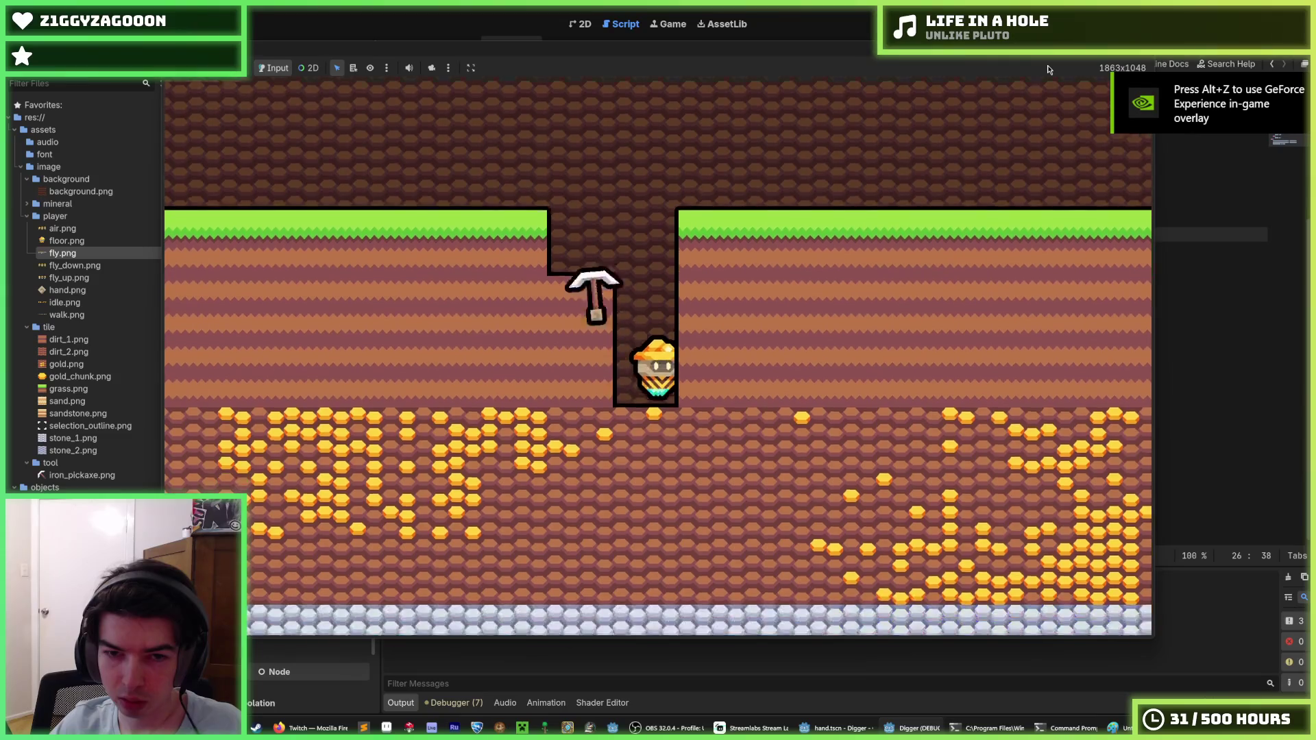
key(w)
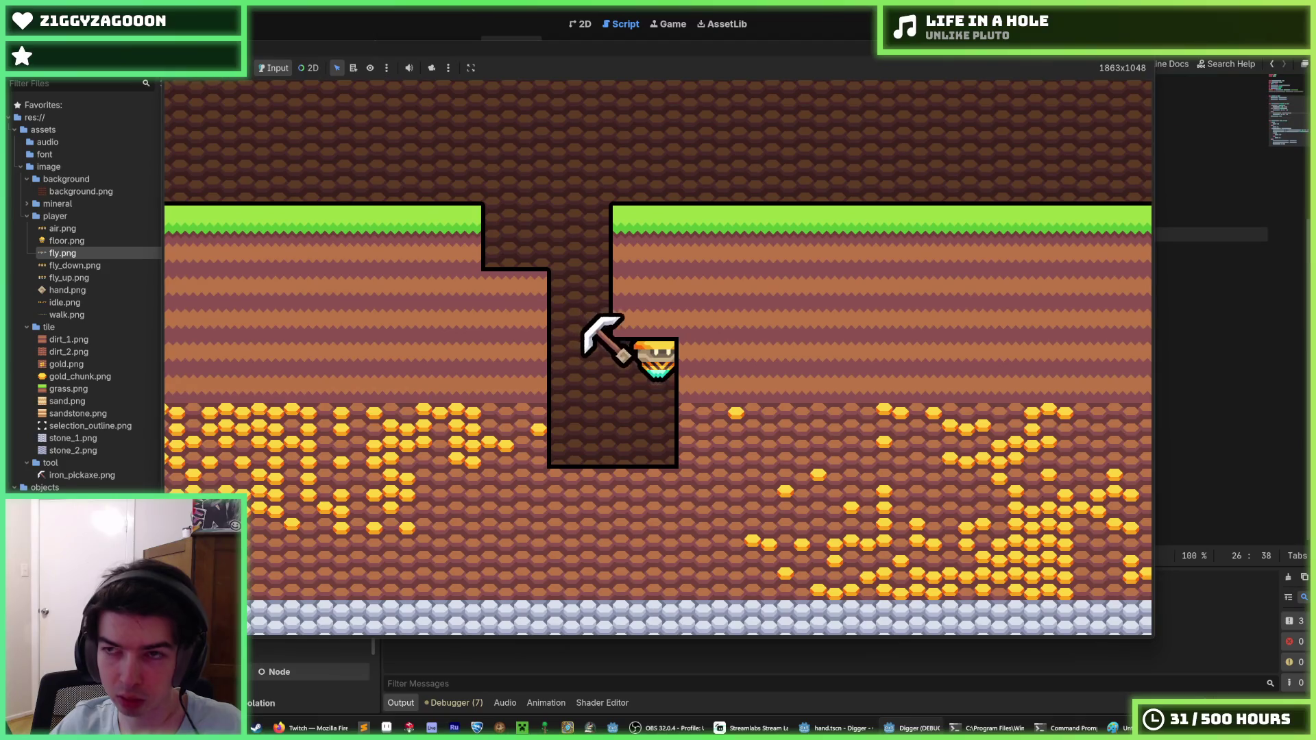
key(F8)
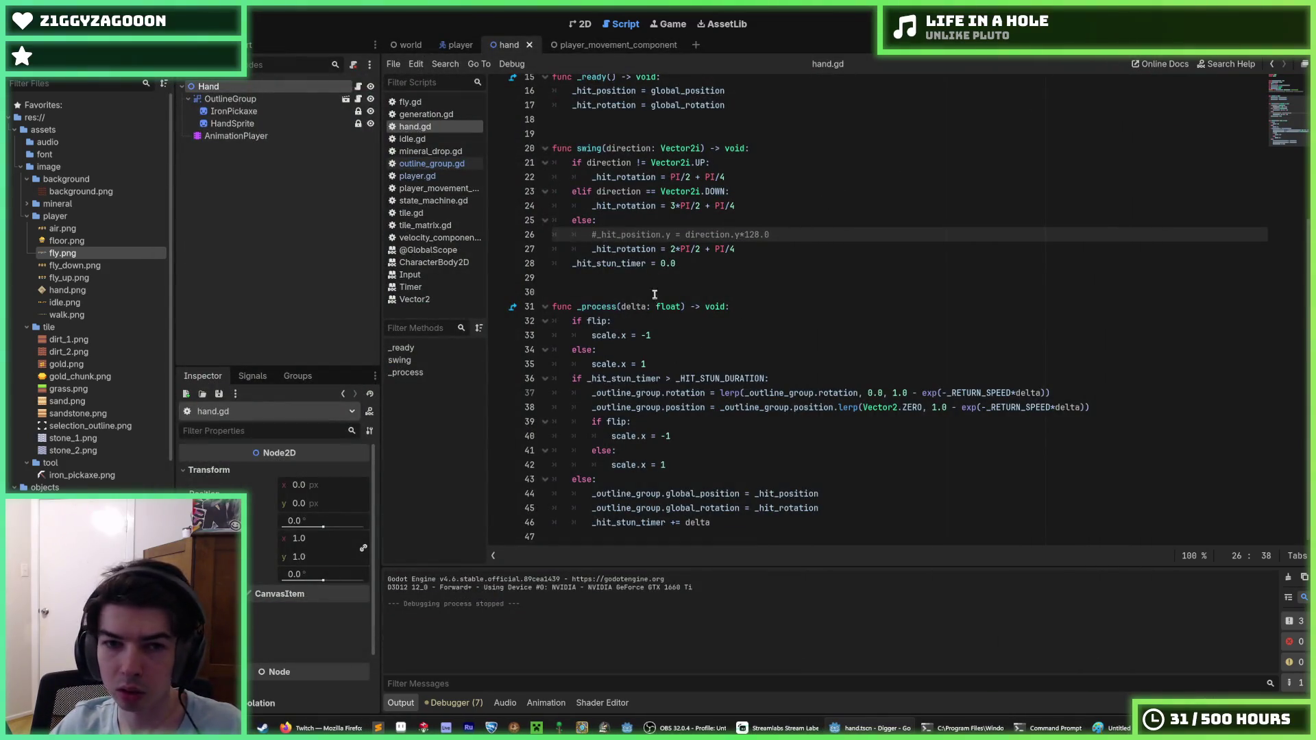
Change the hit position on lines 16 and 44 from global_position to local position.
click(694, 265)
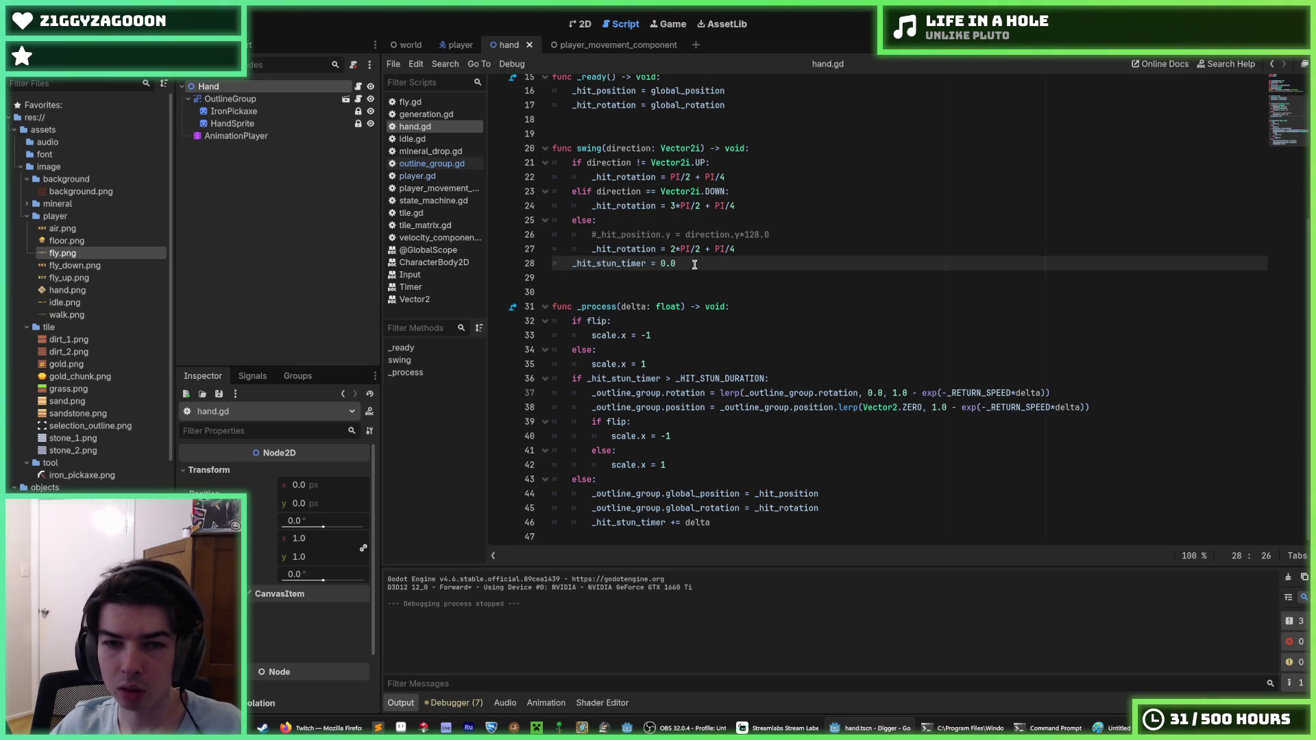
double_click(689, 494)
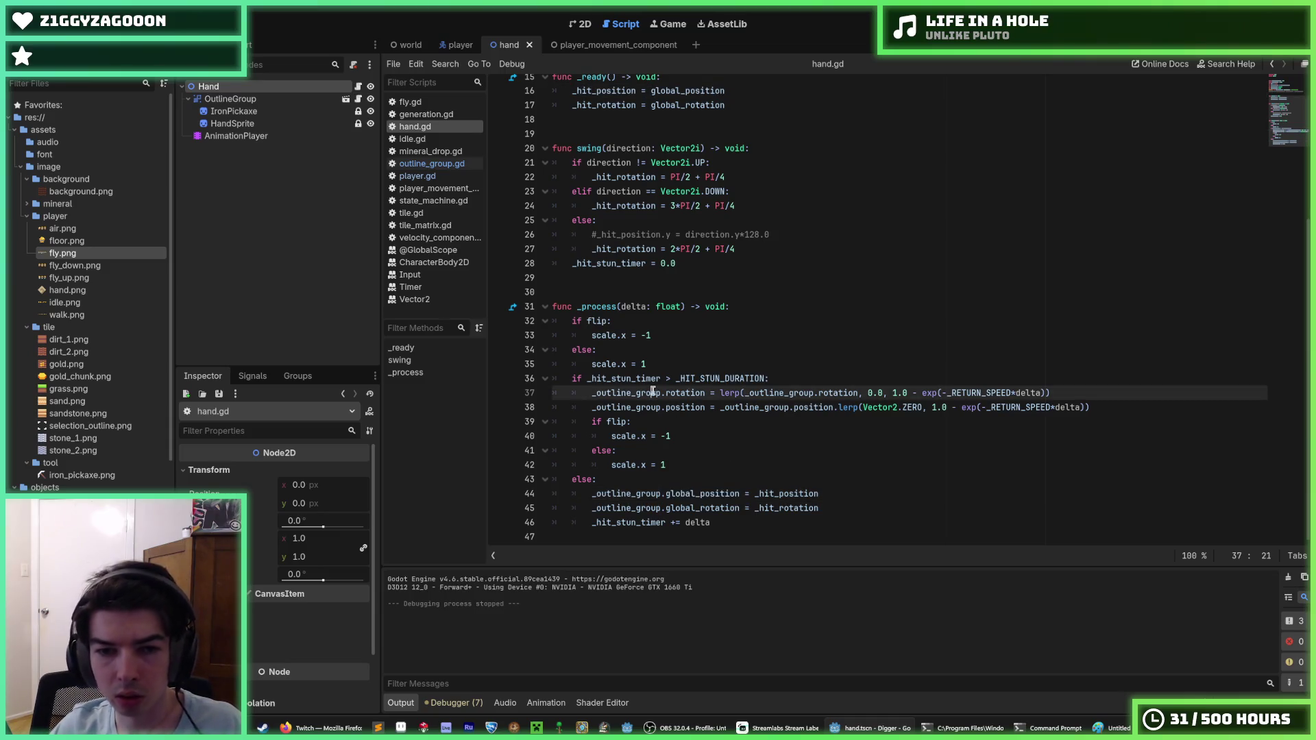
double_click(686, 394)
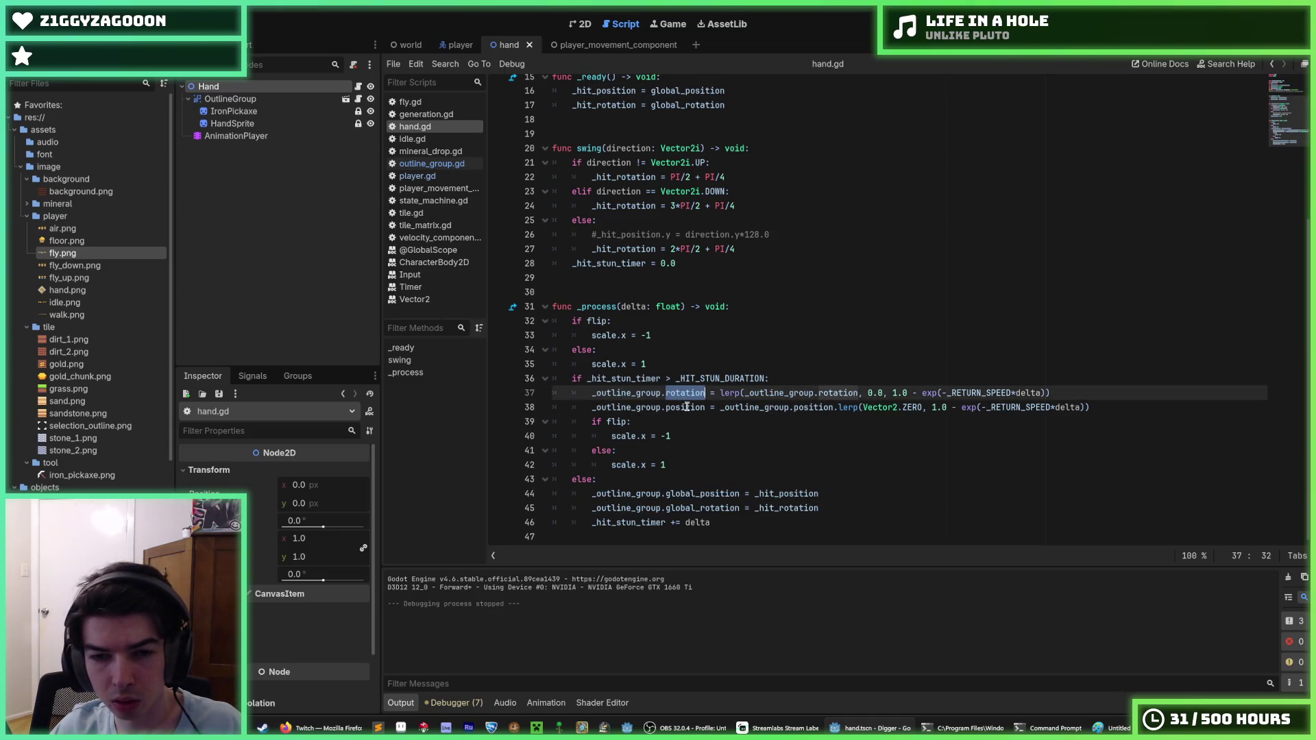
double_click(672, 488)
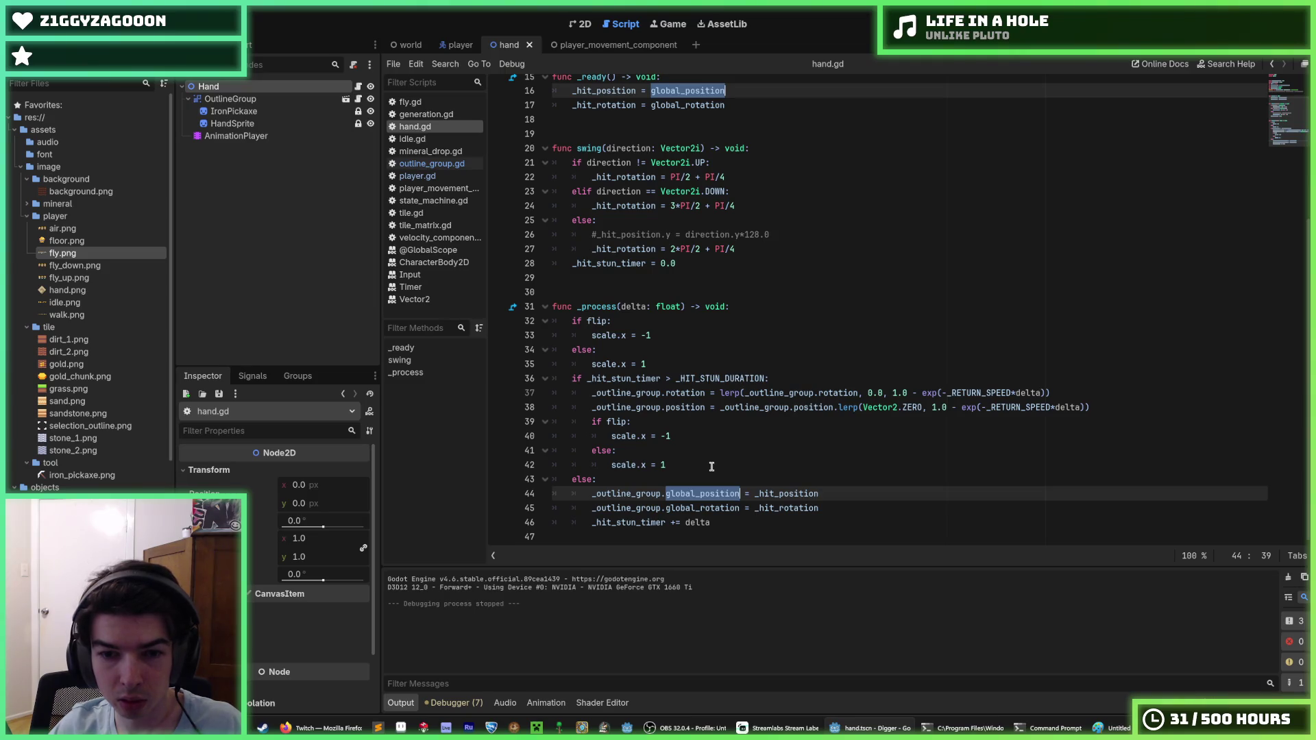
key(Right)
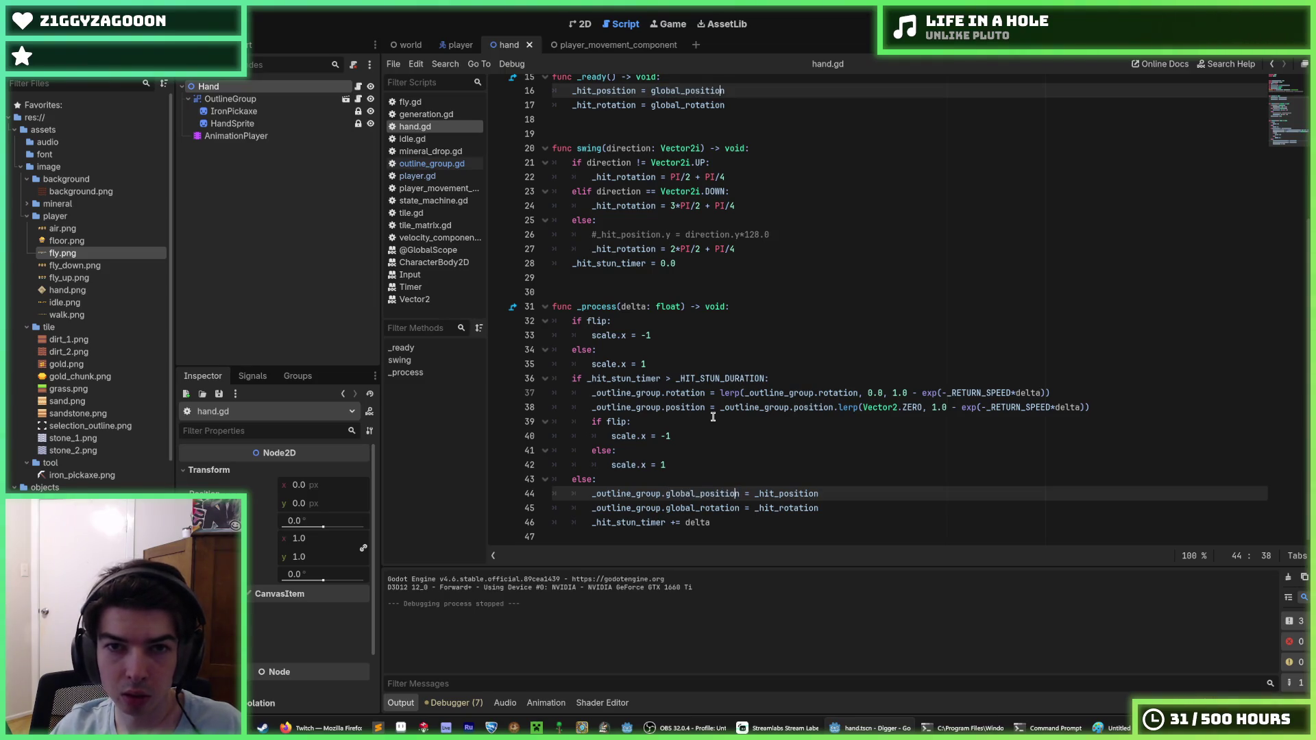
key(BackSpace)
key(BackSpace)
key(BackSpace)
key(BackSpace)
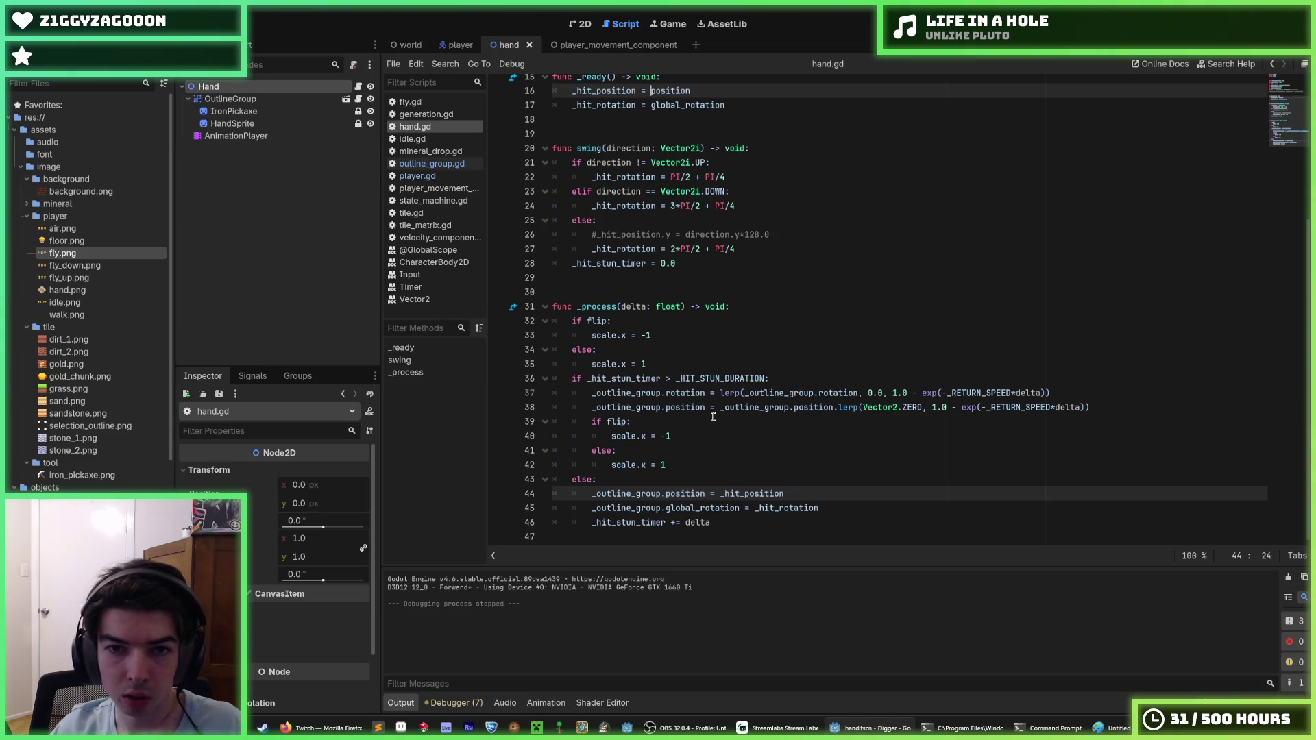
Change global_rotation to rotation on lines 17 and 45, then save and relaunch the game.
double_click(684, 110)
key(ctrl+d)
key(Right)
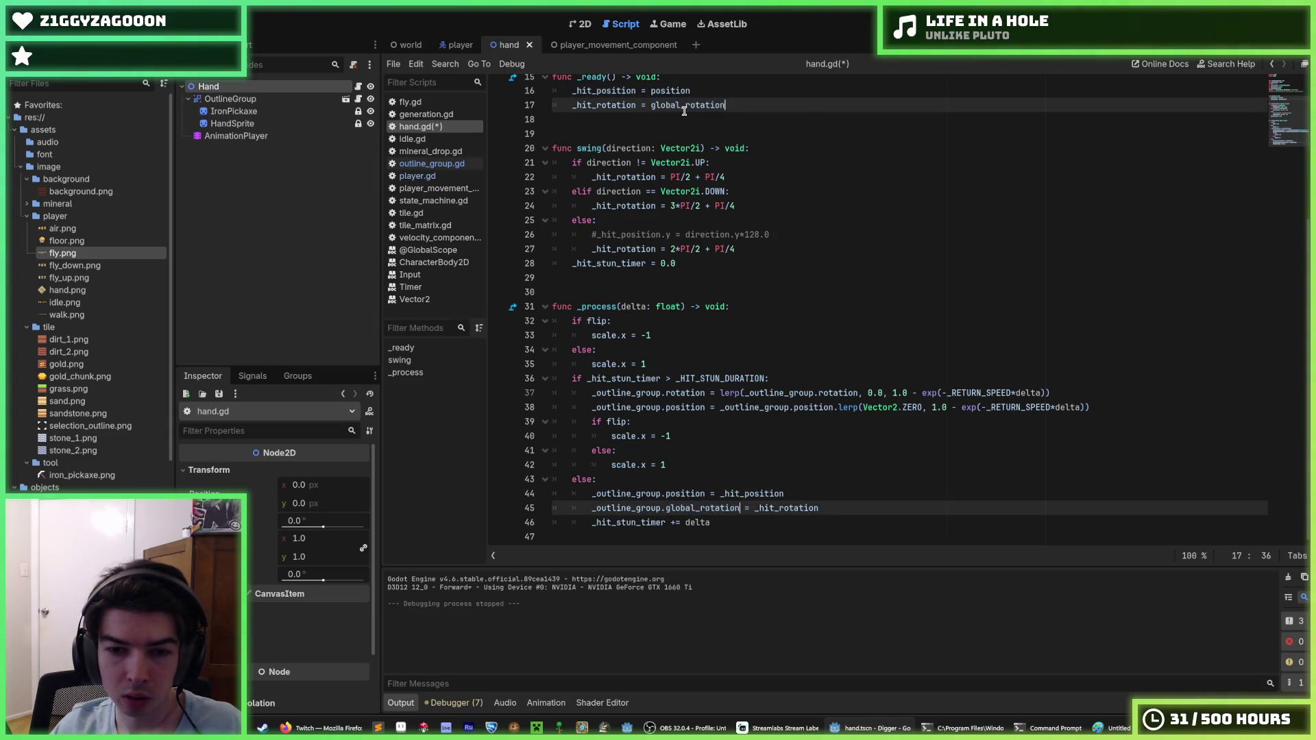
key(Left)
key(Left)
key(Left)
key(BackSpace)
key(BackSpace)
key(BackSpace)
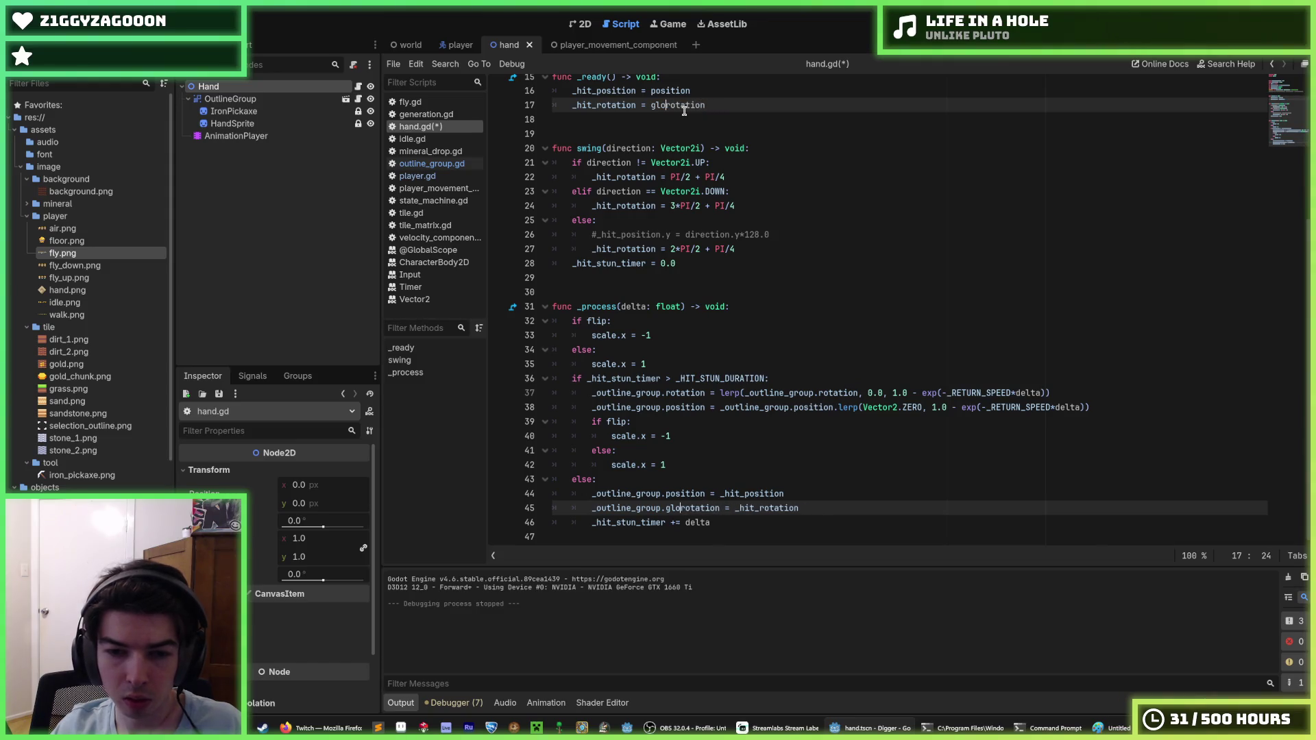
click(915, 91)
key(F5)
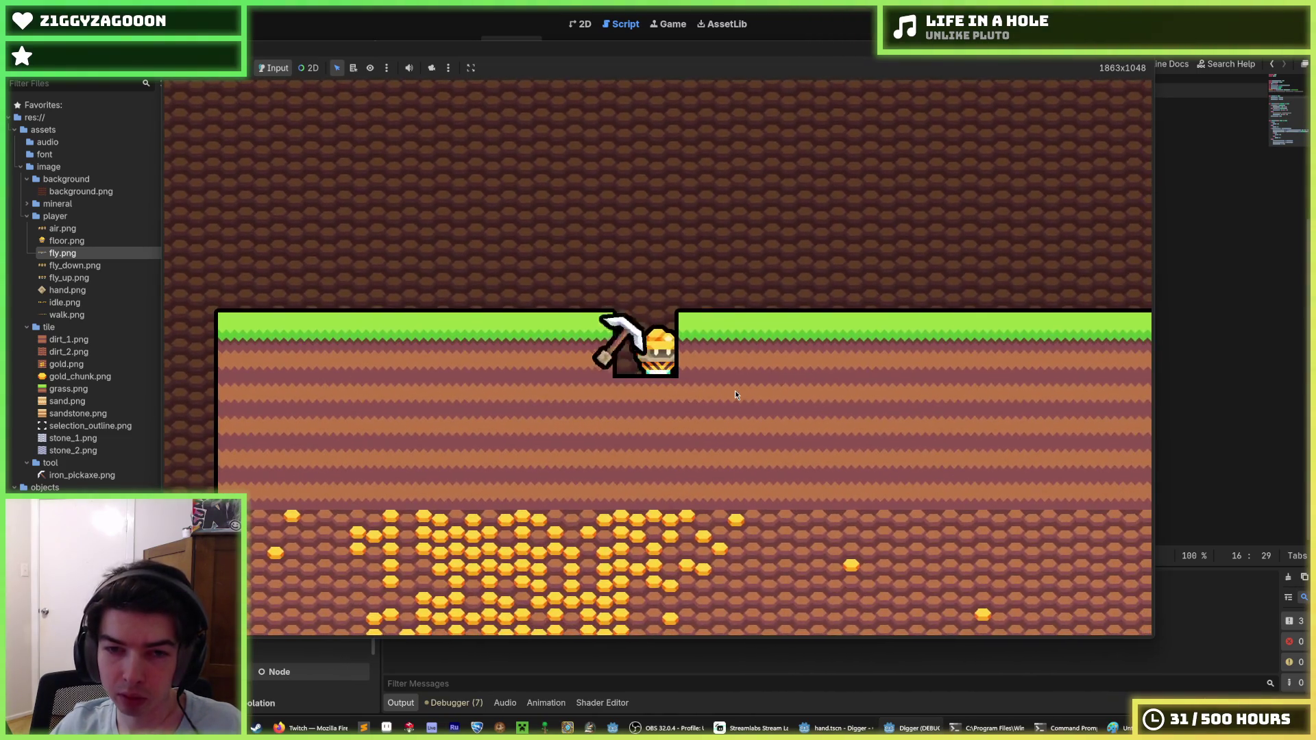
Dig left, down, then a sideways tunnel to the right to check the swing, then stop the game.
key(Left)
key(Down)
key(Right)
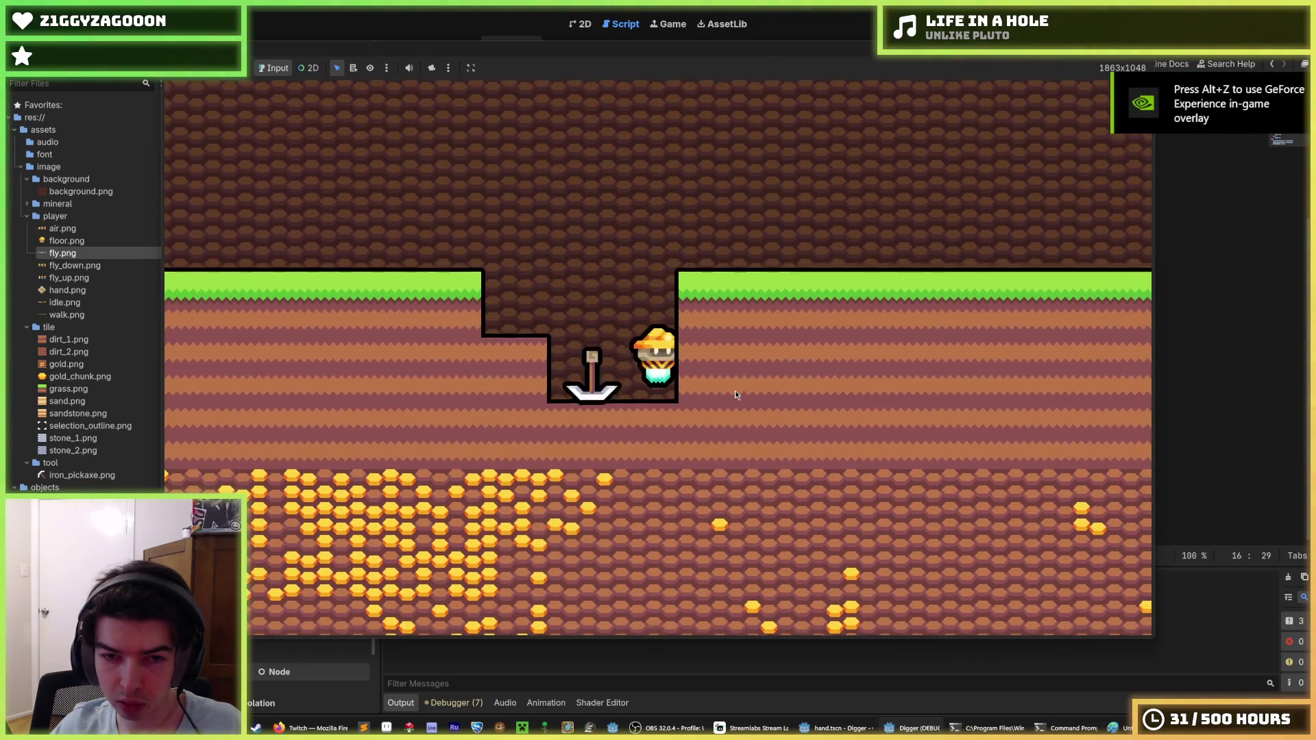
key(Up)
key(Right)
key(Right)
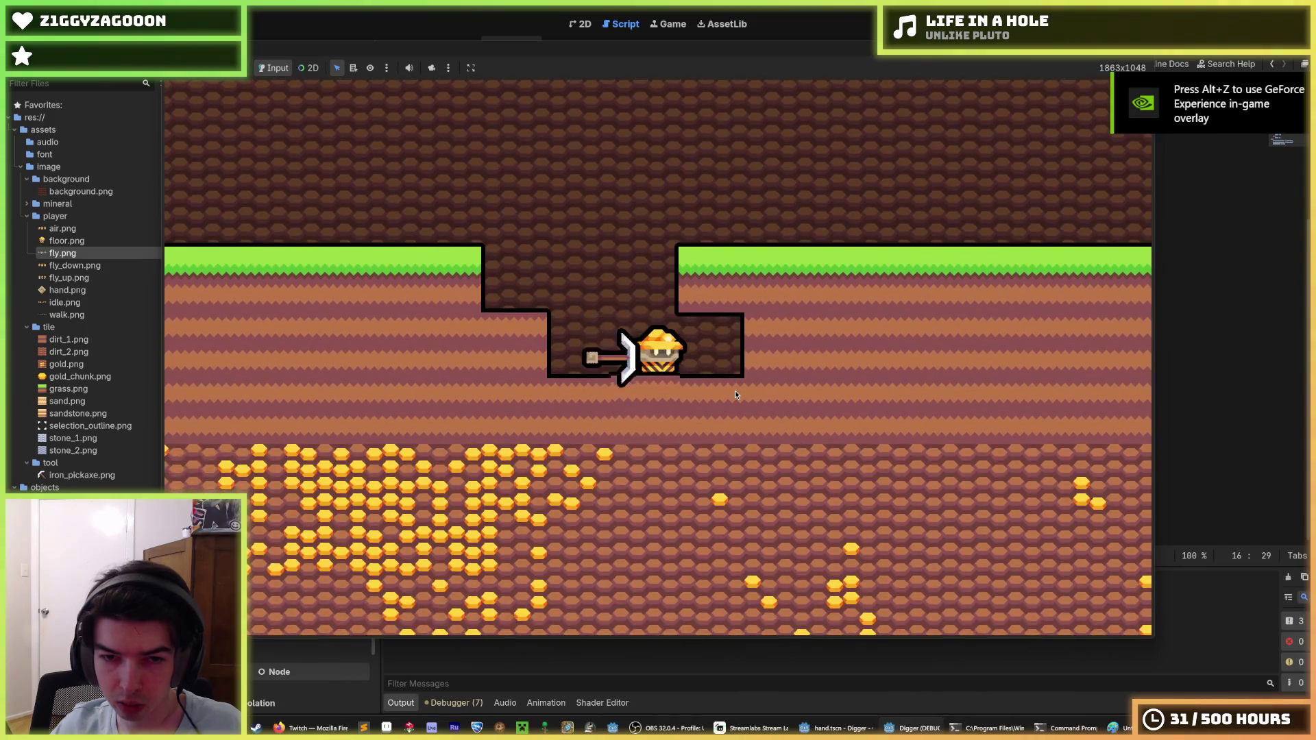
key(Down)
key(Right)
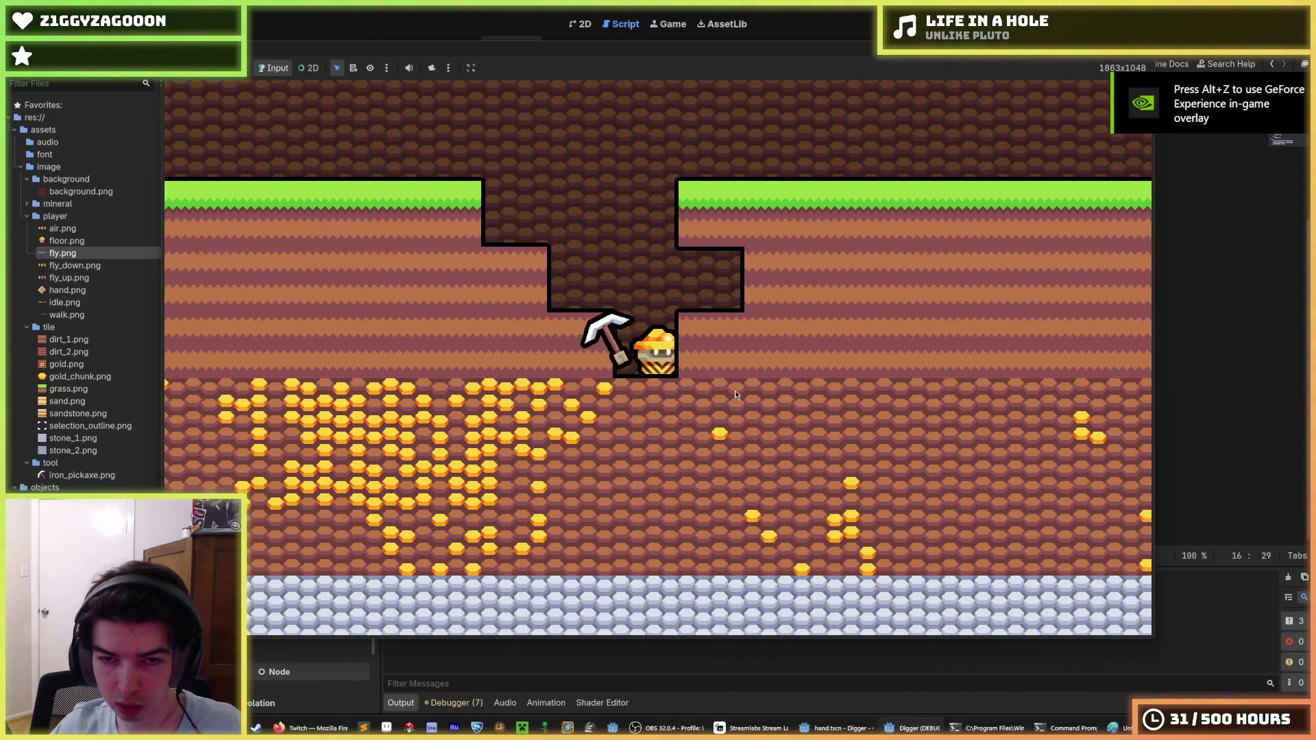
key(Down)
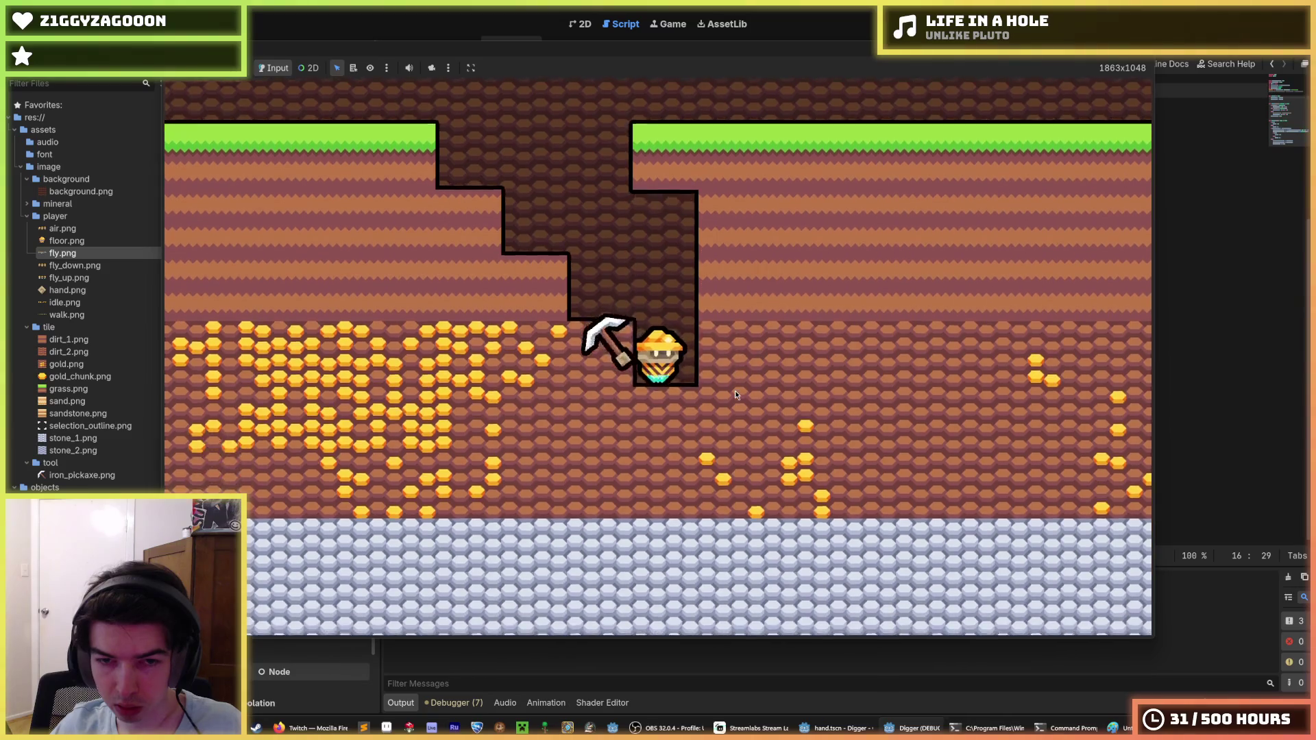
key(Down)
key(Down)
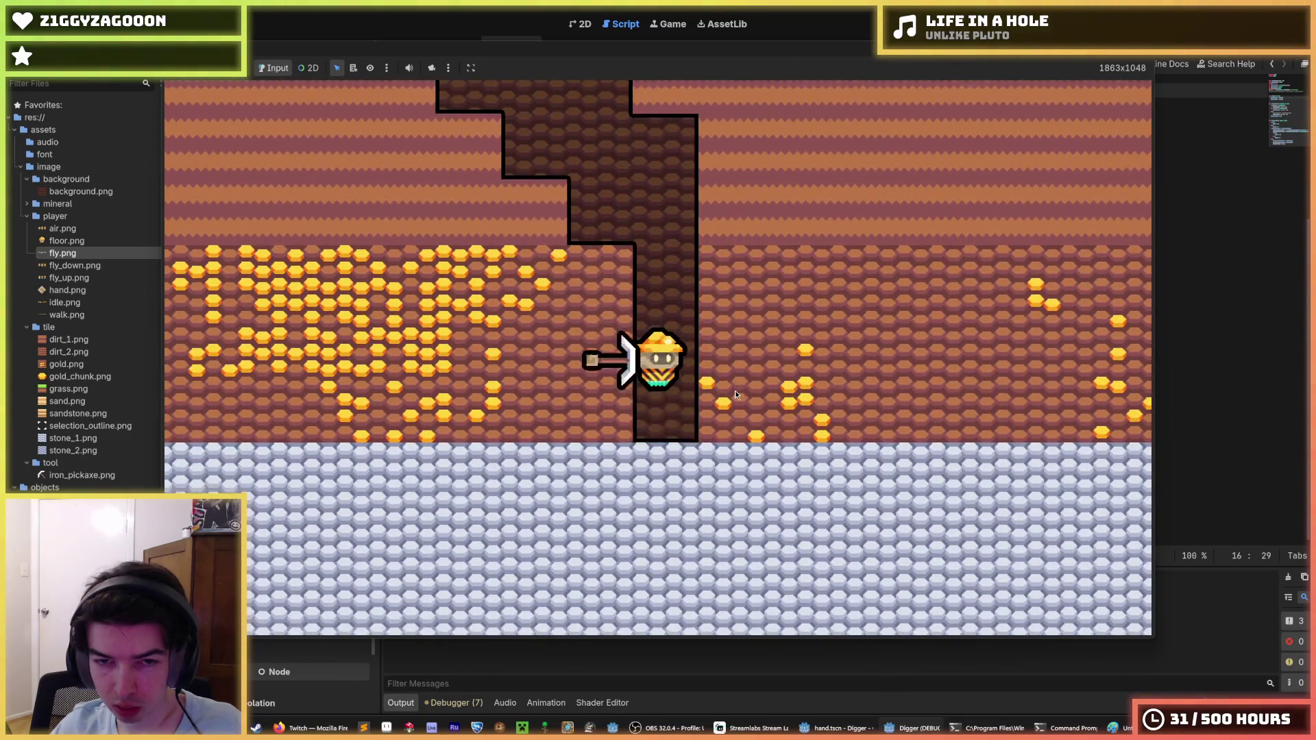
key(Right)
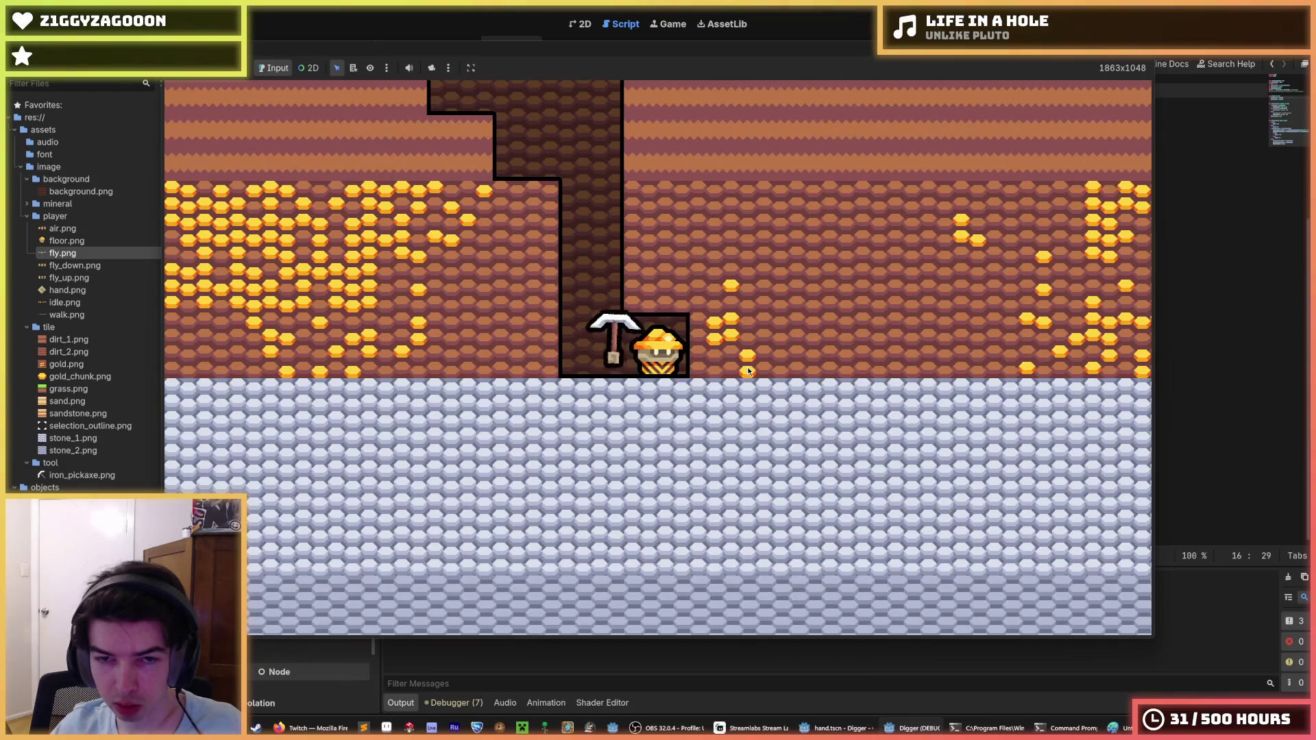
key(Right)
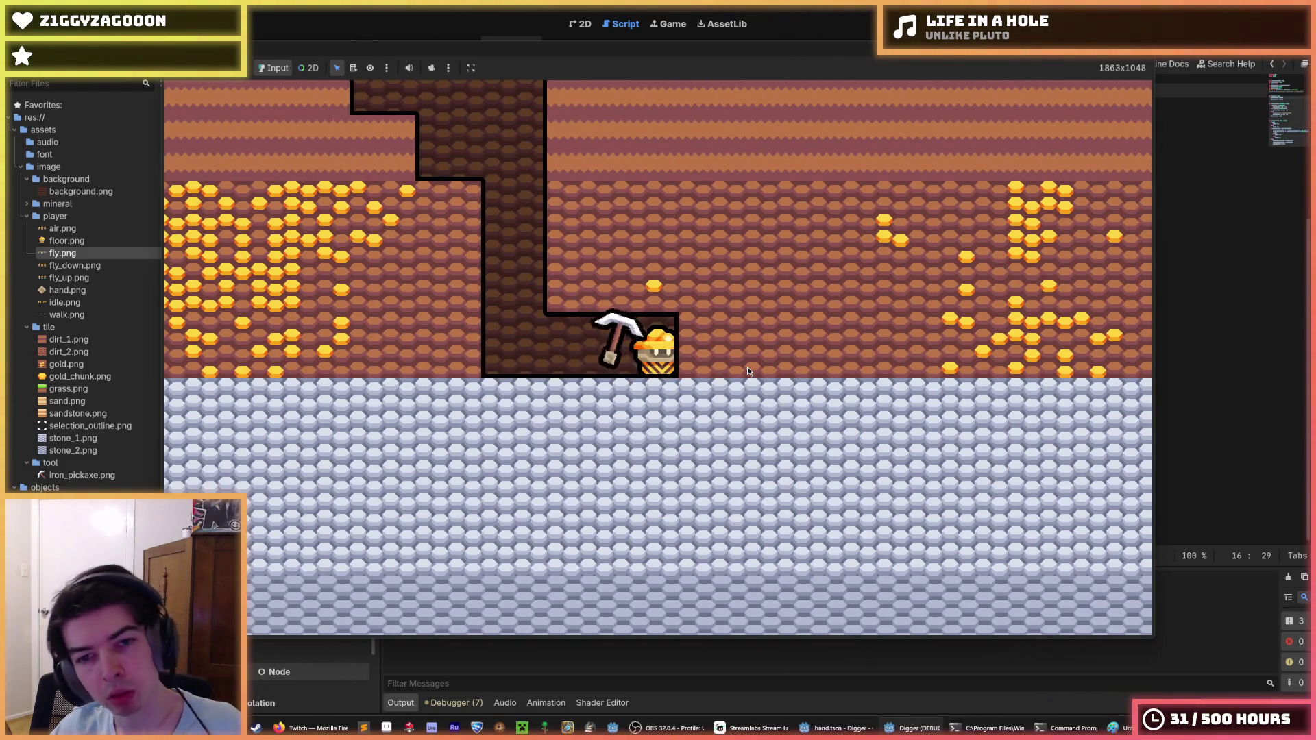
key(Right)
key(Right)
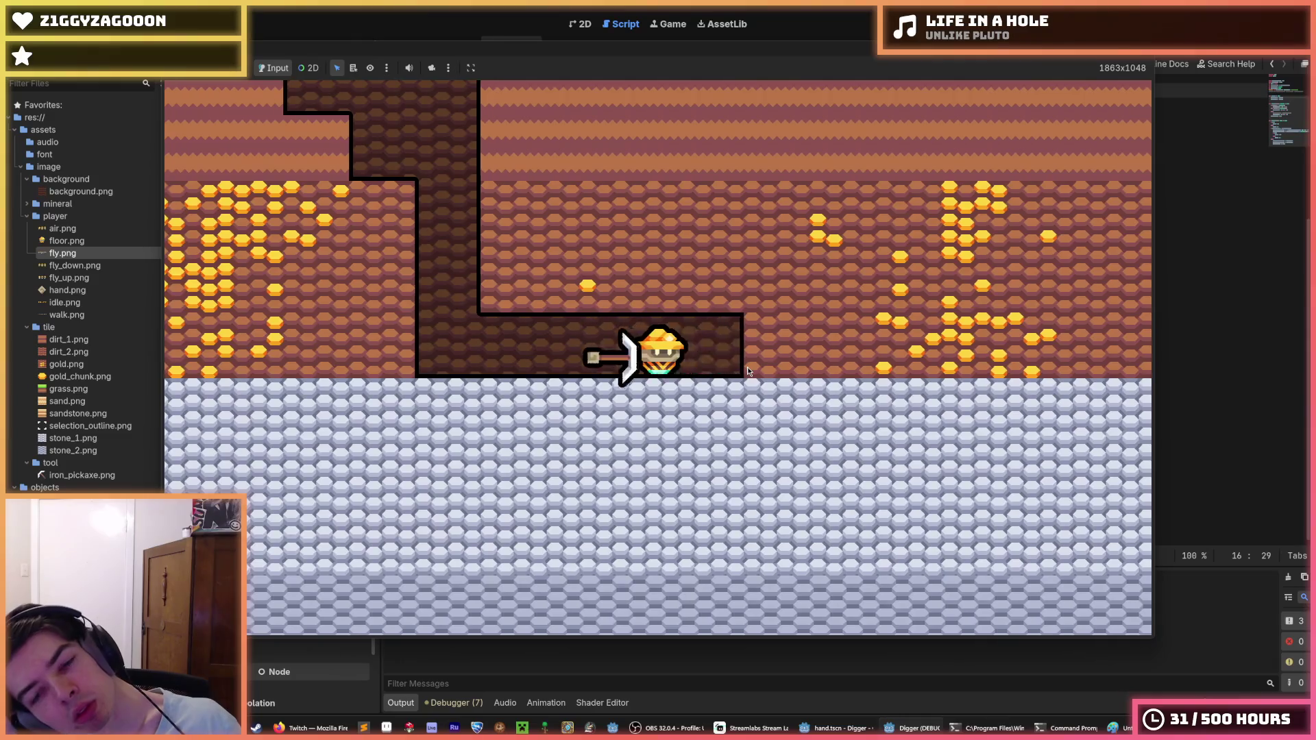
key(Right)
key(Right)
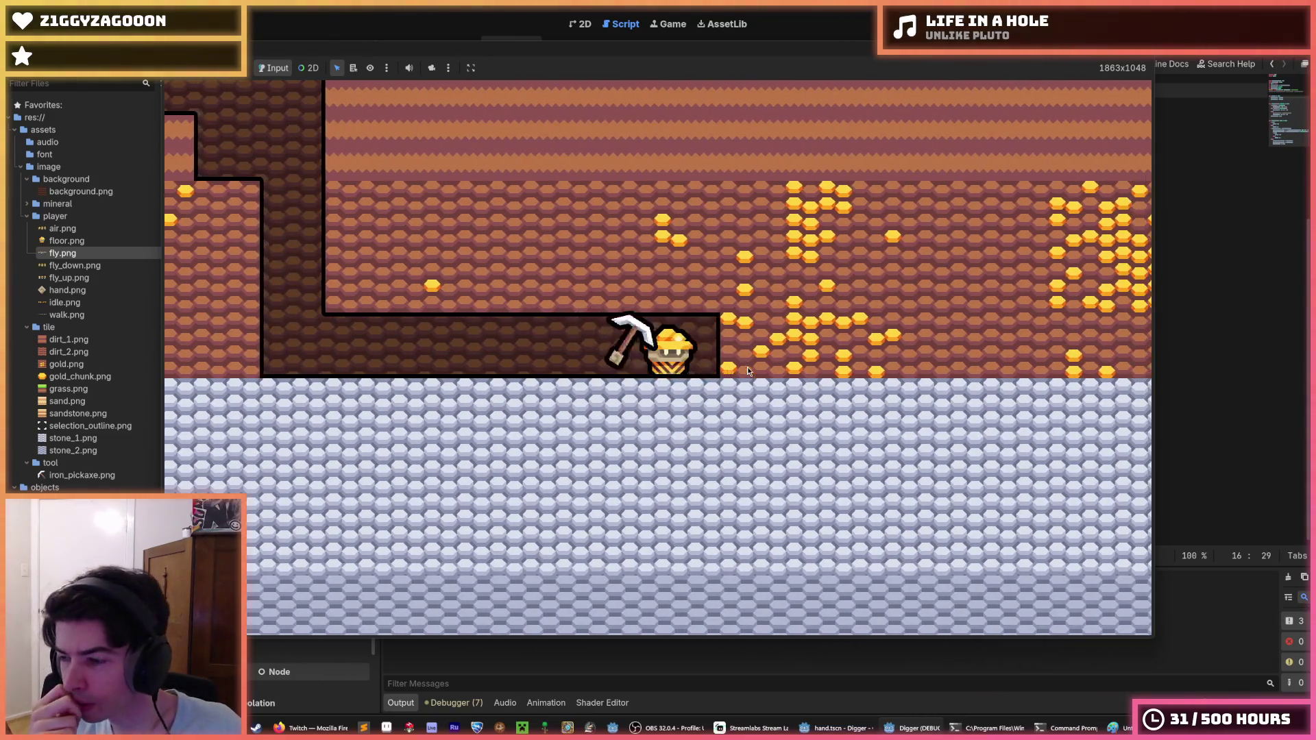
key(Right)
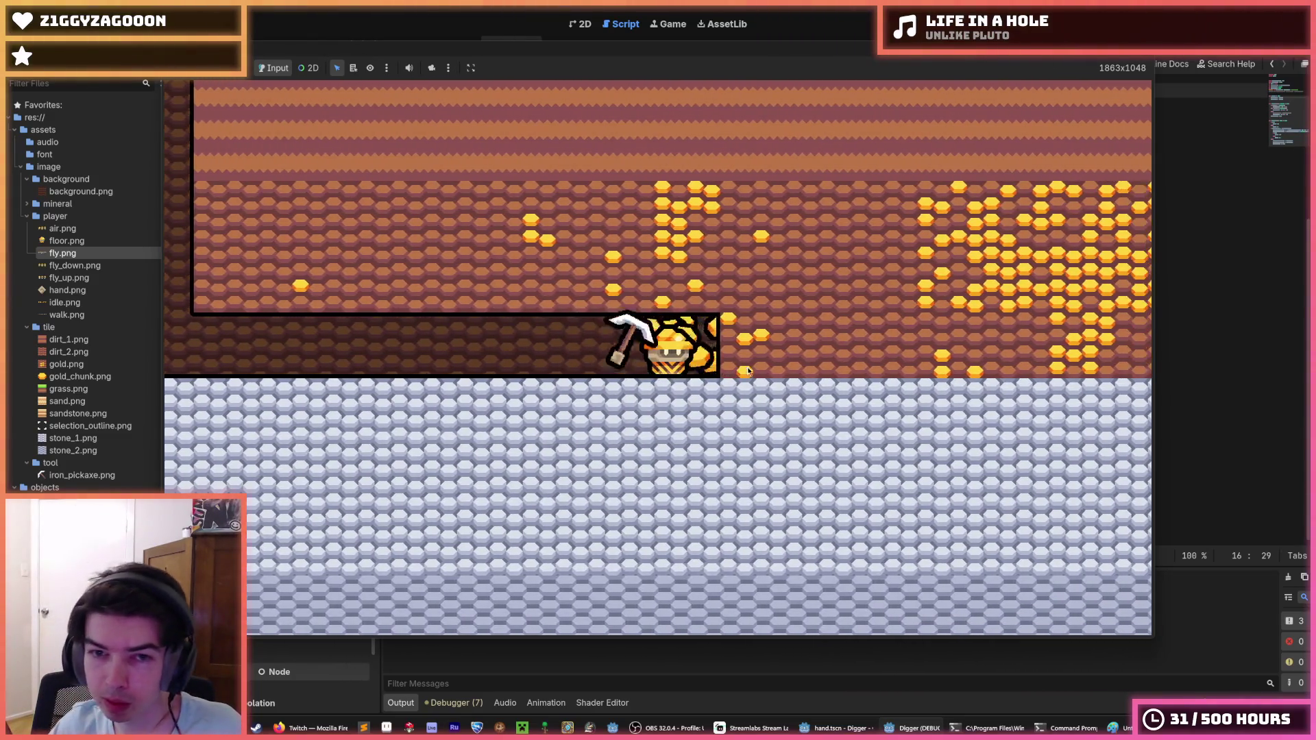
key(Down)
key(Up)
key(F8)
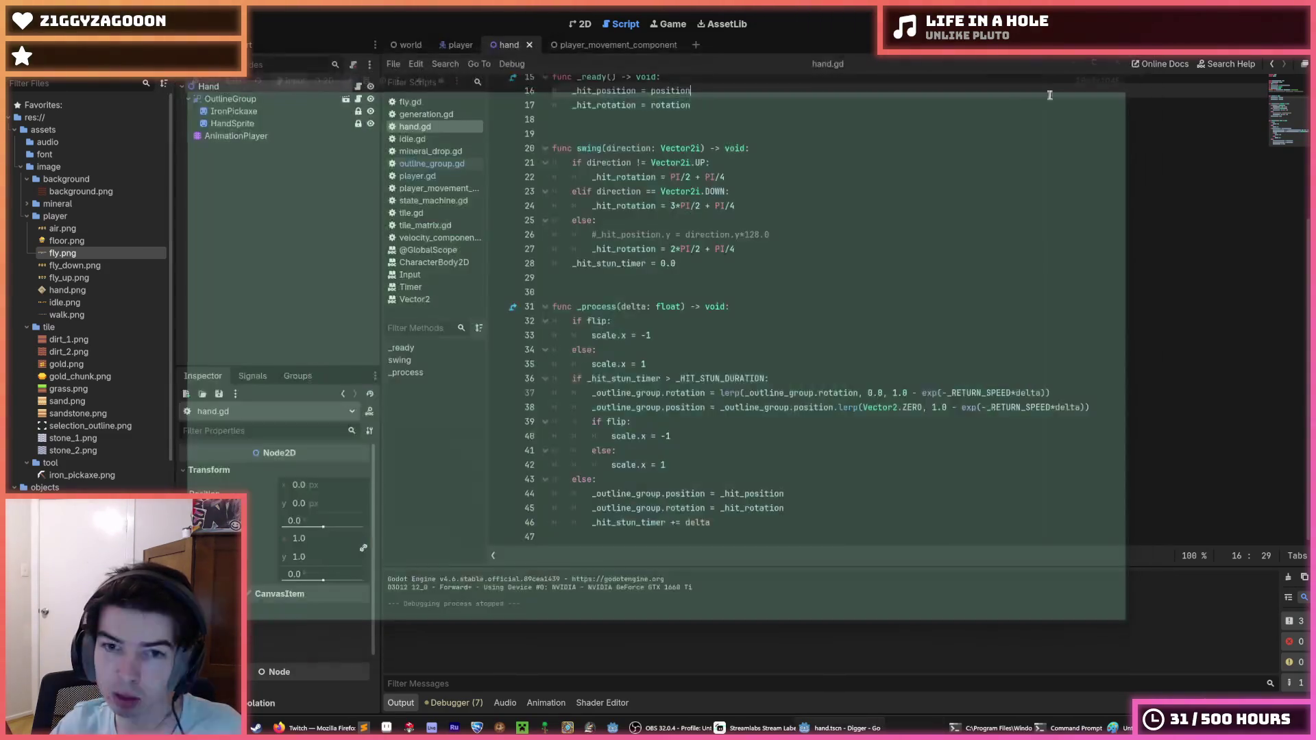
Set the line 22 swing rotation to 2*PI/2 + PI/4.
click(673, 206)
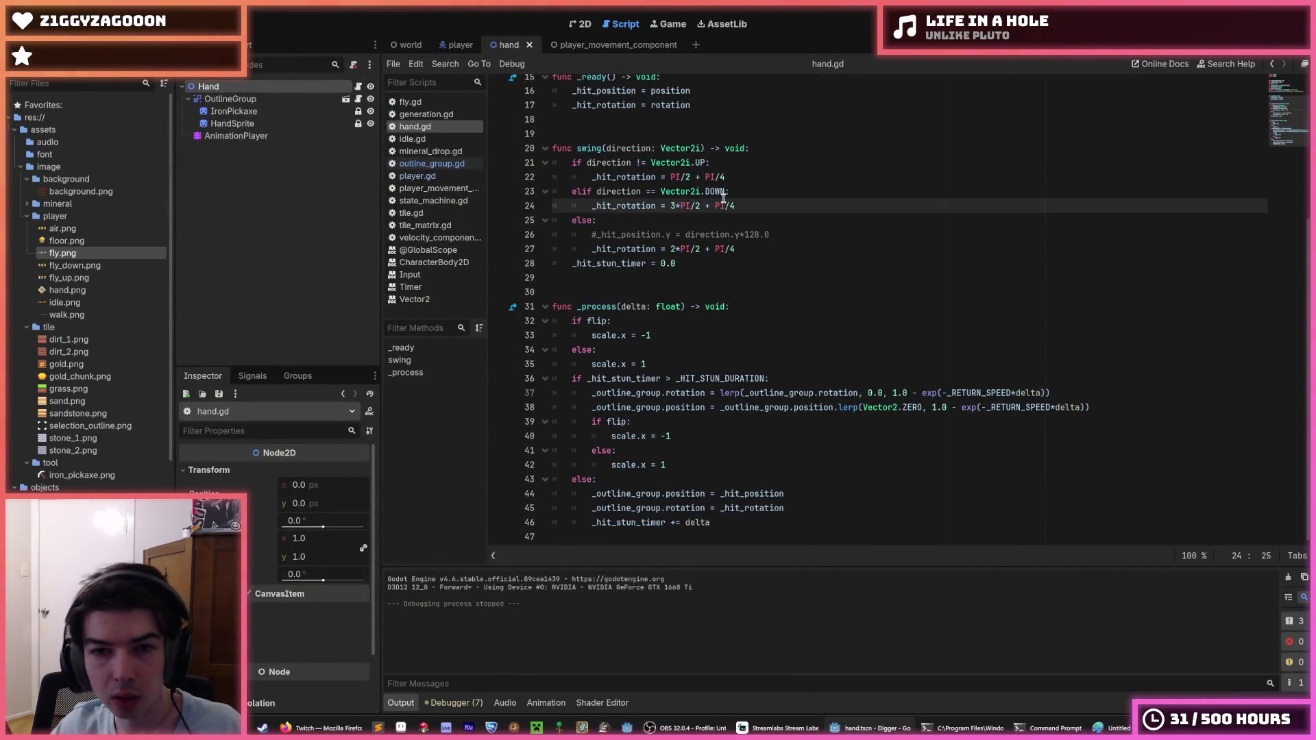
mouse_move(723, 198)
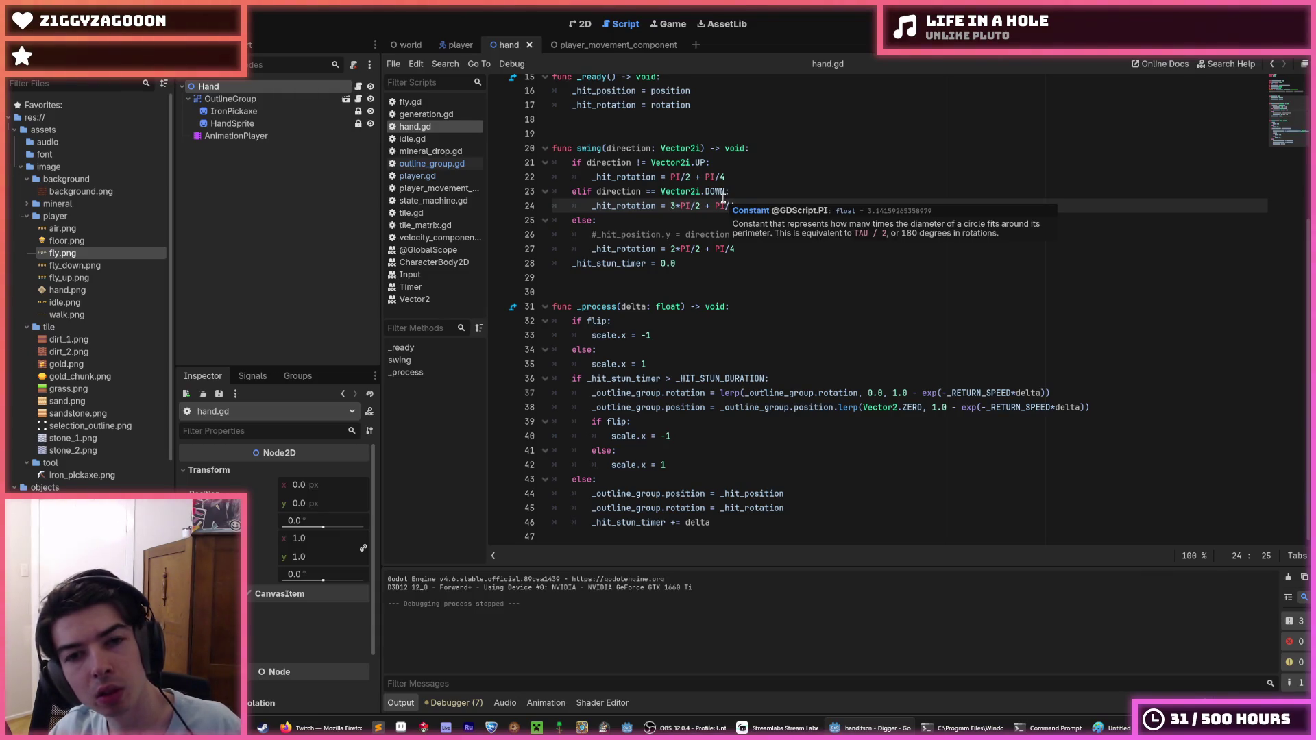
click(672, 176)
text(3*)
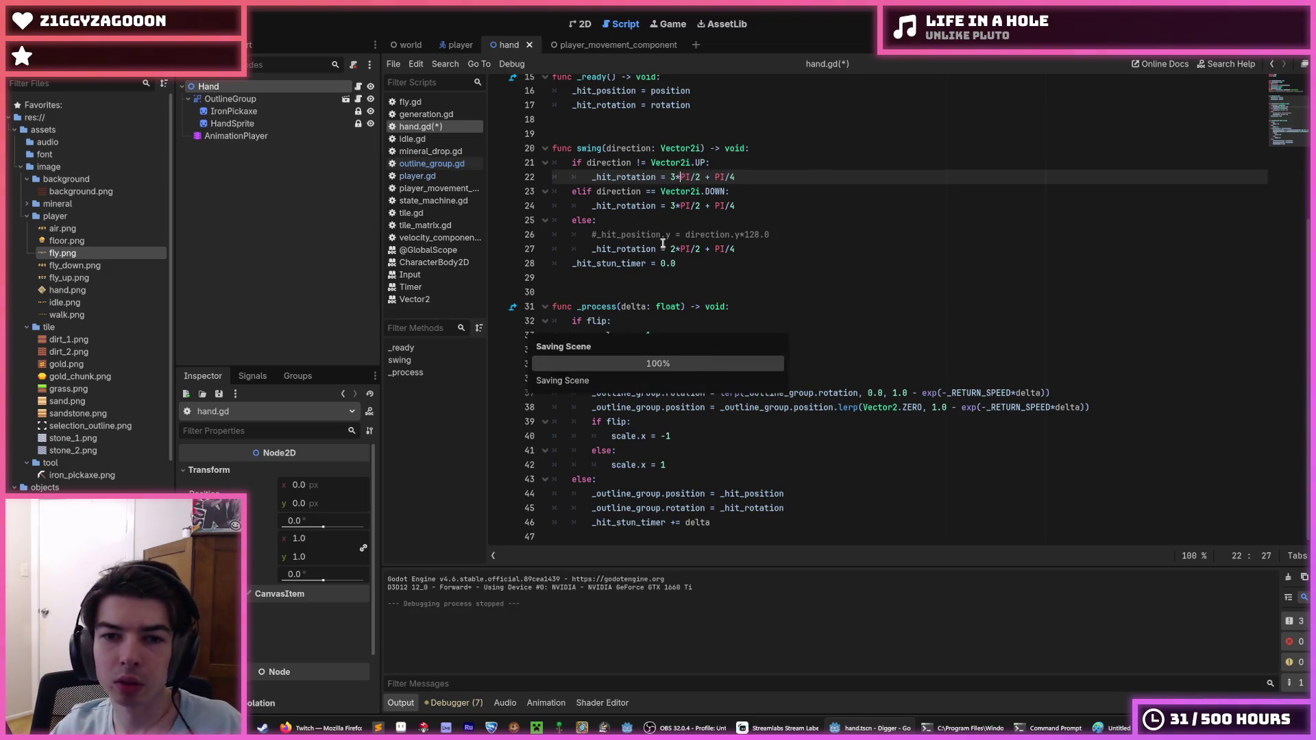
click(675, 249)
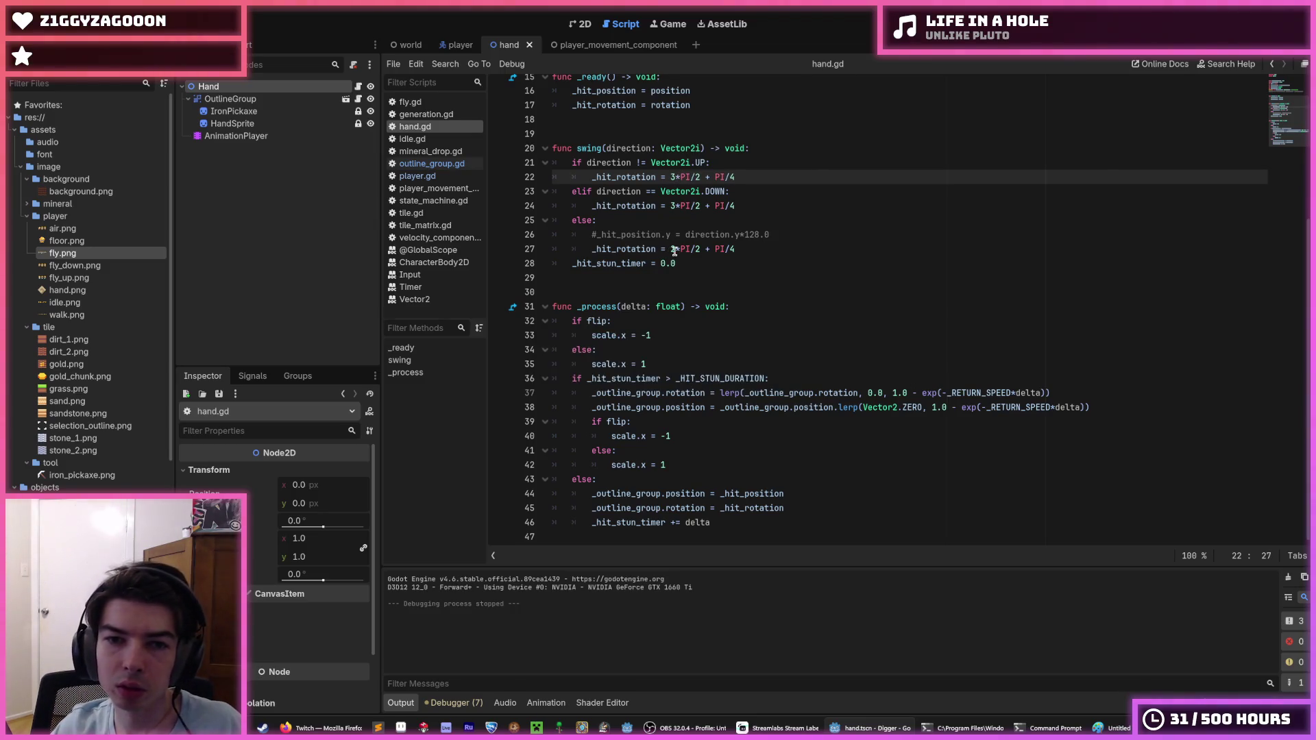
click(674, 177)
key(BackSpace)
text(2)
key(Down)
key(Down)
key(Down)
key(Up)
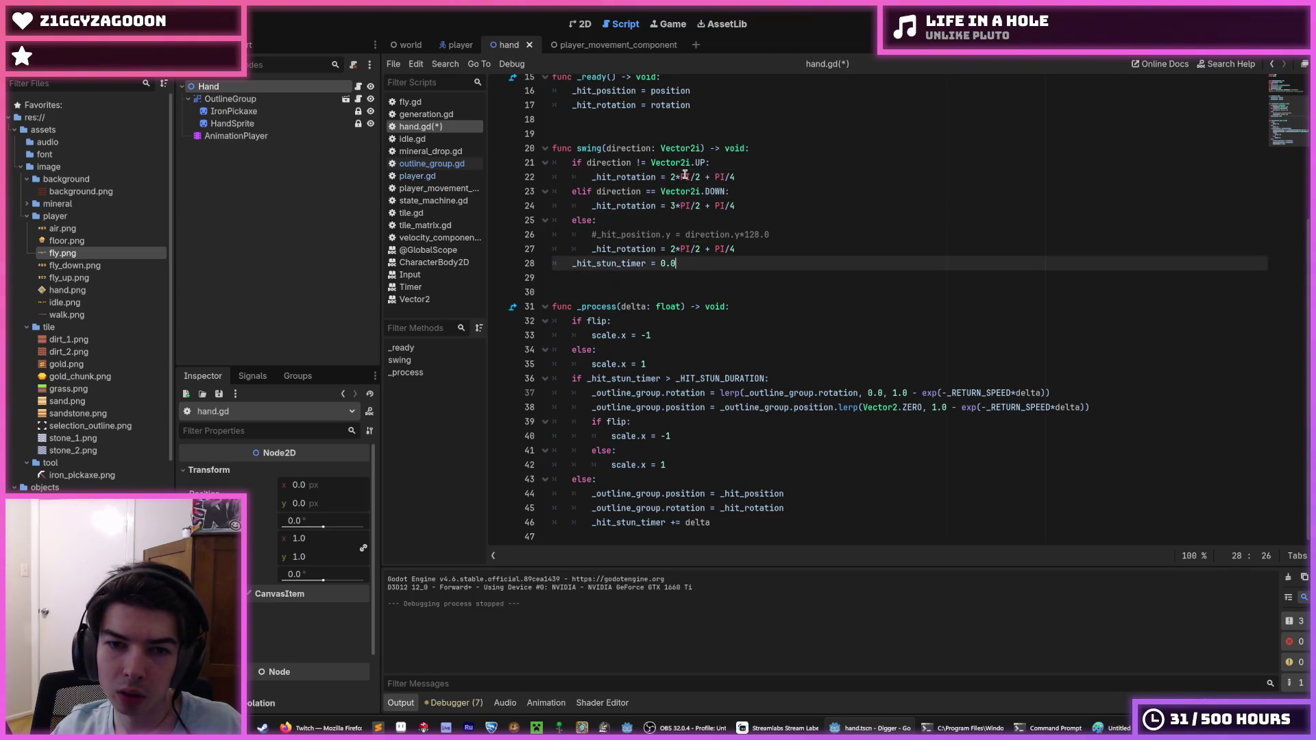
Set the line 27 else-branch rotation to 1*PI/2 + PI/4, save, and run the game.
key(Up)
key(BackSpace)
text(1)
key(ctrl+s)
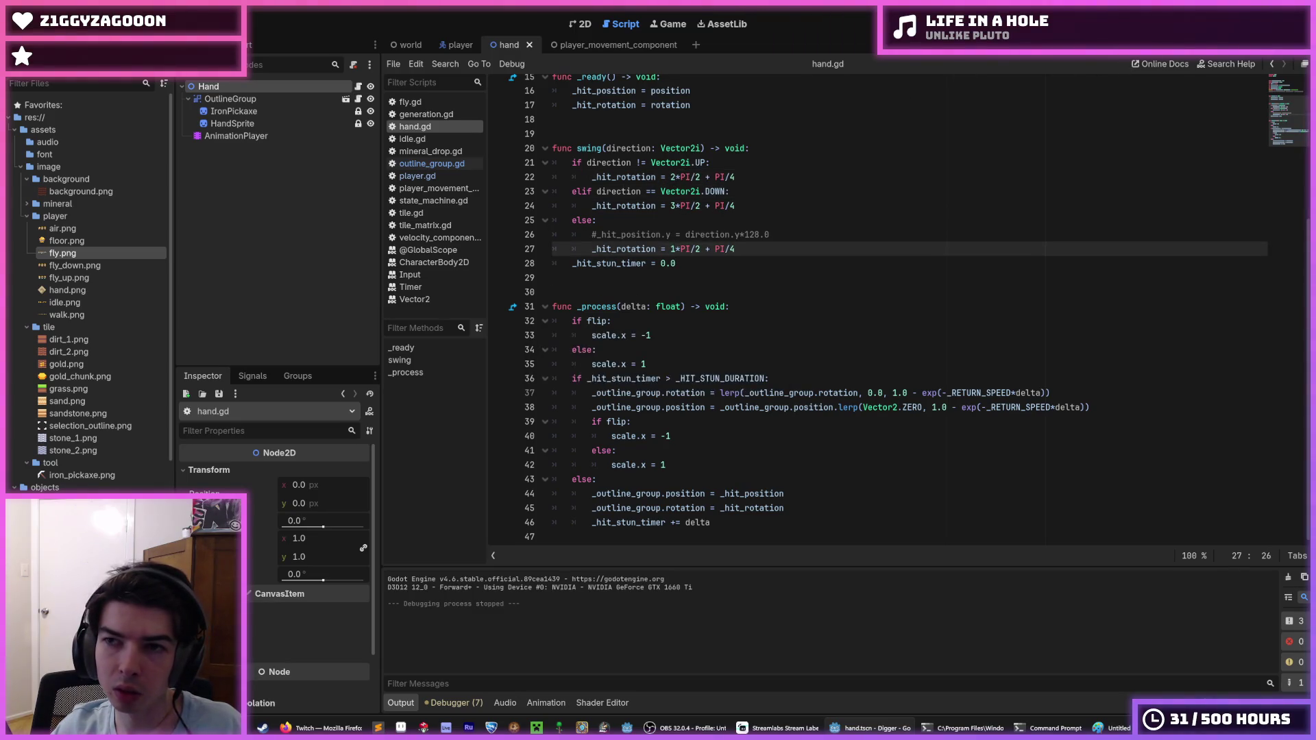
key(F5)
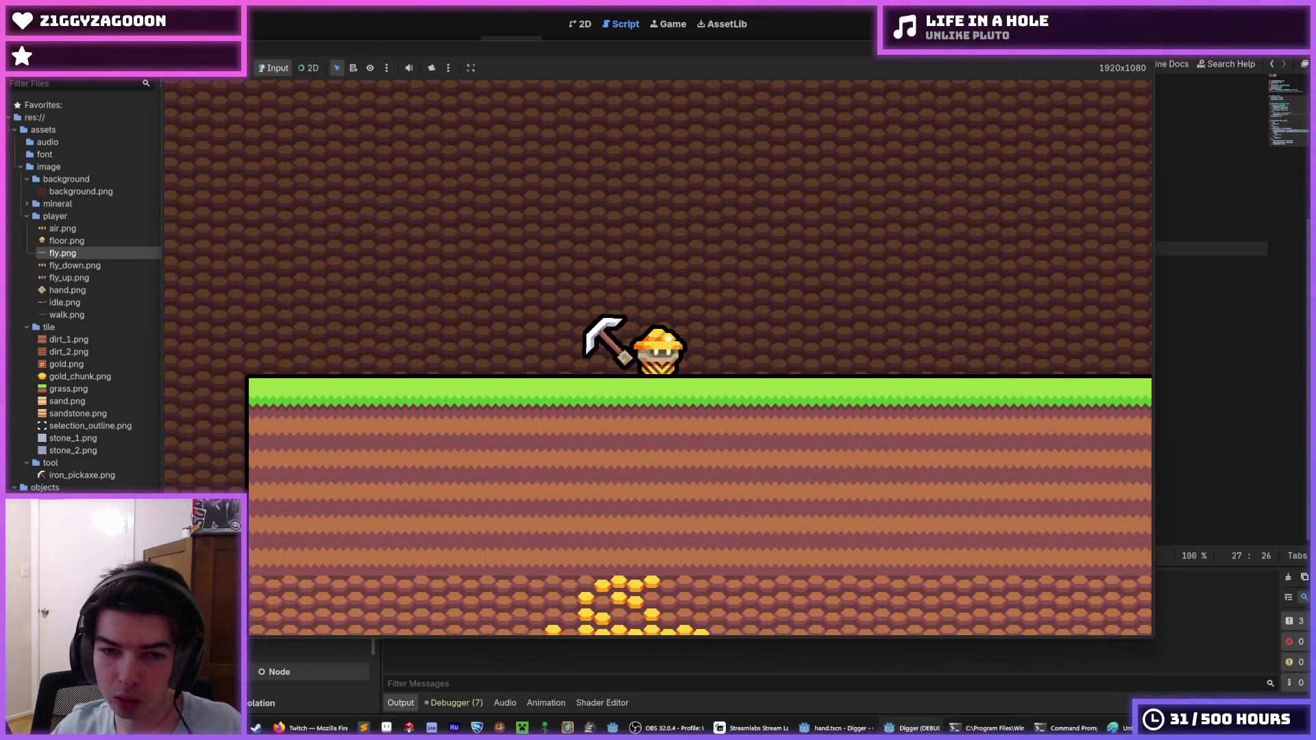
Dig down, left, right and up through the grass to test the new pickaxe angles, then stop.
key(Down)
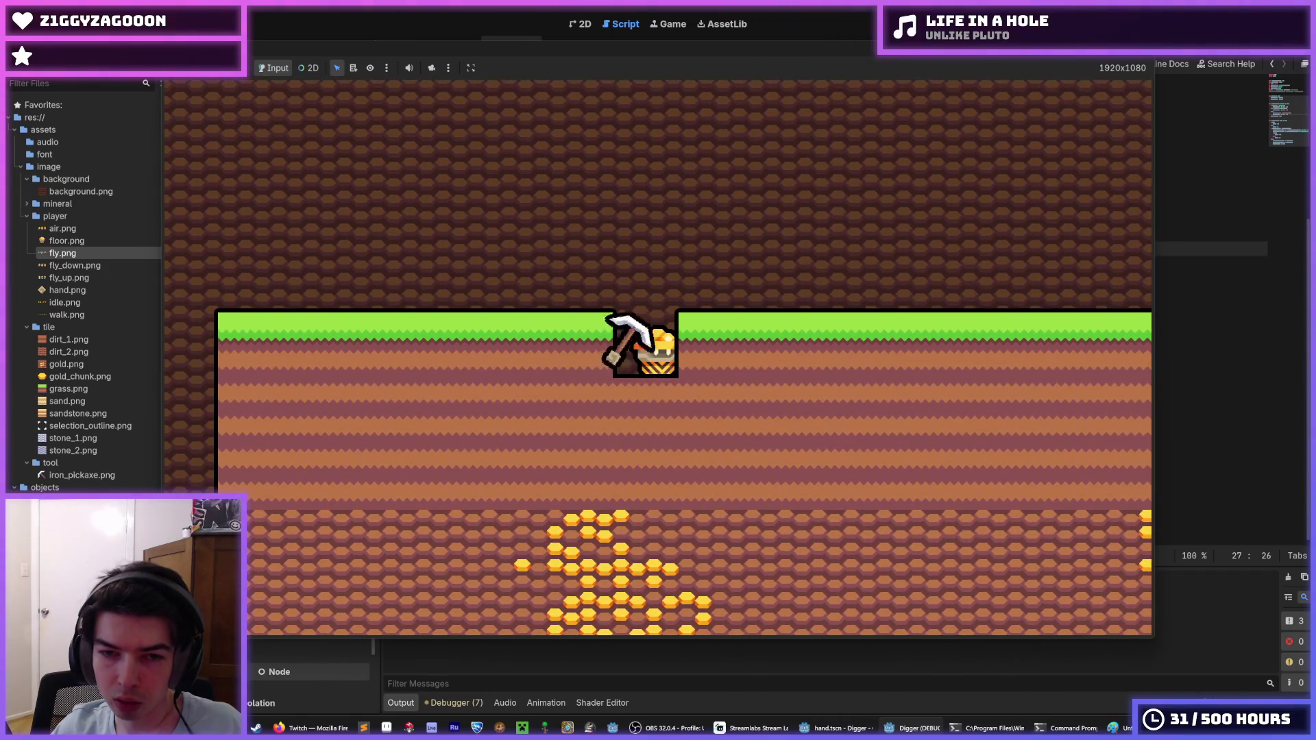
key(Left)
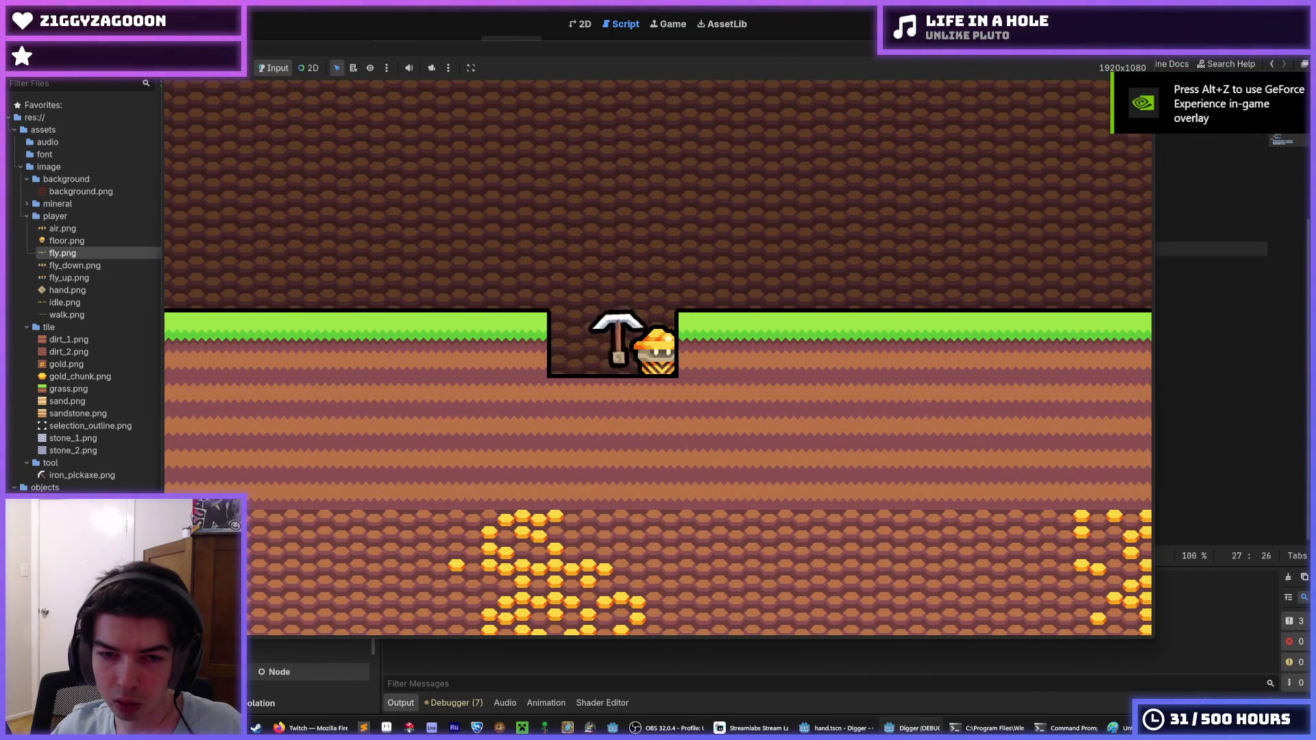
key(Down)
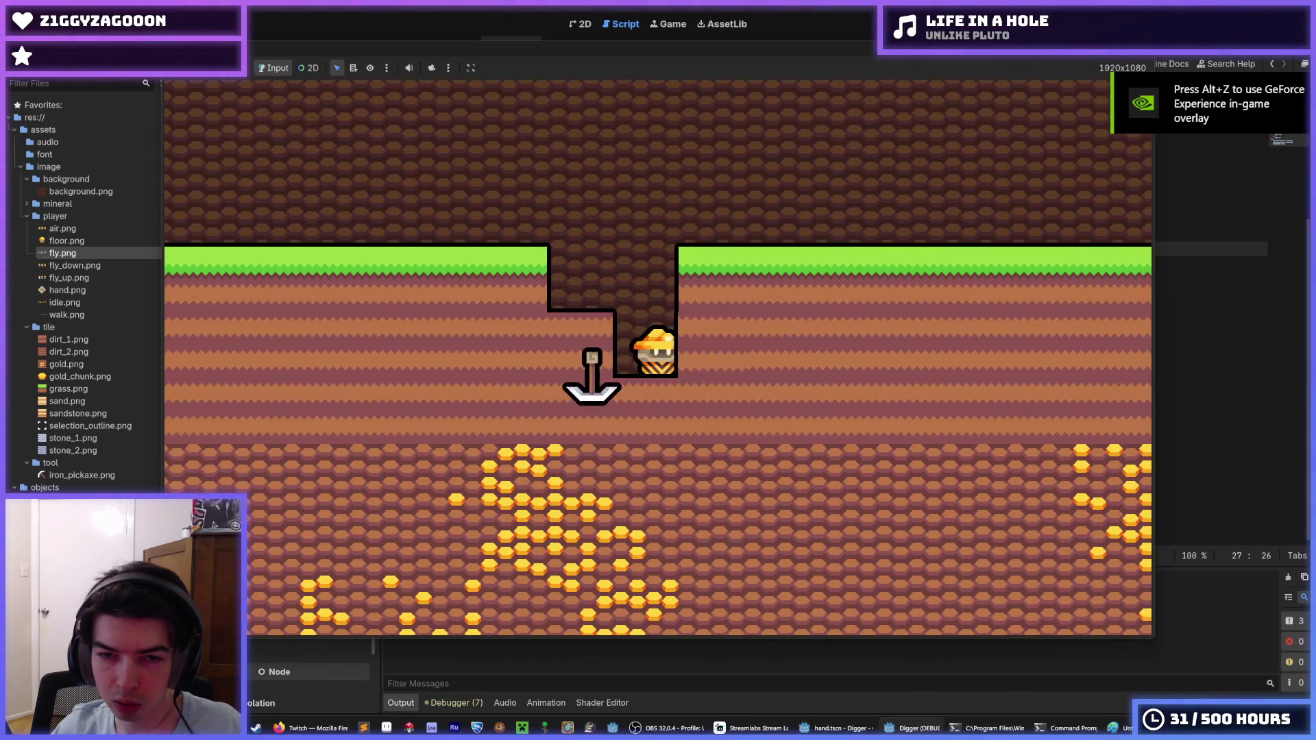
key(Right)
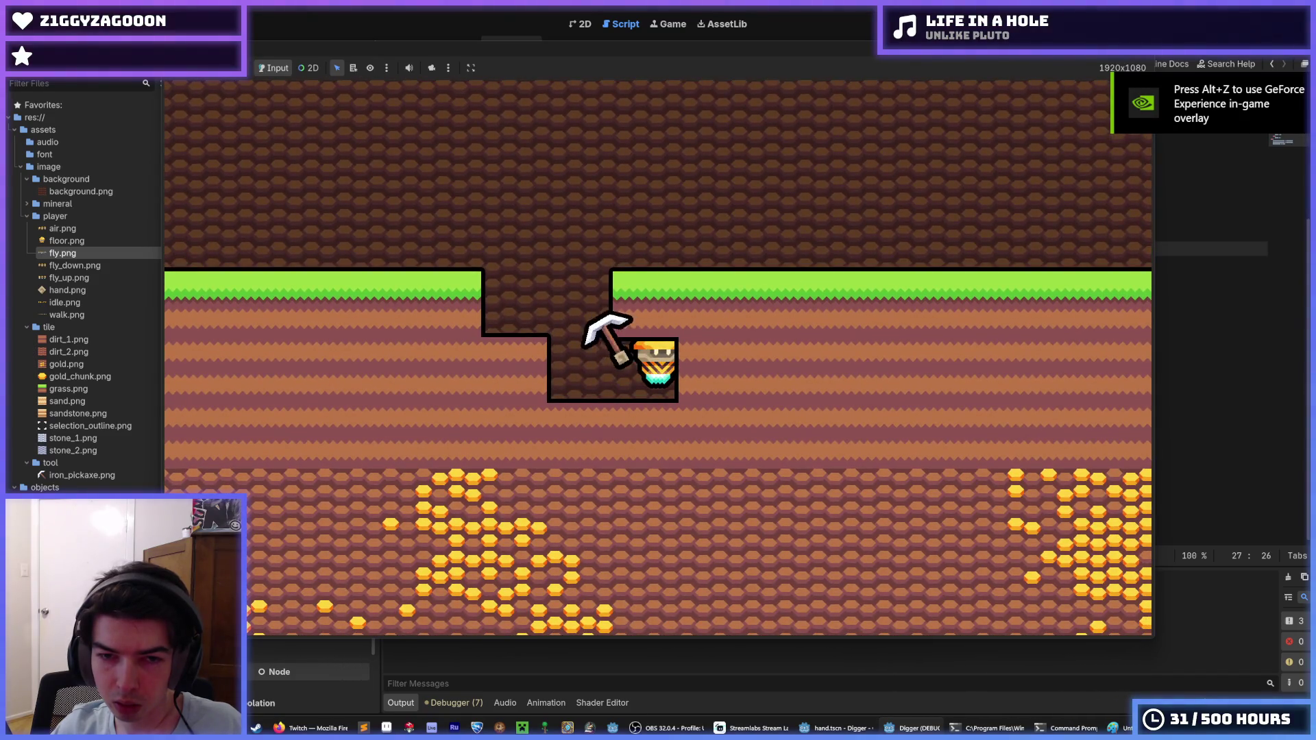
key(Up)
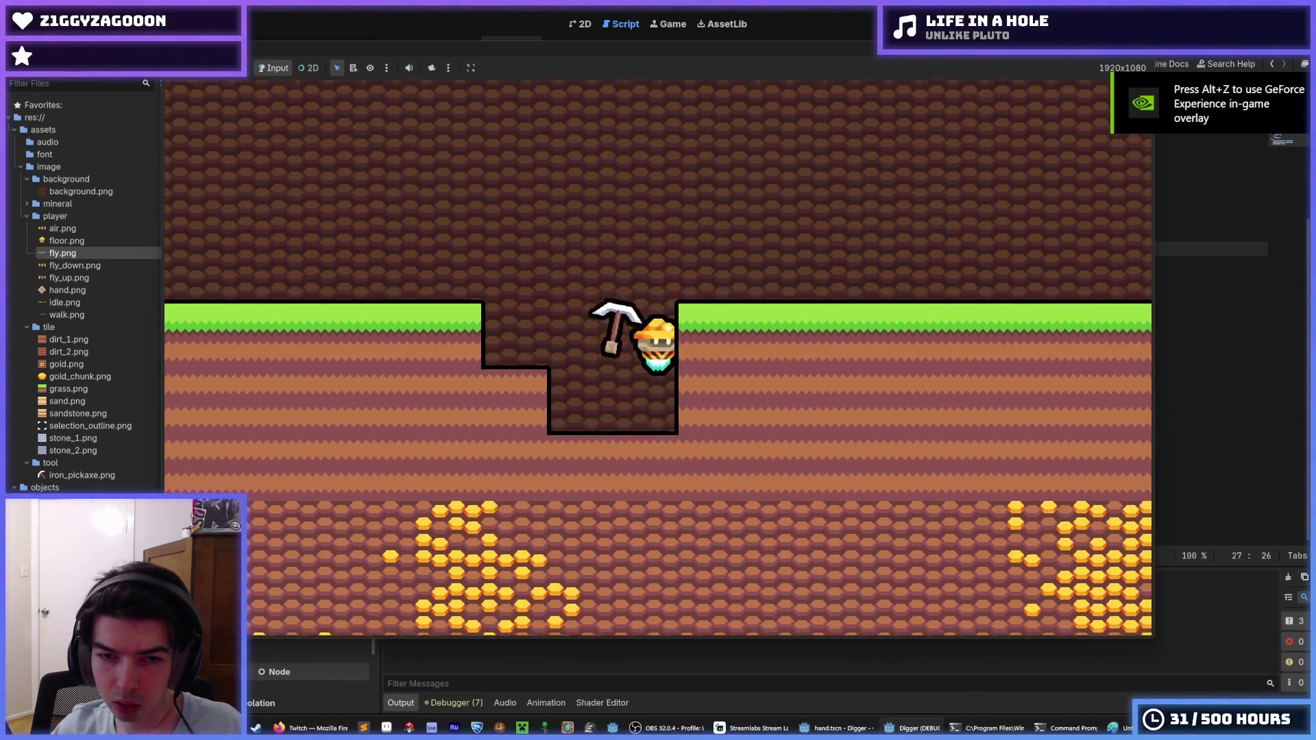
key(Right)
key(Up)
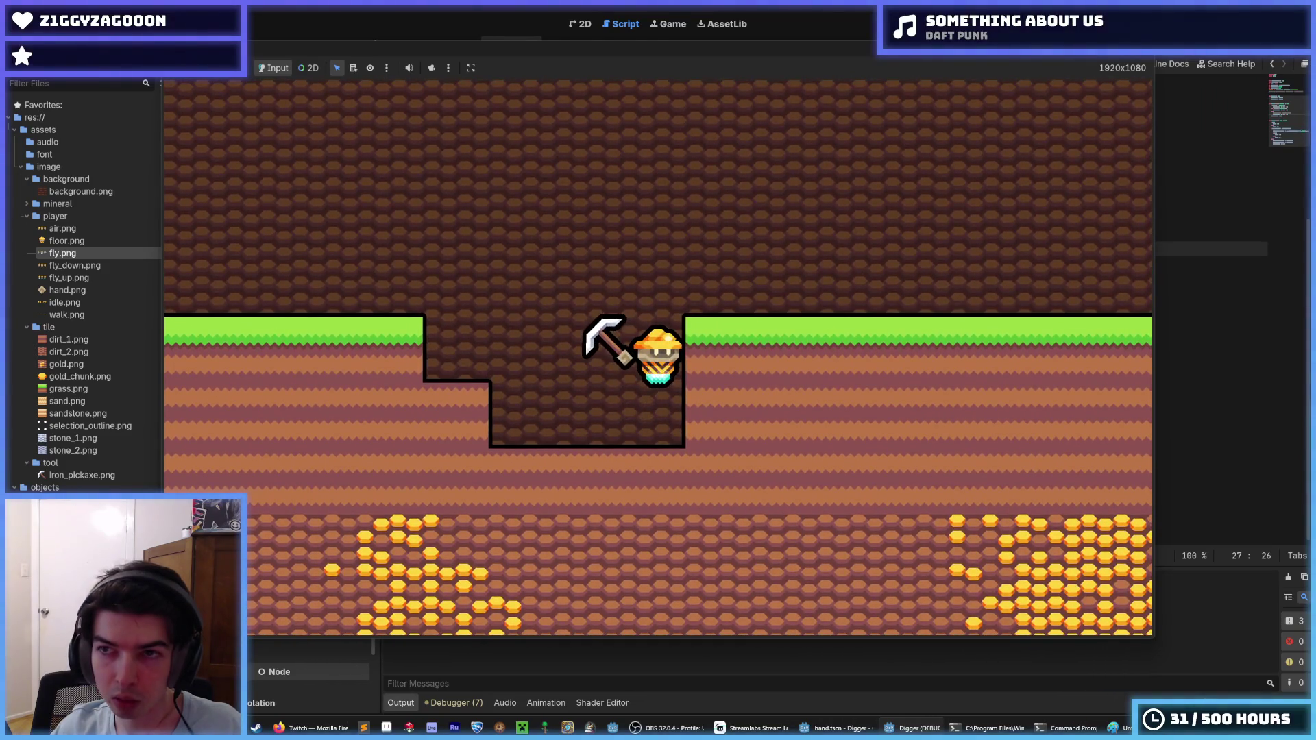
key(F8)
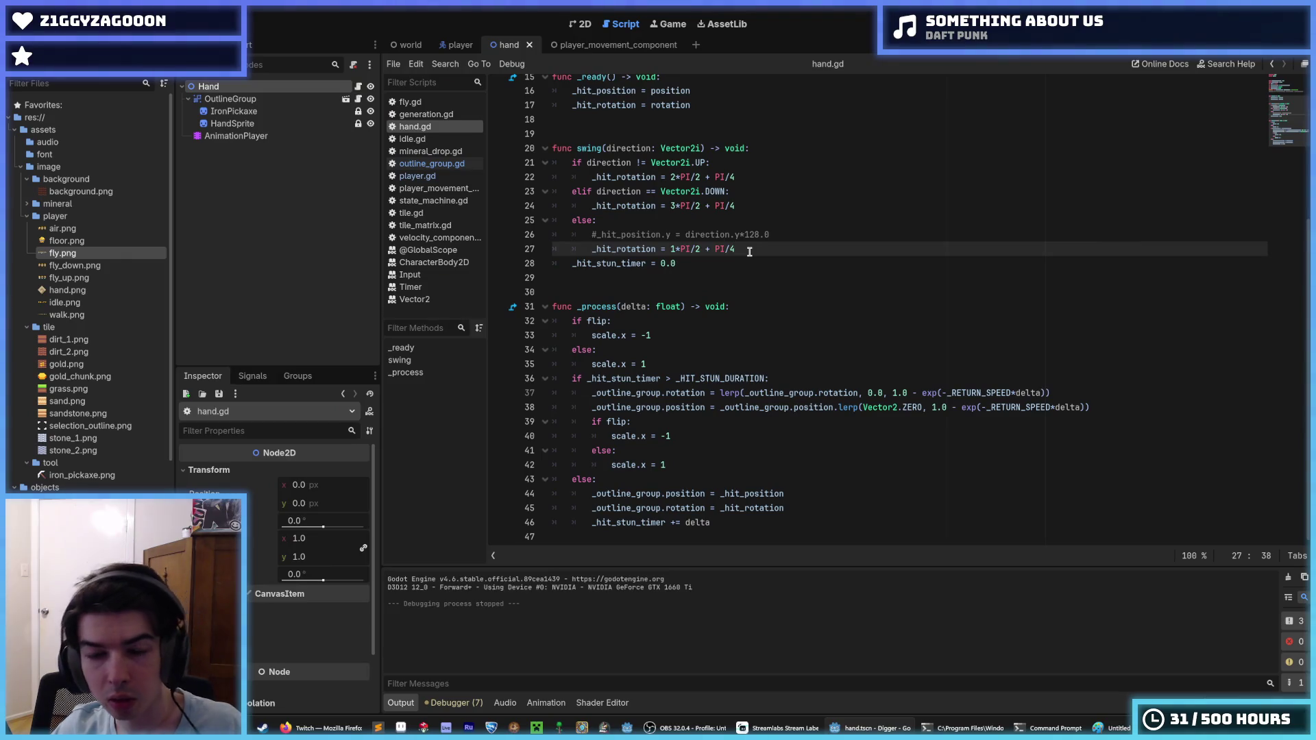
Change line 21 to check direction == Vector2i.UP and set line 22 to 1*PI/2.
click(639, 164)
key(BackSpace)
text(=)
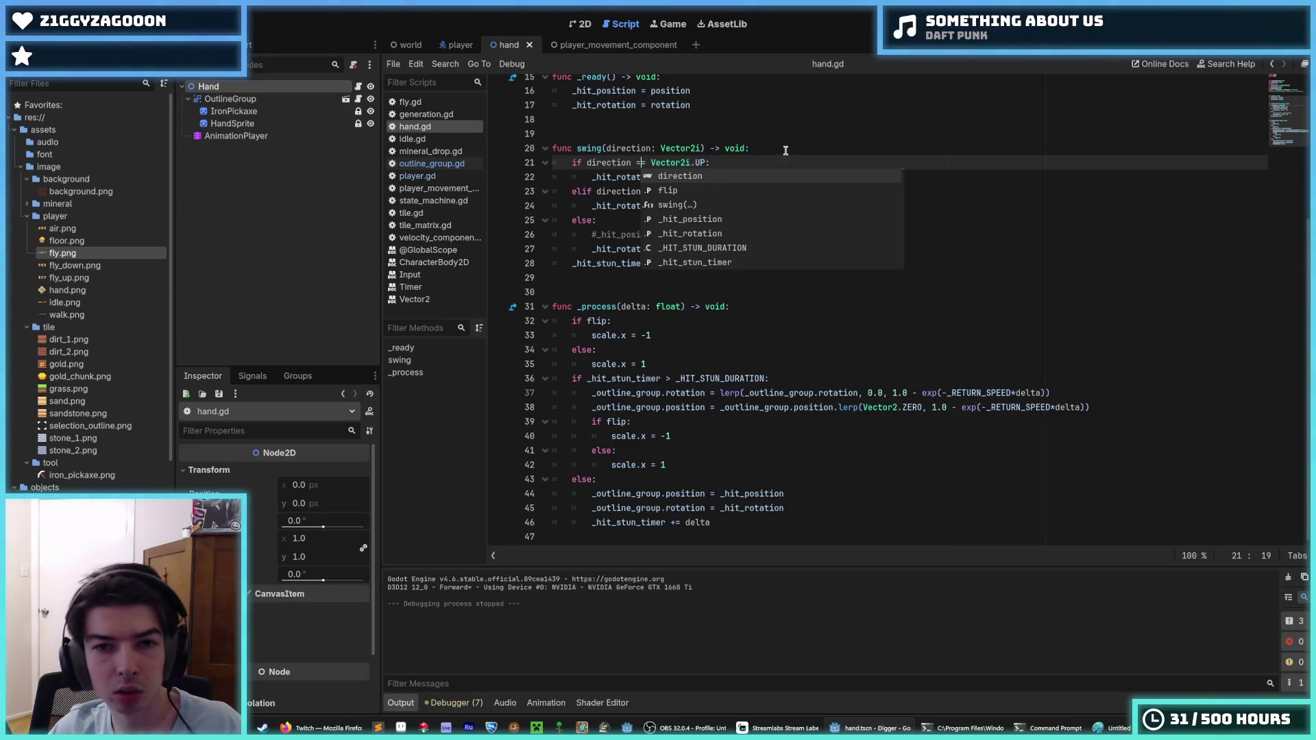
click(788, 148)
click(675, 179)
key(BackSpace)
text(1)
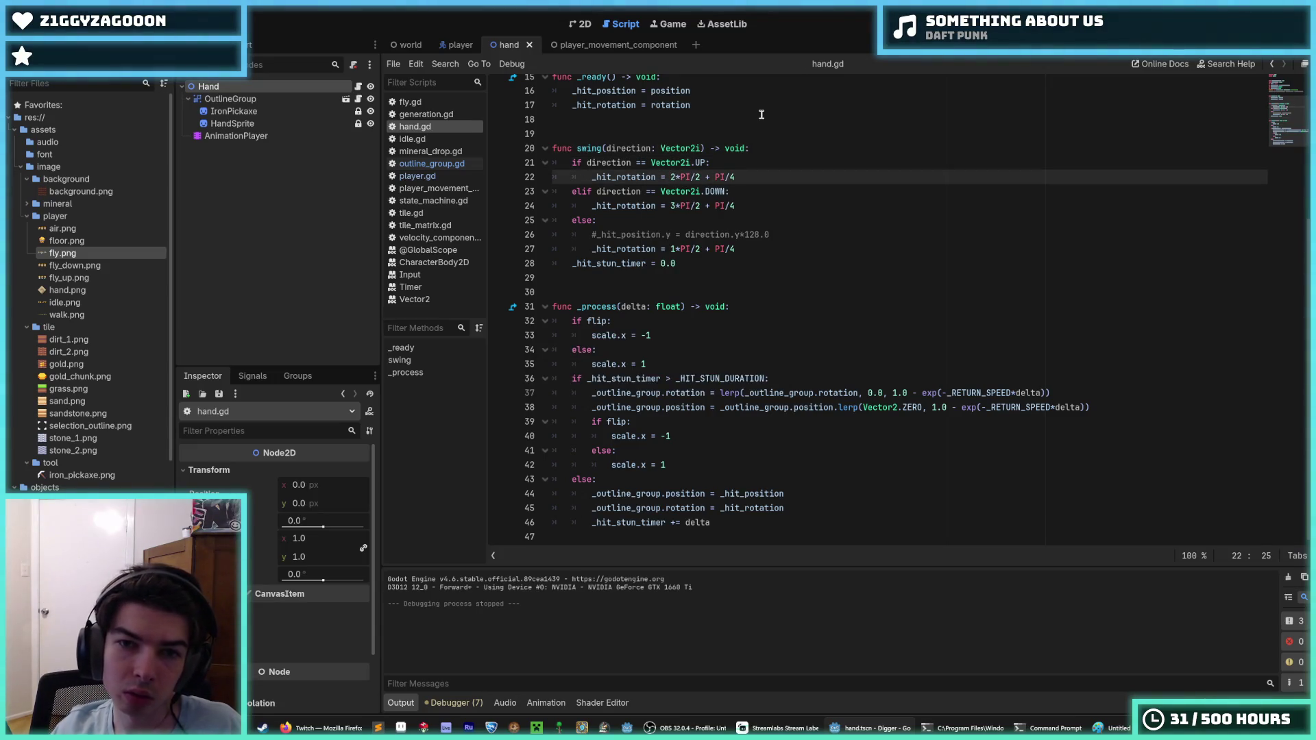
key(Down)
key(Down)
key(Down)
Run the game, dig down, left and up to test the swing, then stop it.
key(F5)
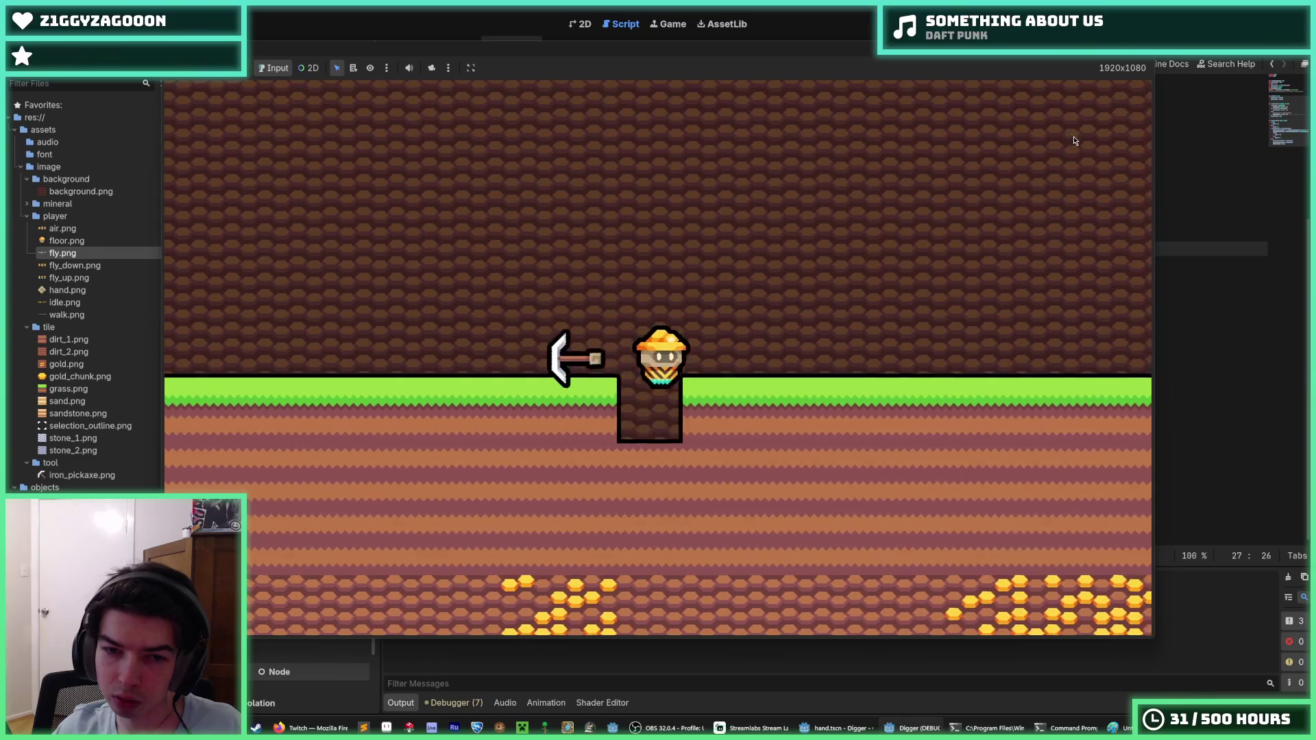
key(Down)
key(Left)
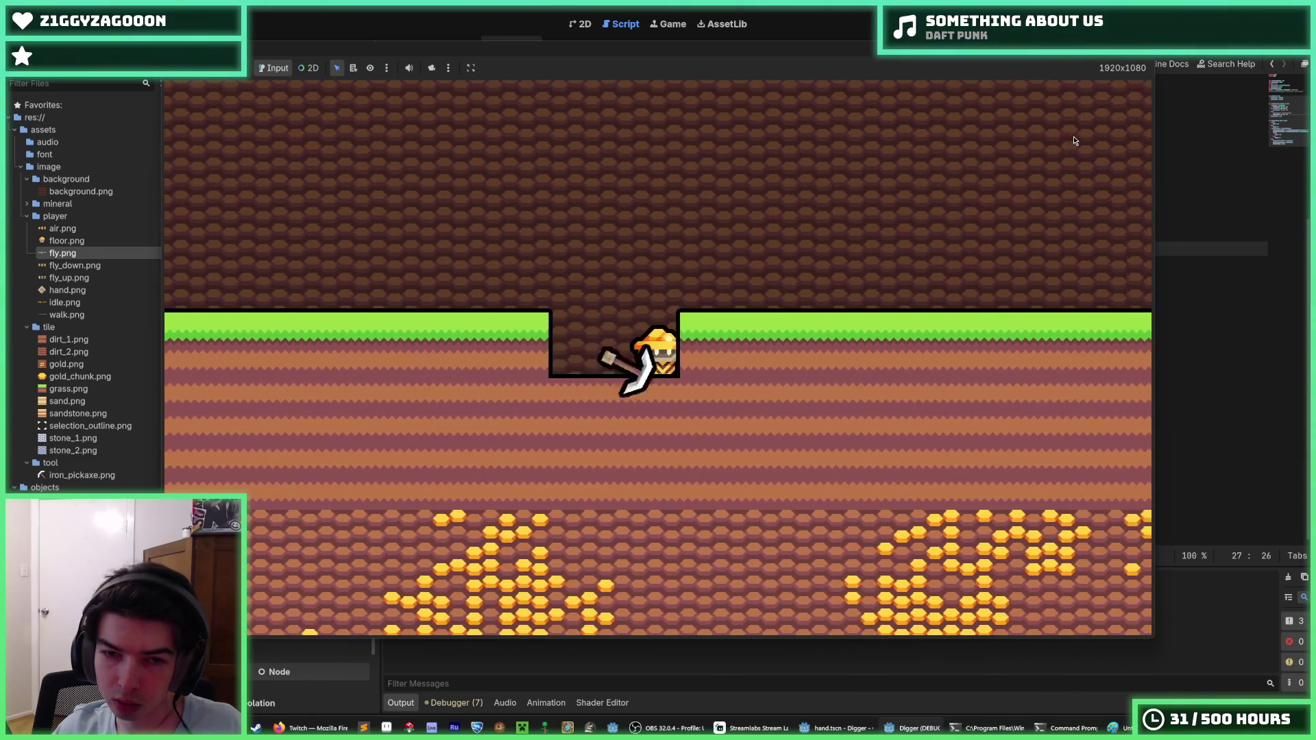
key(Left)
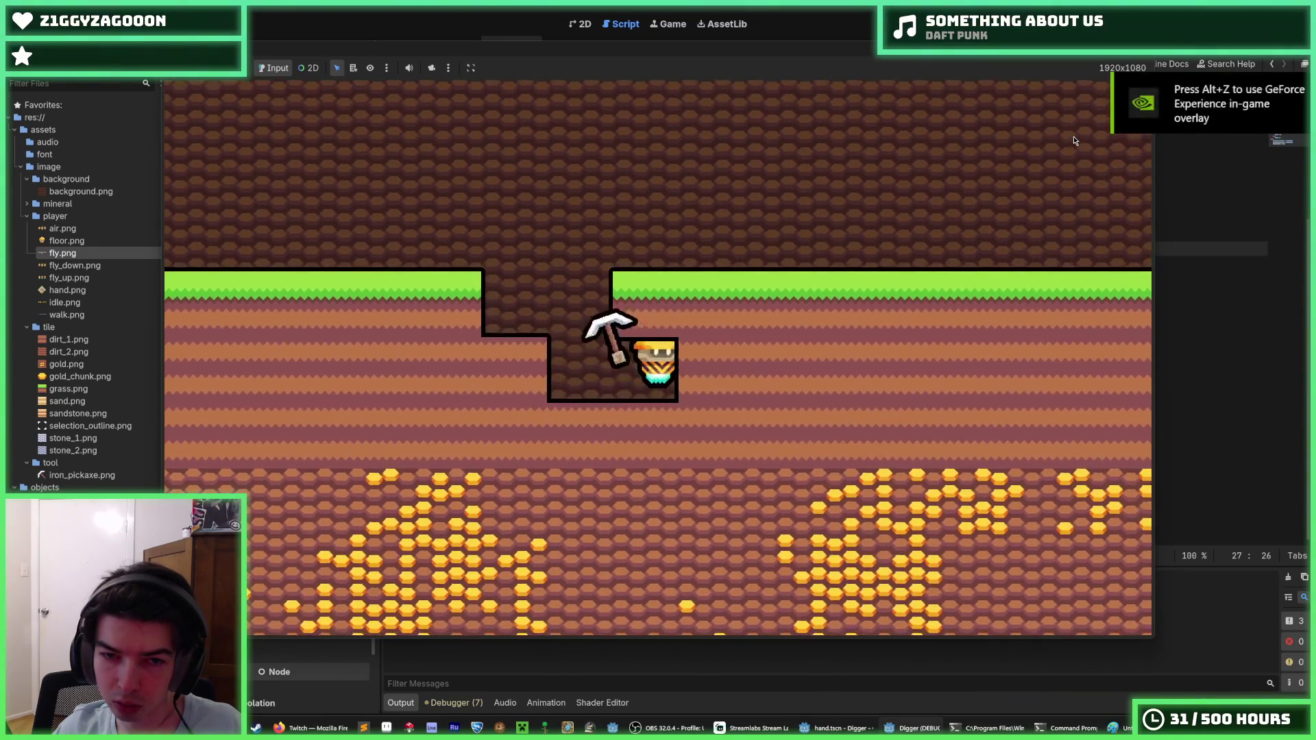
key(Up)
key(F8)
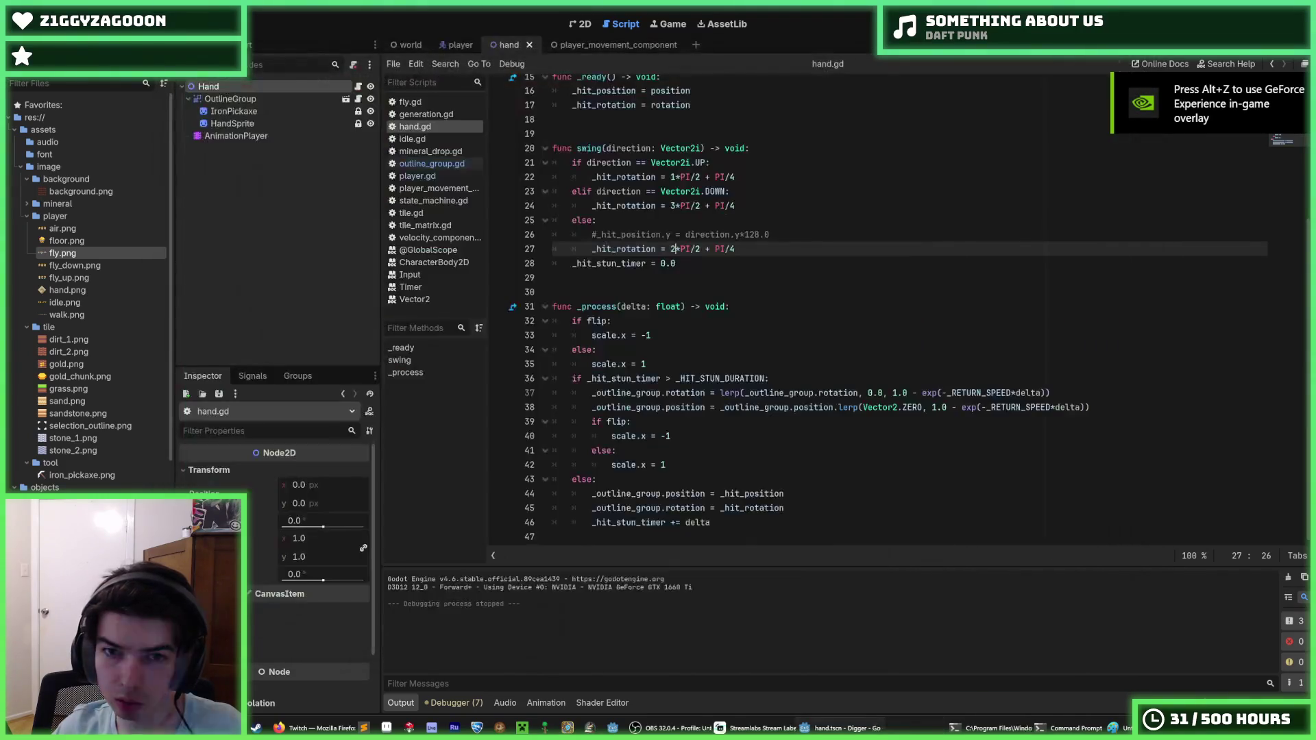
Reorder the rotation lines so UP gets 3*PI/2 + PI/4 and DOWN 1*PI/2 + PI/4, then run.
click(656, 176)
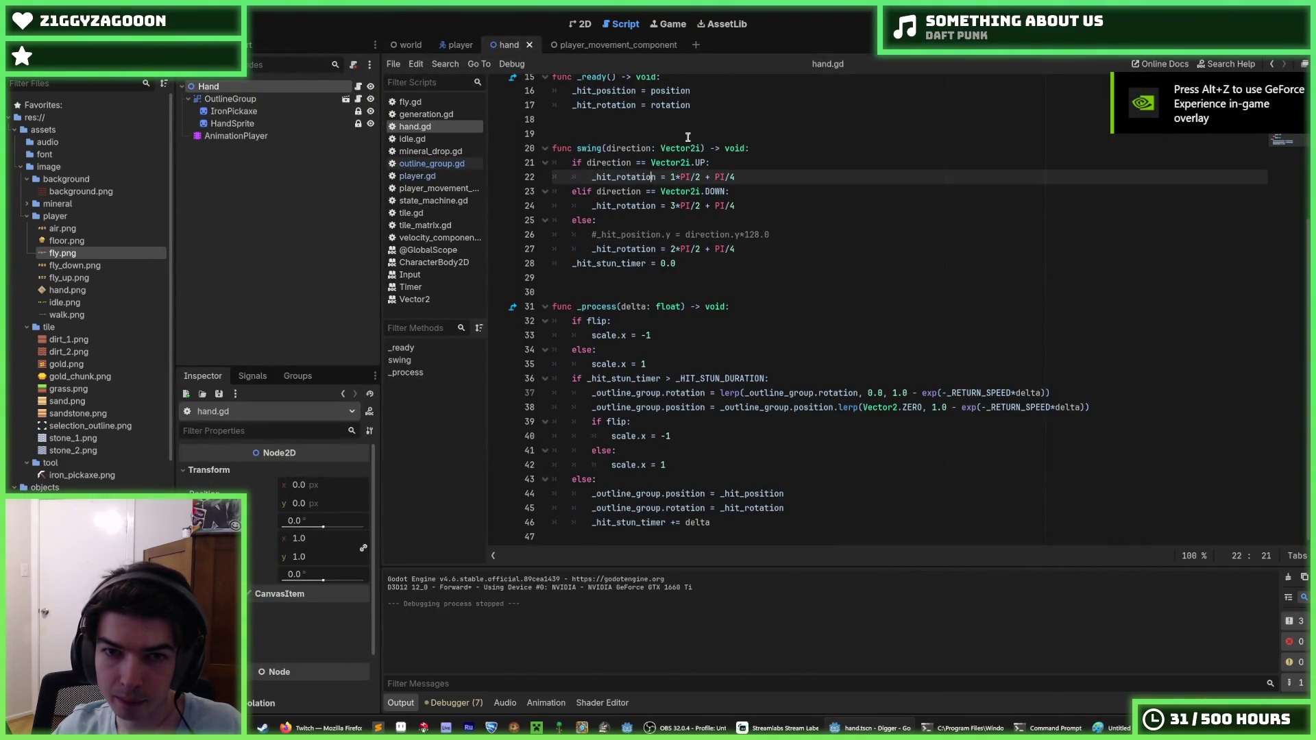
key(alt+Down)
key(alt+Down)
key(alt+Down)
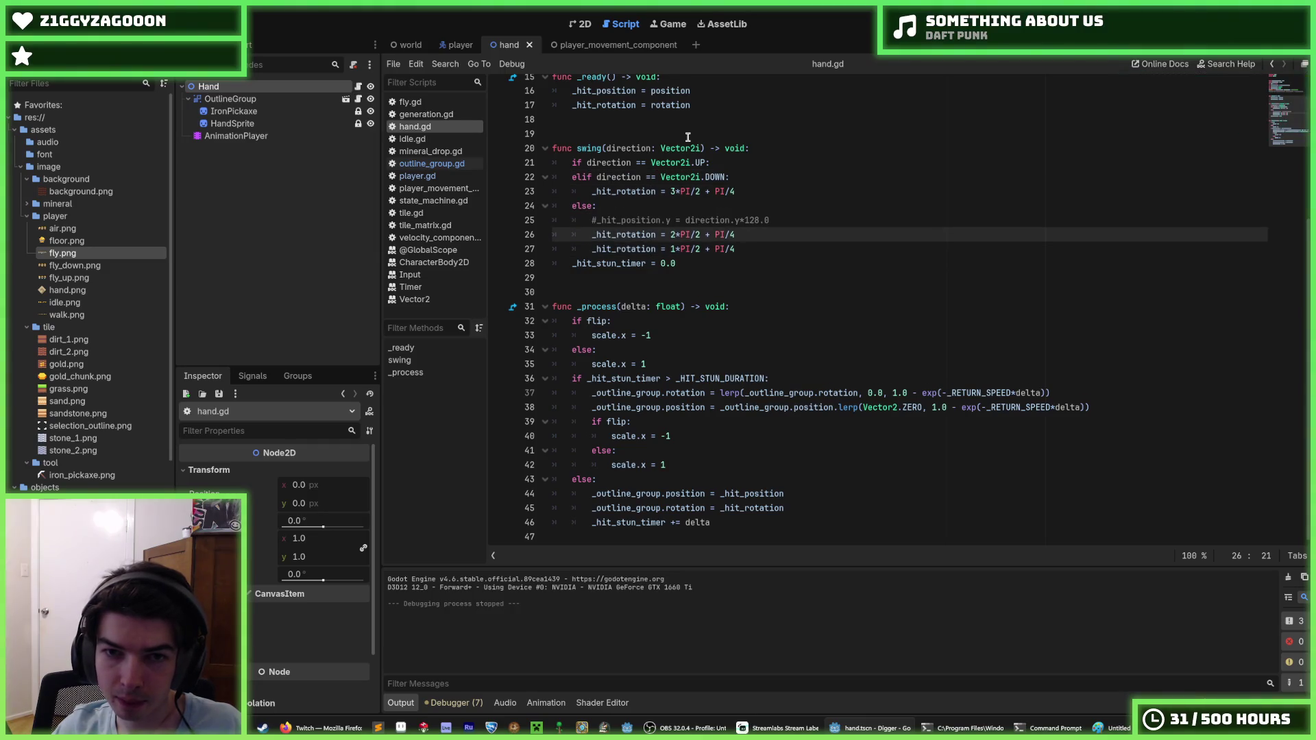
key(alt+Up)
key(alt+Up)
key(alt+Up)
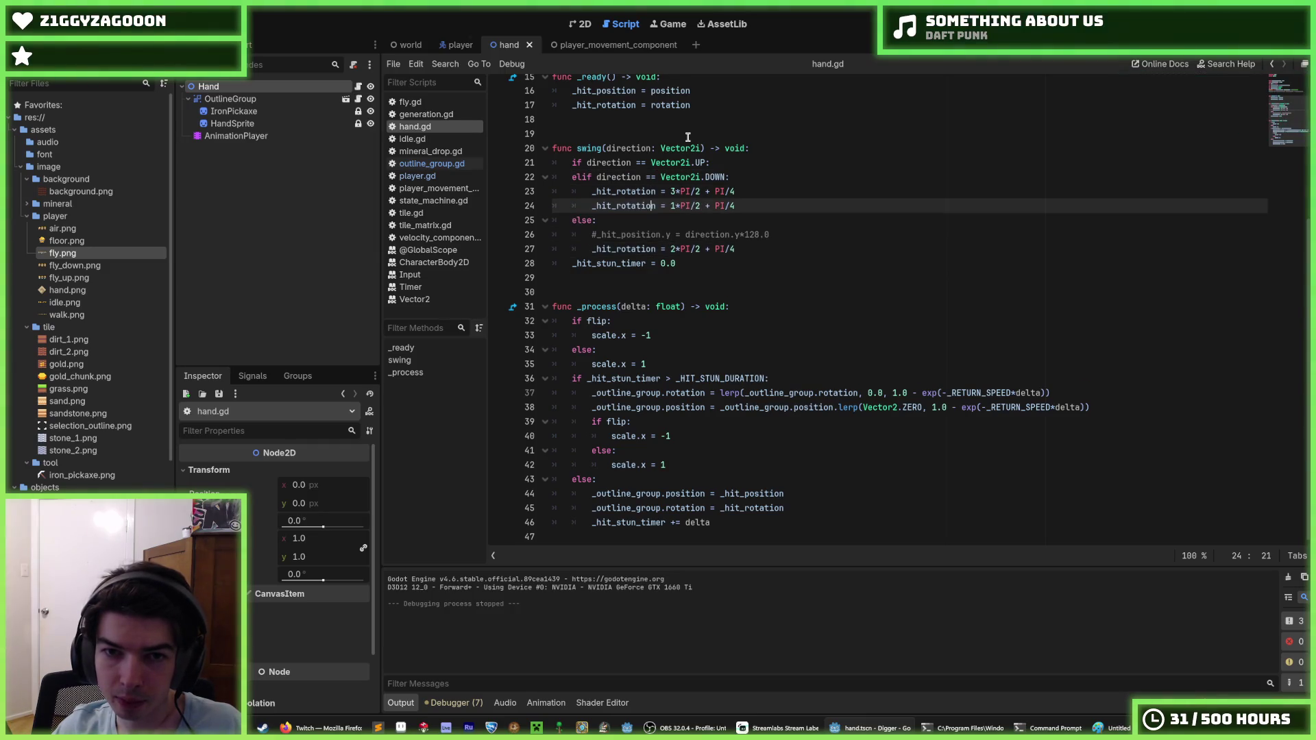
key(Down)
key(alt+Up)
key(alt+Up)
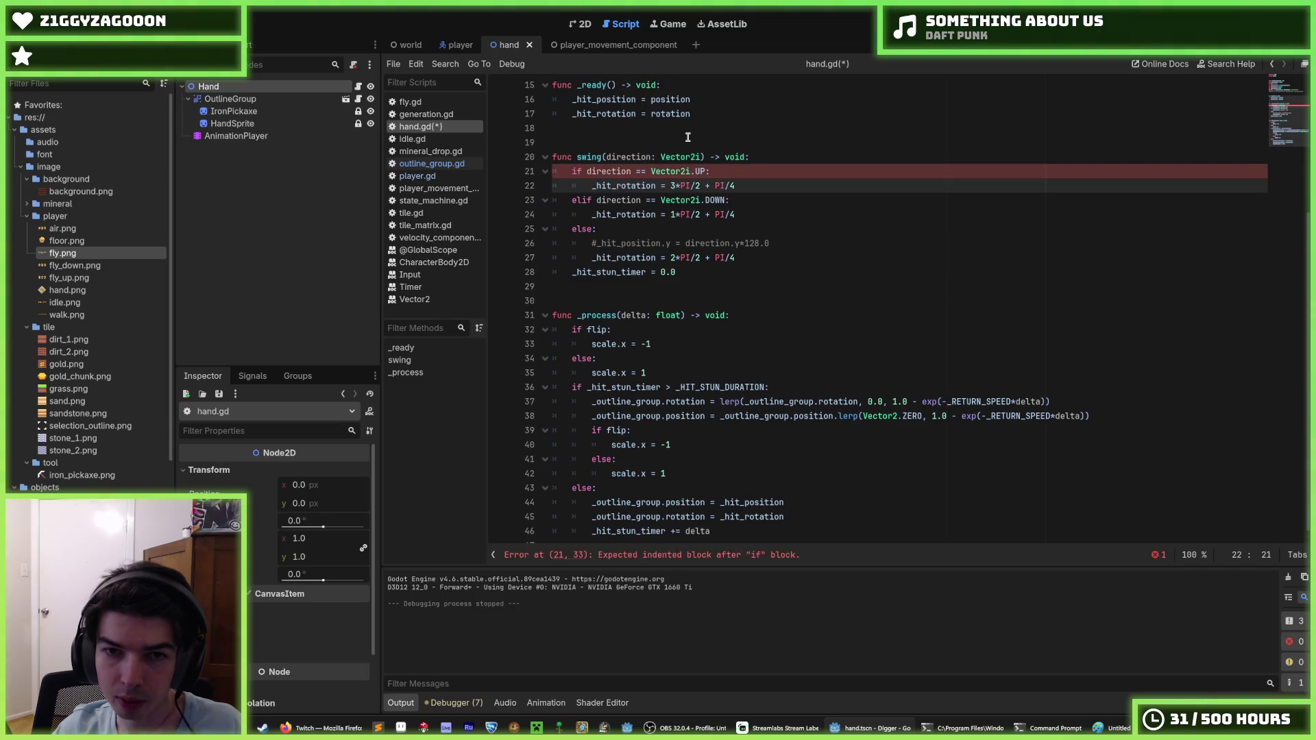
key(F5)
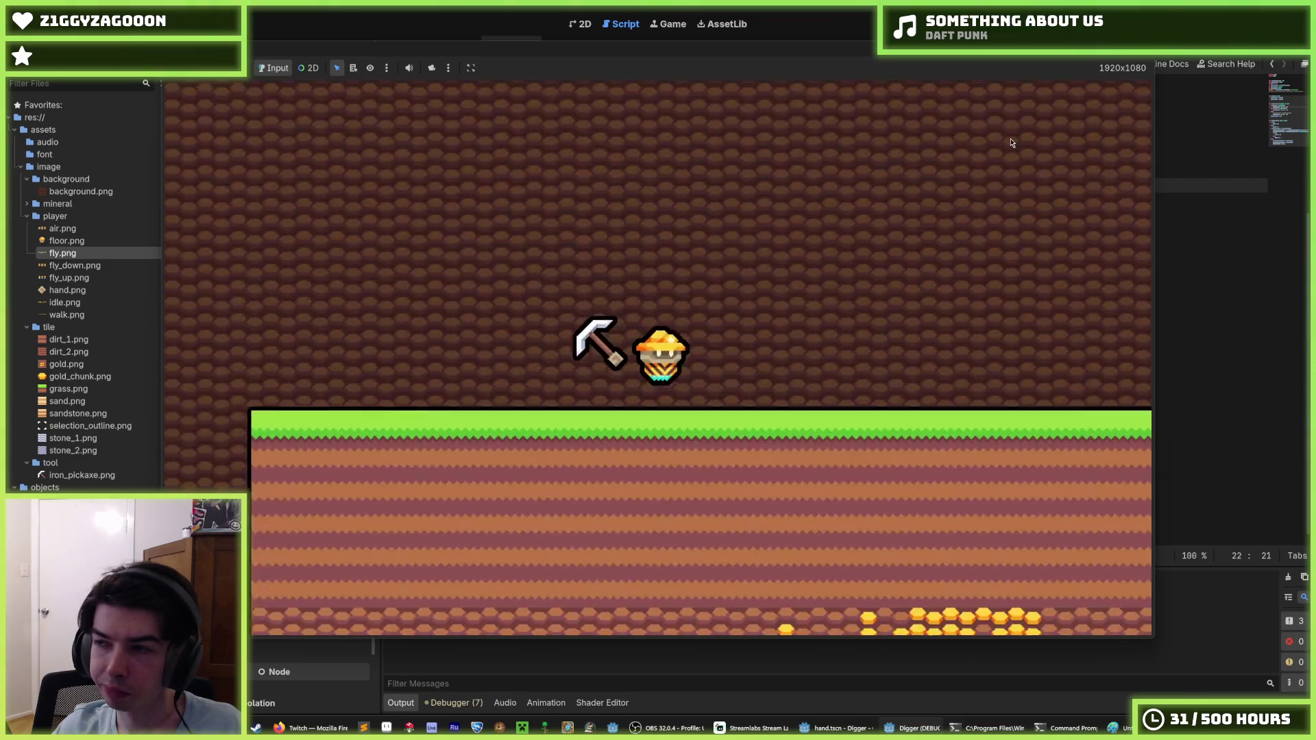
Dig down, sideways and upward through the grass to test the swing, then stop the game.
key(Down)
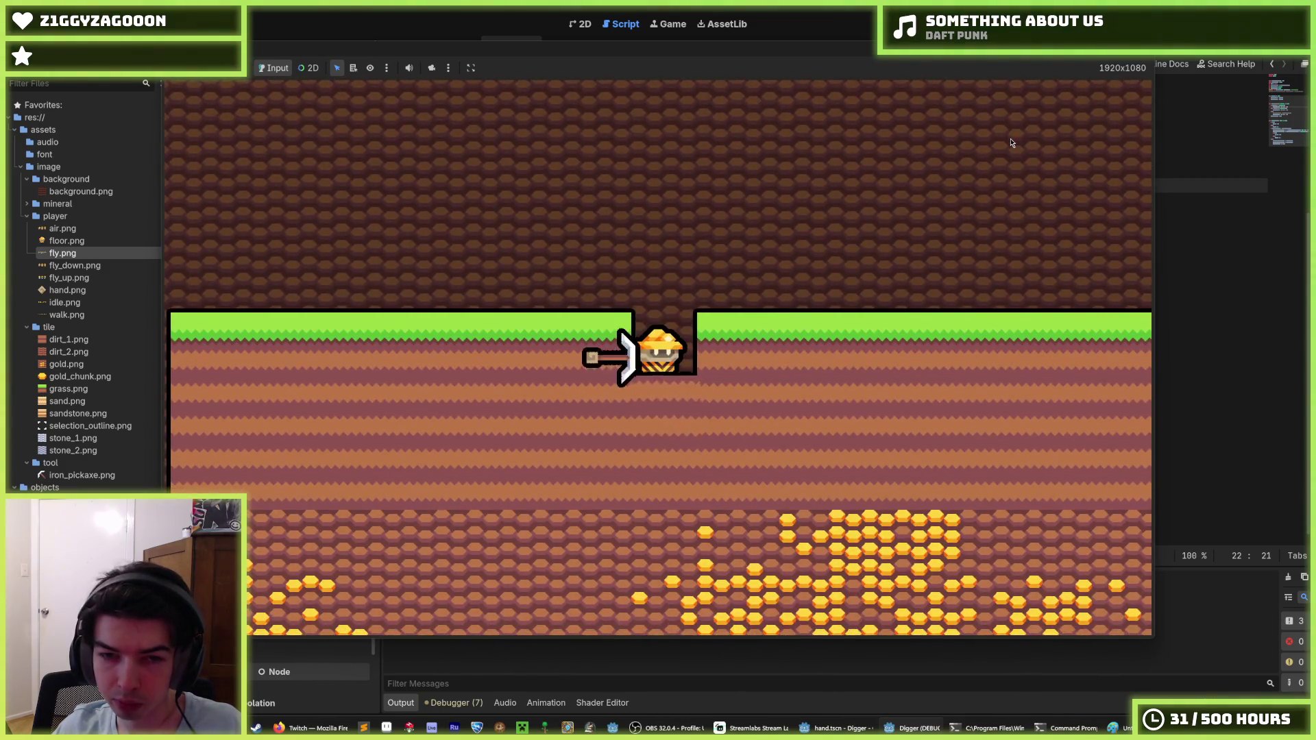
key(Down)
key(Left)
key(Right)
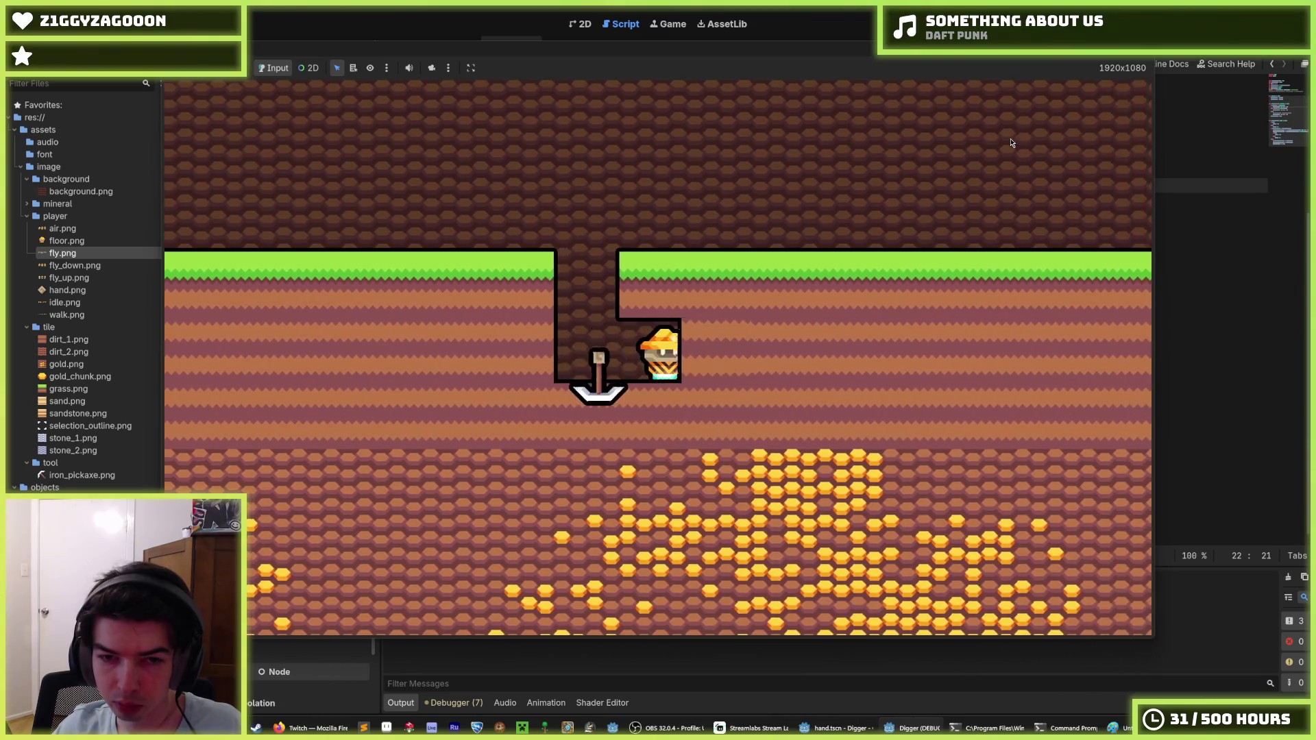
key(Up)
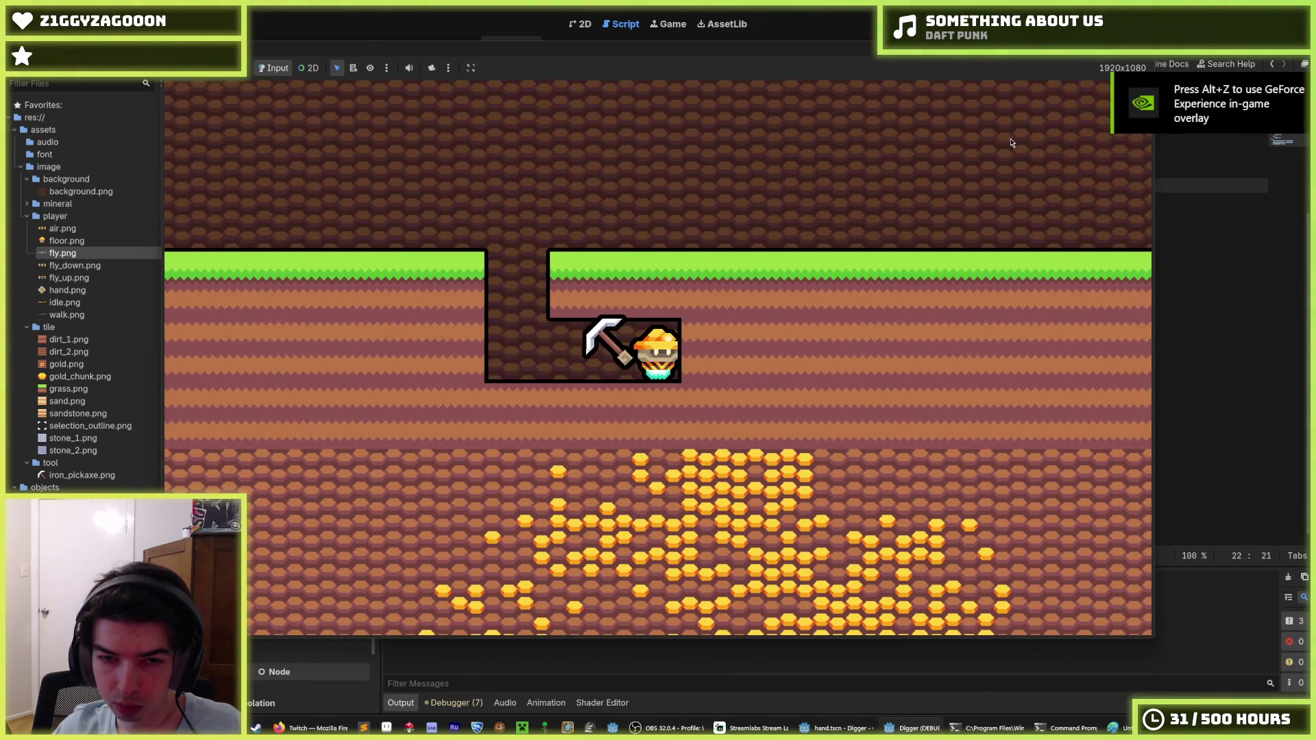
key(Up)
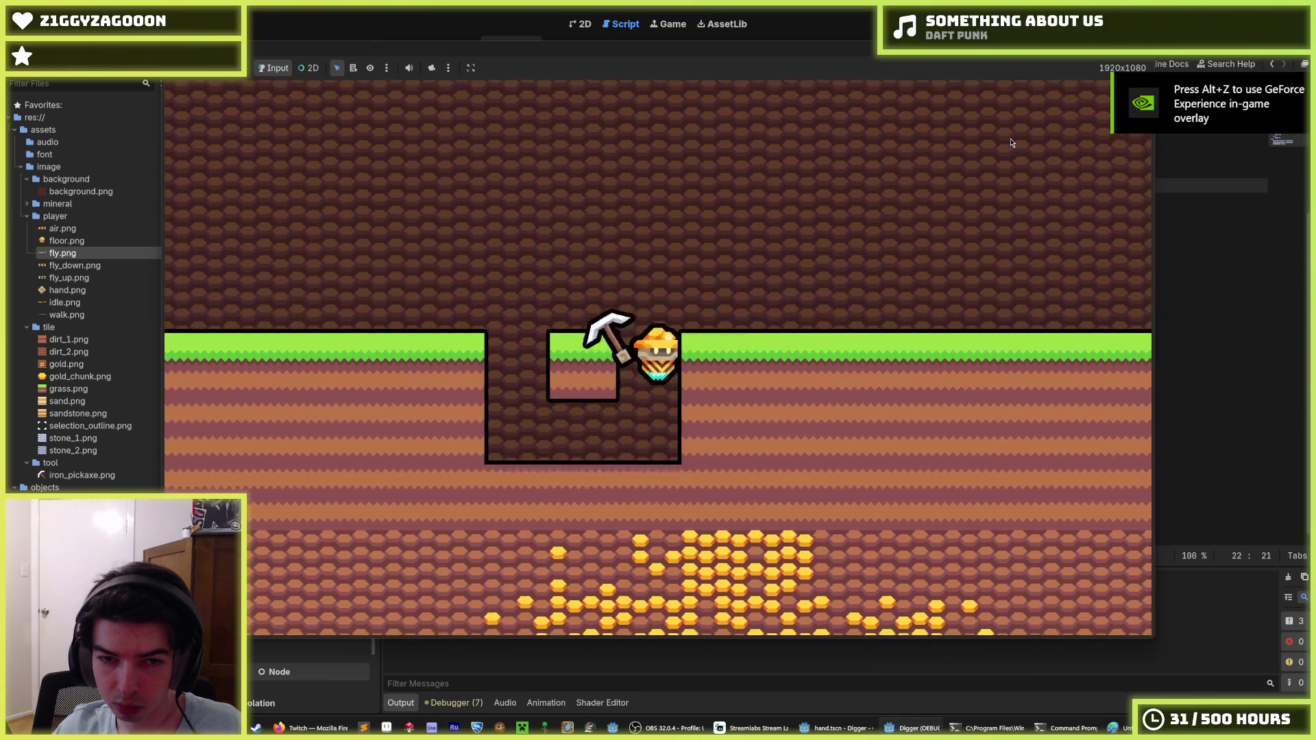
key(Right)
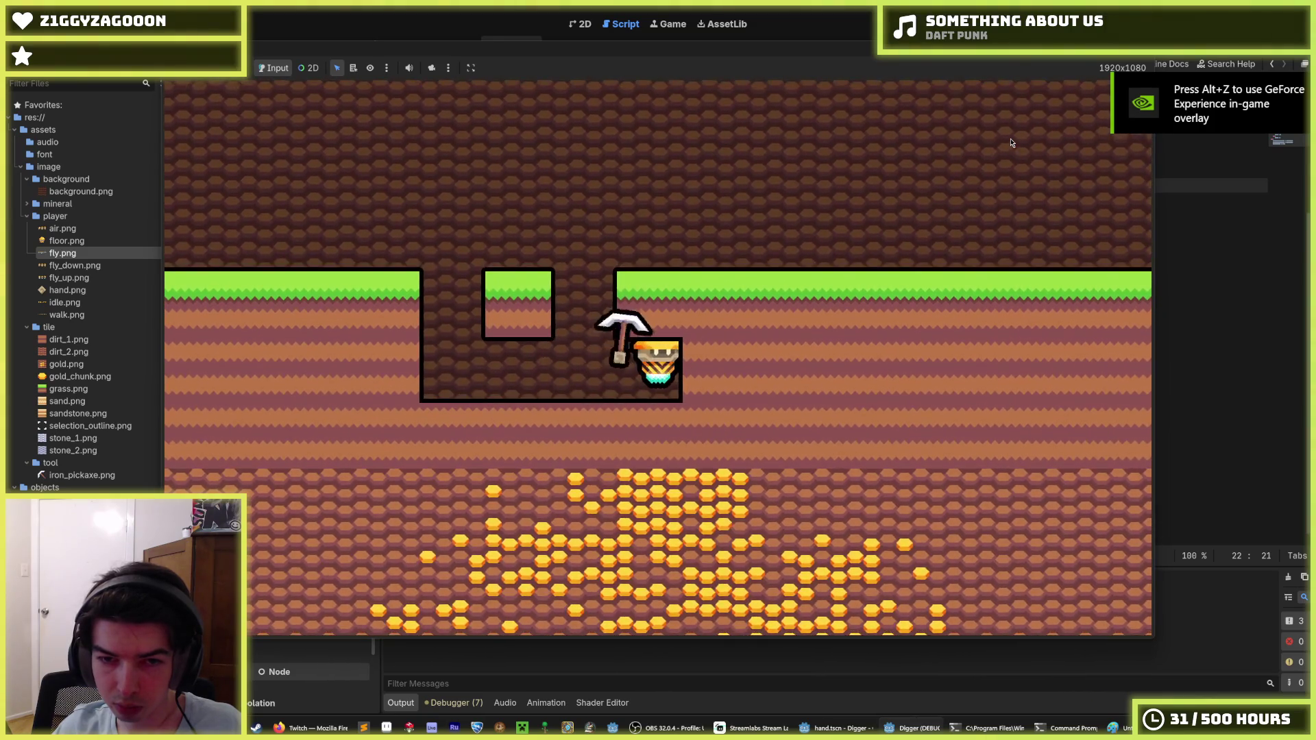
key(Up)
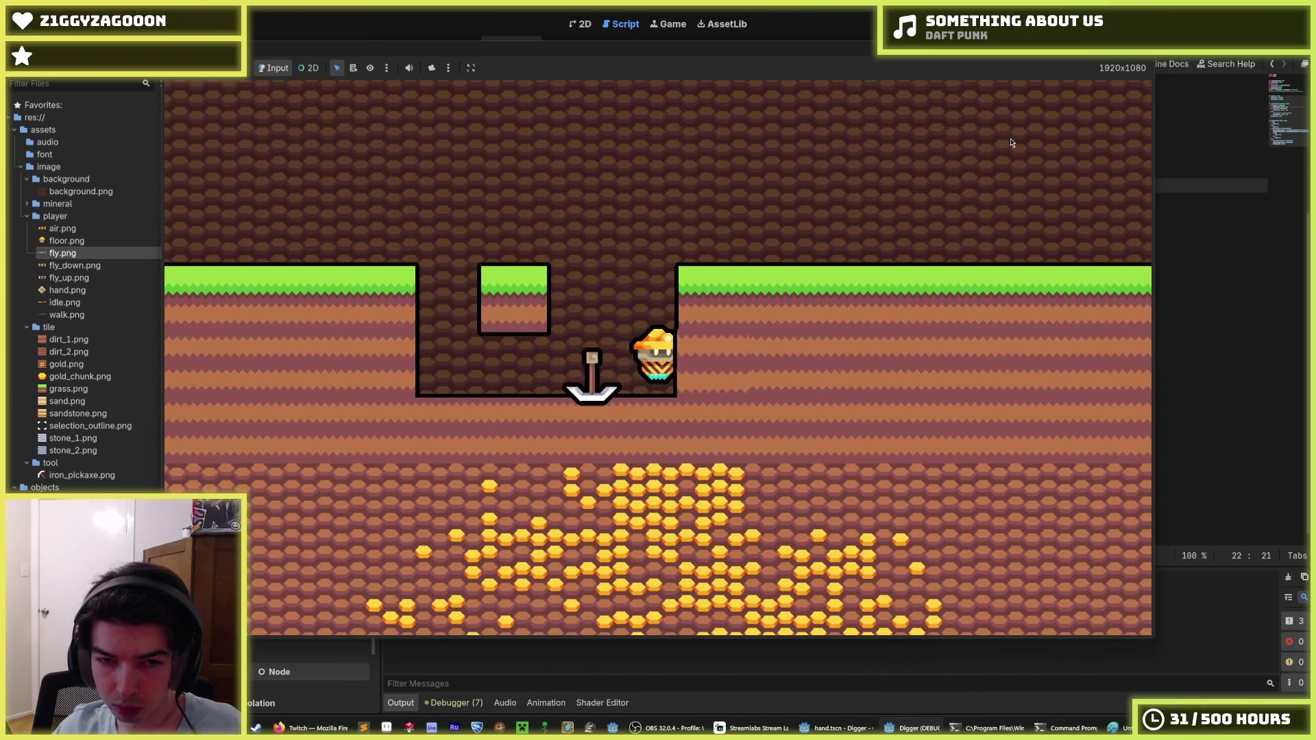
key(Up)
key(Right)
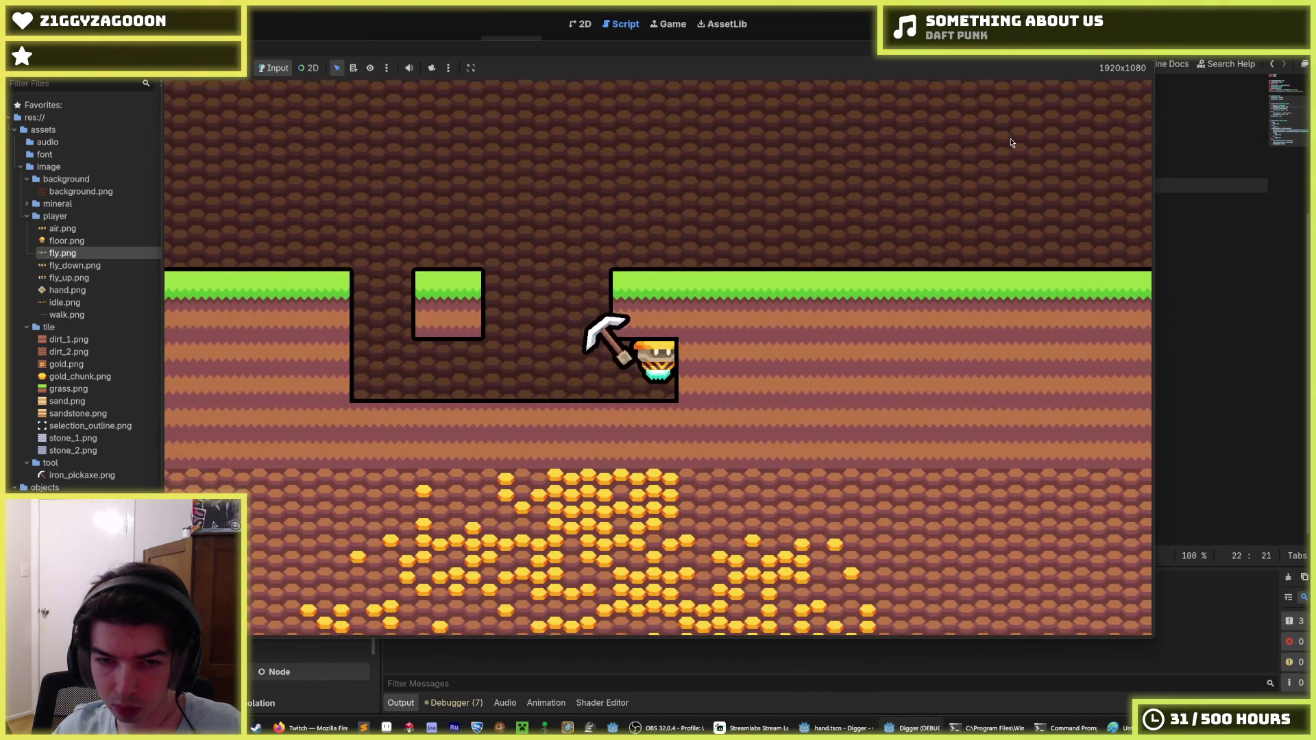
key(Right)
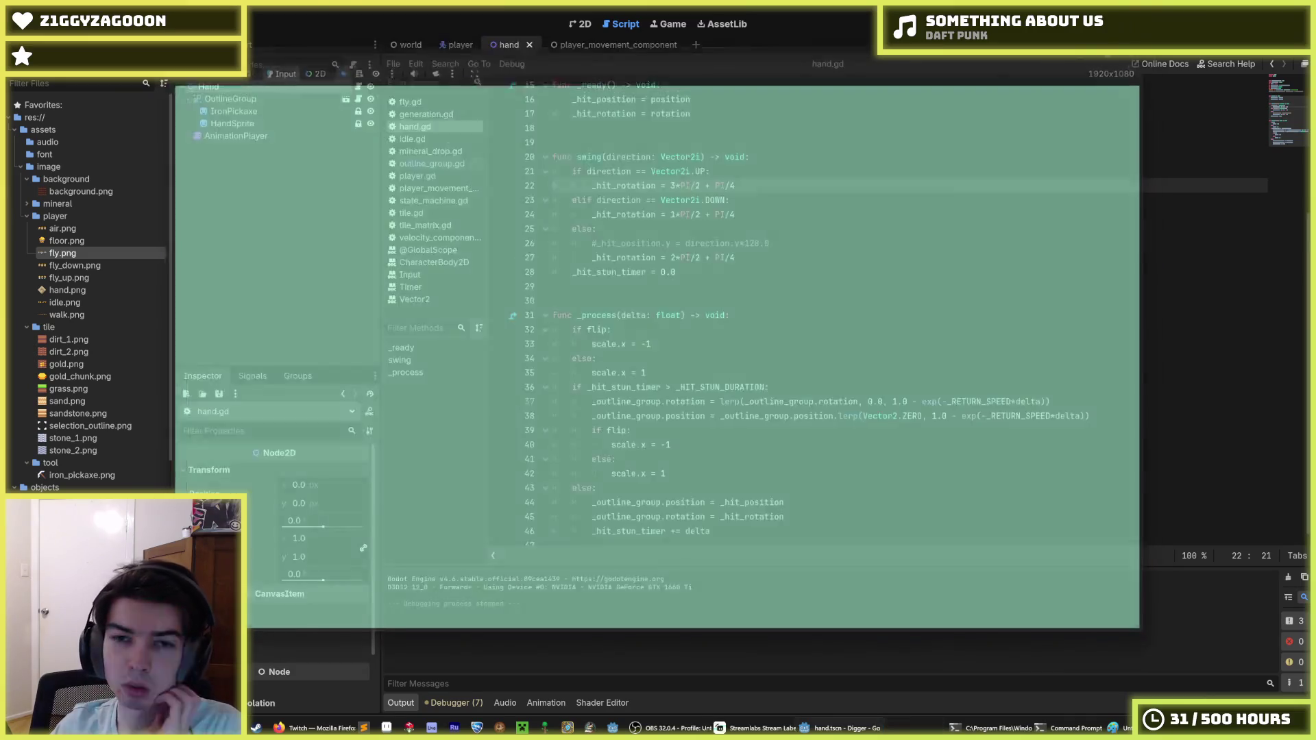
key(F8)
click(710, 172)
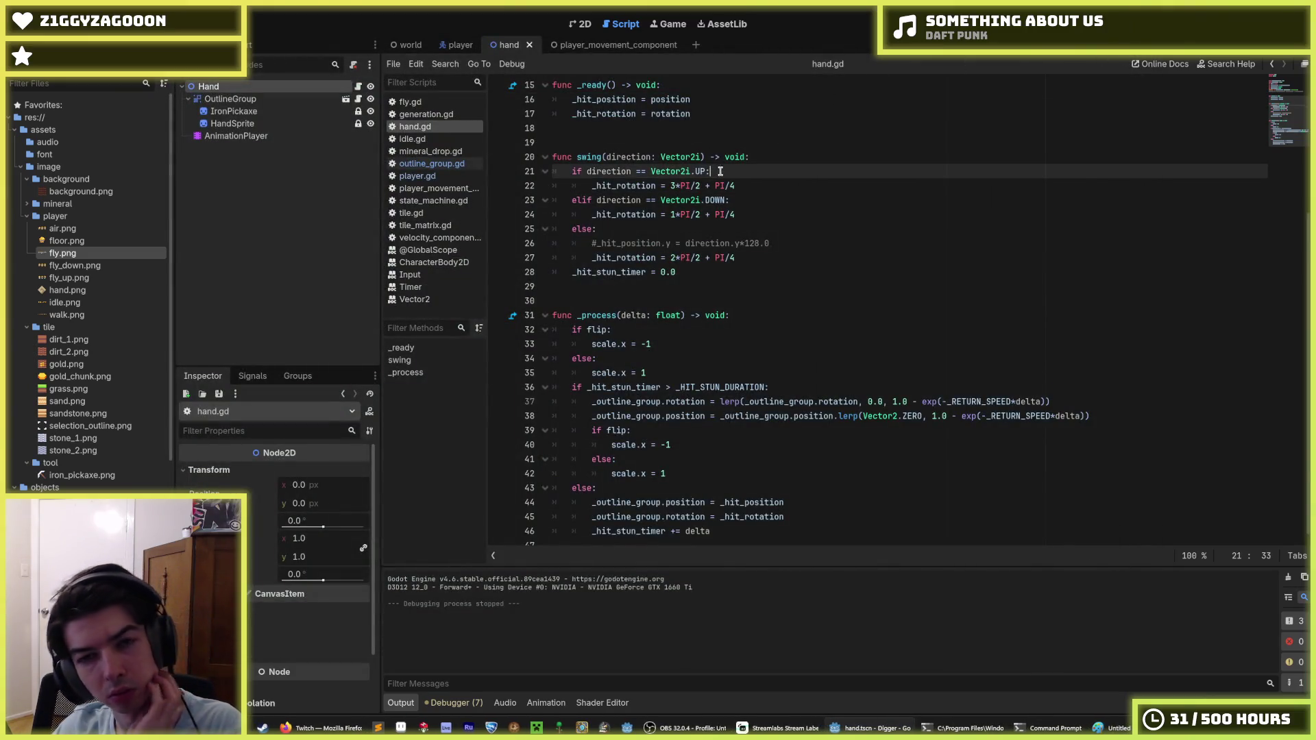
Inspect the swing() header and the line 21 UP check, then switch to the Paint swing sketches.
click(757, 157)
click(758, 168)
click(761, 161)
click(747, 171)
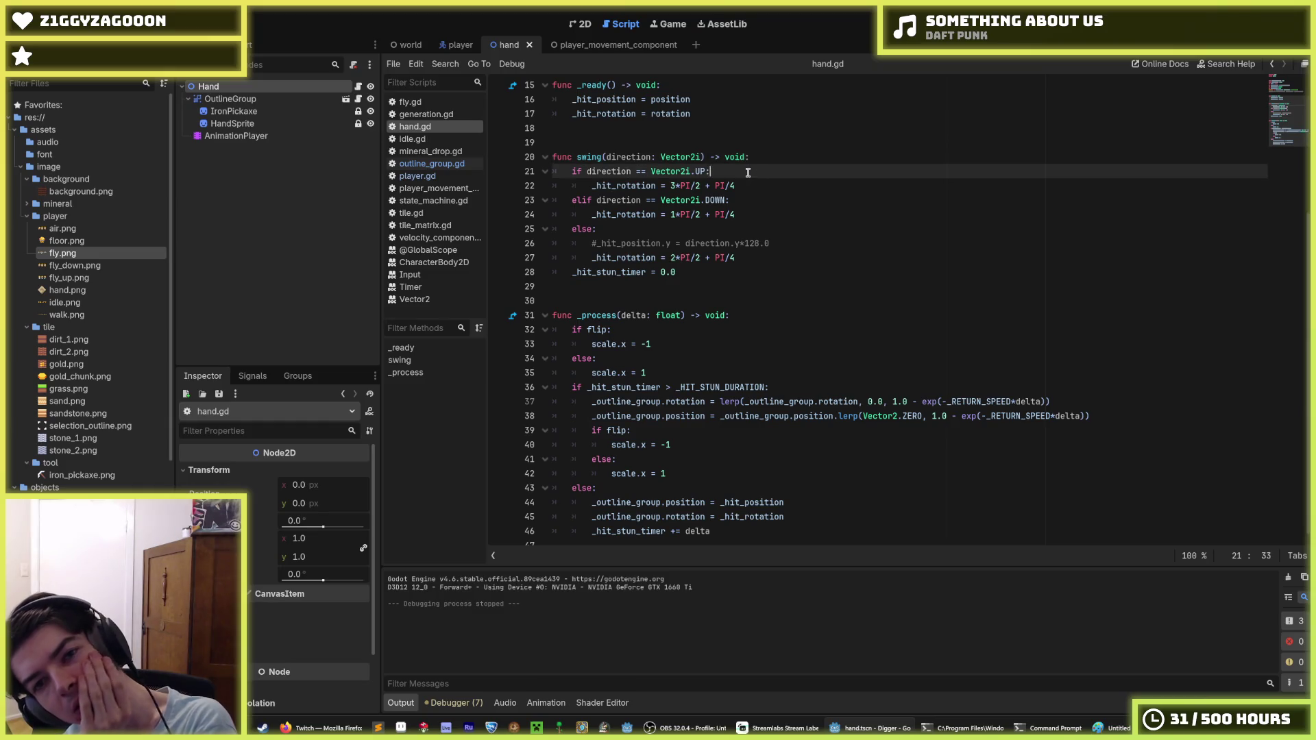
click(754, 159)
click(749, 166)
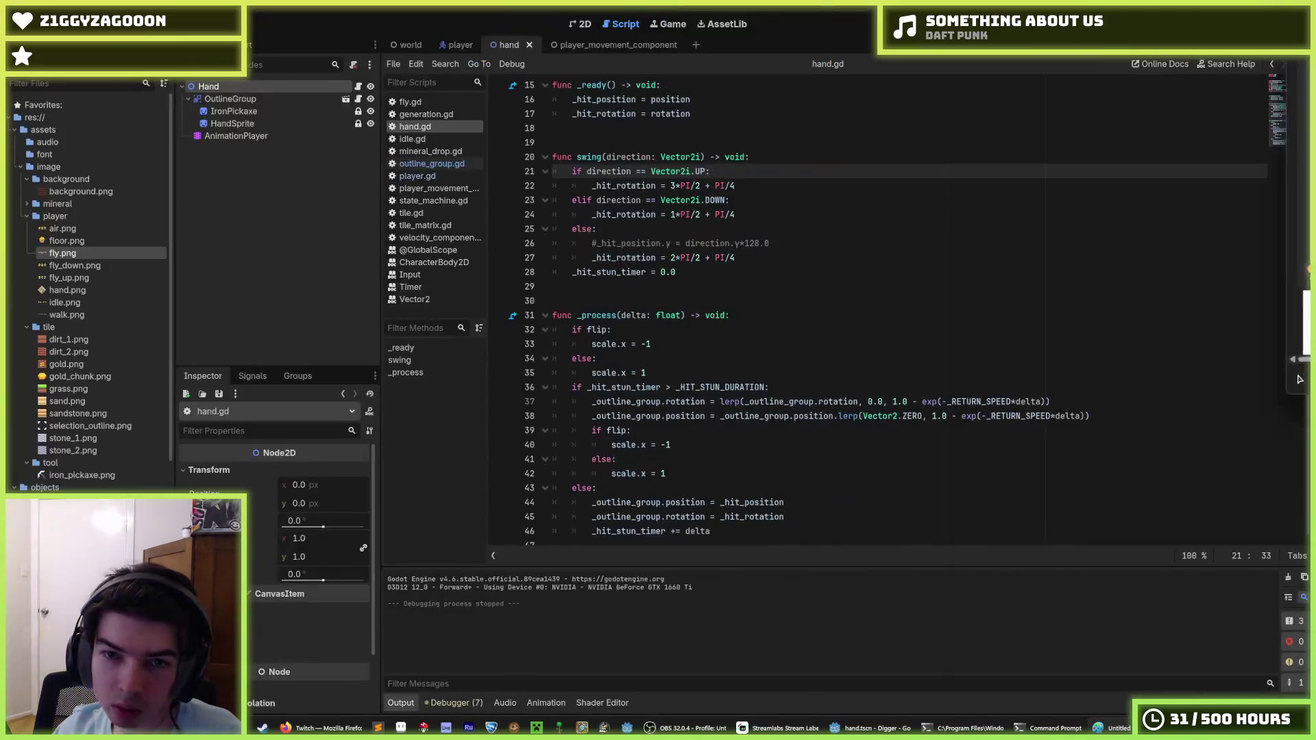
key(alt+Tab)
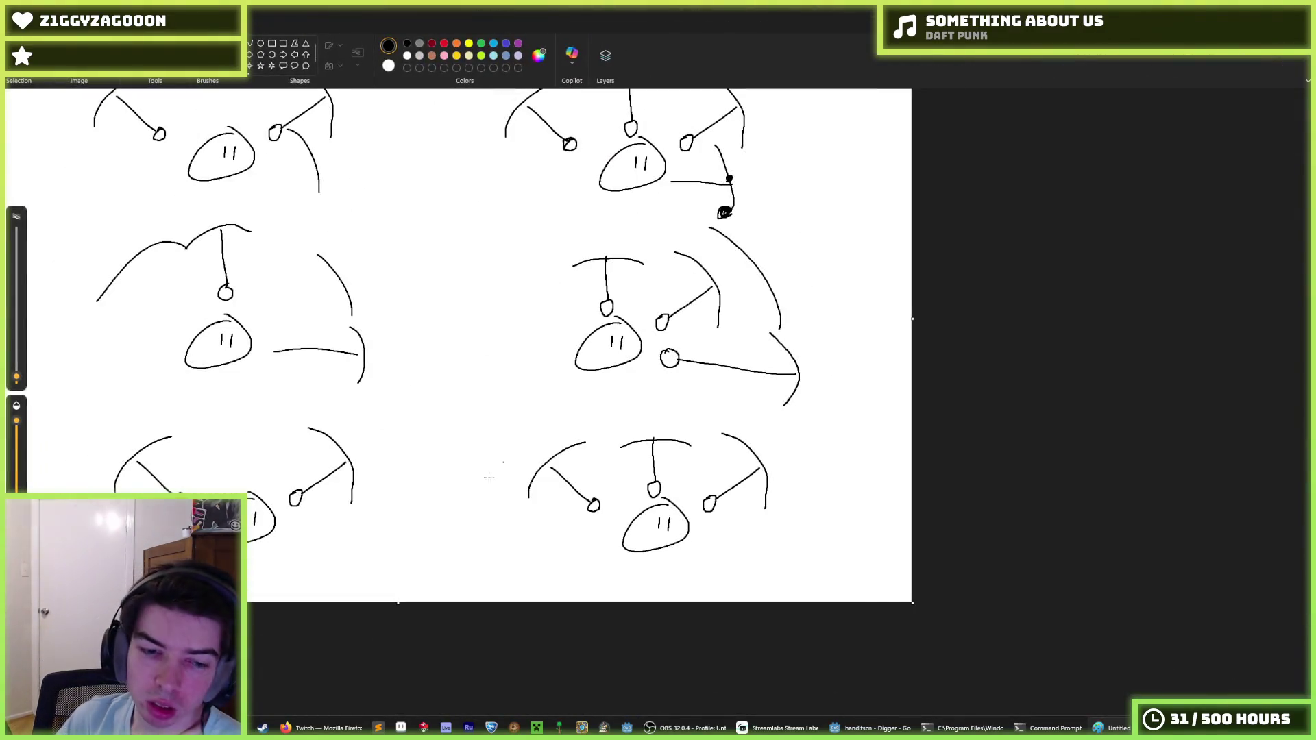
click(1111, 728)
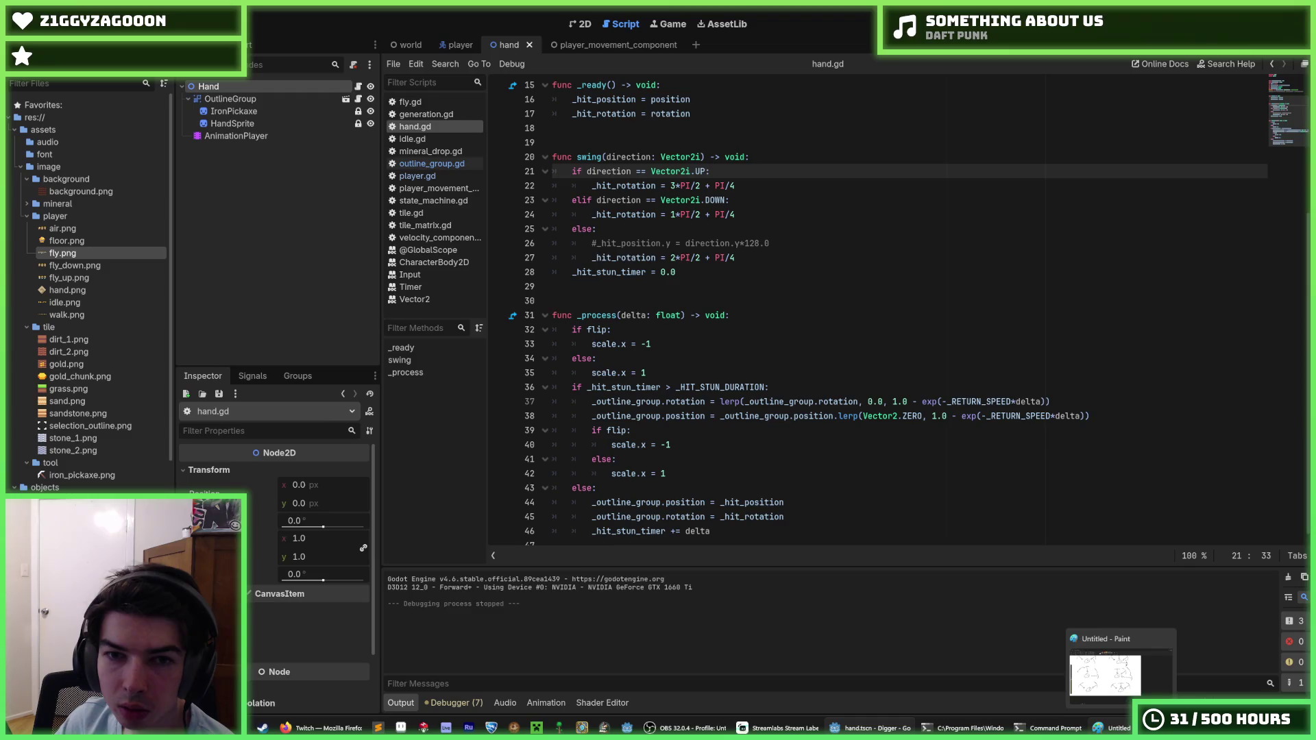
click(1110, 728)
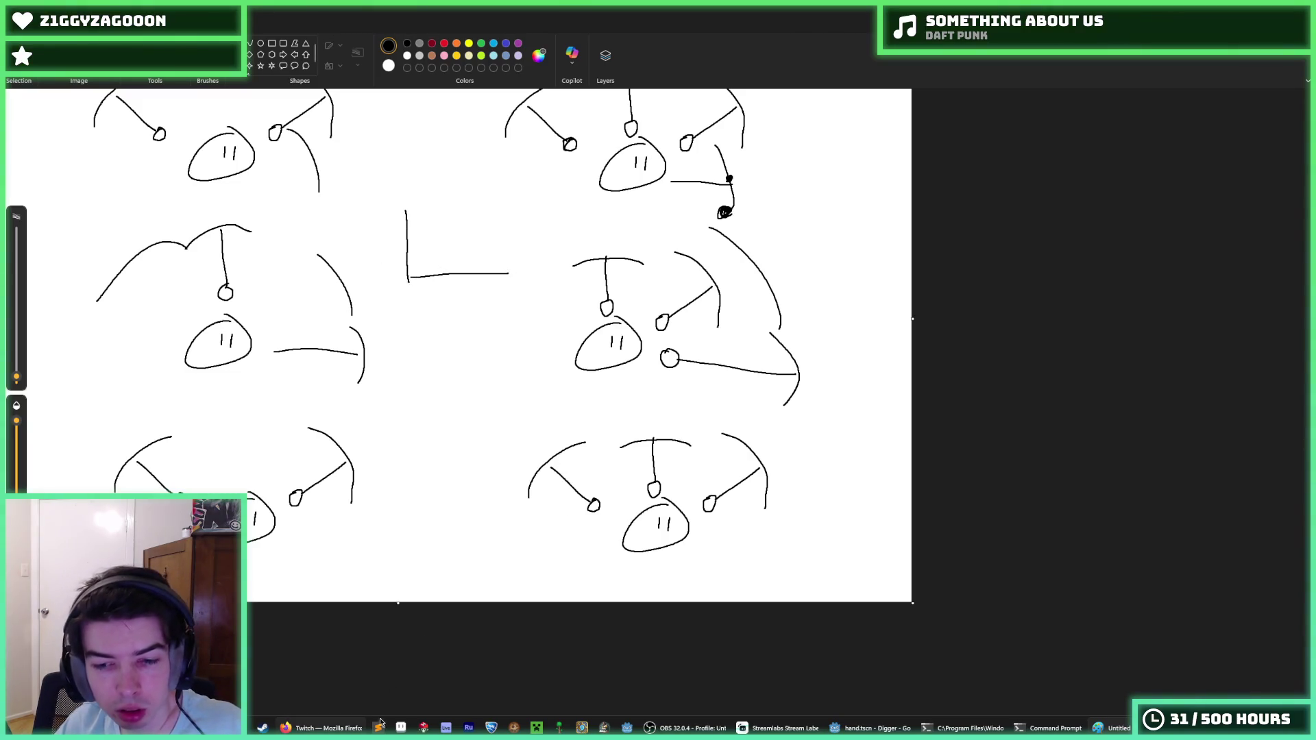
Compare the hand.gd code with the Paint swing sketches, then return to hand.gd.
click(869, 727)
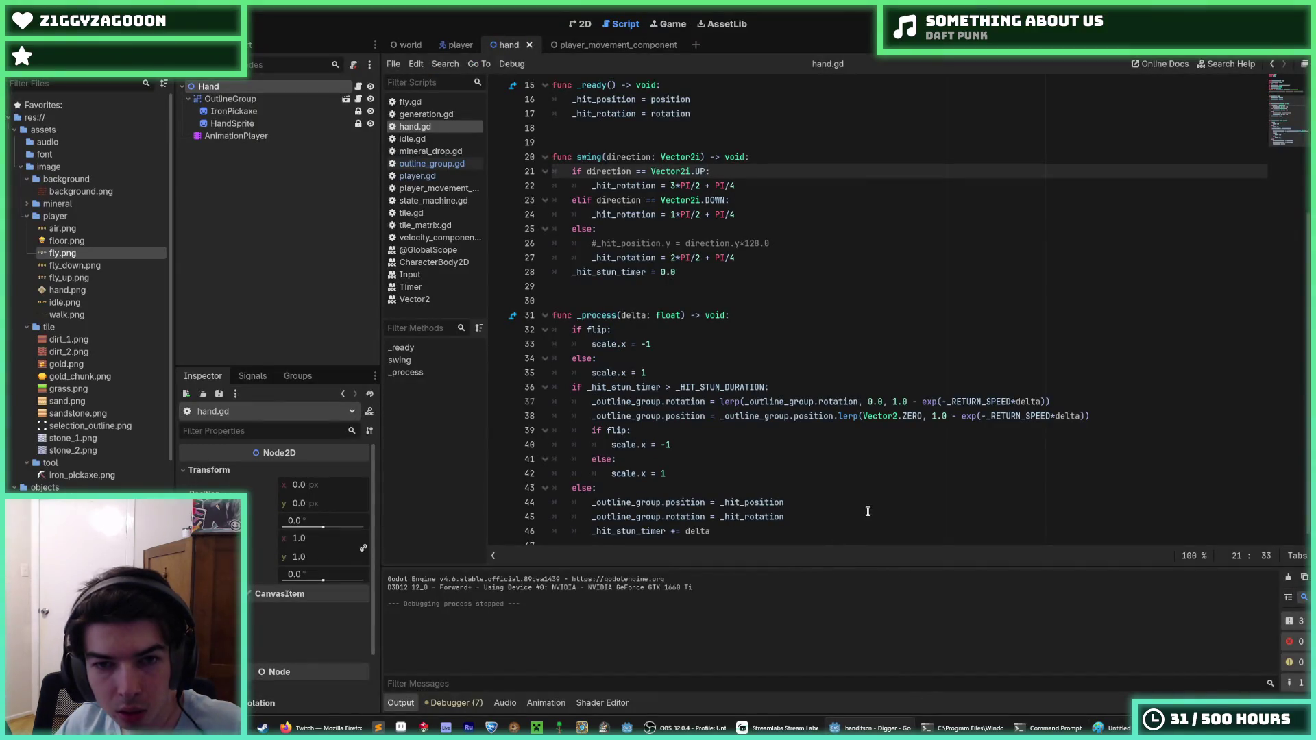
click(1106, 727)
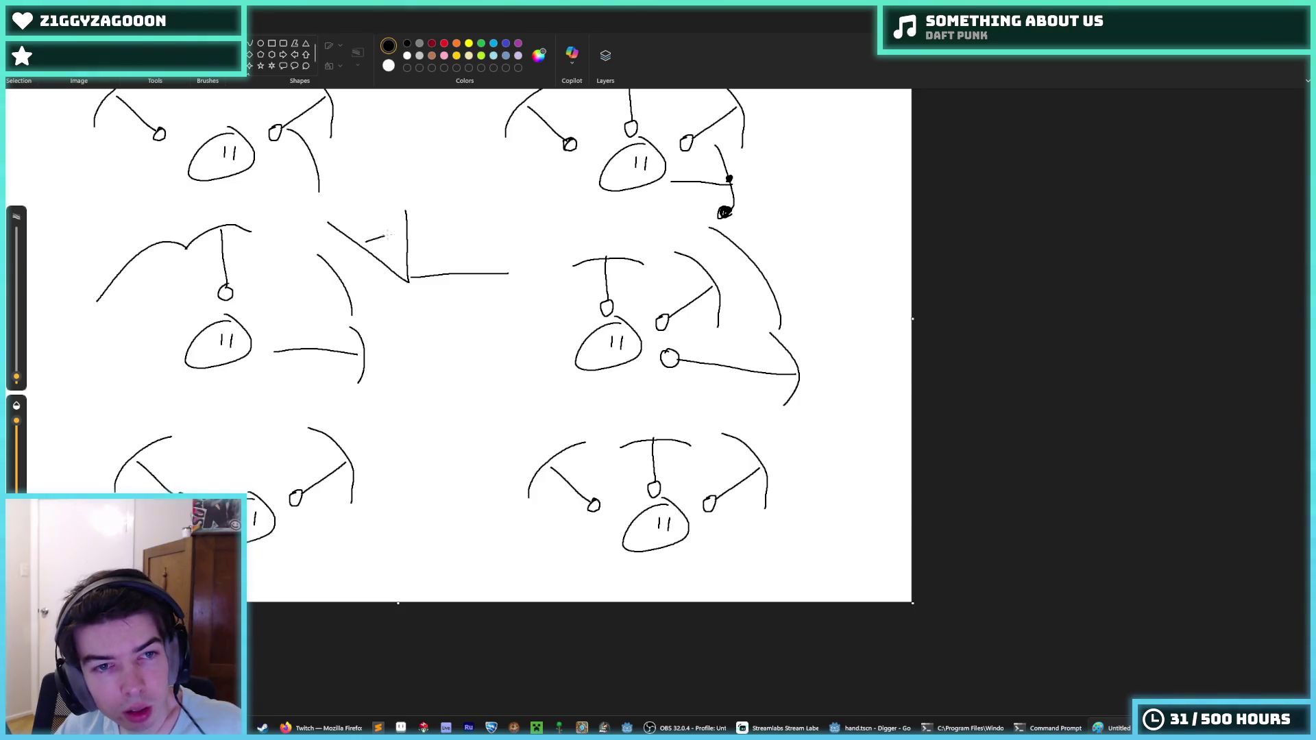
click(858, 731)
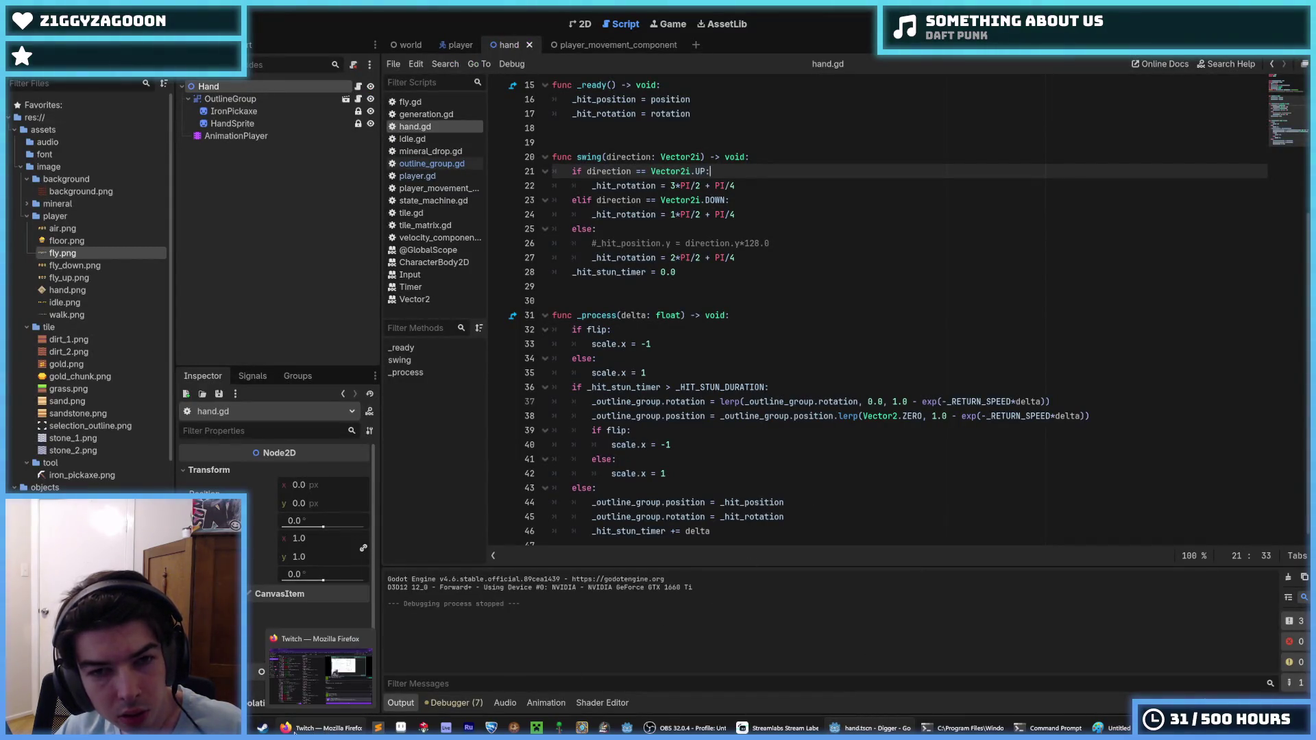
Set the sideways rotation on line 27 to PI/4 and the UP rotation to -PI/4, and save.
drag(715, 258, 671, 257)
click(675, 258)
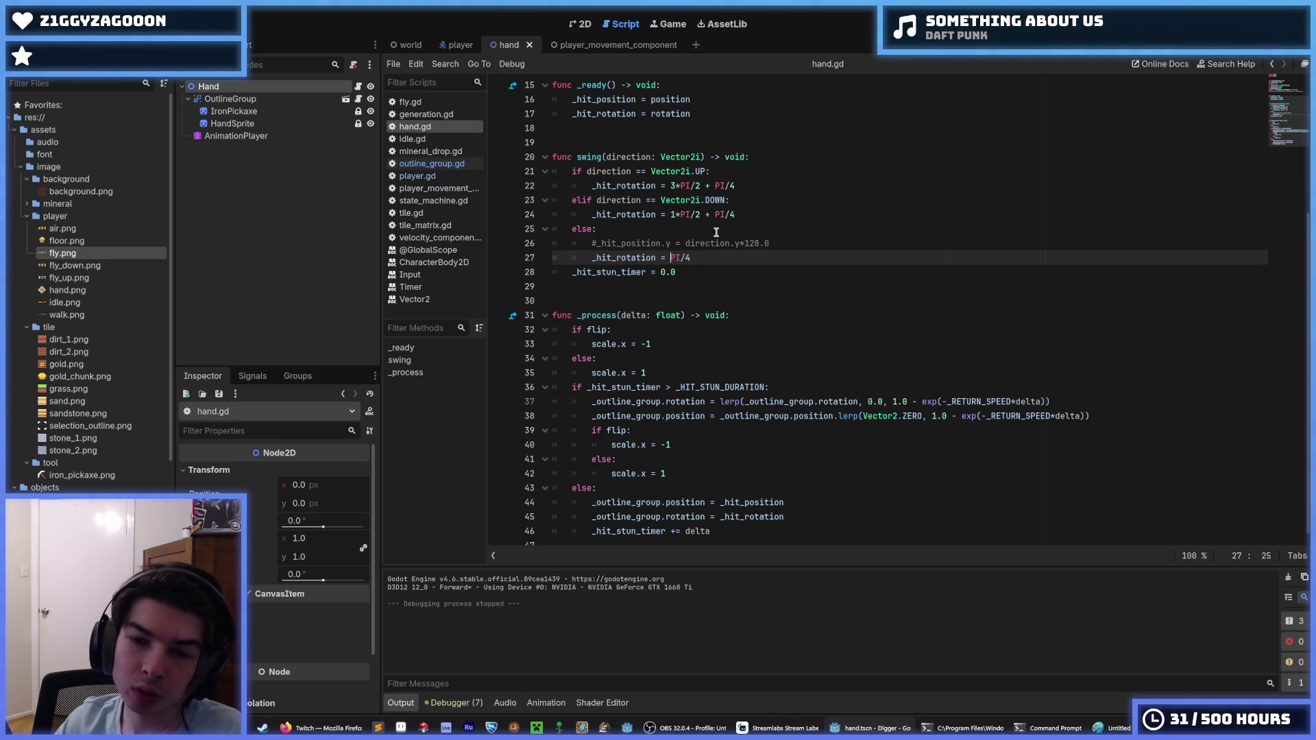
click(746, 215)
key(Up)
key(Up)
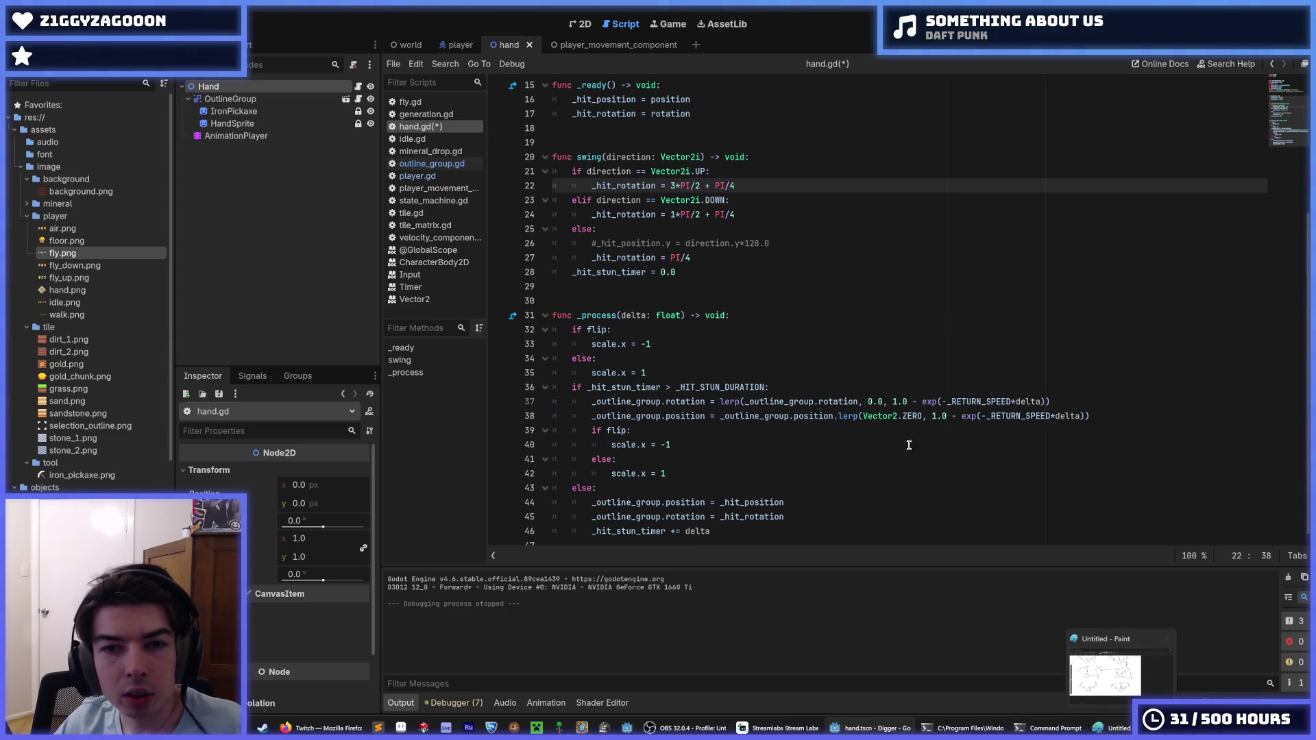
drag(712, 186, 670, 183)
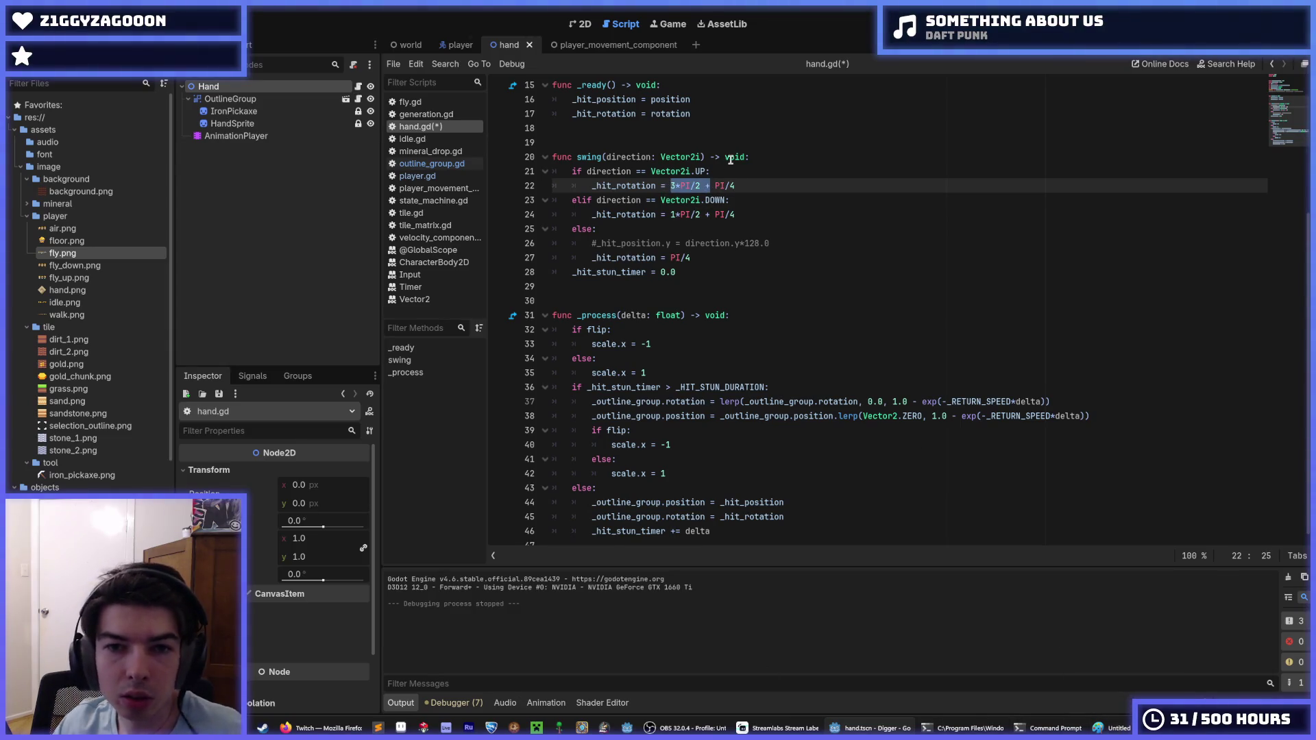
text(-)
key(ctrl+s)
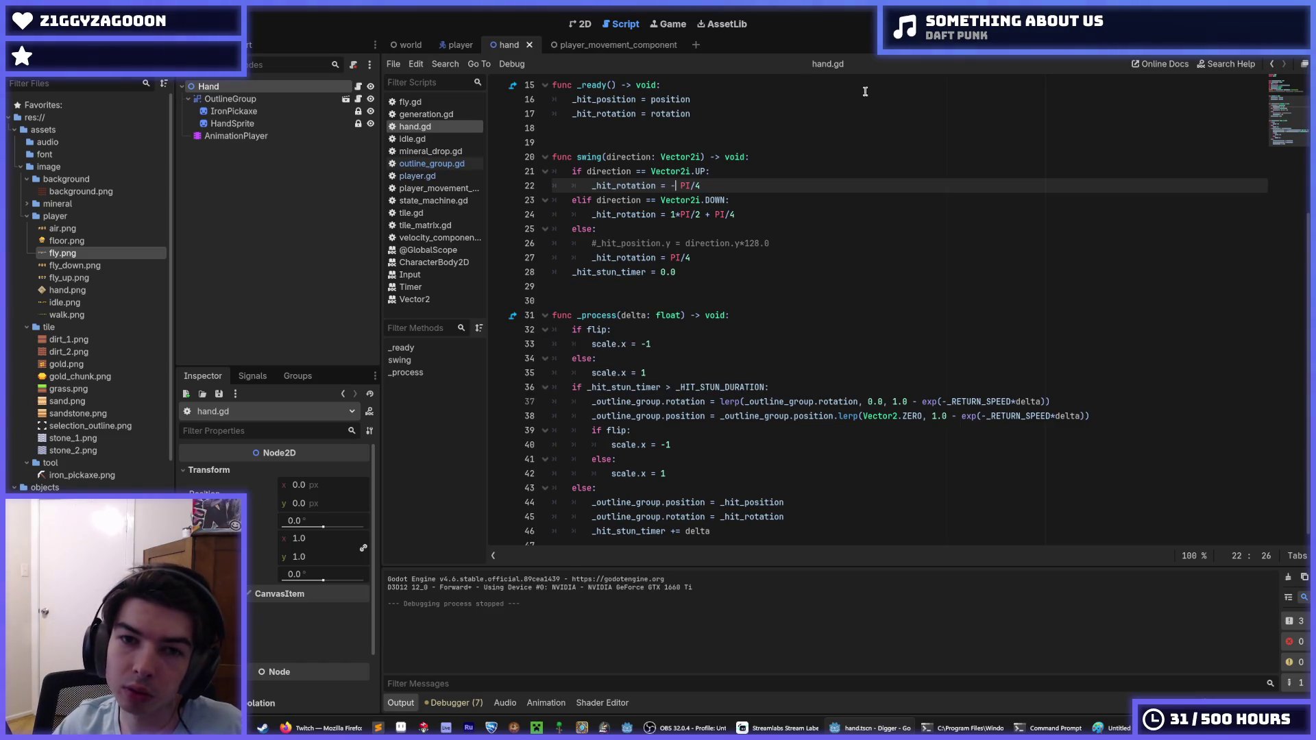
Set the DOWN rotation on line 24 to PI/2 + PI/4, save, and run the game.
key(Down)
key(Down)
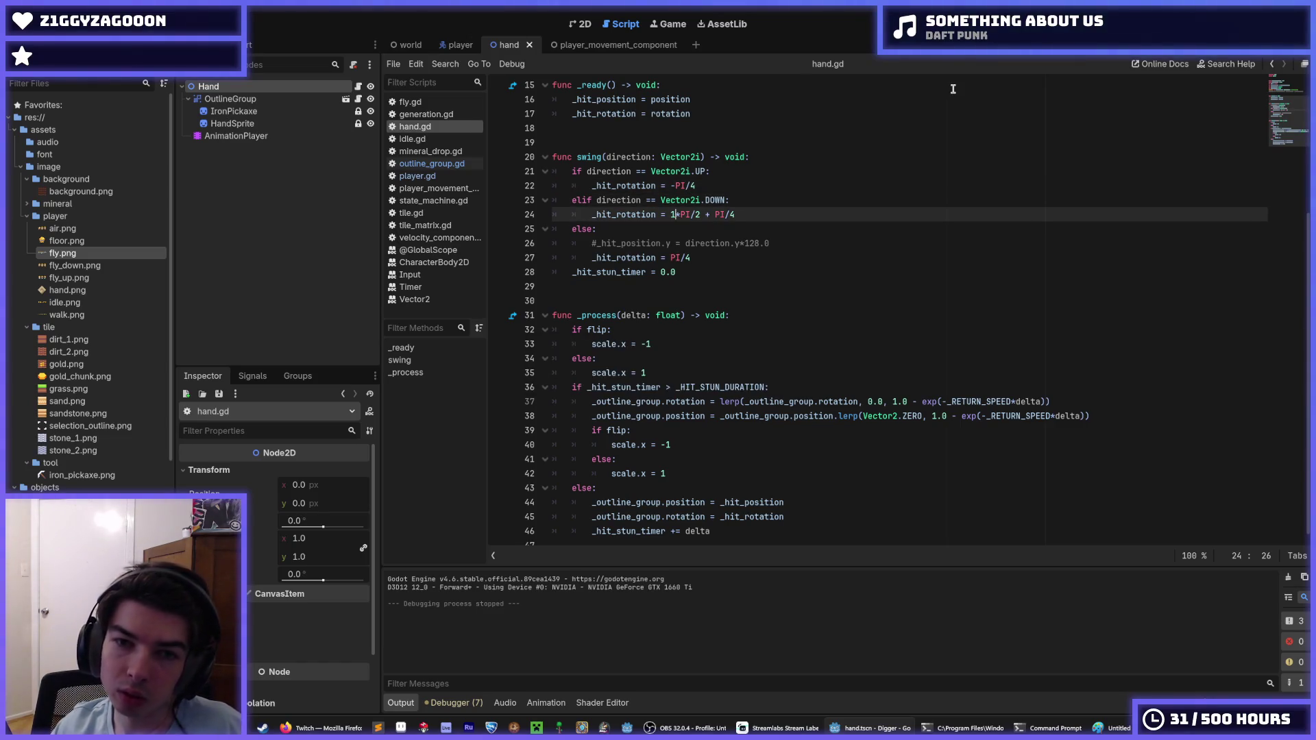
key(BackSpace)
key(Delete)
key(ctrl+s)
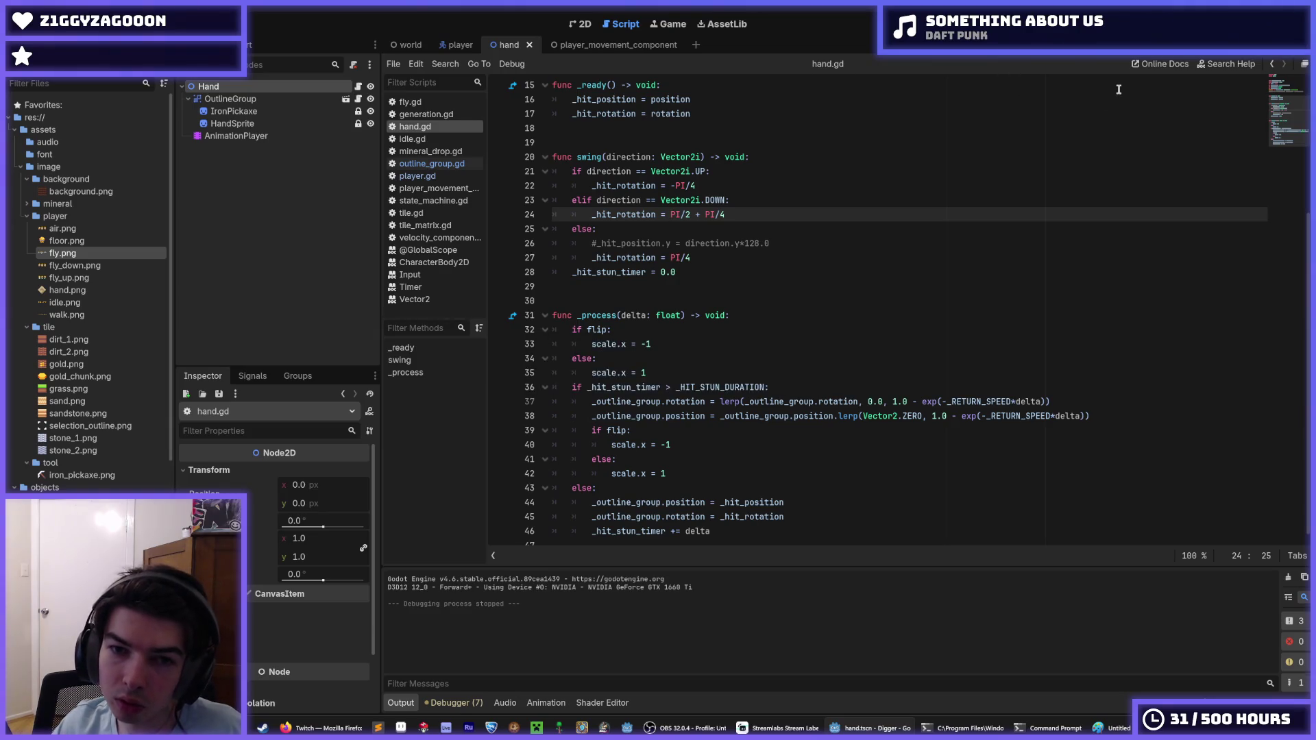
key(F5)
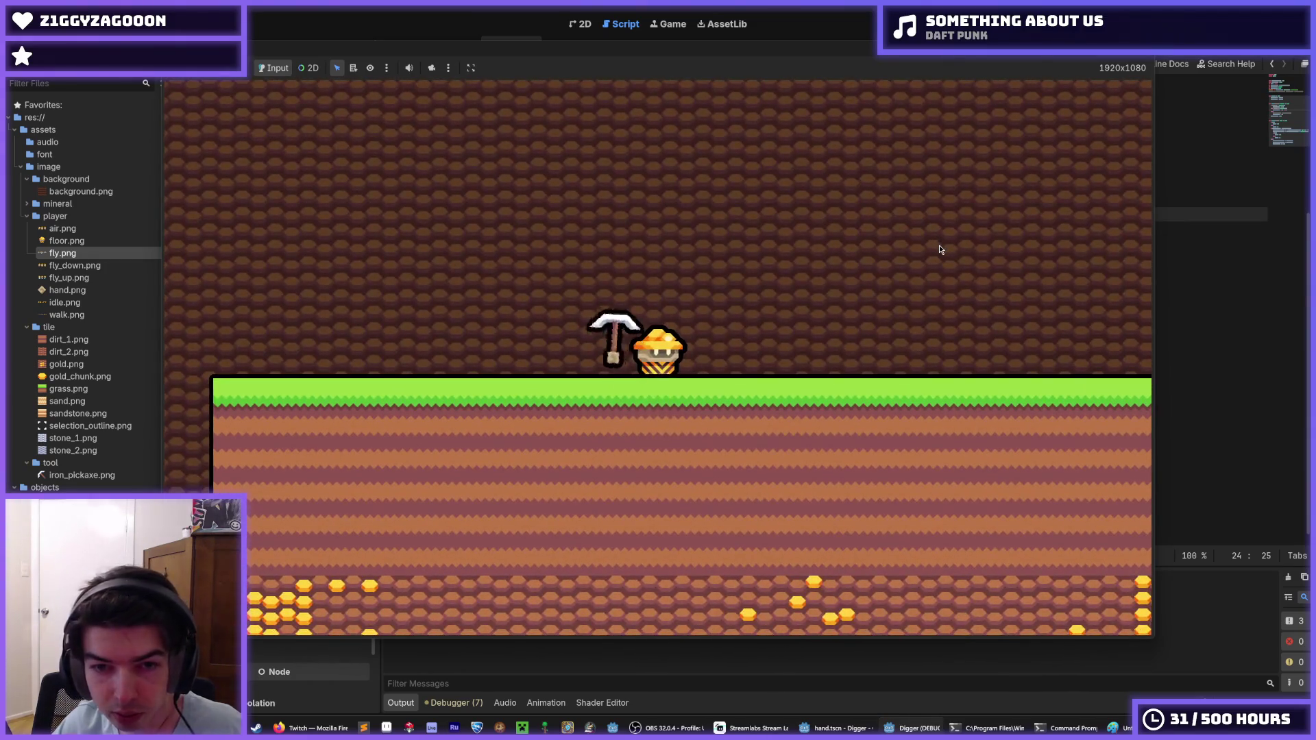
Dig down, left, right and up around the surface to test the pickaxe swing in each direction.
key(Left)
key(Down)
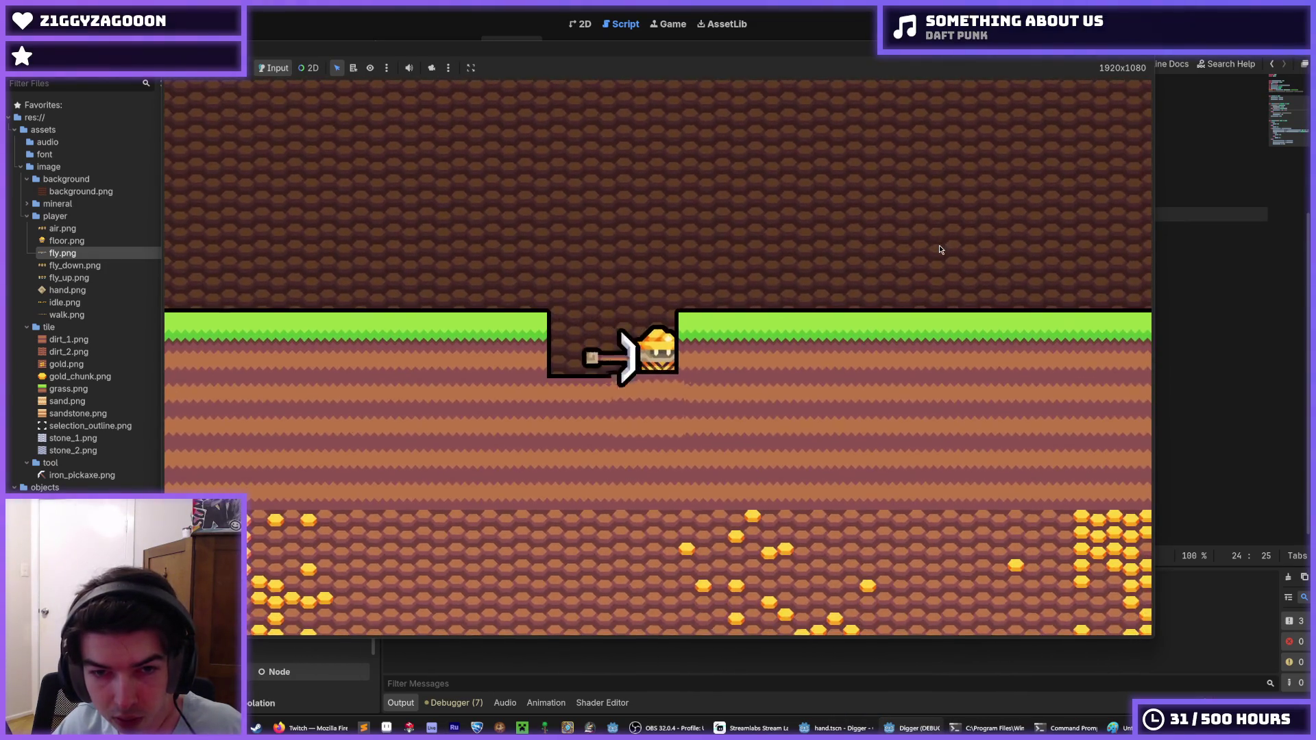
key(Left)
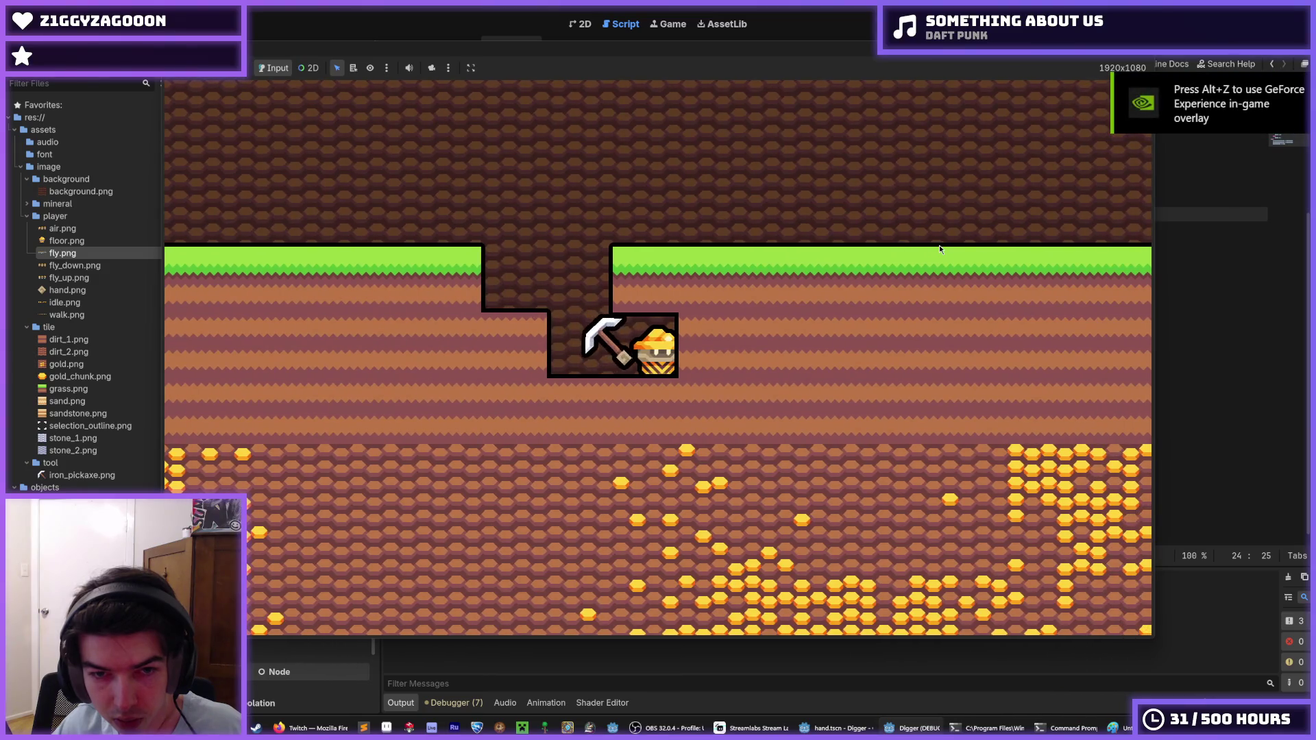
key(Up)
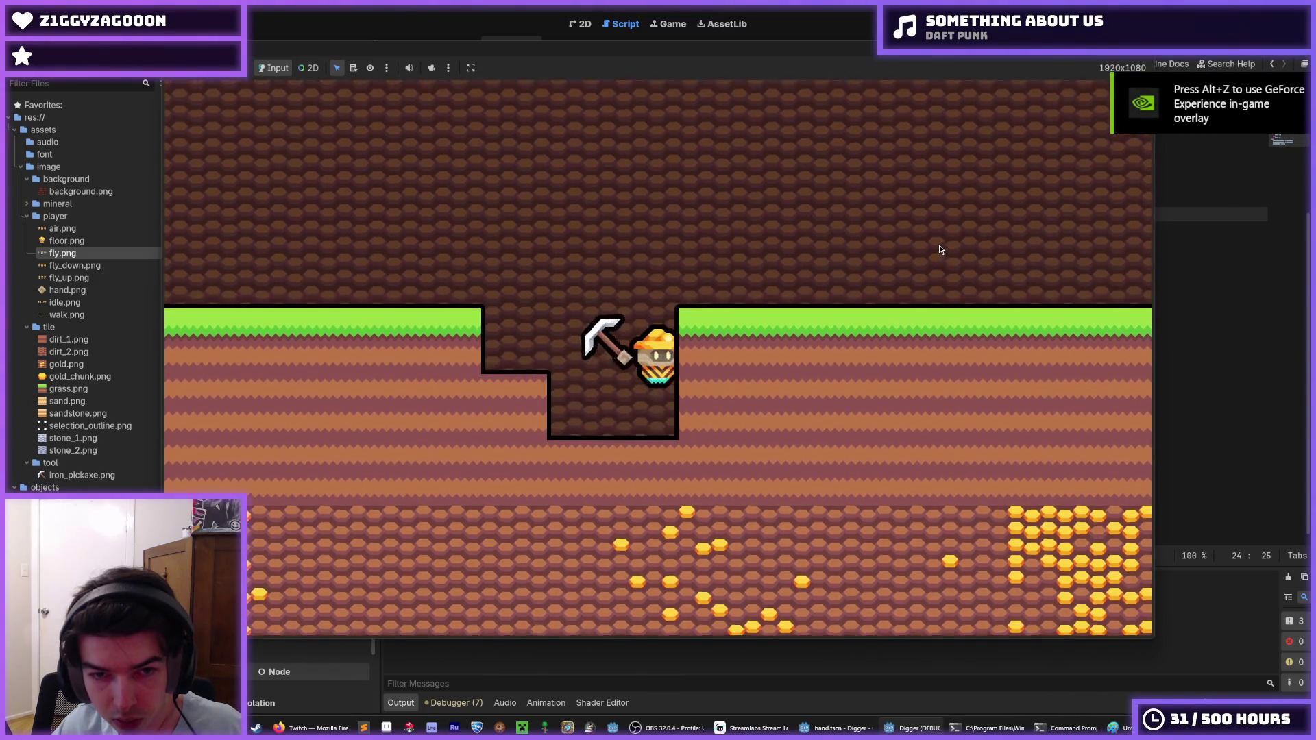
key(Right)
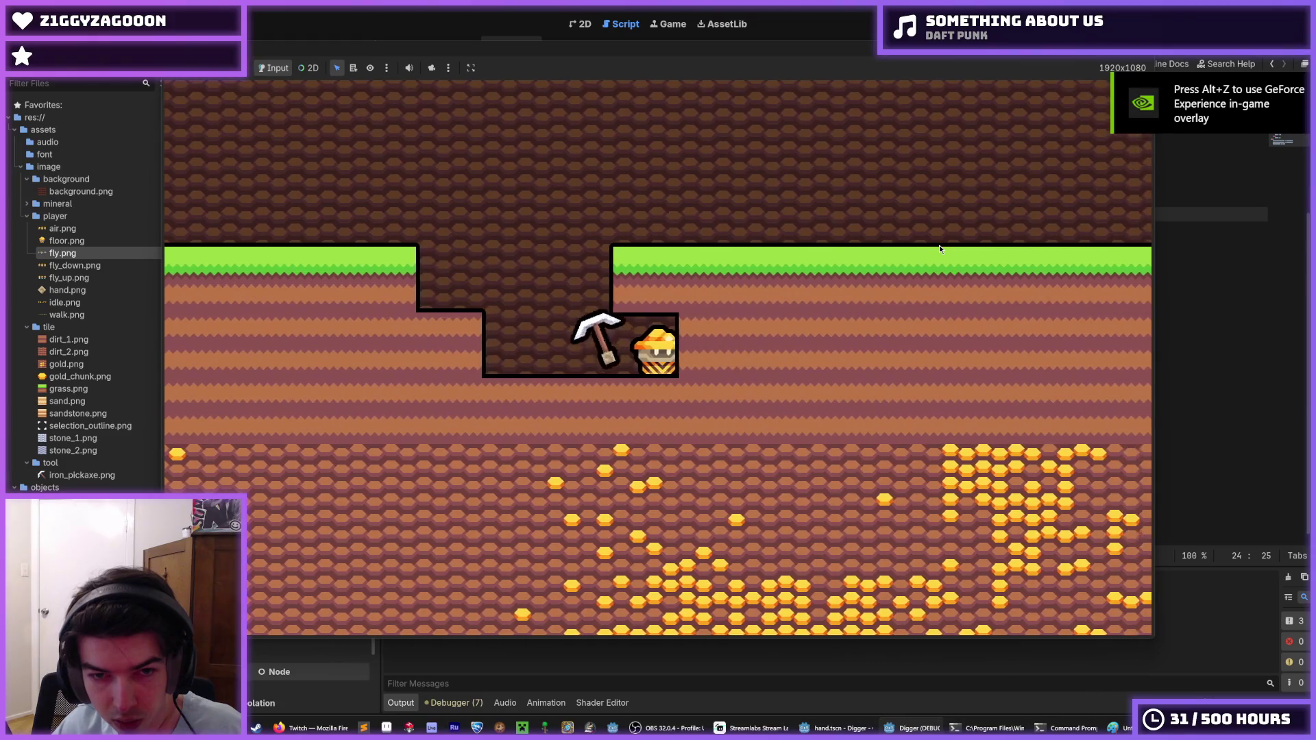
key(Up)
key(Left)
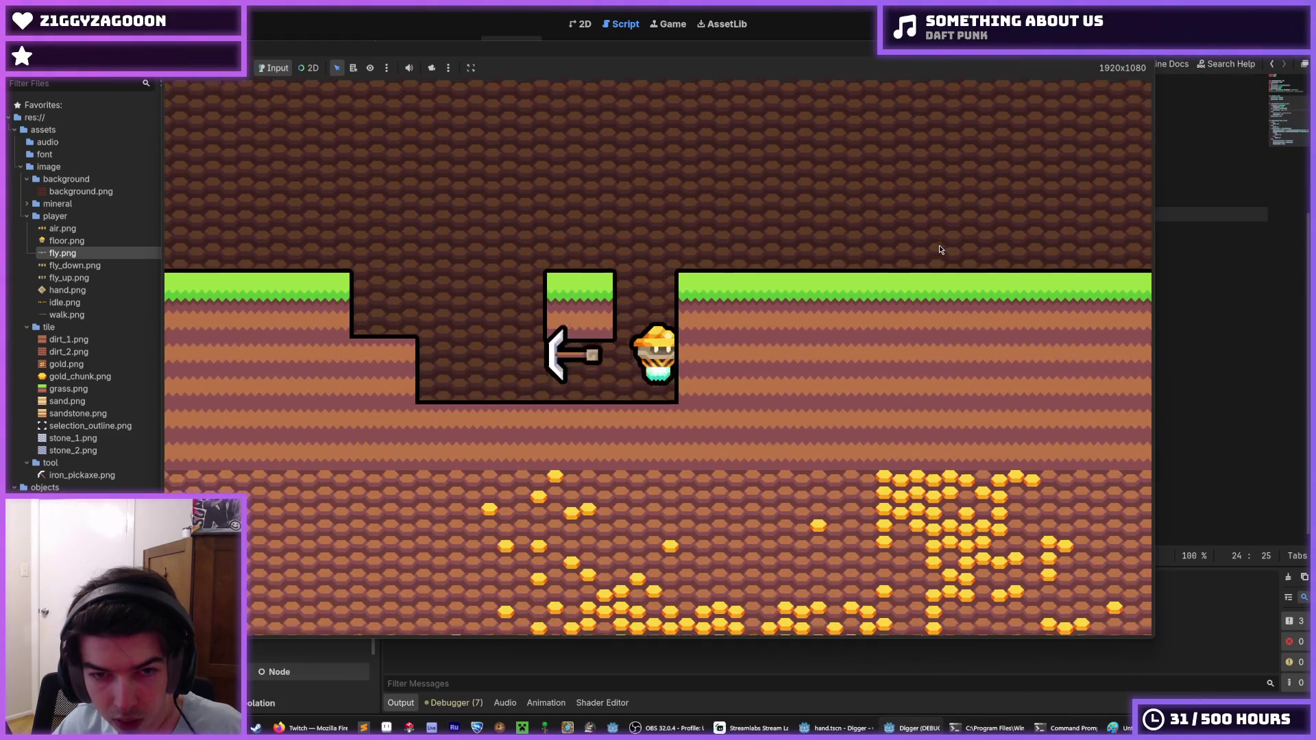
key(Down)
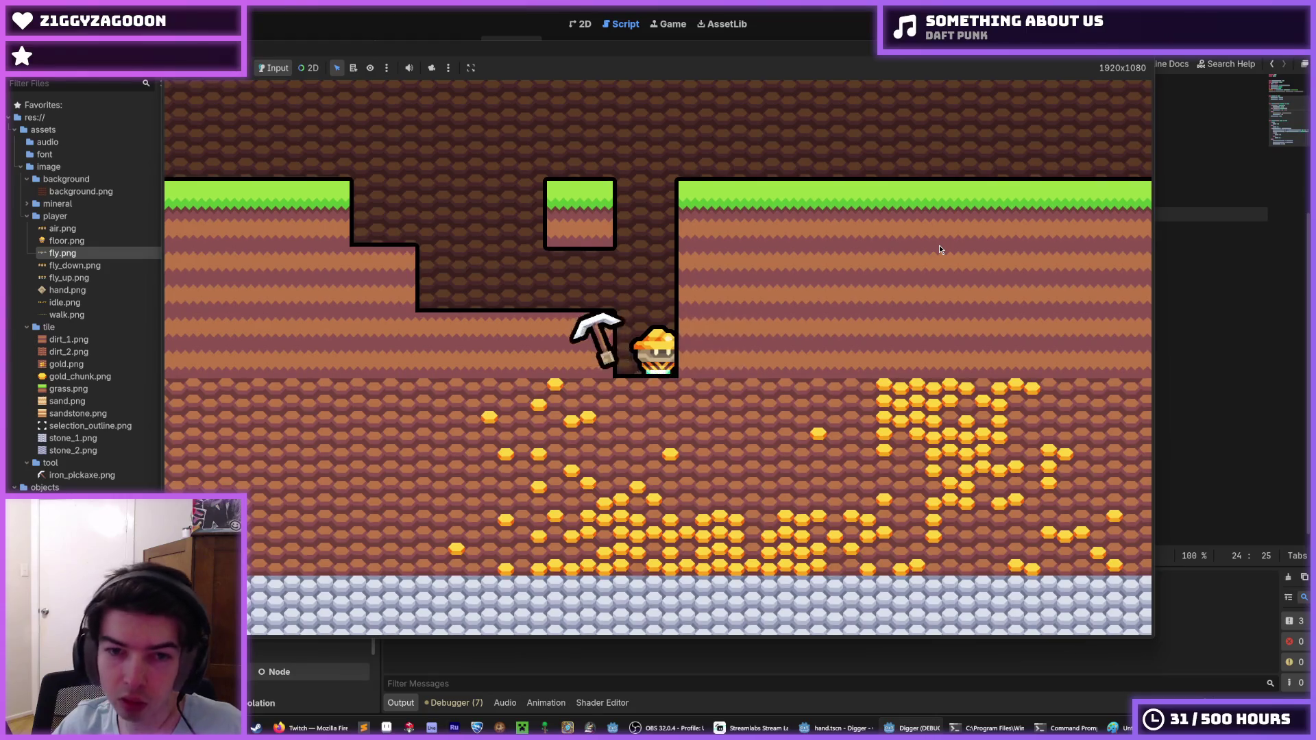
key(Up)
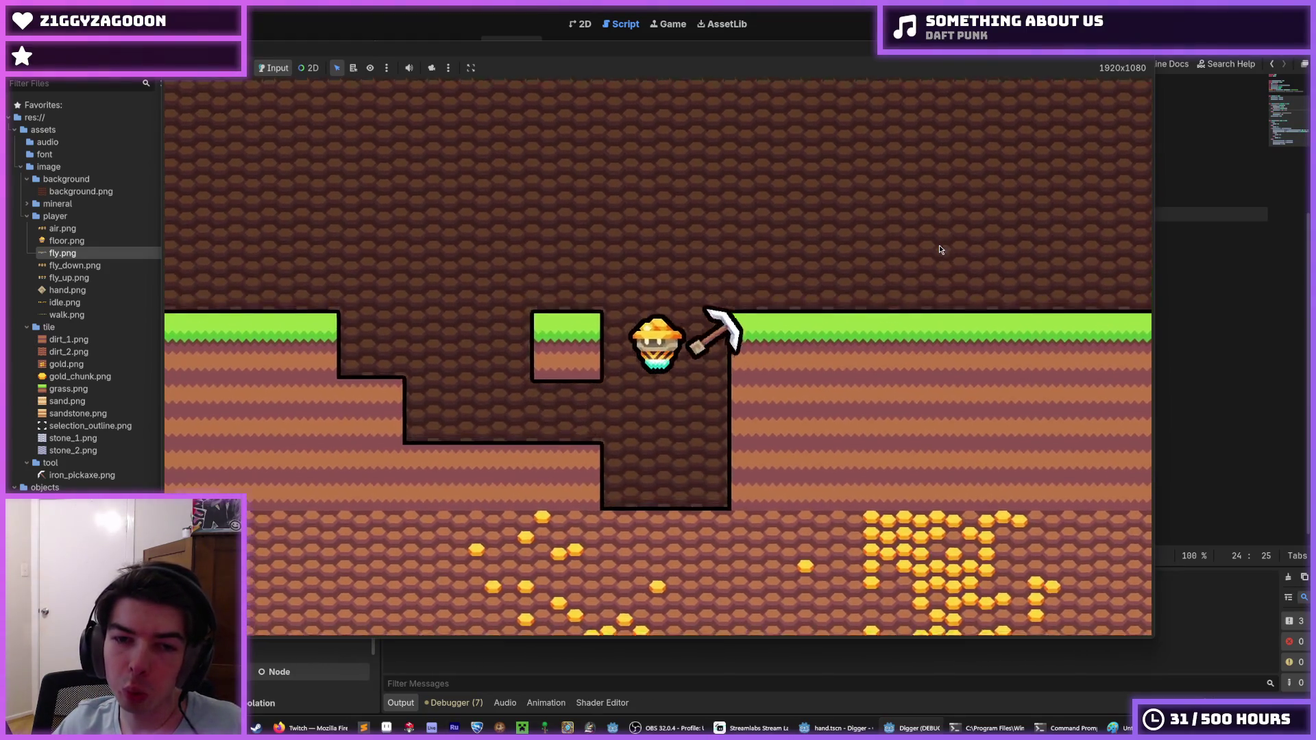
key(Right)
key(Left)
key(Left)
Drop into a deeper pit and widen it left, right and downward.
key(Right)
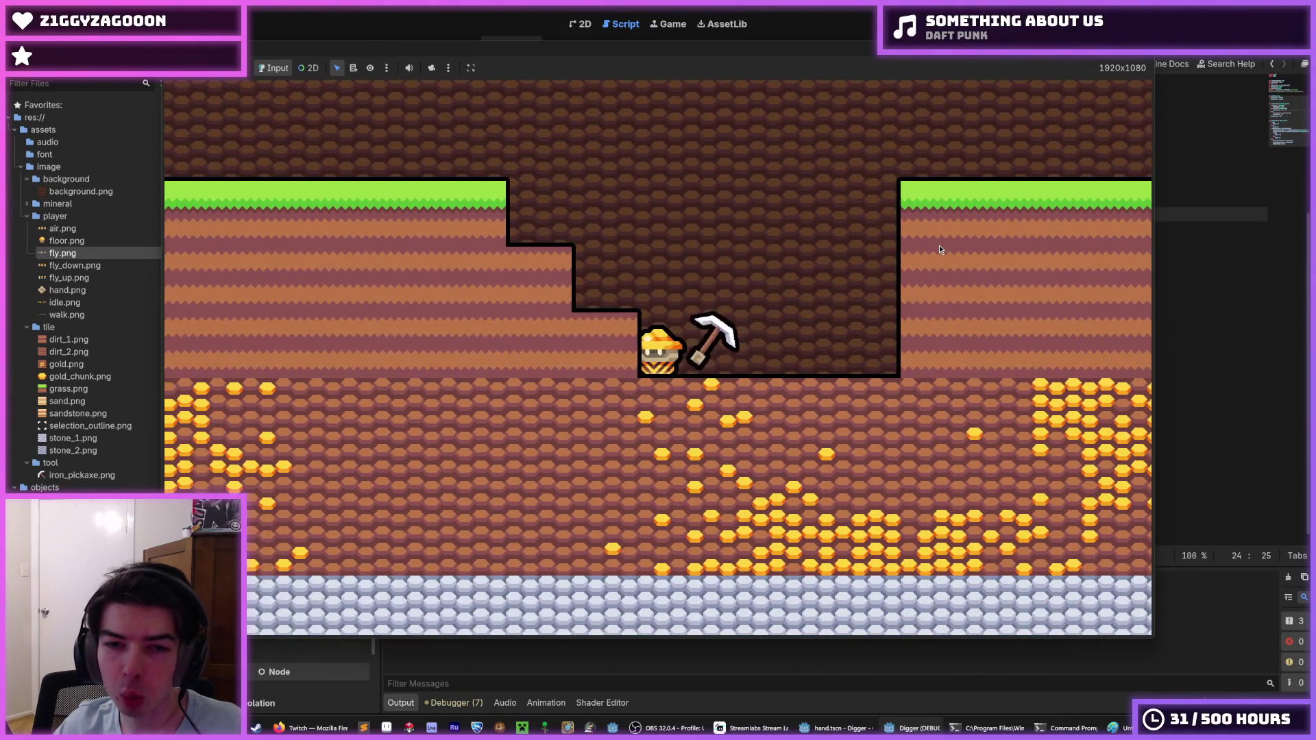
key(Left)
key(Right)
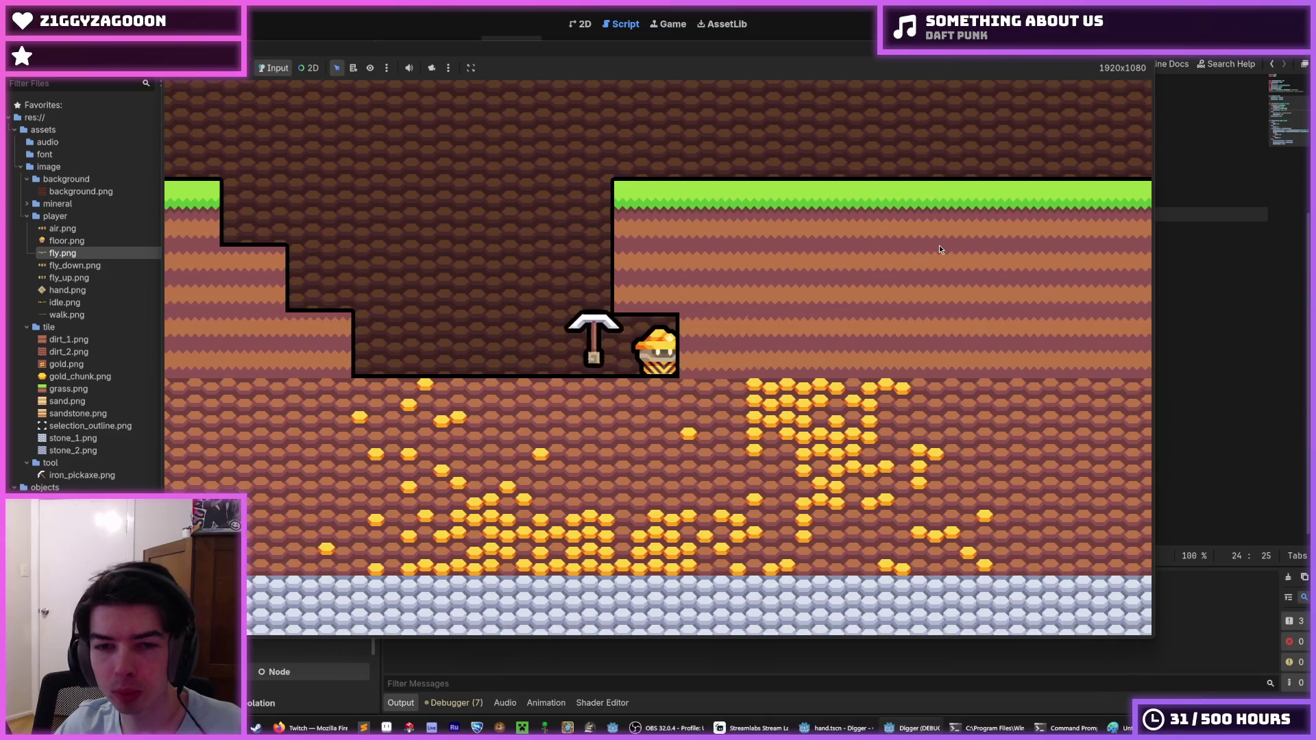
key(Down)
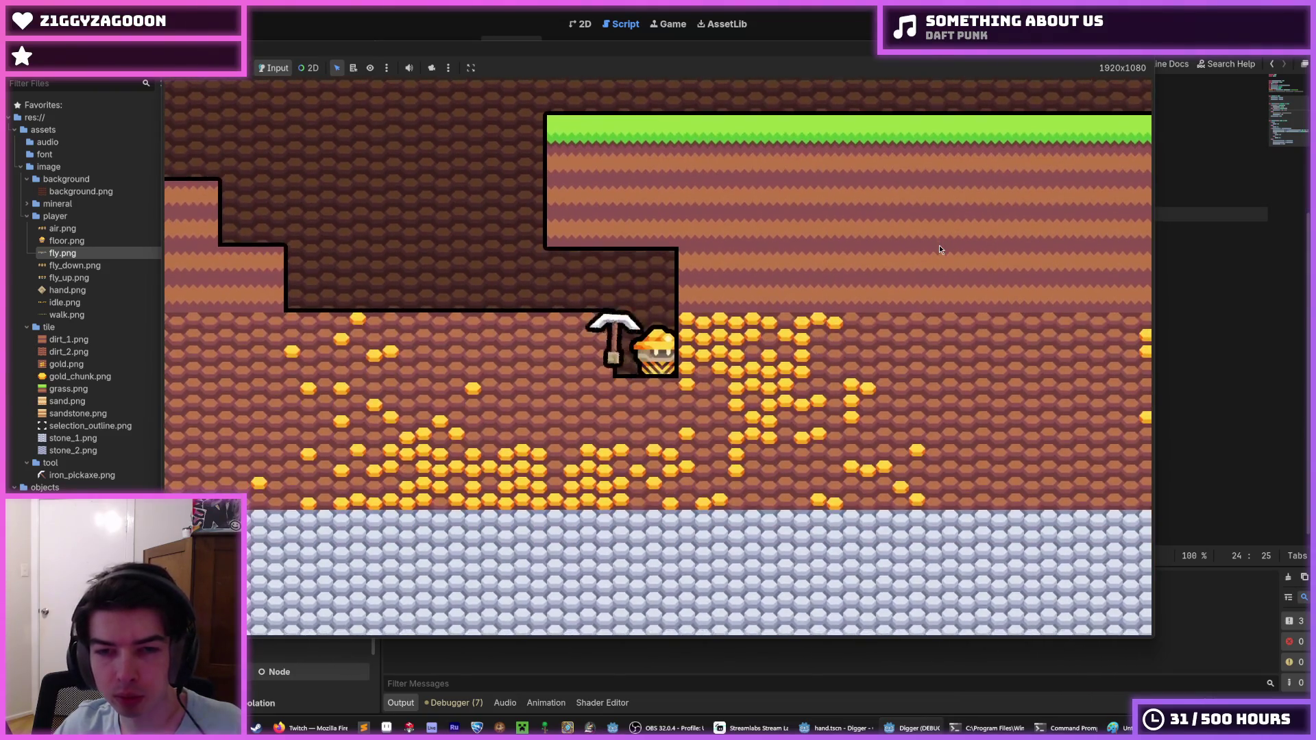
key(Left)
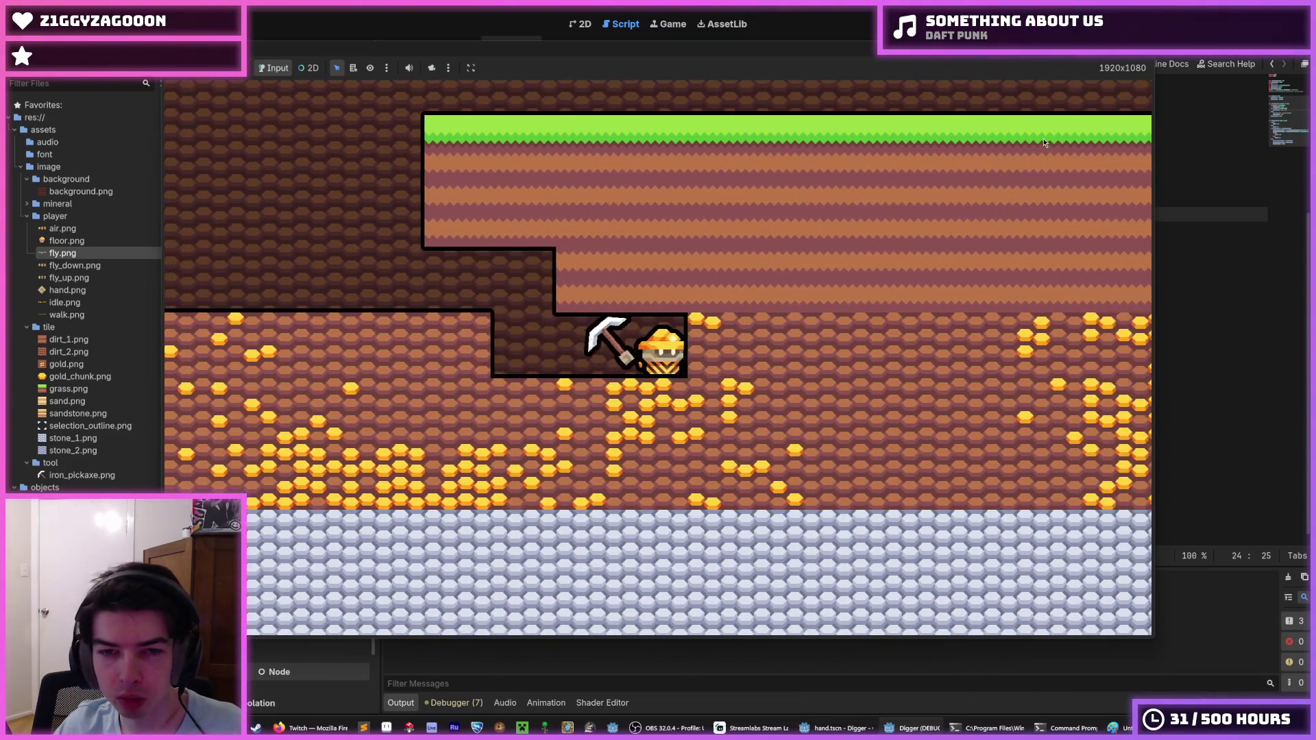
key(Right)
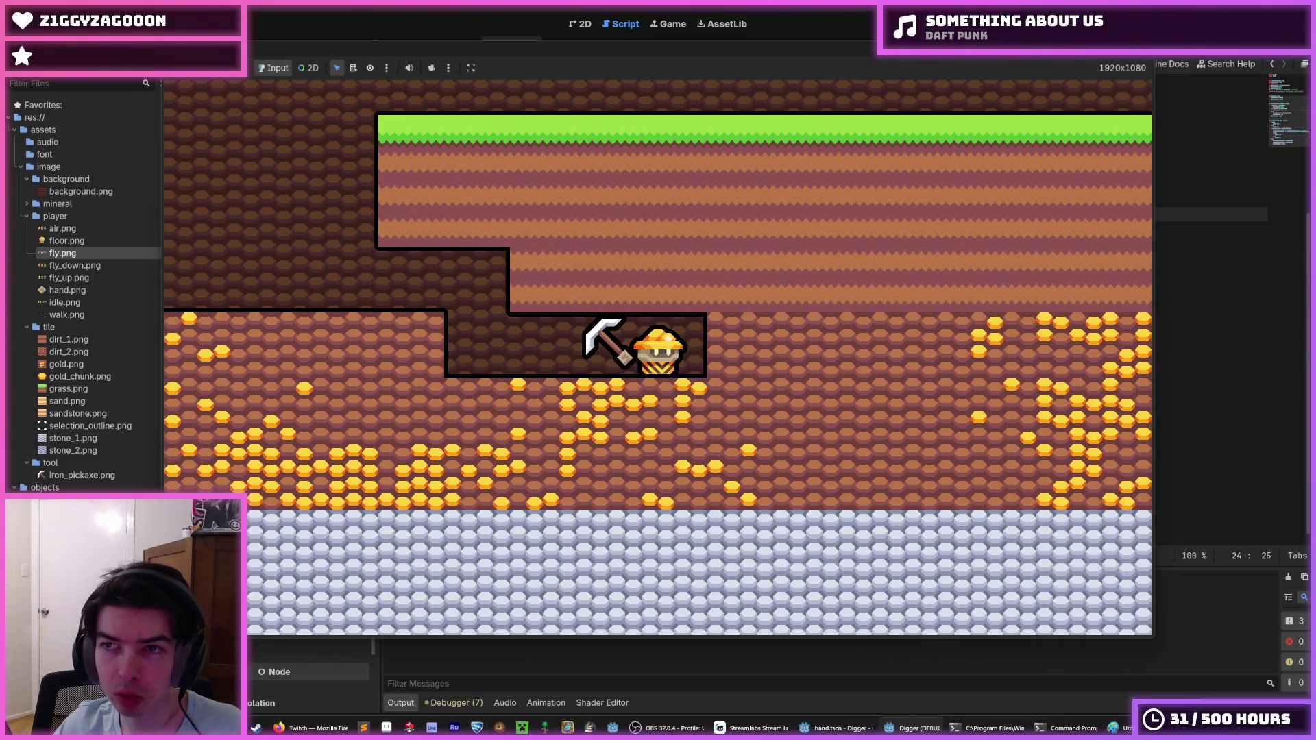
key(Left)
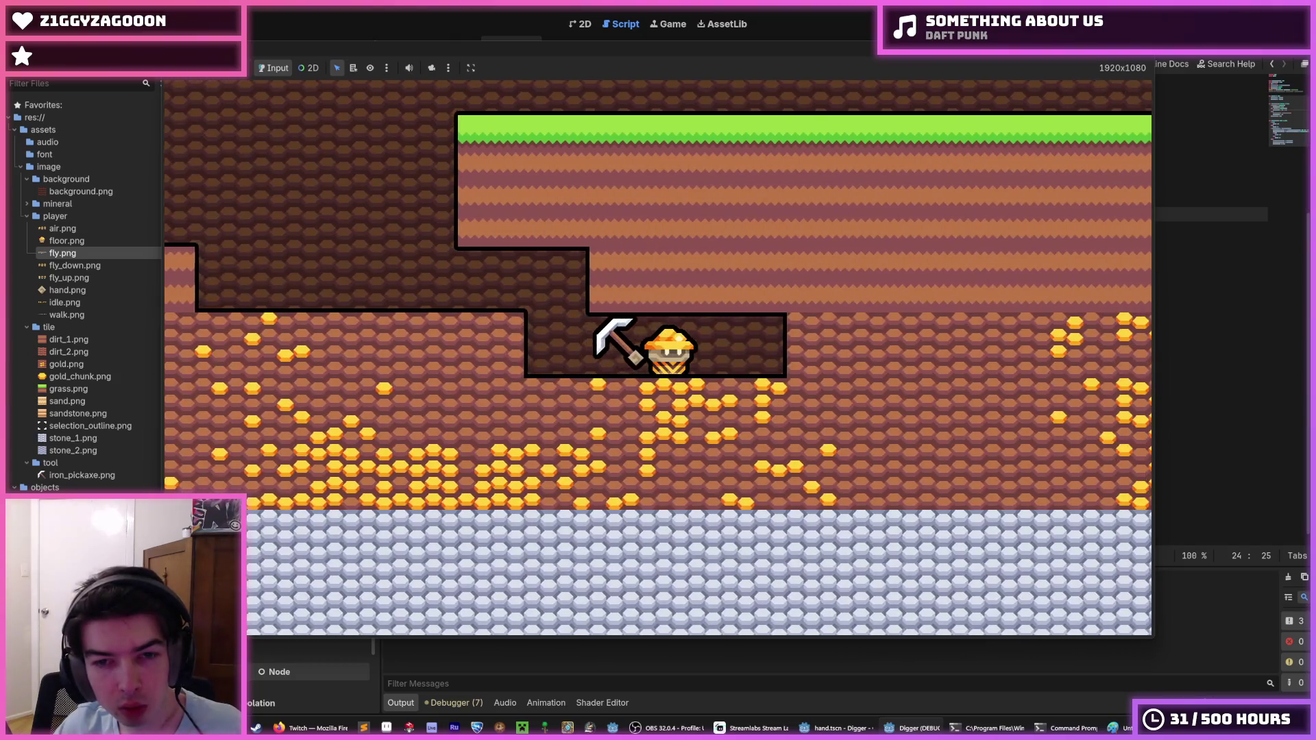
key(Right)
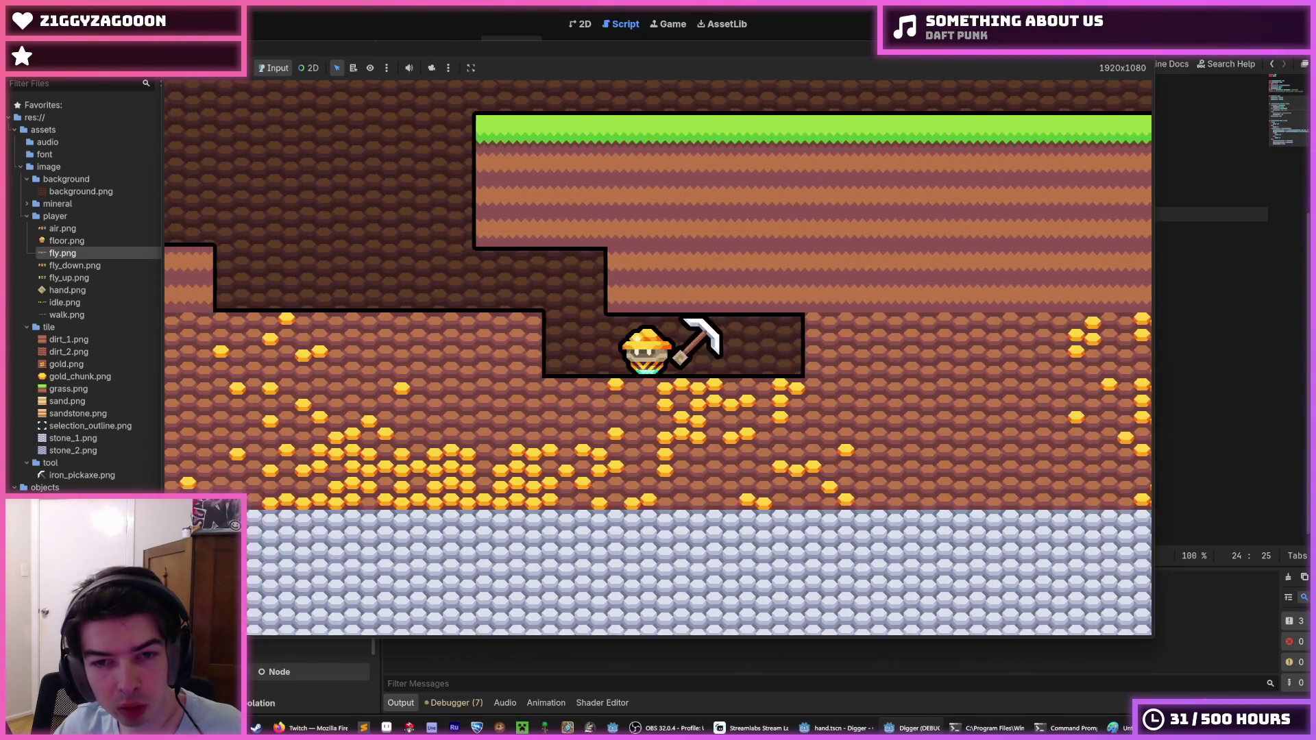
key(Up)
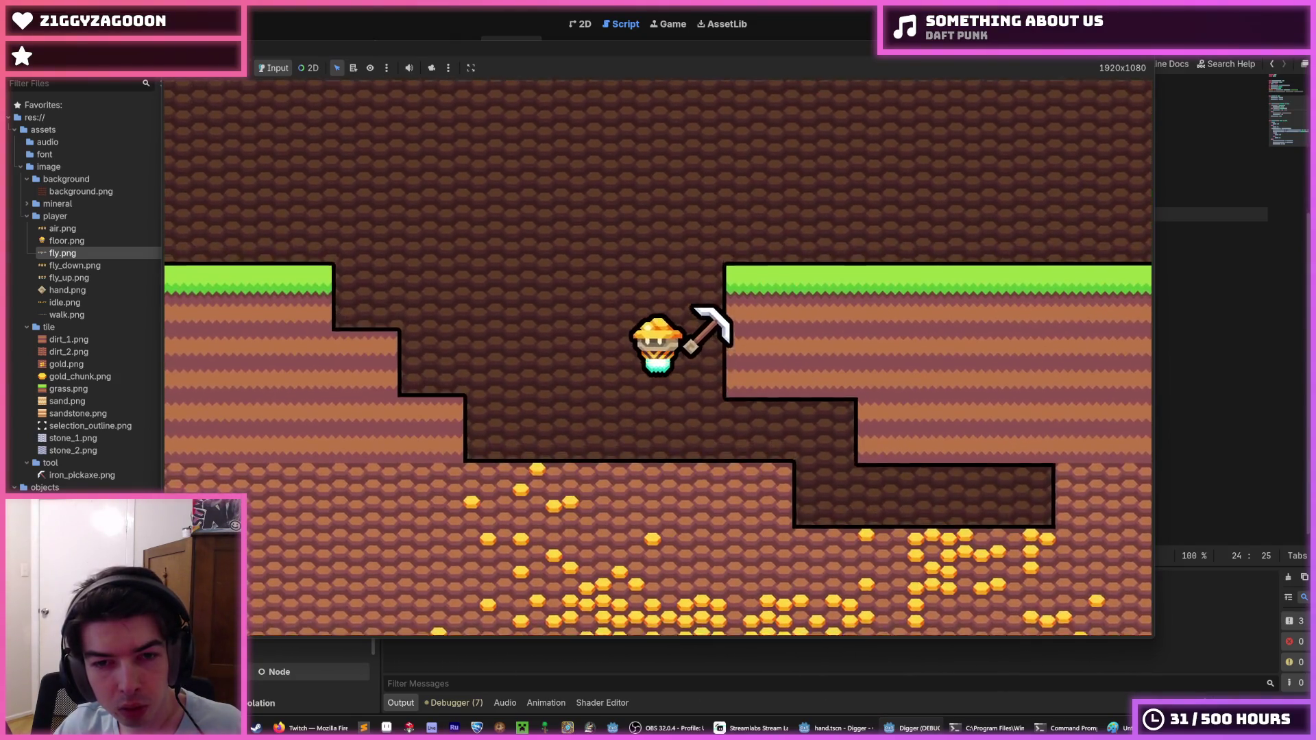
Drop into the lower tunnel, extend it four tiles right, then stop the game with F8.
key(Left)
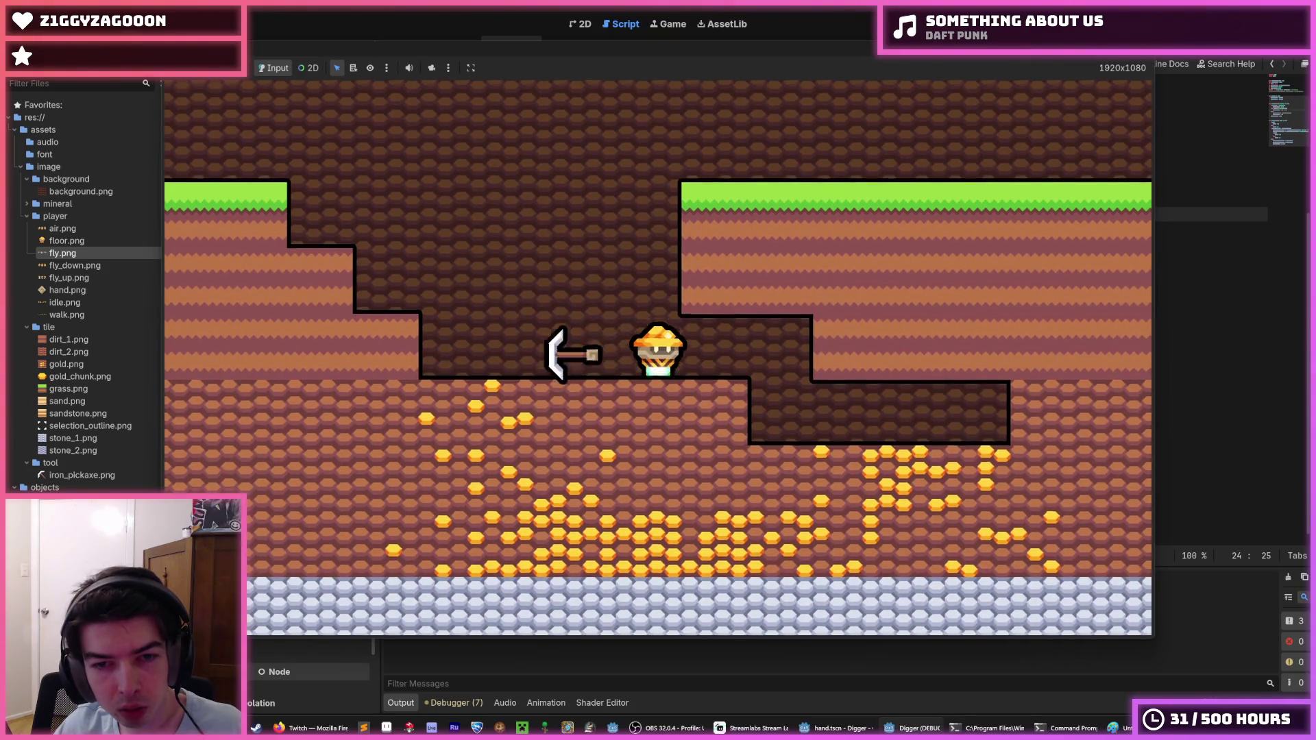
key(Up)
key(Right)
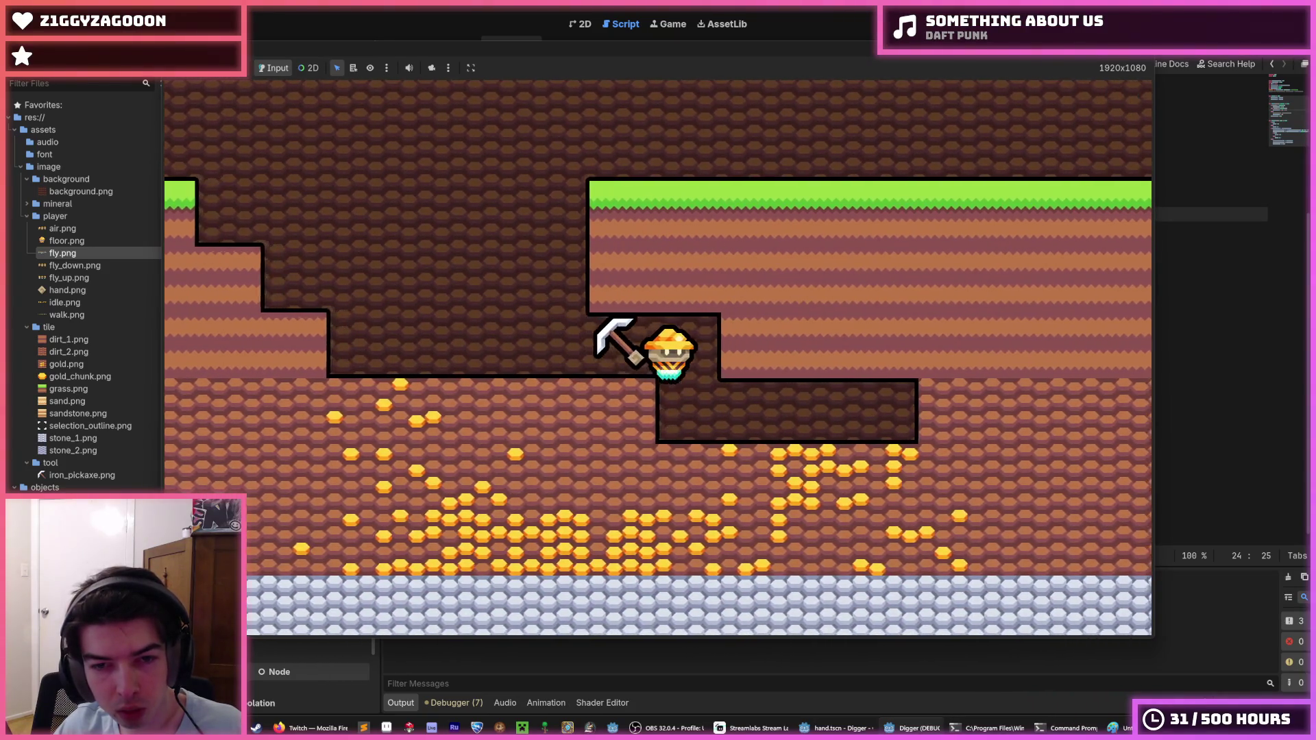
key(Down)
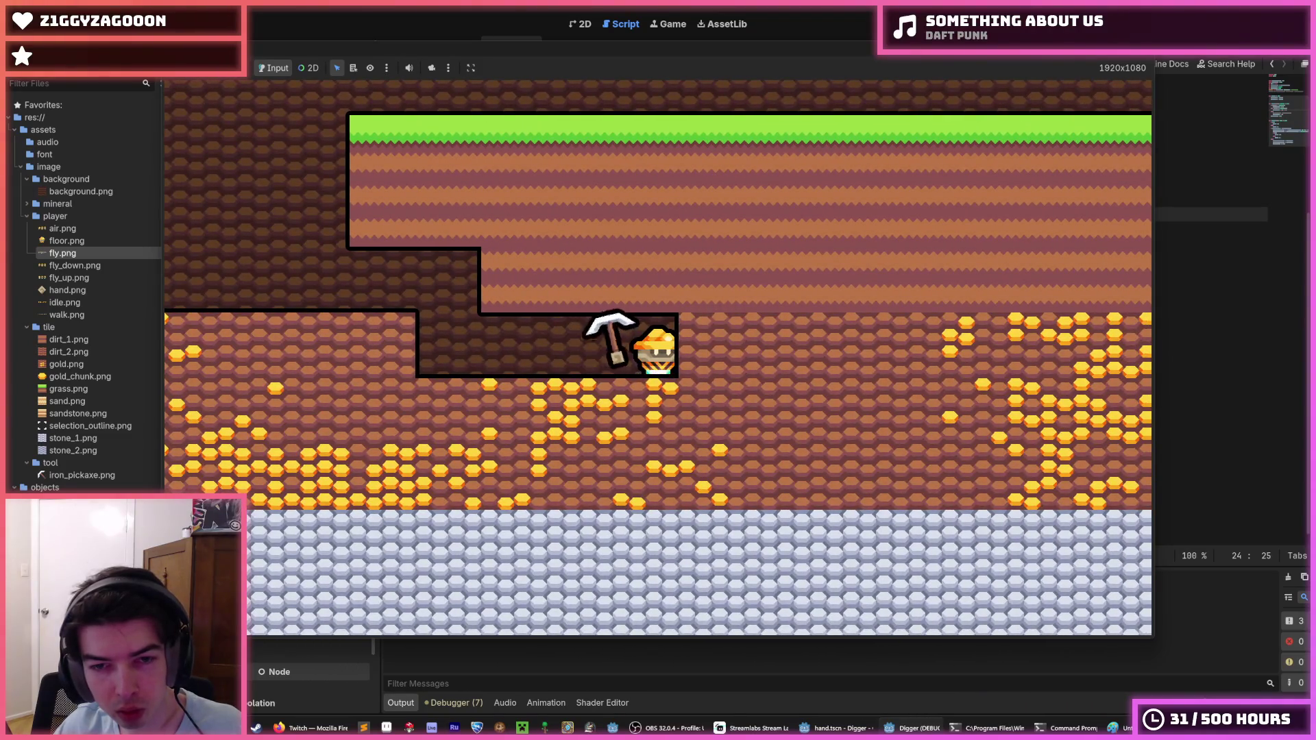
key(Right)
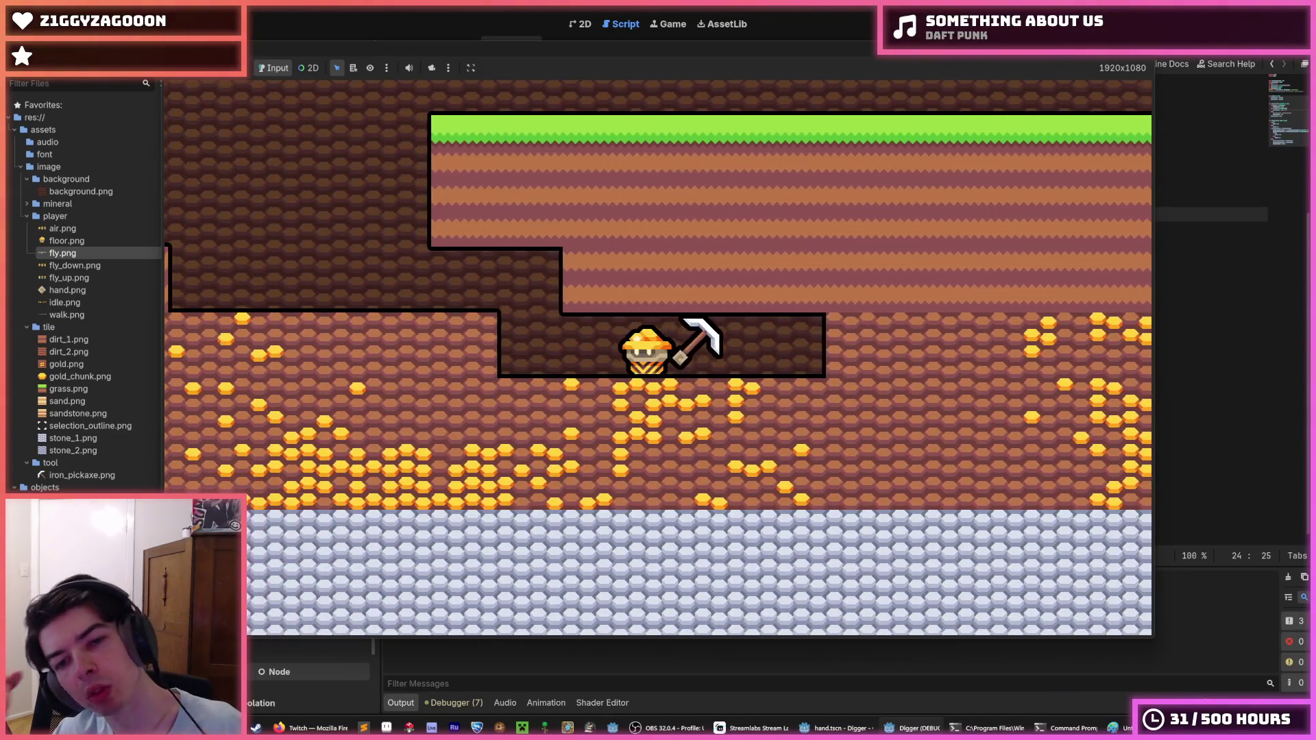
key(Right)
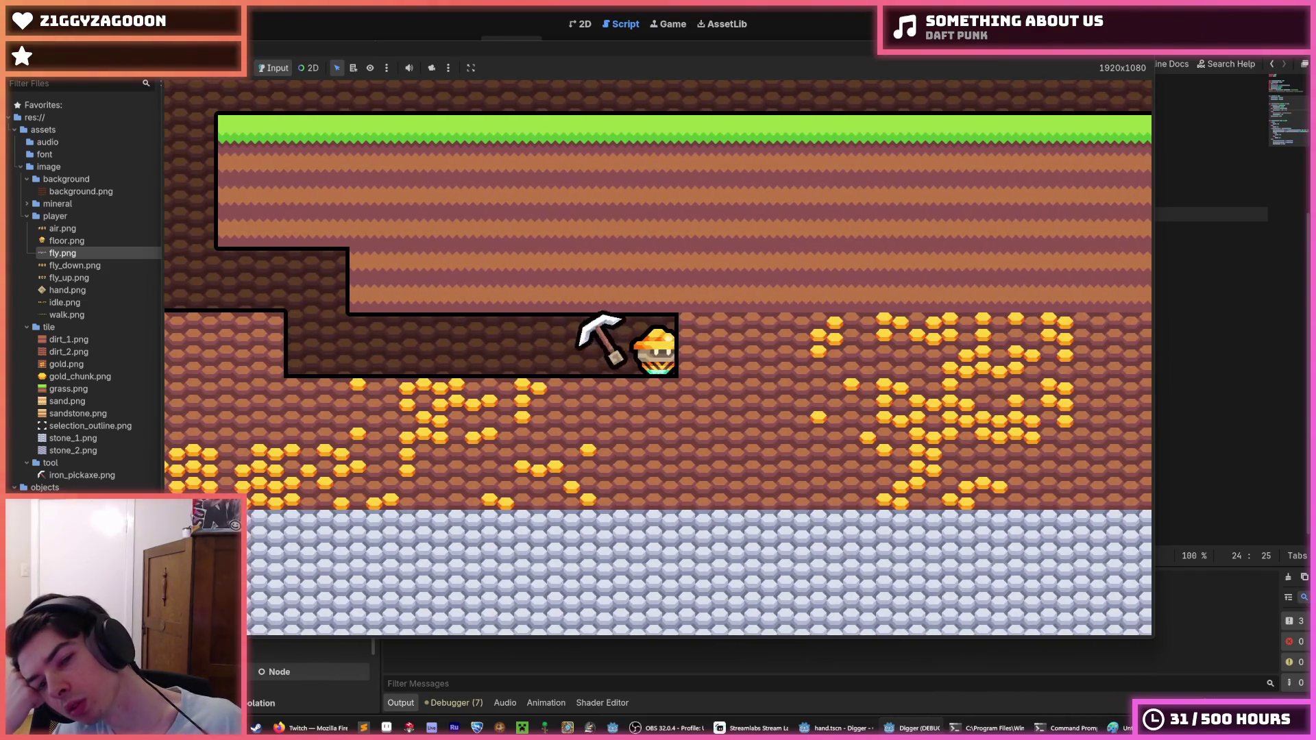
key(Right)
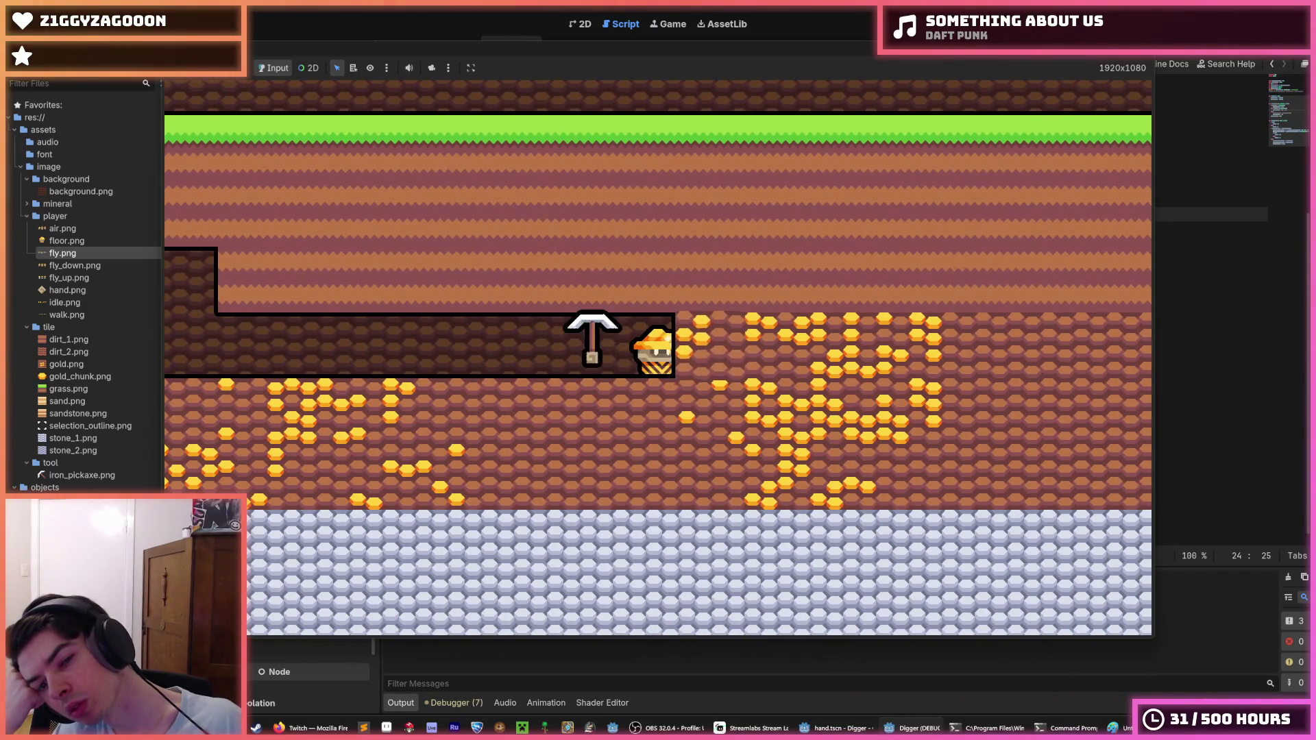
key(Right)
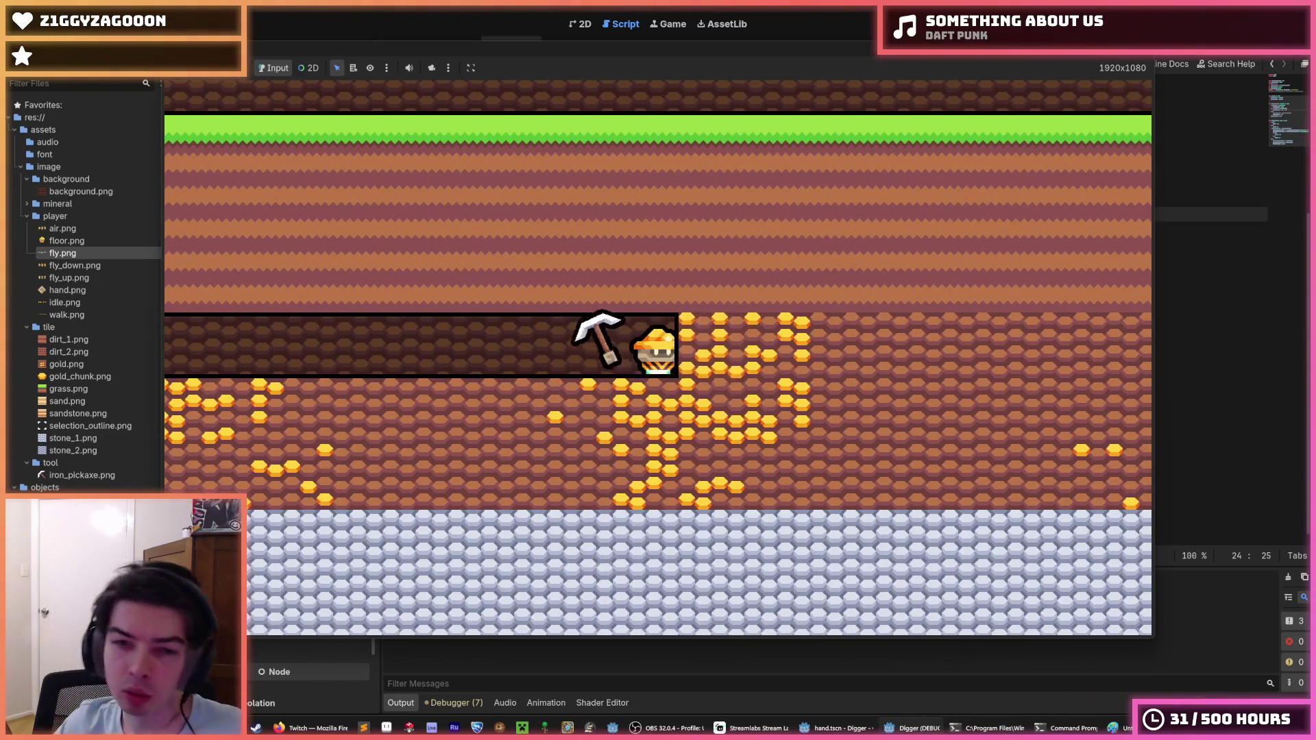
key(F8)
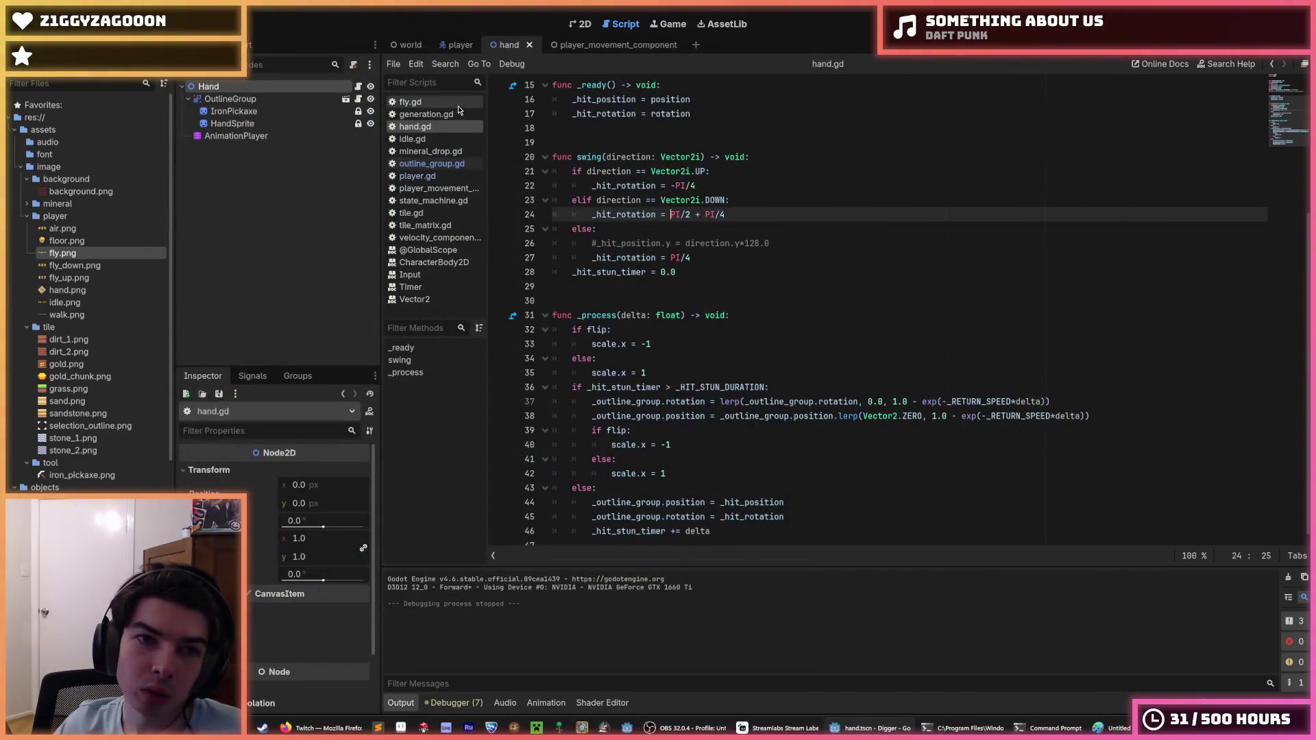
In player.gd line 43, insert 'or is_on_wall()' before 'and is_on_floor()' and rerun with F5.
click(458, 47)
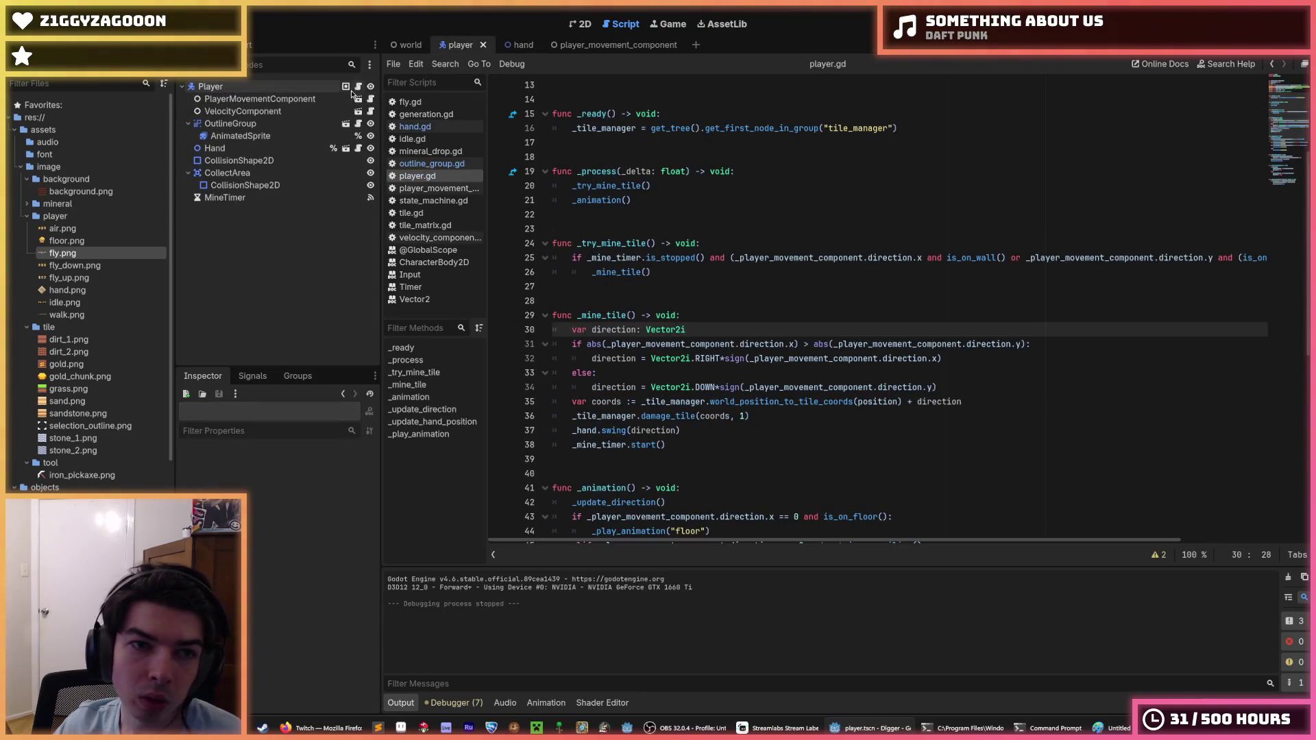
scroll(711, 313, down, 5)
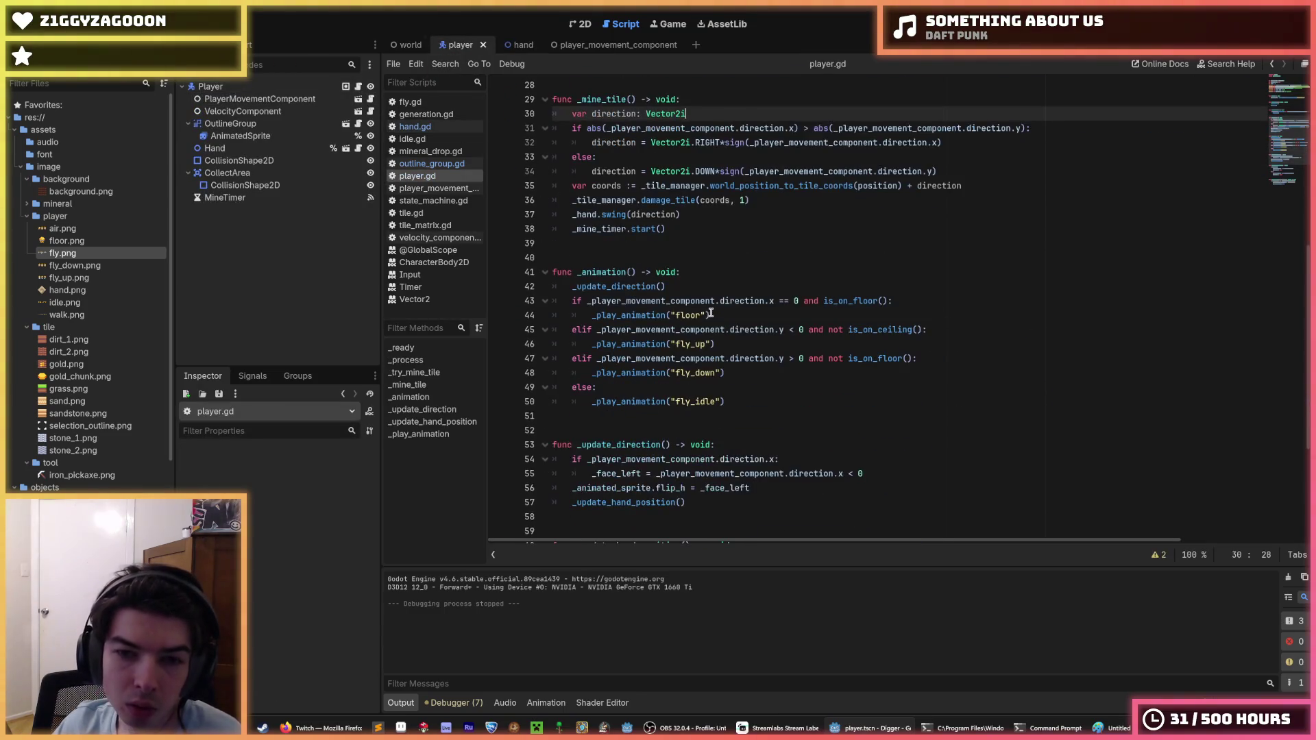
click(791, 302)
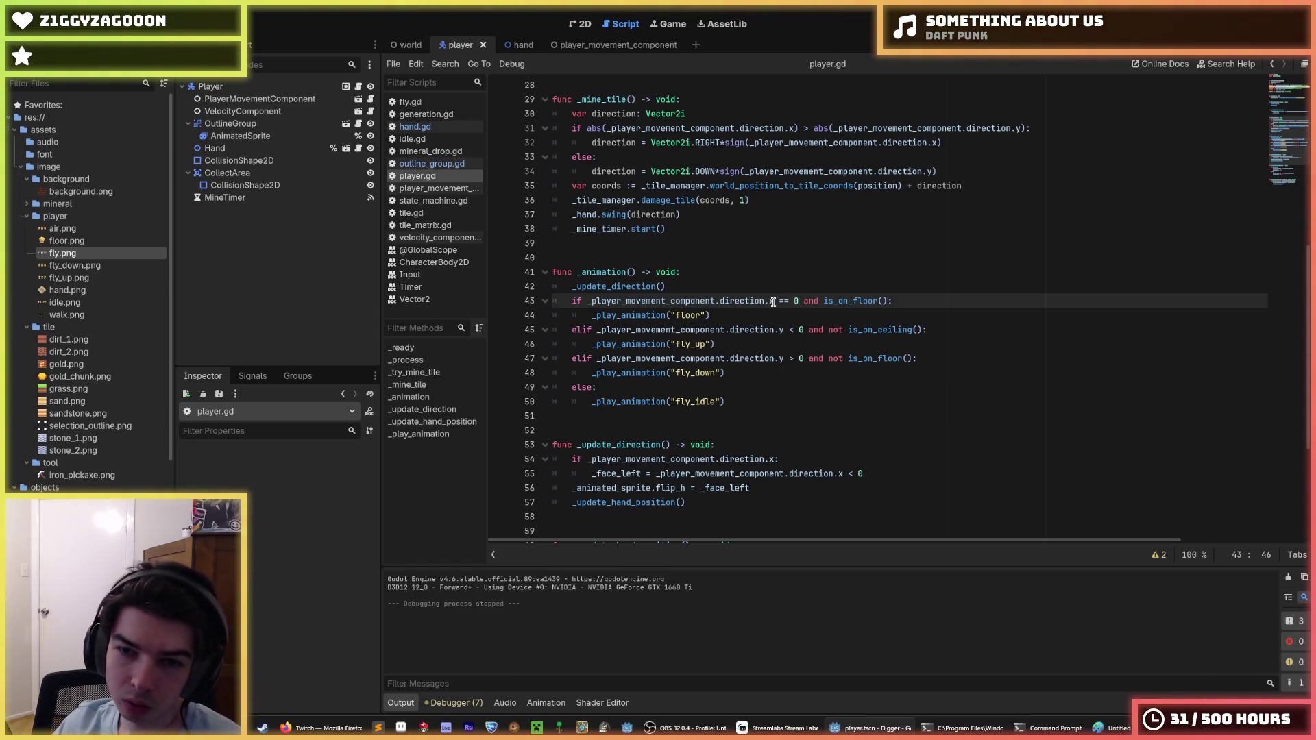
drag(906, 357, 827, 362)
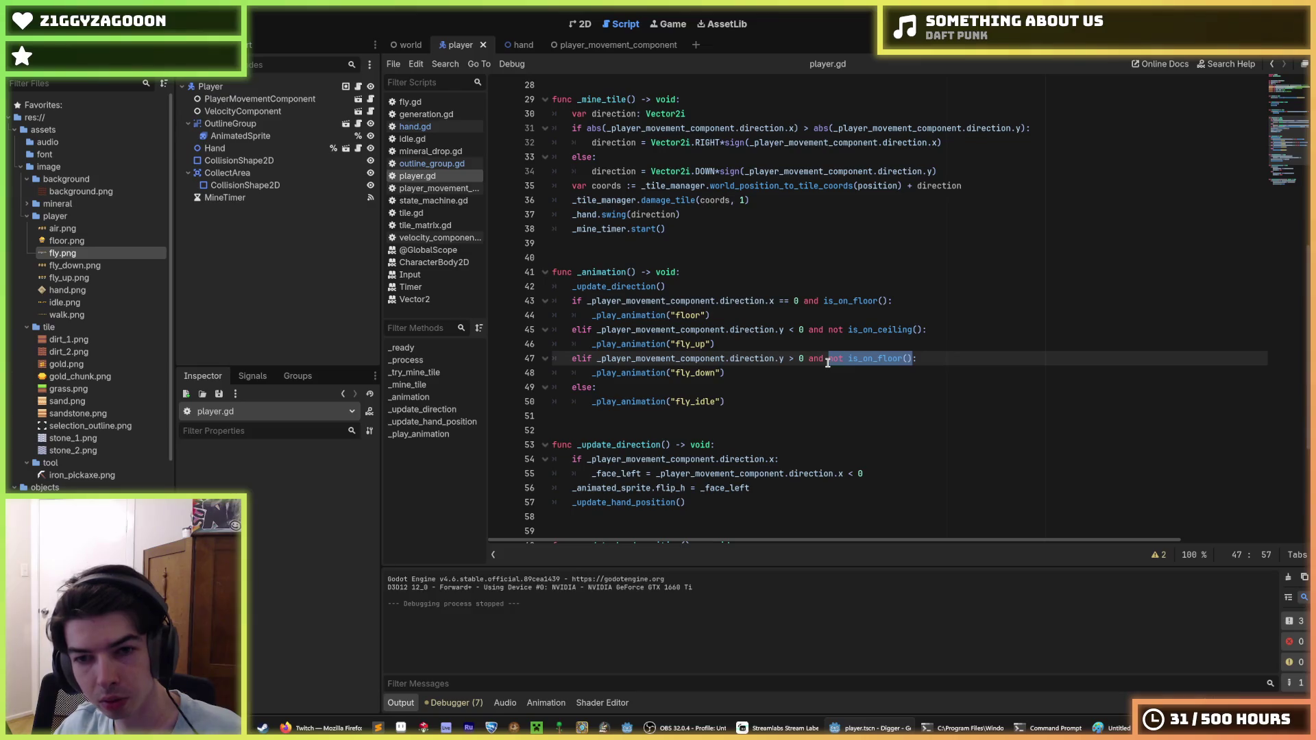
click(827, 362)
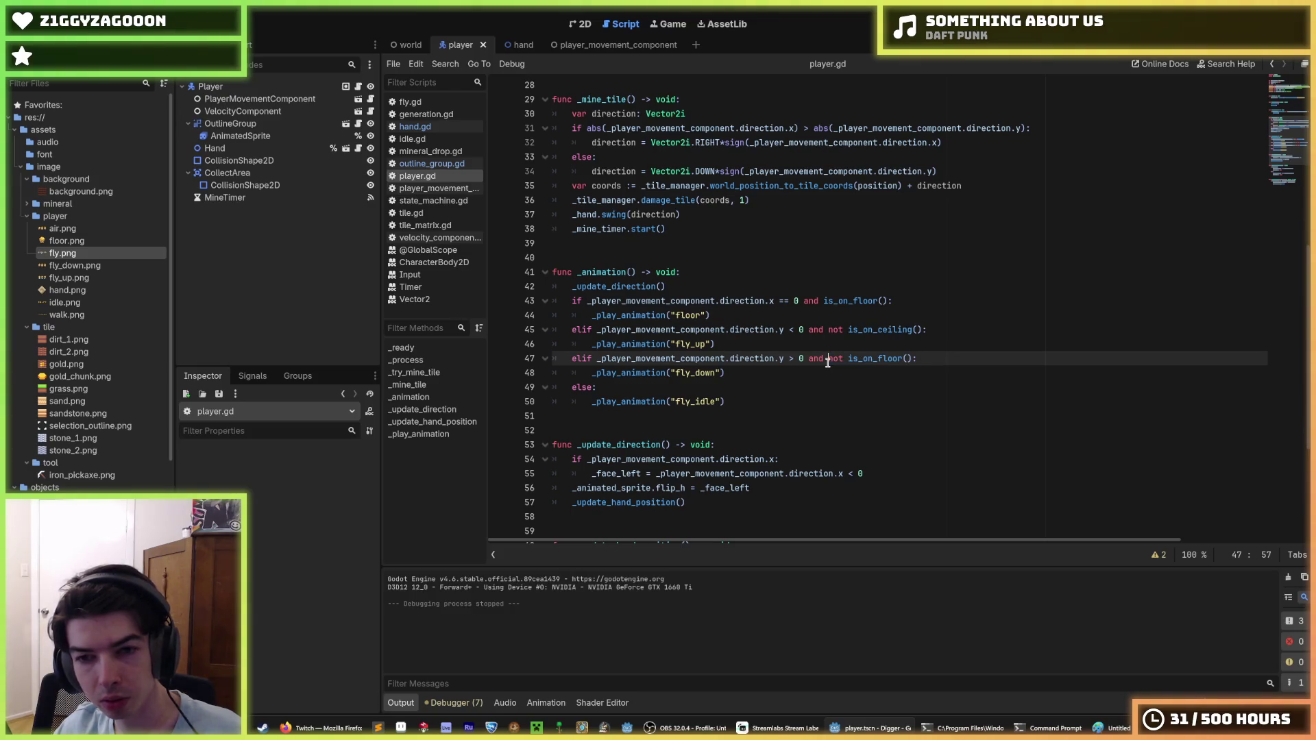
click(839, 303)
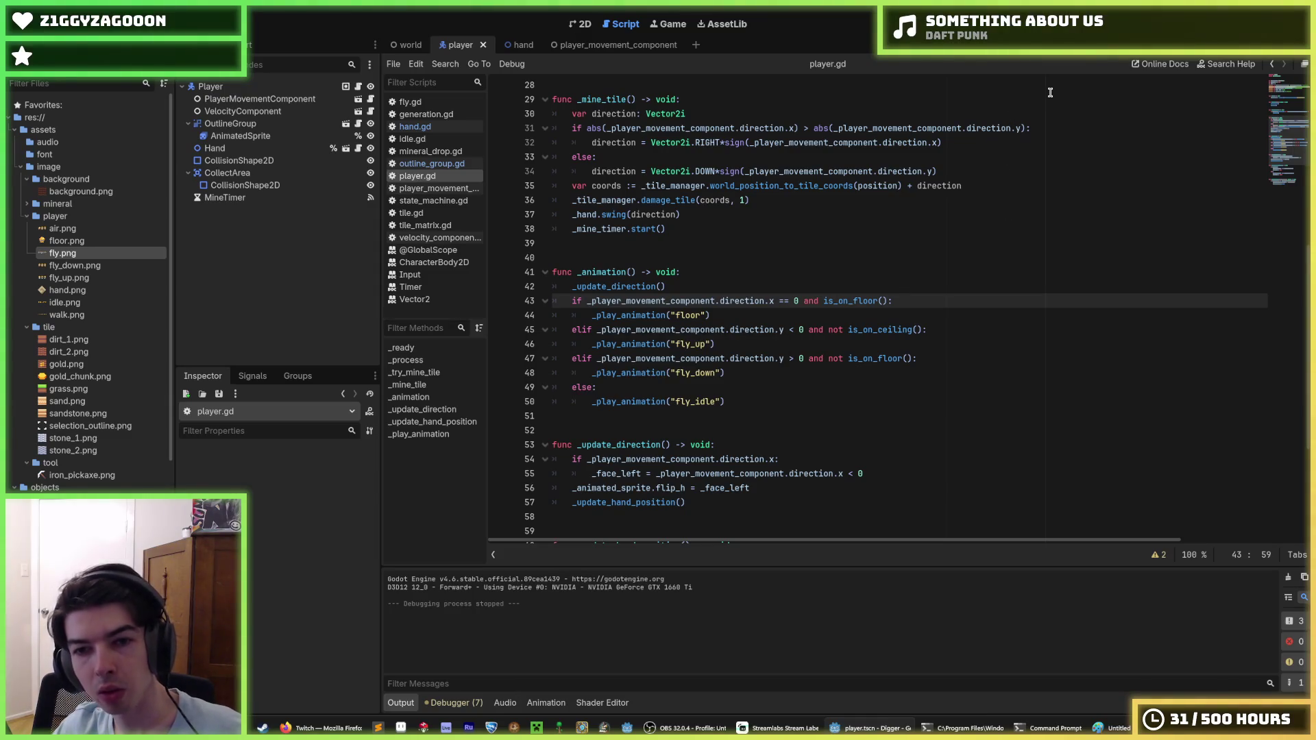
mouse_move(909, 359)
mouse_down()
mouse_move(832, 359)
mouse_move(844, 359)
mouse_up()
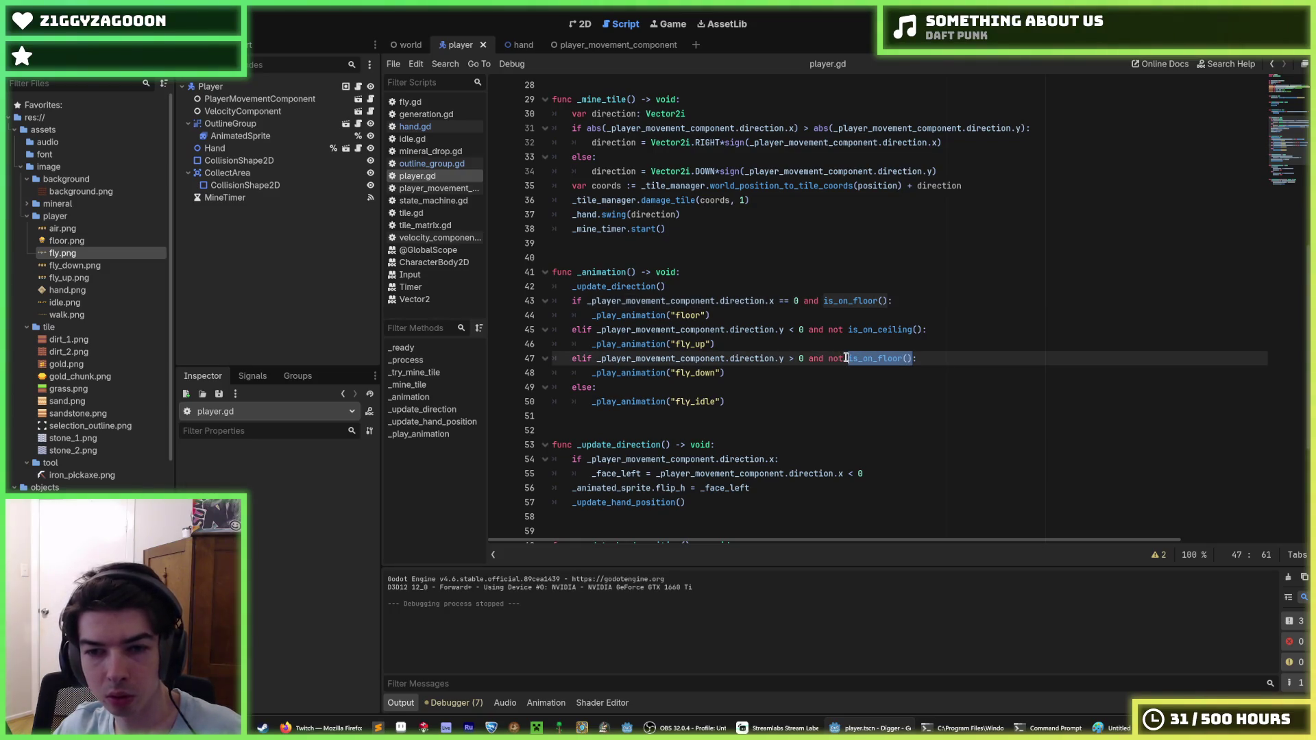
click(847, 357)
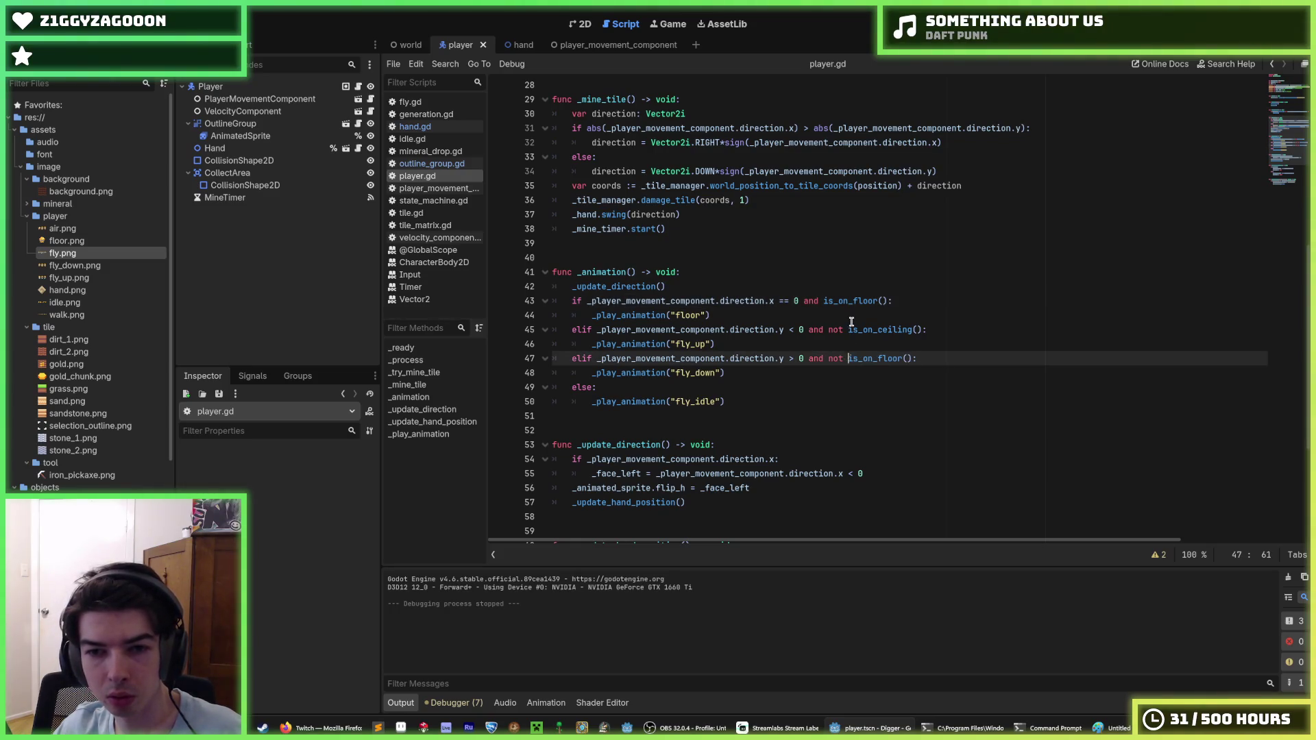
click(803, 301)
text(or is)
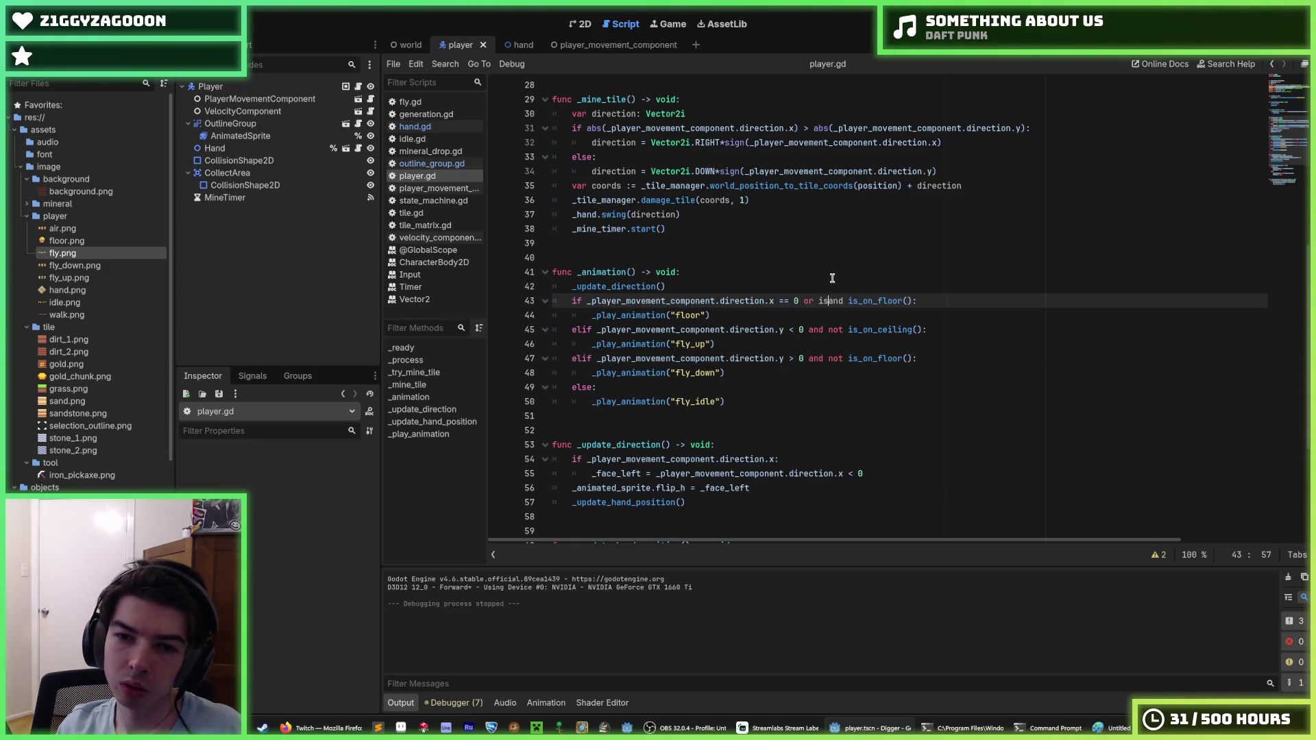
text(_on_wall()
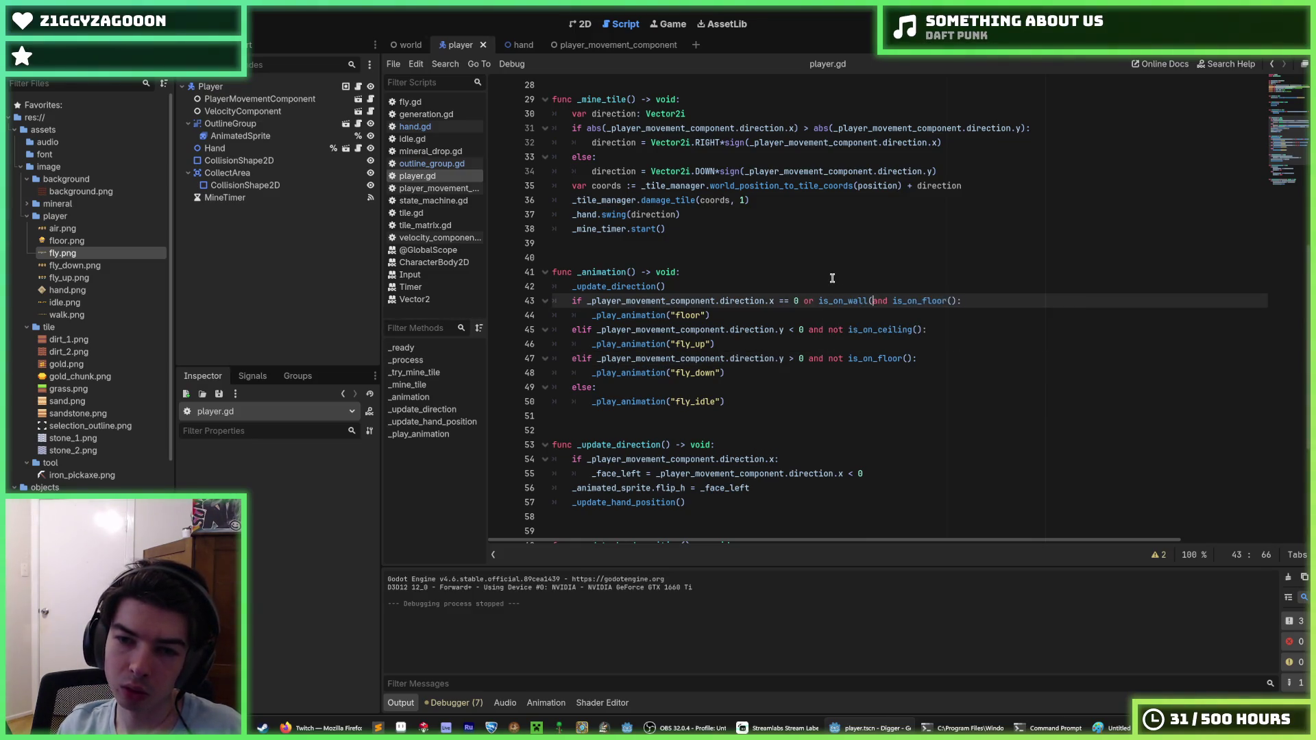
text() ))
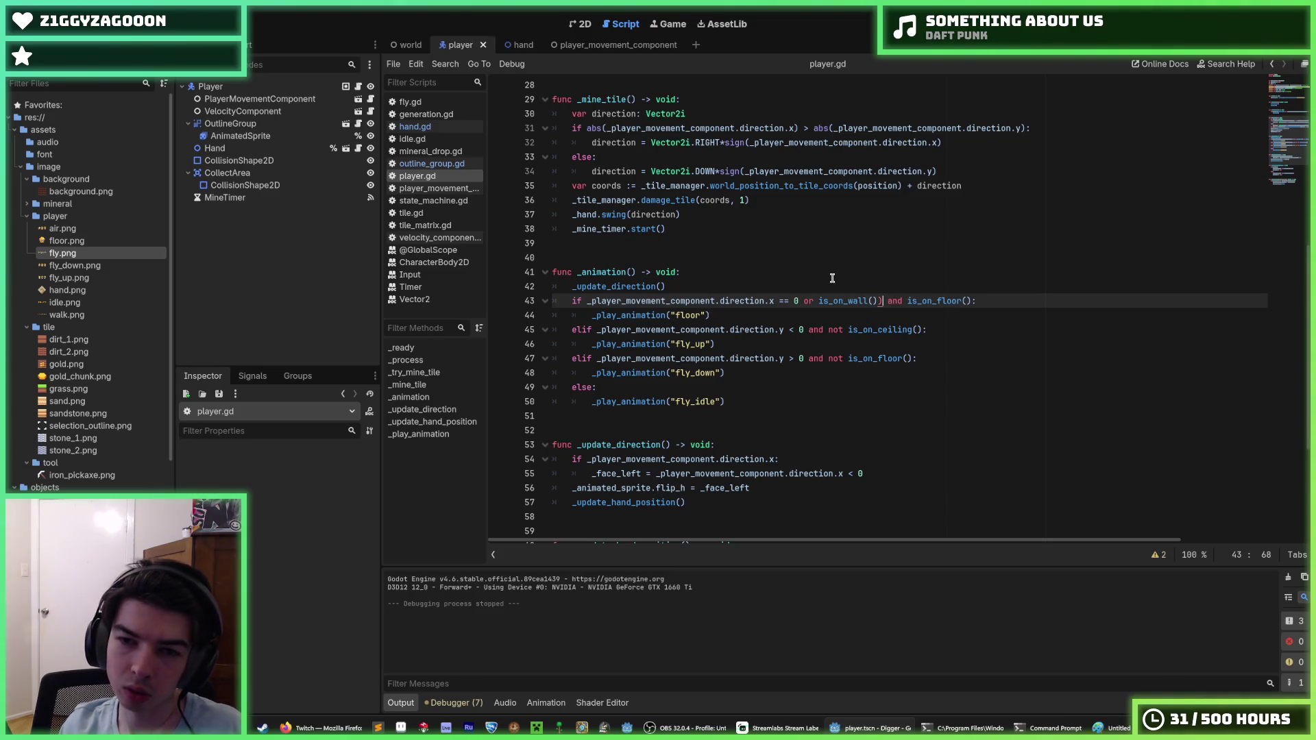
text(()
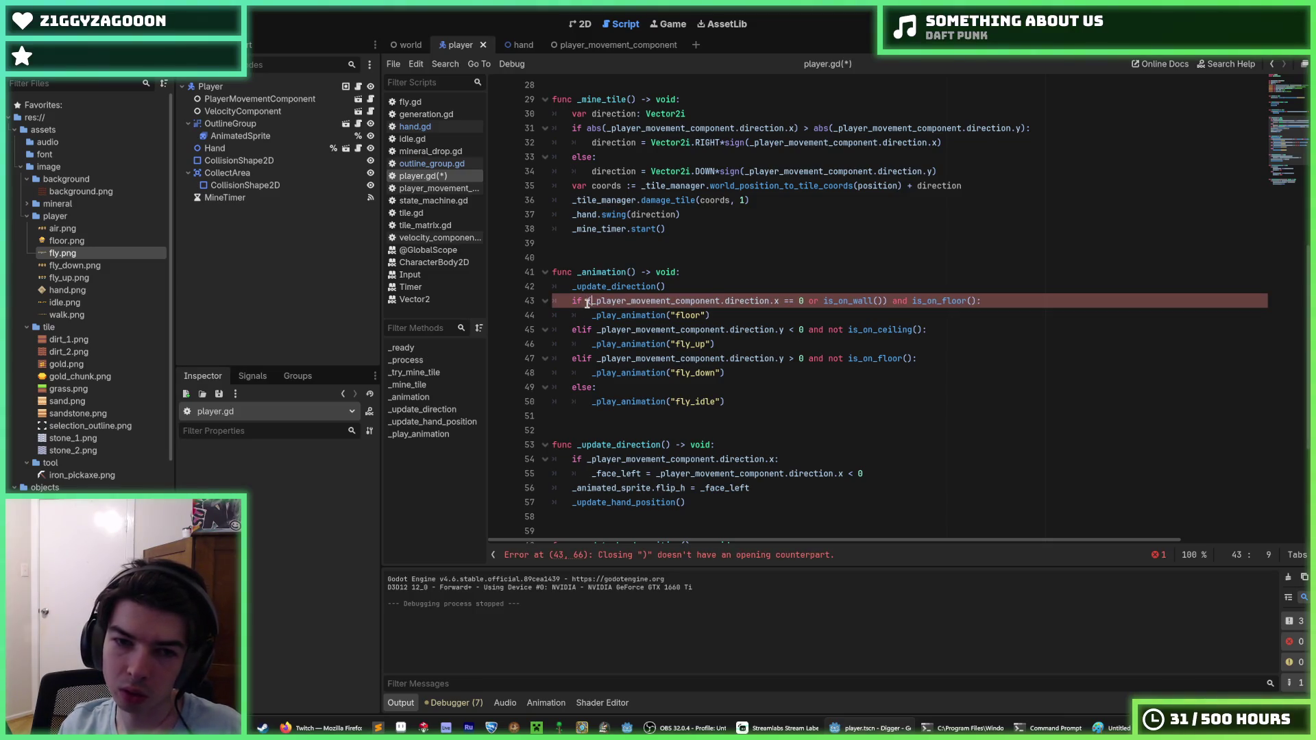
key(F5)
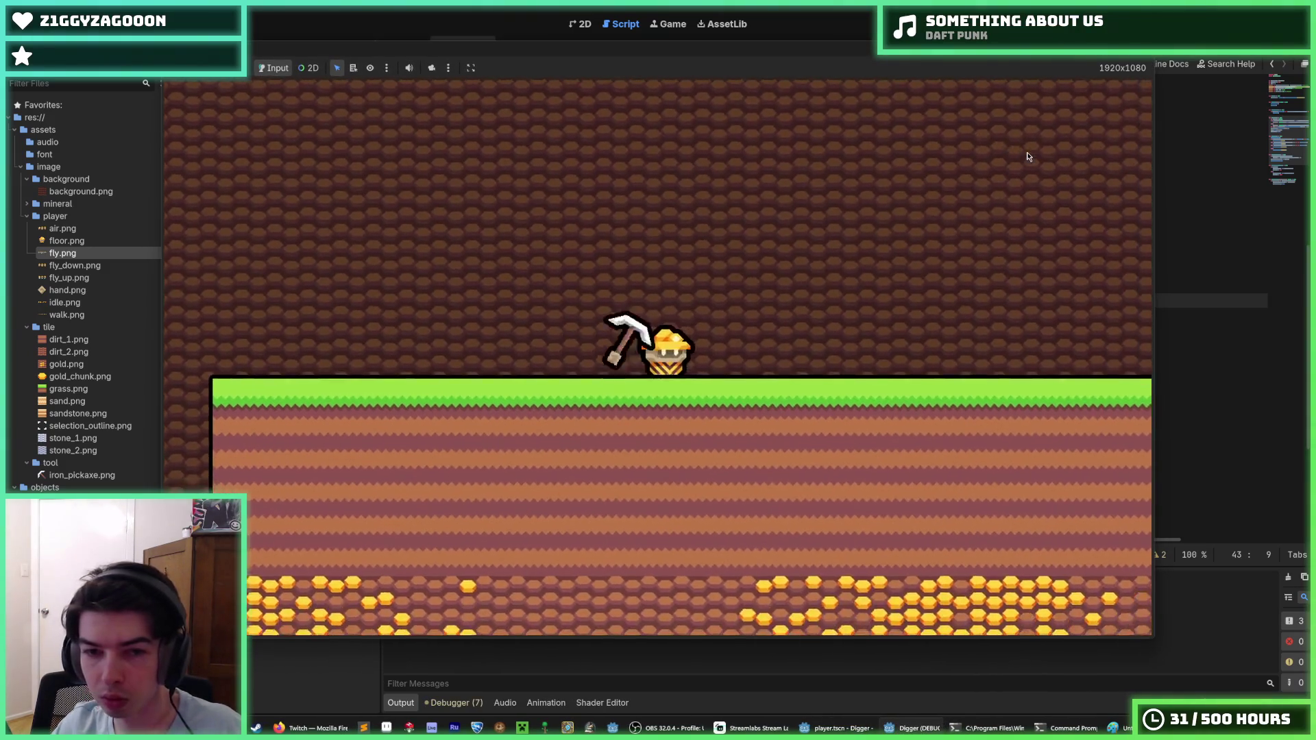
Dig a shaft through the grass, tunnel right to the end wall, then dig a new hole below.
key(Down)
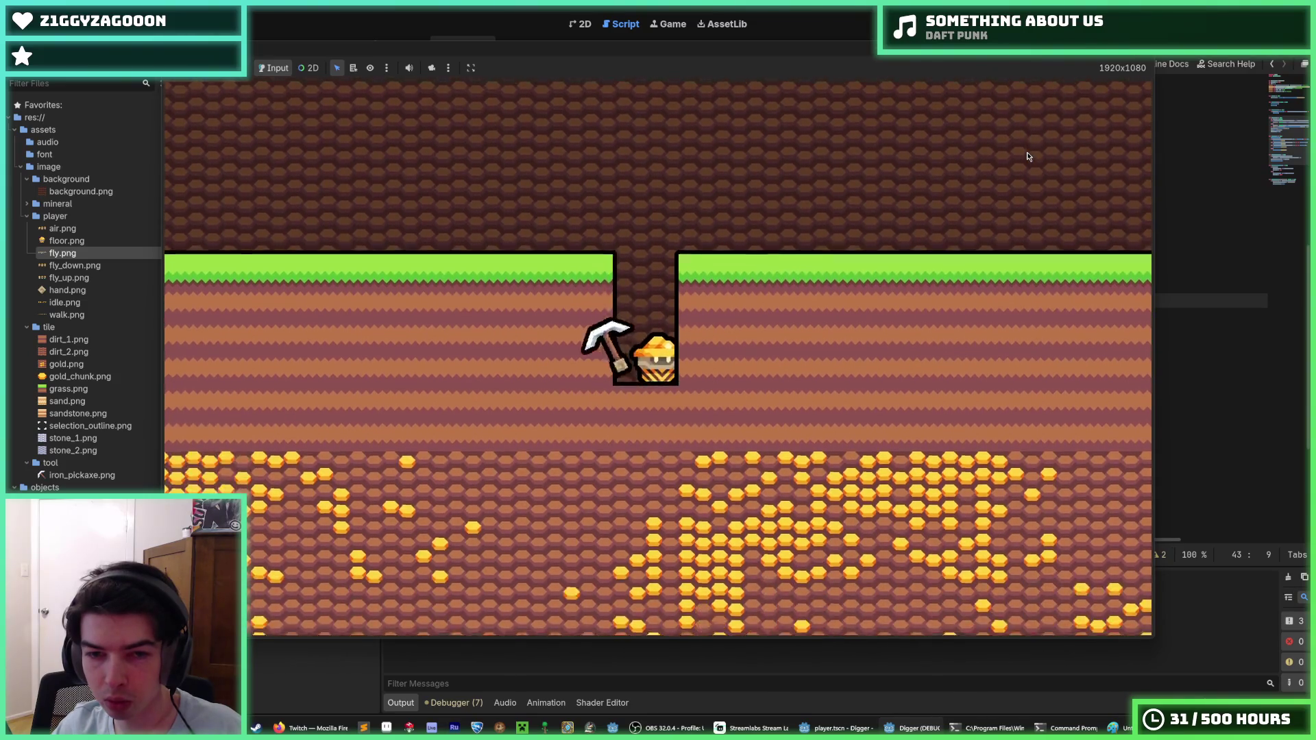
key(Right)
key(Right)
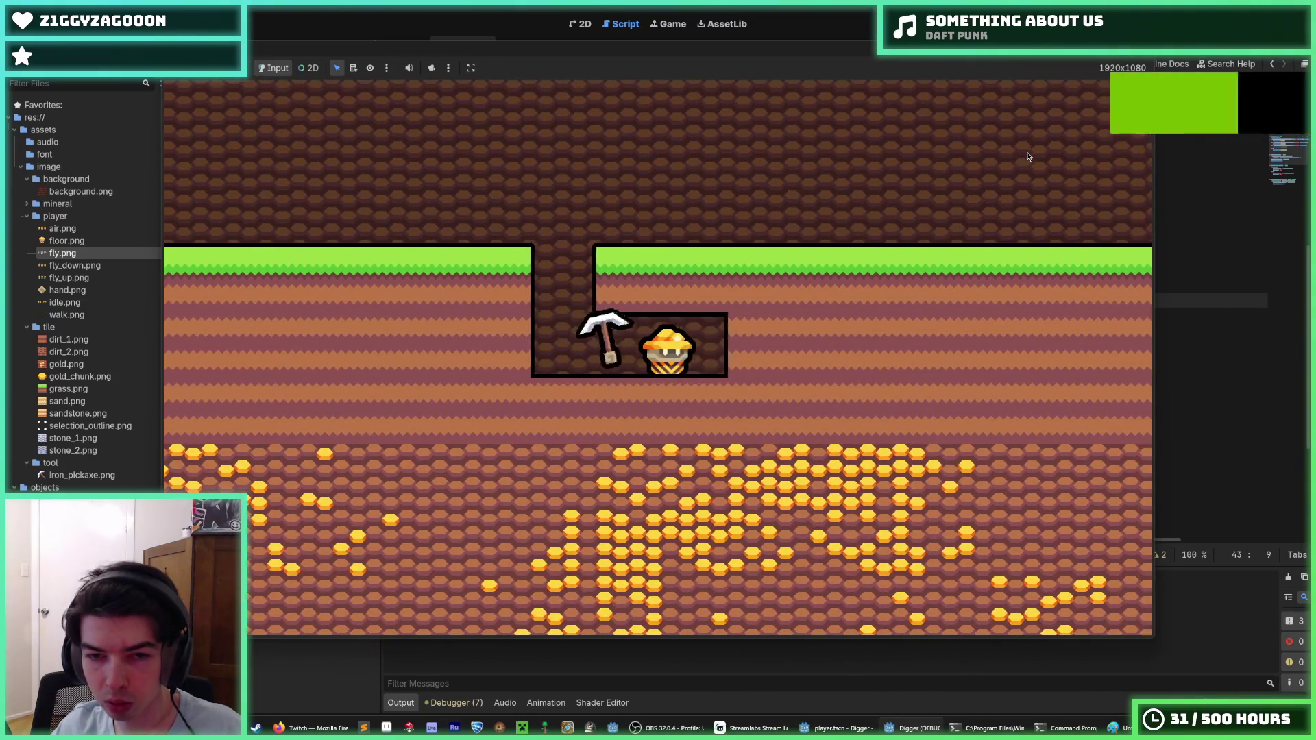
key(Right)
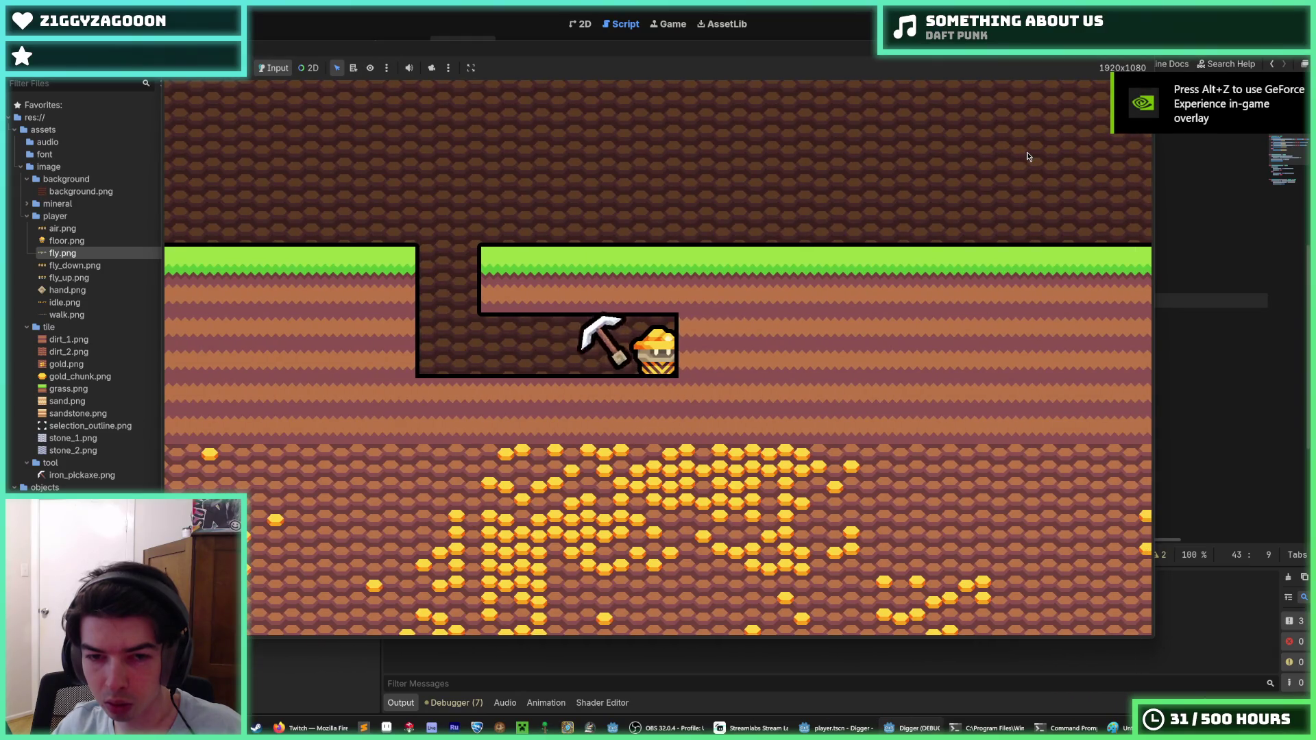
key(Right)
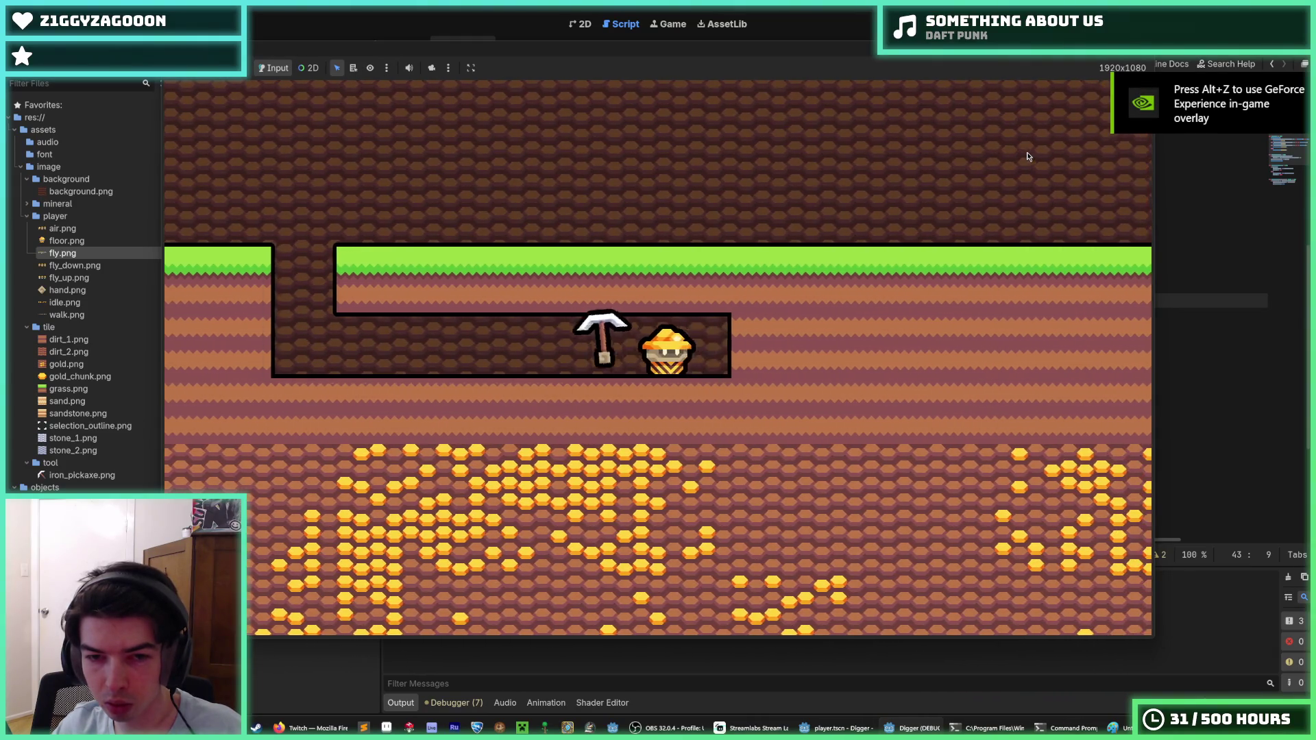
key(Down)
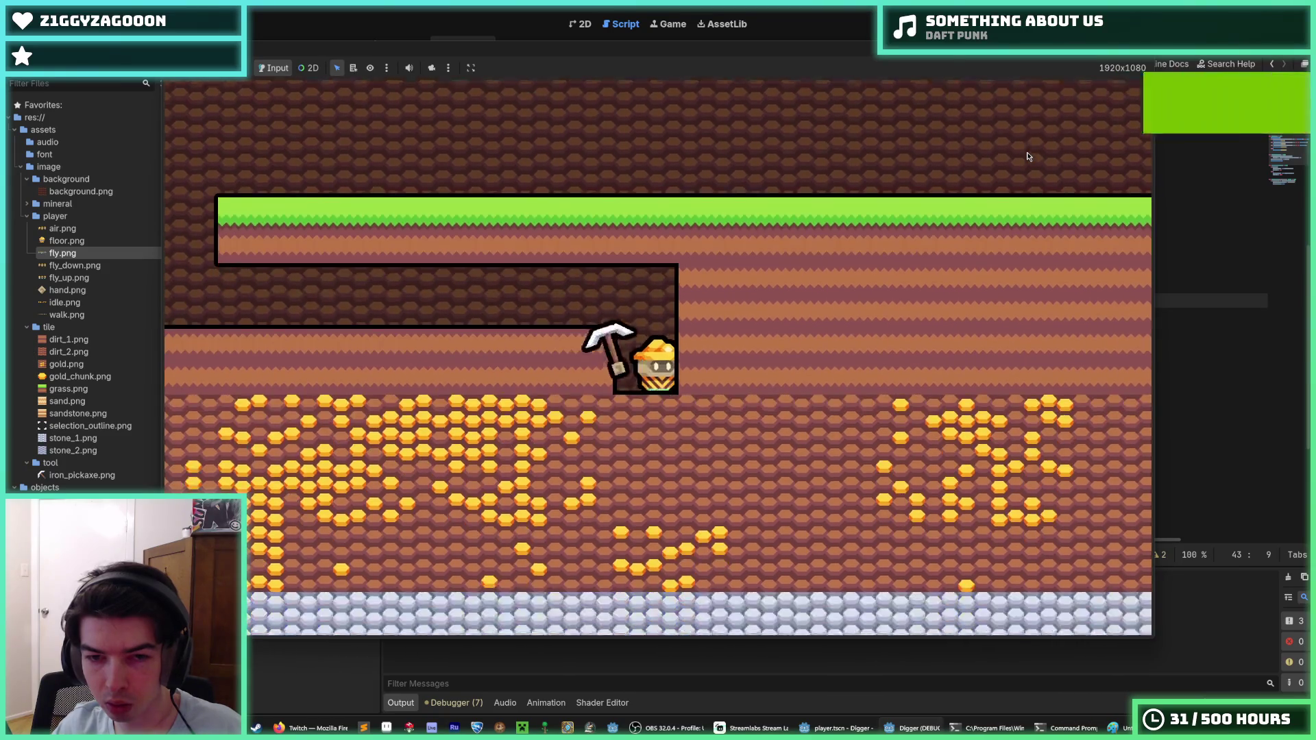
key(Right)
Widen the hole rightward while turning the miner left and right to check the pickaxe side, then stop with F8.
key(Left)
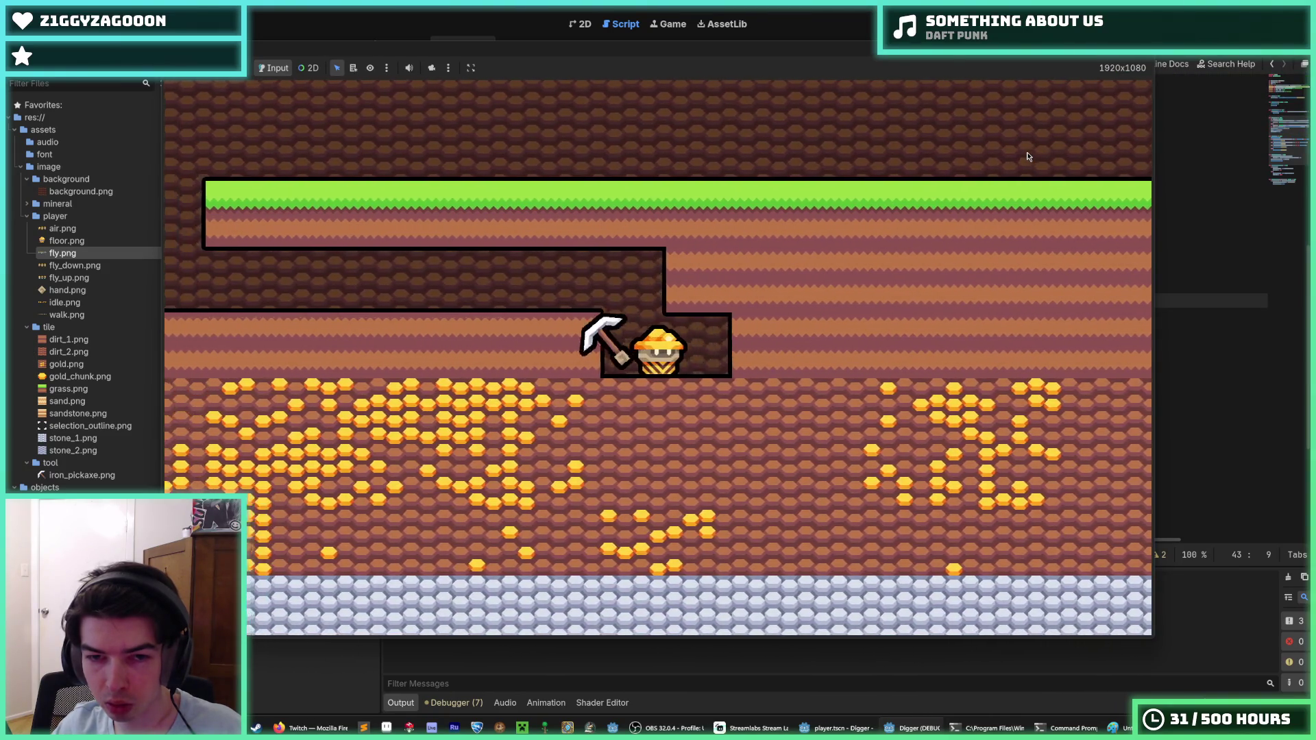
key(Right)
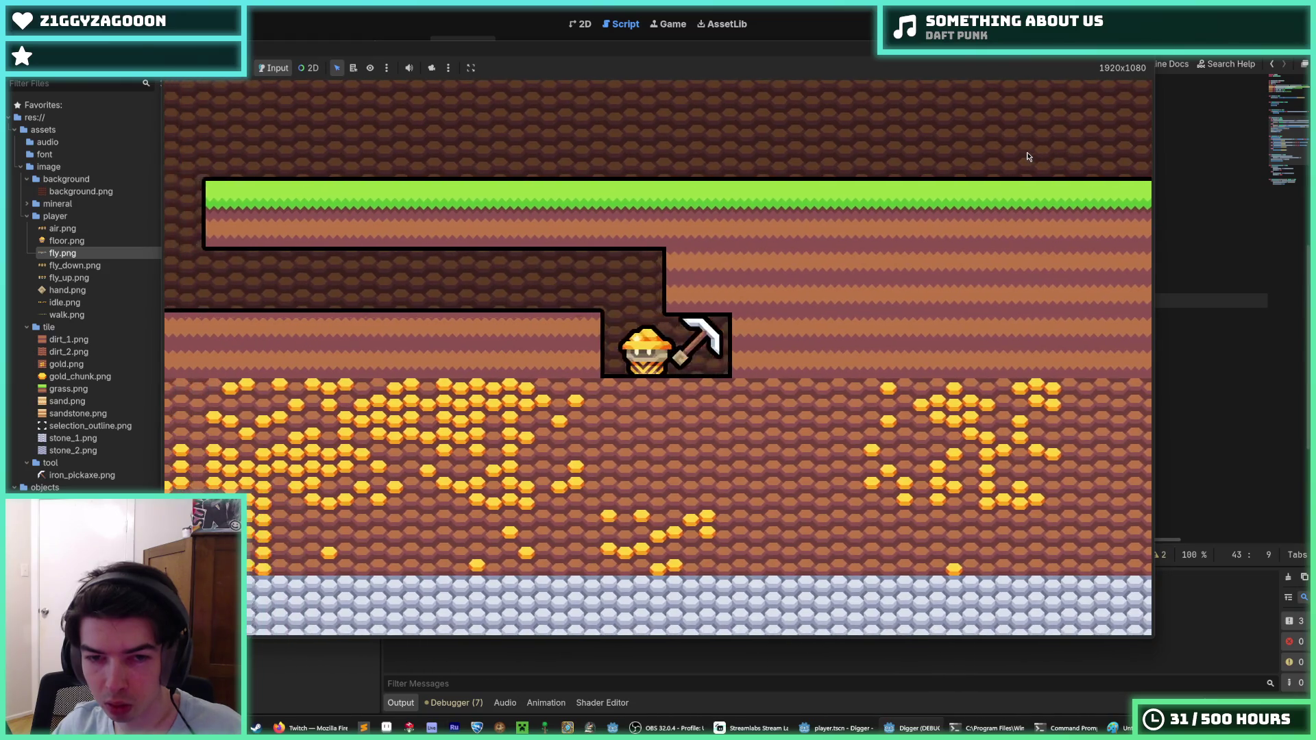
key(Left)
key(Right)
key(Left)
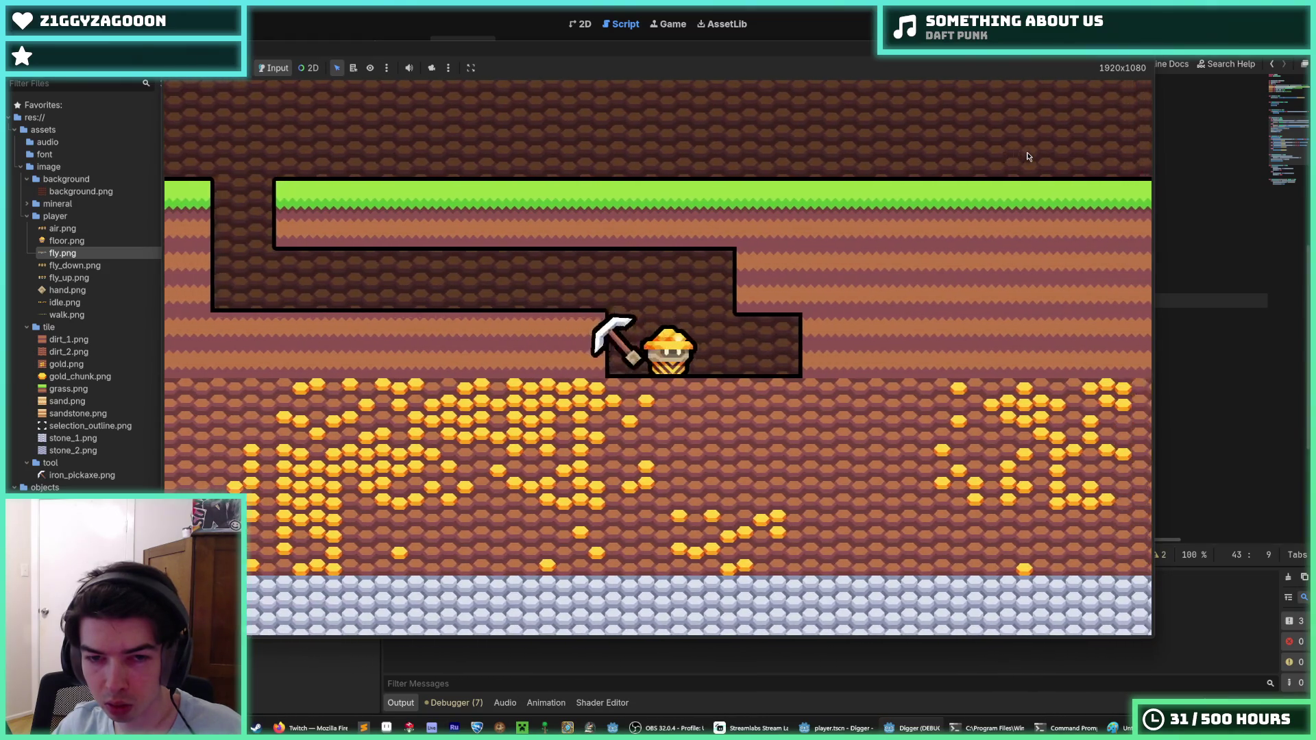
key(Right)
key(Left)
key(Right)
key(Left)
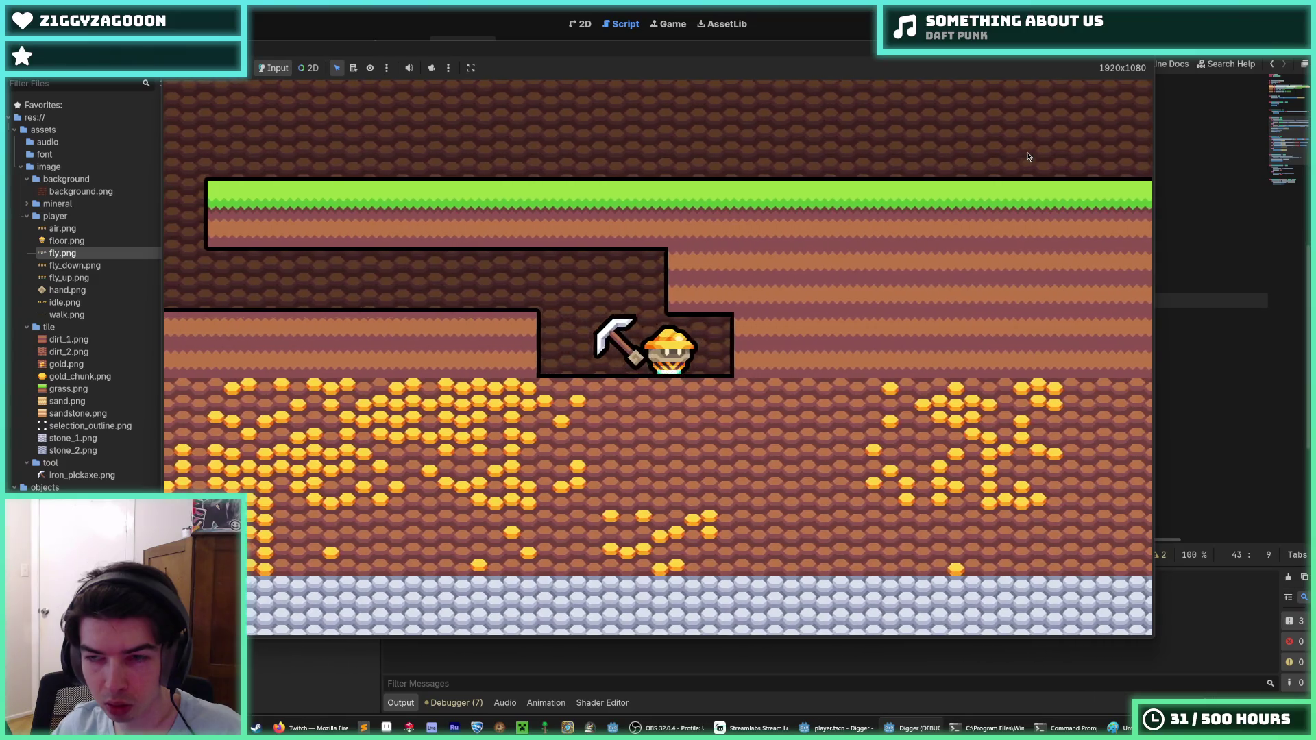
key(Right)
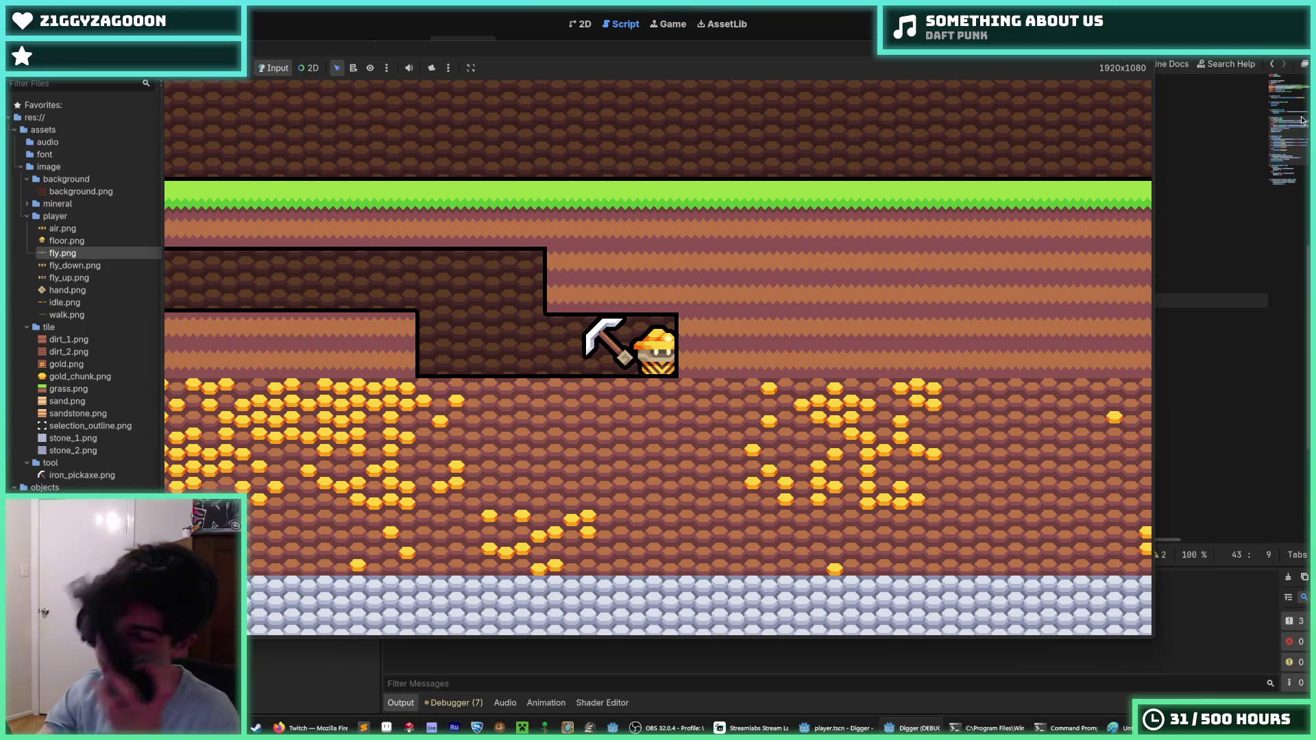
key(F8)
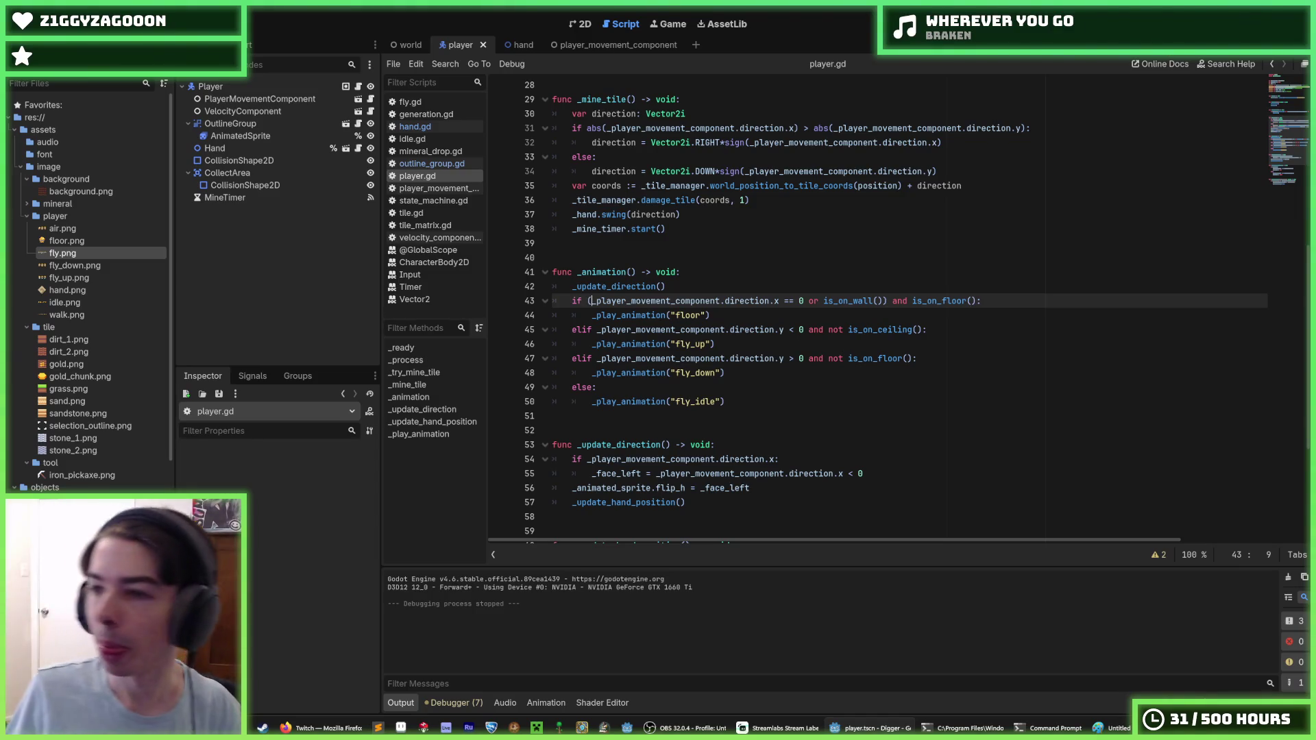
Switch to hand.gd and place the caret on line 27 inside swing().
click(780, 389)
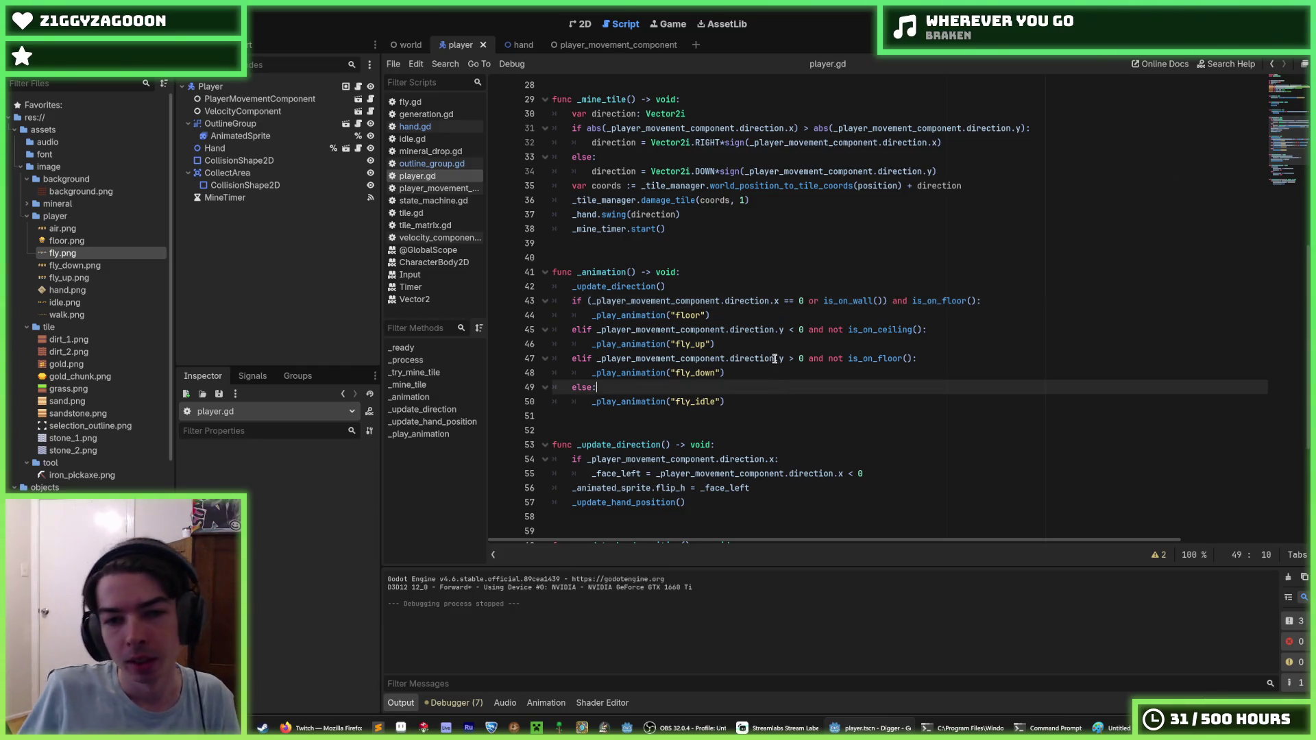
click(415, 127)
click(788, 257)
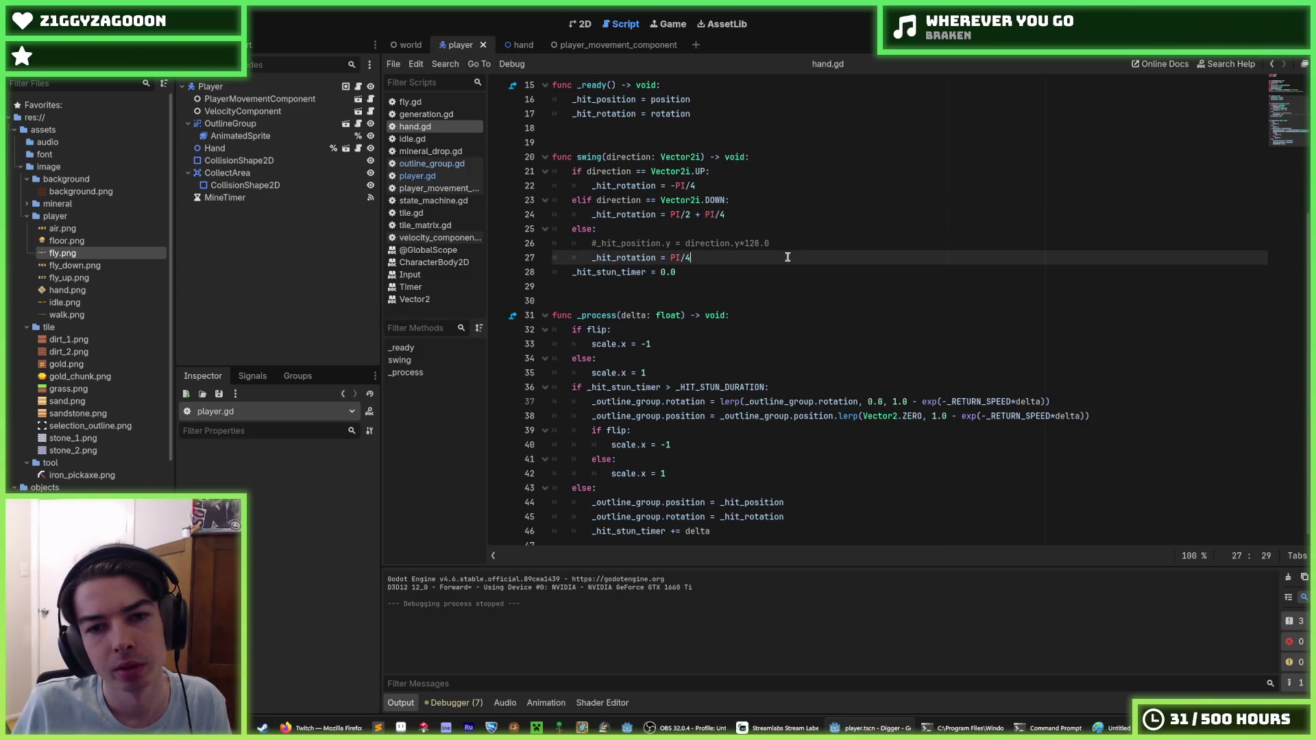
Uncomment line 26, drop the .y and wrap the value in Vector2(.
click(788, 246)
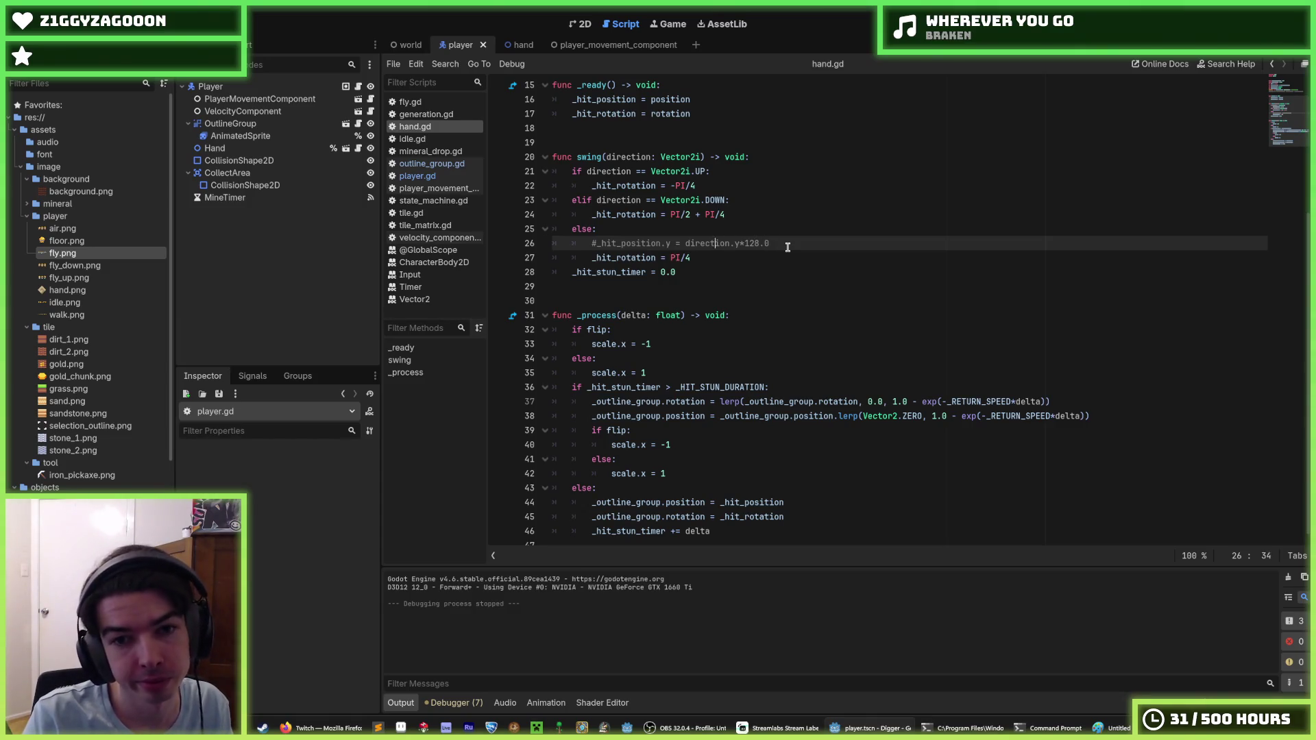
key(BackSpace)
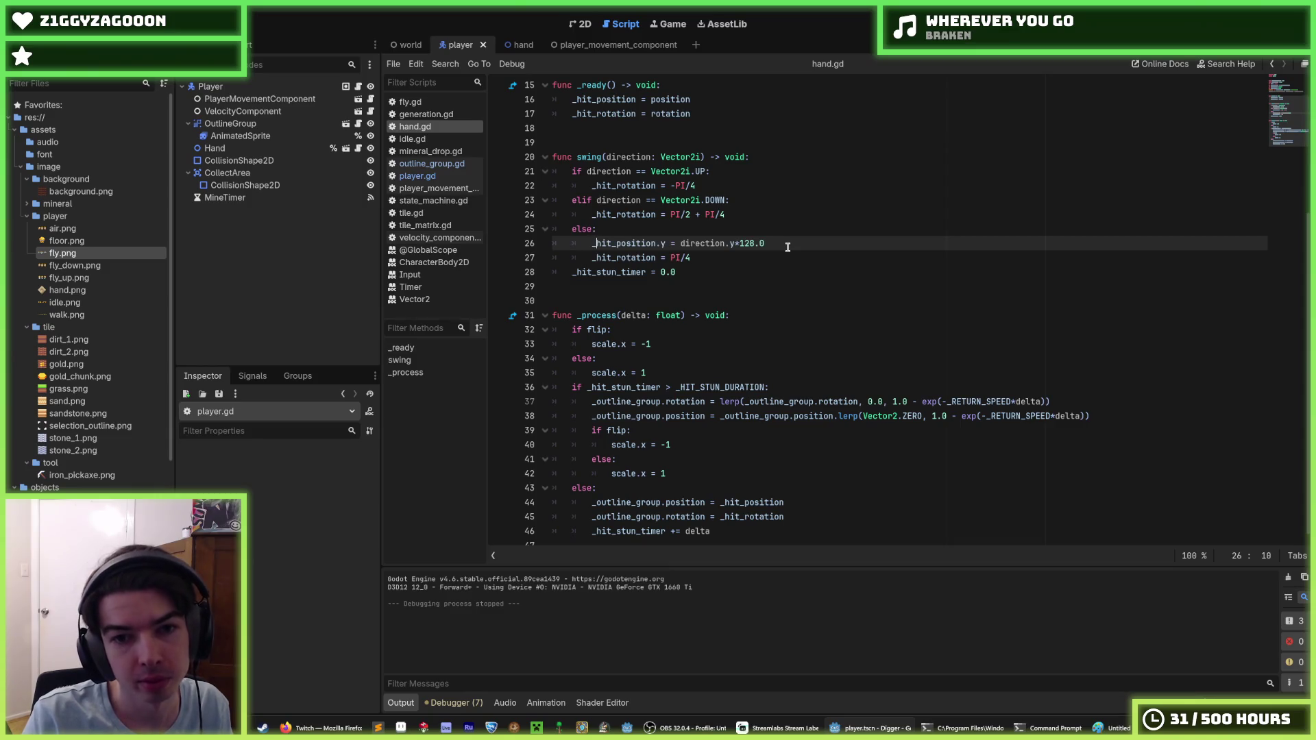
key(ctrl+Right)
key(Delete)
key(Delete)
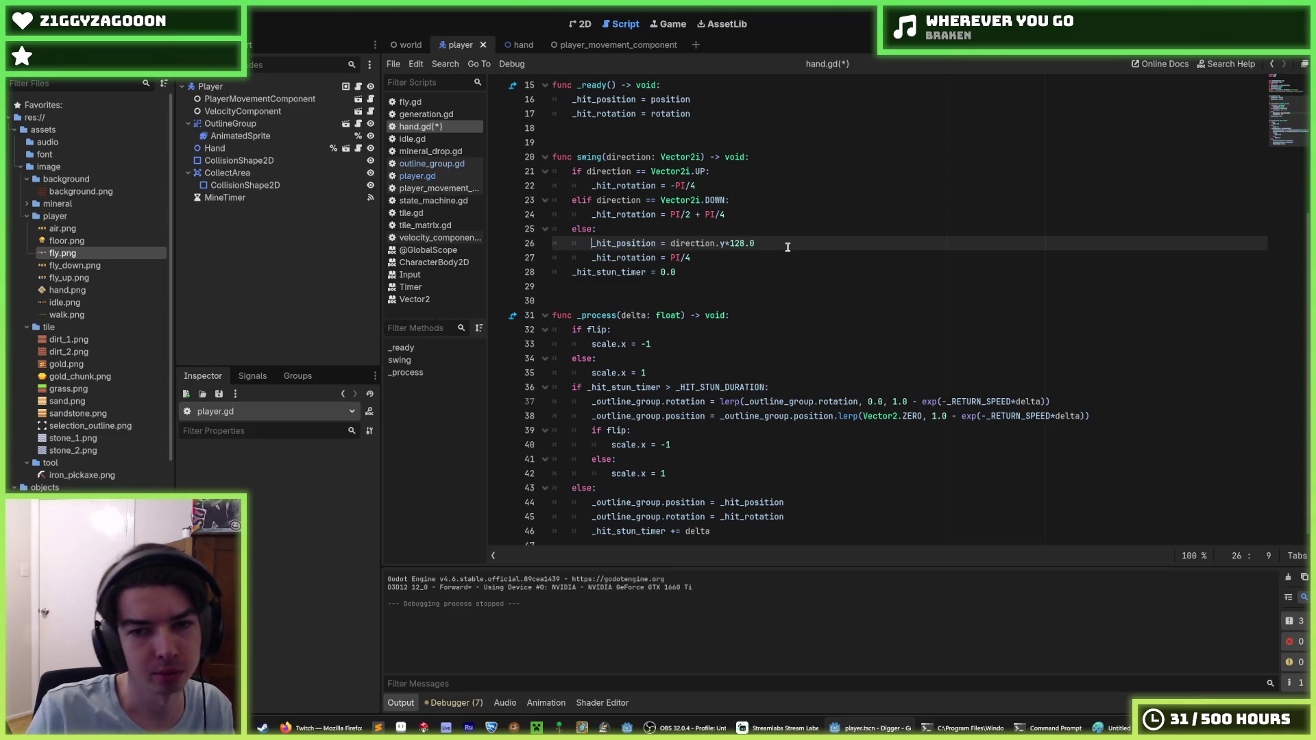
key(Left)
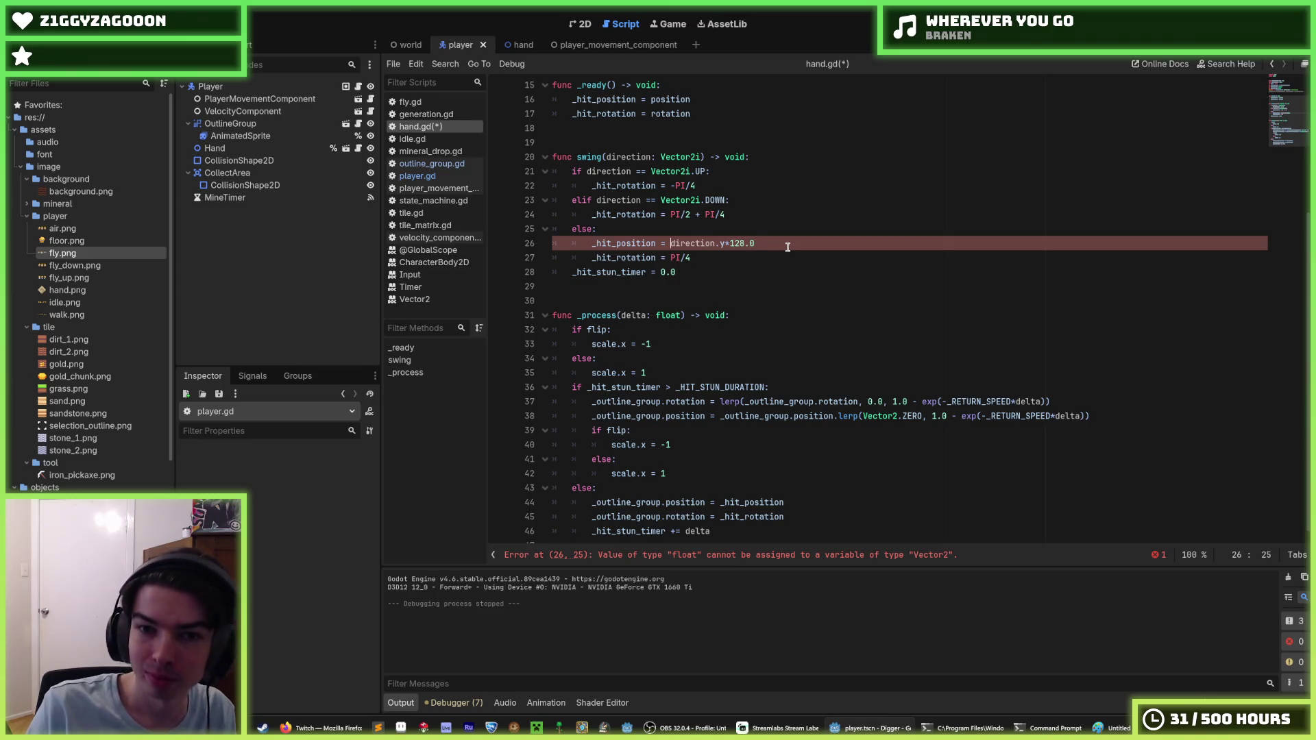
text(Vector2()
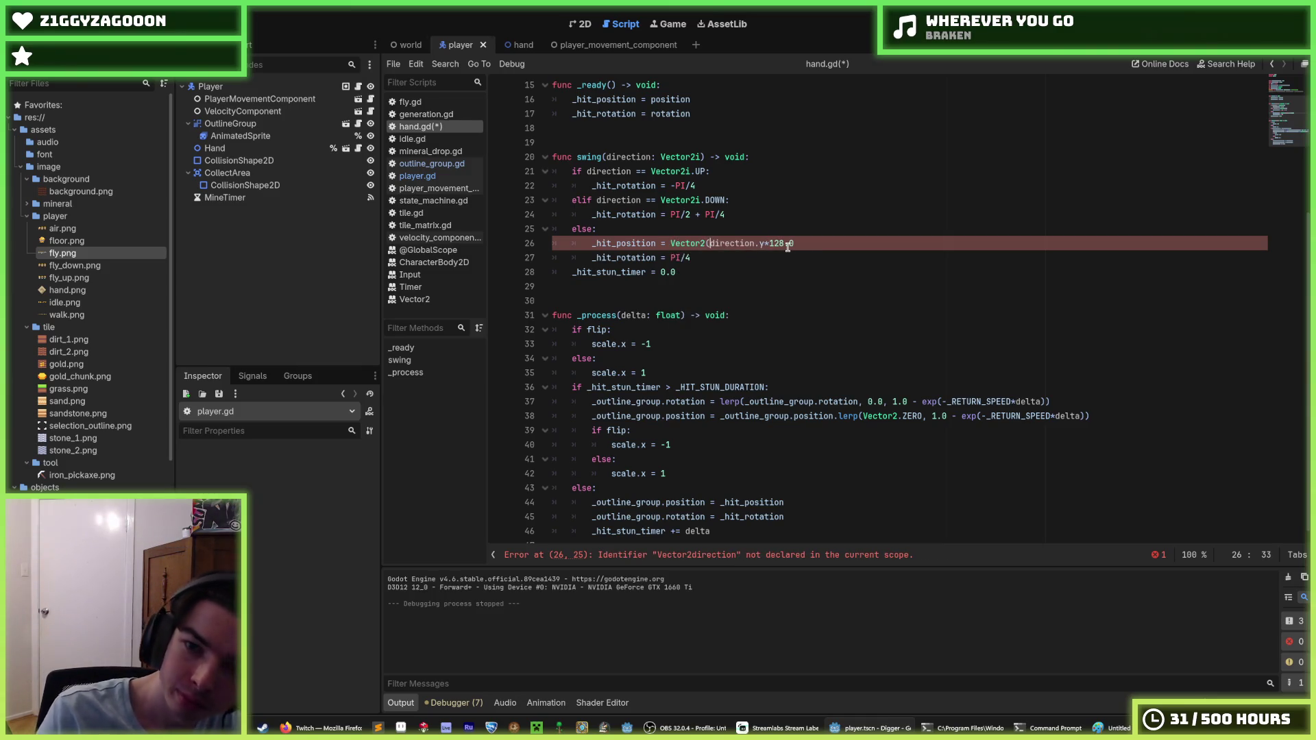
Change it to Vector2i and delete the *128. multiplier, leaving _hit_position = Vector2i(64).
key(End)
click(788, 245)
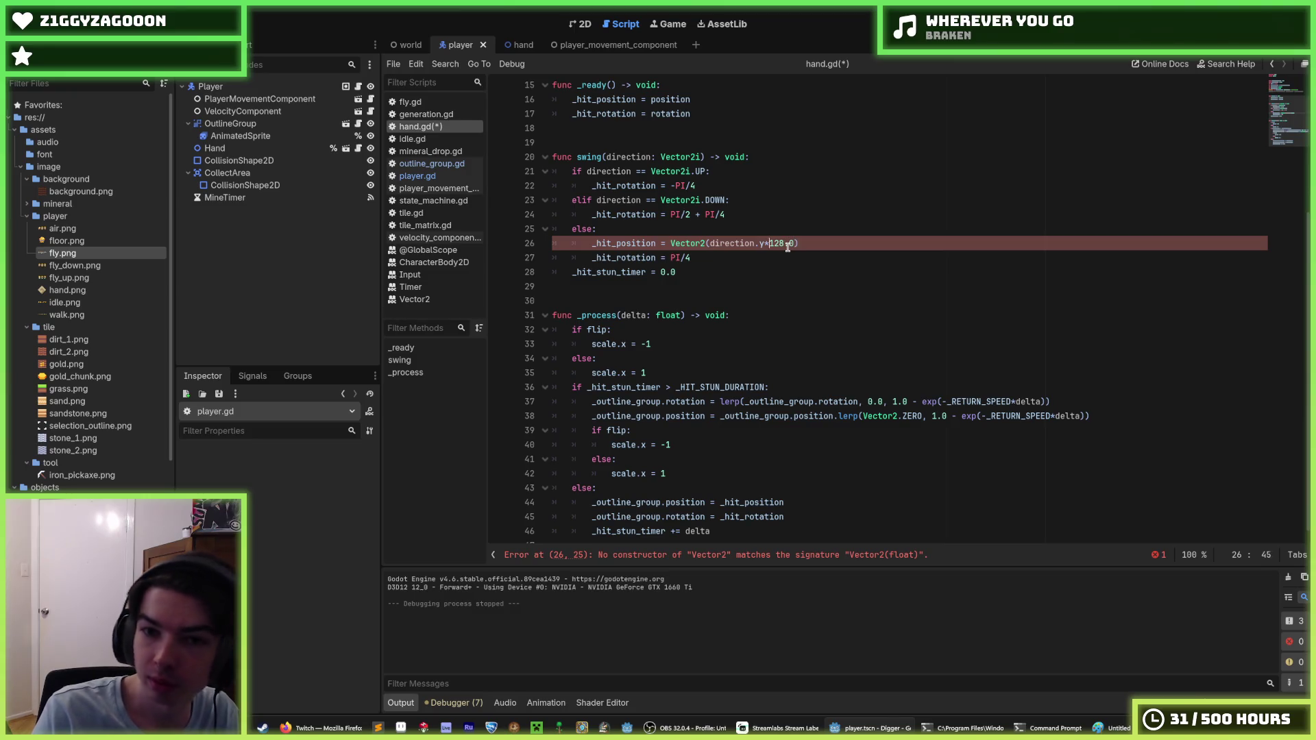
text(i)
key(End)
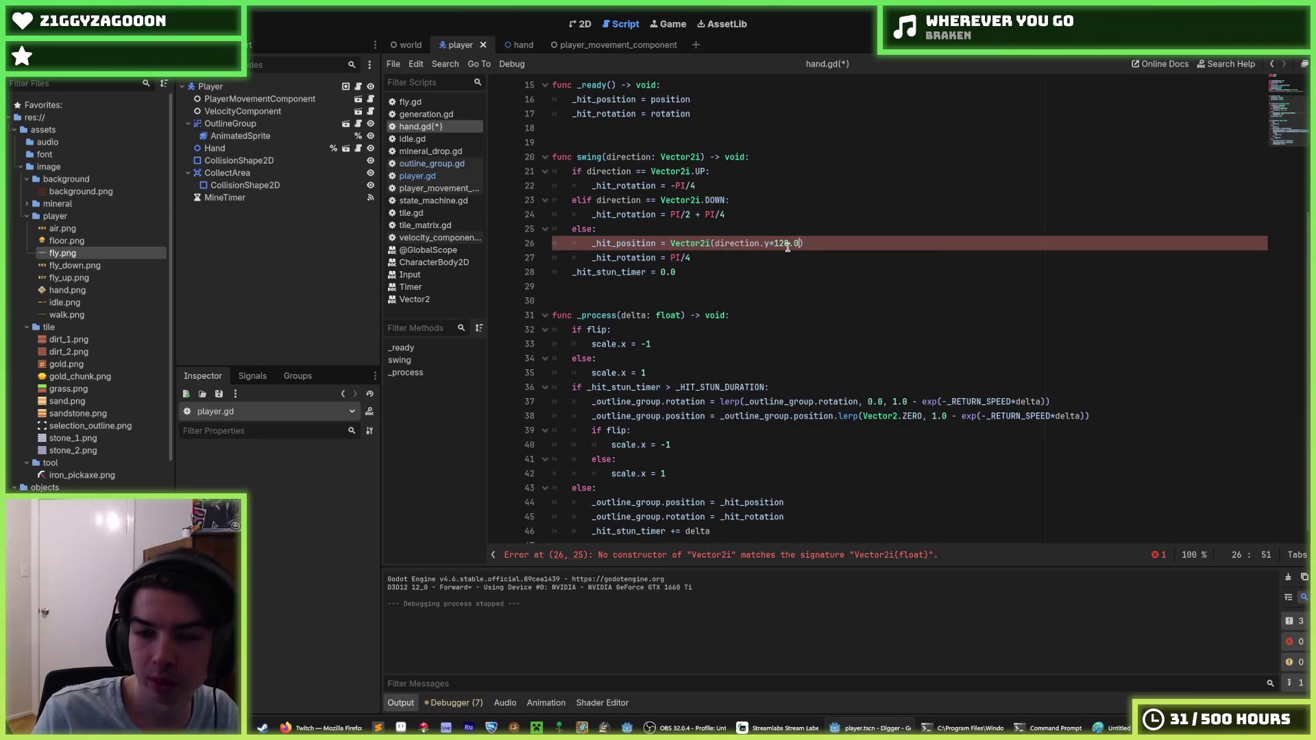
key(shift+Left)
key(shift+Left)
key(shift+Left)
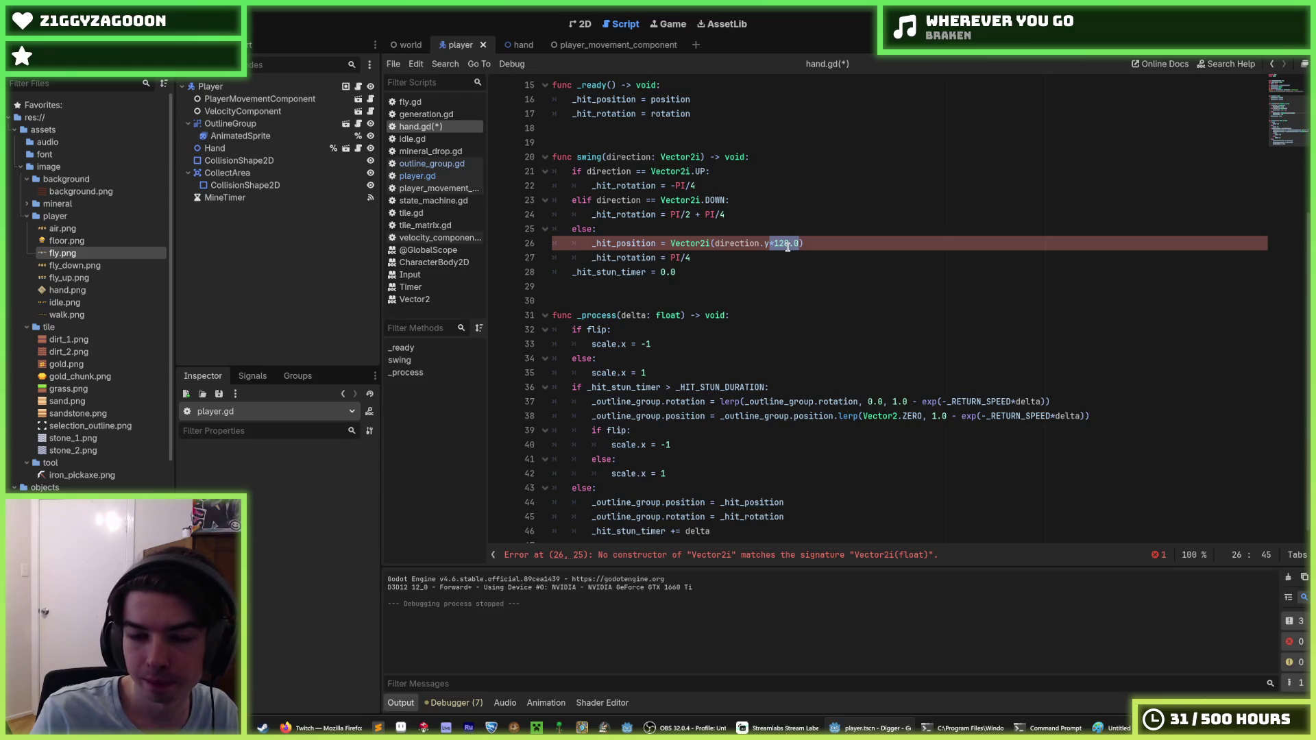
key(BackSpace)
key(BackSpace)
text(4)
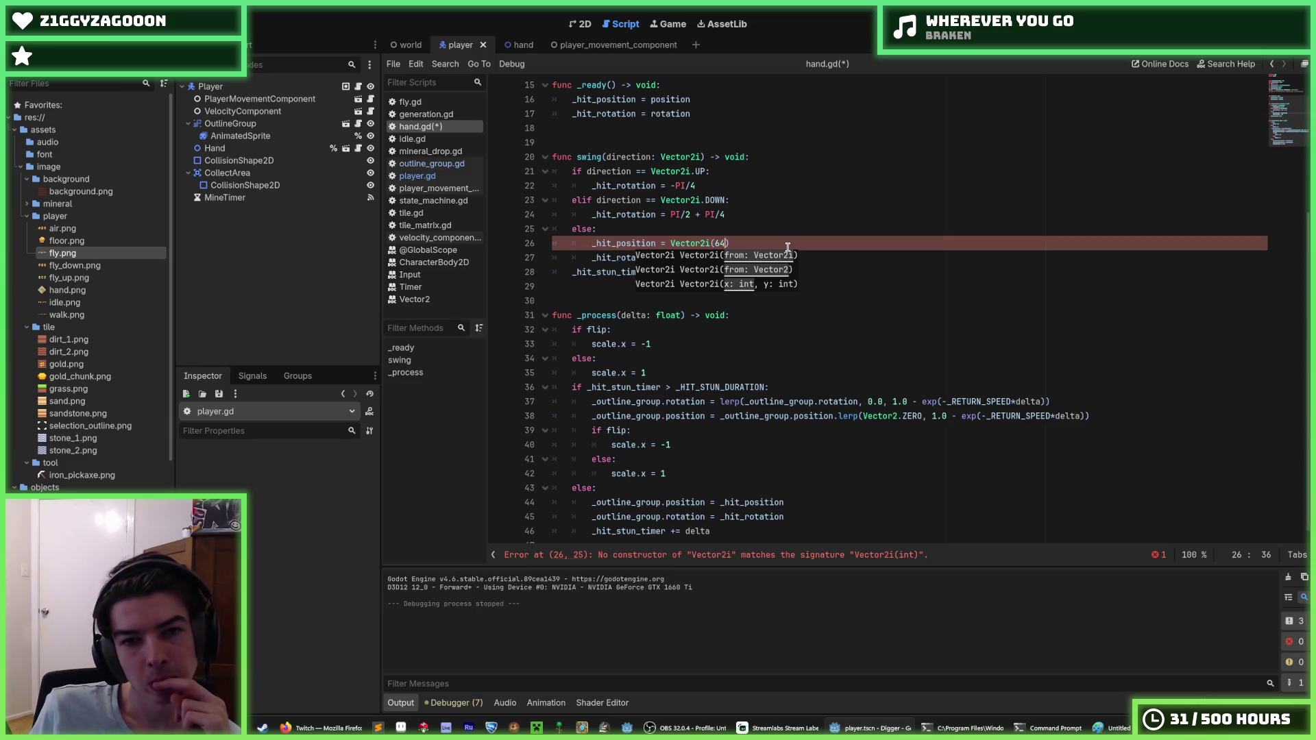
click(605, 158)
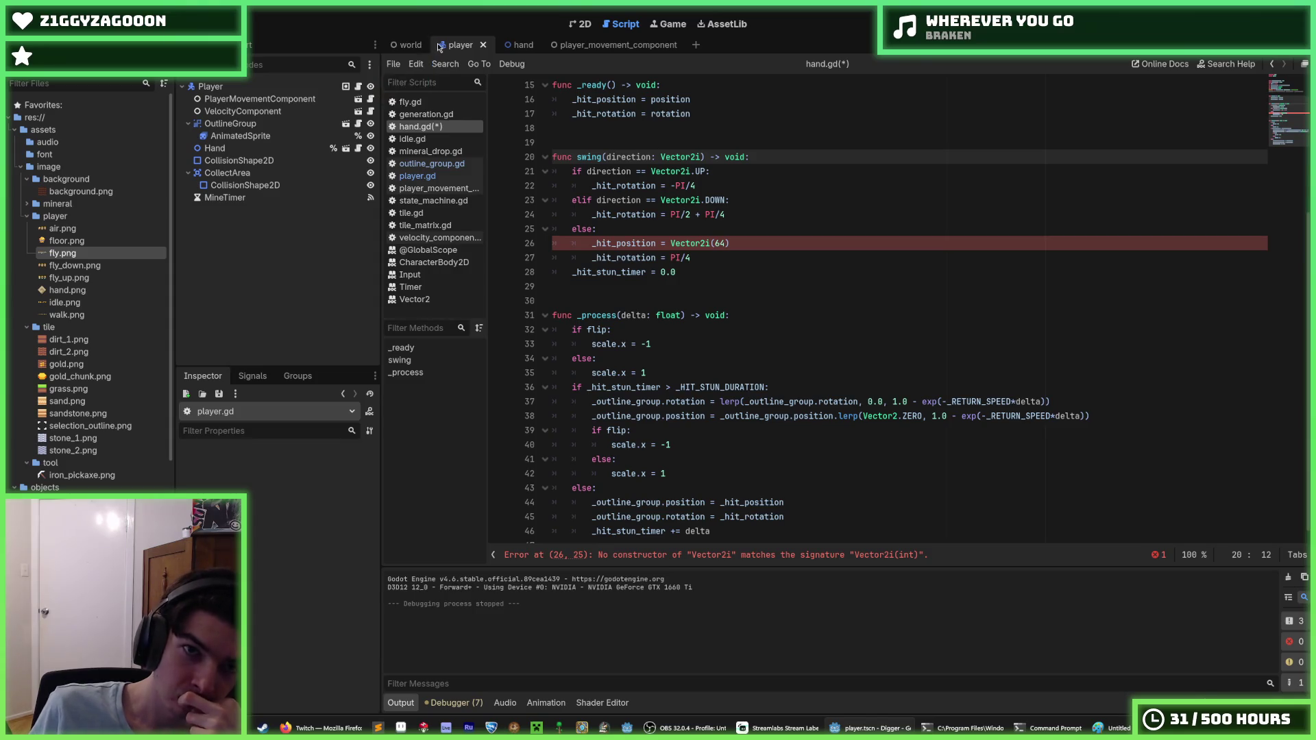
click(669, 243)
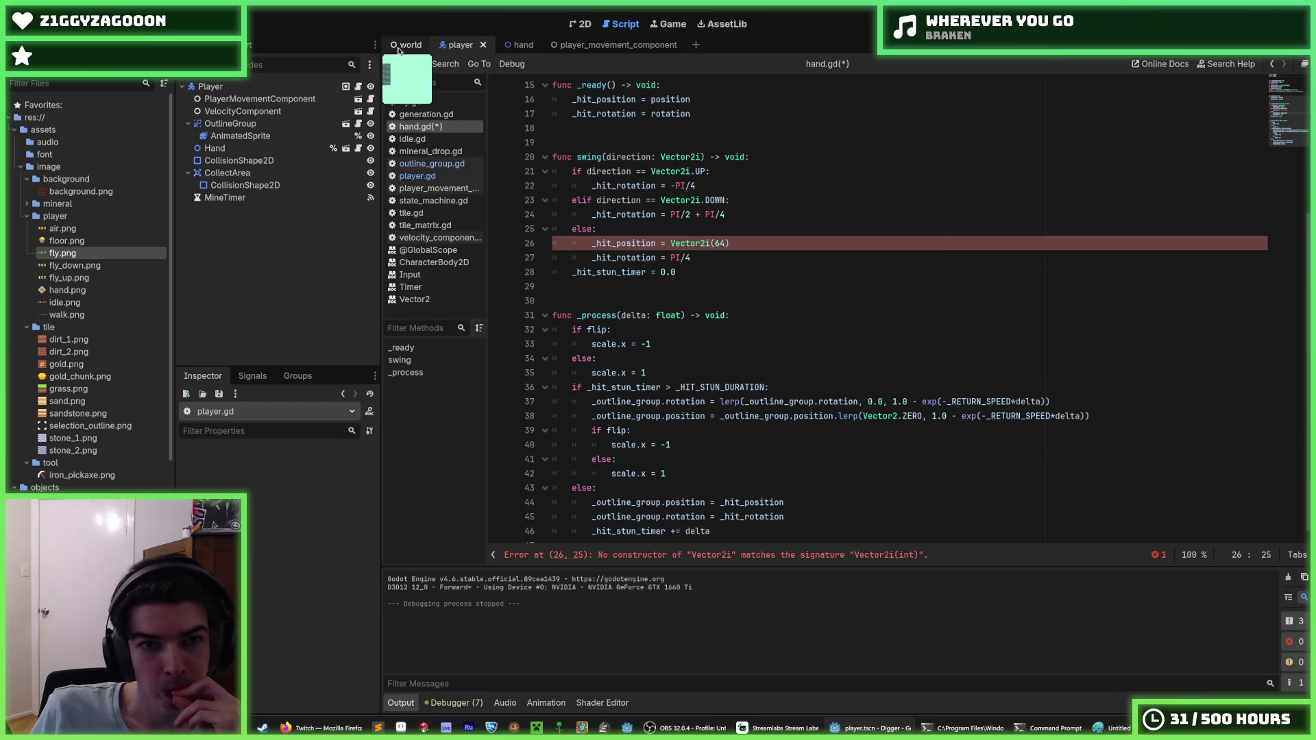
Switch among the world, player and hand scene tabs, ending on the player scene in 2D view.
click(454, 46)
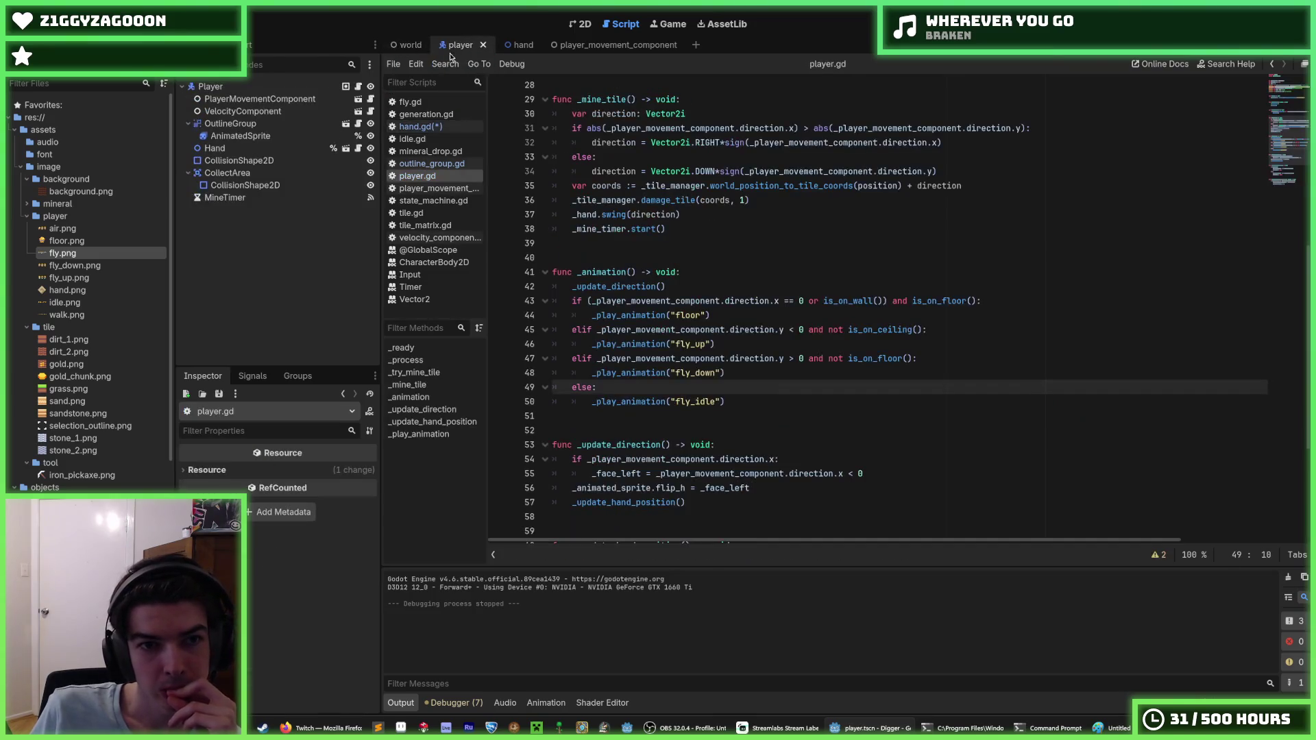
click(404, 45)
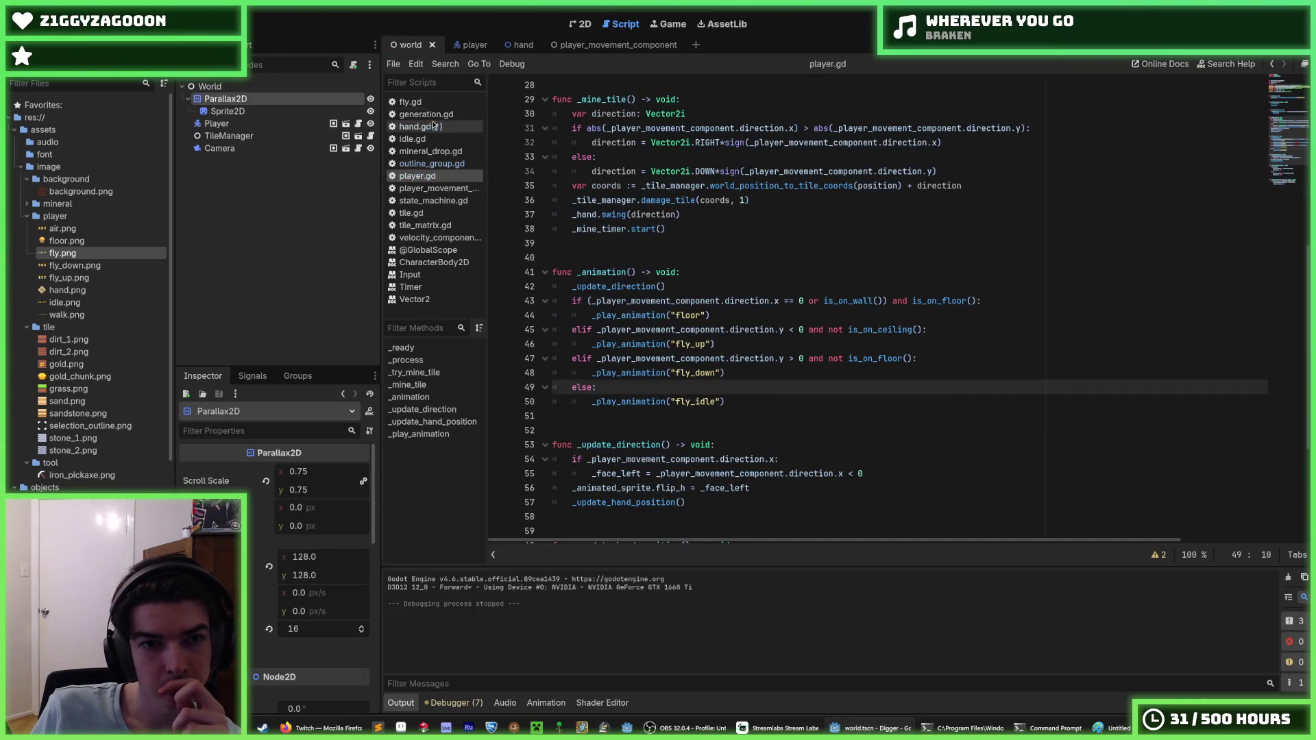
click(473, 46)
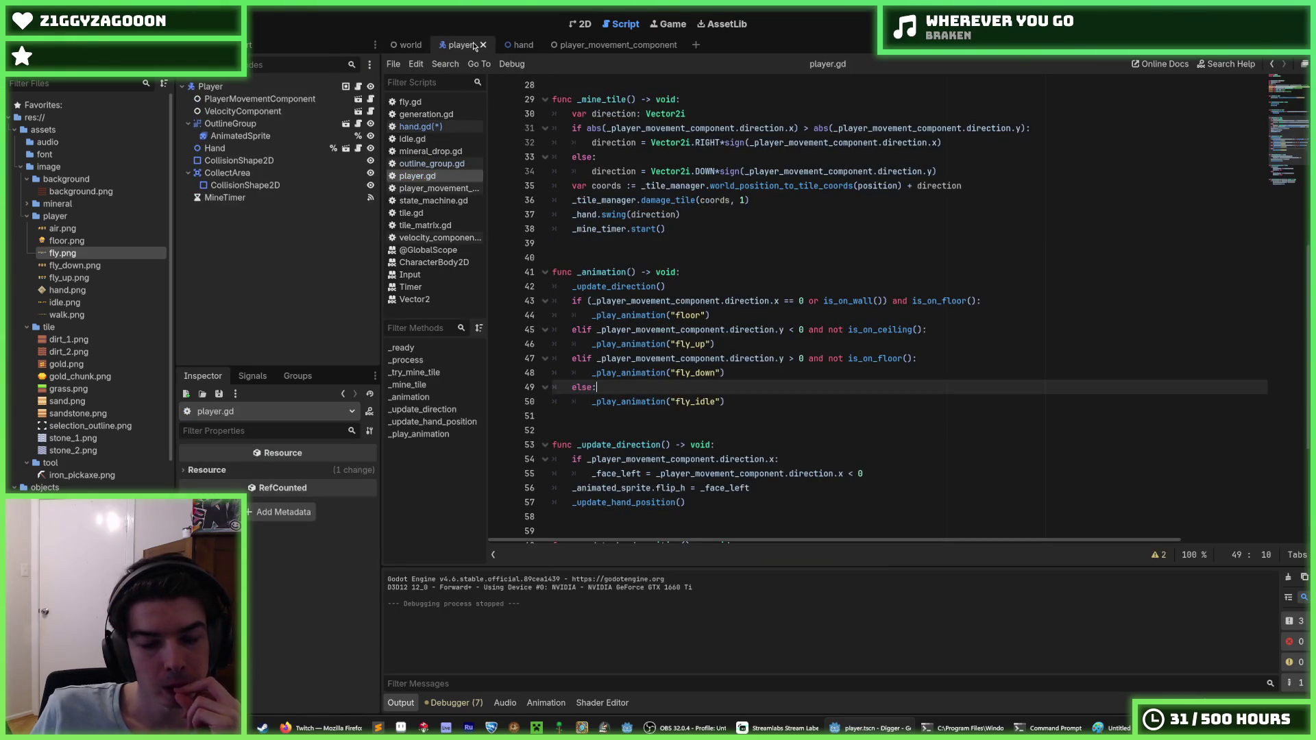
click(406, 46)
click(454, 45)
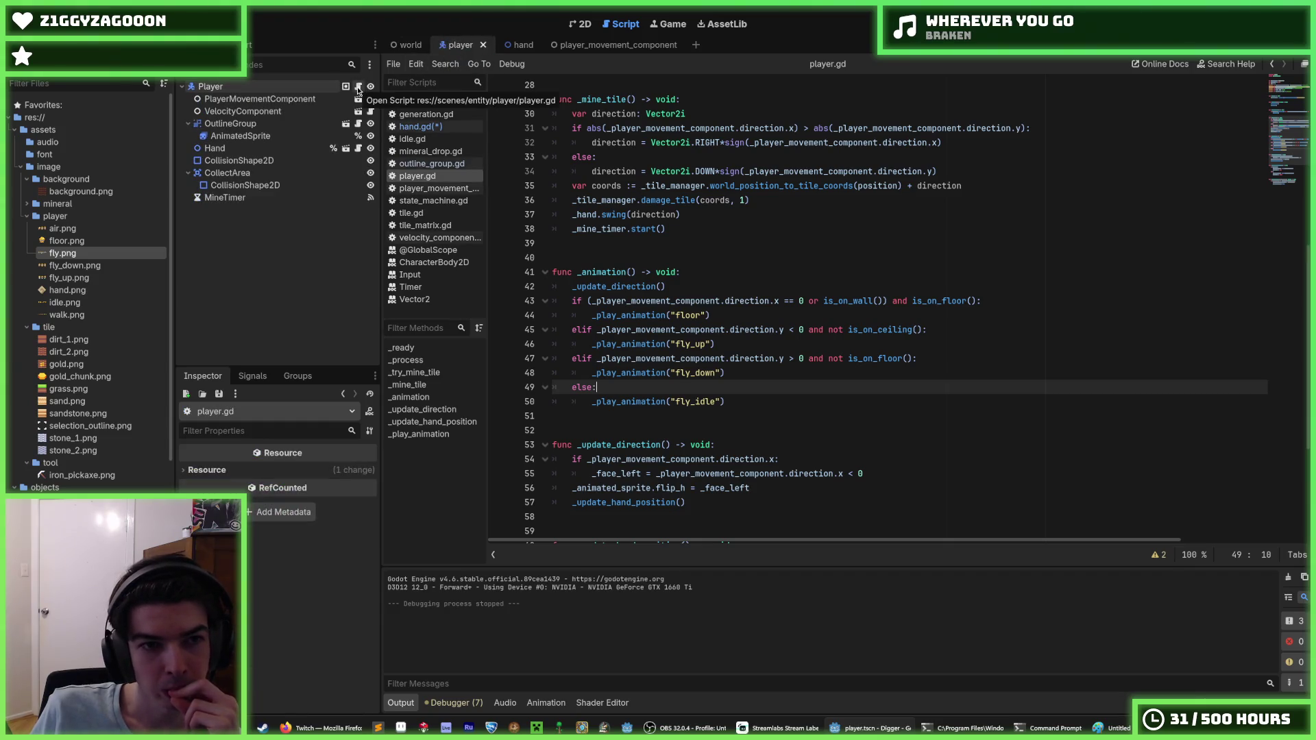
click(509, 45)
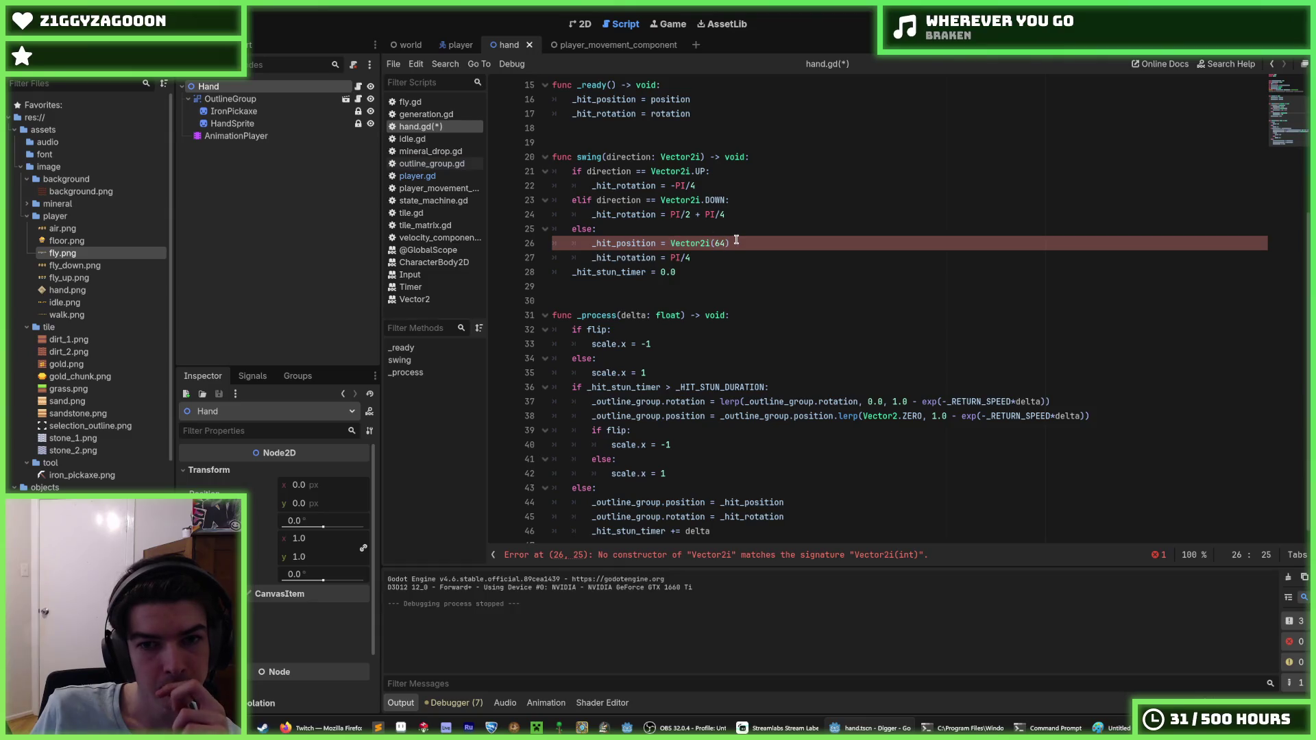
click(459, 45)
click(580, 24)
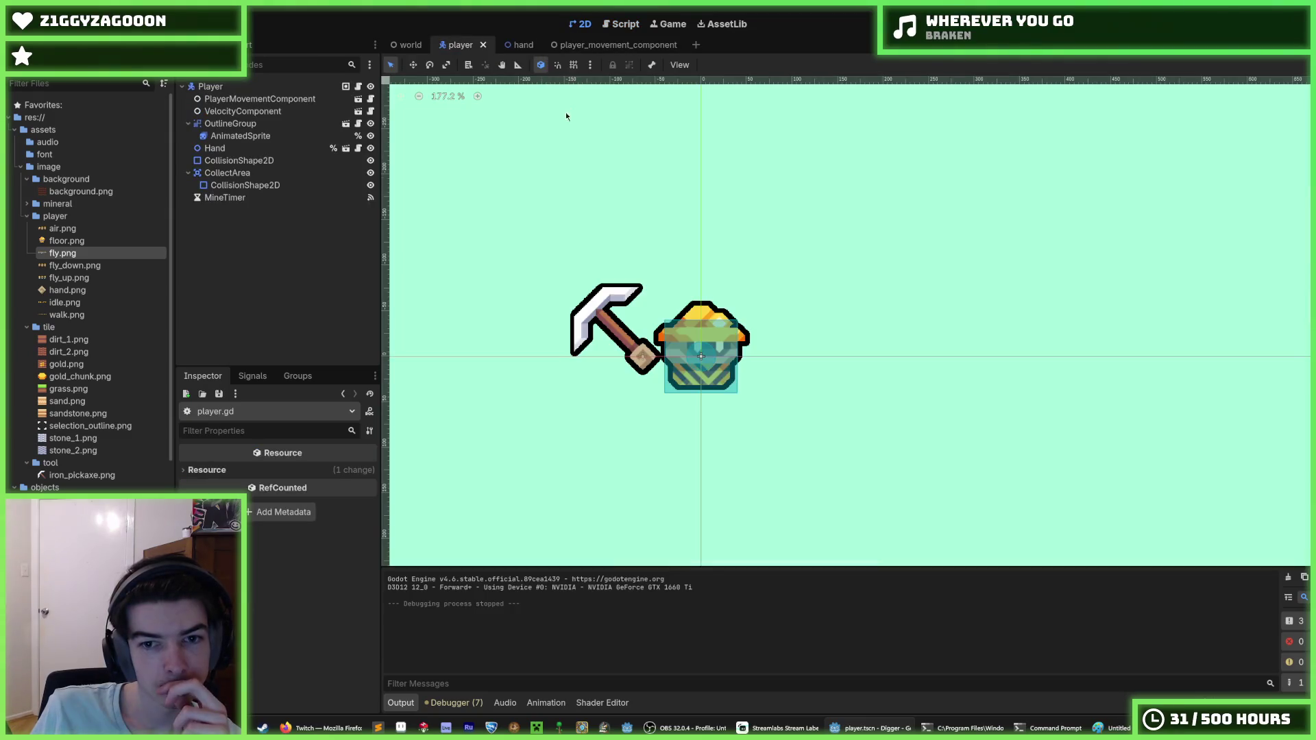
Revert the Hand node's position from -64 to 0, then open hand.gd via the hand scene.
click(219, 148)
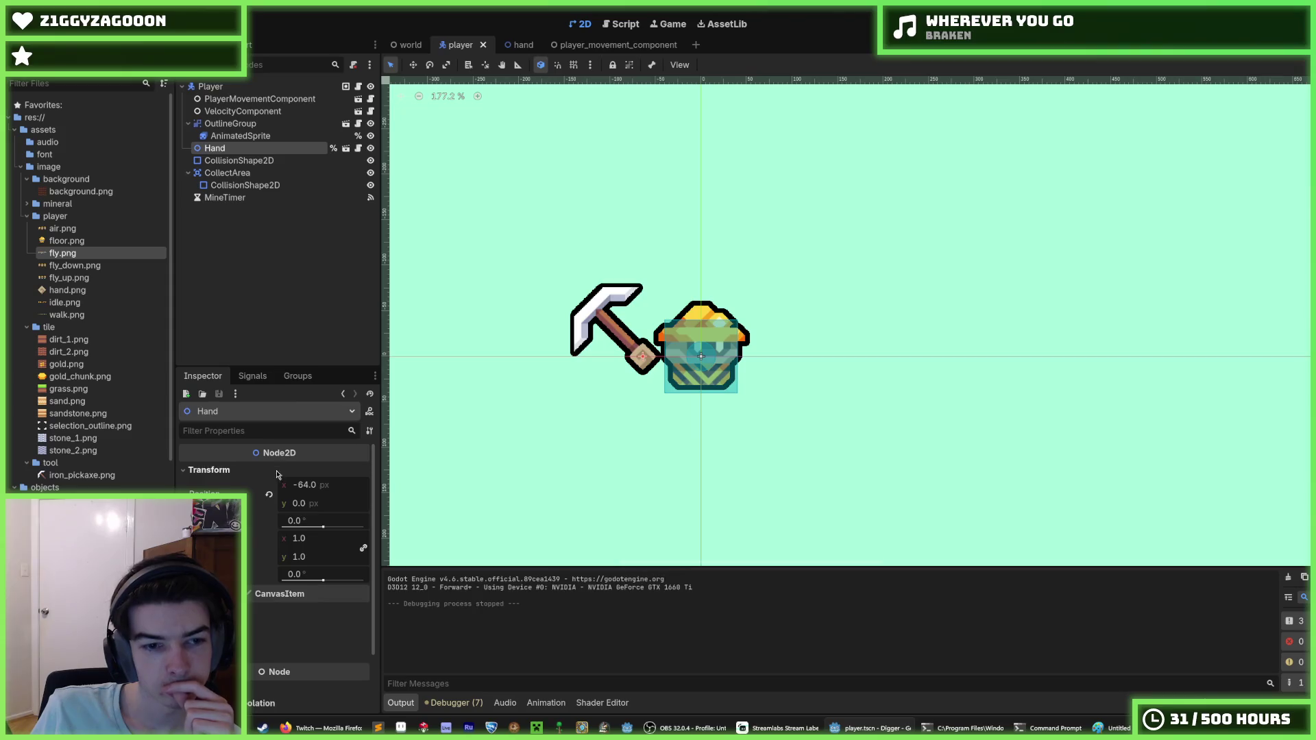
click(268, 494)
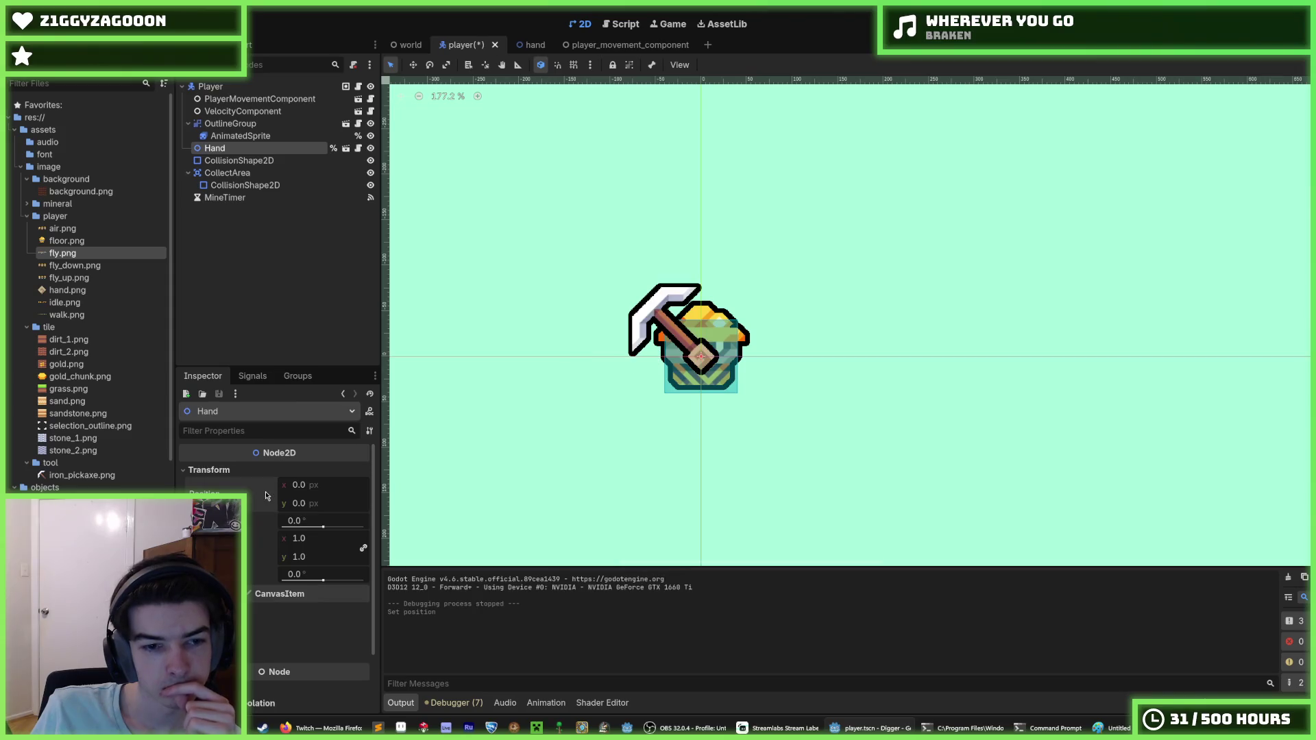
click(318, 87)
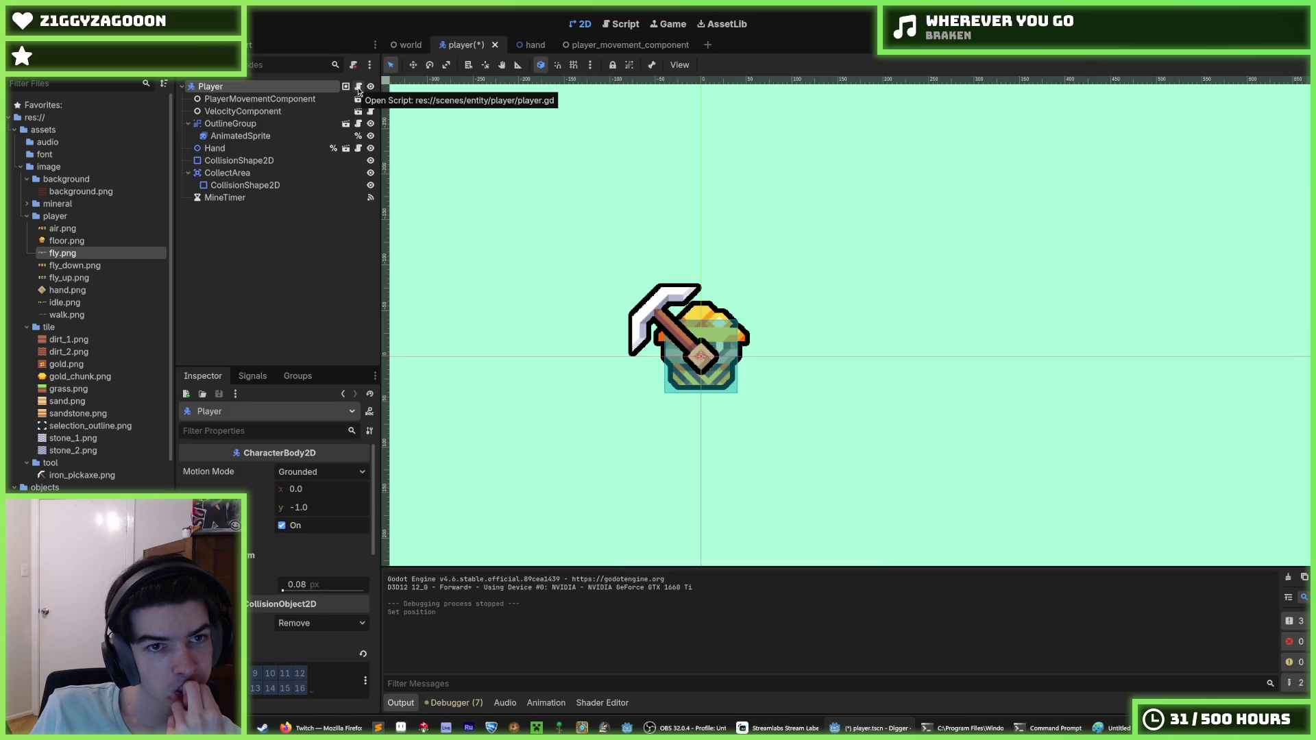
click(532, 44)
click(625, 25)
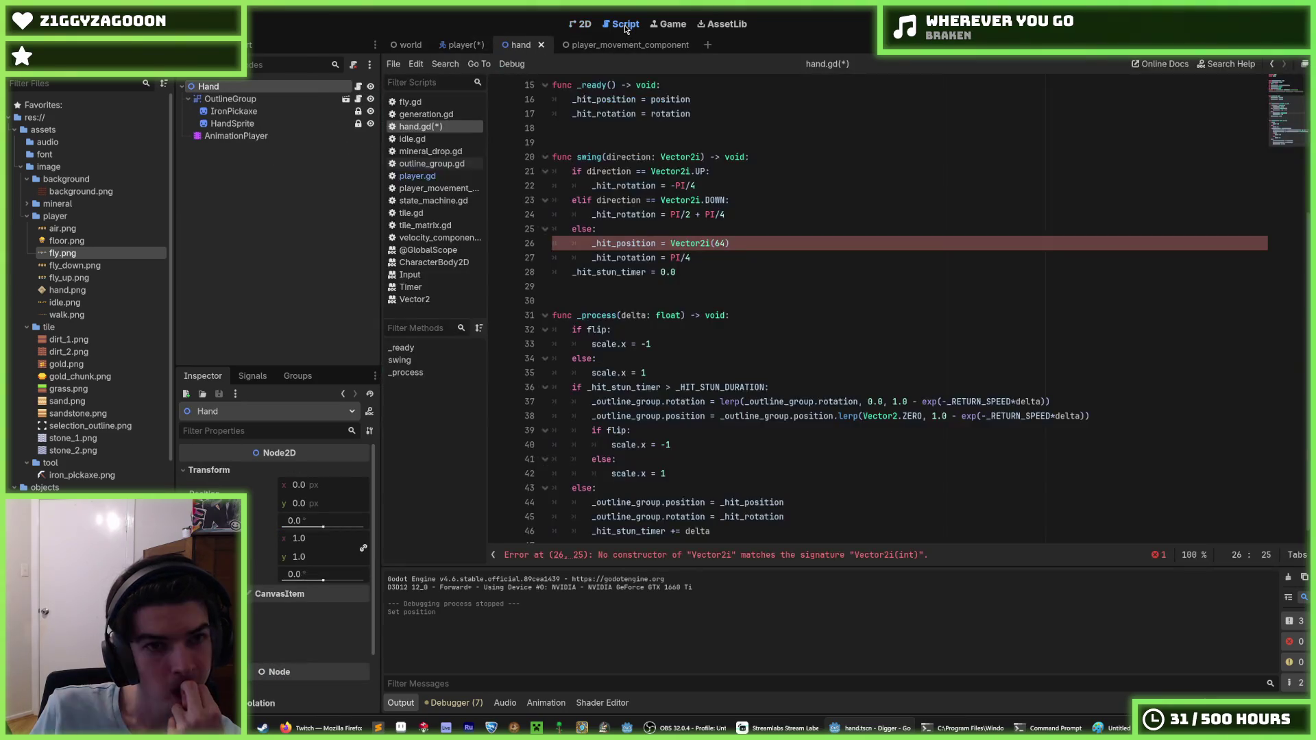
Complete line 26 as _hit_position = Vector2i(64, 64), save with Ctrl+S, and relaunch with F5.
click(738, 245)
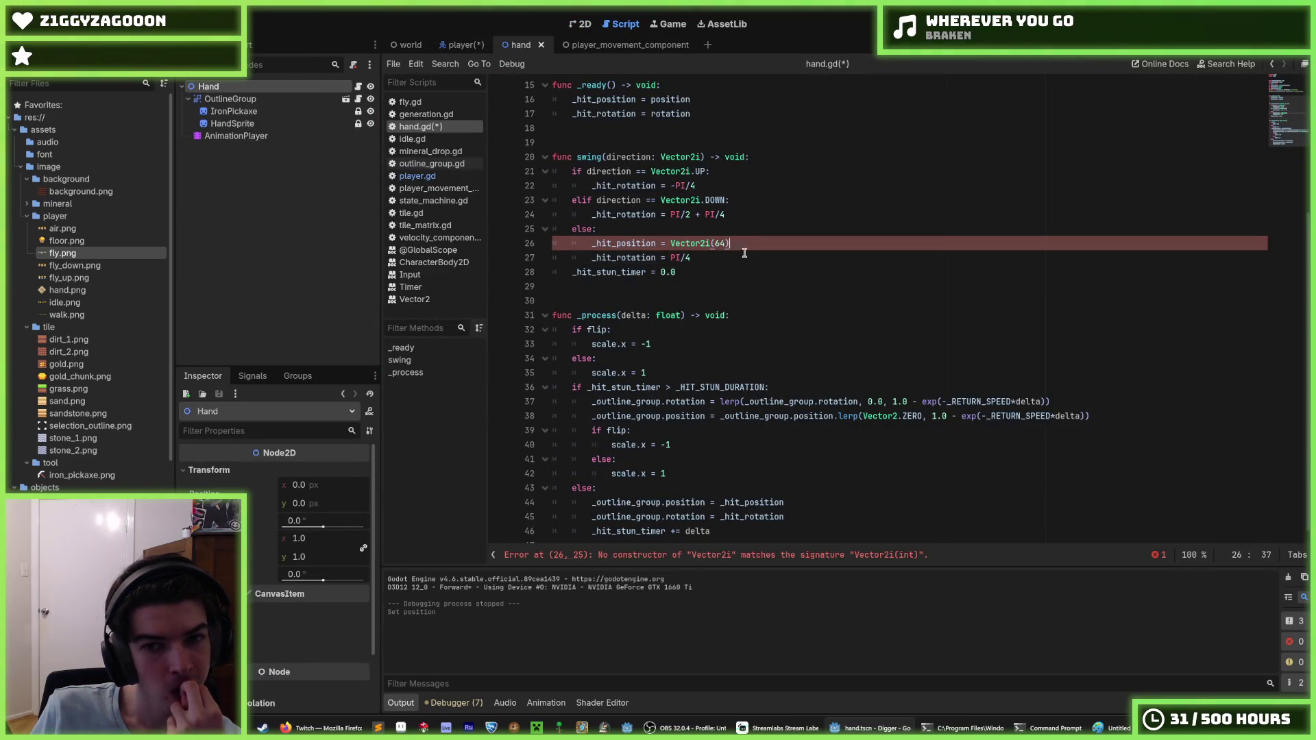
click(744, 253)
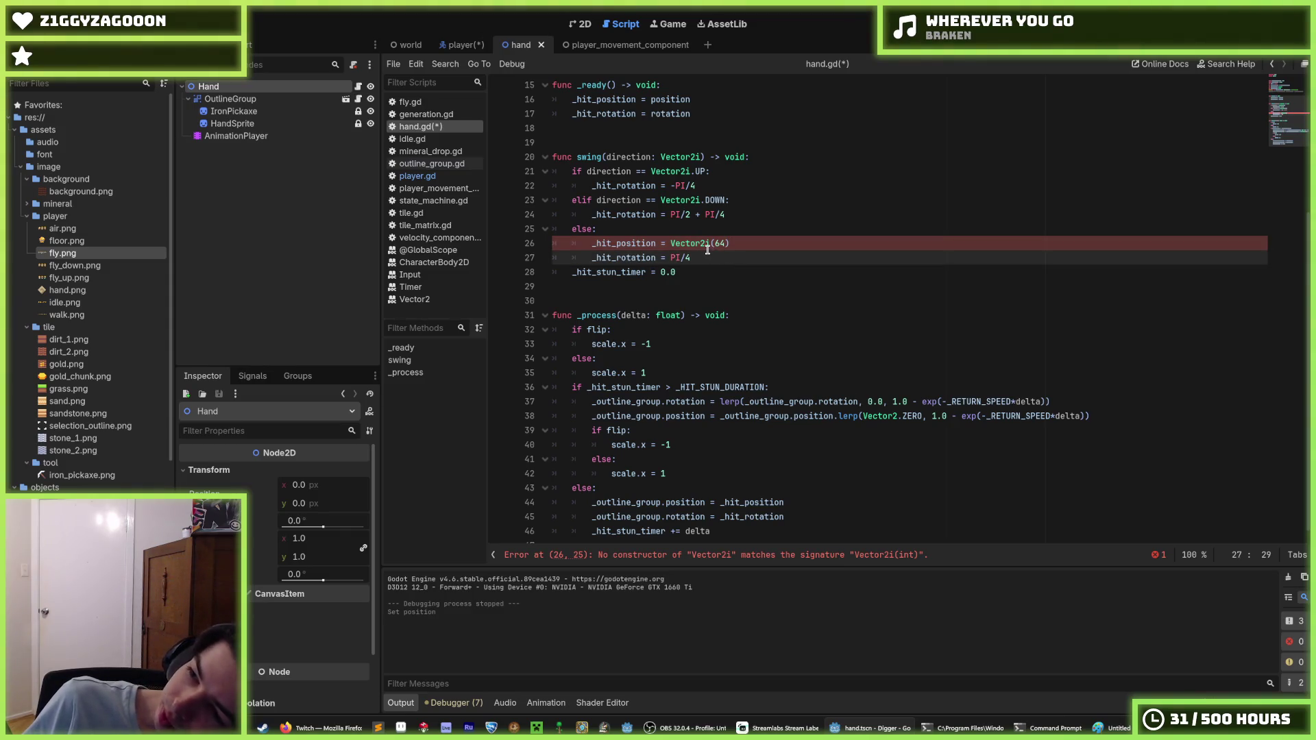
mouse_move(704, 244)
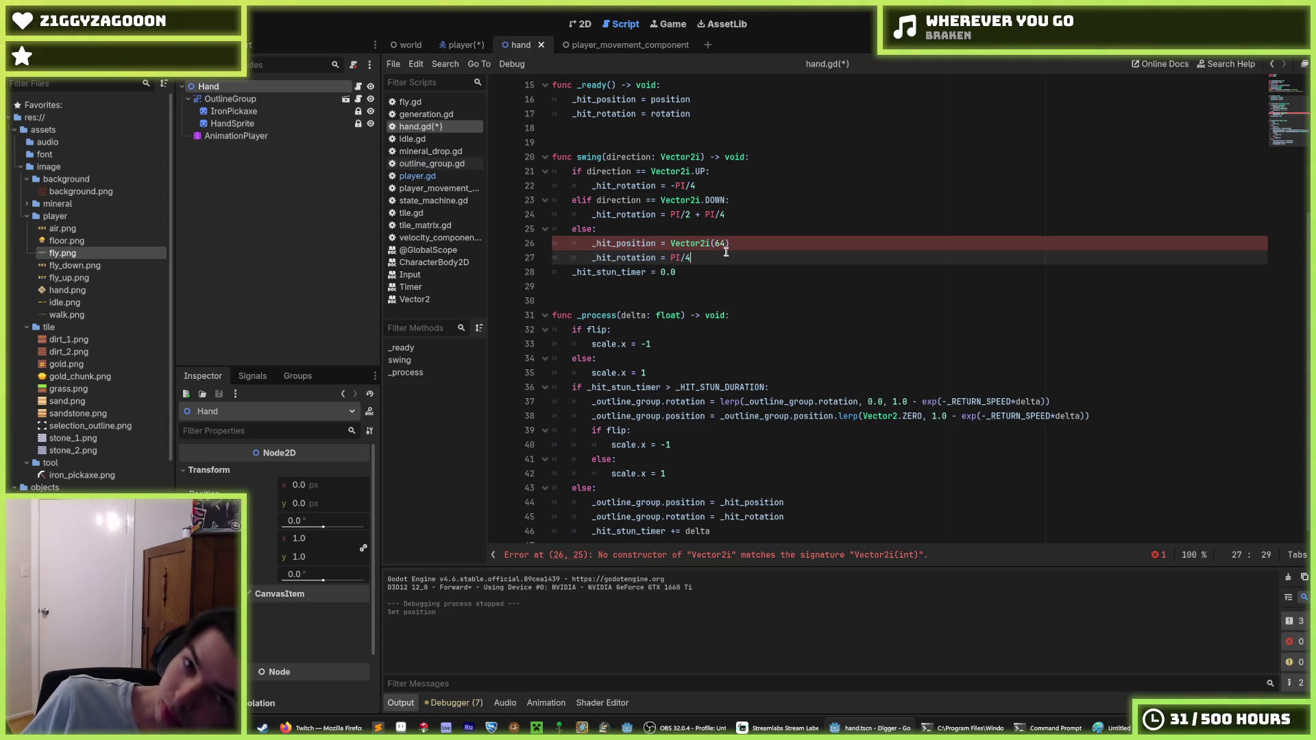
click(727, 244)
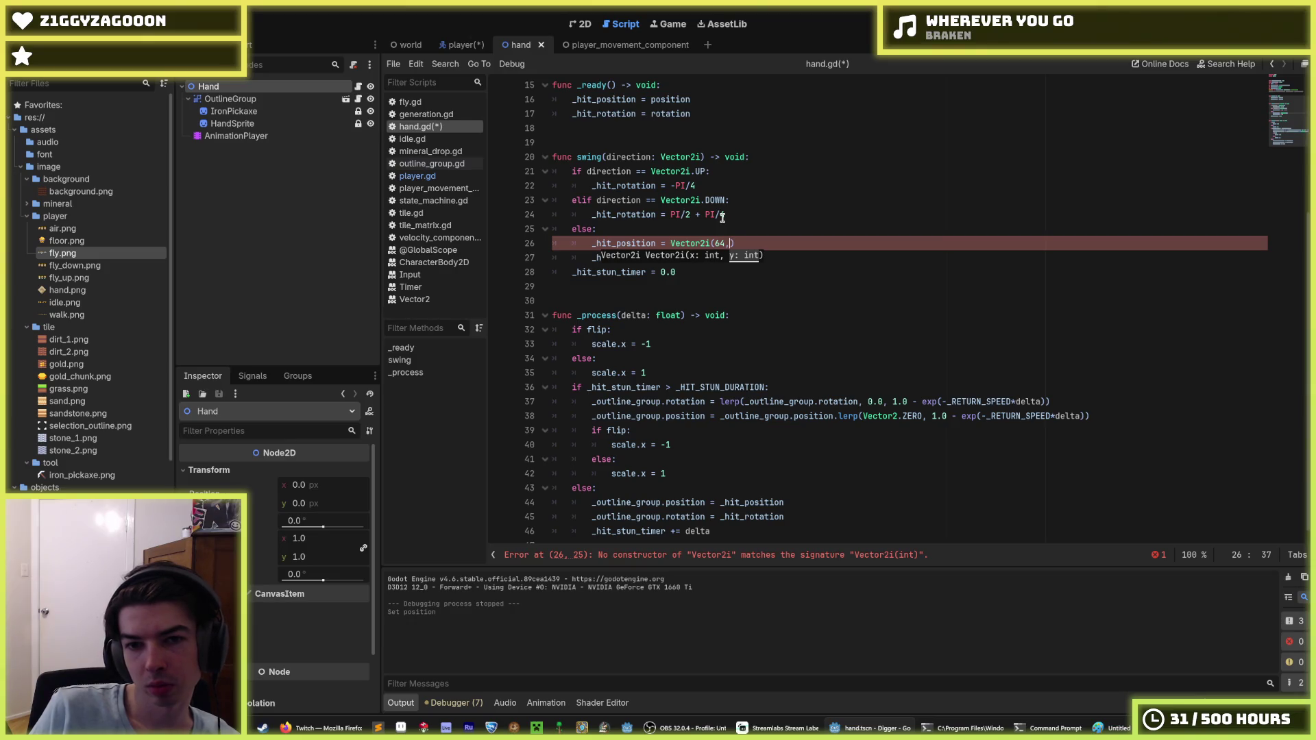
text())
key(ctrl+s)
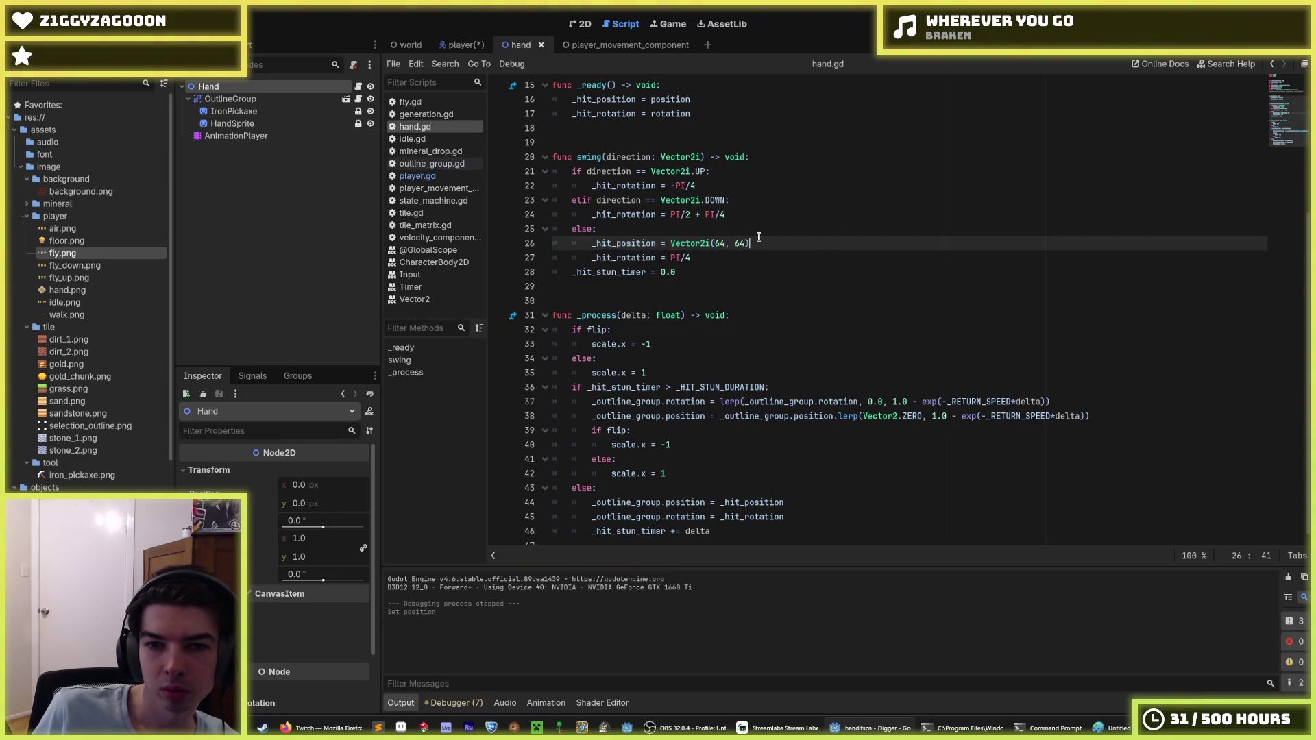
key(F5)
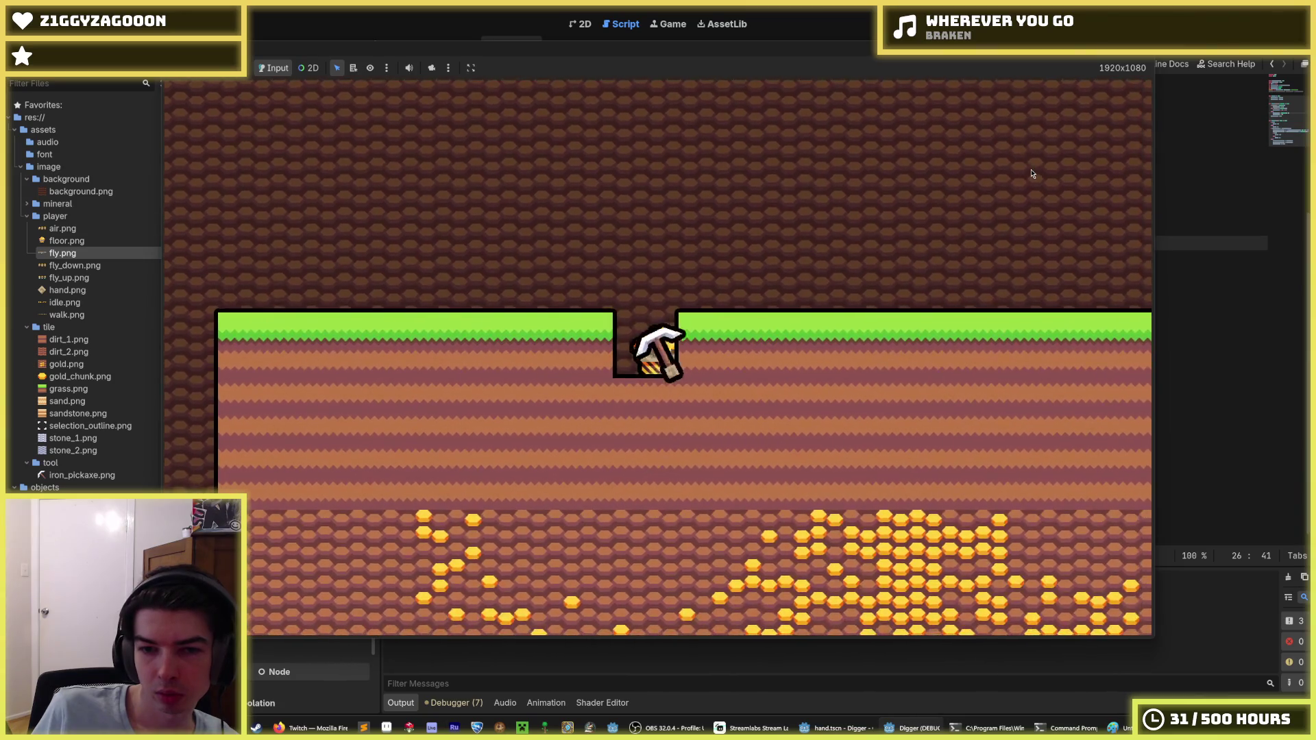
Dig two tiles to the left with A, then stop the game with F8.
key(a)
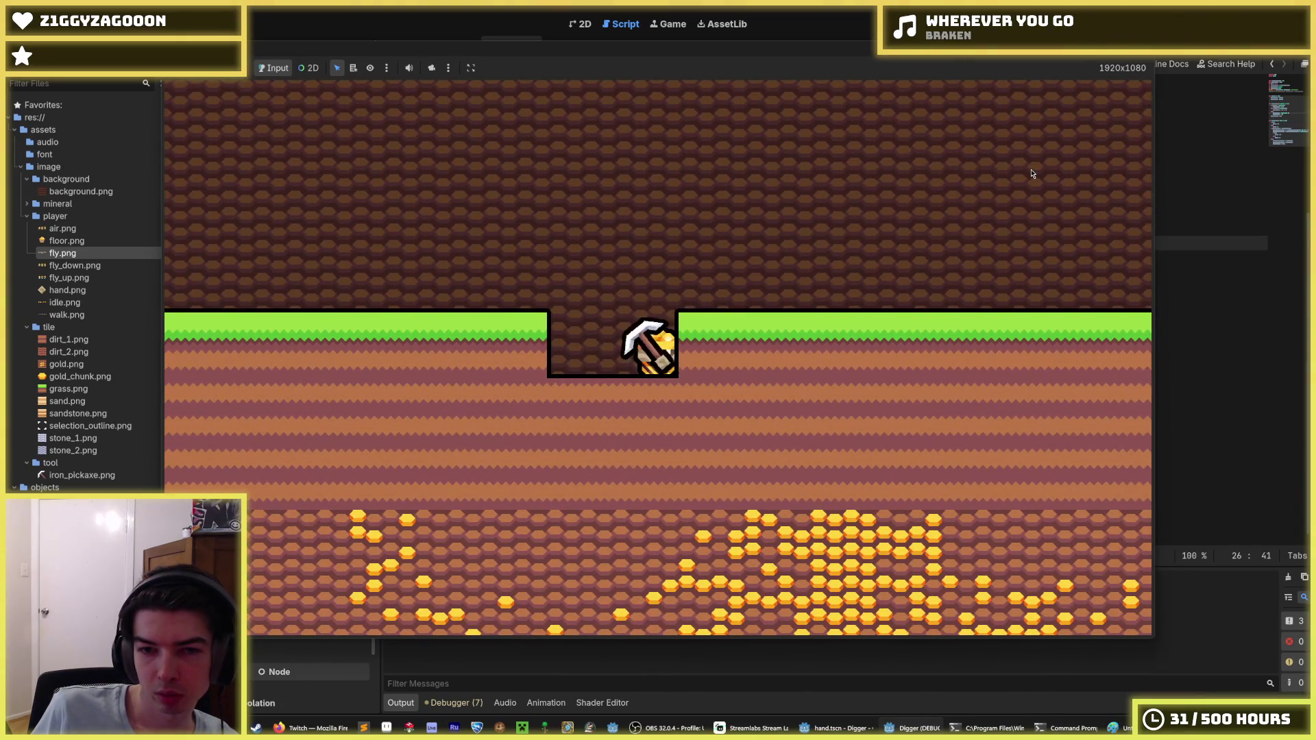
key(a)
key(a)
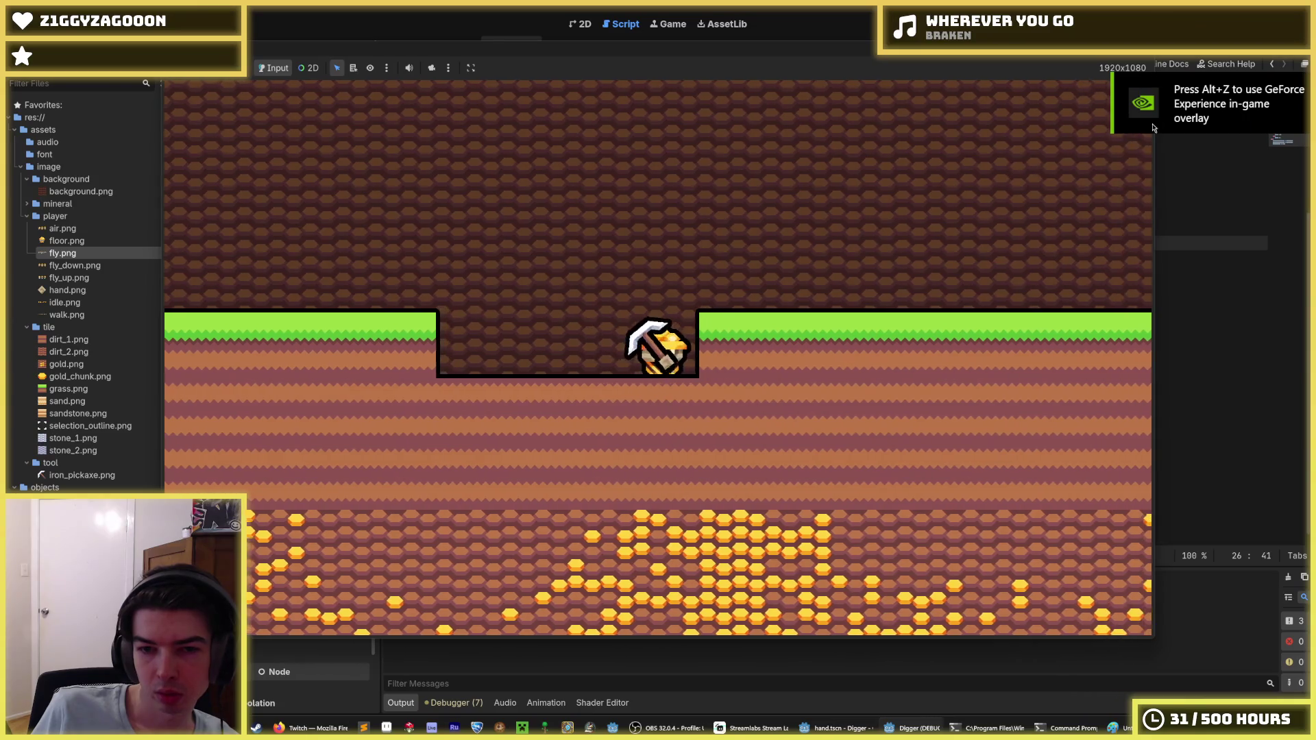
key(F8)
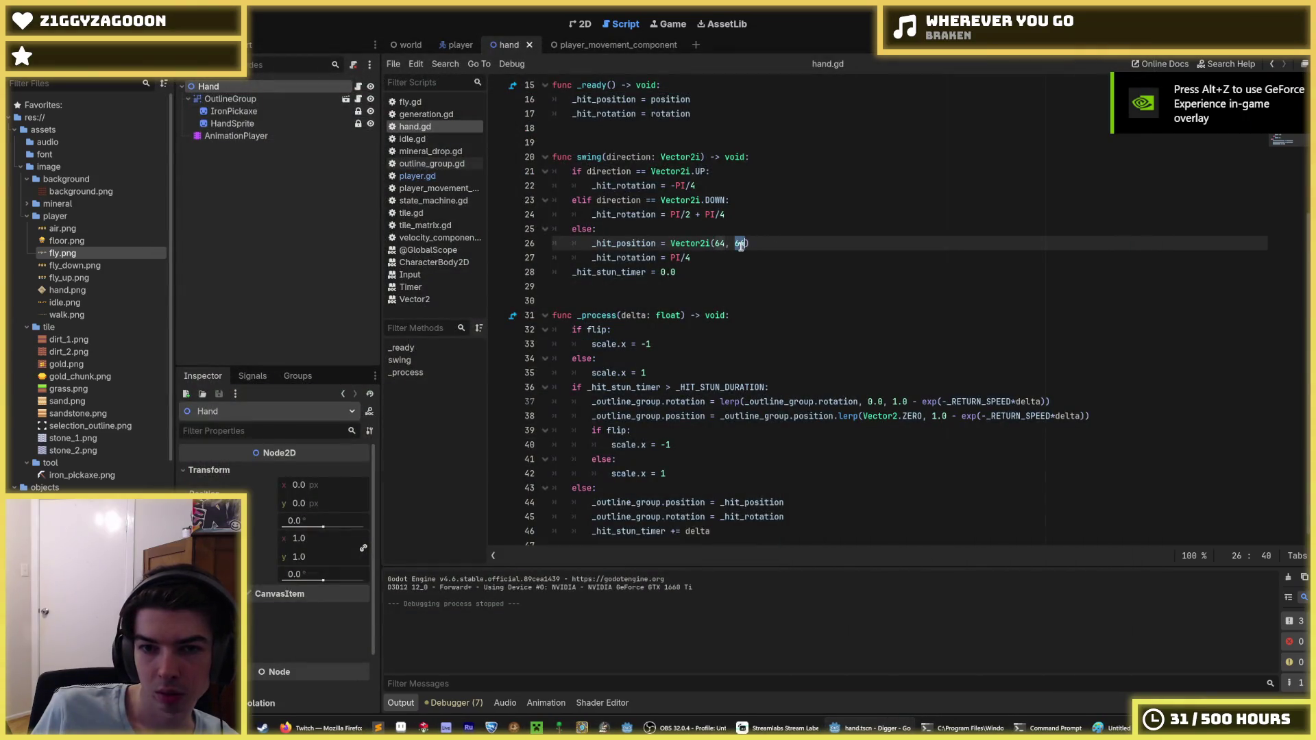
Set the sideways hit position to Vector2i(64, 0) and copy it into the DOWN branch as Vector2i(64, 16).
text(0)
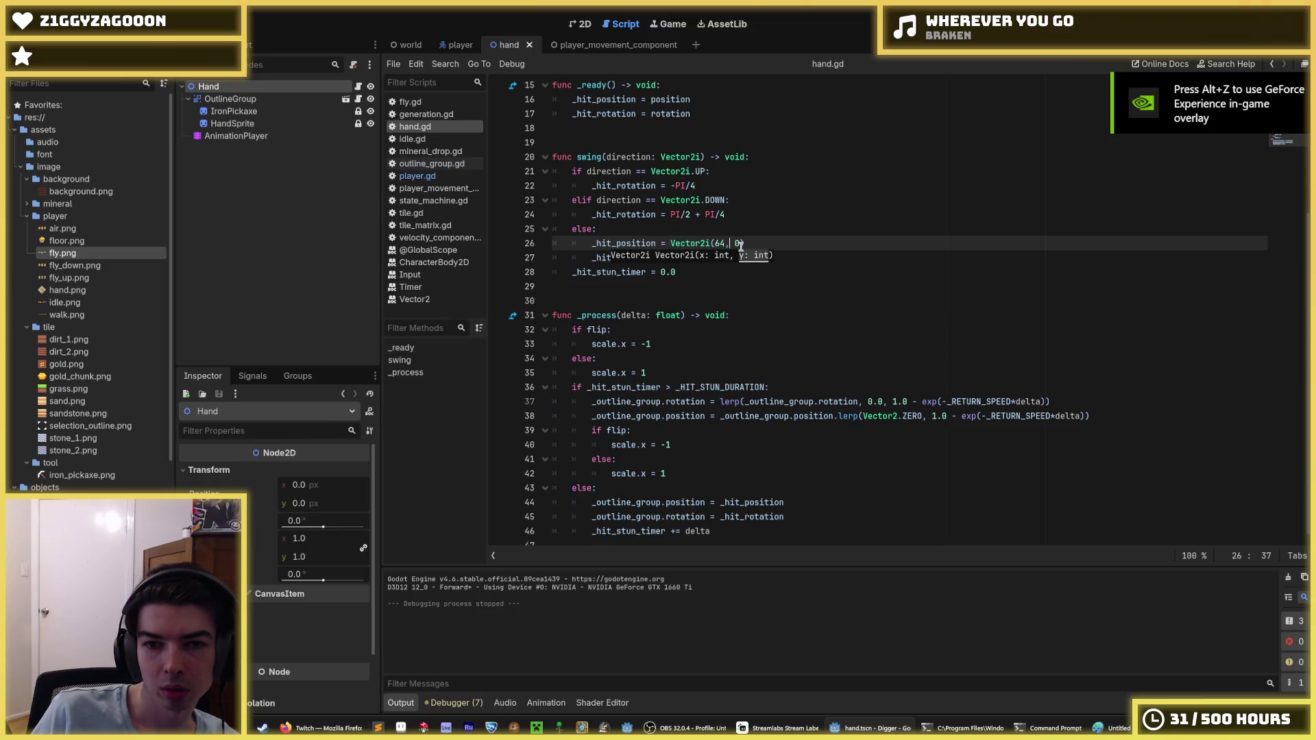
key(ctrl+shift+d)
key(alt+Up)
key(alt+Up)
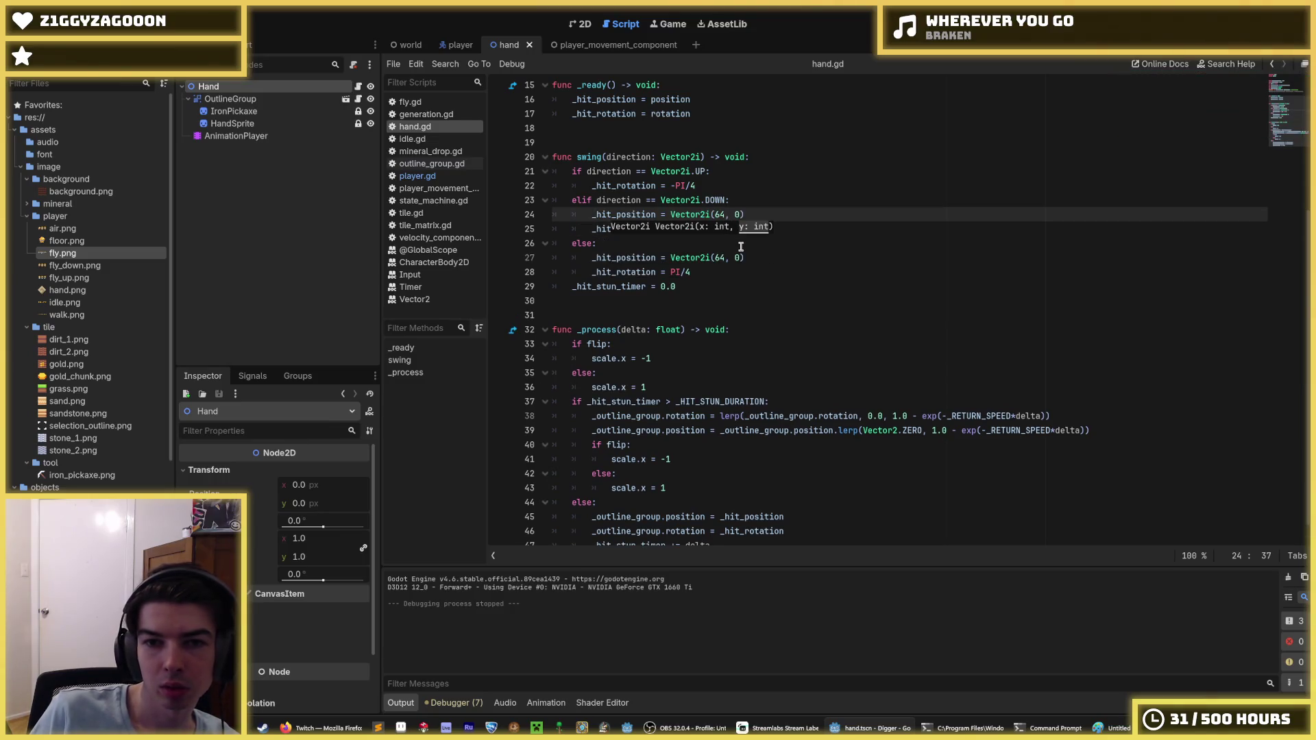
key(BackSpace)
key(BackSpace)
text(0)
key(Right)
key(Right)
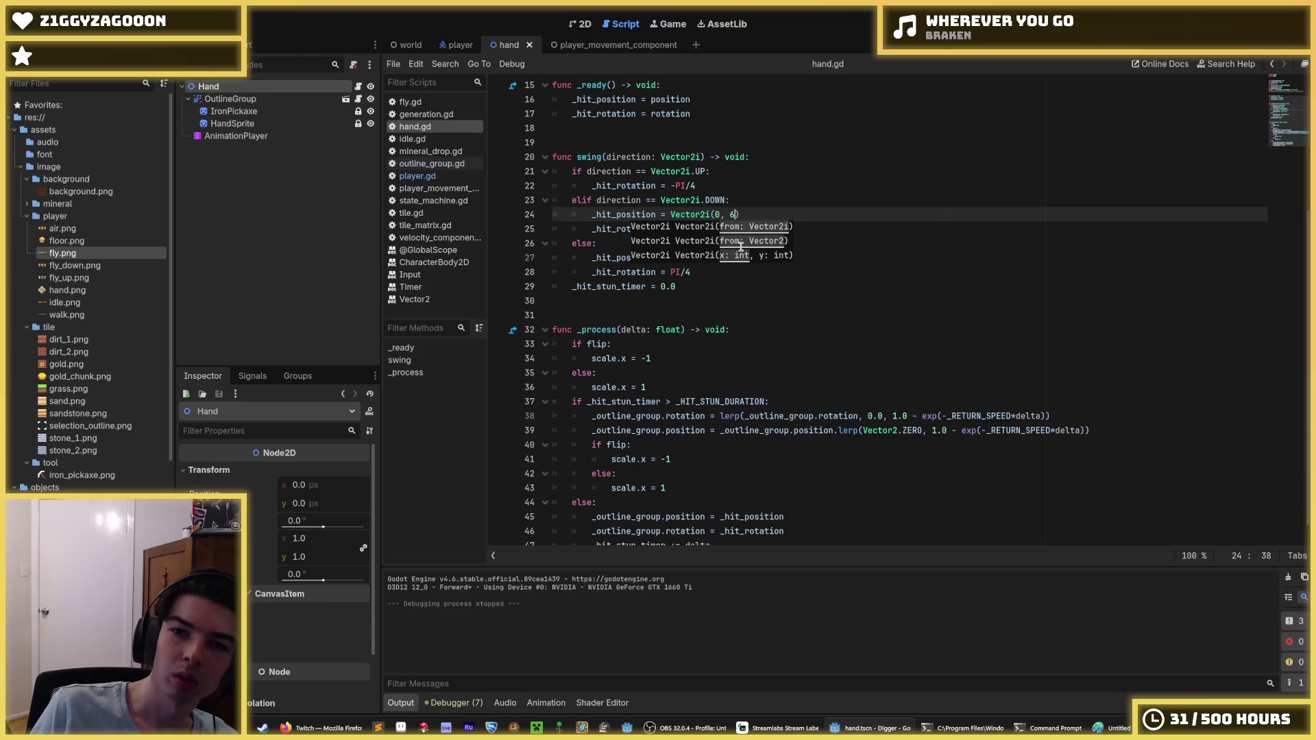
text(4)
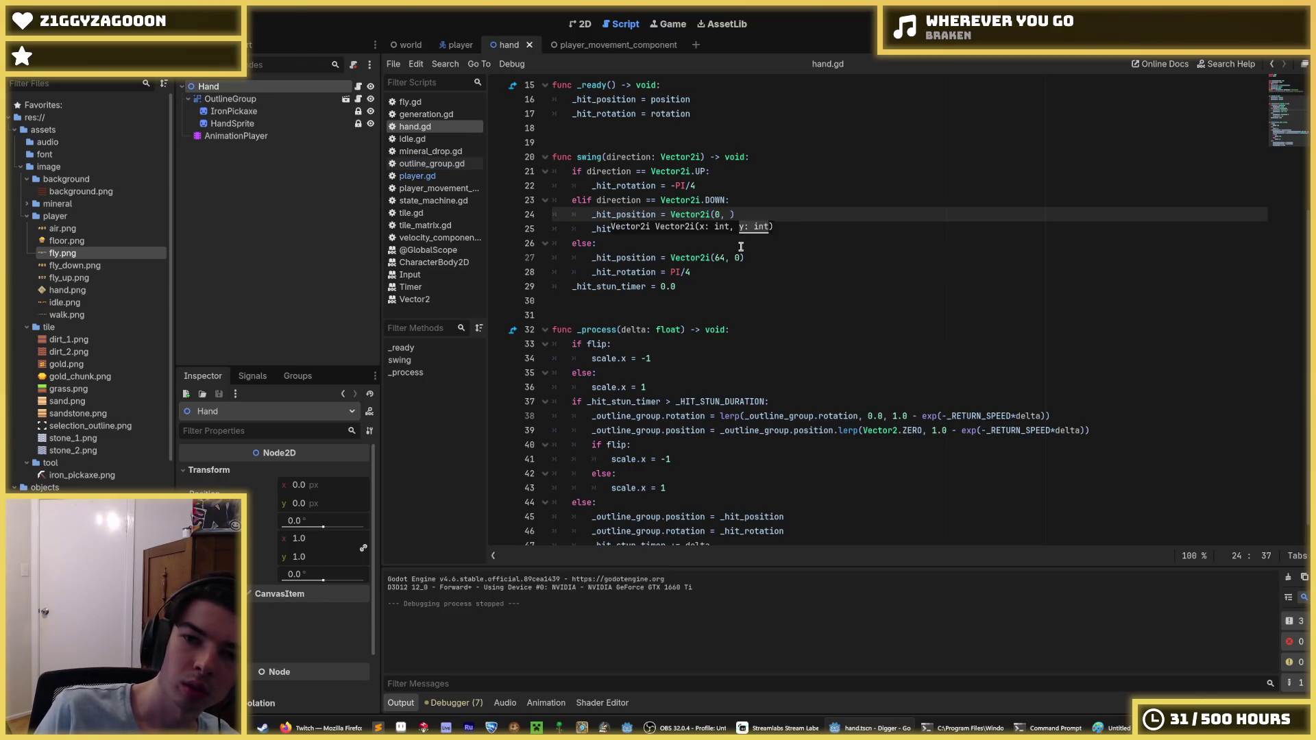
key(BackSpace)
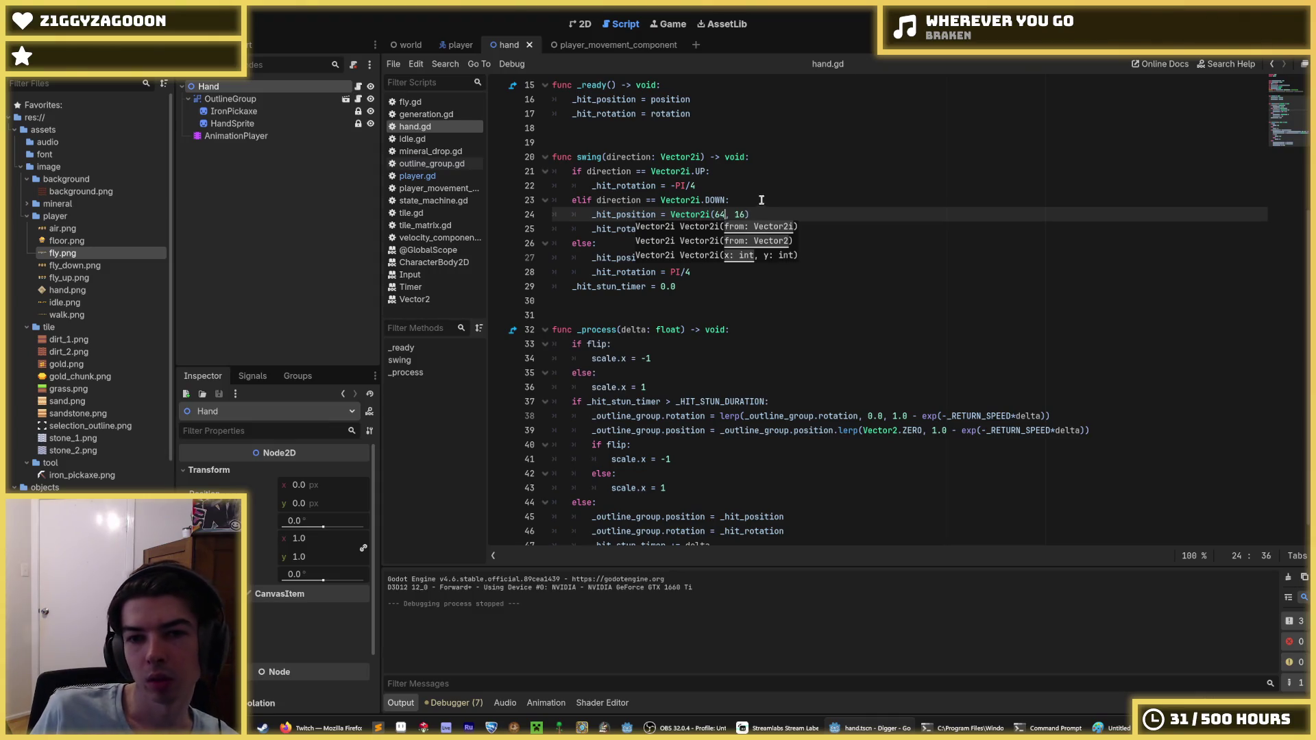
Duplicate the Vector2i(64, 16) line into the UP branch, save, and launch the game.
key(ctrl+shift+d)
key(alt+Up)
key(alt+Up)
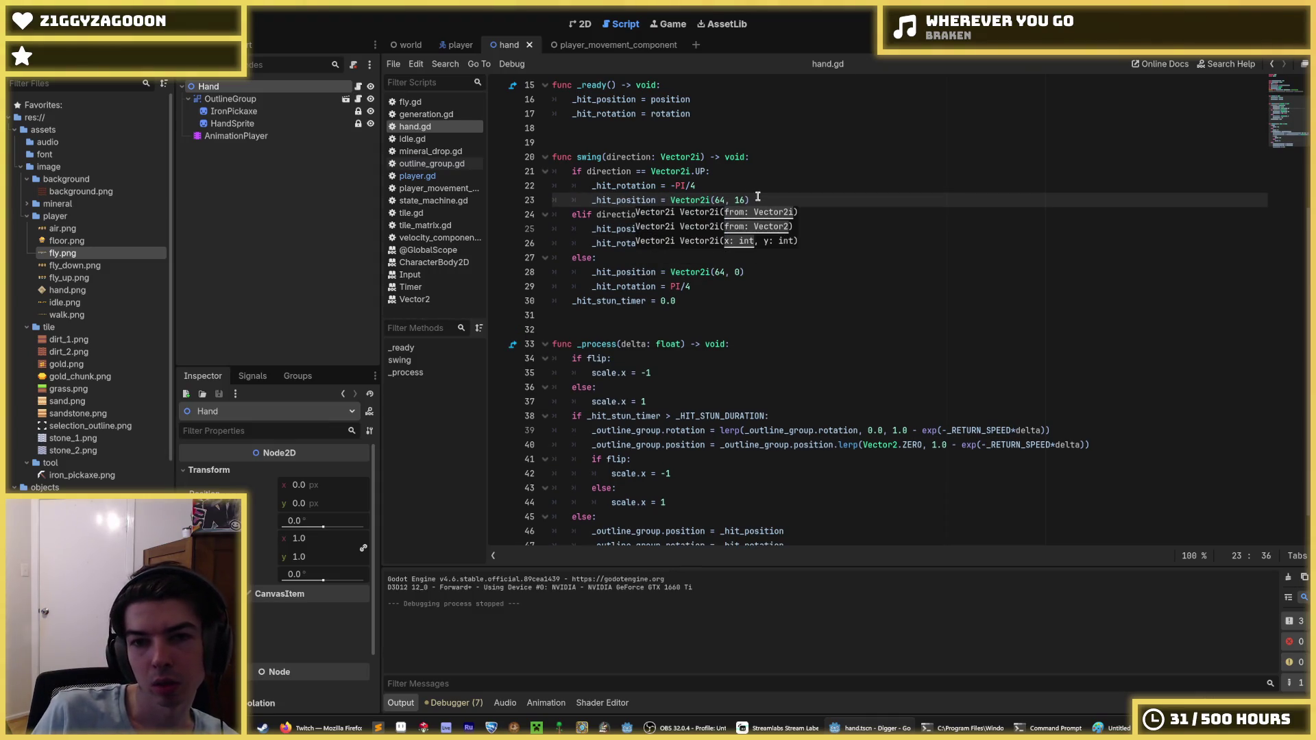
key(ctrl+s)
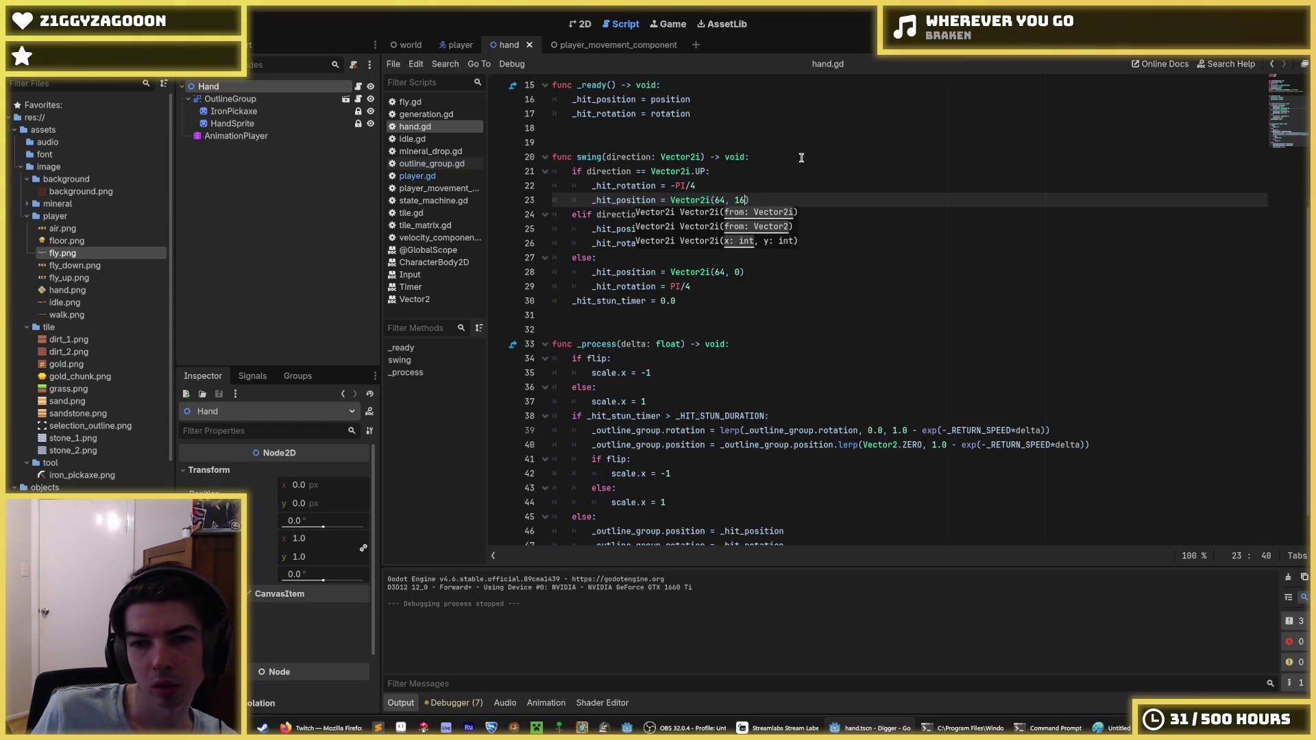
click(850, 156)
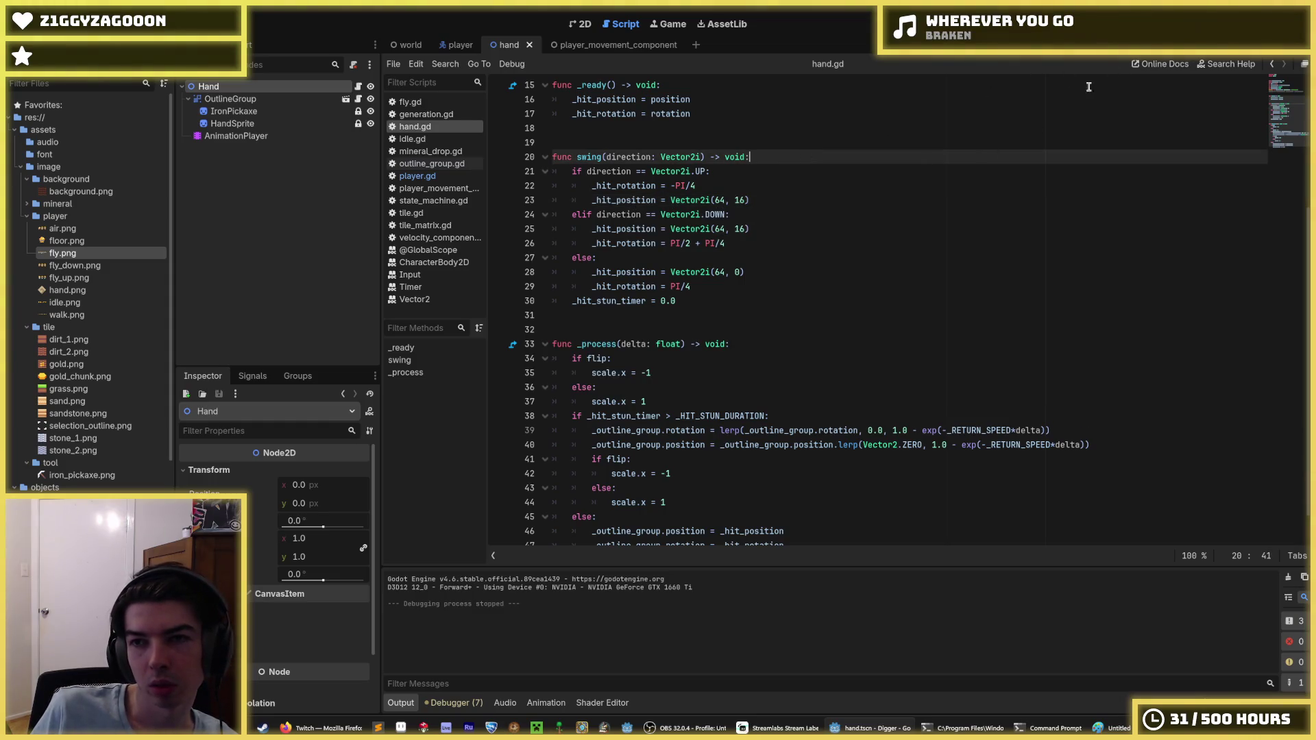
key(F5)
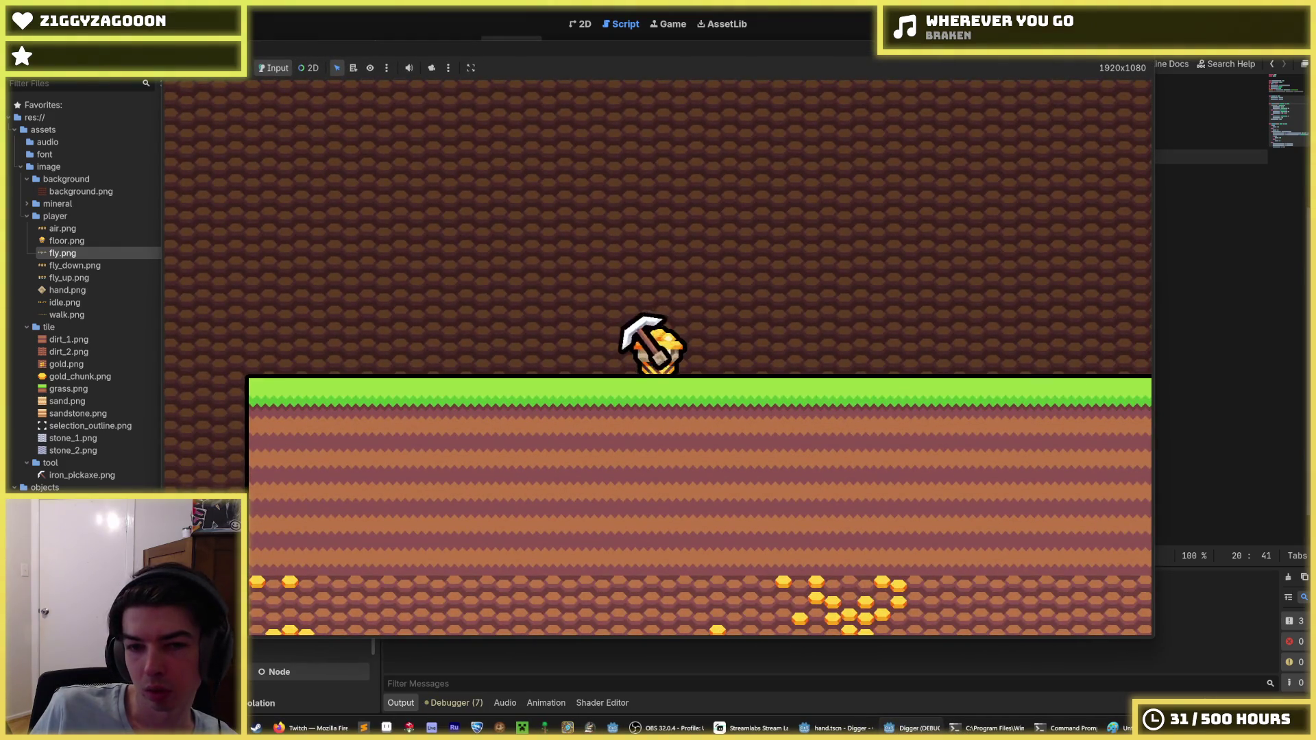
Dig down and three tiles to the right, then stop the game with F8.
key(s)
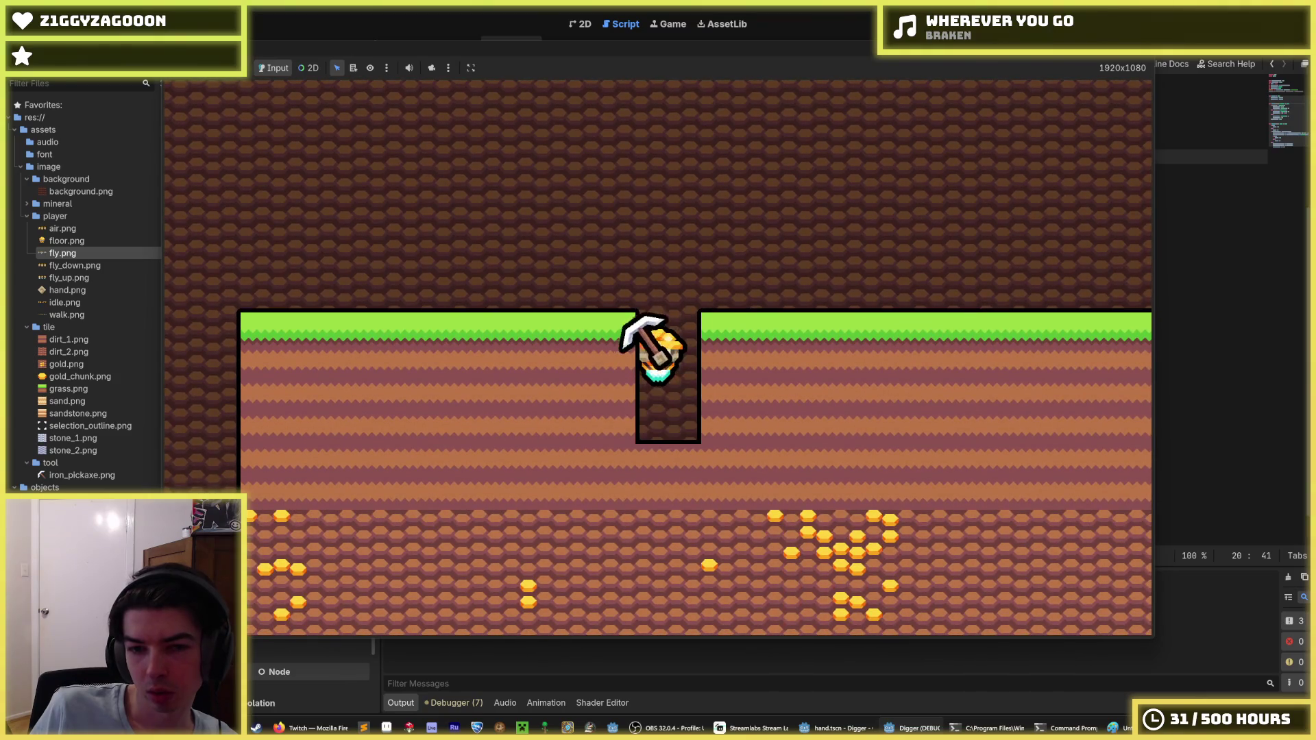
key(d)
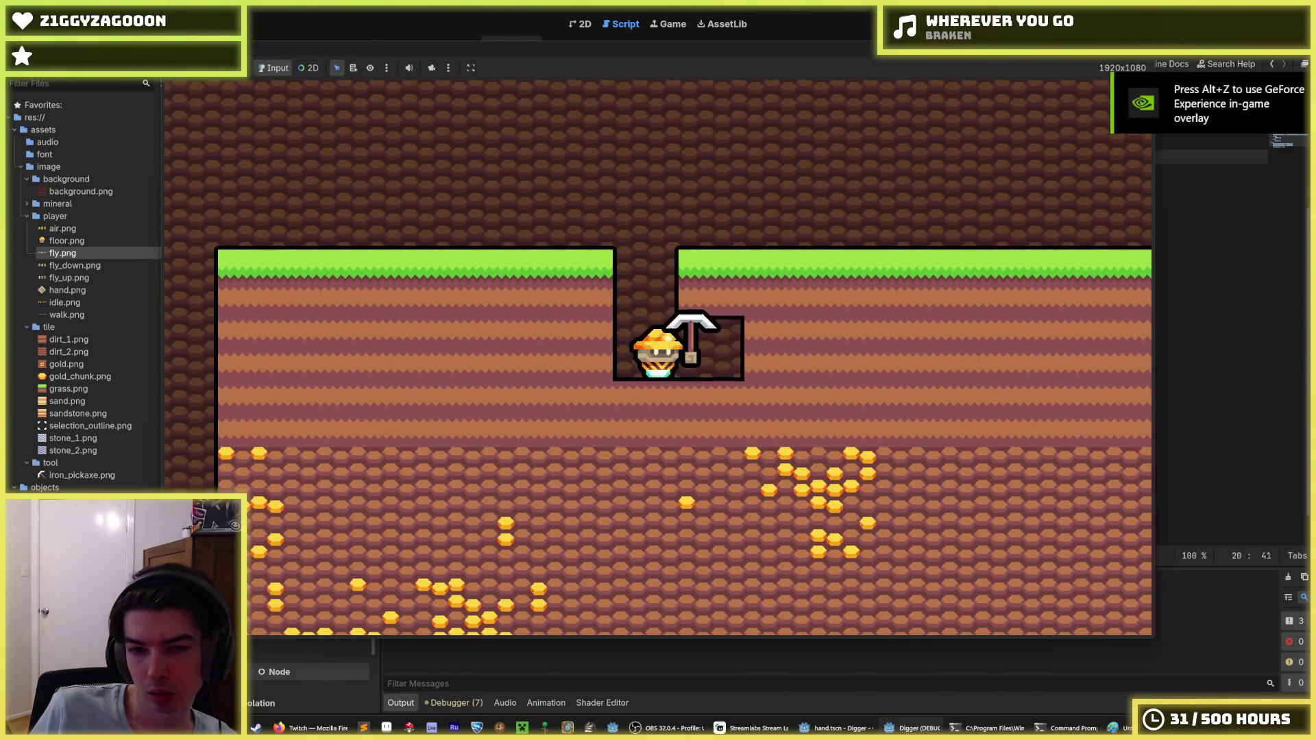
key(d)
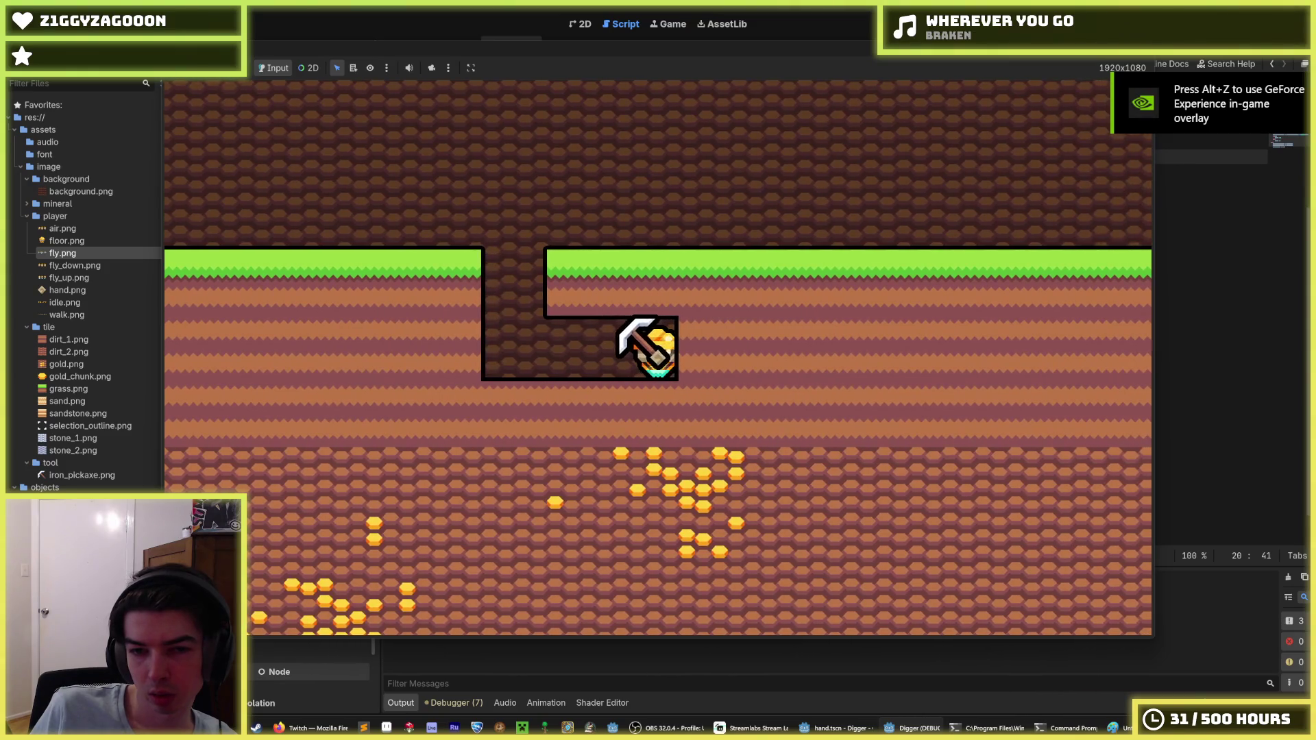
key(d)
key(F8)
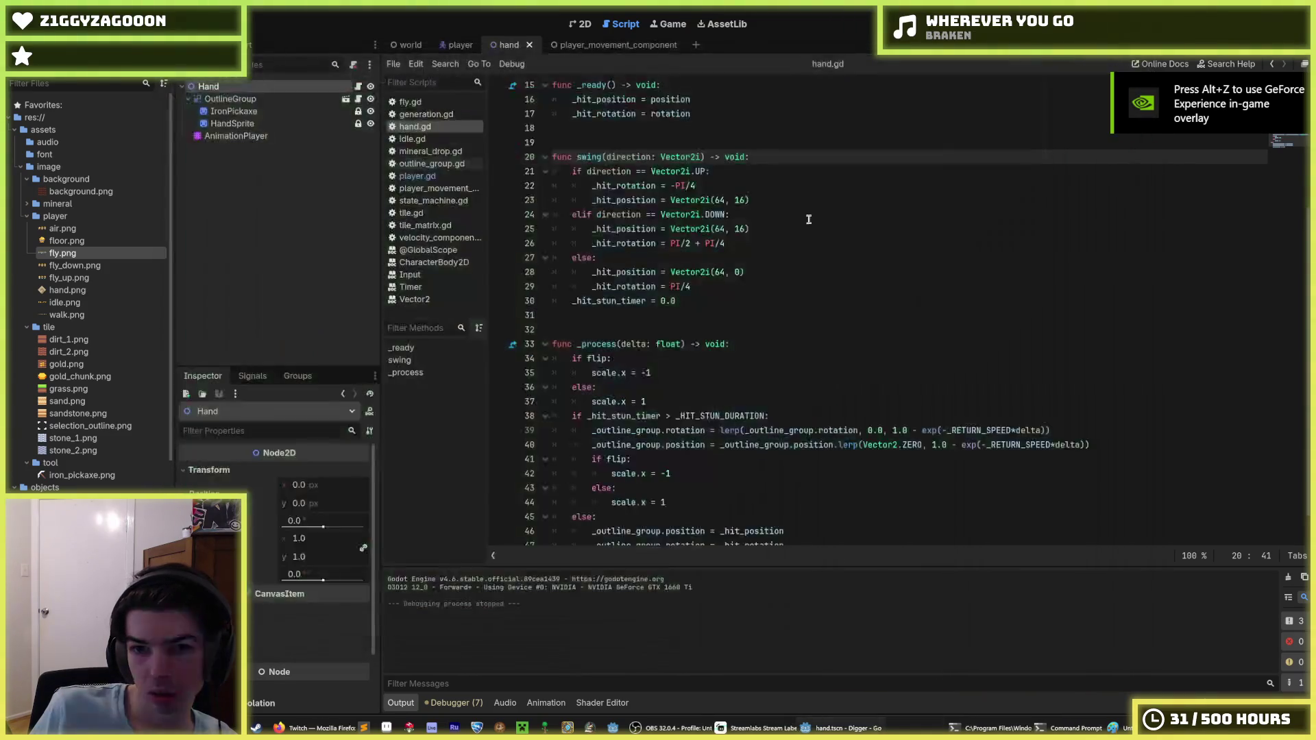
Change the x values to 0, making DOWN Vector2i(0, 16) and sideways Vector2i(0, 0), then relaunch.
double_click(718, 229)
text(0)
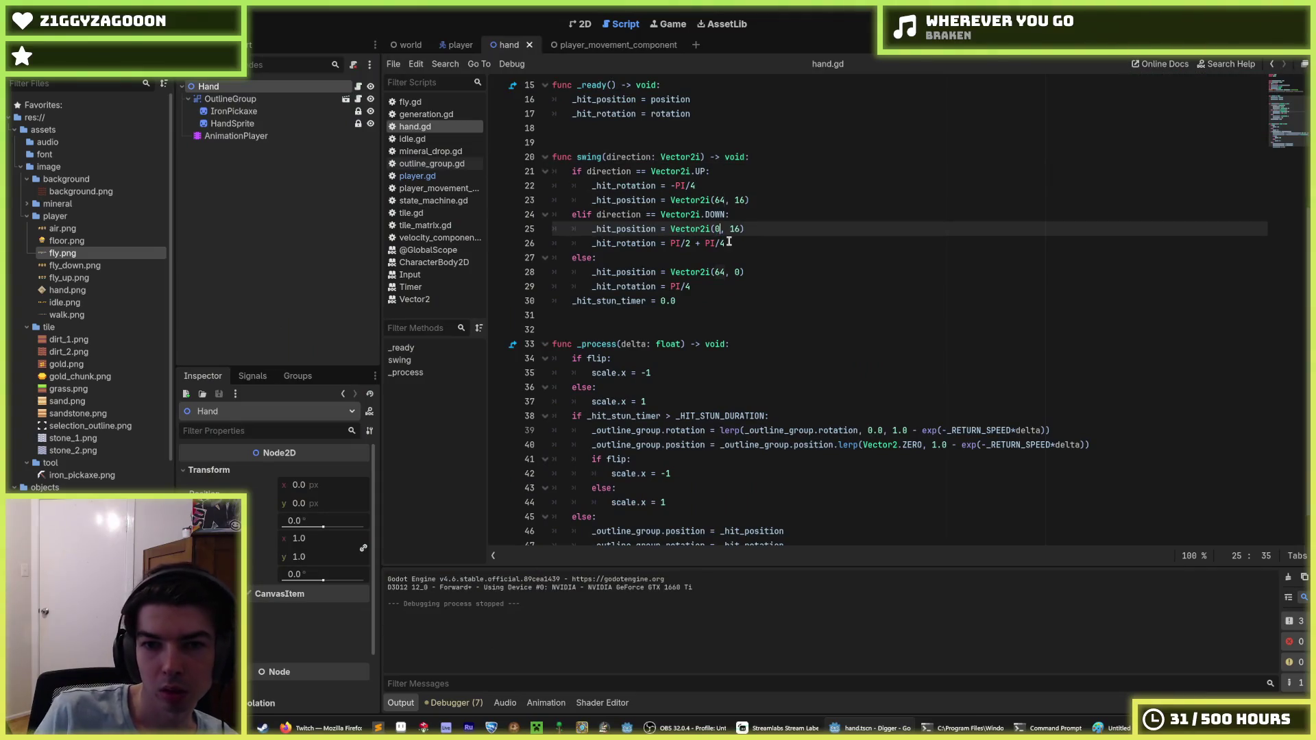
key(Up)
key(Up)
key(Down)
key(Down)
key(Down)
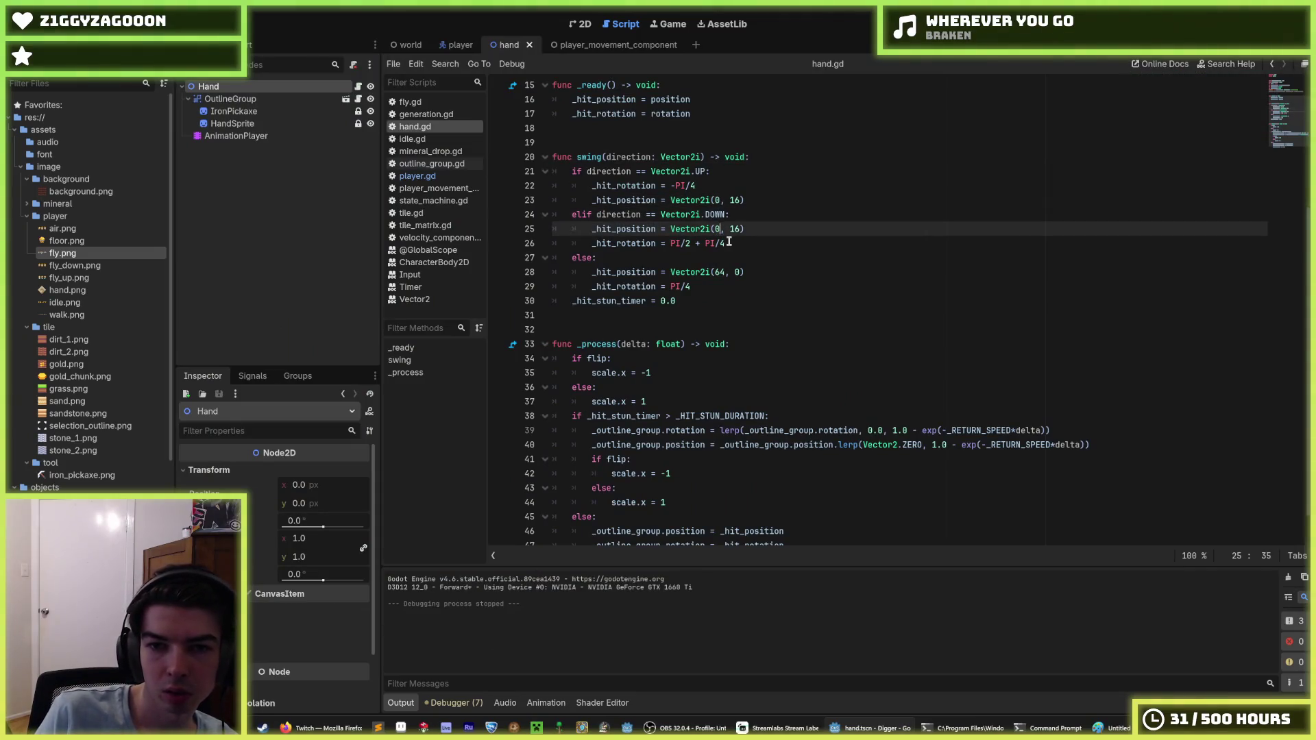
key(Delete)
key(BackSpace)
text(0)
key(F5)
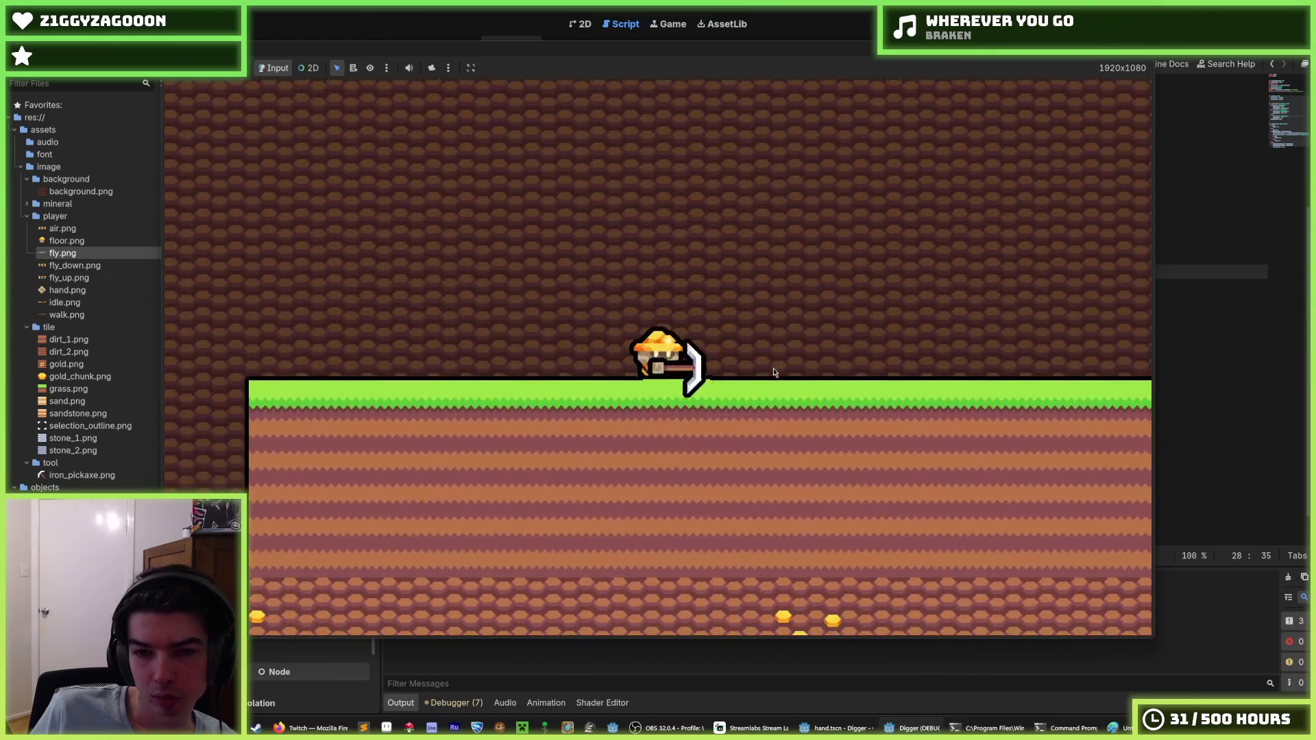
Dig two tiles down and tunnel right by clicking and walking with D, then stop with F8.
click(773, 372)
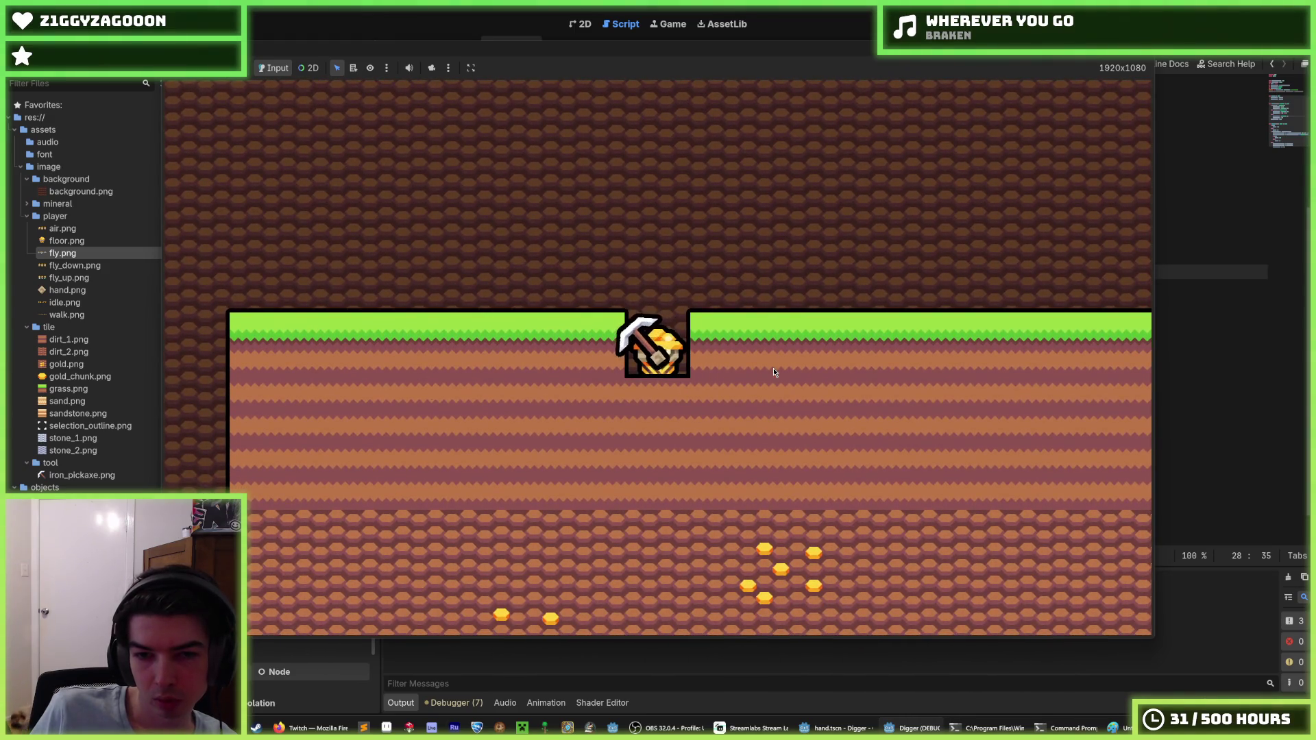
click(773, 372)
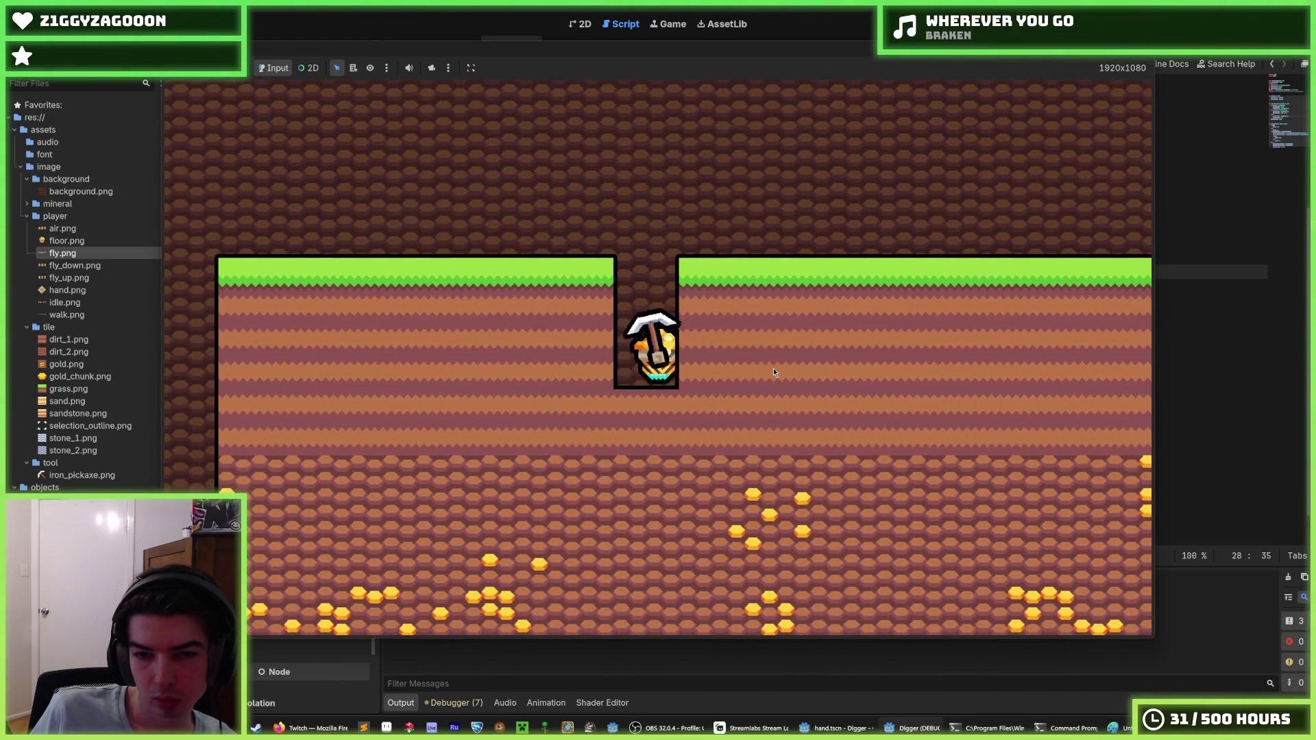
click(773, 372)
key(d)
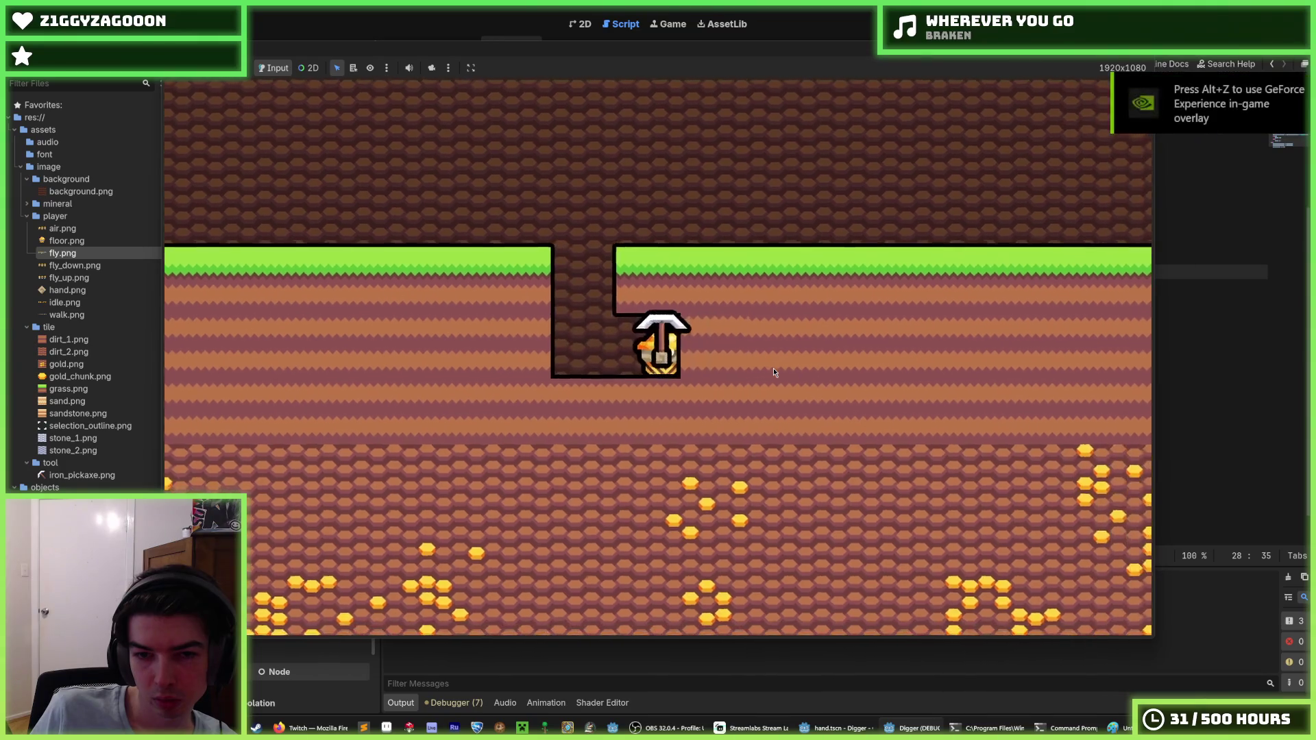
click(773, 373)
key(d)
click(773, 372)
key(d)
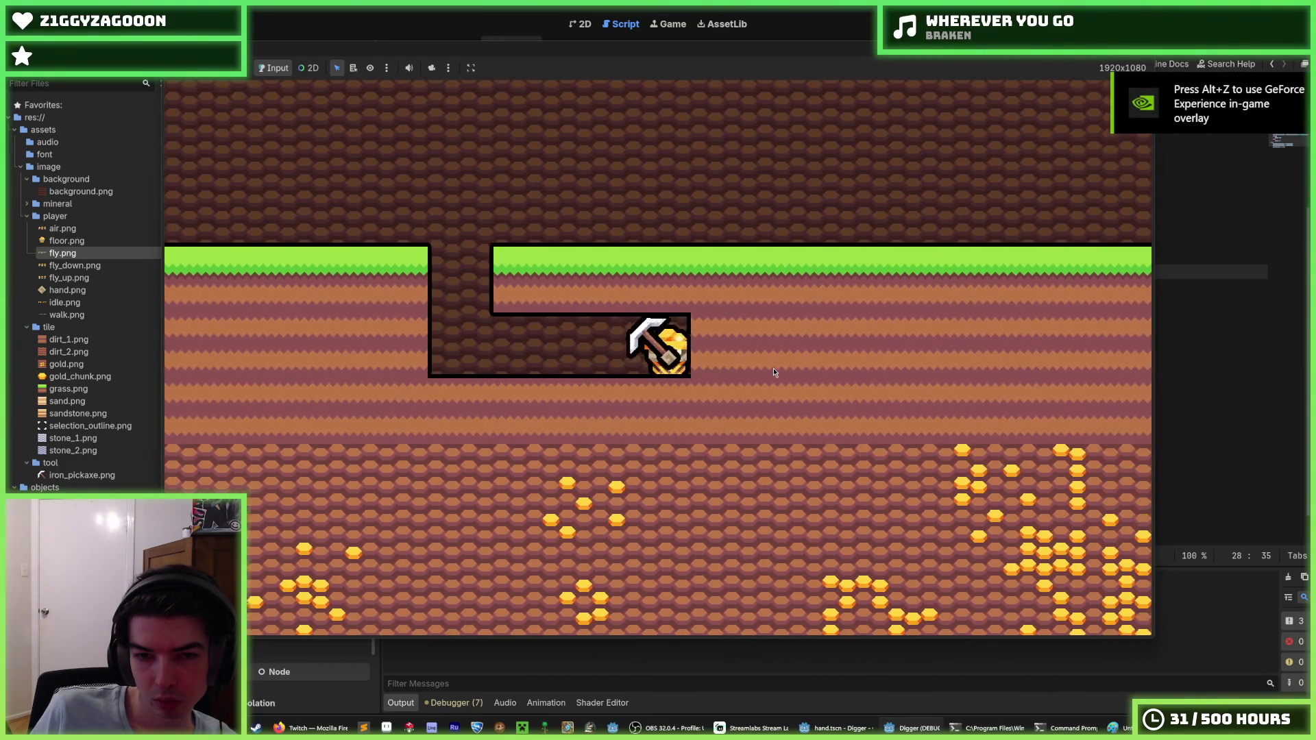
click(773, 372)
key(d)
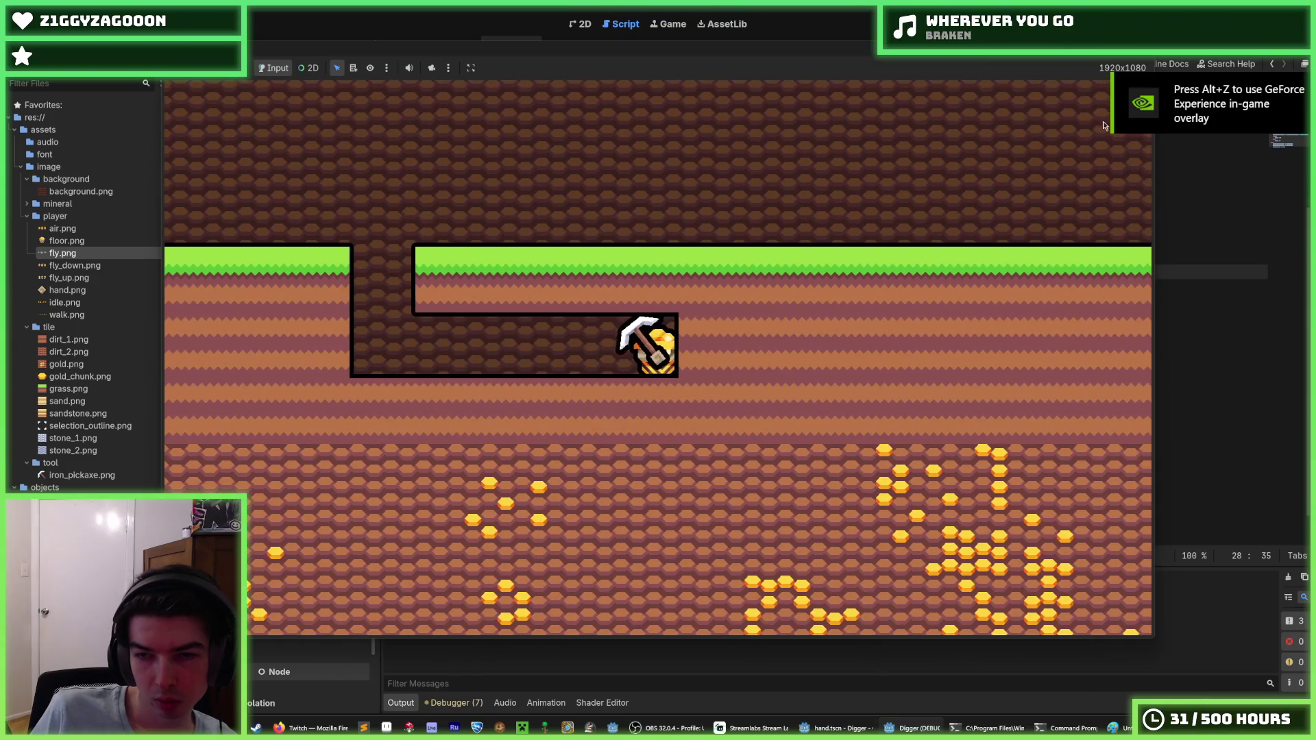
key(F8)
scroll(729, 220, up, 5)
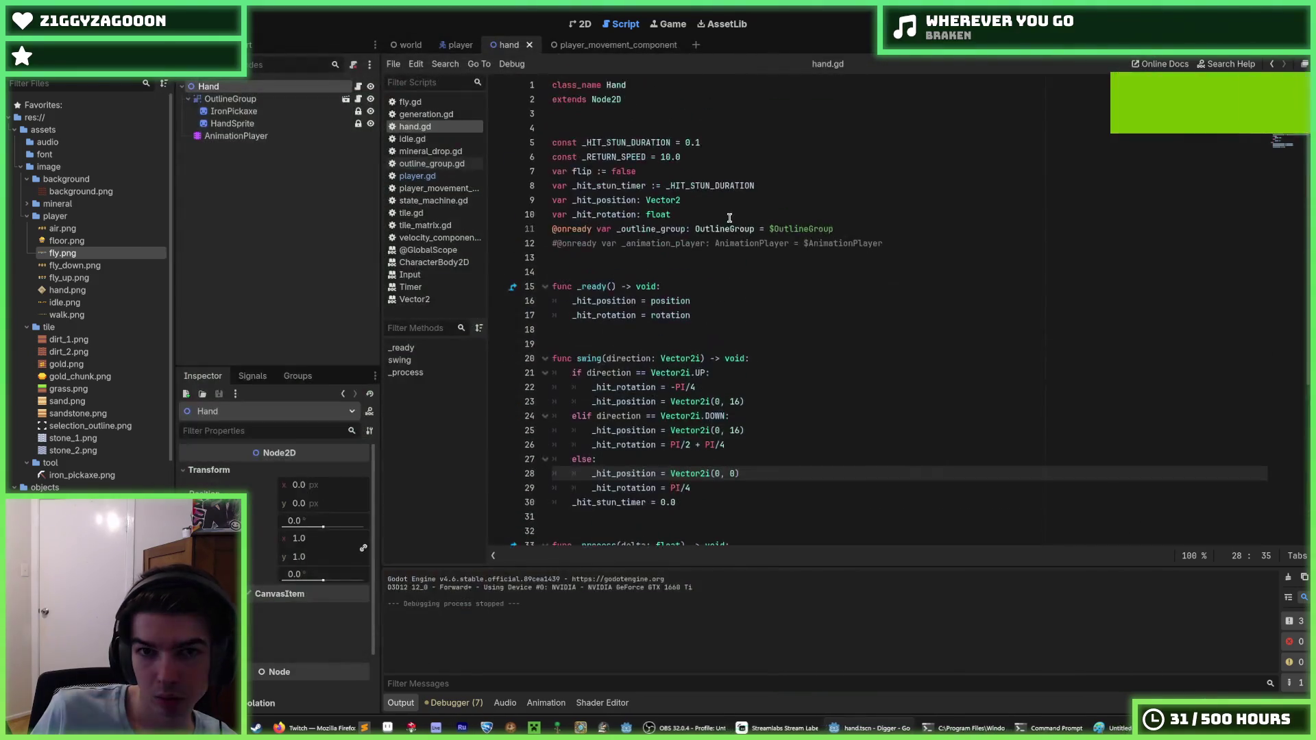
click(709, 145)
key(F5)
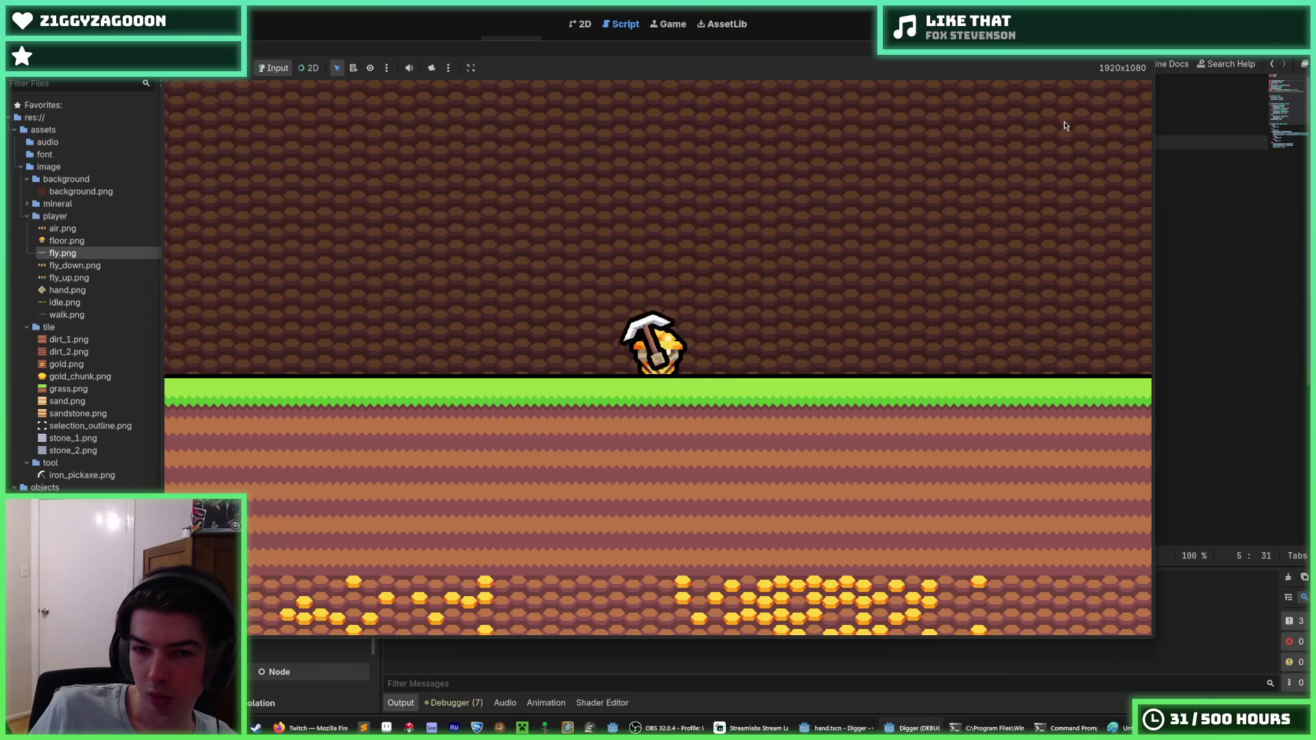
key(Down)
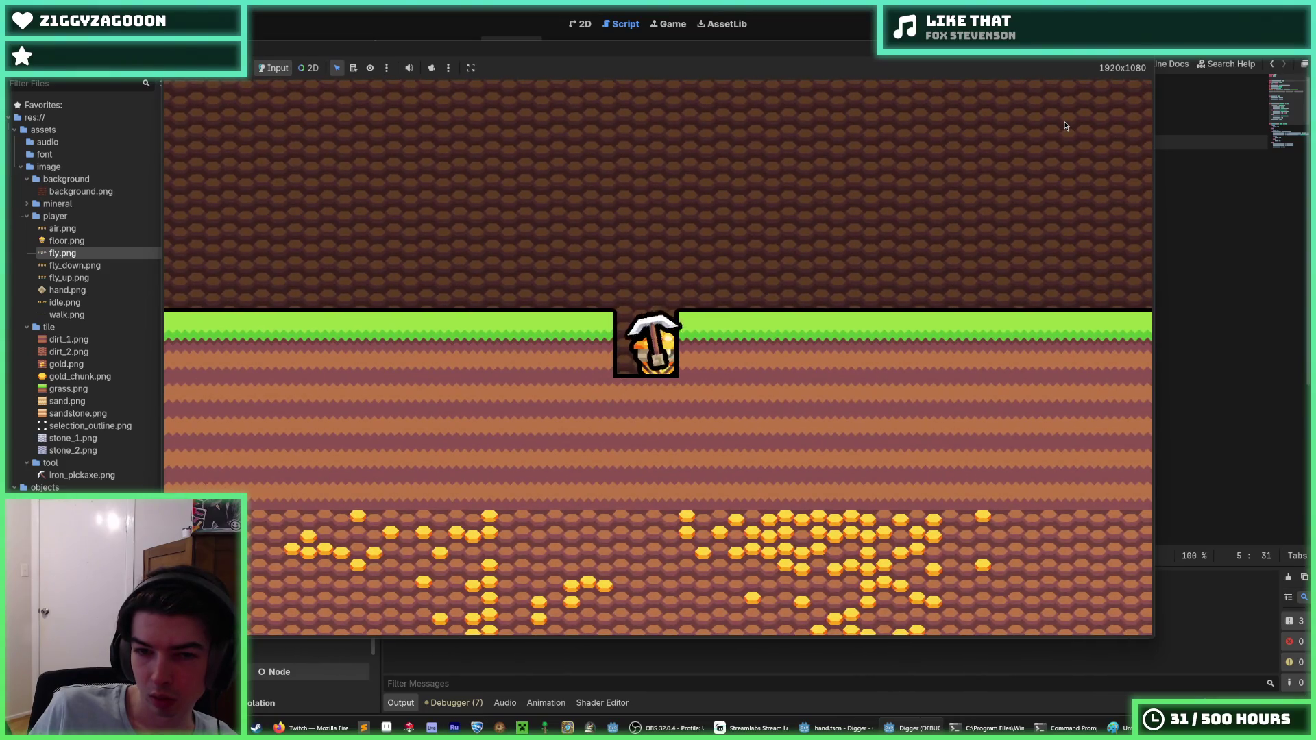
key(Left)
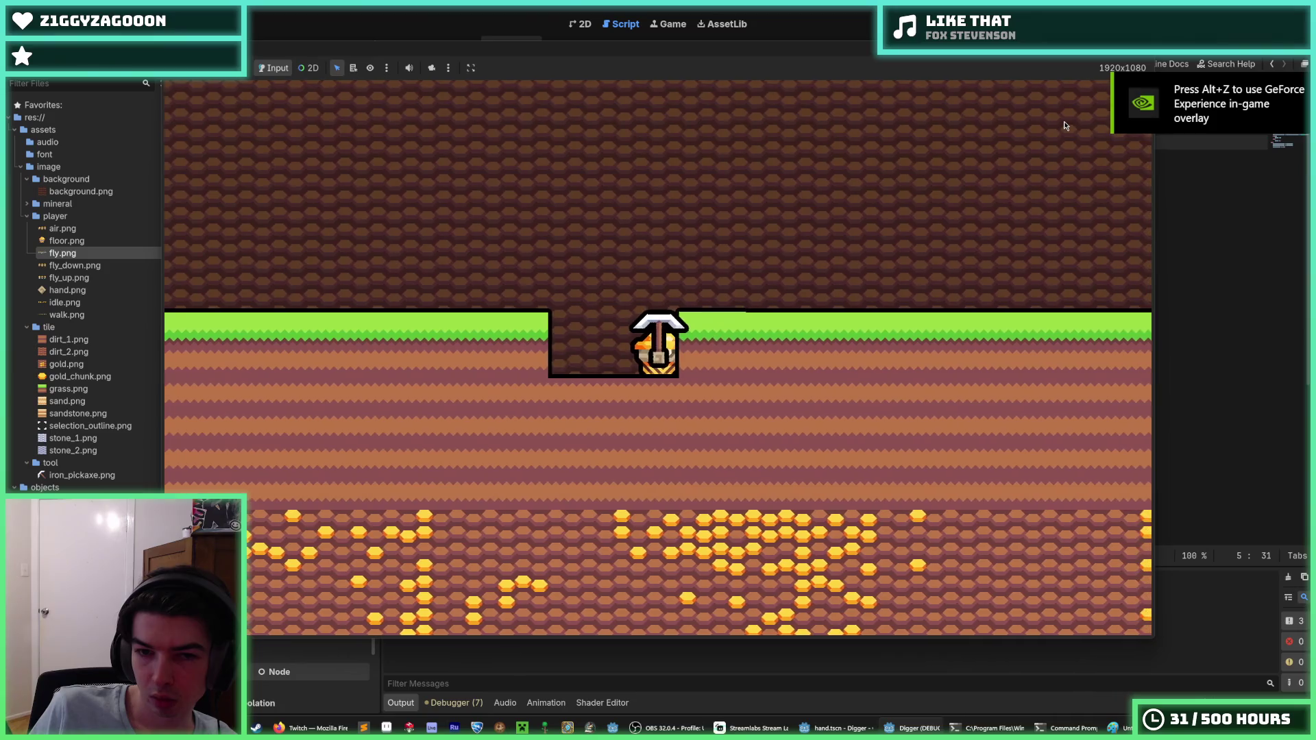
key(Left)
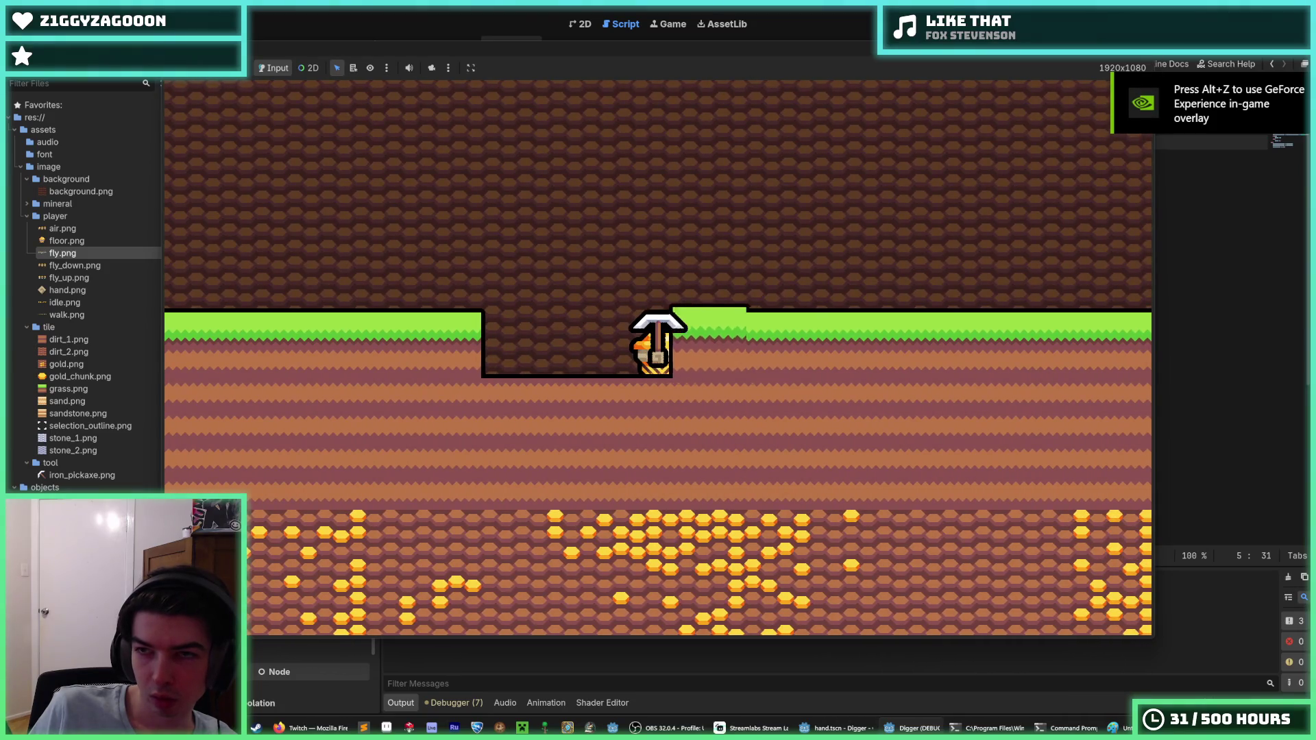
key(F8)
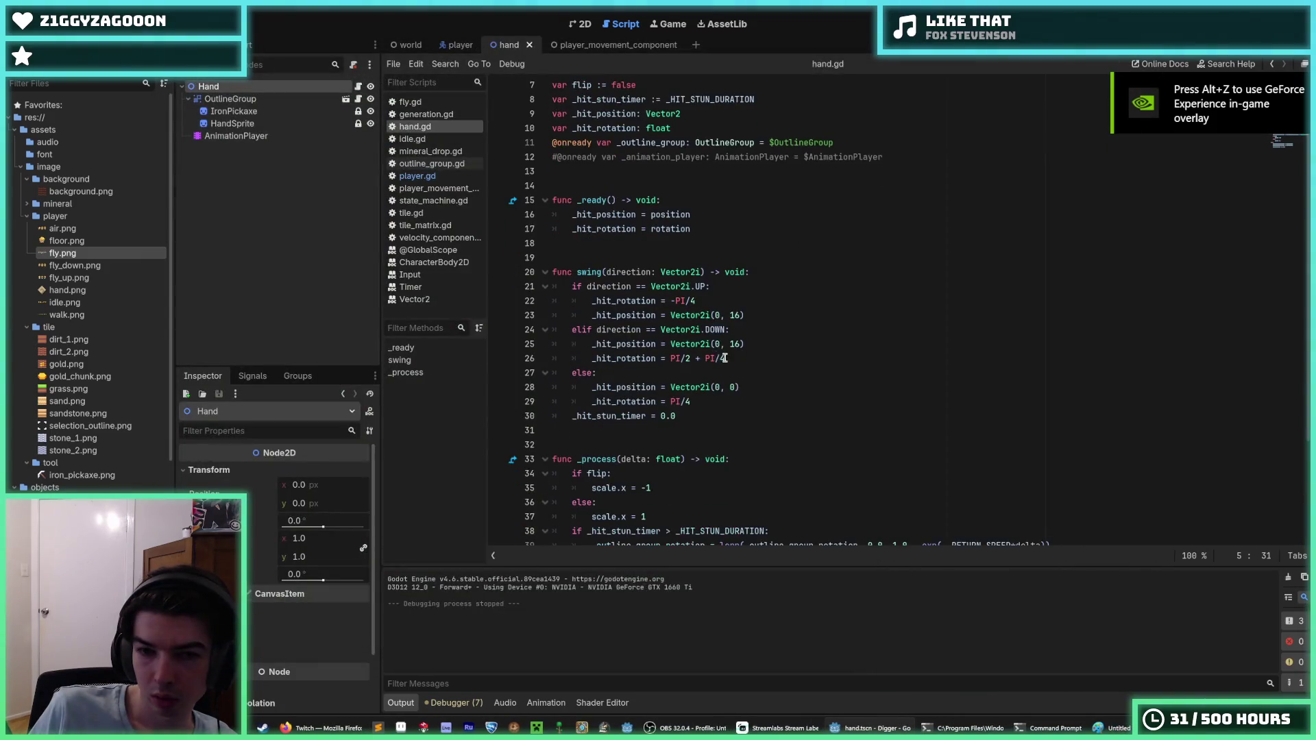
Comment the else branch '# right', set its hit position to Vector2i(-16, 0), and relaunch the game.
click(717, 343)
key(Down)
key(Down)
key(Down)
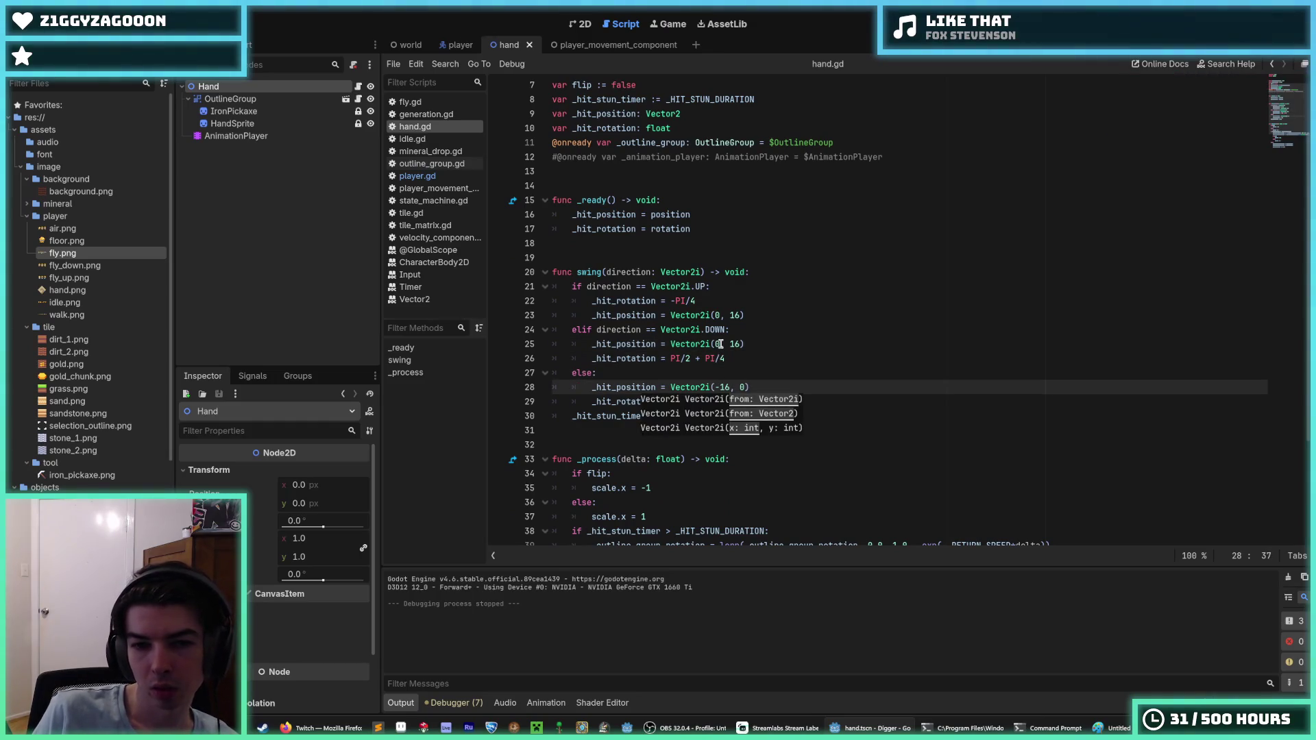
key(Up)
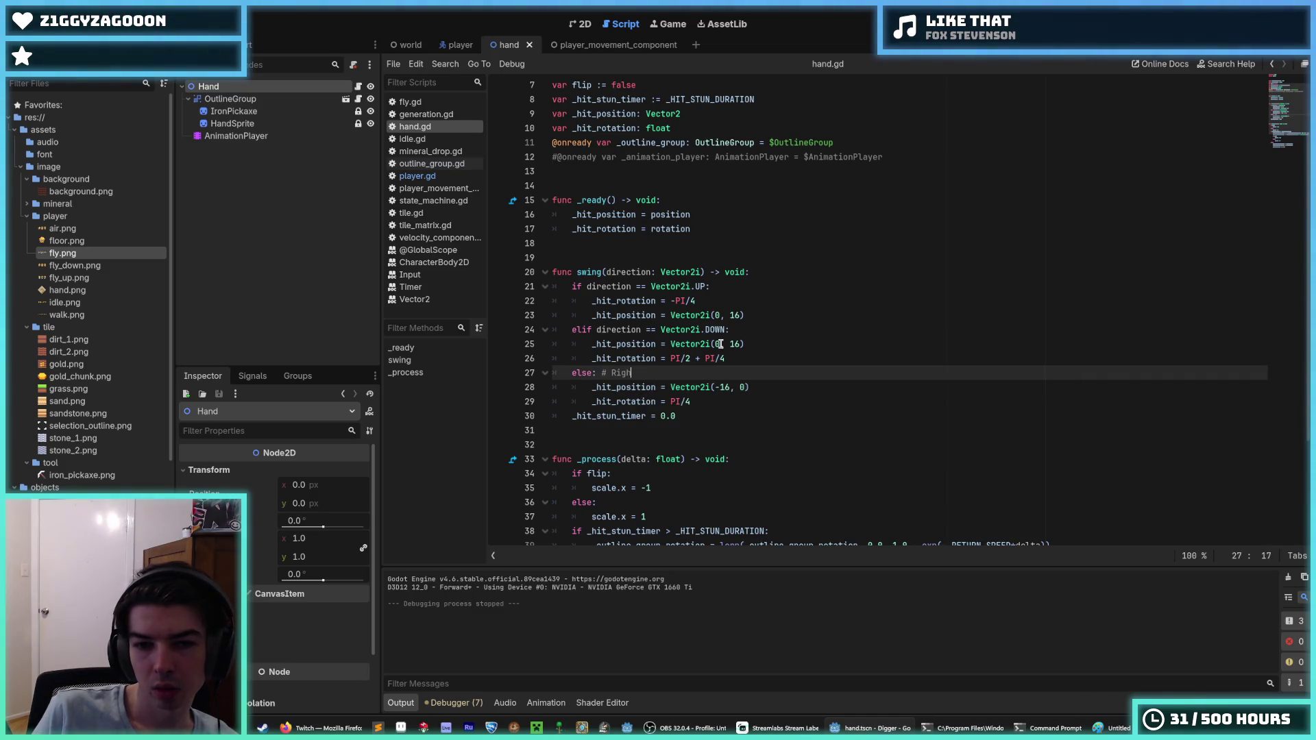
key(BackSpace)
key(BackSpace)
key(BackSpace)
text(ht)
key(Down)
key(End)
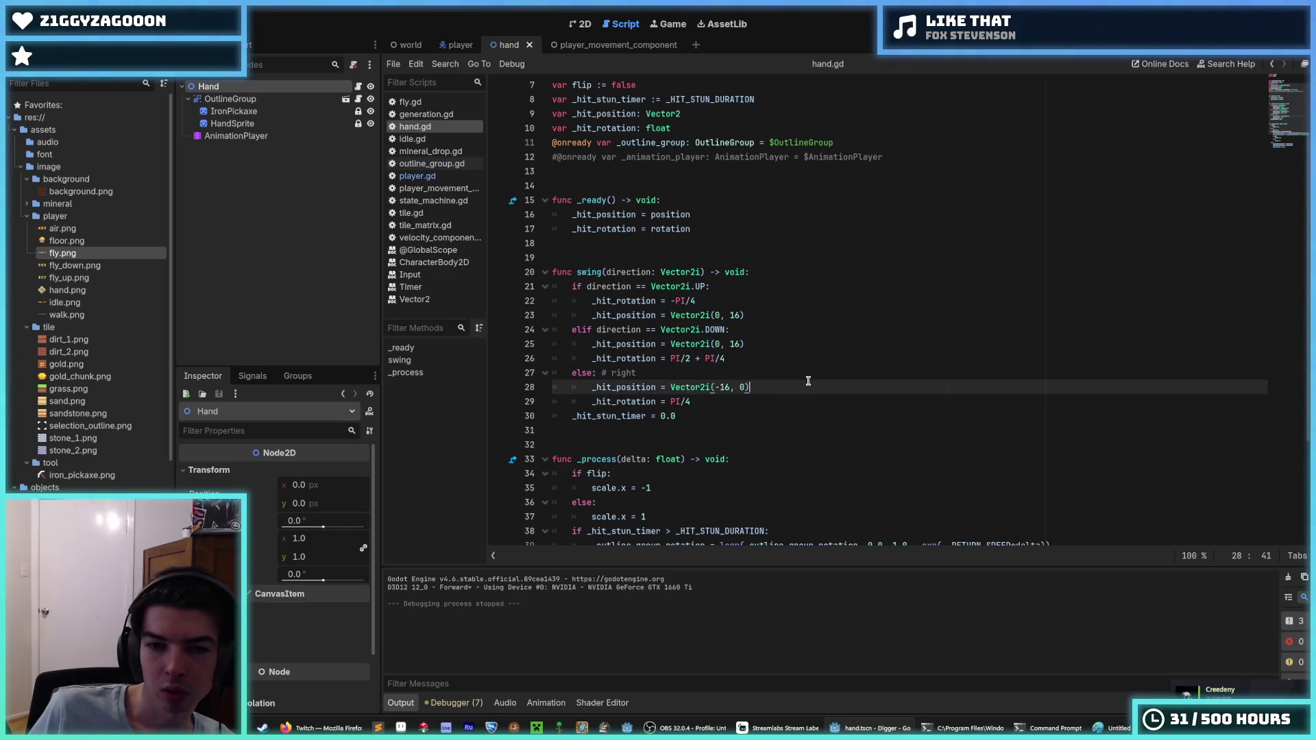
key(F5)
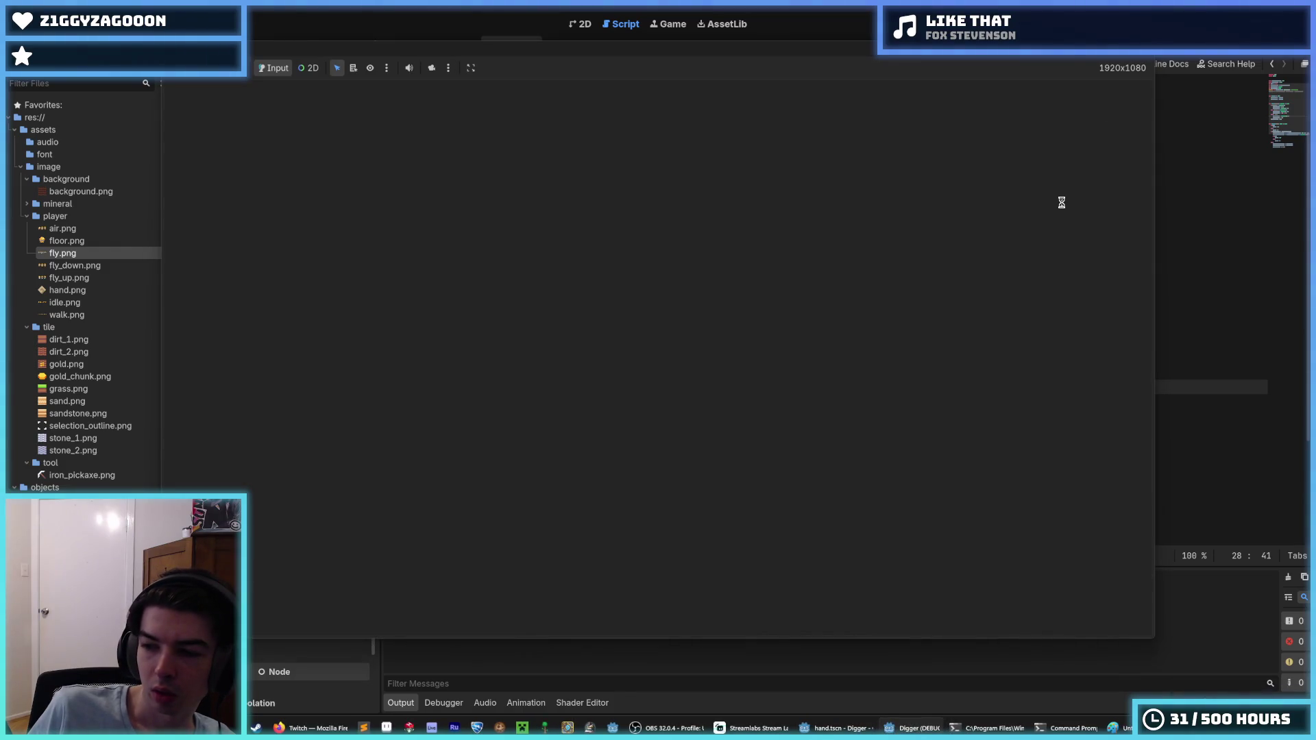
Dig down into the ground, then carve out two tiles to the left.
key(s)
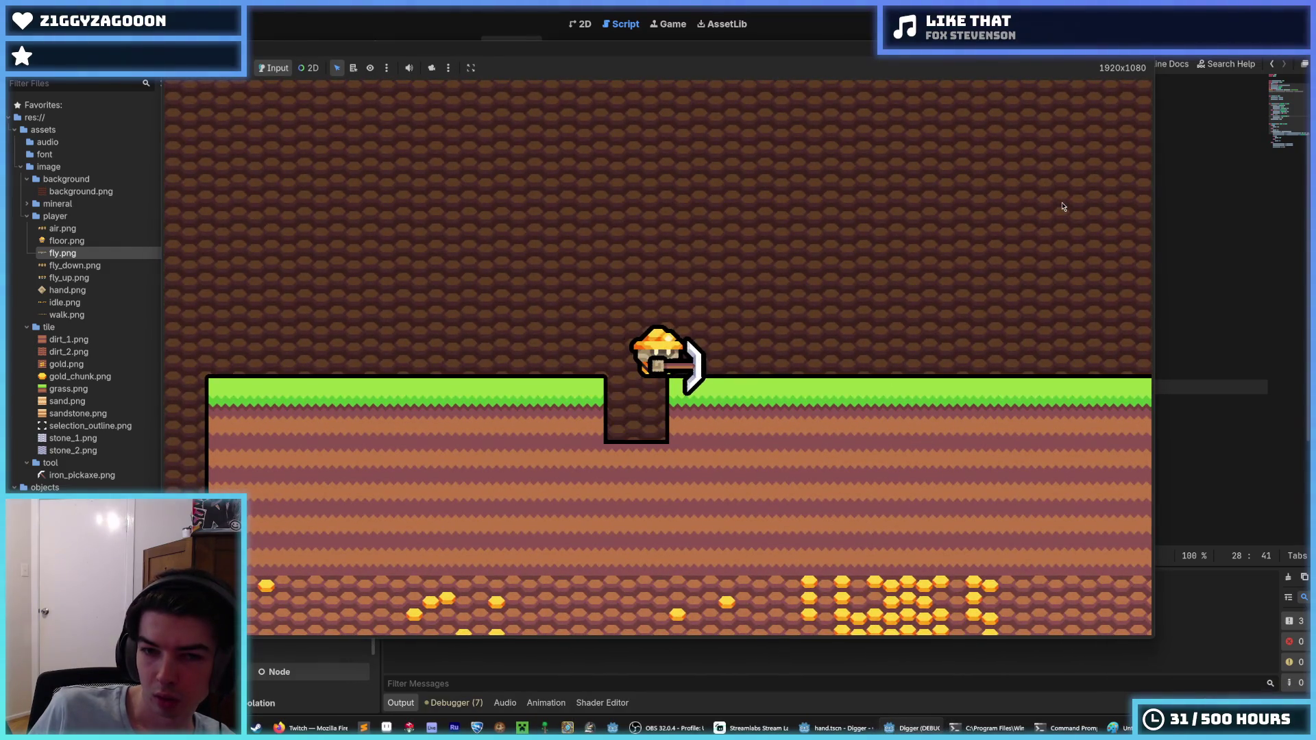
key(s)
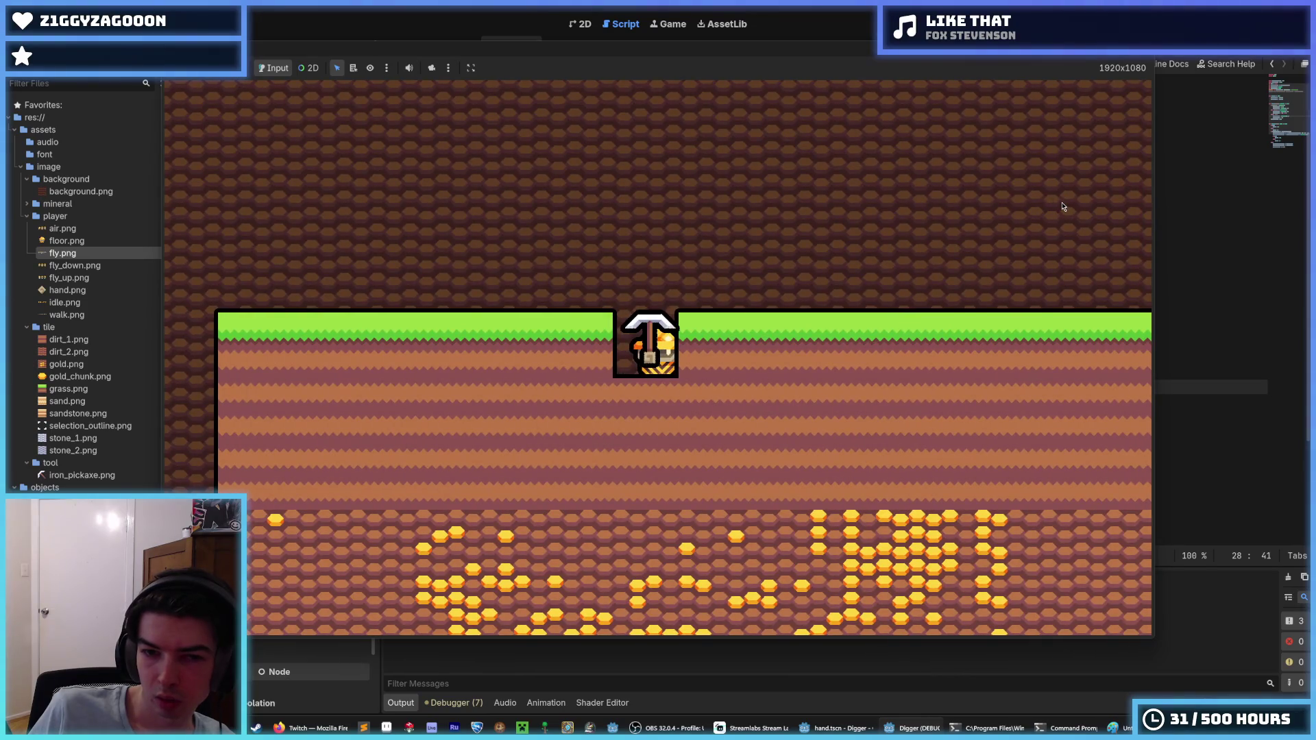
key(a)
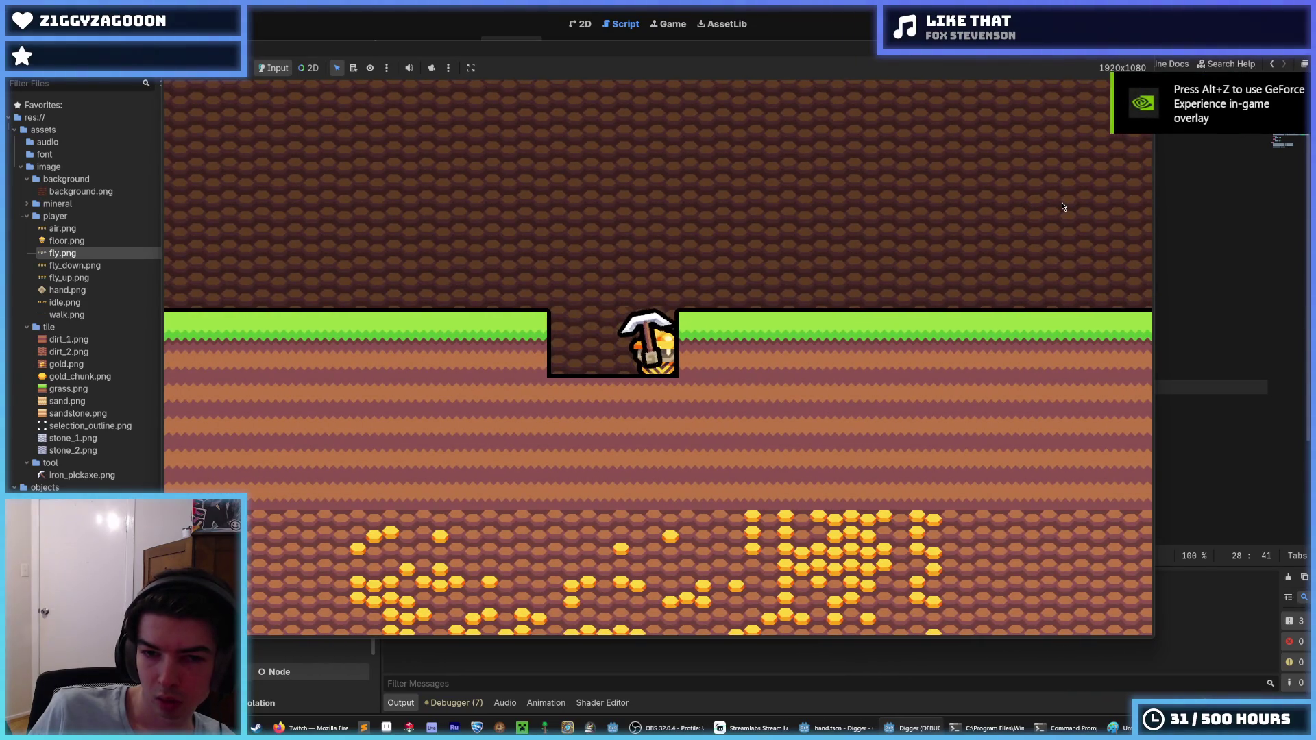
key(a)
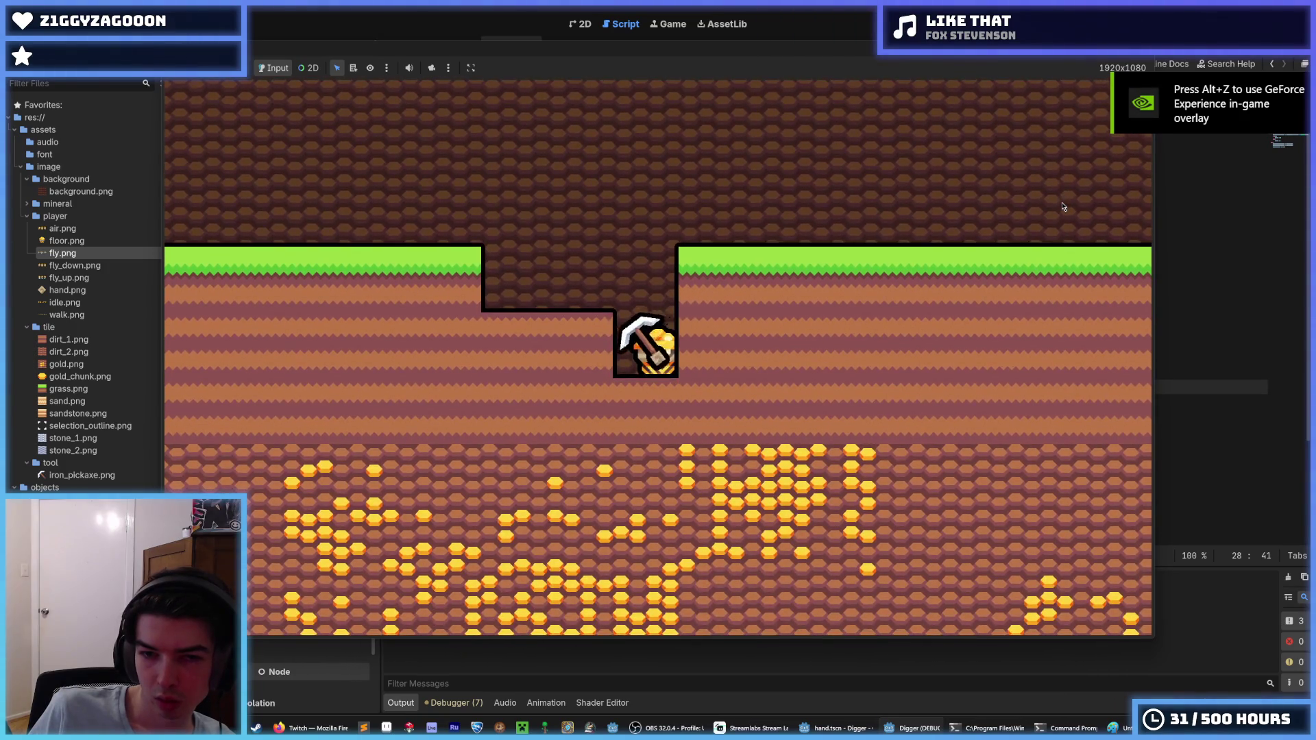
Fly up and move left and right through the pit, checking the pickaxe swing on both sides.
key(w)
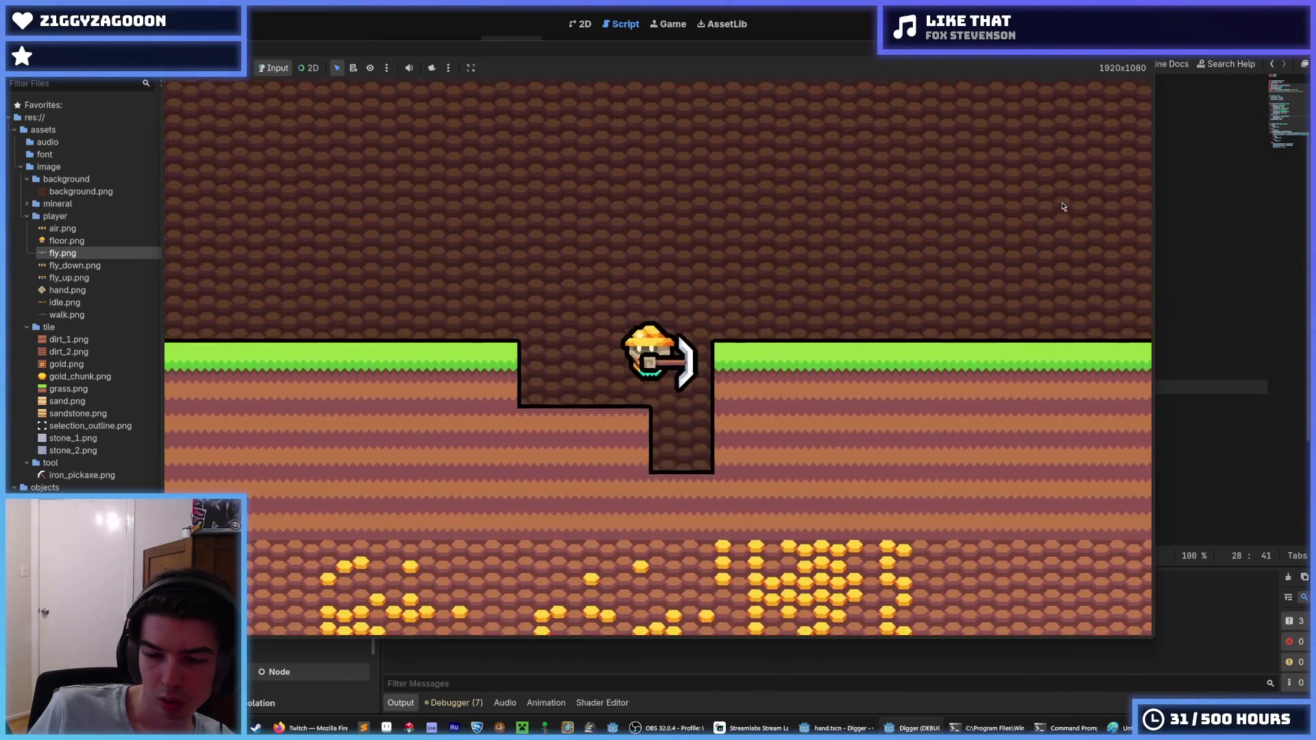
key(a)
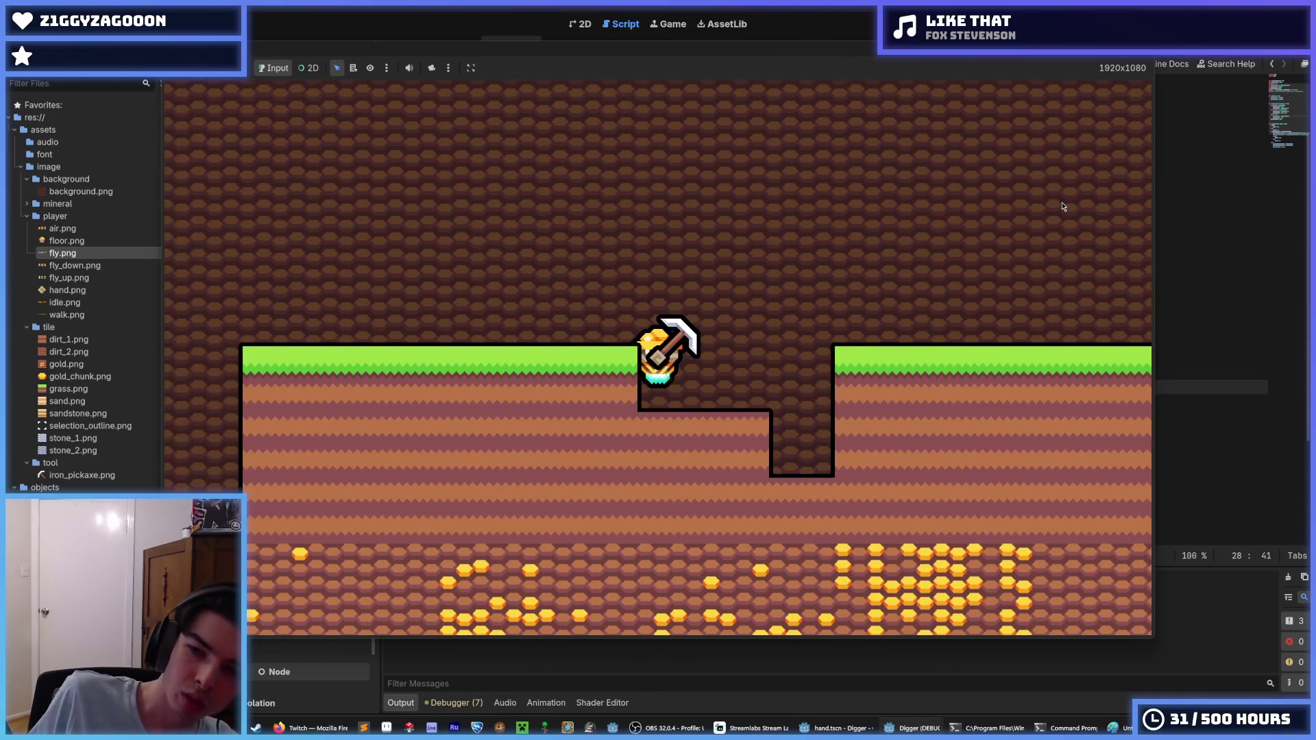
key(d)
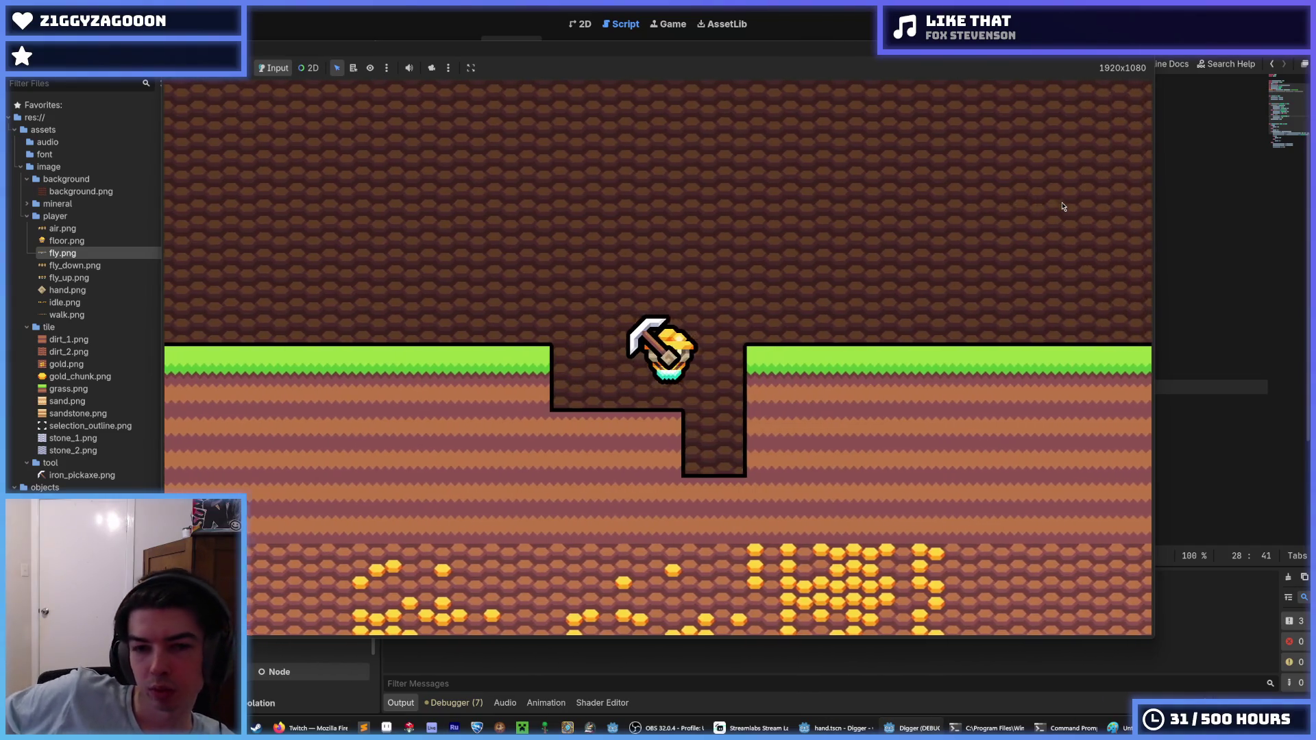
key(w)
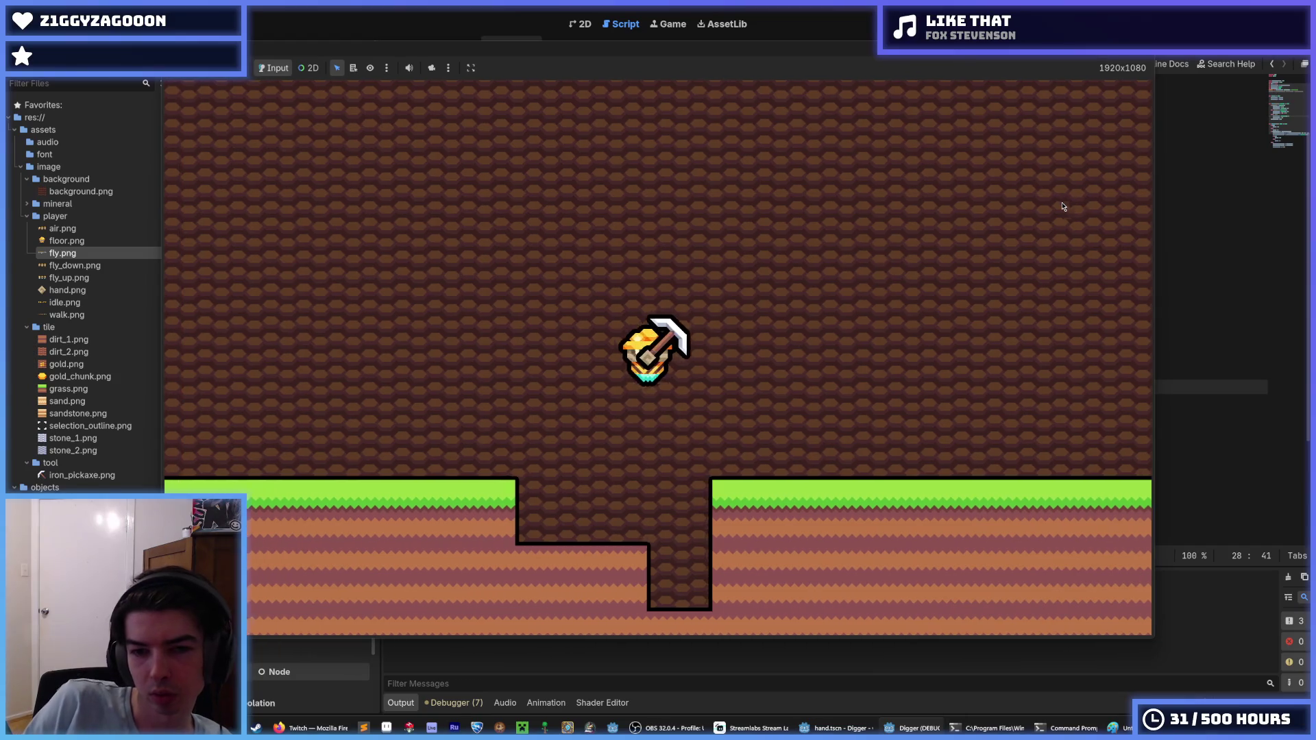
key(a)
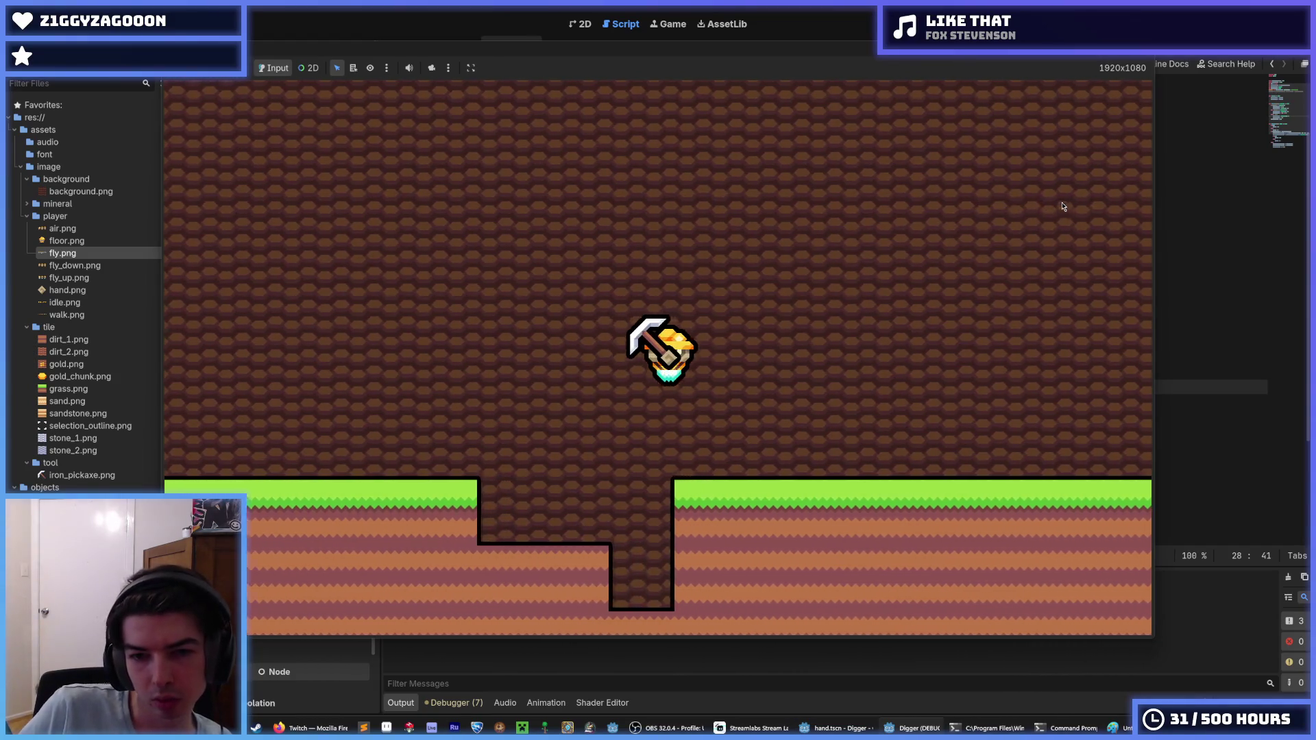
key(a)
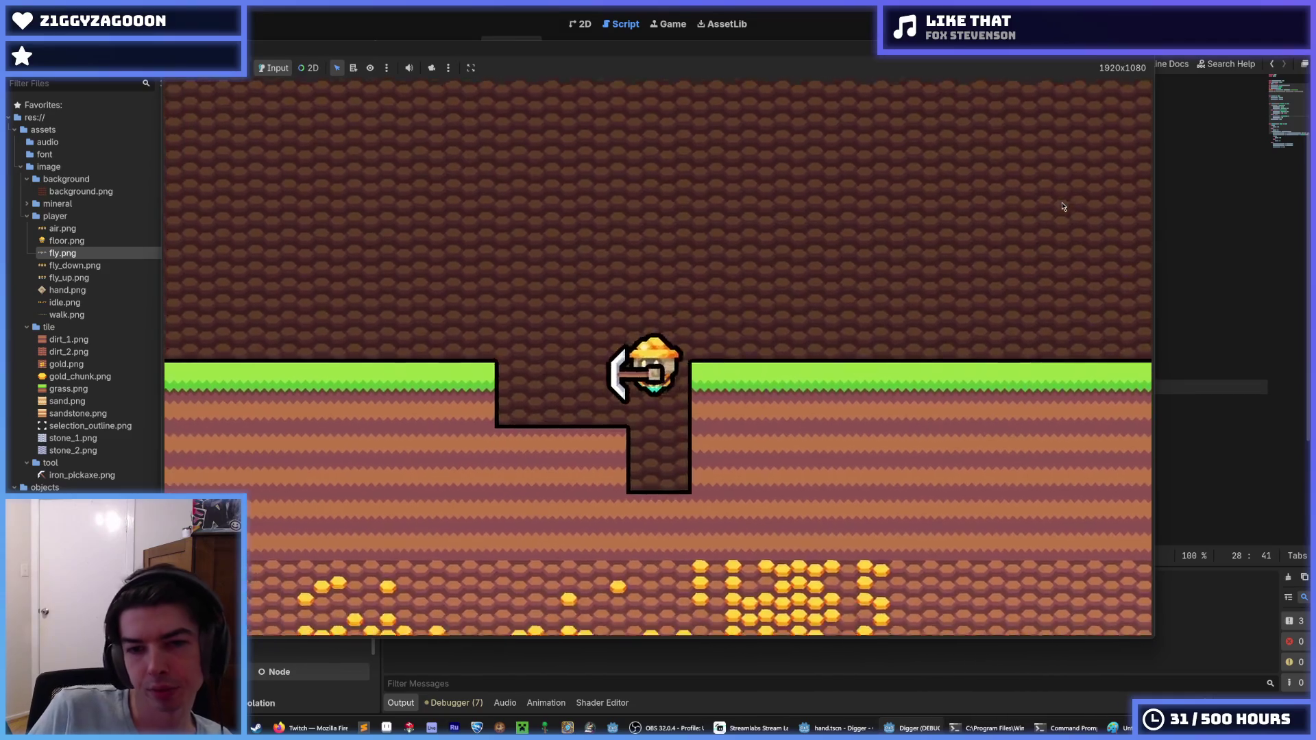
key(d)
key(w)
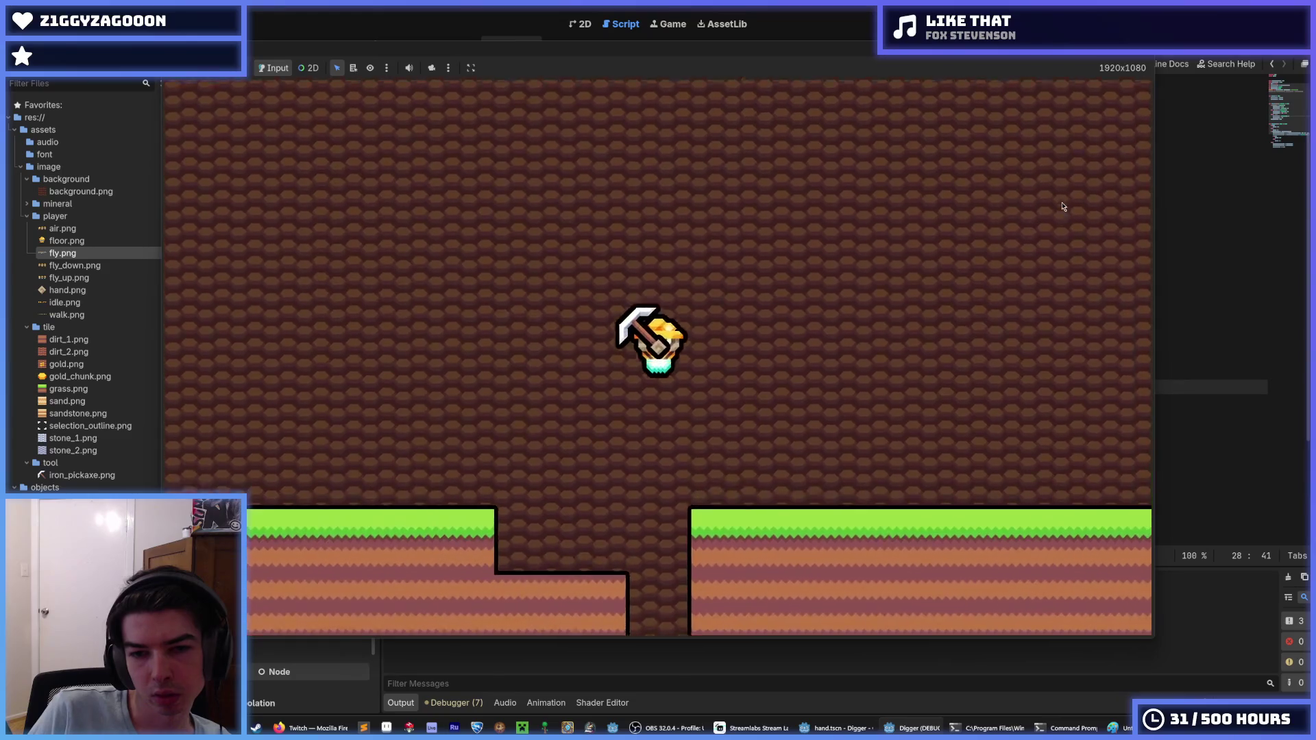
key(d)
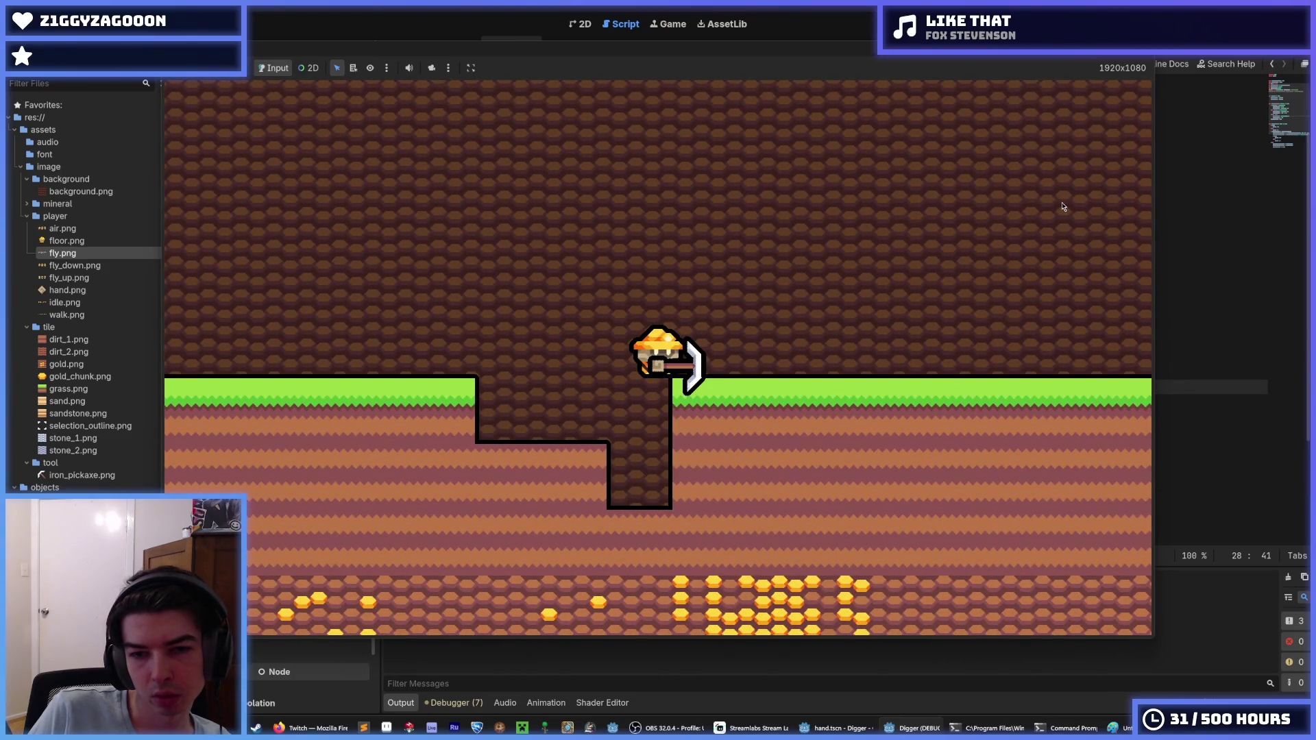
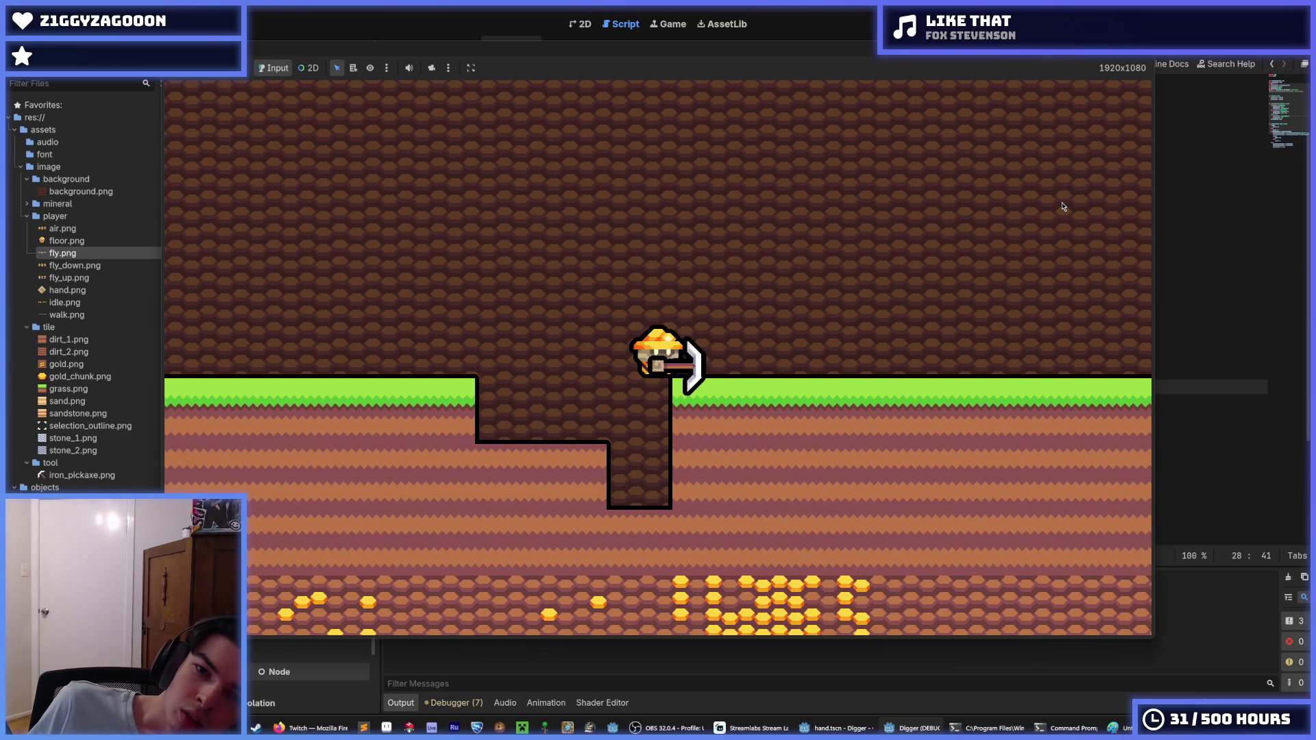
Move the miner right and dig down through the grass into the pit.
key(d)
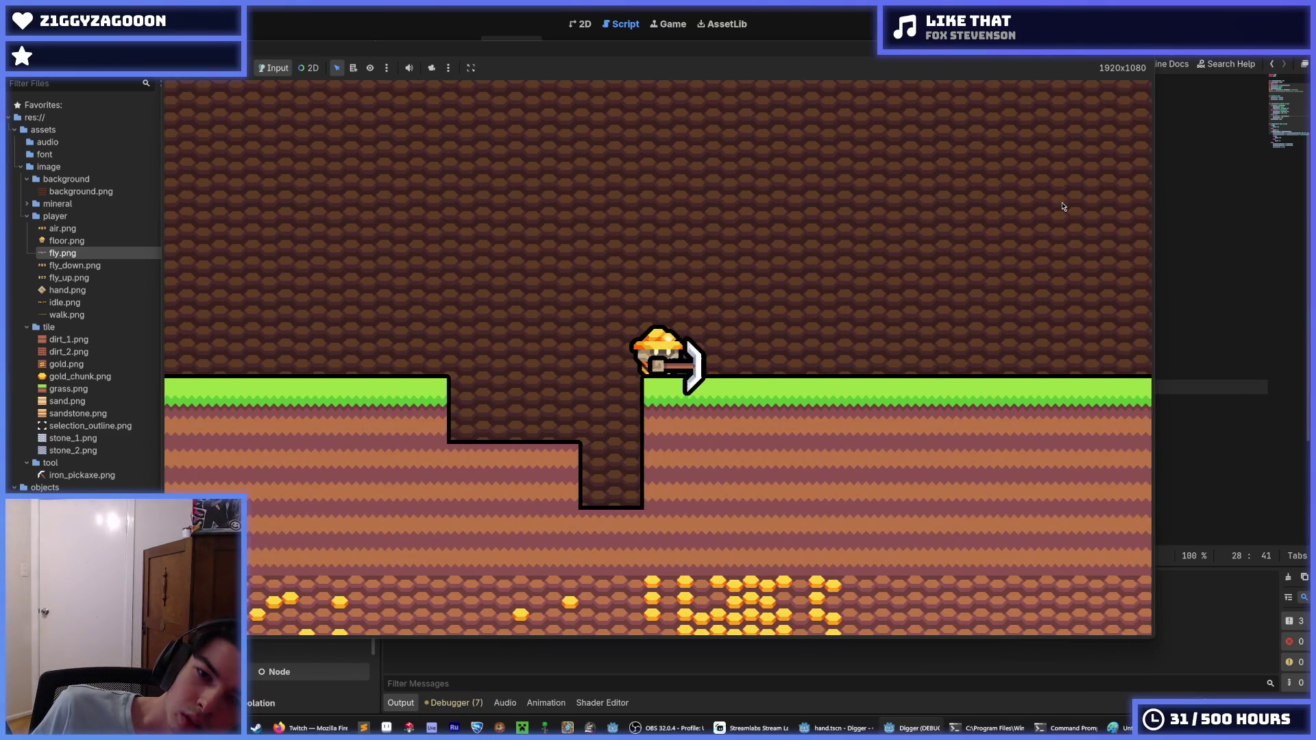
key(s)
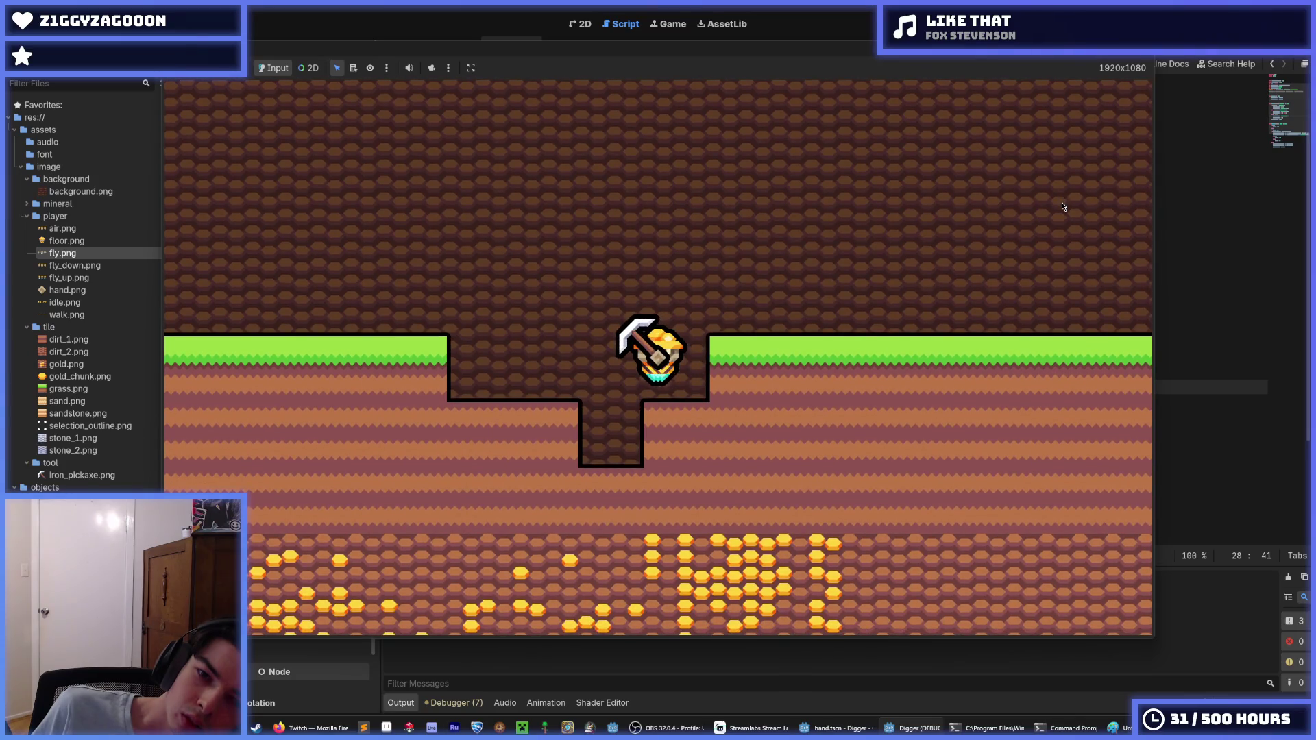
key(d)
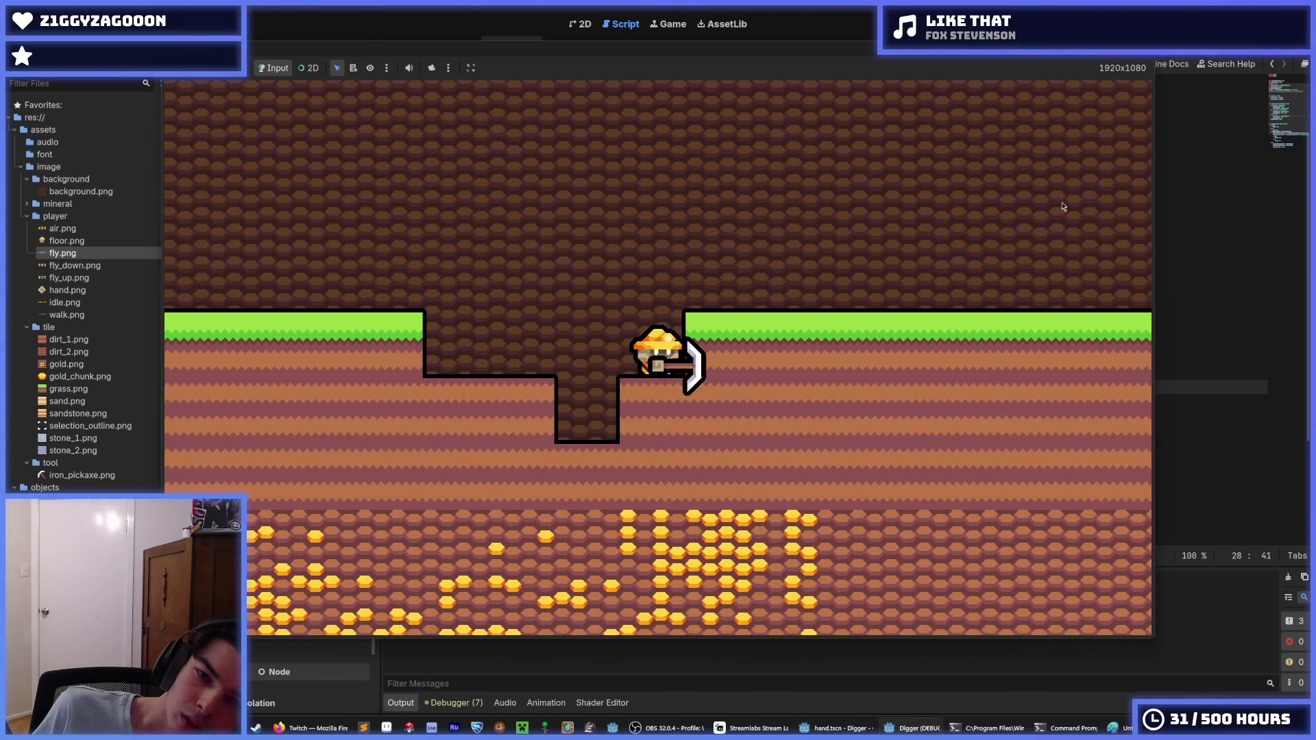
key(s)
key(Left)
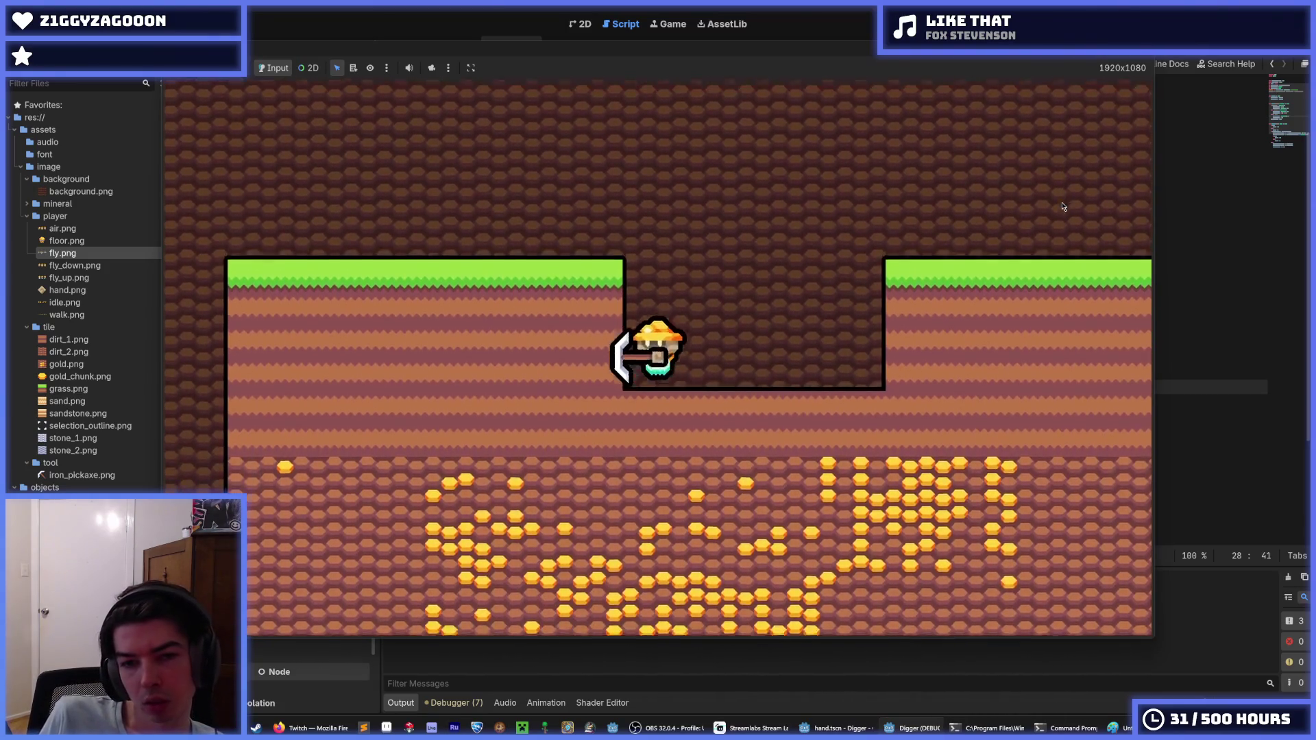
key(Down)
key(Right)
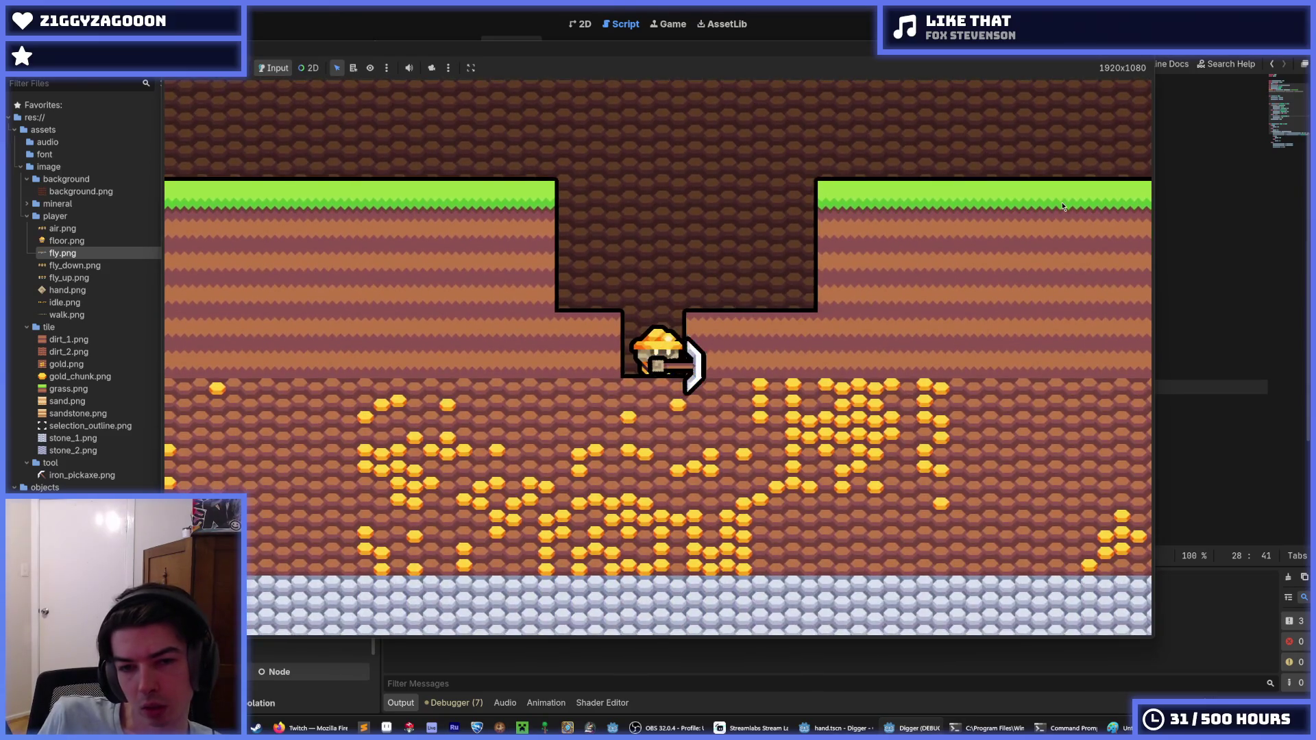
Tunnel several tiles to the right, then stop the game with F8.
key(Right)
key(Up)
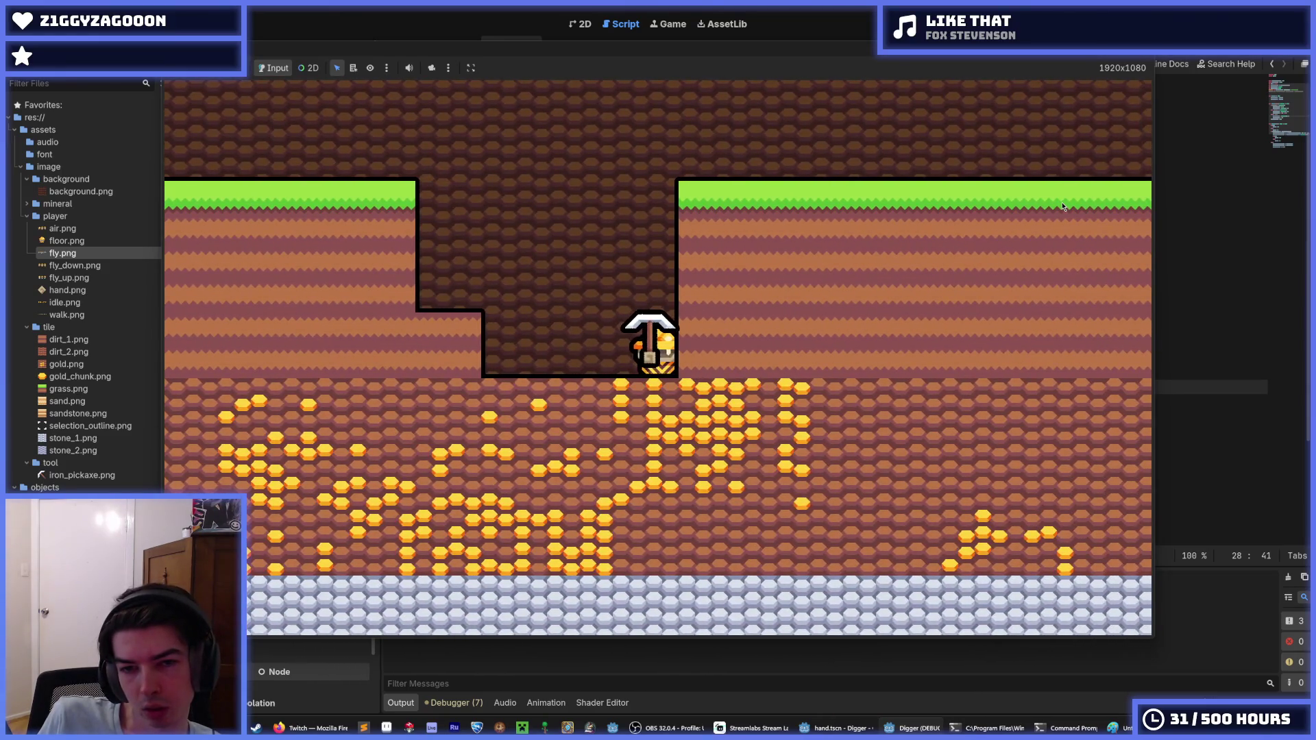
key(Right)
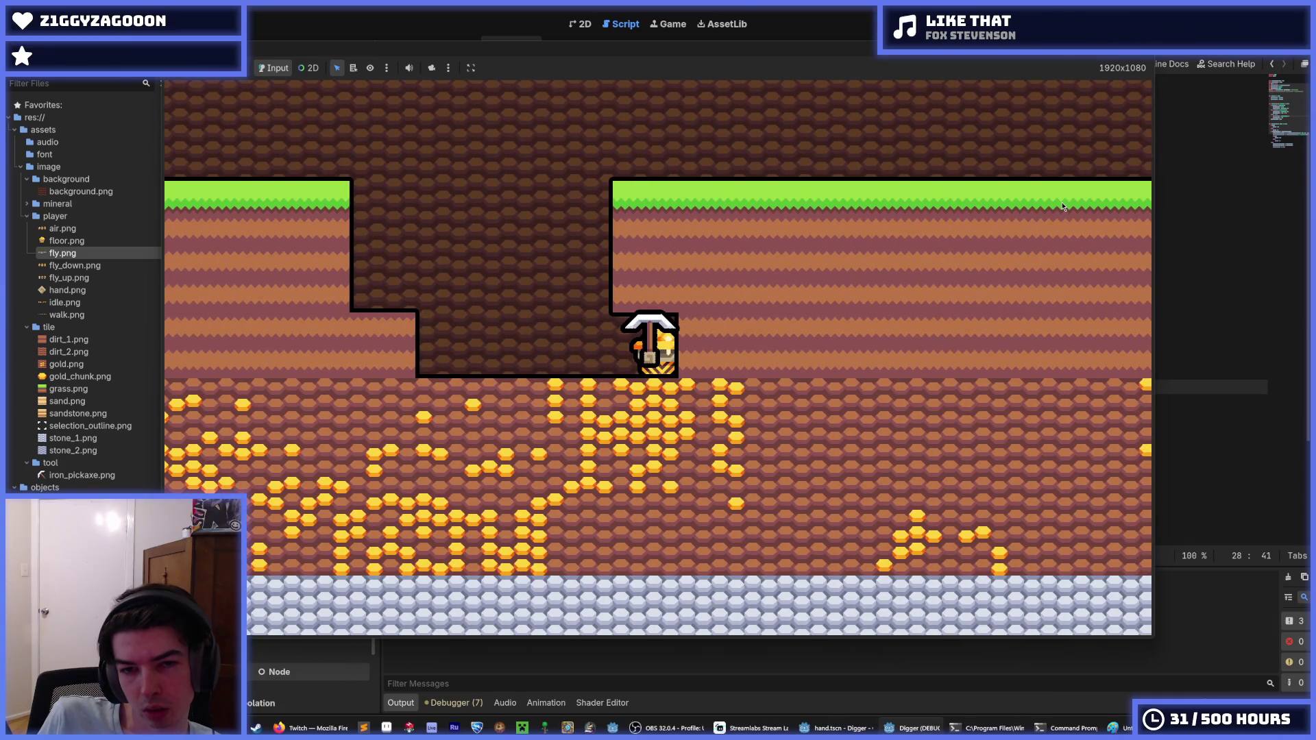
key(Right)
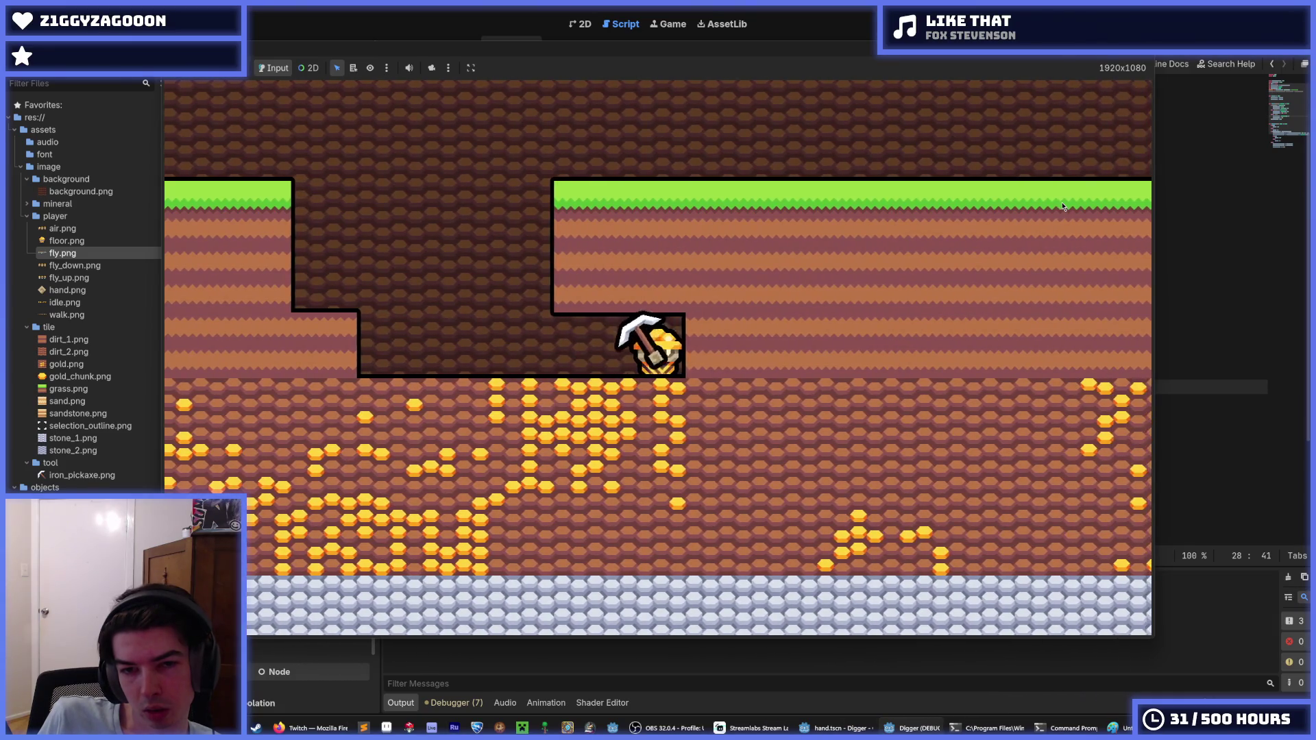
key(Right)
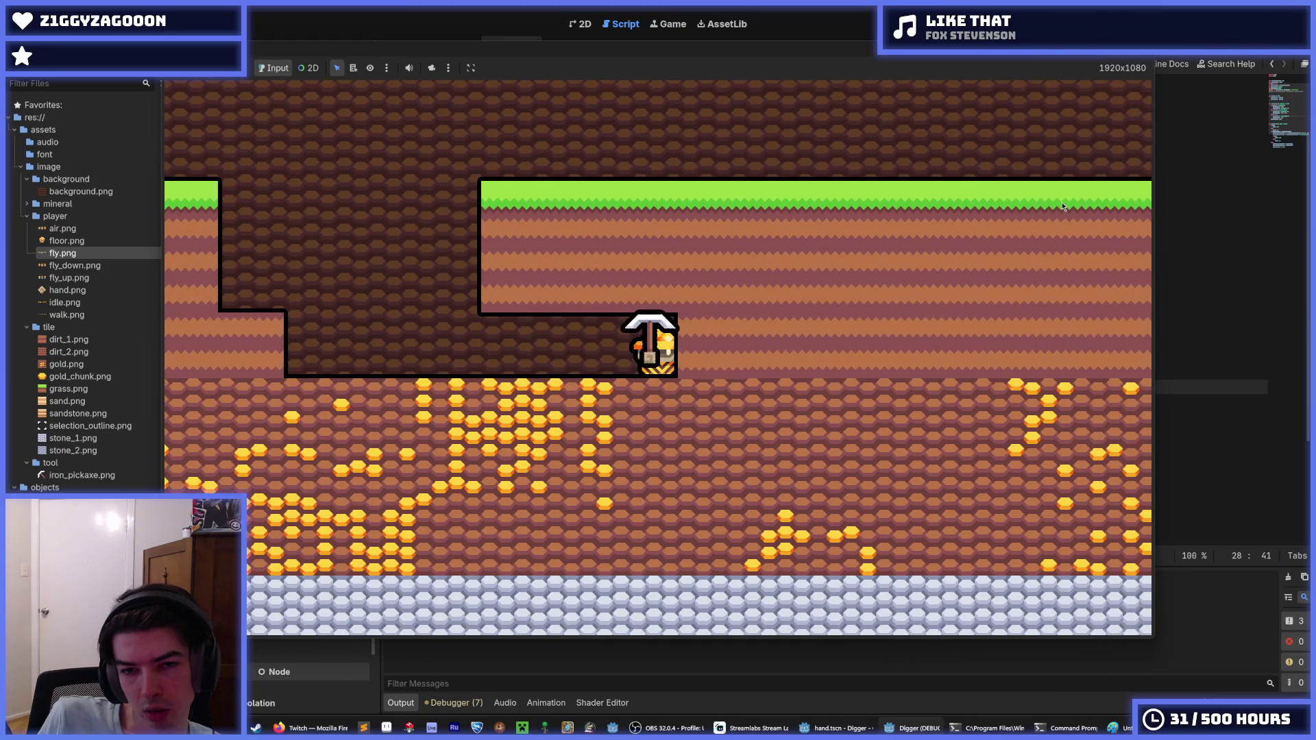
key(Right)
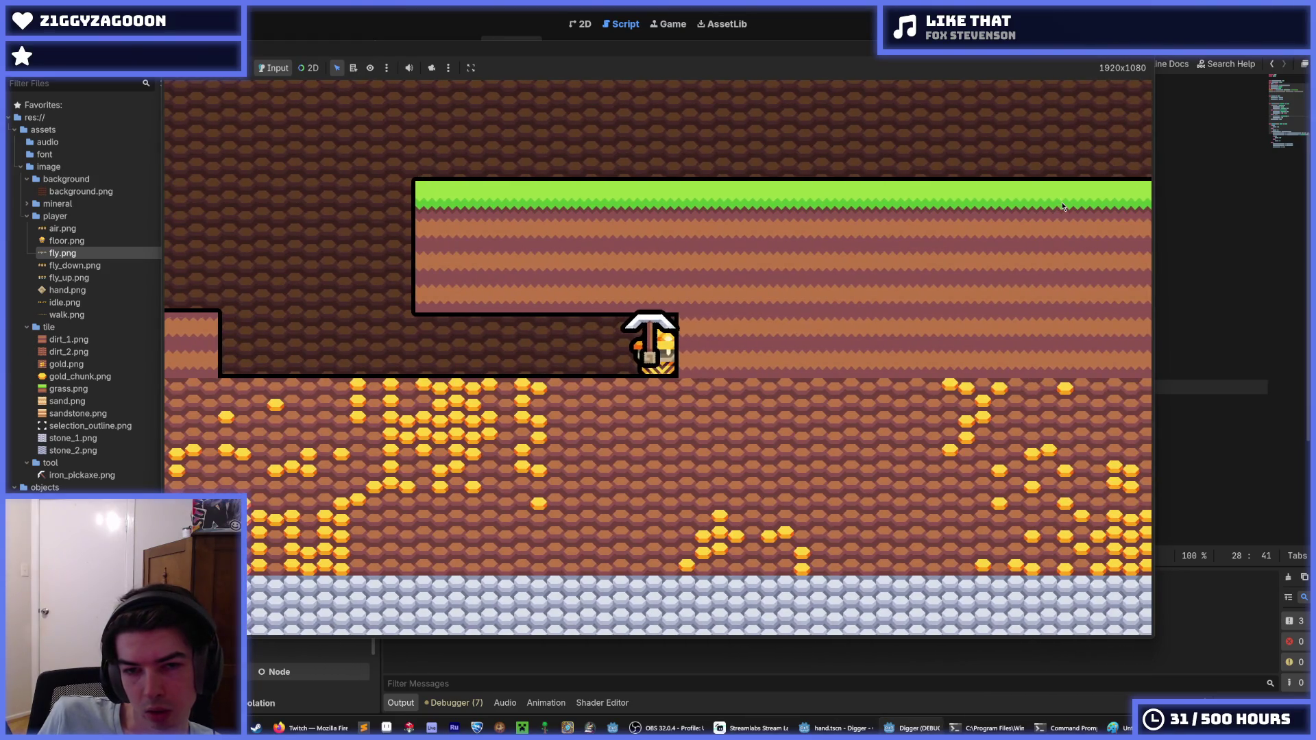
key(Right)
key(F8)
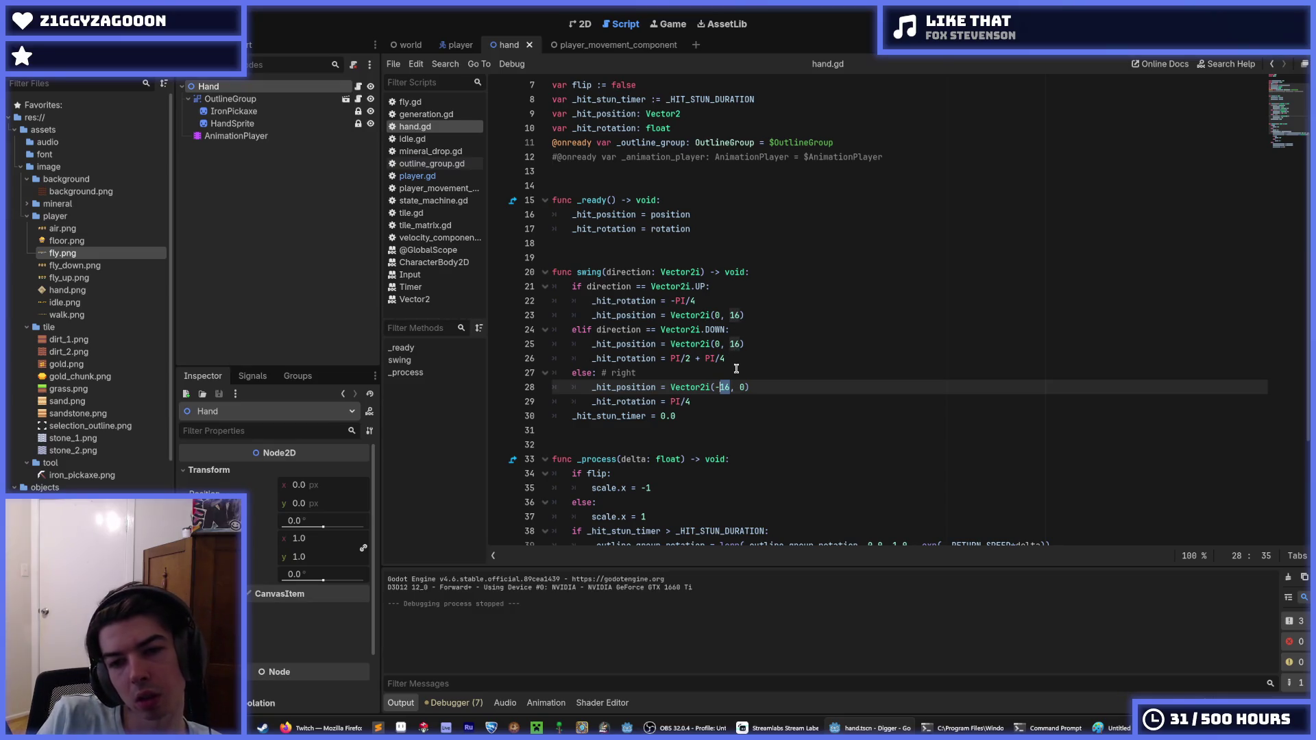
Change the line 28 right-swing value to 0, run the game, dig down and stop.
key(BackSpace)
text(0)
key(F5)
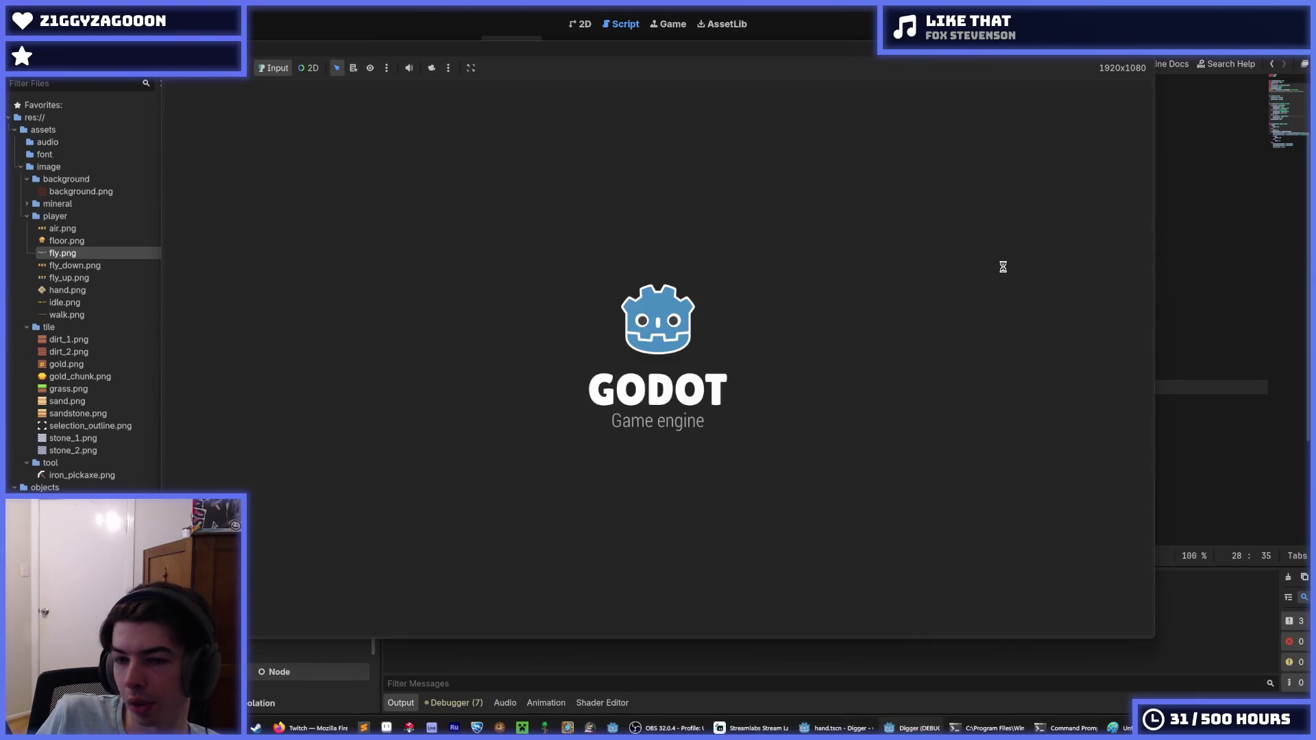
key(Down)
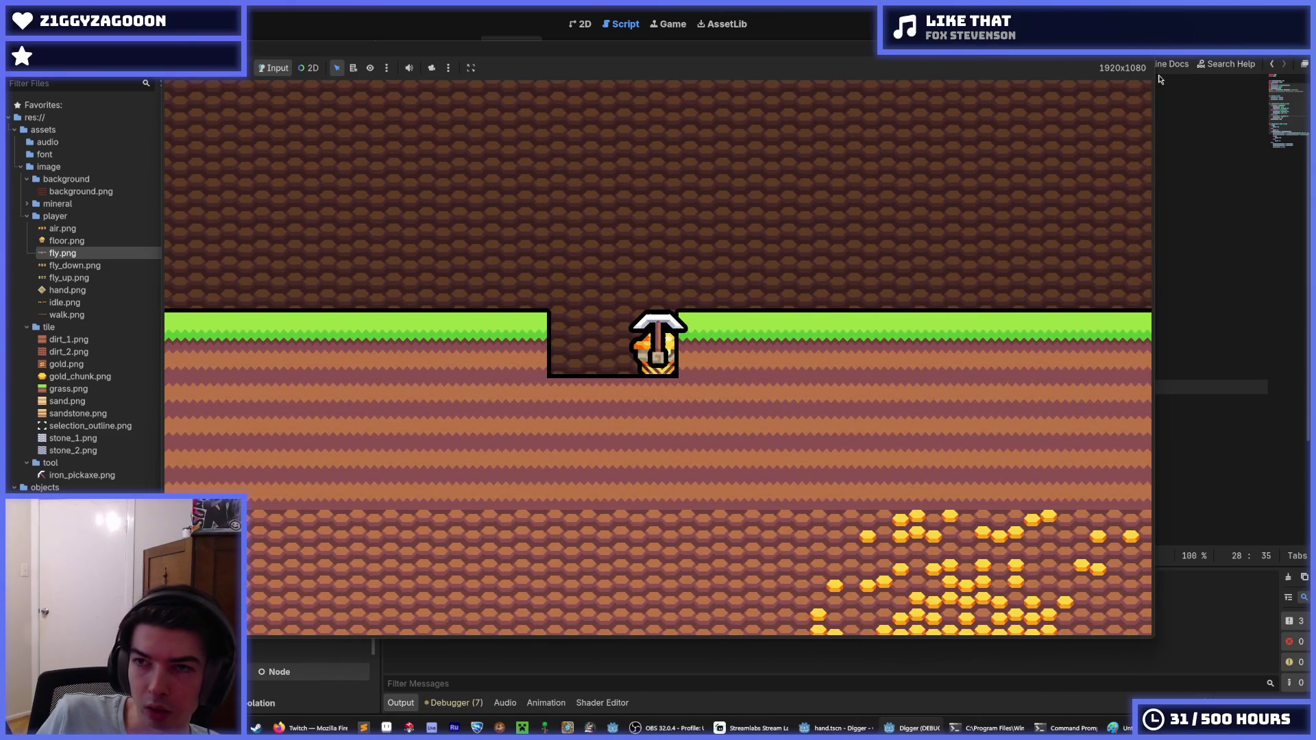
key(F8)
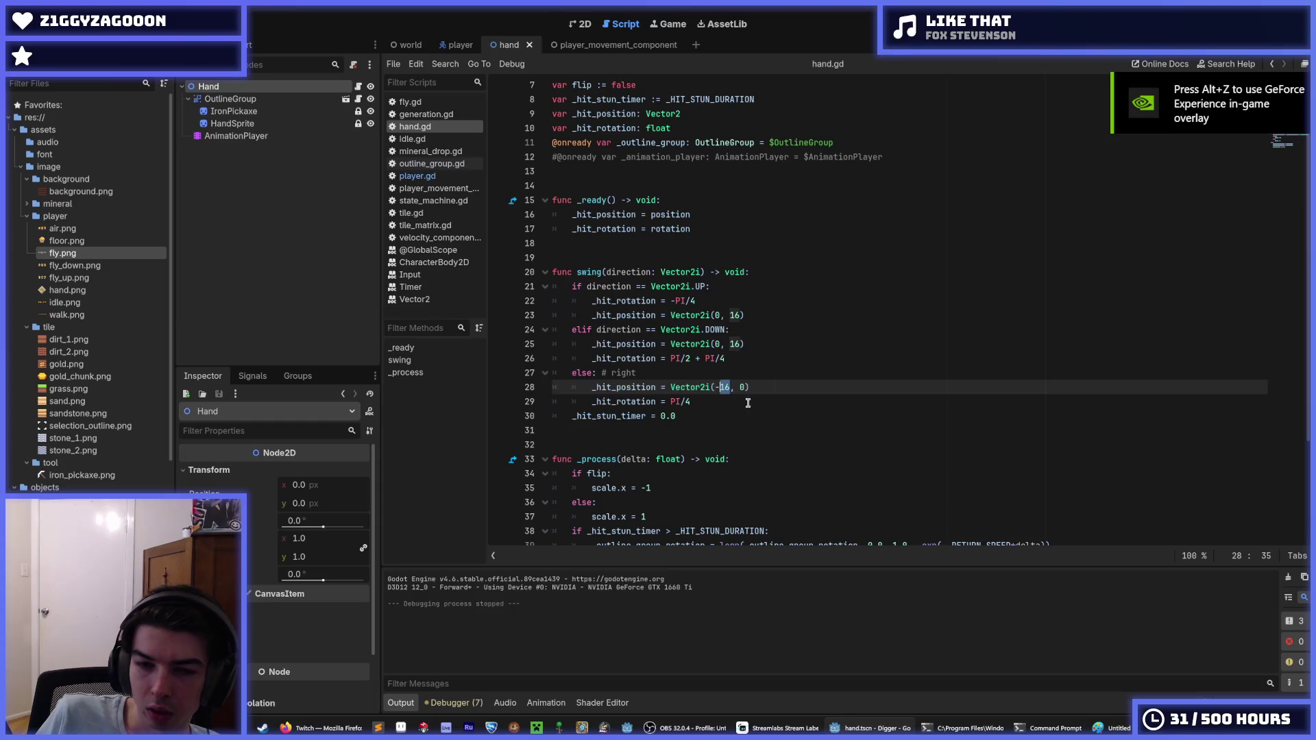
Rerun the game, dig down and widen the pit sideways, then stop it.
click(755, 388)
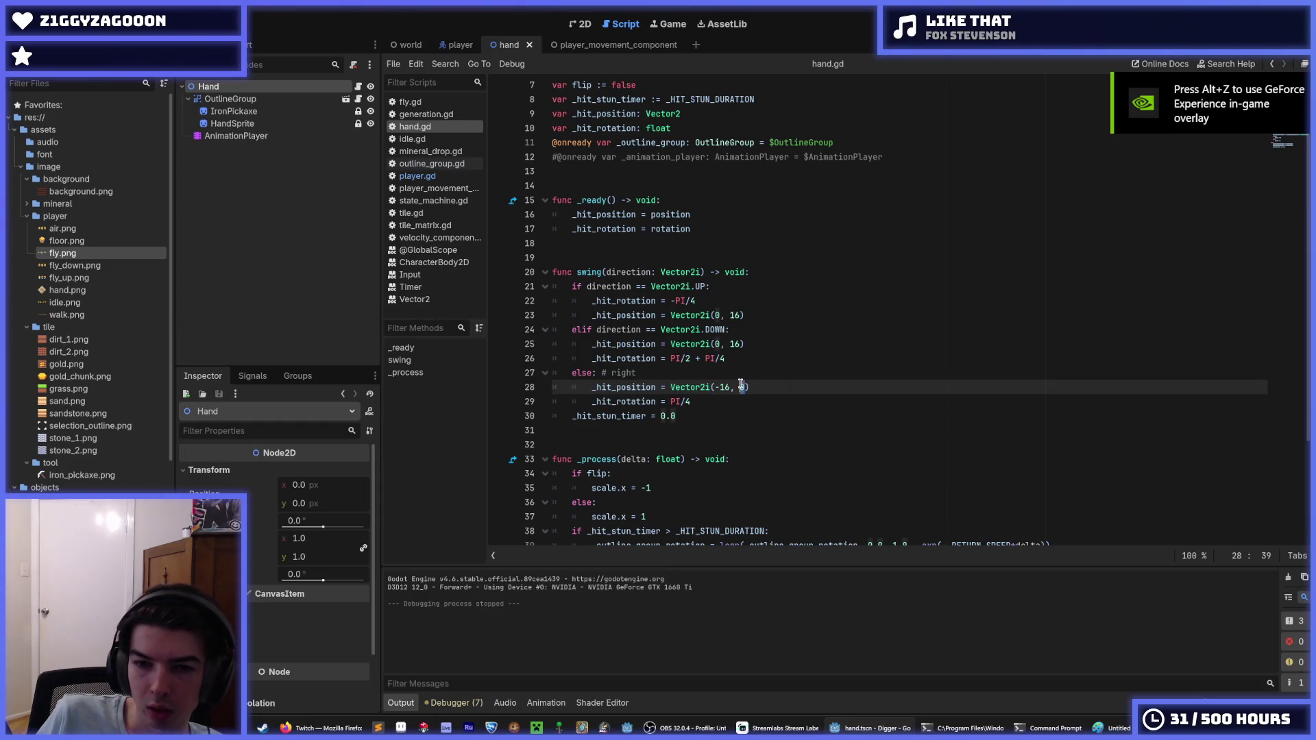
text(16)
key(F5)
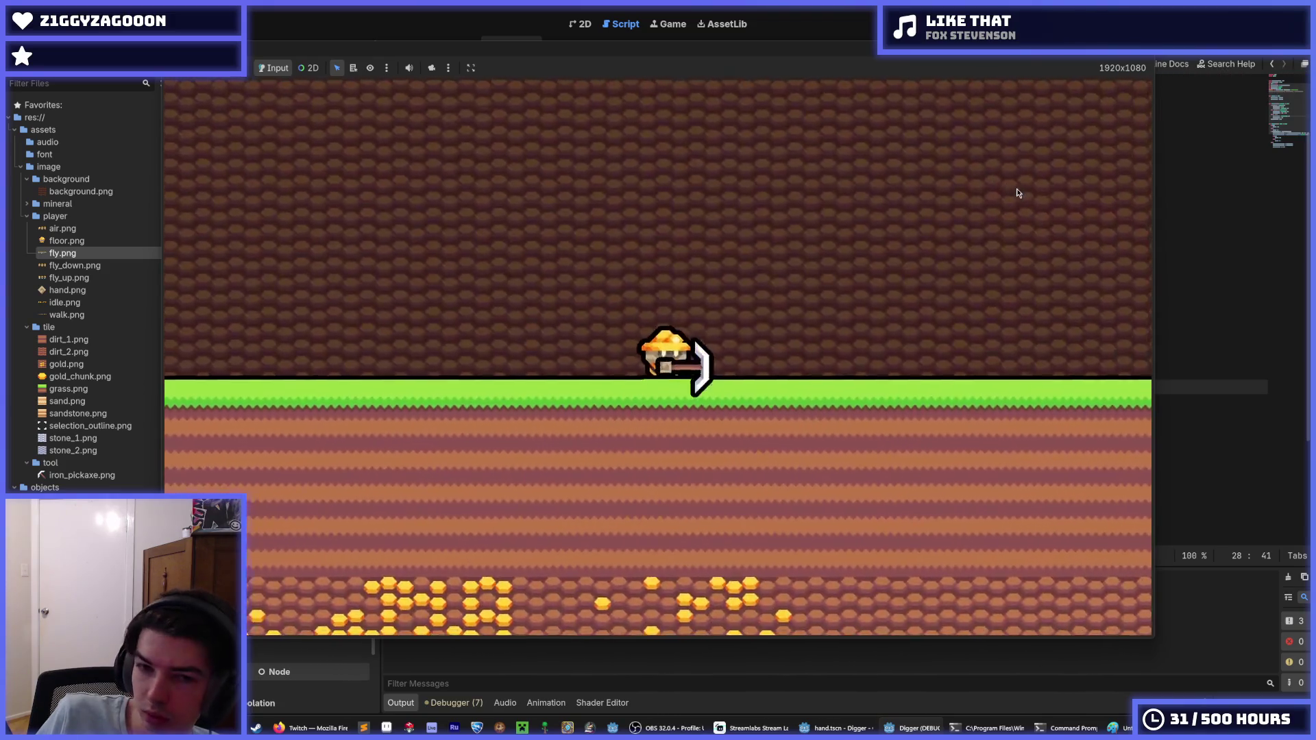
key(s)
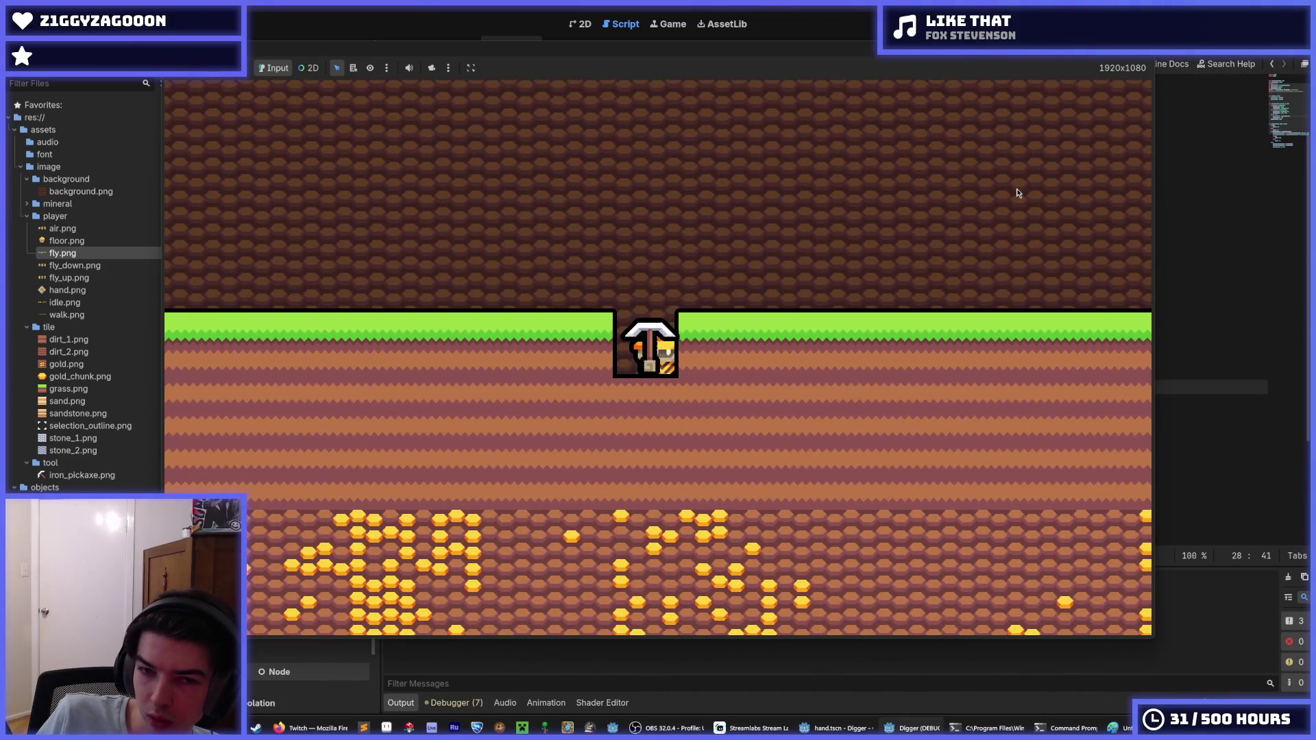
key(d)
key(a)
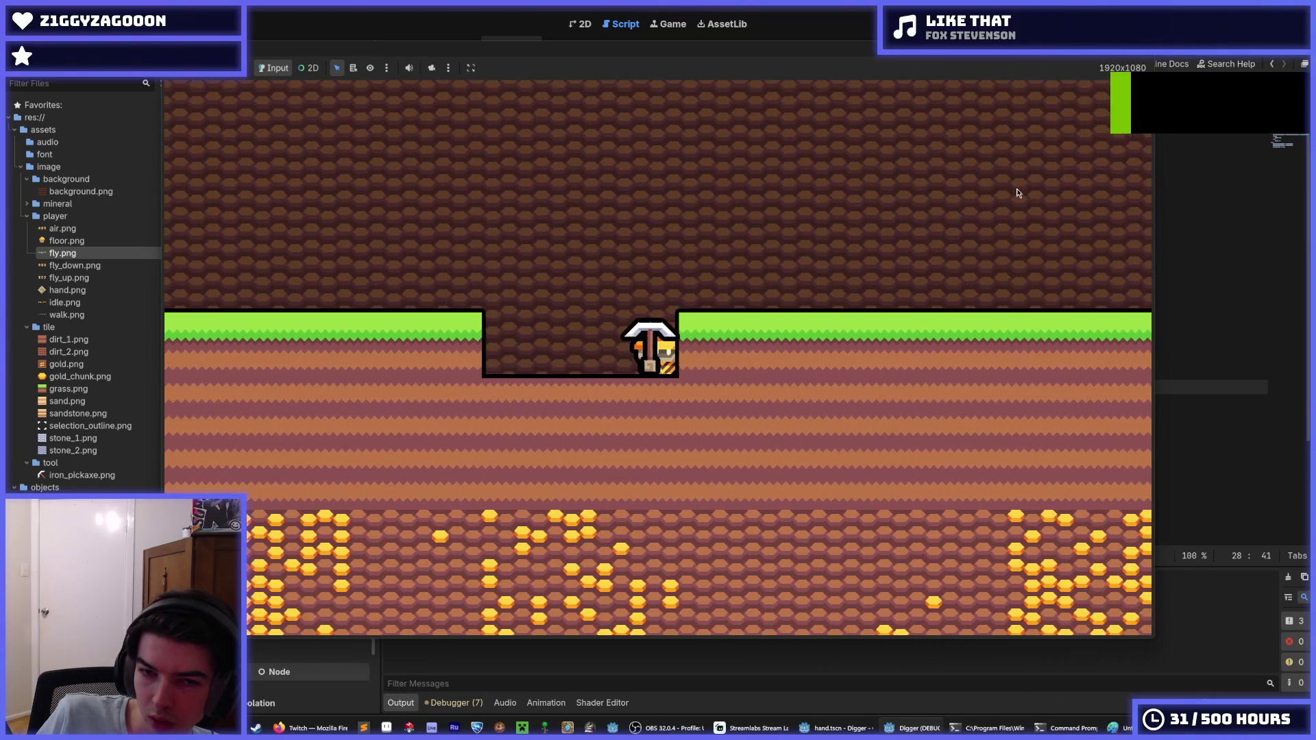
key(d)
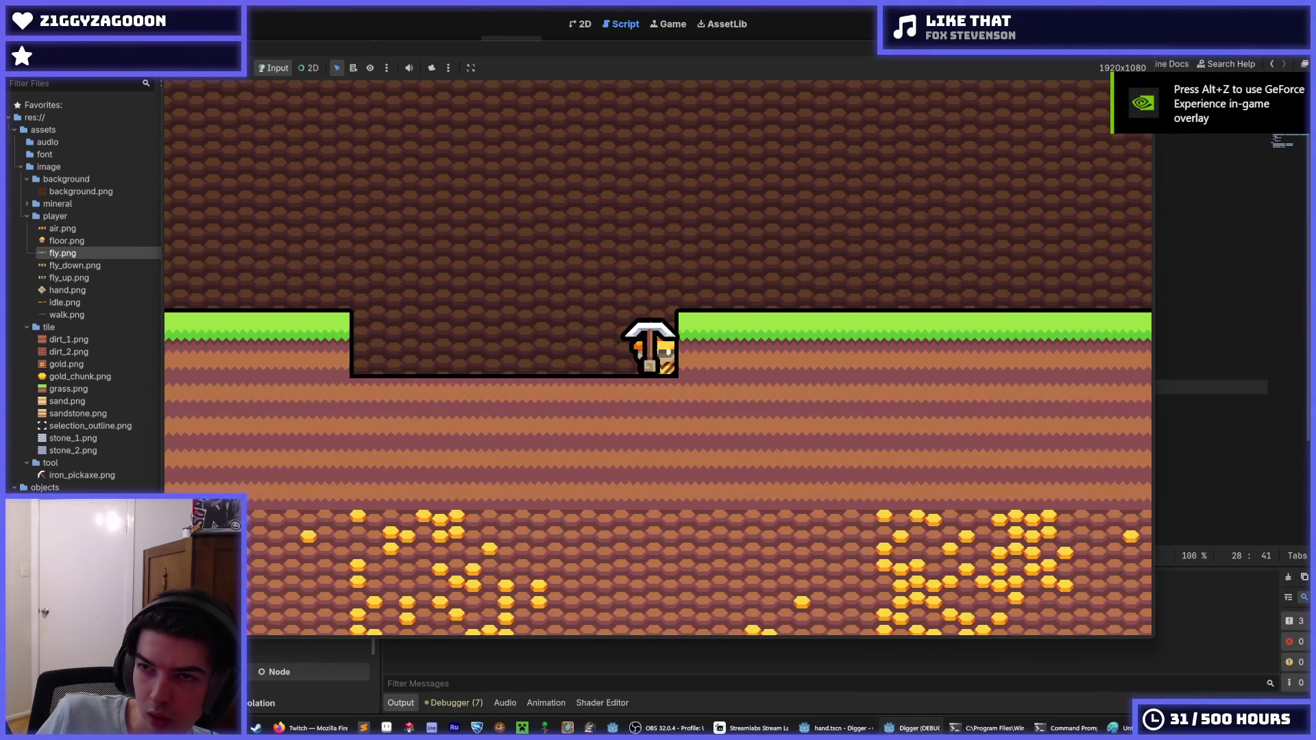
key(Escape)
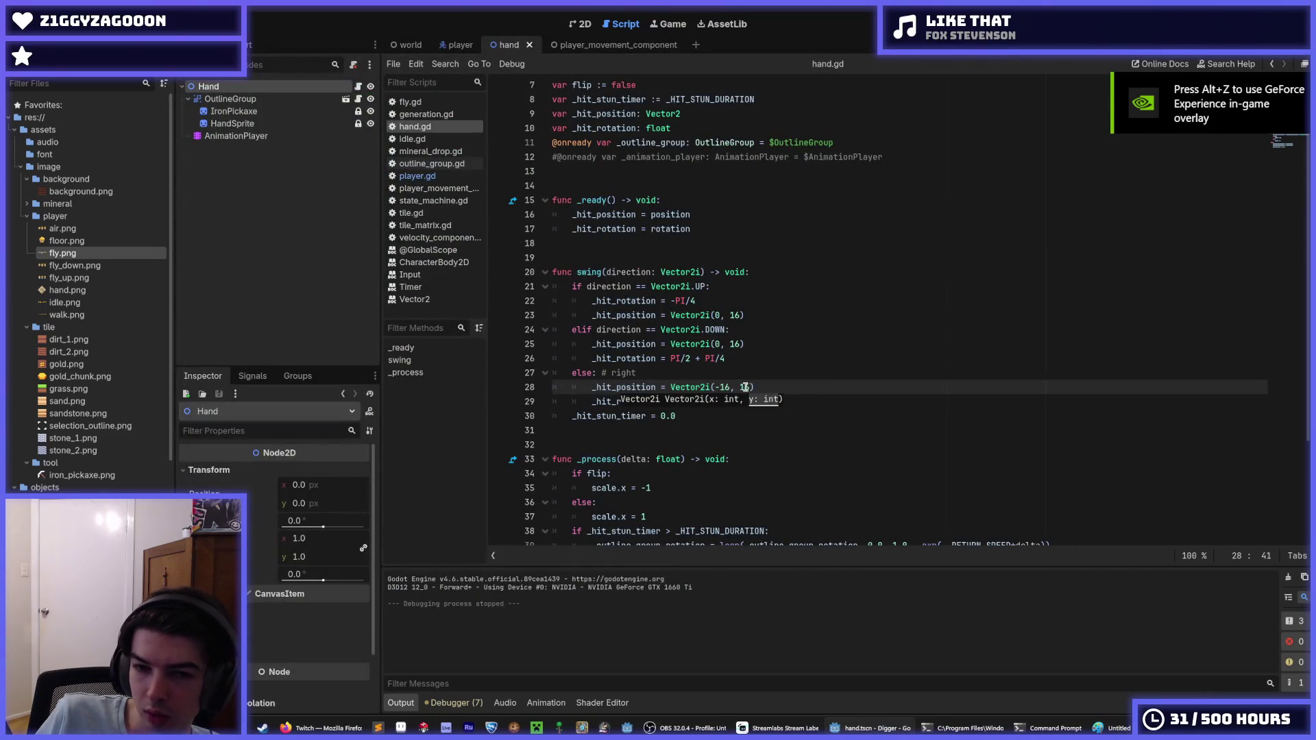
Save hand.gd and review the right-swing branch on lines 27–28.
click(767, 386)
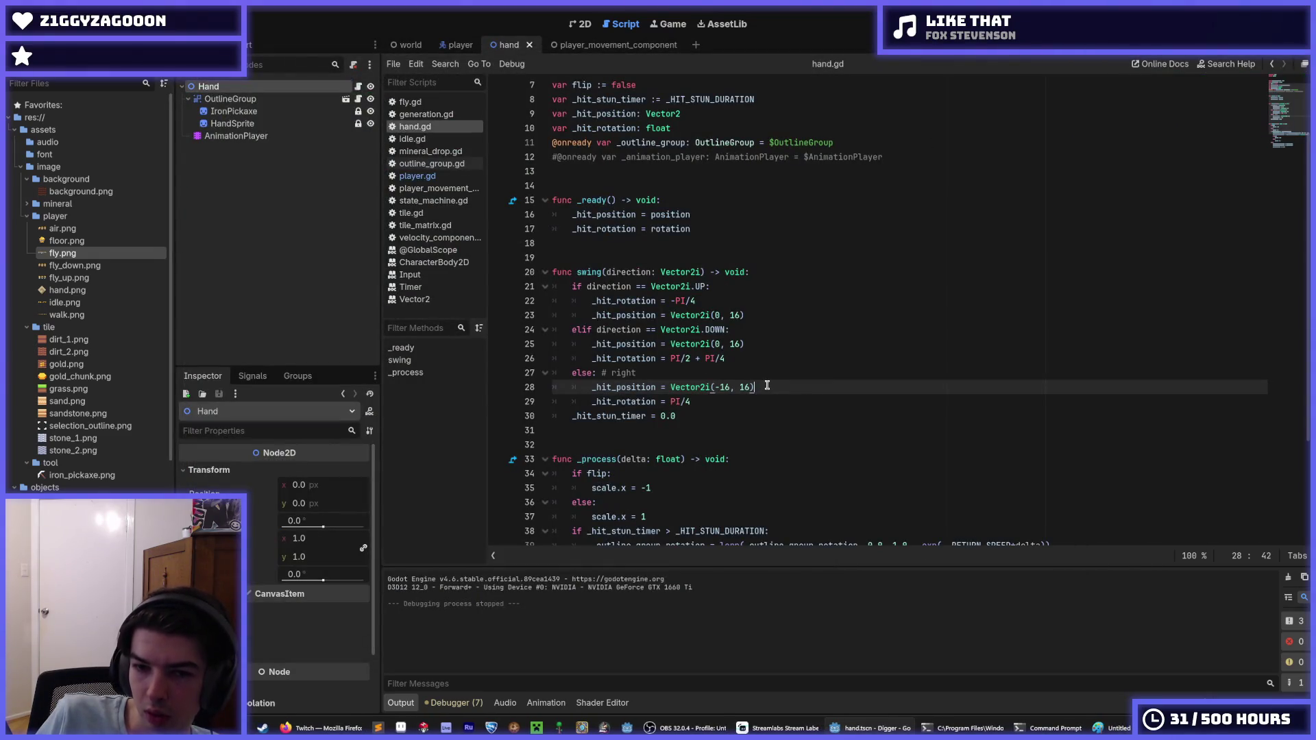
key(ctrl+s)
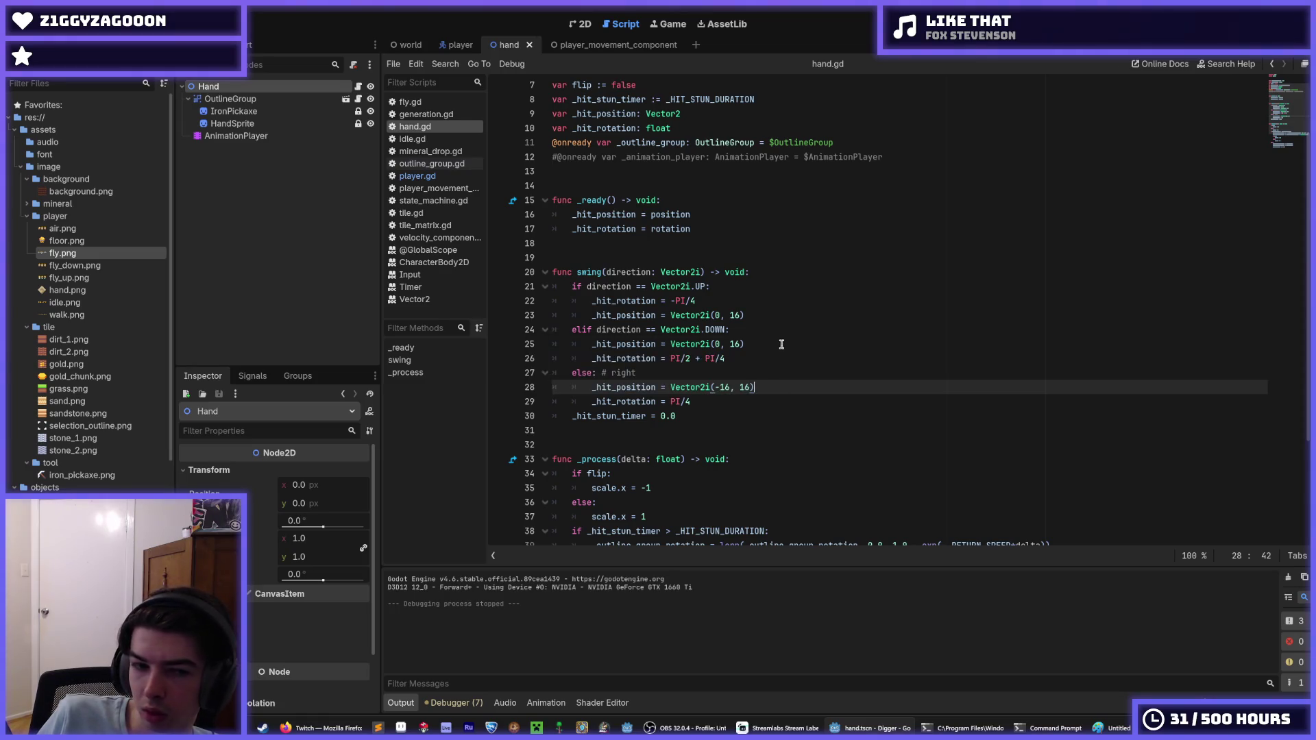
click(761, 372)
click(772, 386)
click(751, 375)
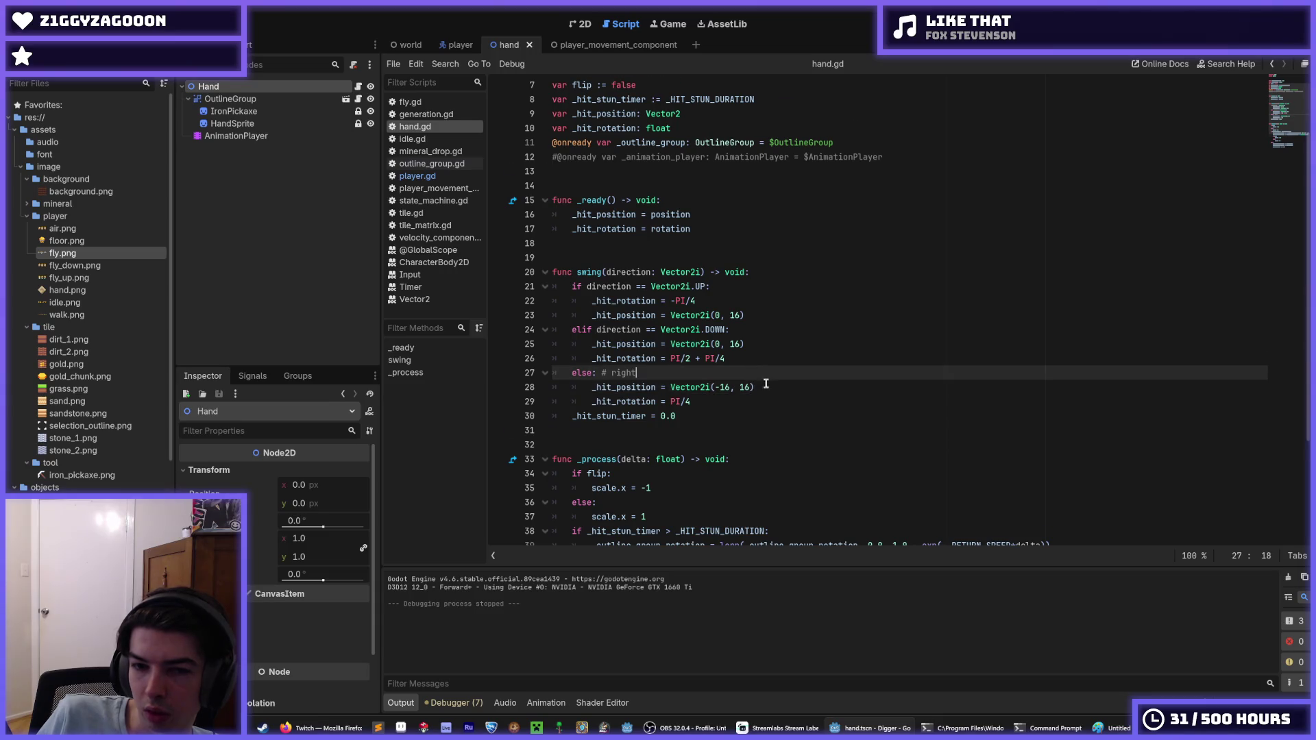
scroll(764, 394, down, 3)
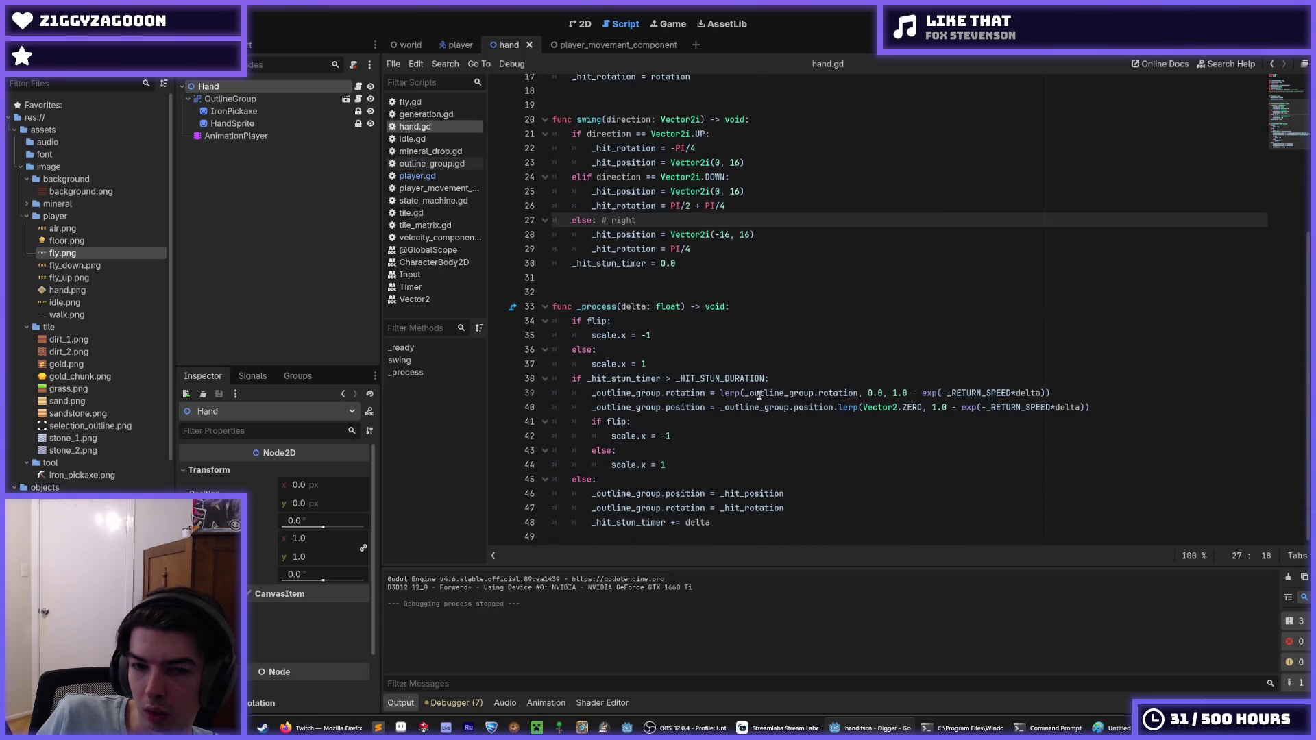
Review the flip and outline-group position lerp lines in _process.
click(682, 464)
click(692, 436)
click(651, 411)
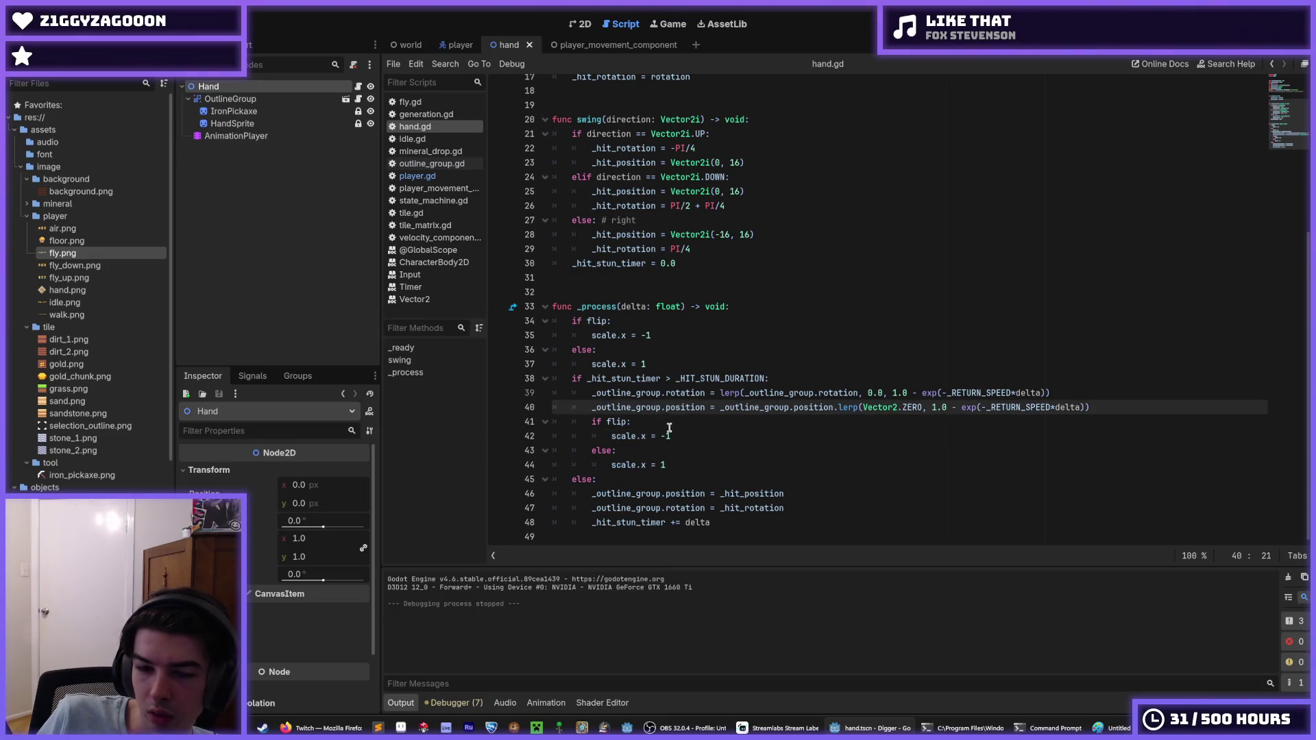
click(669, 430)
click(678, 420)
click(687, 412)
key(Up)
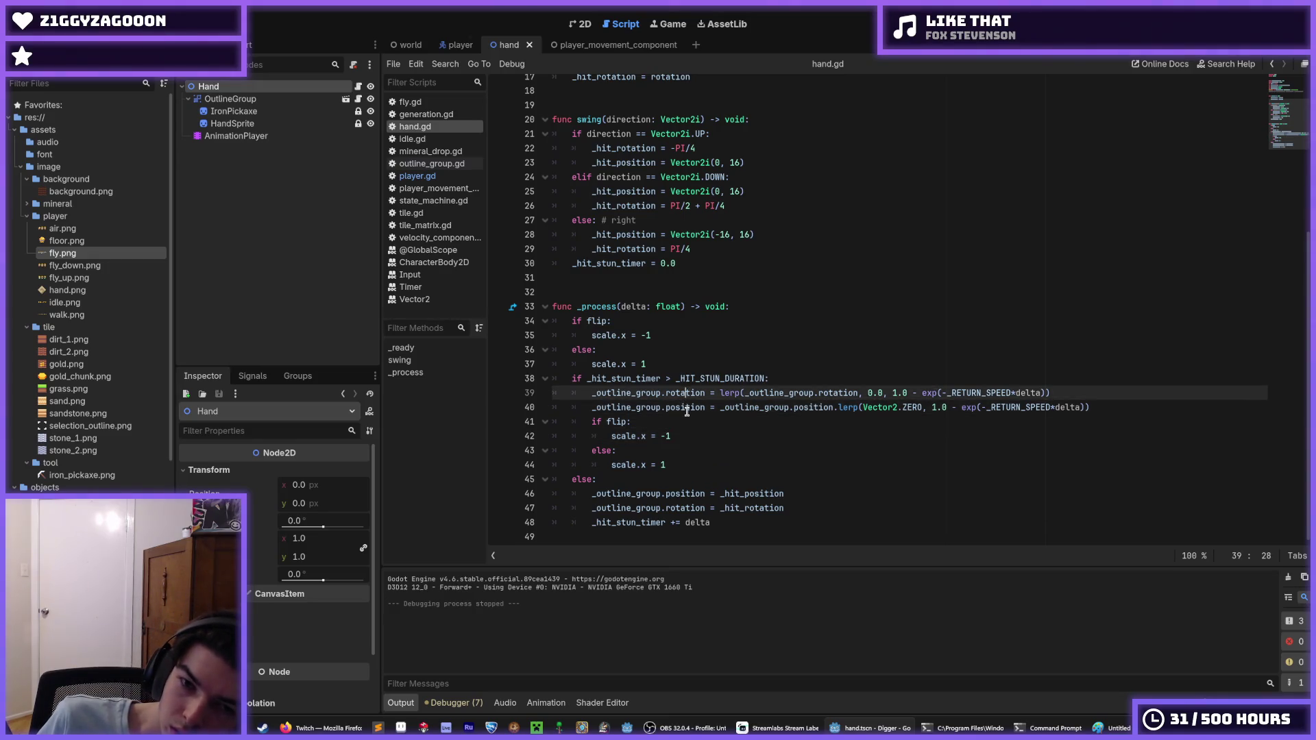
click(687, 410)
drag(646, 437, 616, 437)
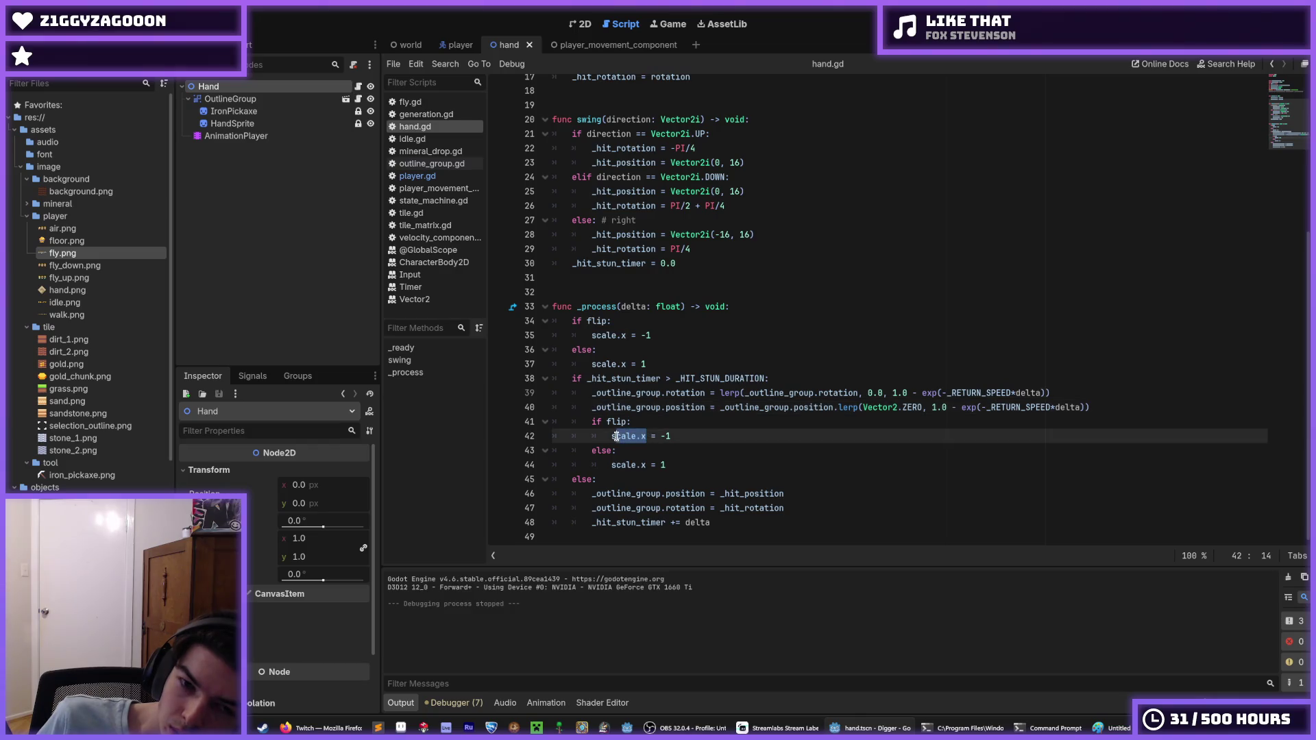
scroll(652, 379, up, 5)
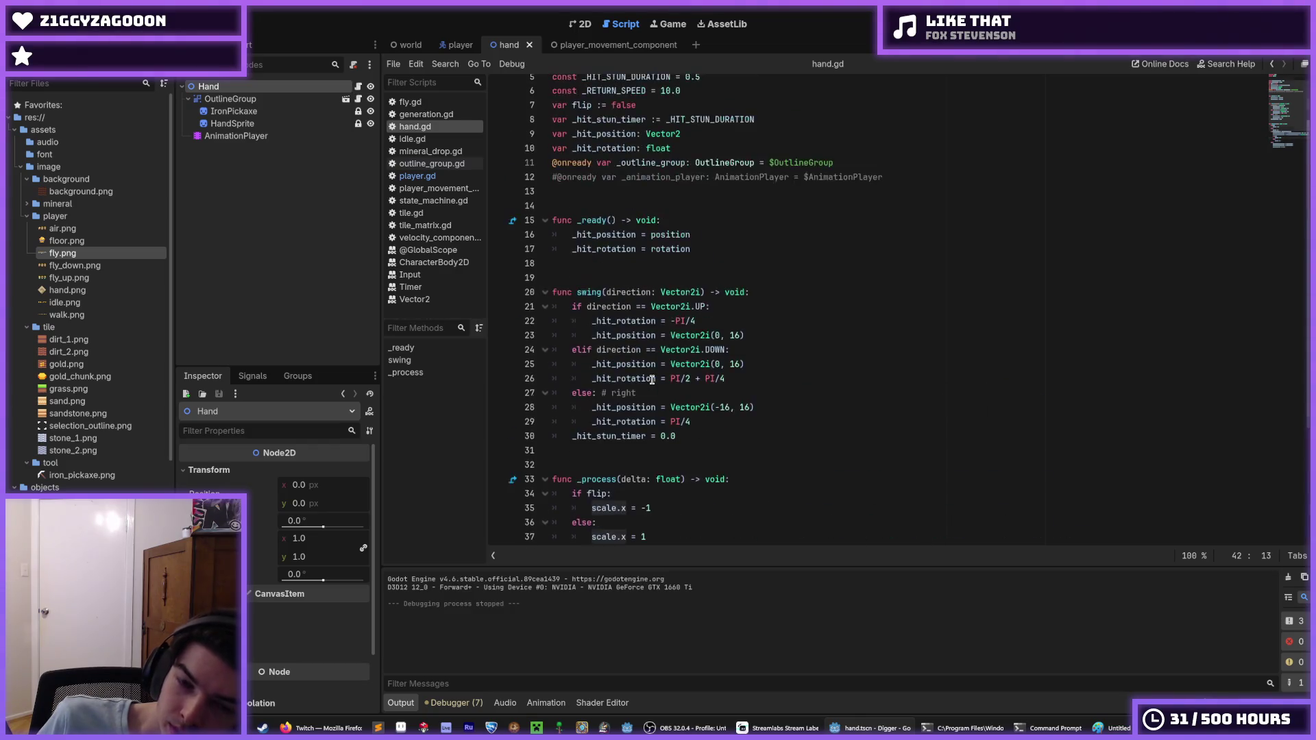
scroll(654, 376, down, 4)
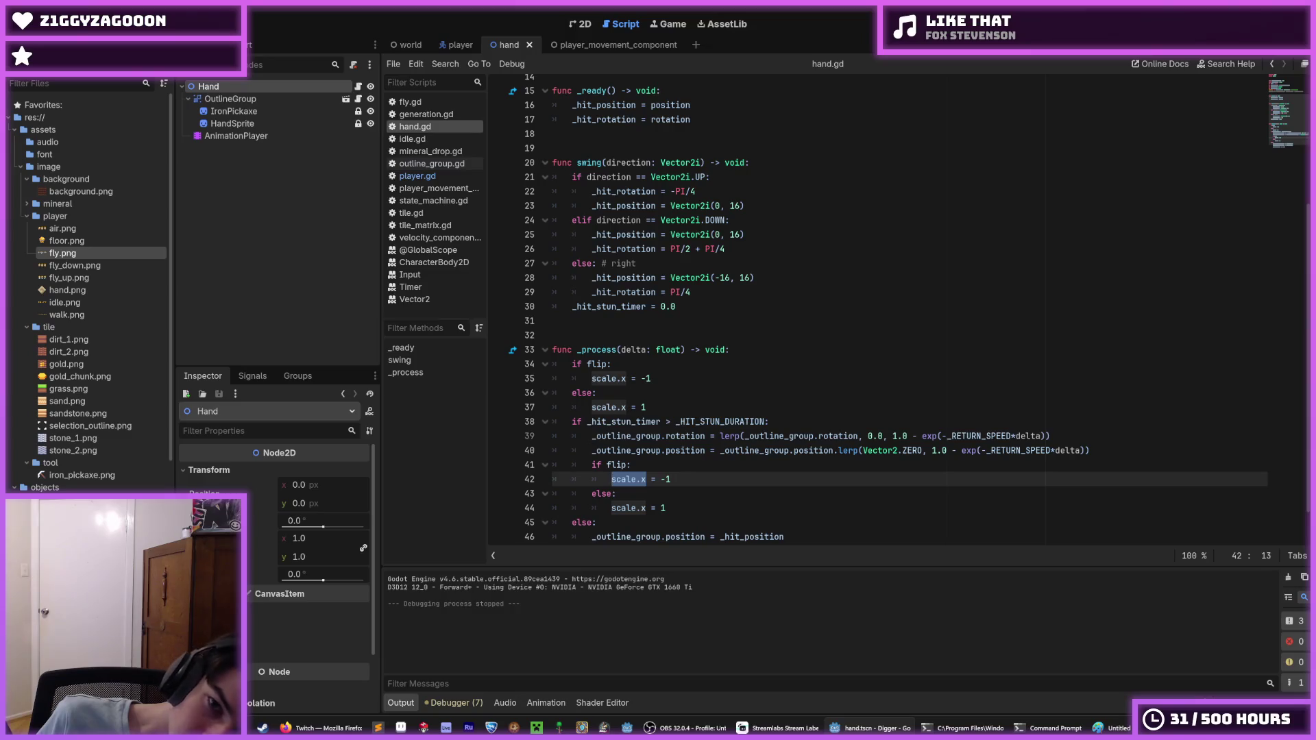
Set the down-swing hit position to Vector2i(0, 0) and run the game.
click(719, 235)
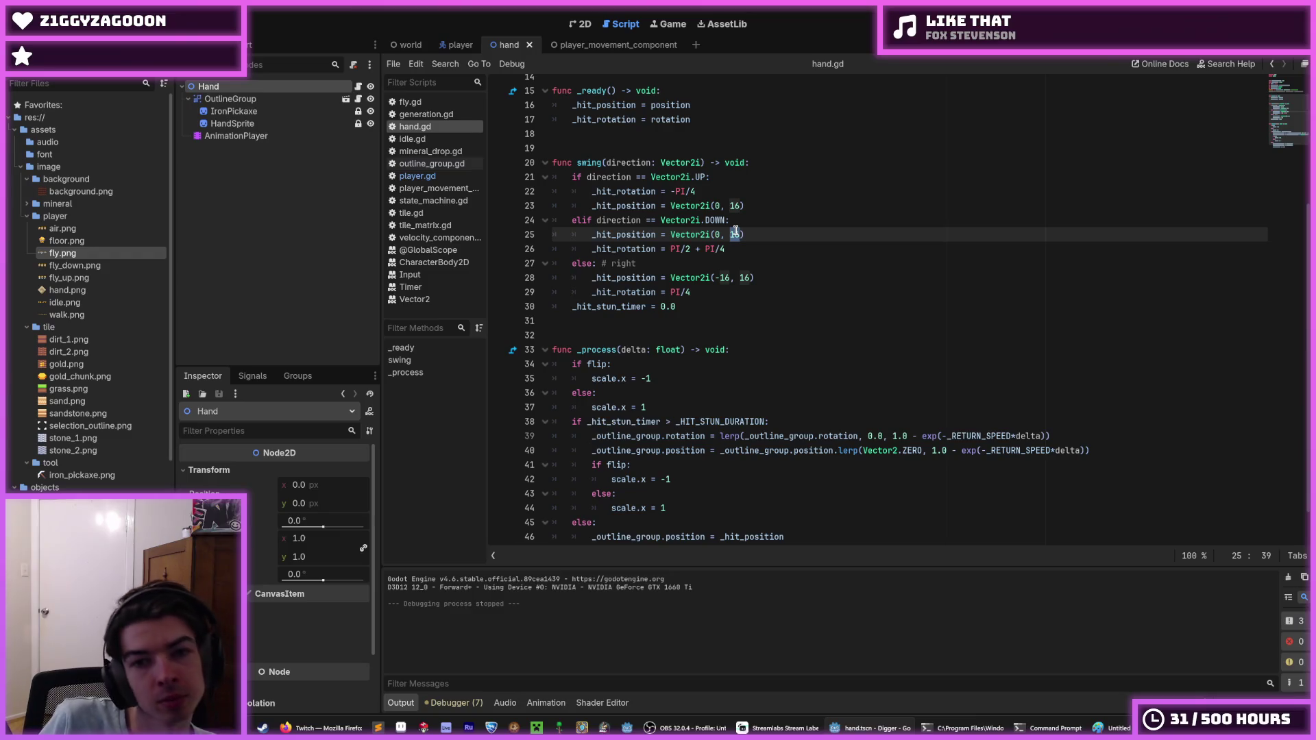
text(0)
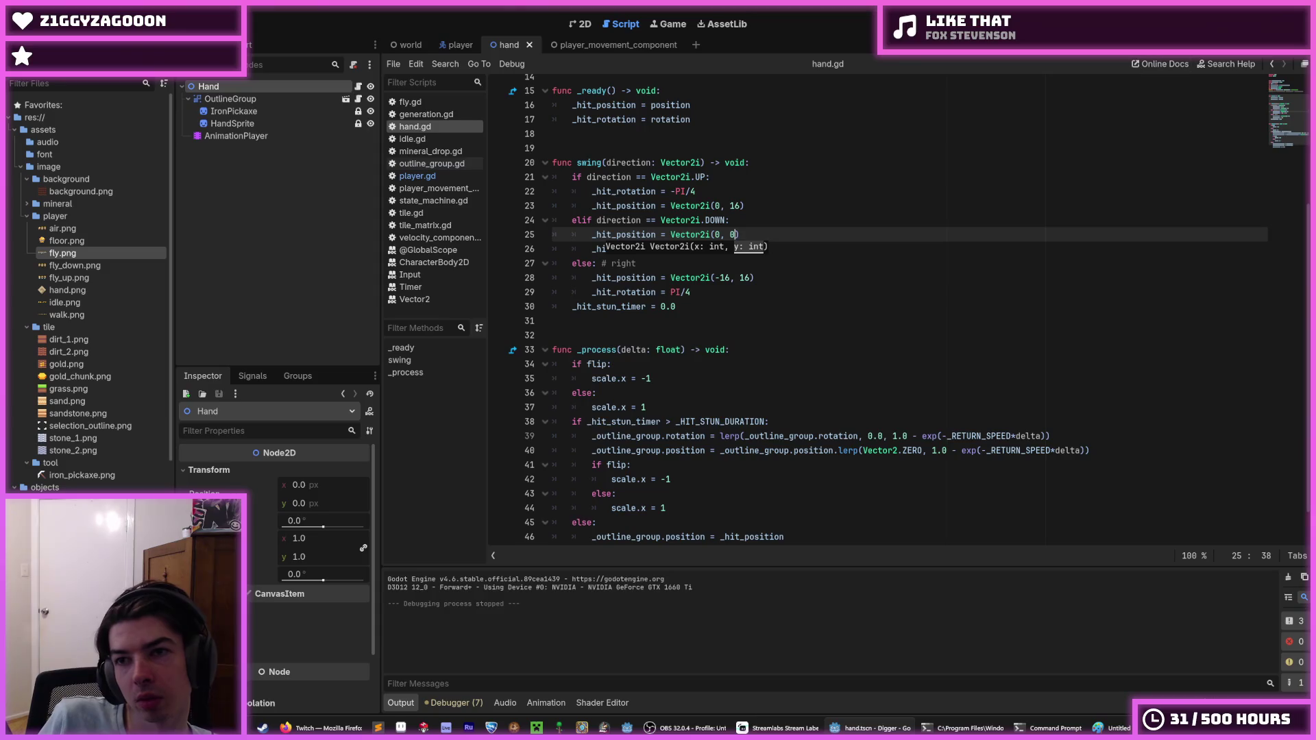
key(F5)
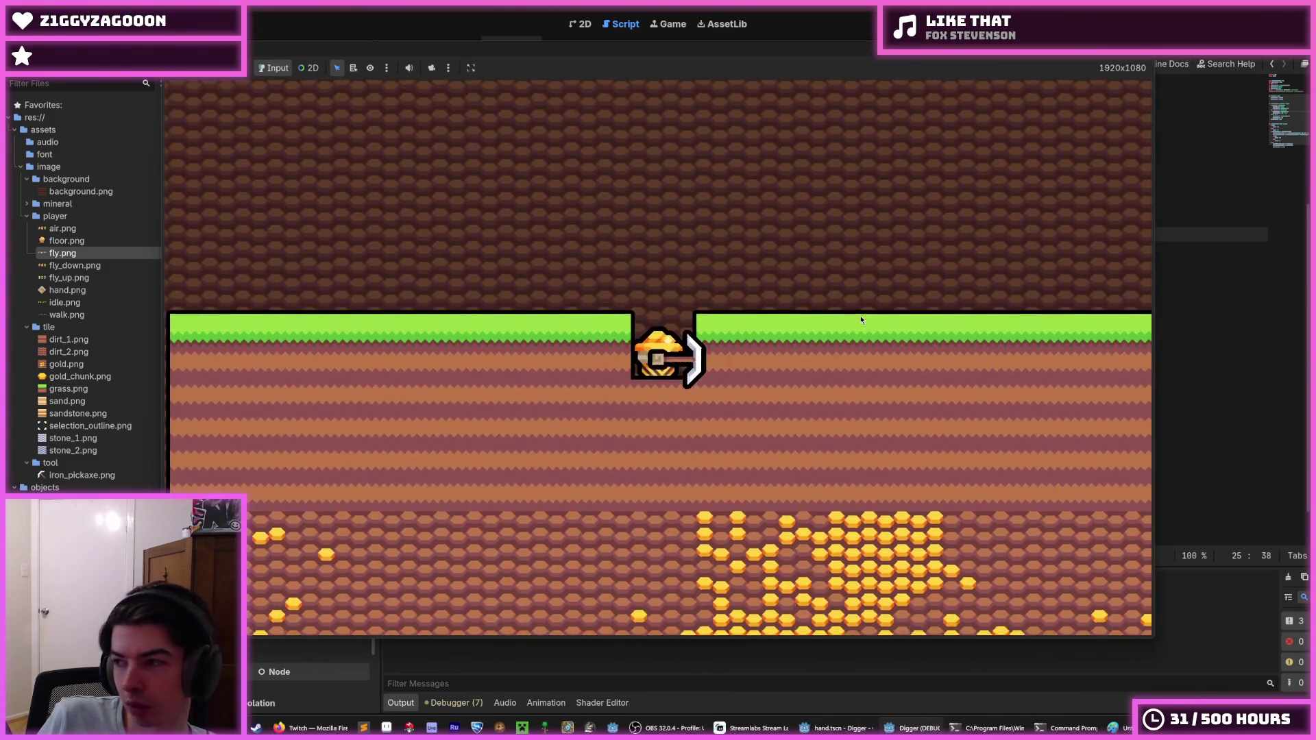
Dig down and right in the game to test the swing, then stop it.
key(s)
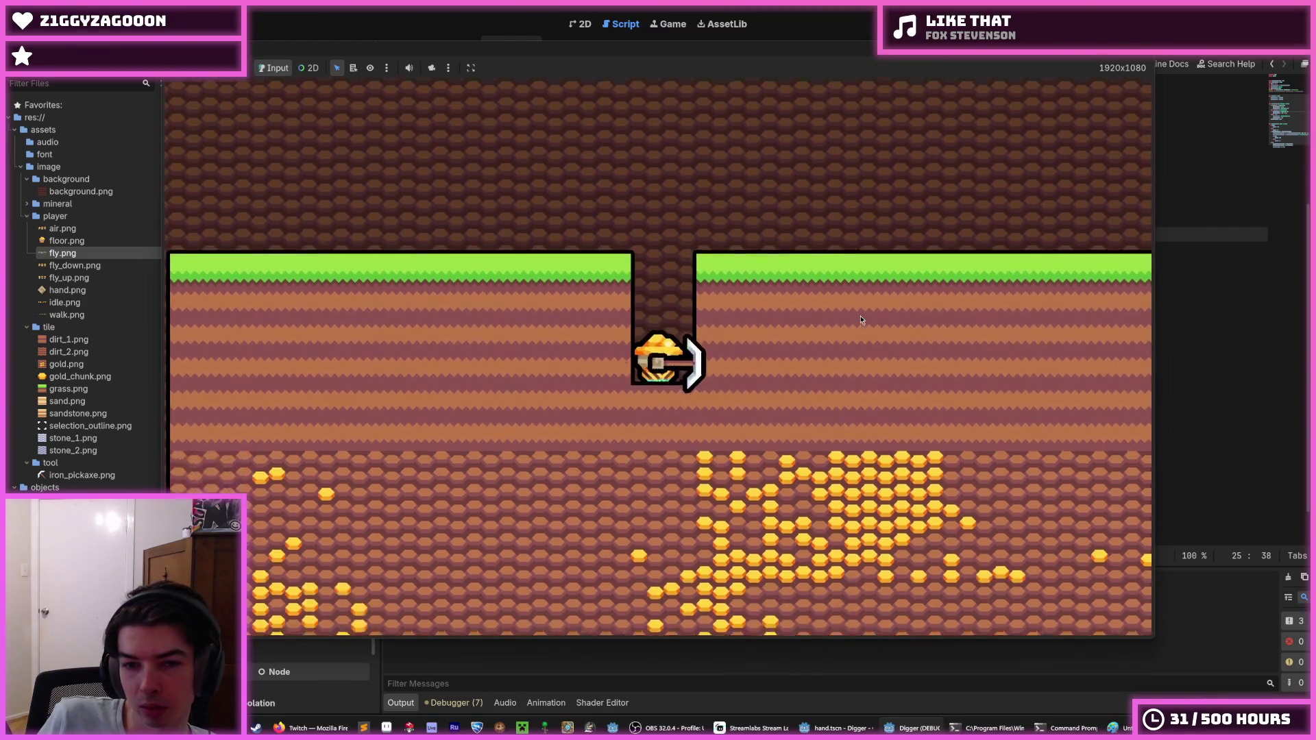
key(d)
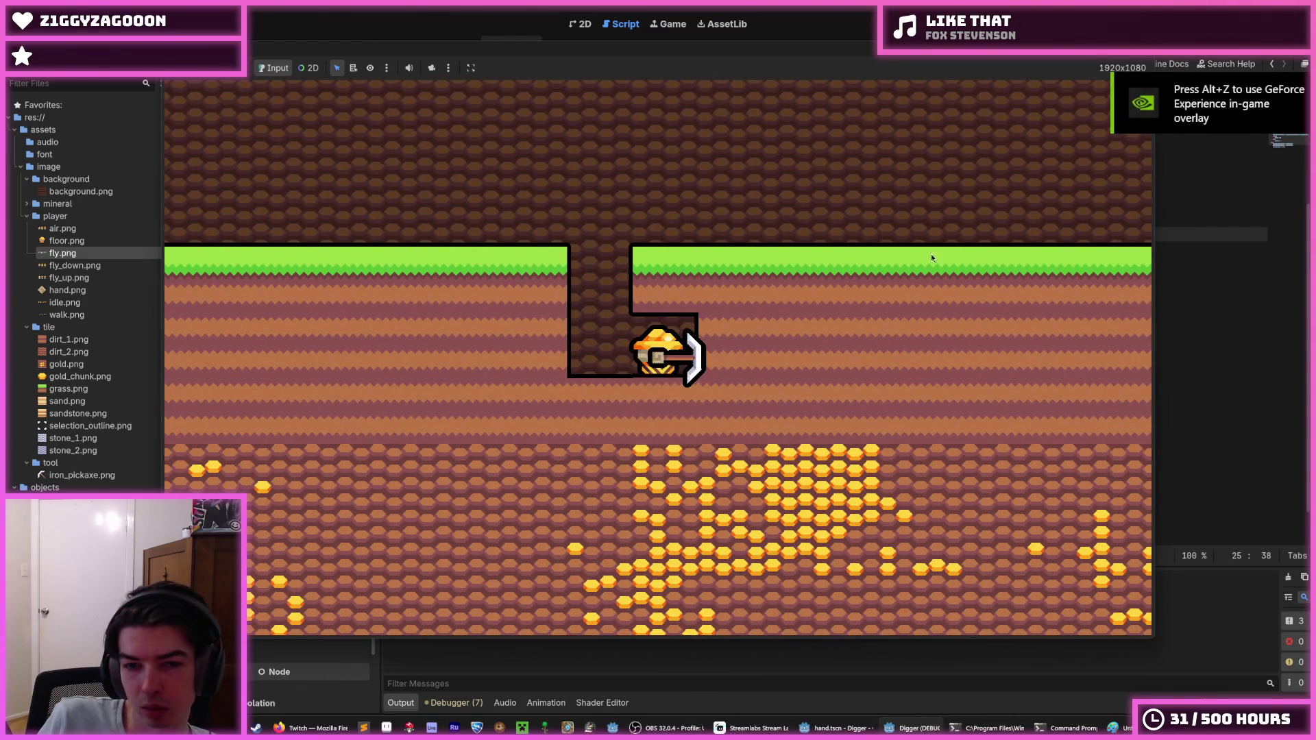
key(s)
key(F8)
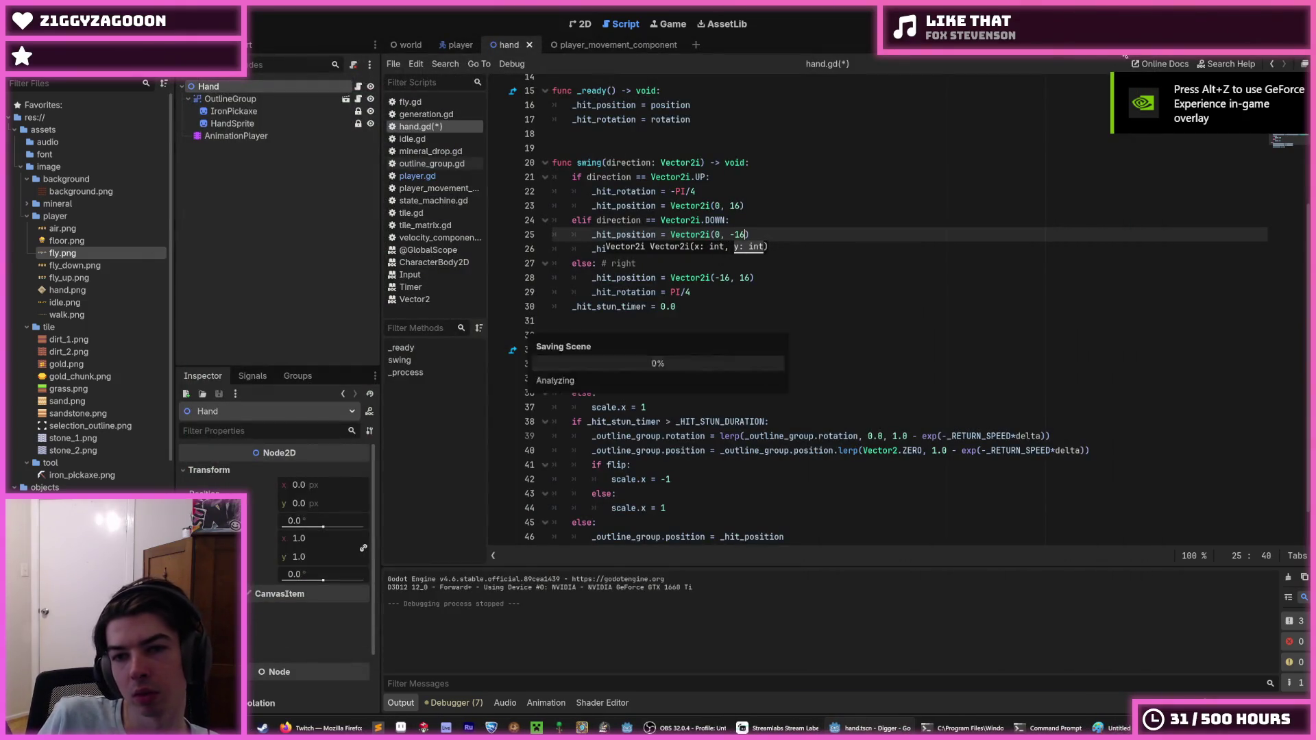
Rerun the game with the edited position, dig down and right, then stop.
key(F5)
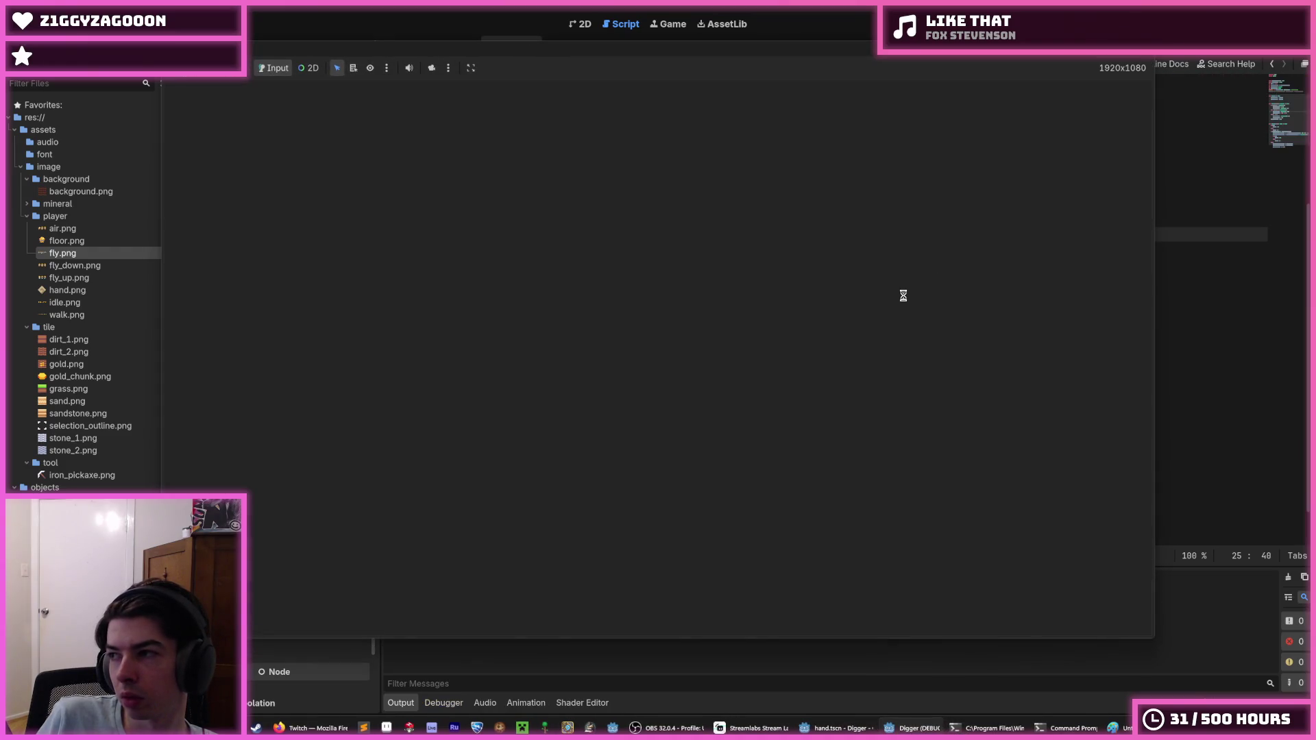
key(s)
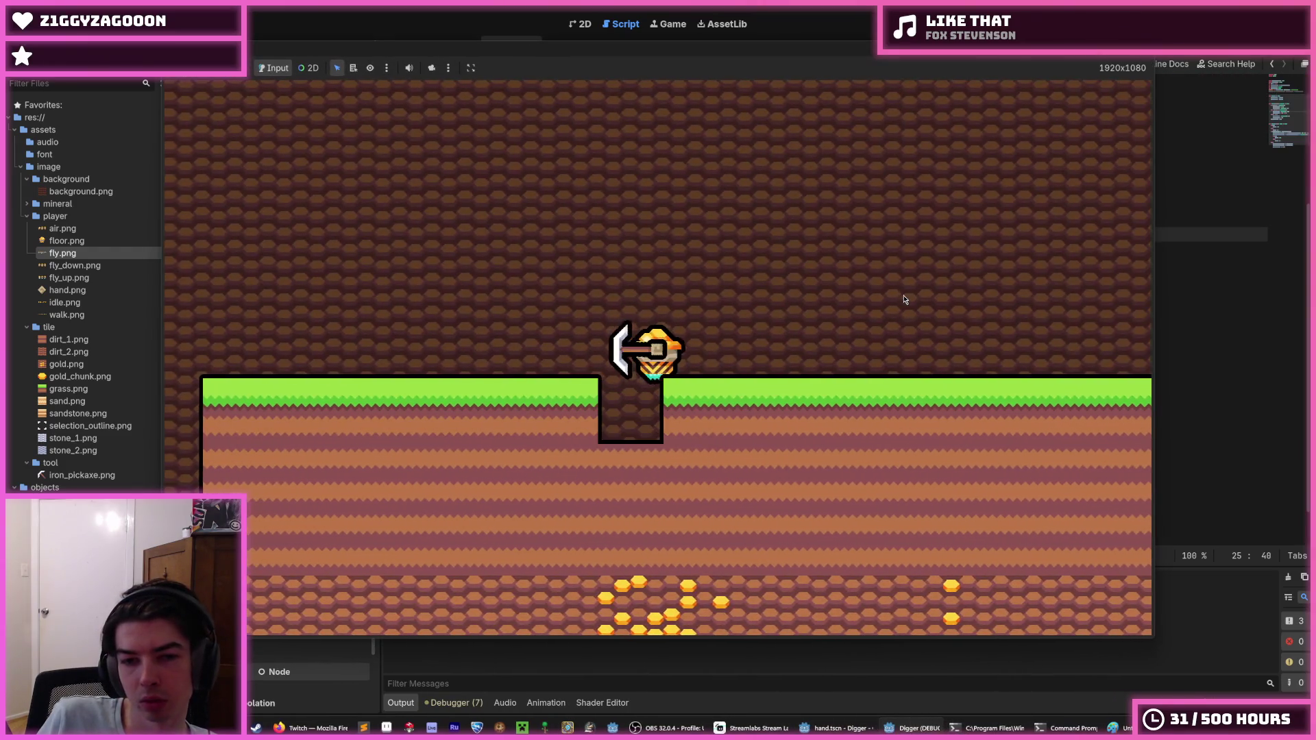
key(s)
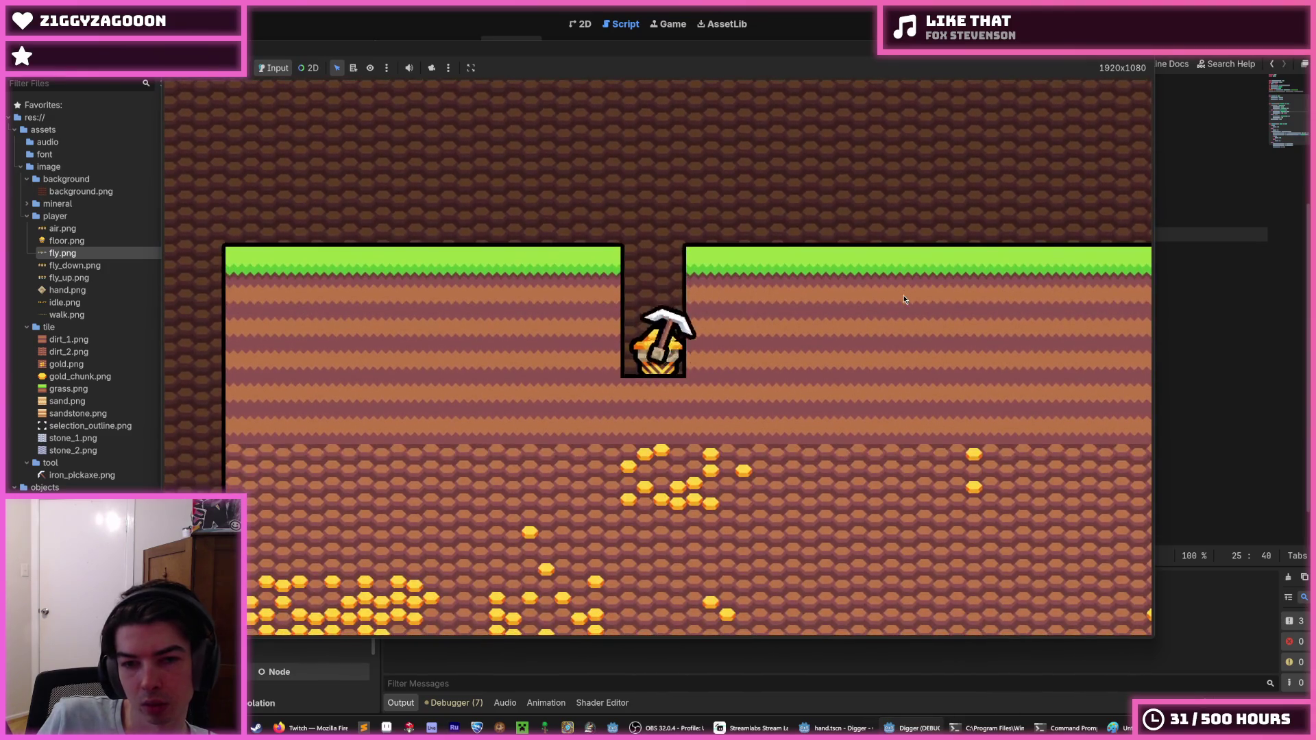
key(d)
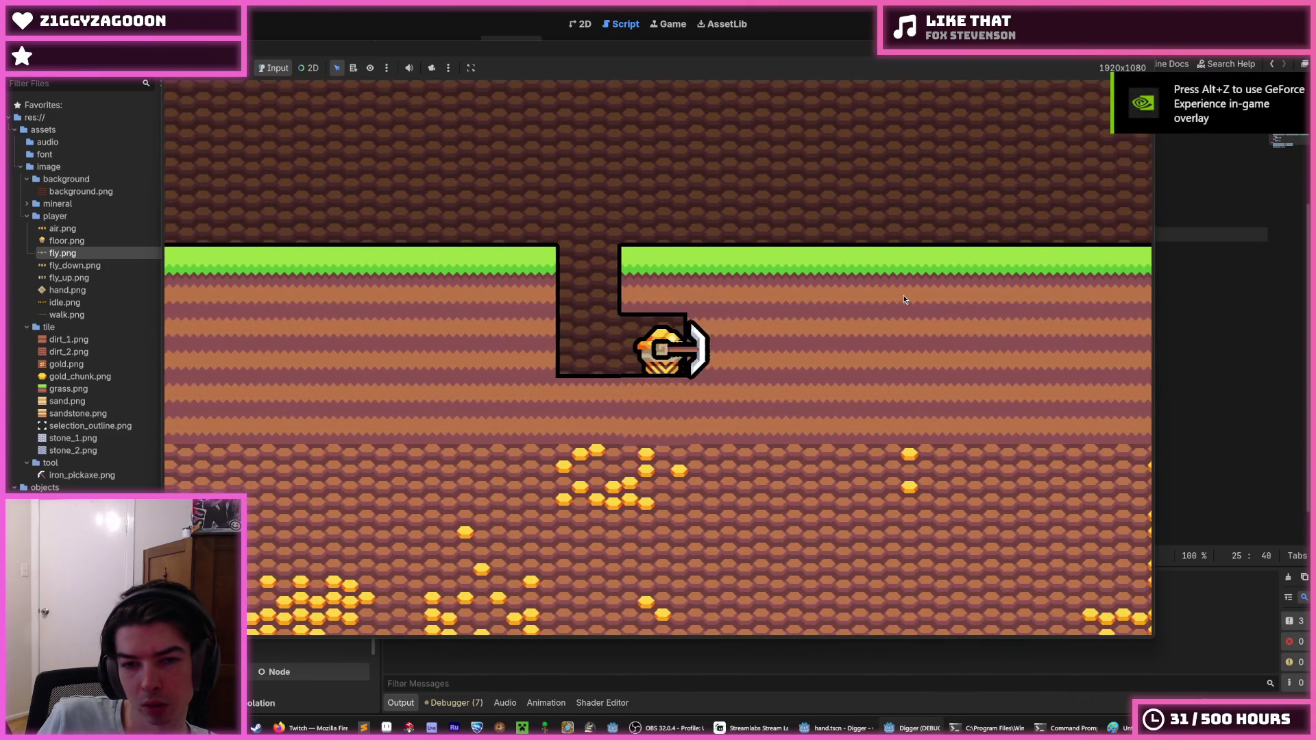
key(s)
key(s)
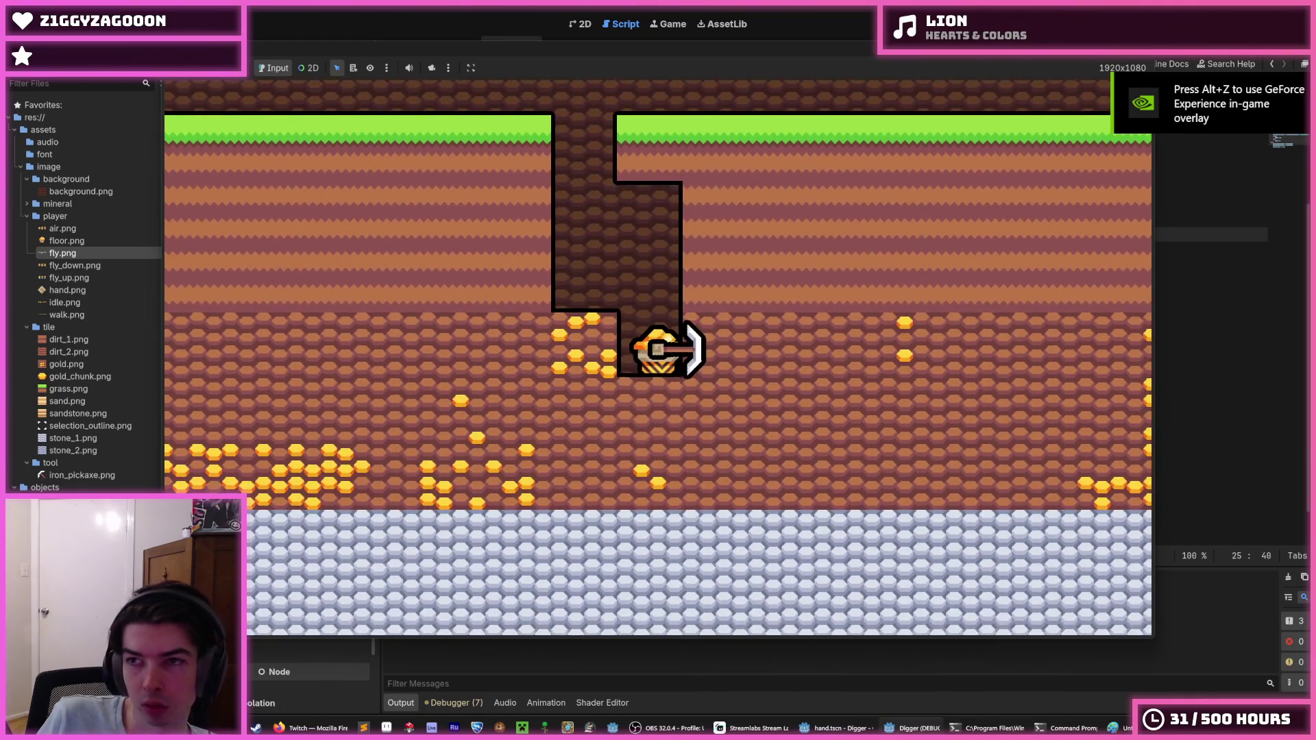
key(F8)
Save the down-swing hit position as Vector2i(-16, -16) and relaunch the game.
click(718, 234)
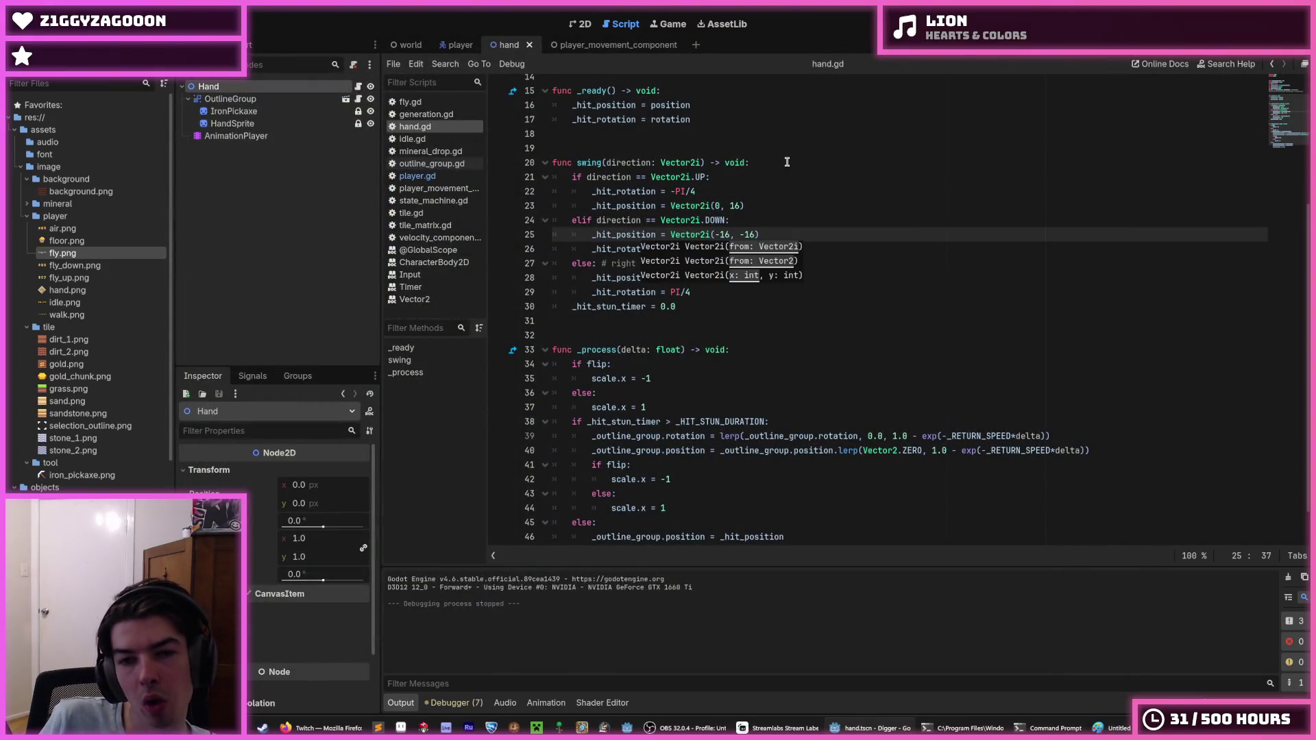
key(ctrl+s)
key(Escape)
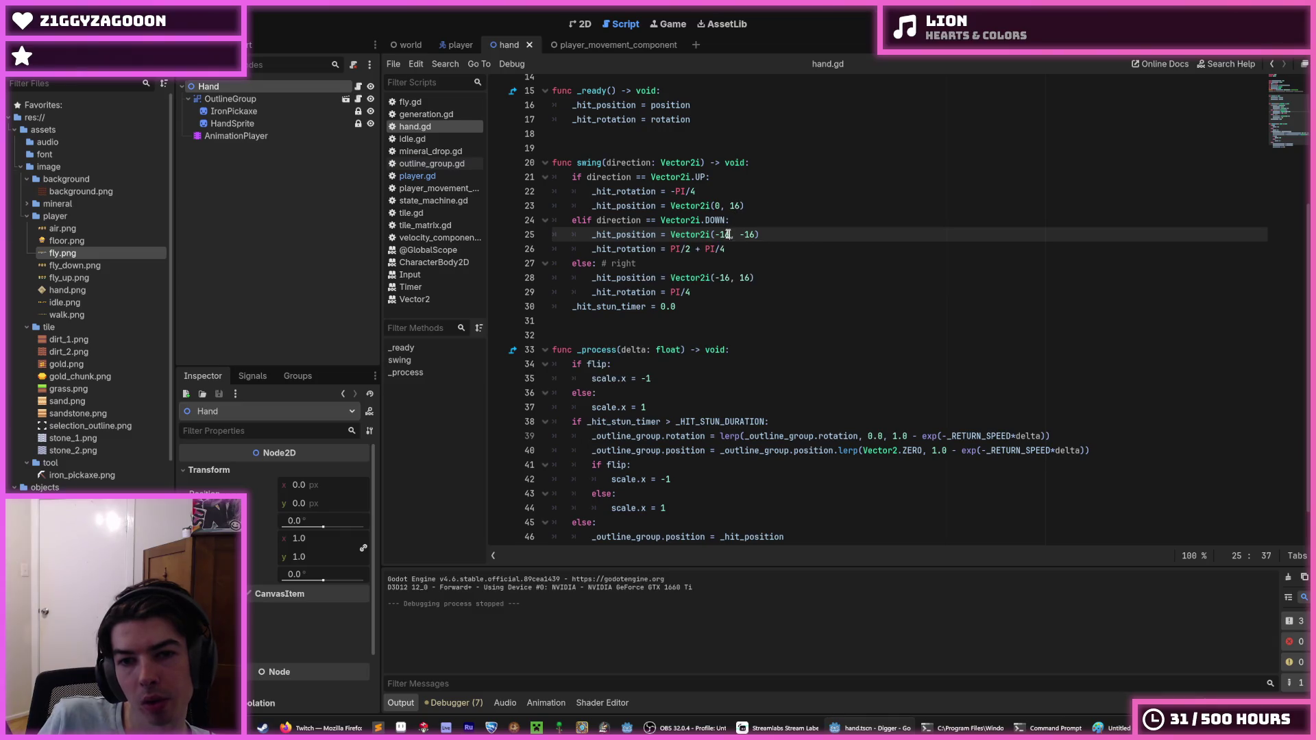
click(718, 205)
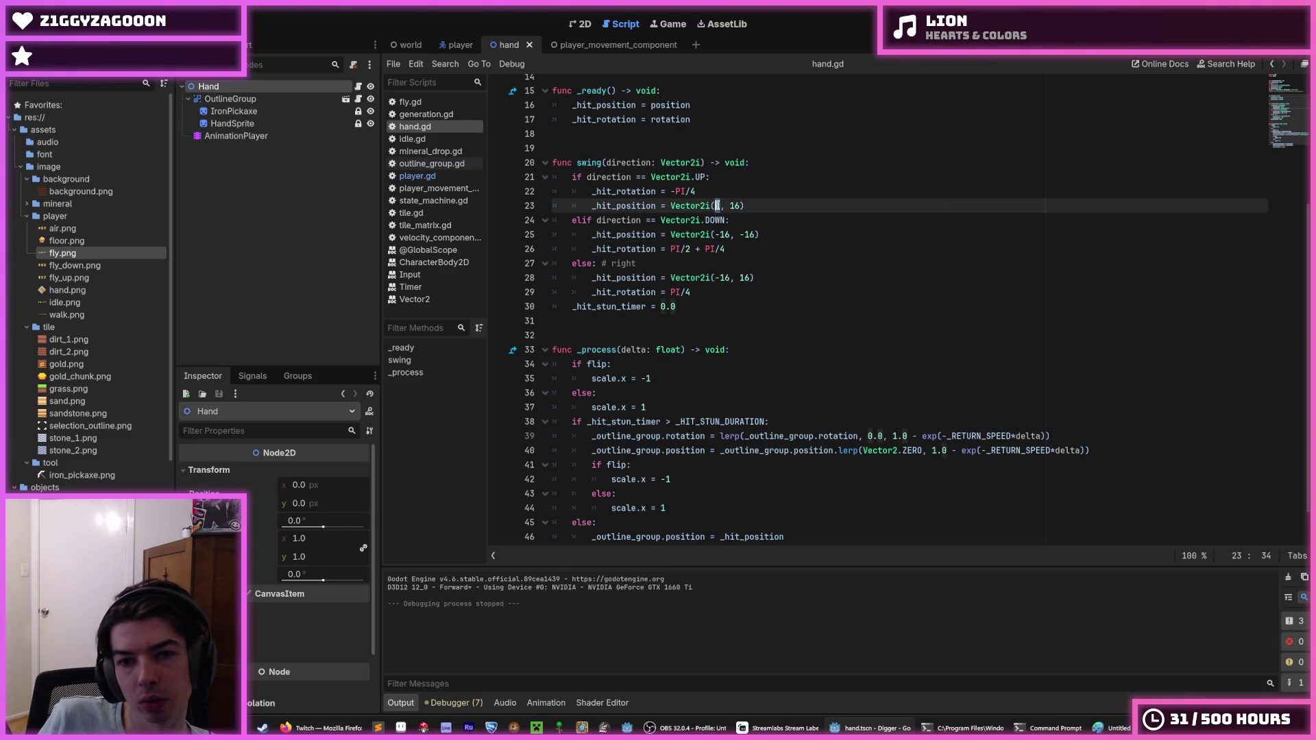
text(-16)
key(F5)
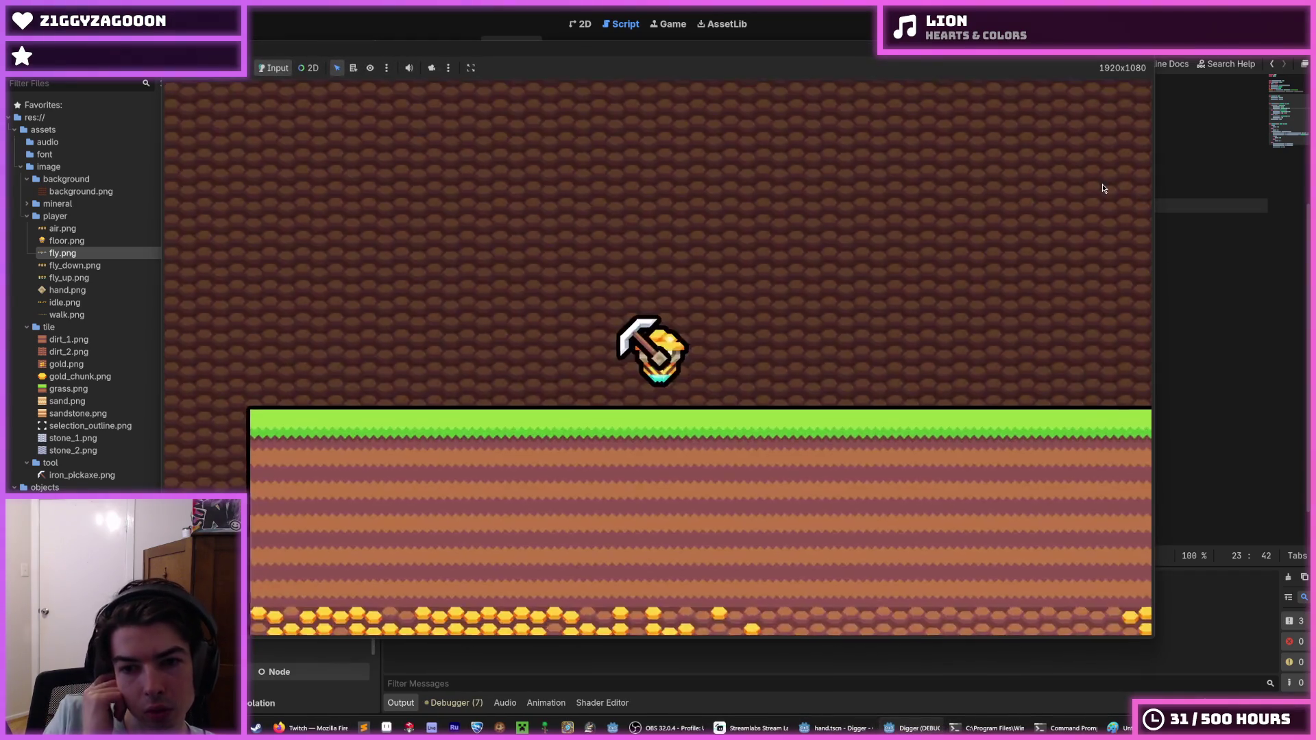
Dig tiles below, right, left and above the miner to test each swing.
key(s)
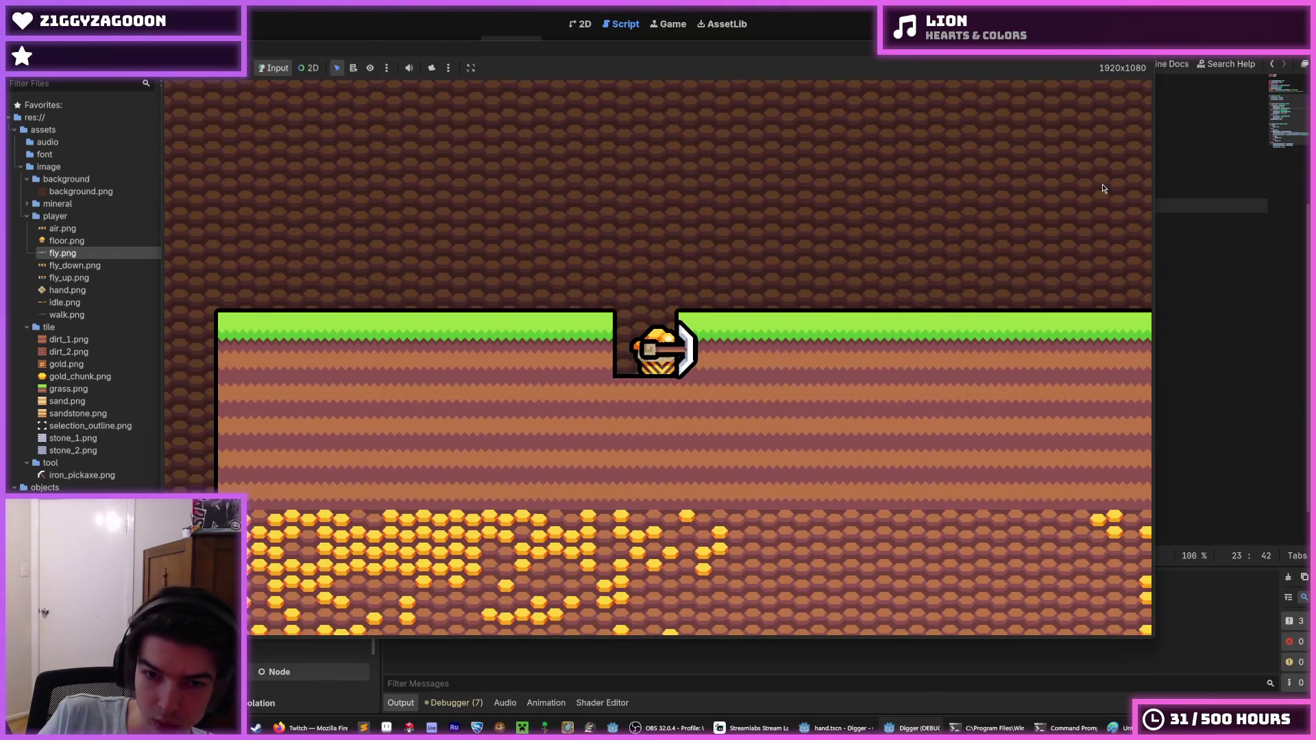
key(s)
key(s)
key(d)
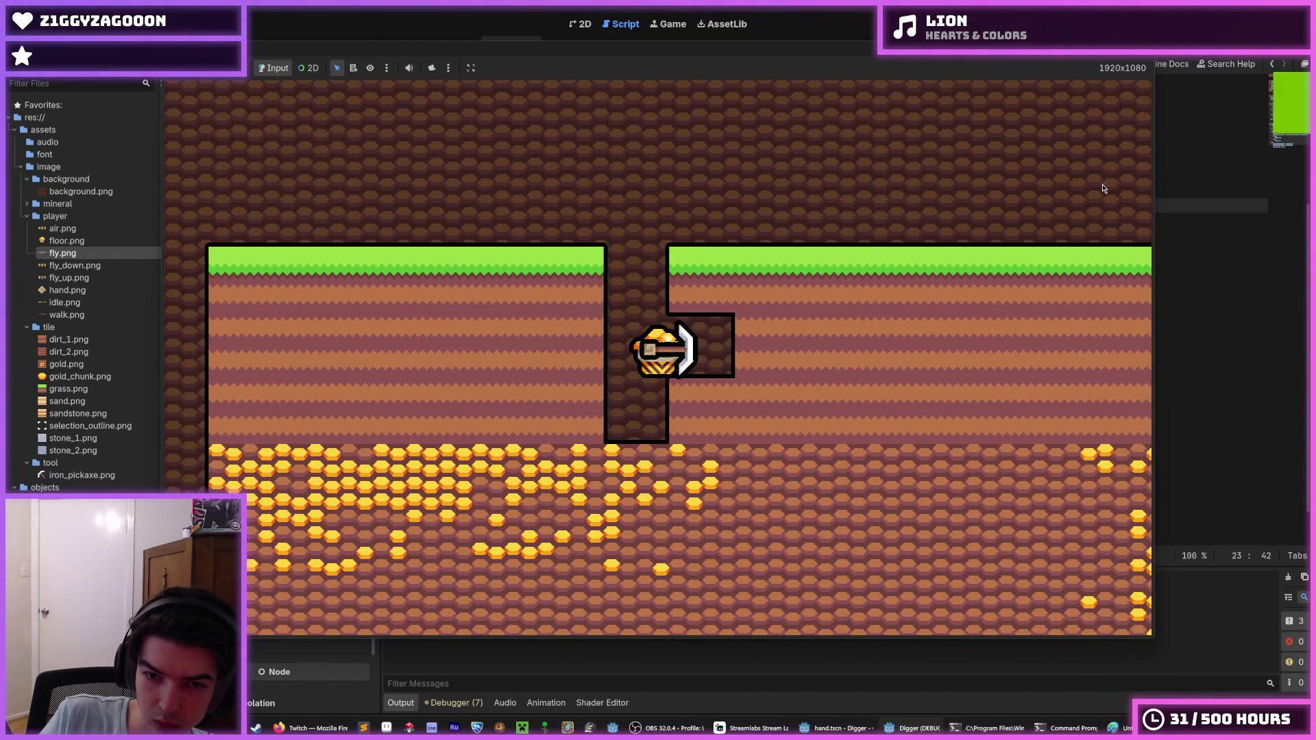
key(d)
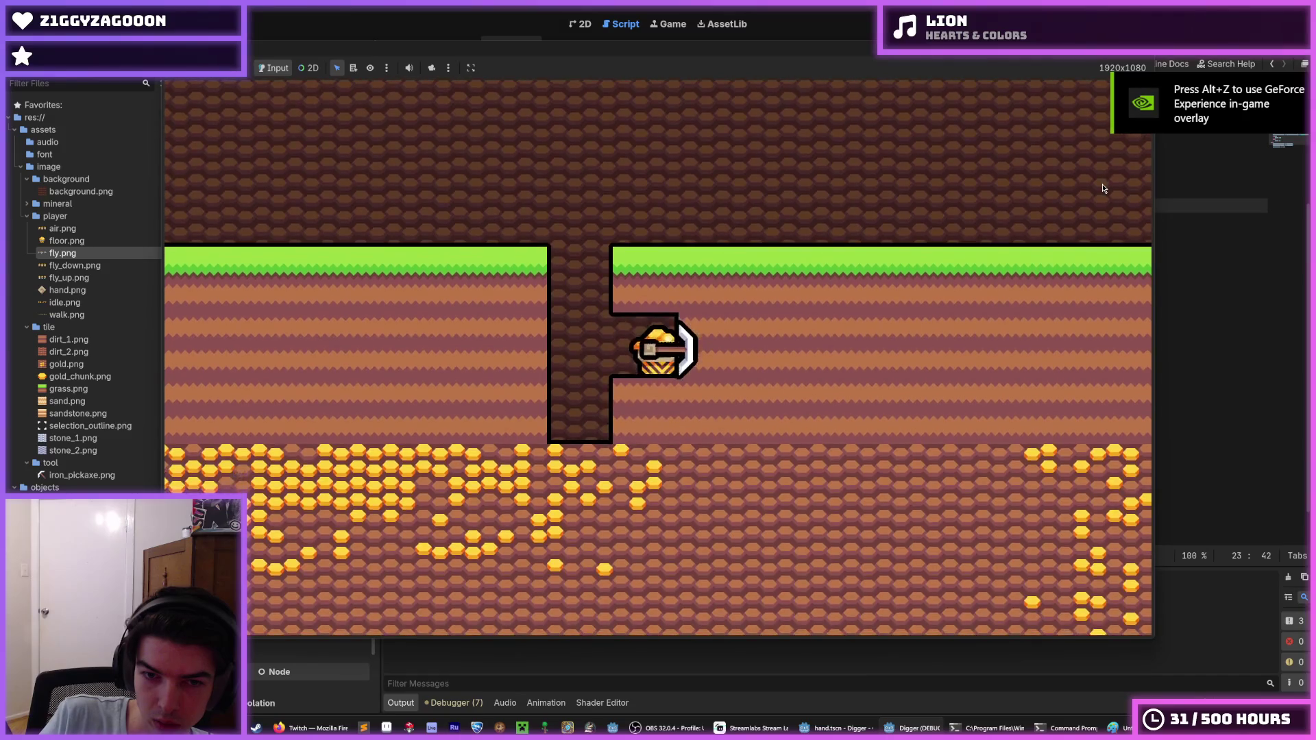
key(s)
key(a)
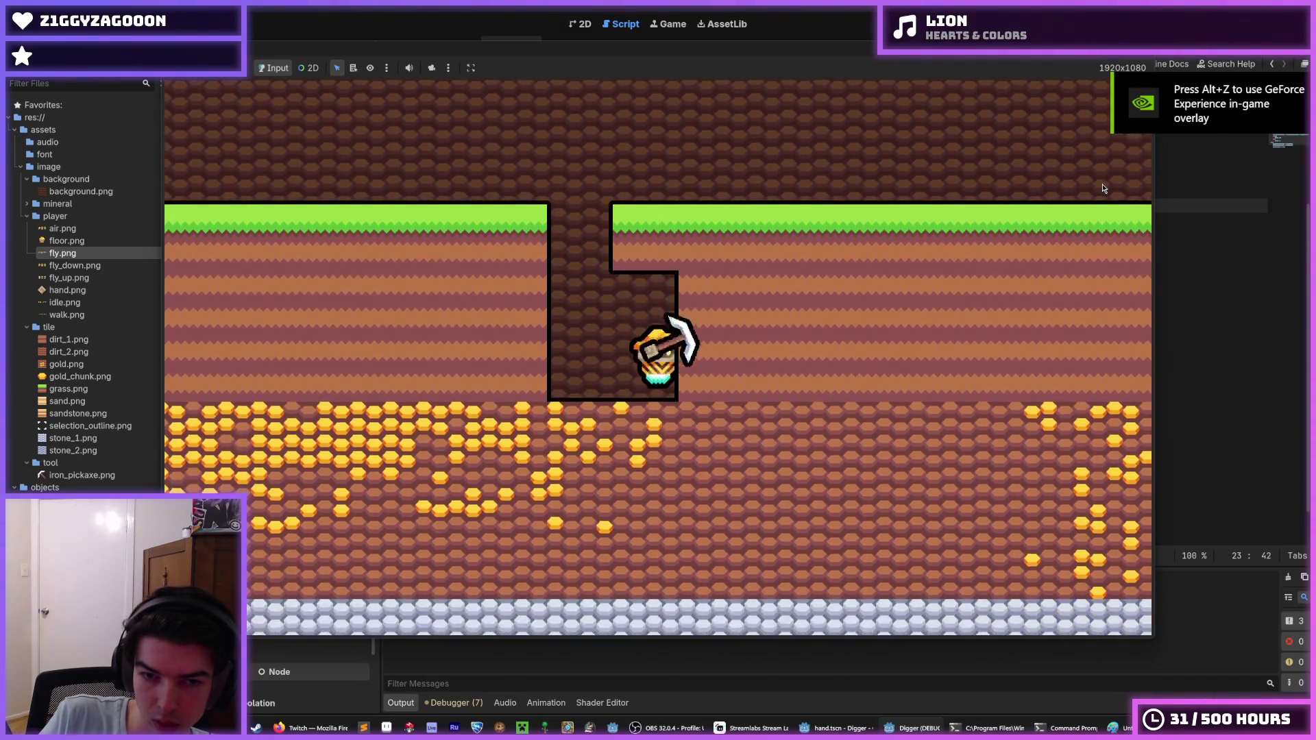
key(w)
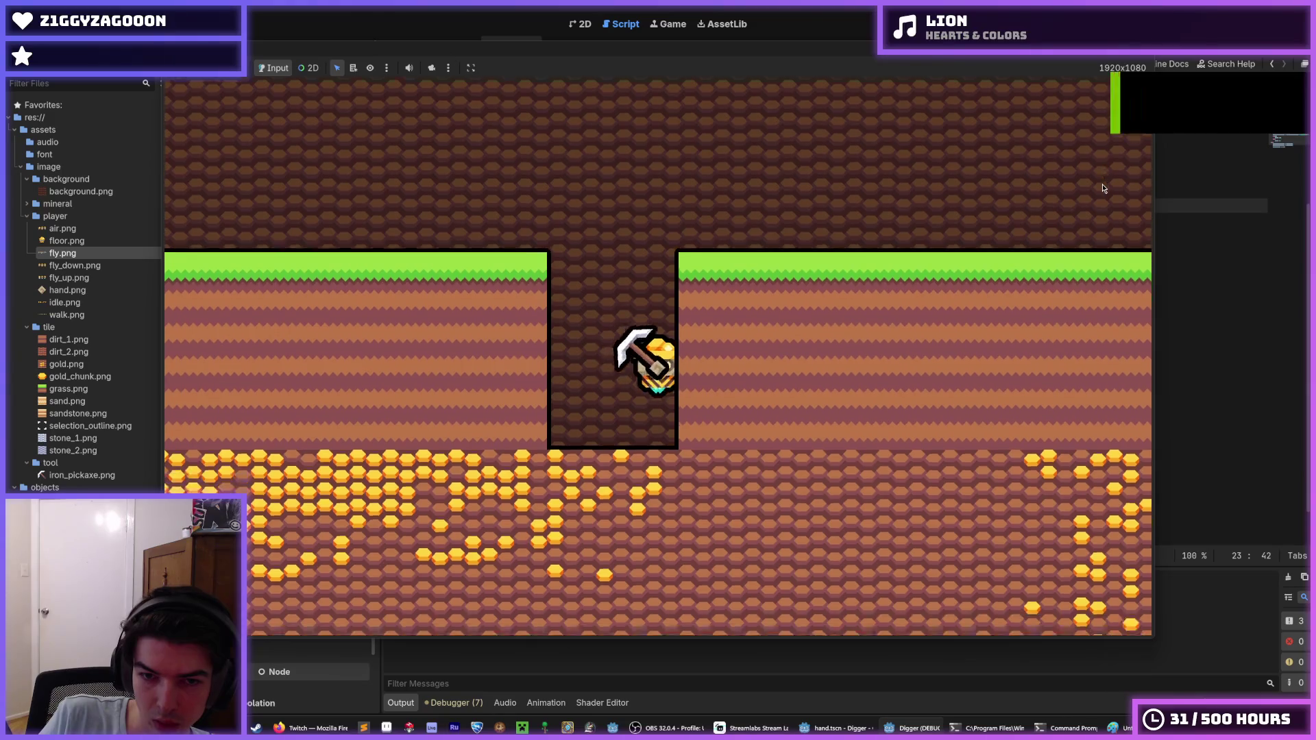
key(d)
key(a)
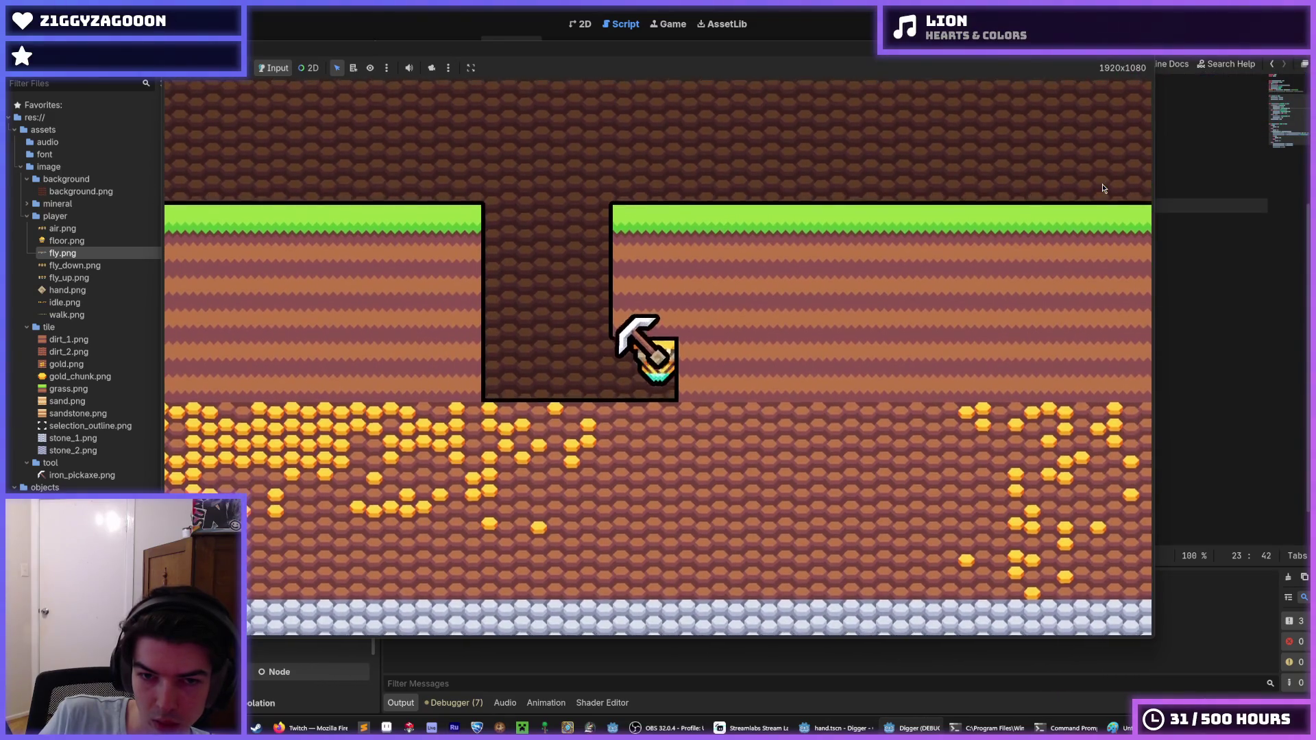
key(w)
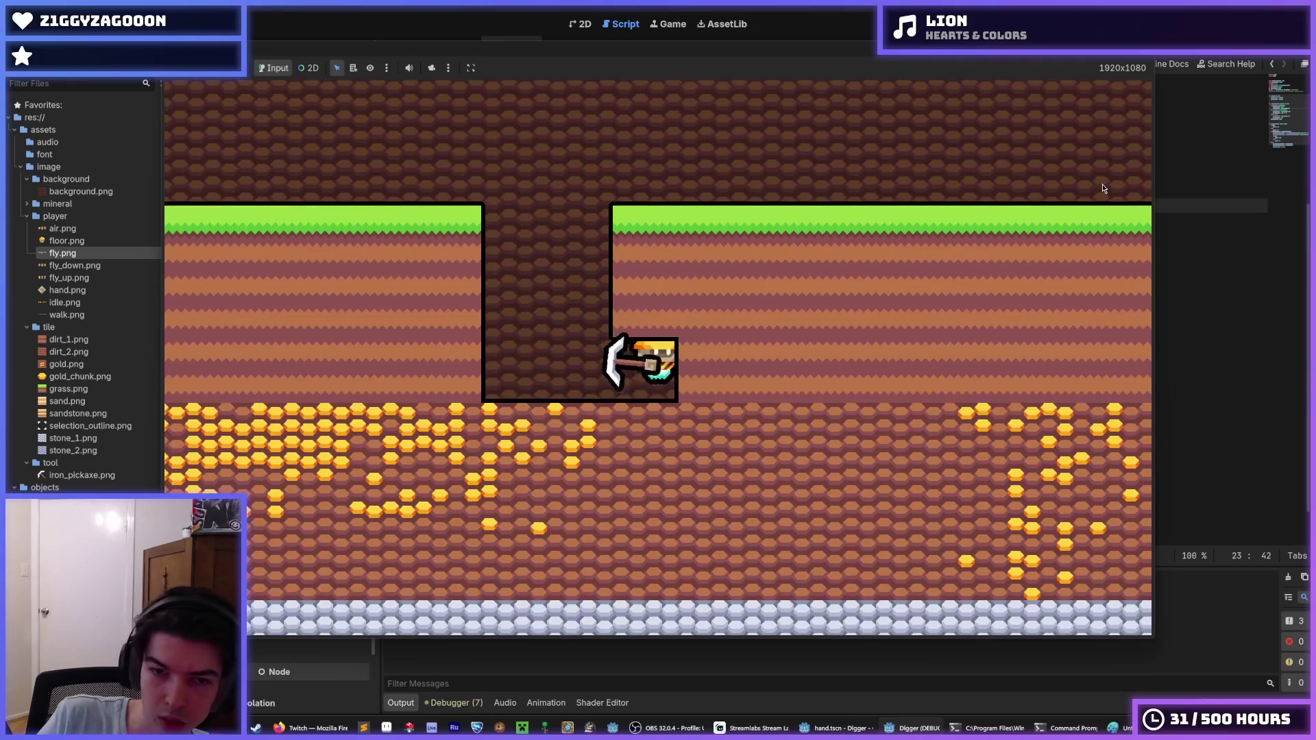
key(a)
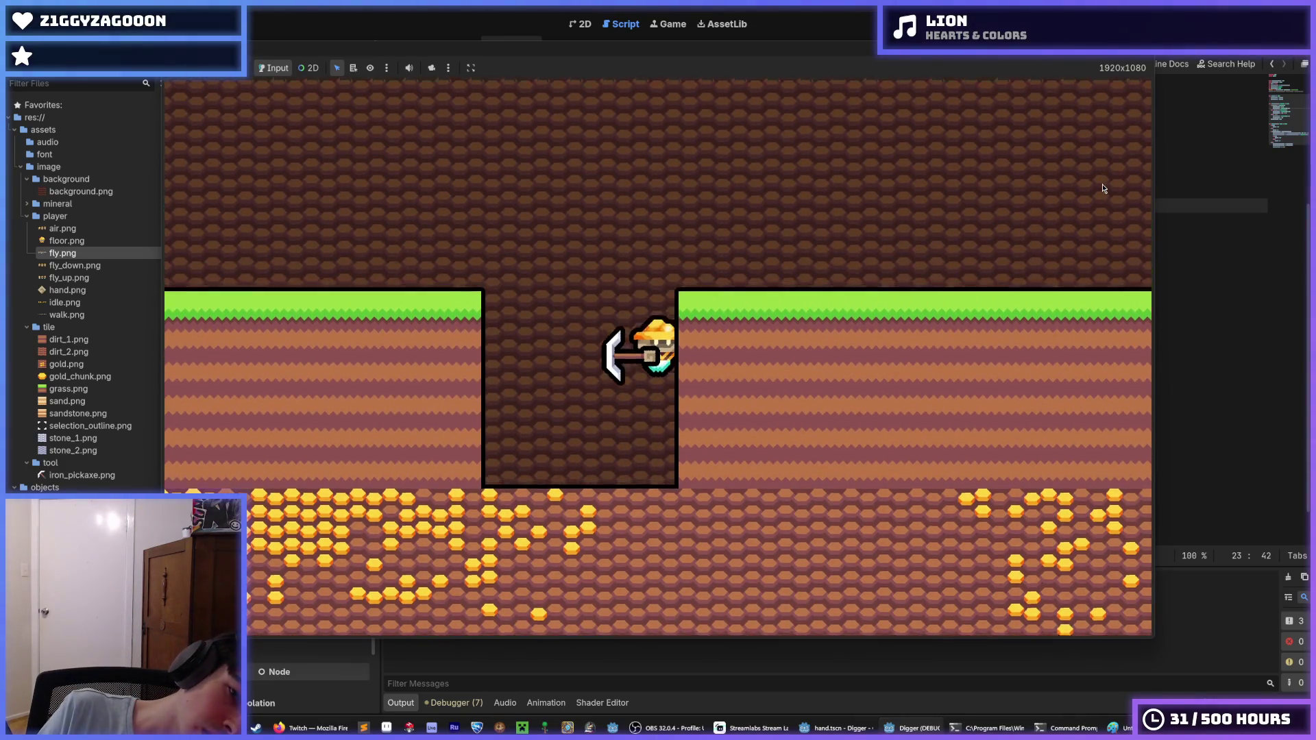
key(s)
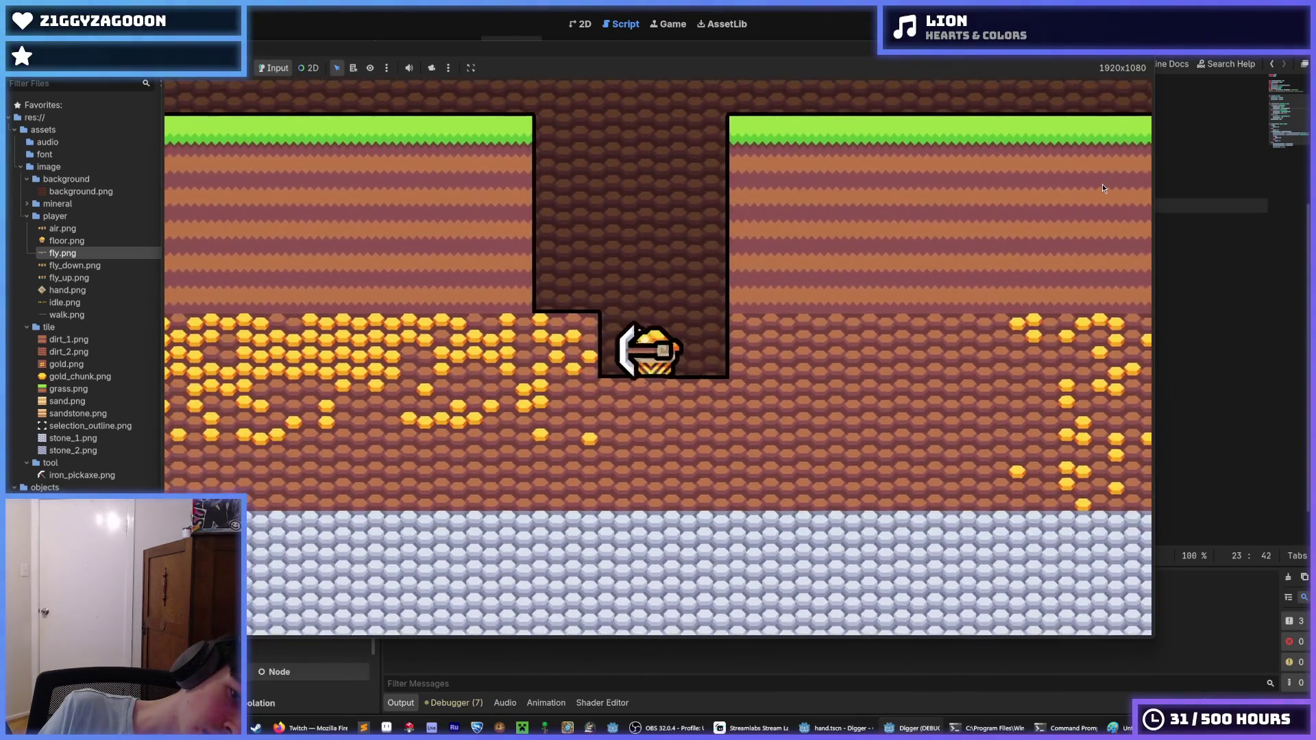
key(a)
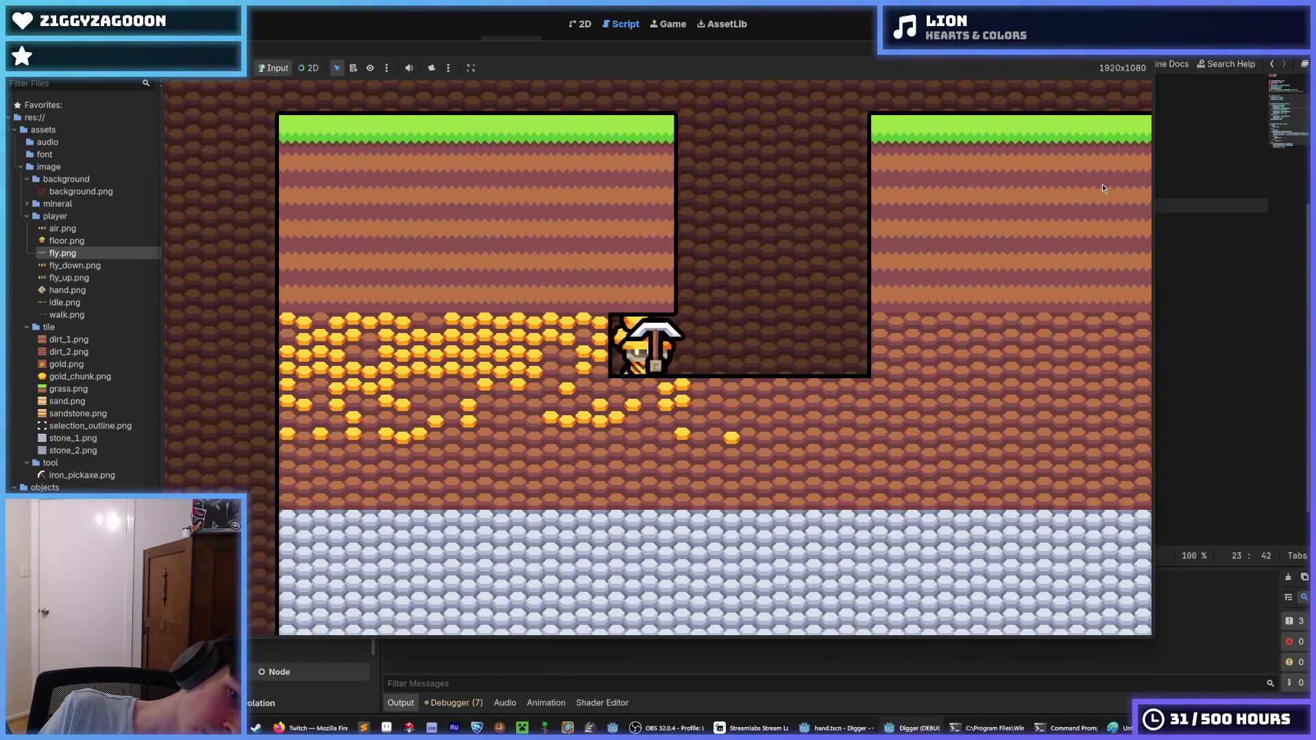
key(w)
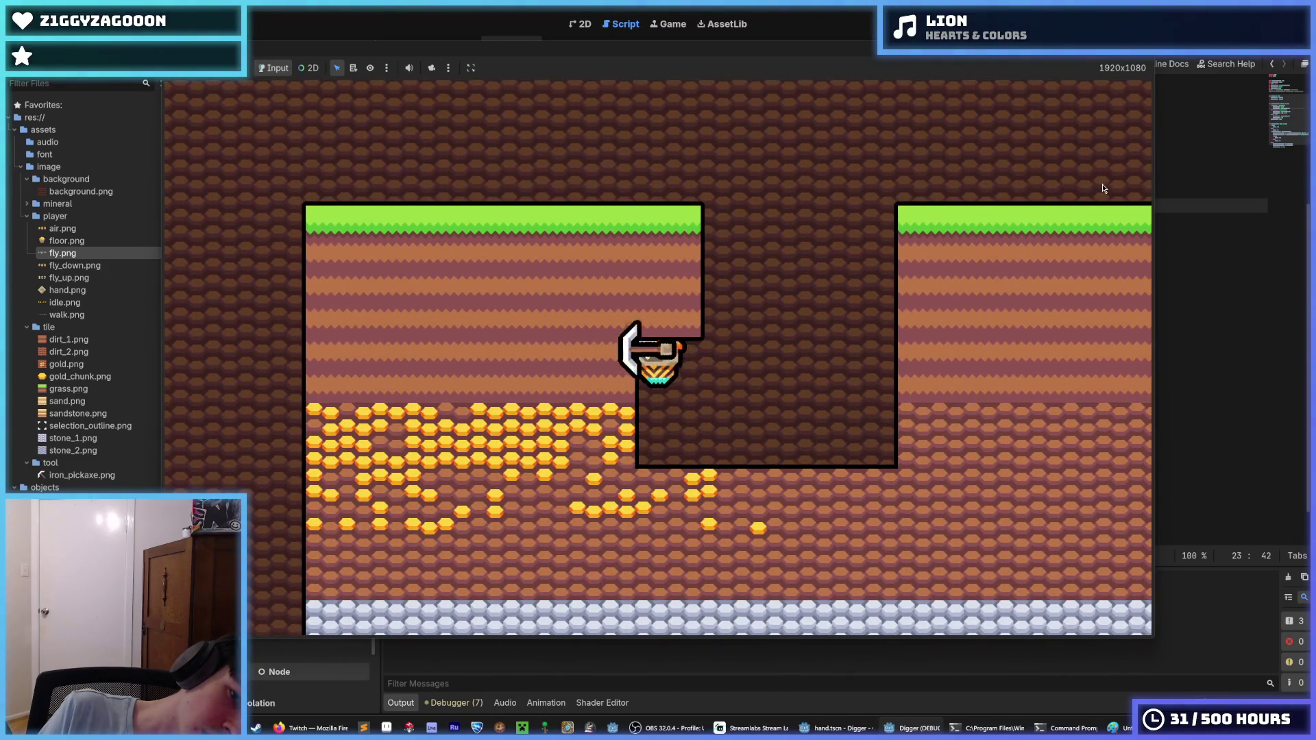
key(w)
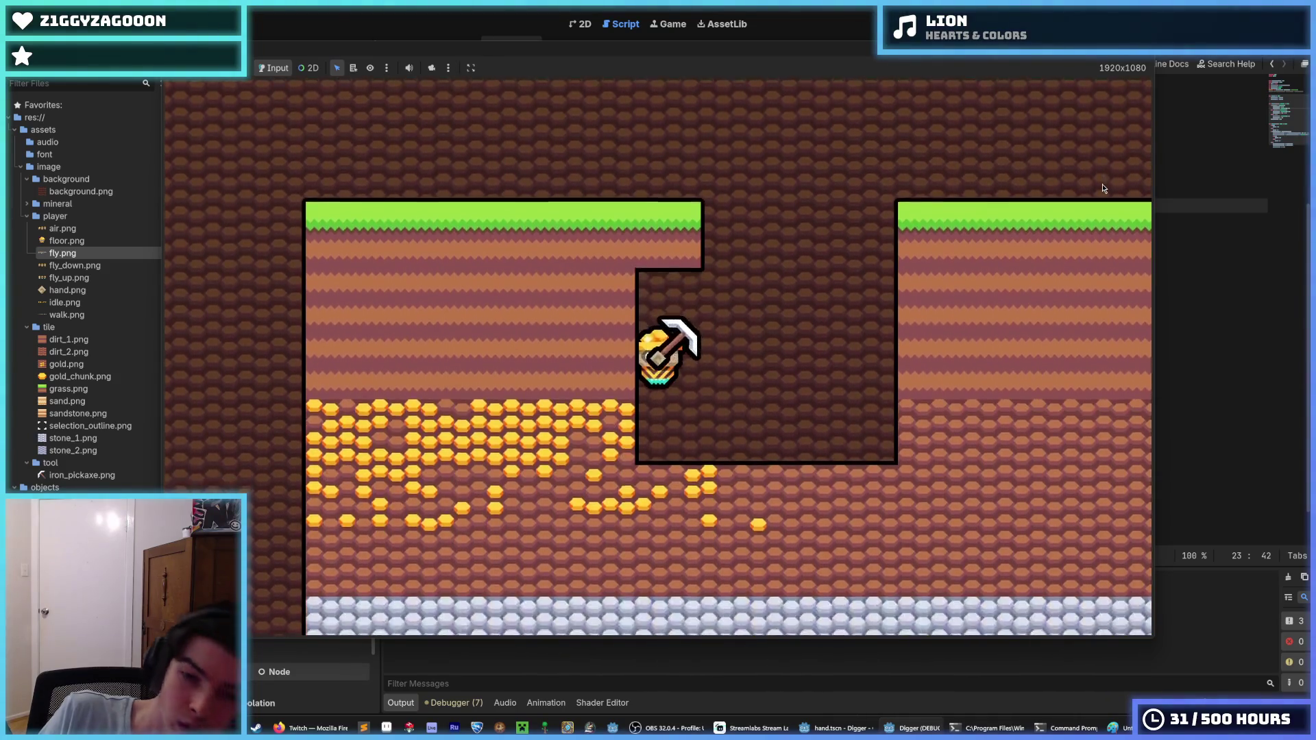
Move left and right across the dug pit and fly the miner up out of it.
key(a)
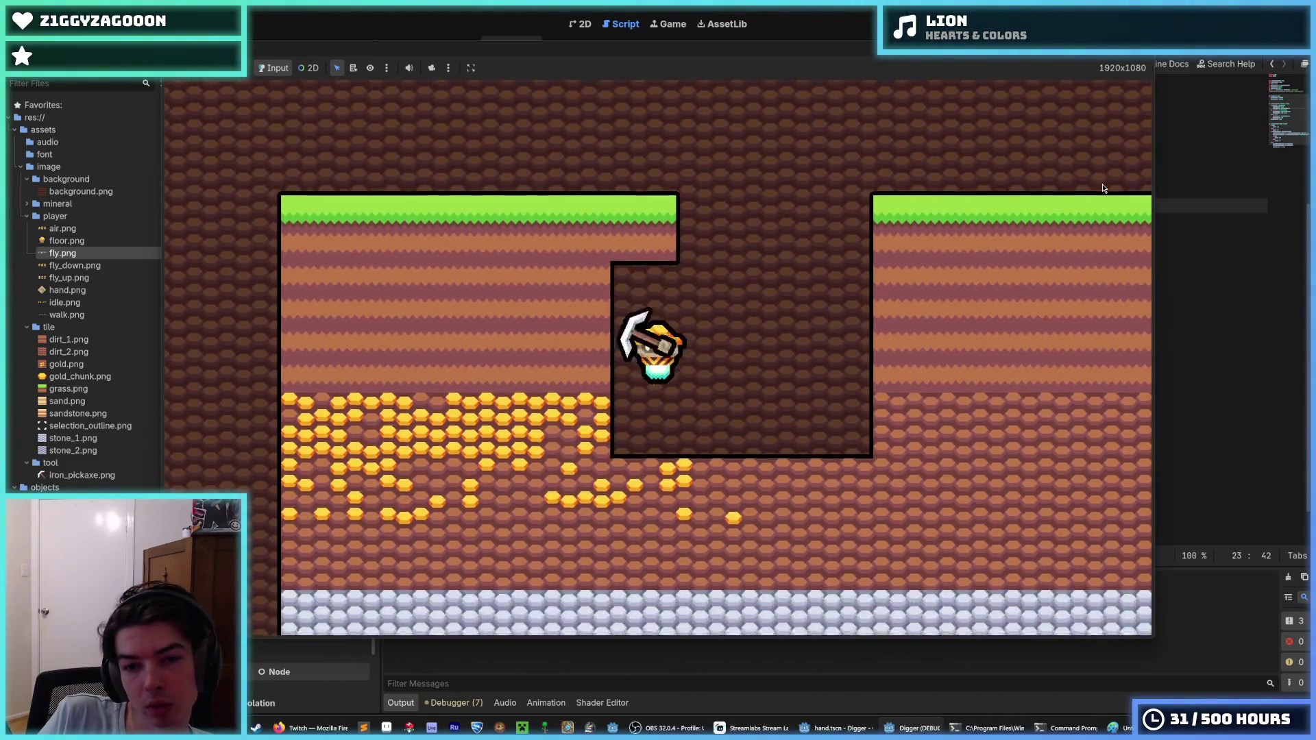
key(d)
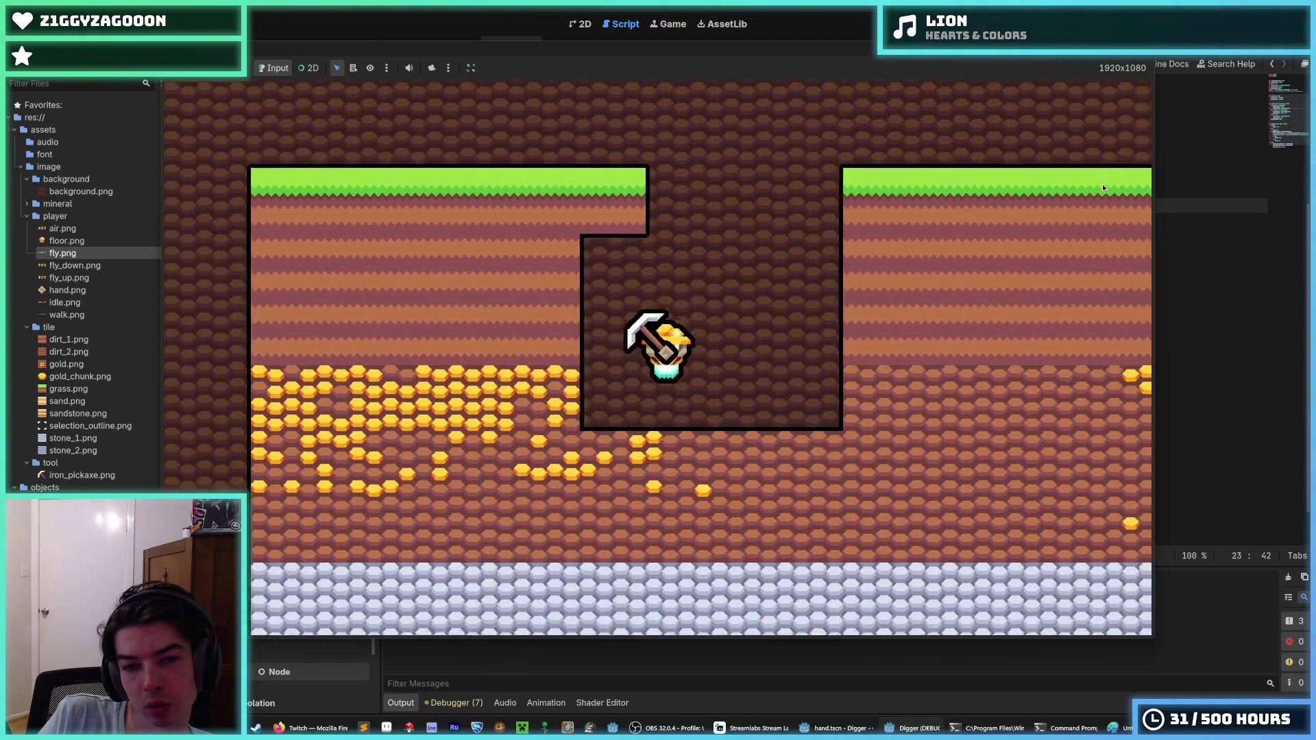
key(w)
key(a)
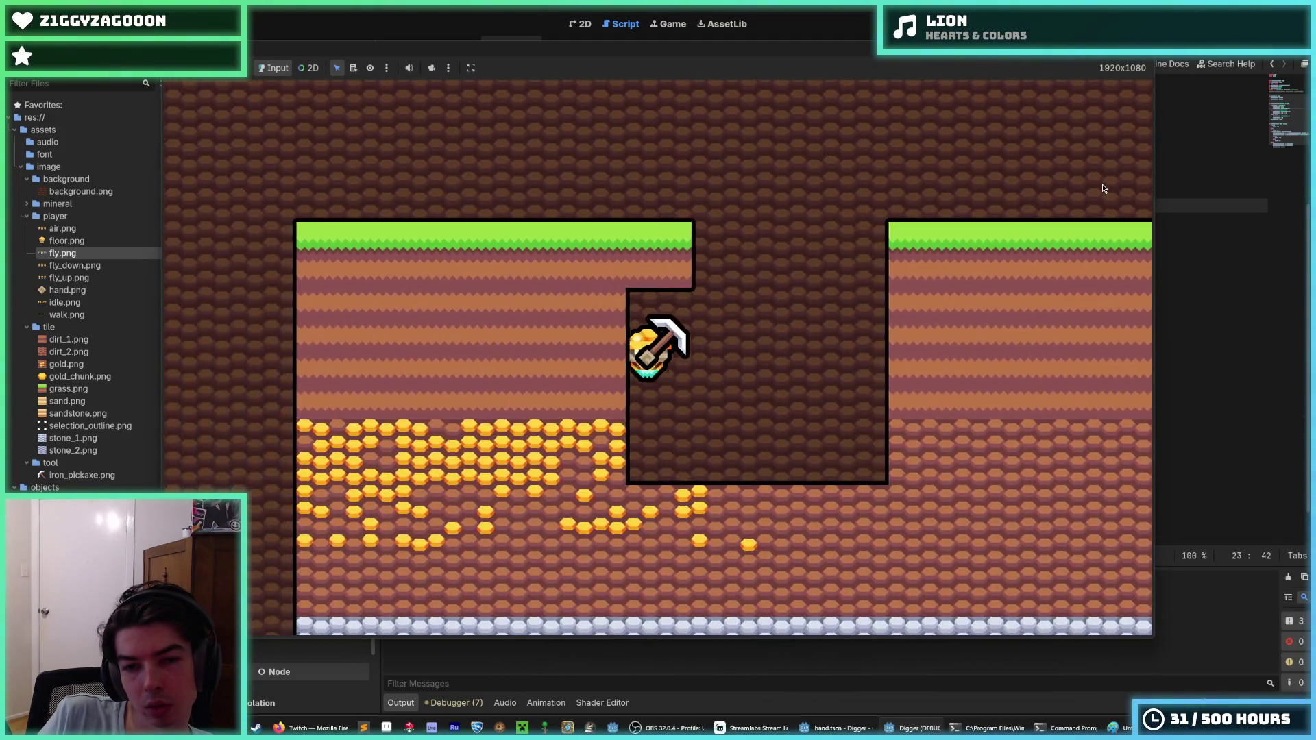
key(d)
key(a)
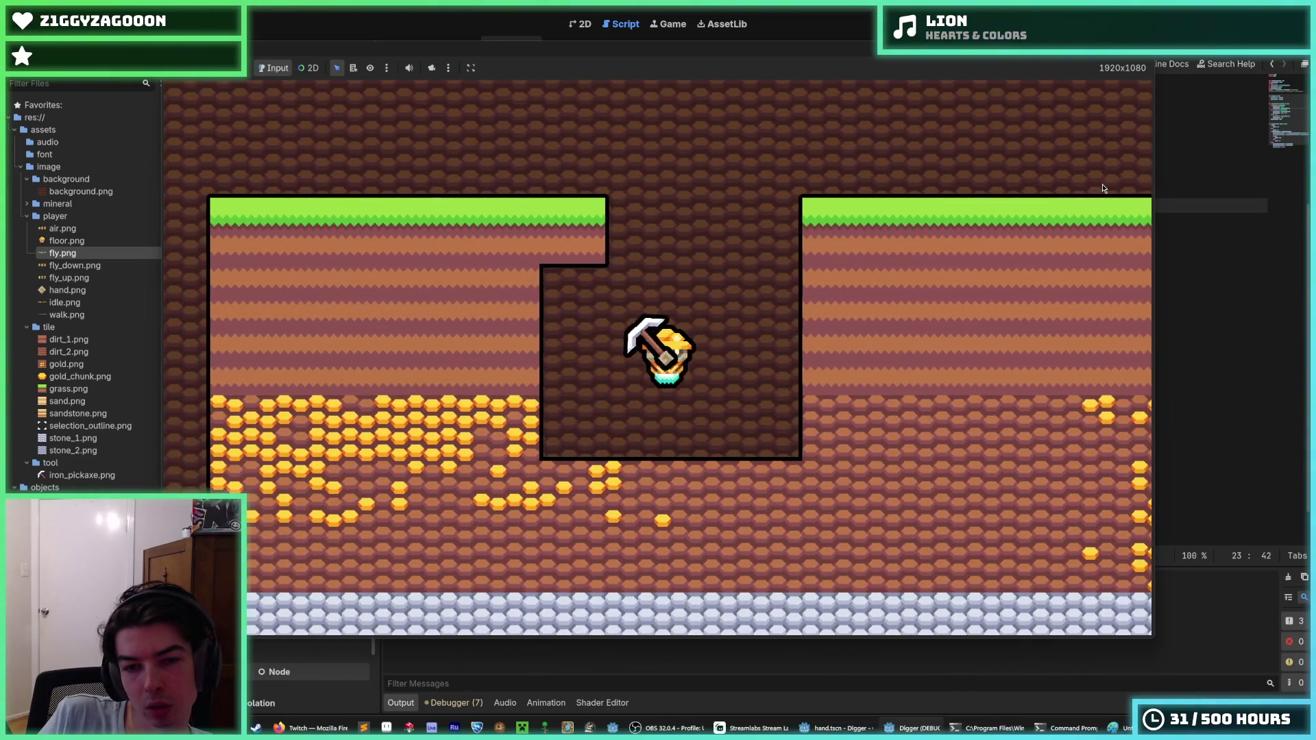
key(d)
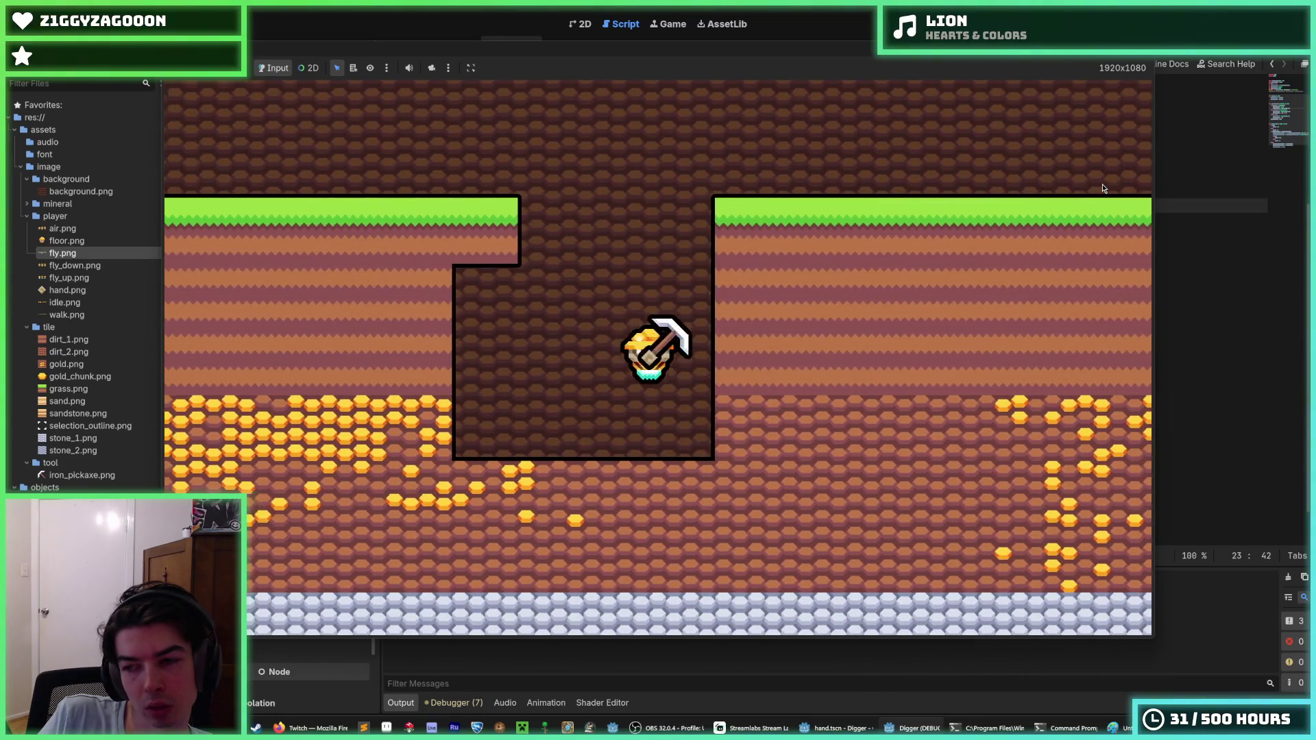
key(a)
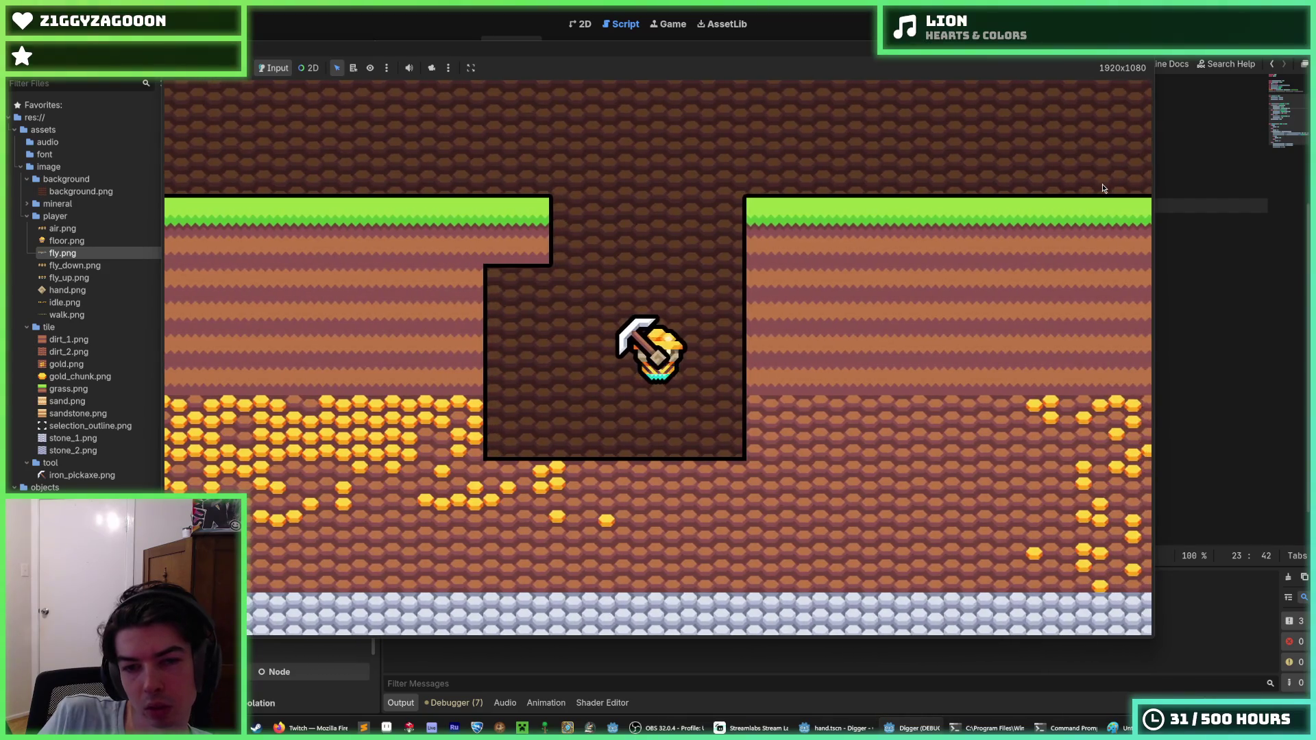
key(w)
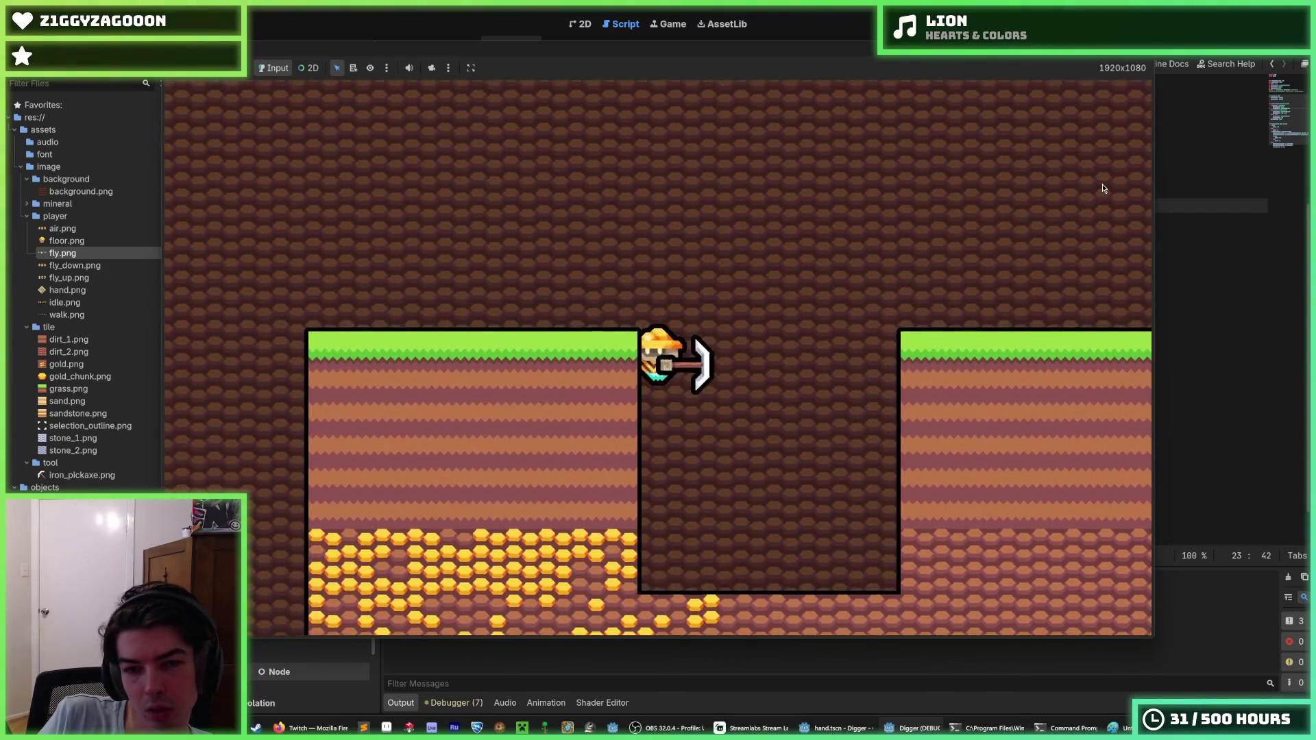
Mine the gold block, dig down from the ledge, then stop the game.
key(a)
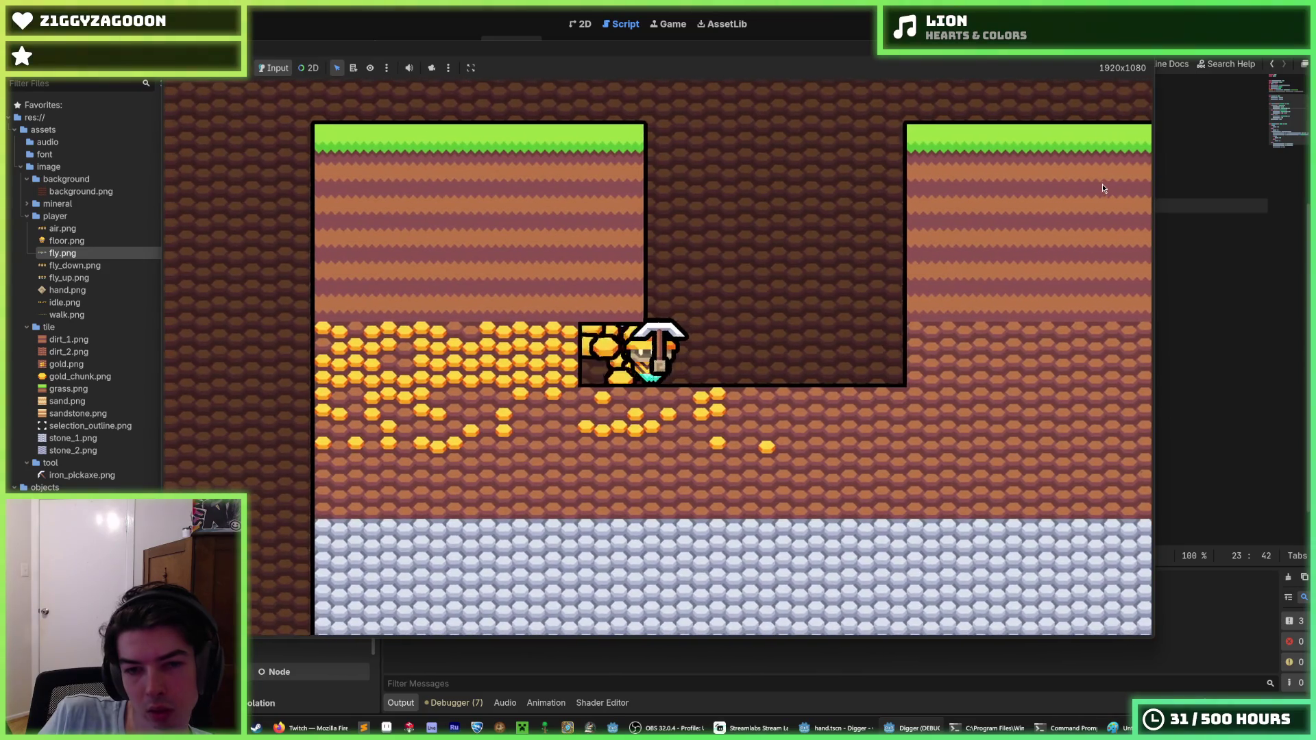
key(w)
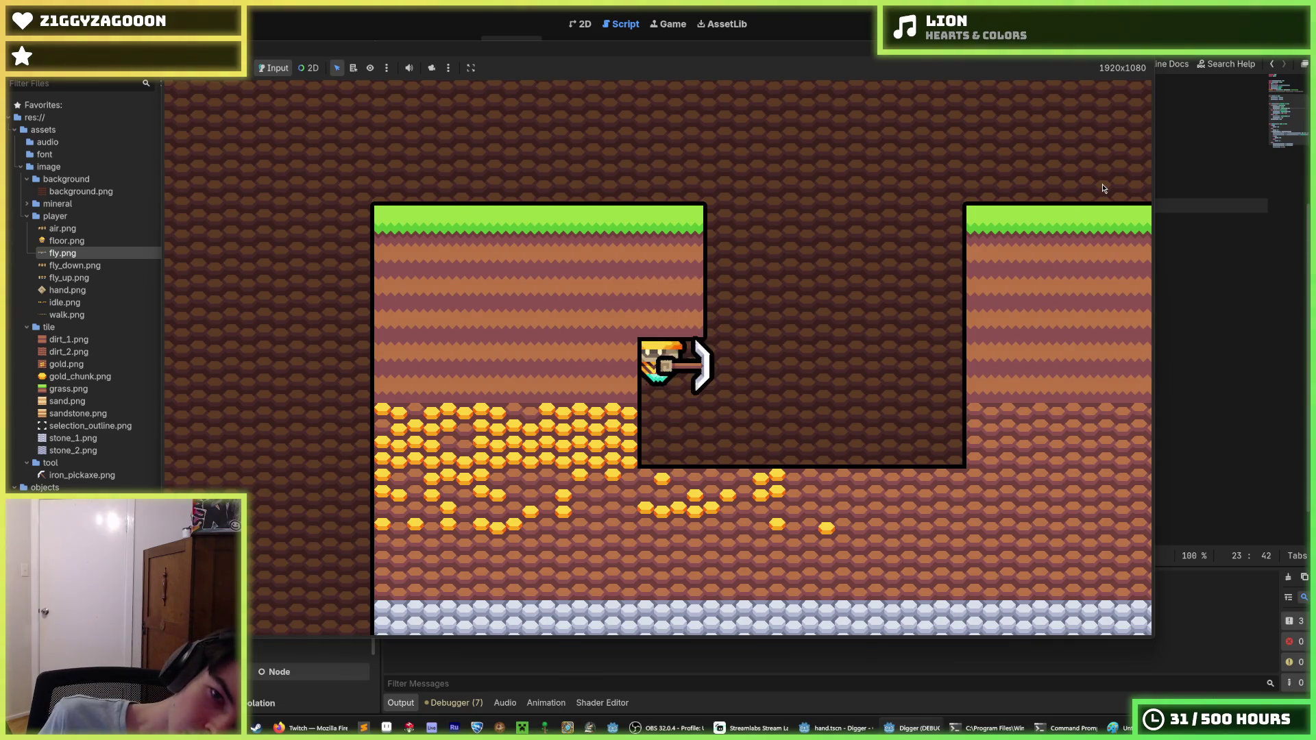
key(w)
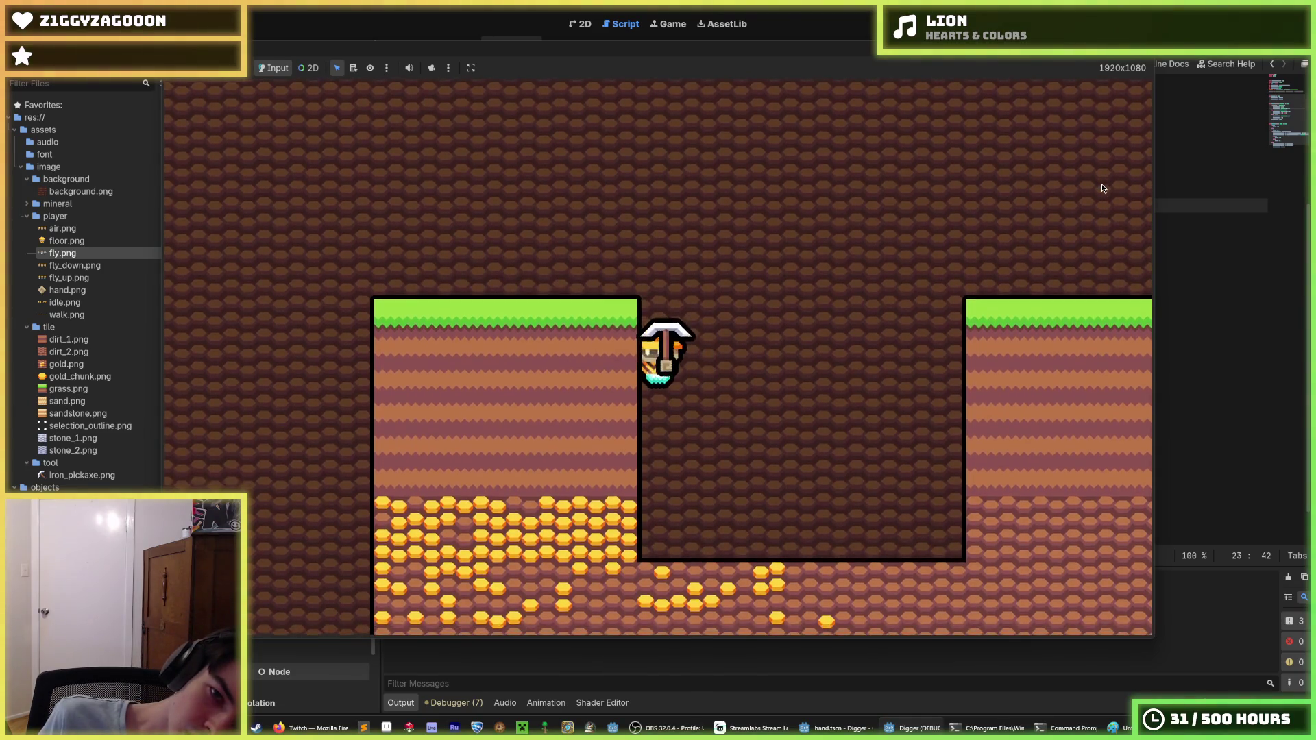
key(a)
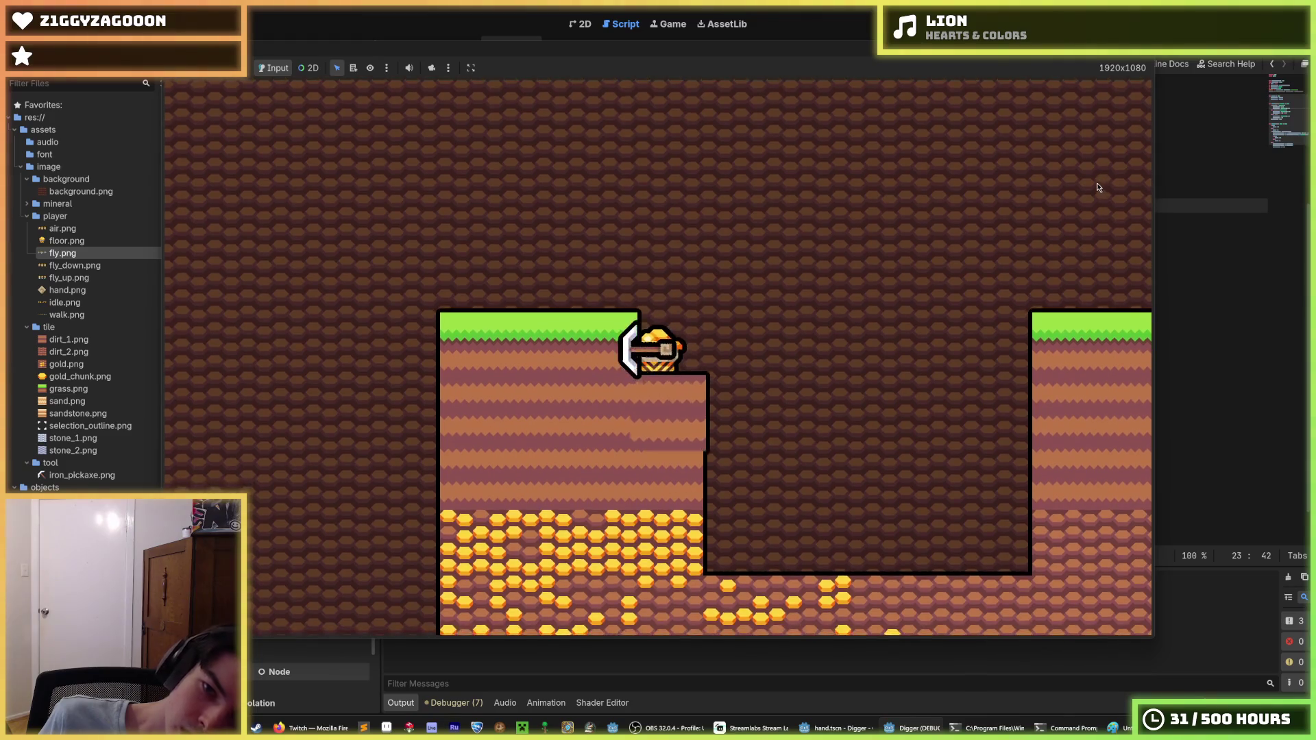
key(s)
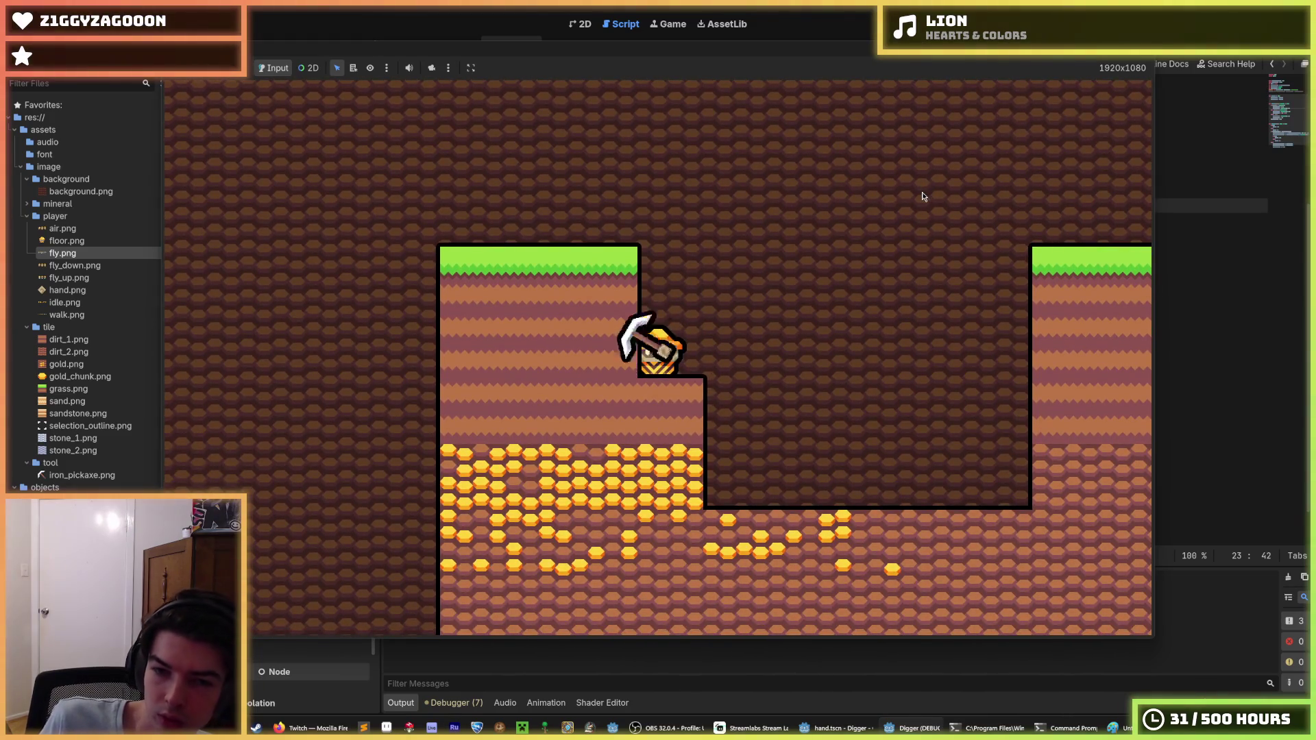
key(s)
key(a)
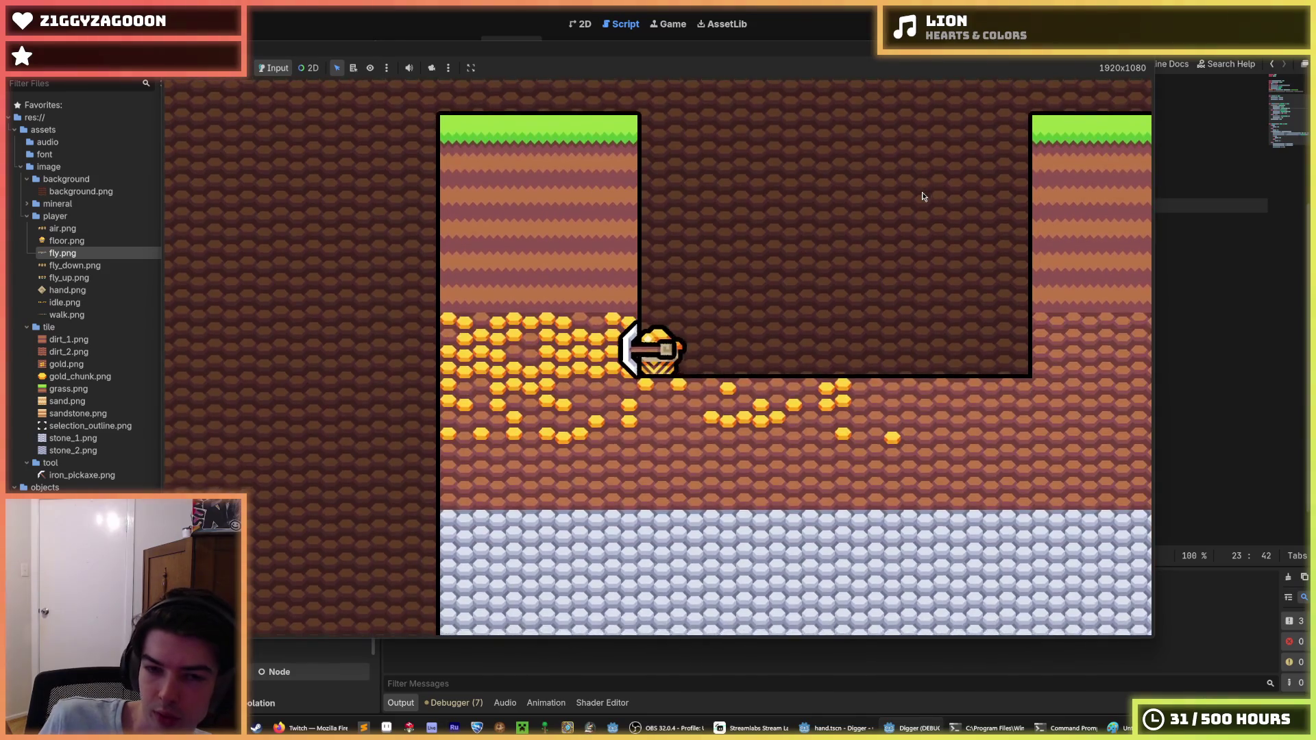
key(a)
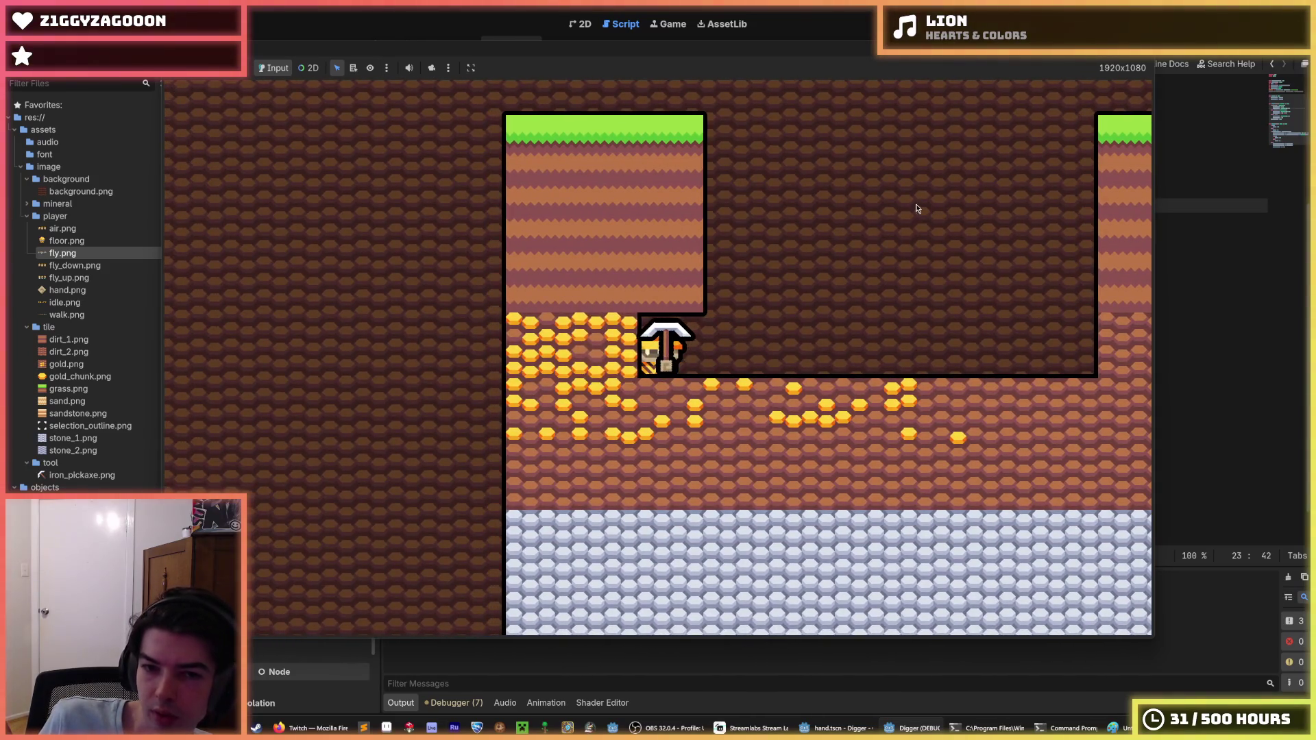
key(F8)
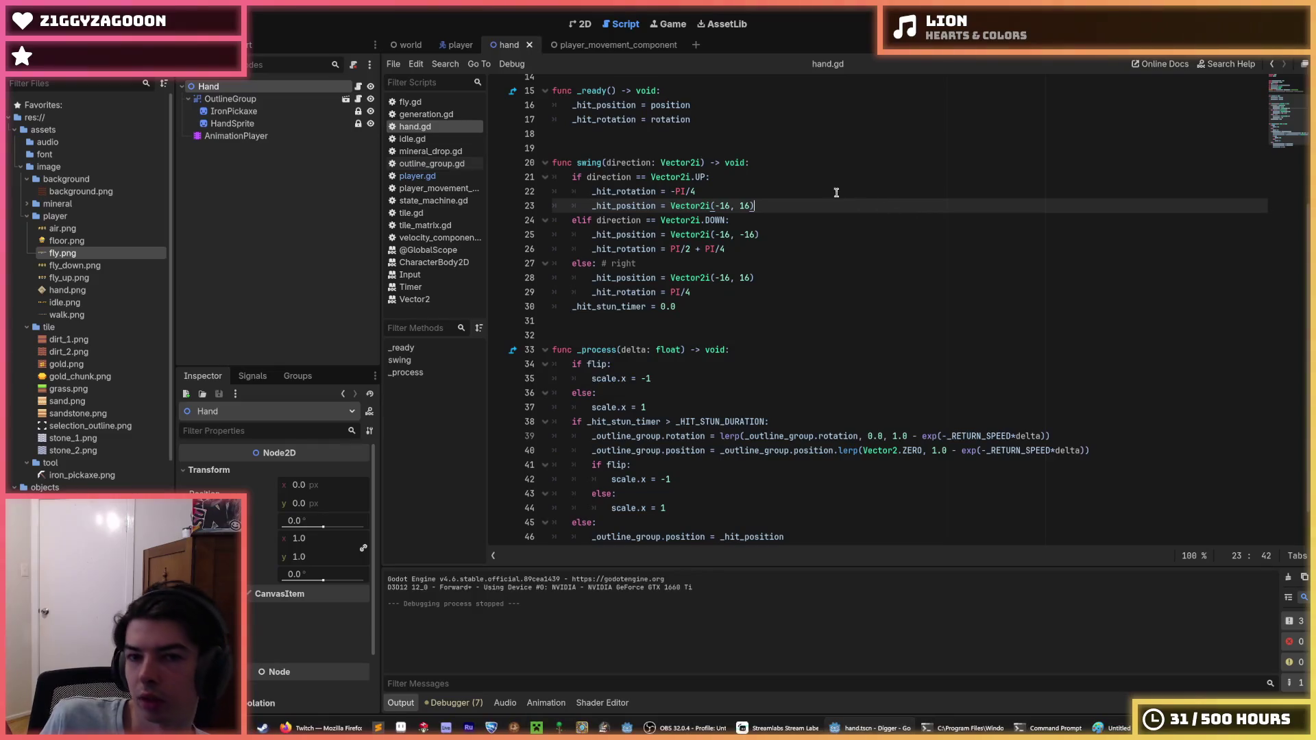
Switch to the player scene and back to hand.gd, checking the line 25 down-swing position.
click(822, 188)
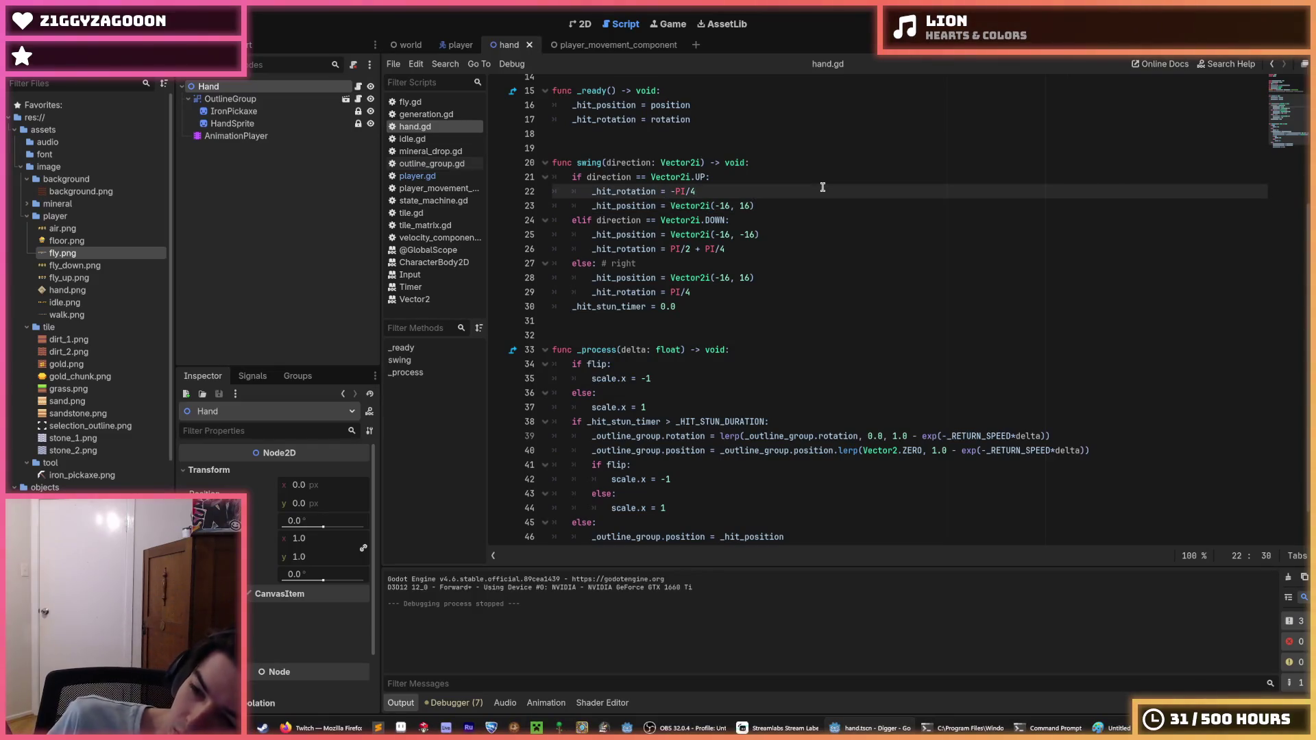
click(458, 44)
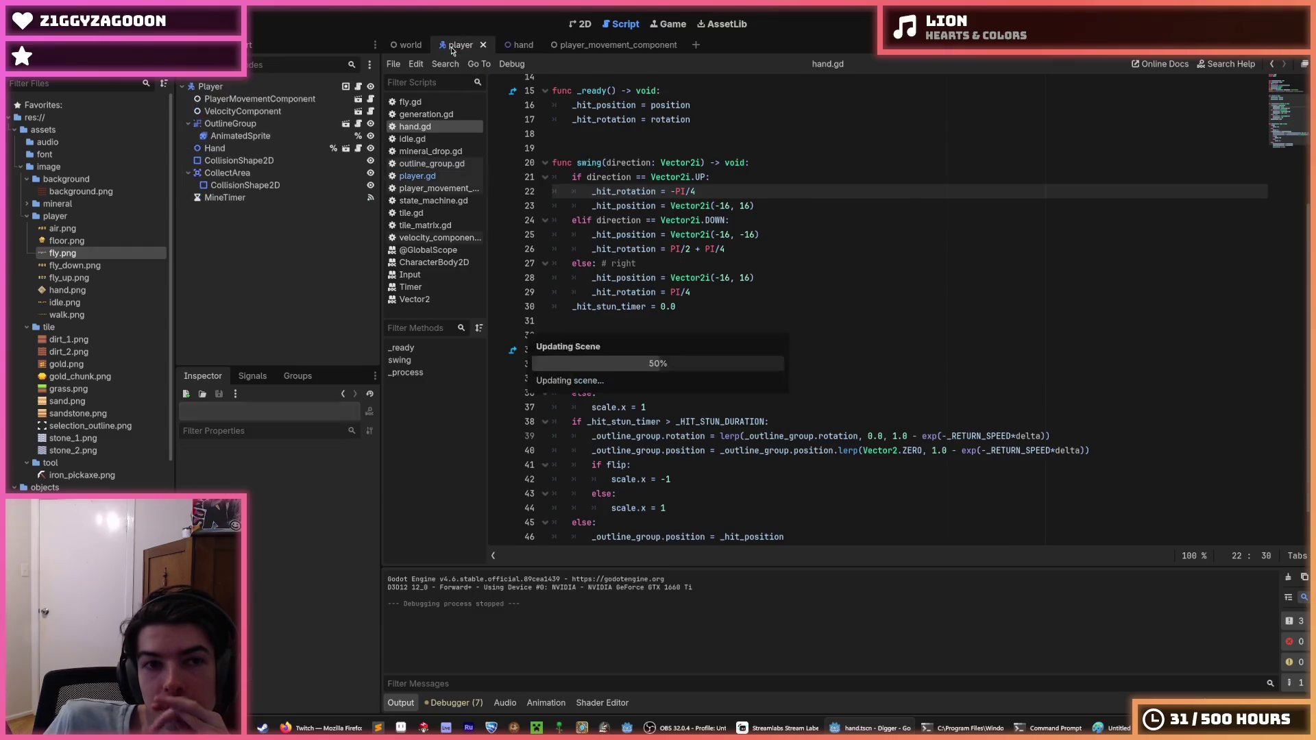
click(510, 44)
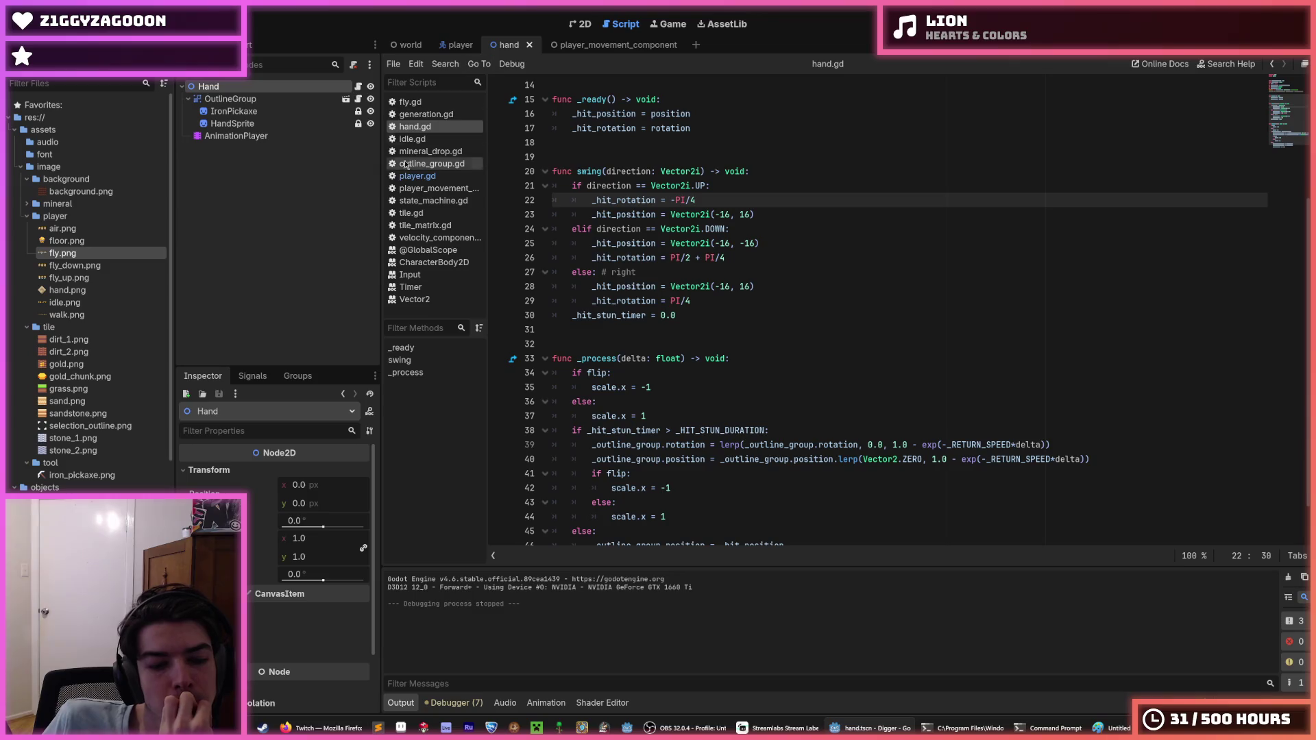
click(739, 254)
click(777, 245)
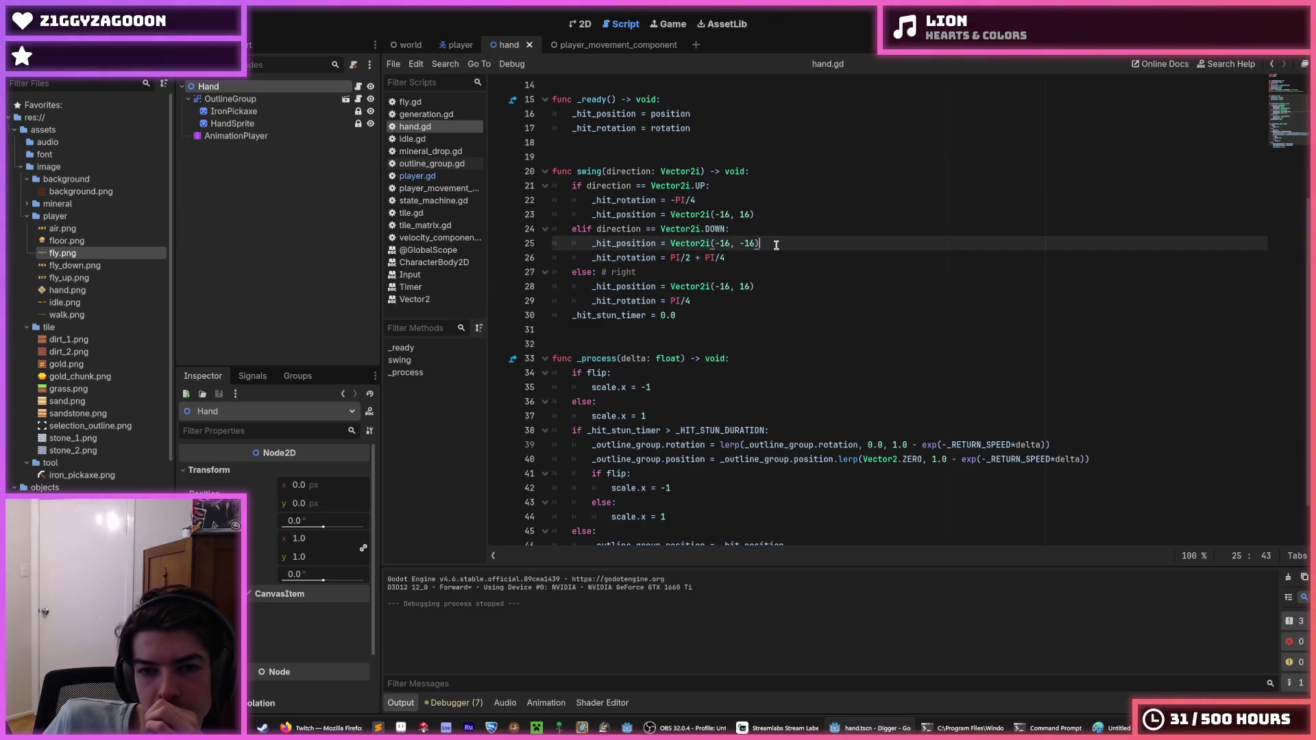
Type 32 into the up-swing hit position on line 23 and launch the game.
click(747, 215)
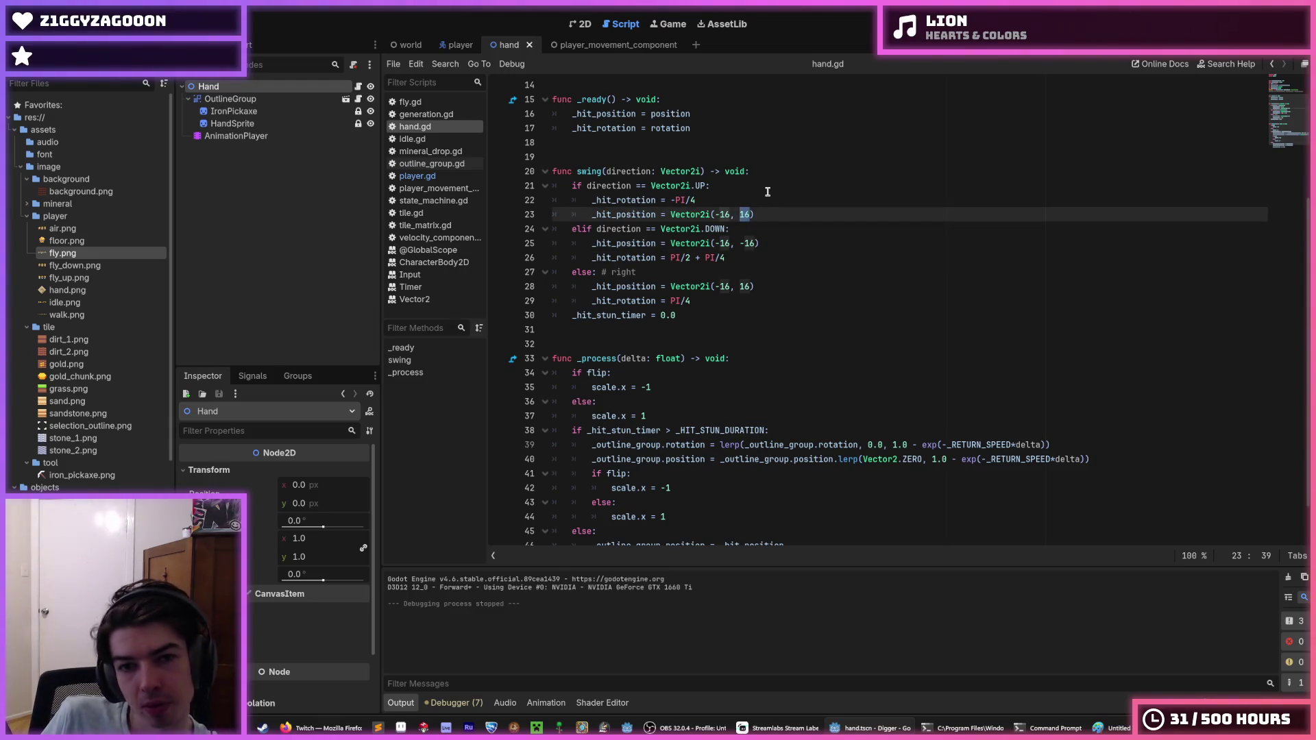
text(32)
key(F5)
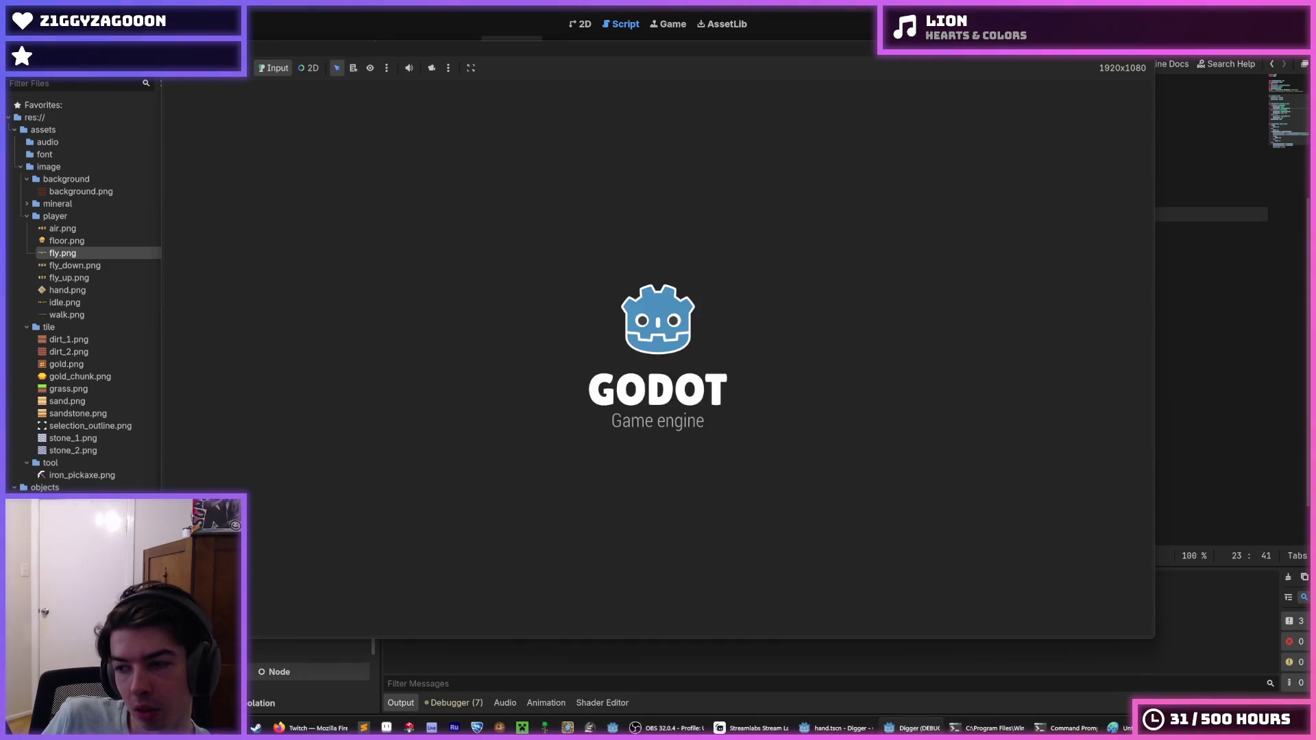
Dig down and right in the game, then stop it.
key(s)
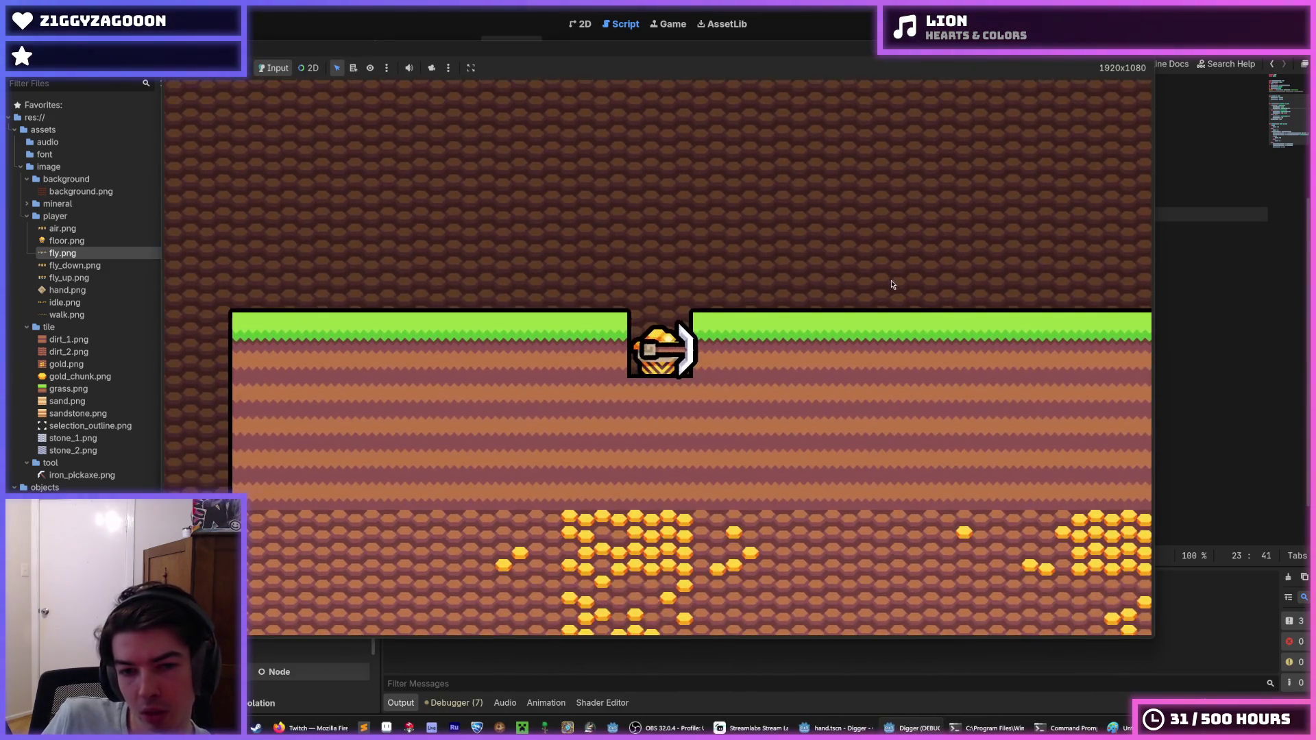
key(d)
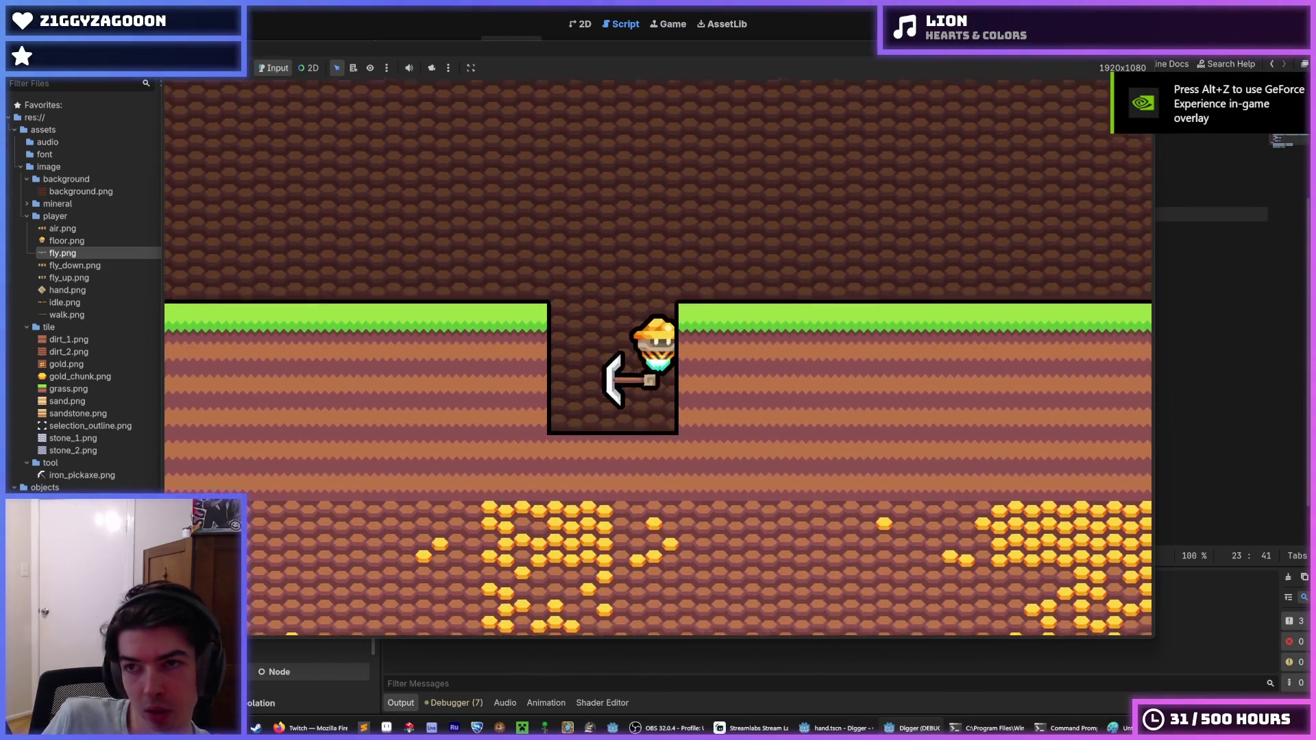
key(F8)
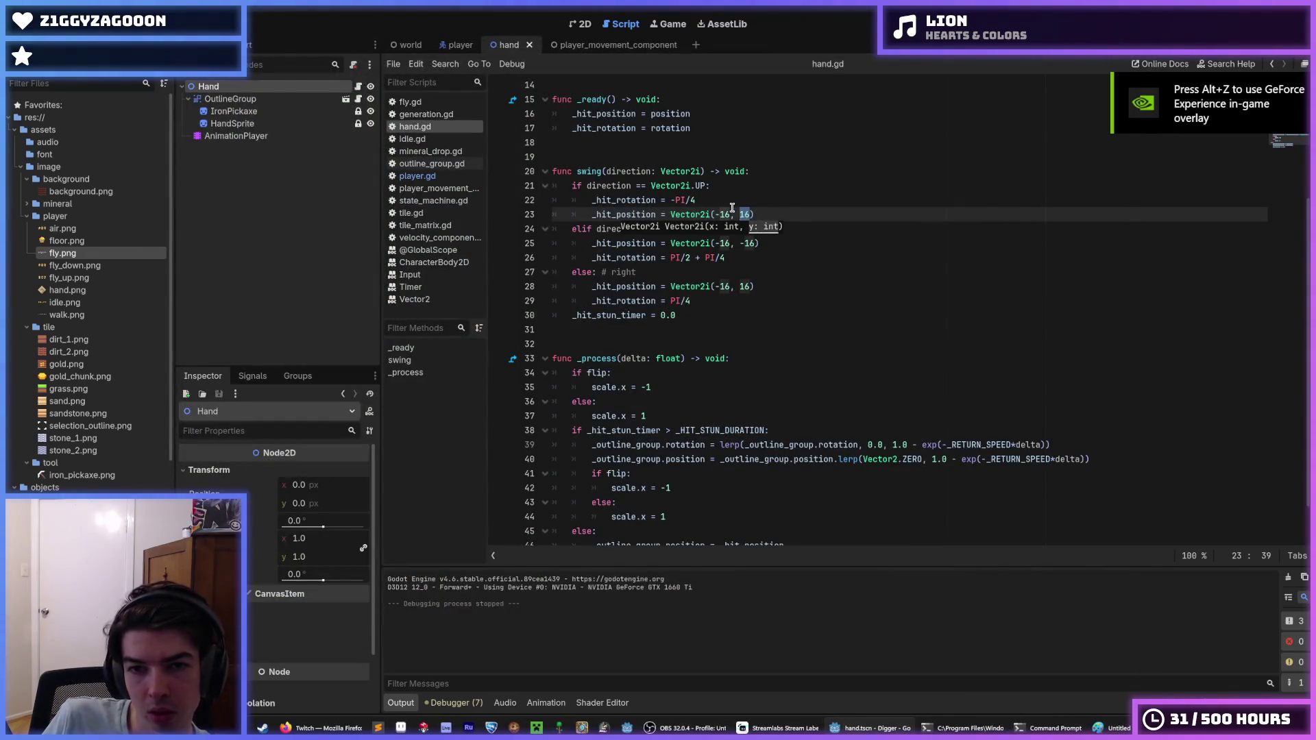
Change the up-swing hit position to Vector2i(32, 16), save hand.gd and rerun.
double_click(722, 213)
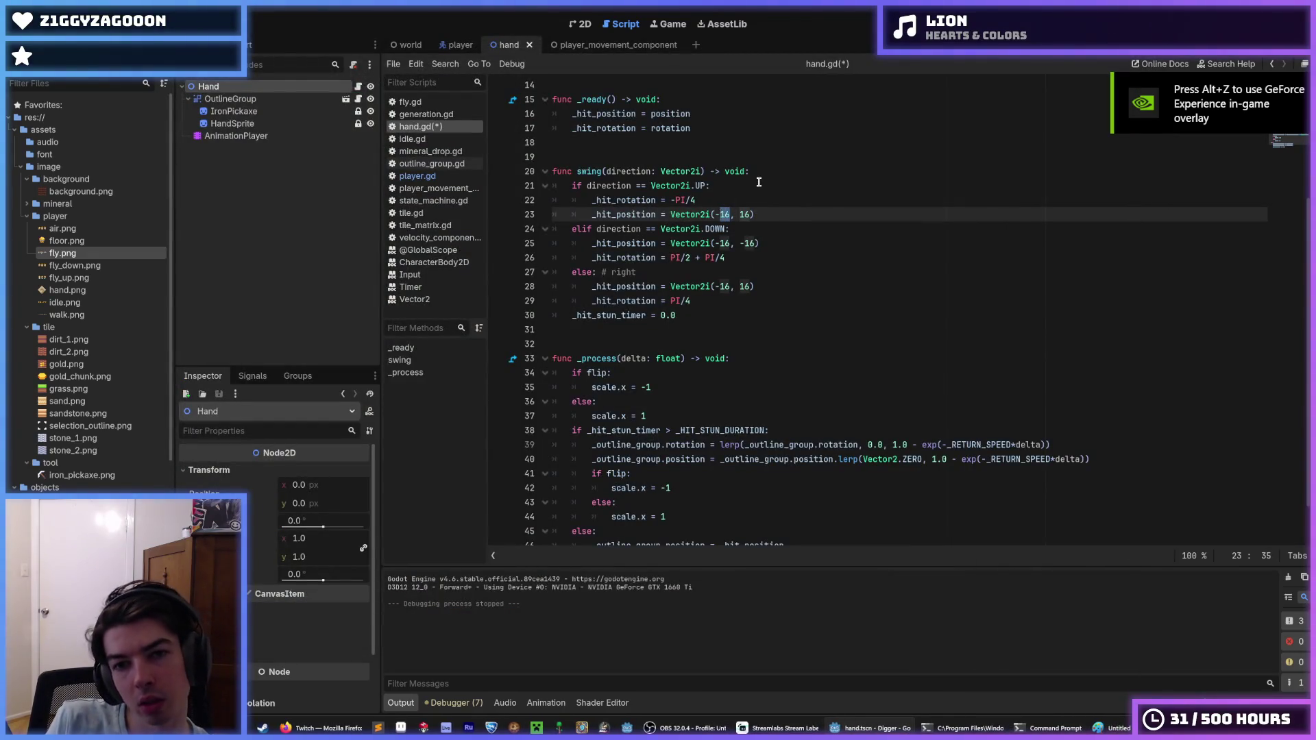
key(BackSpace)
key(BackSpace)
text(32)
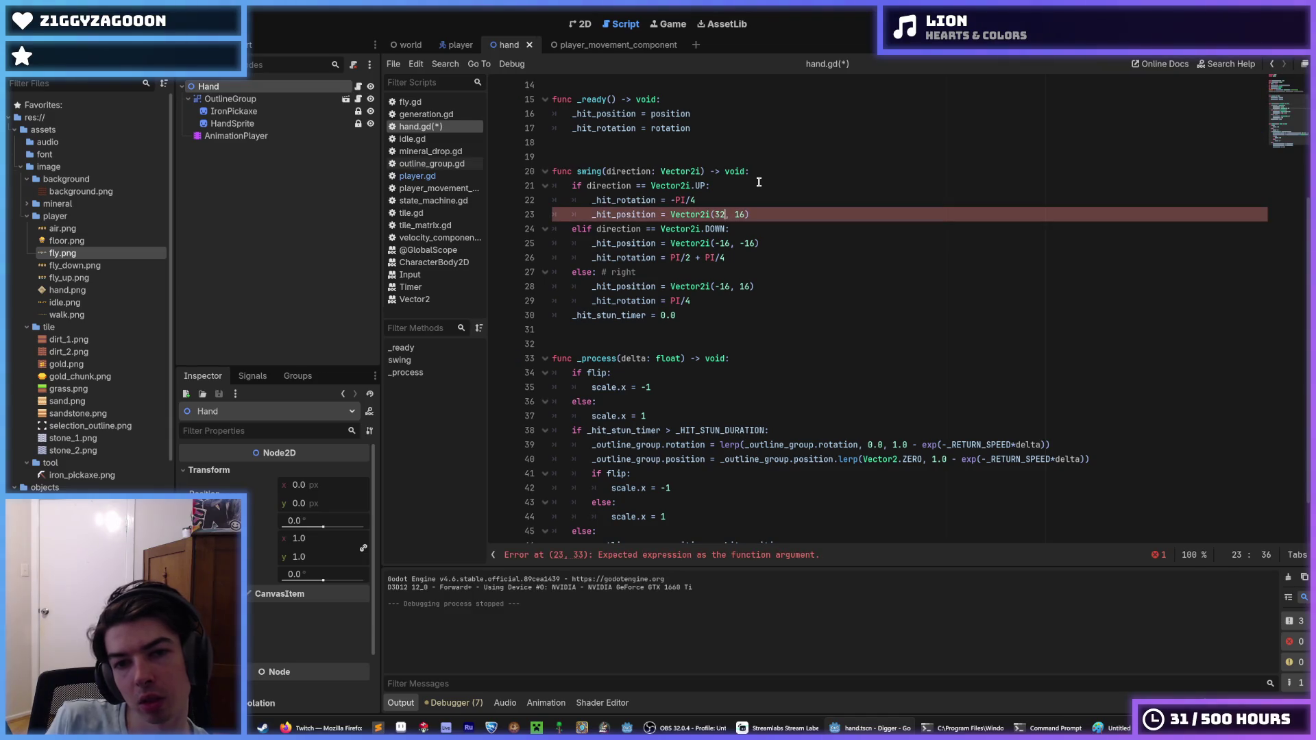
key(ctrl+s)
key(F5)
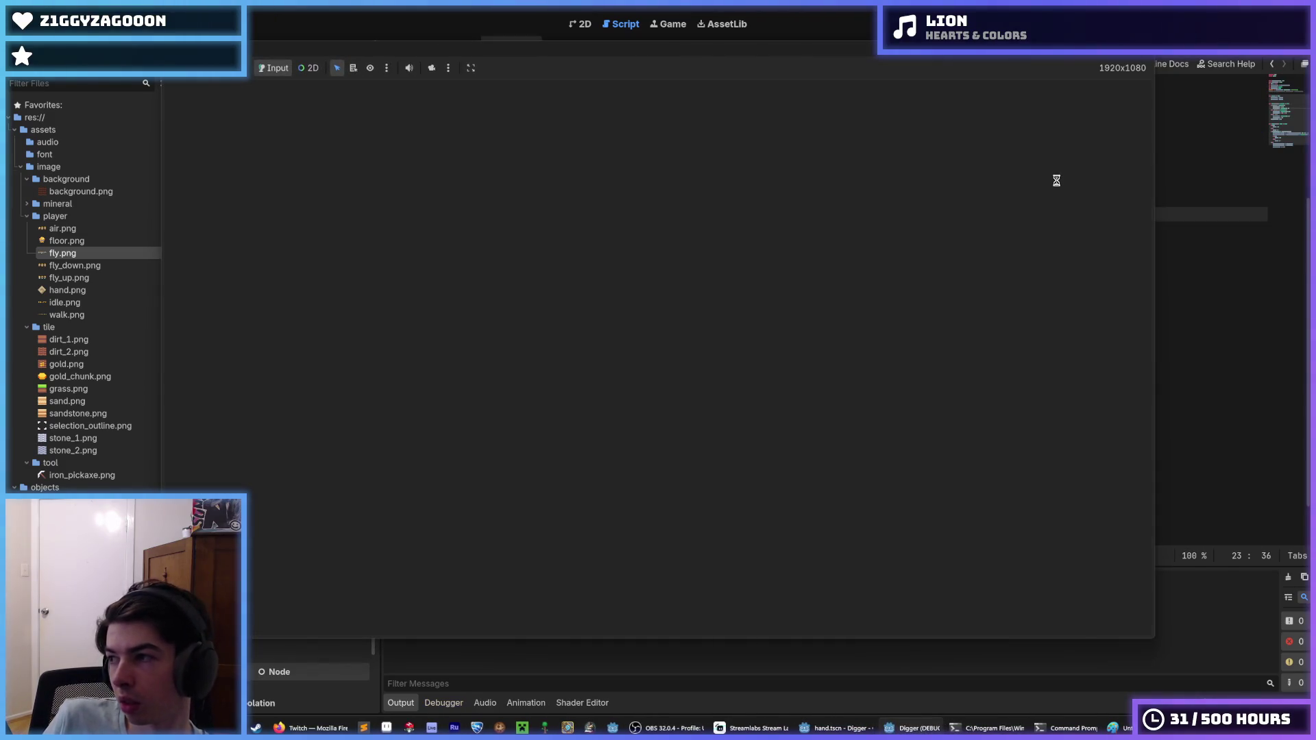
Dig below, beside and above the player, swinging the pickaxe left and right in place.
key(Down)
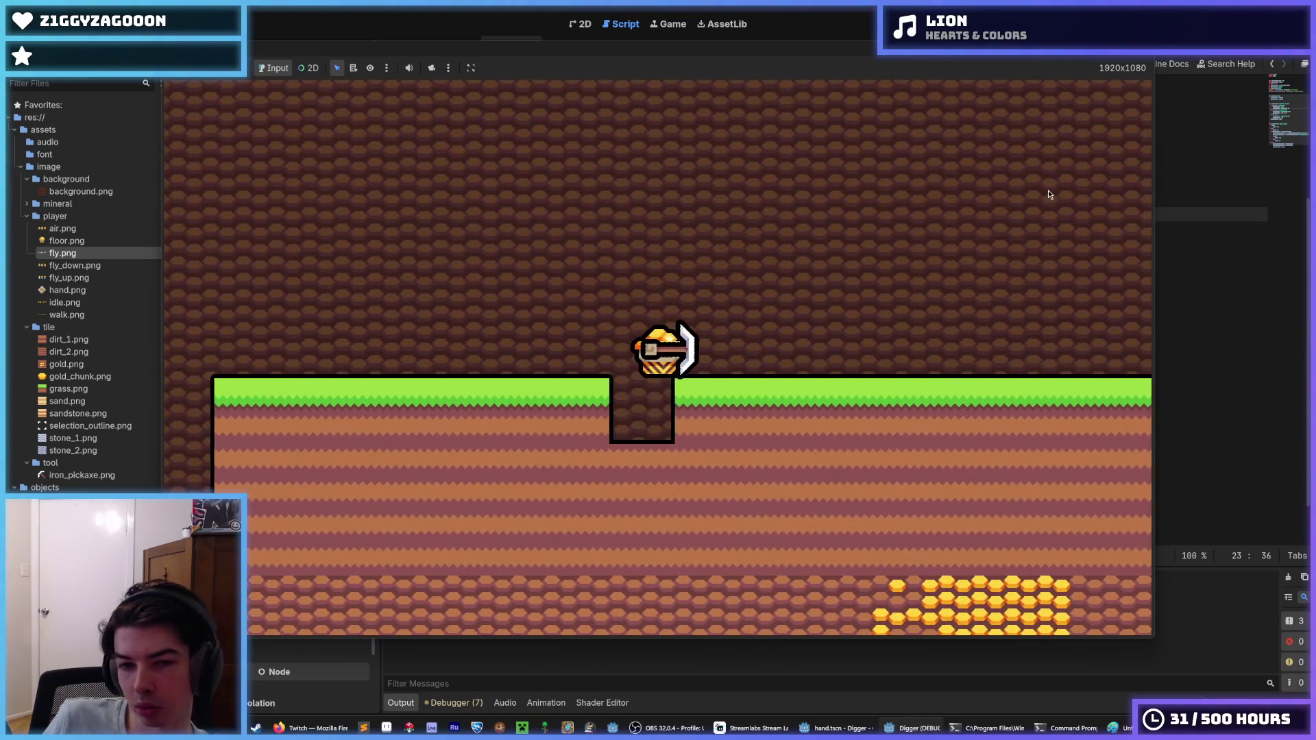
key(Down)
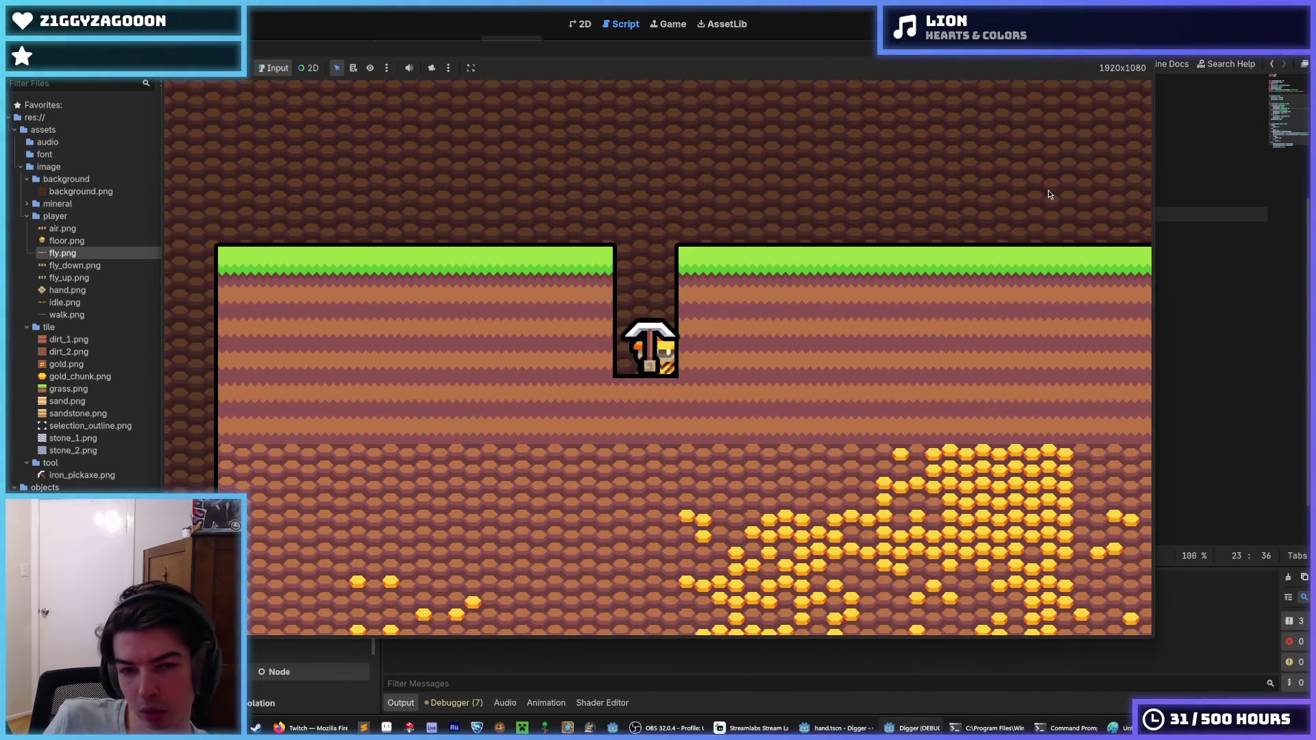
key(Right)
key(Left)
key(Up)
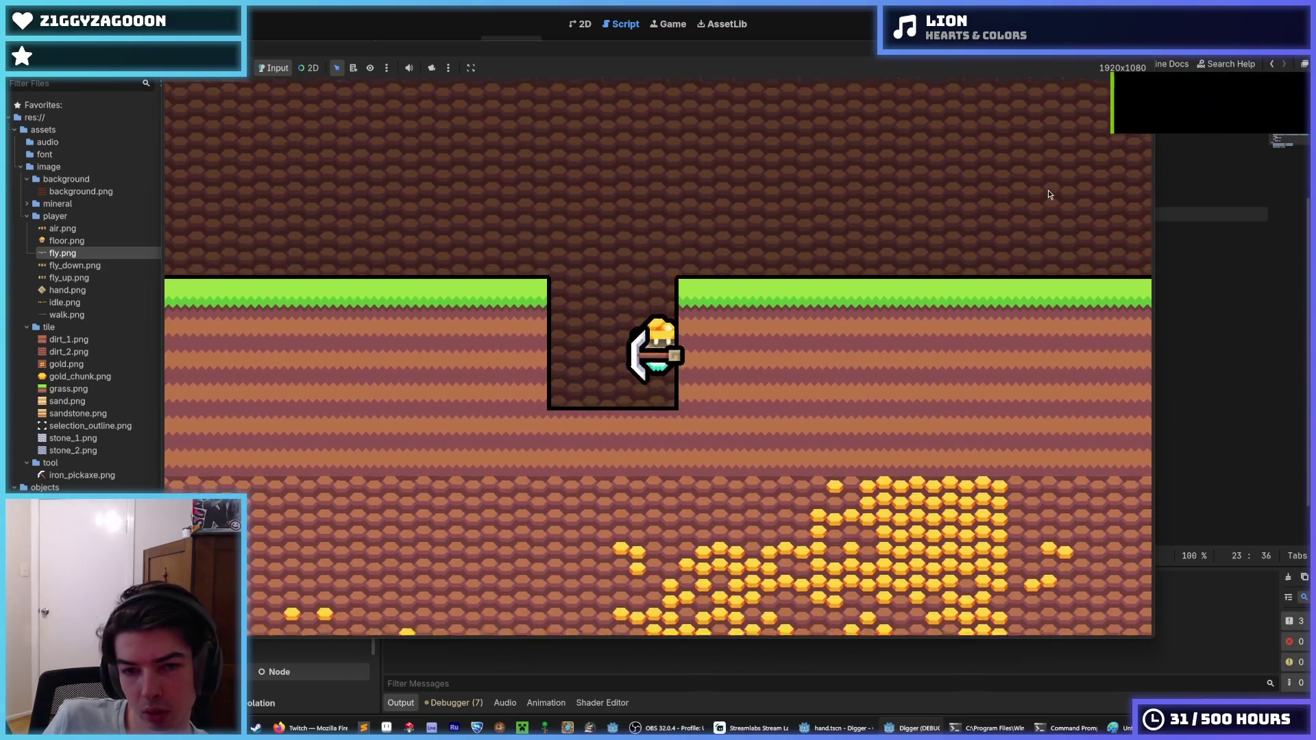
key(Right)
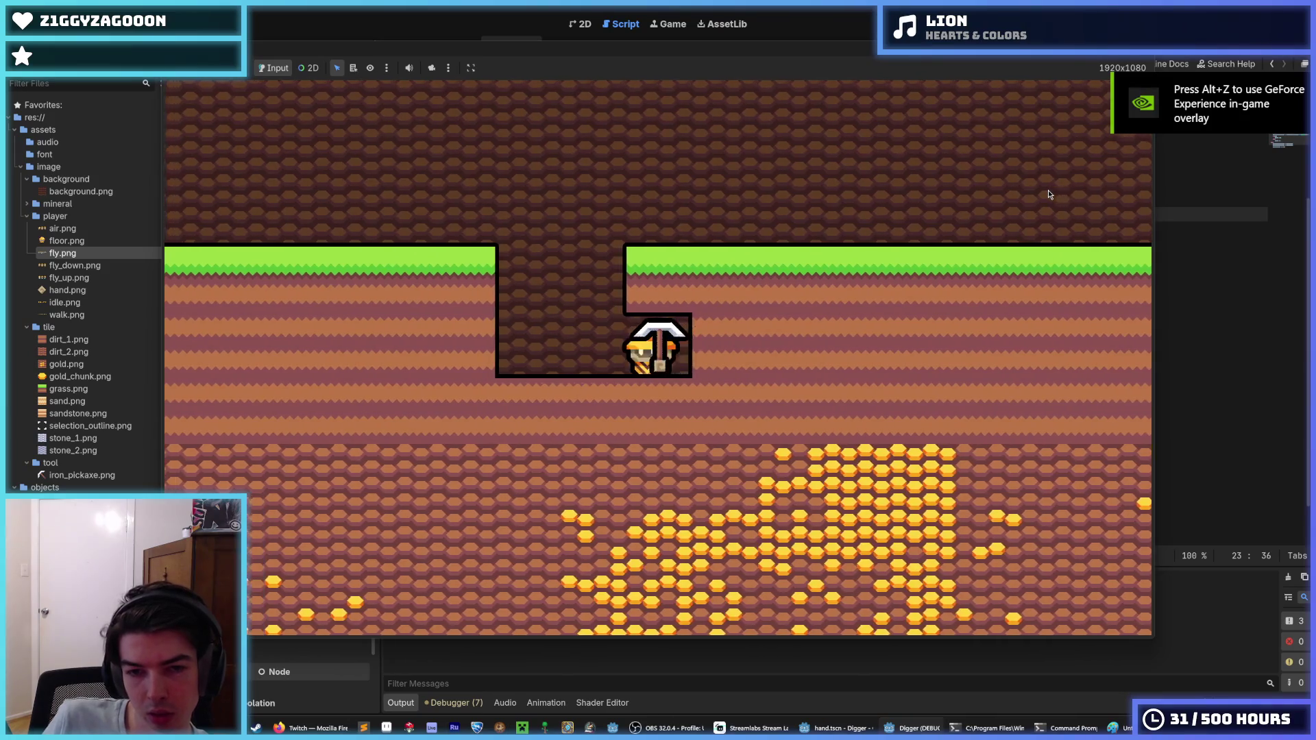
key(Left)
key(Right)
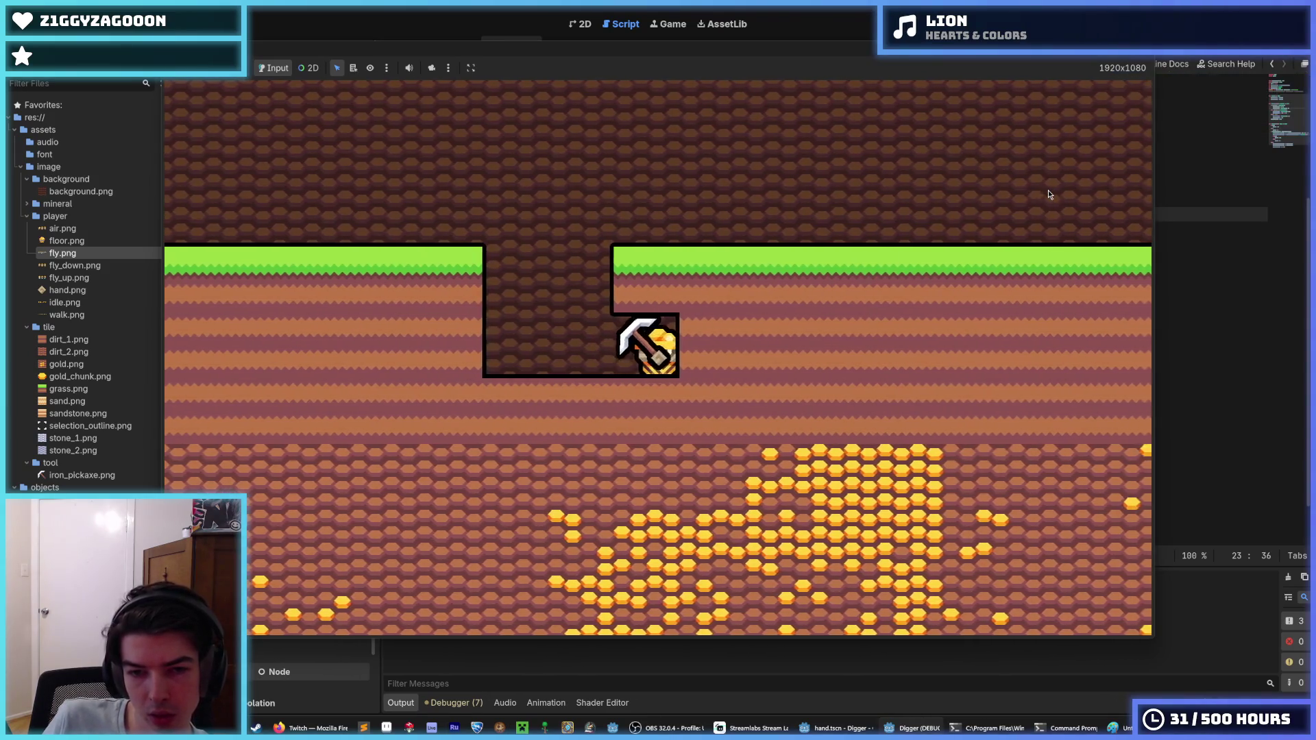
key(Right)
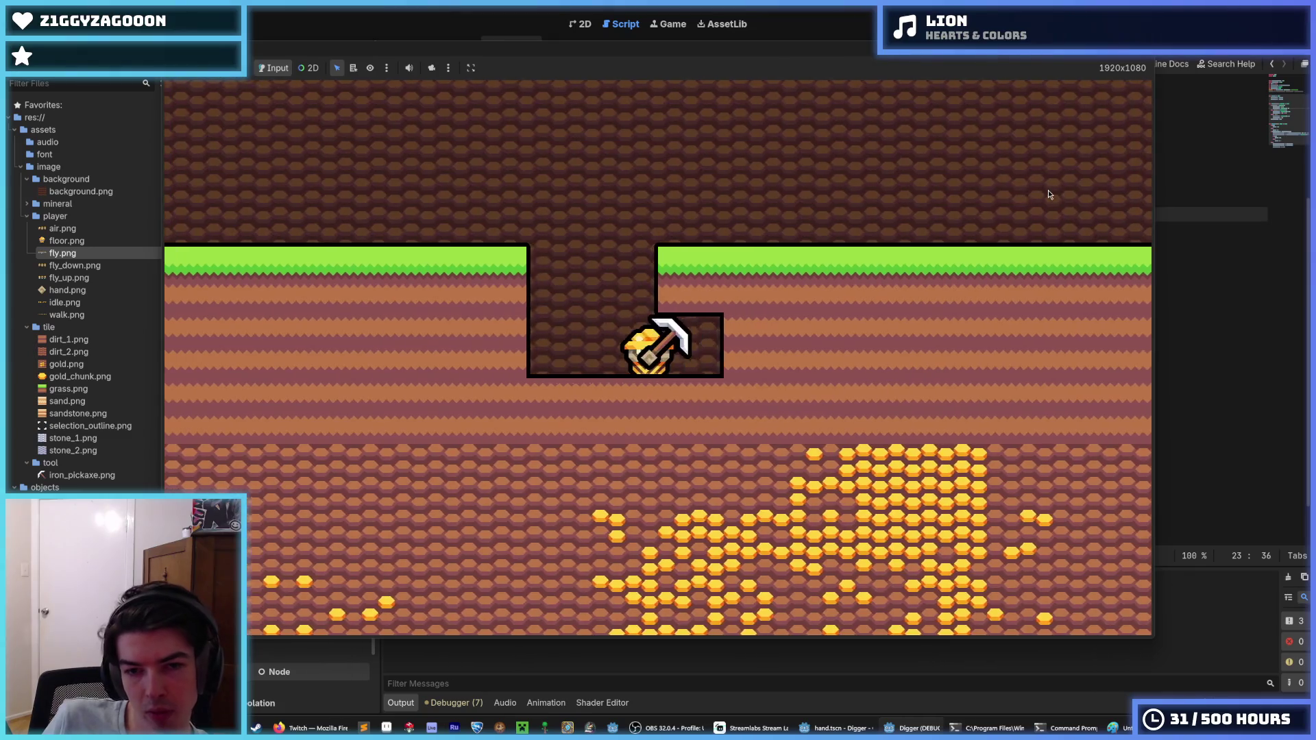
key(Left)
key(Right)
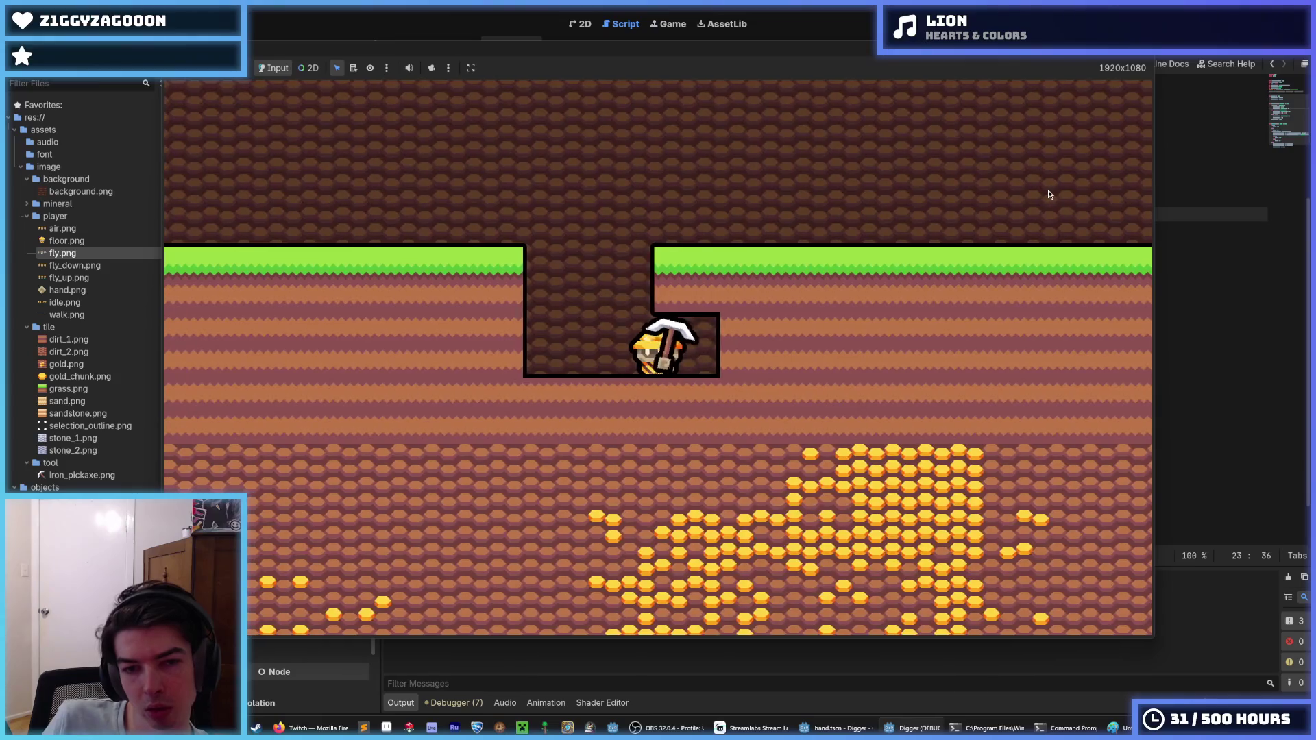
Dig a new shaft downward, then tunnel right, up through the grass, and down-left.
key(Left)
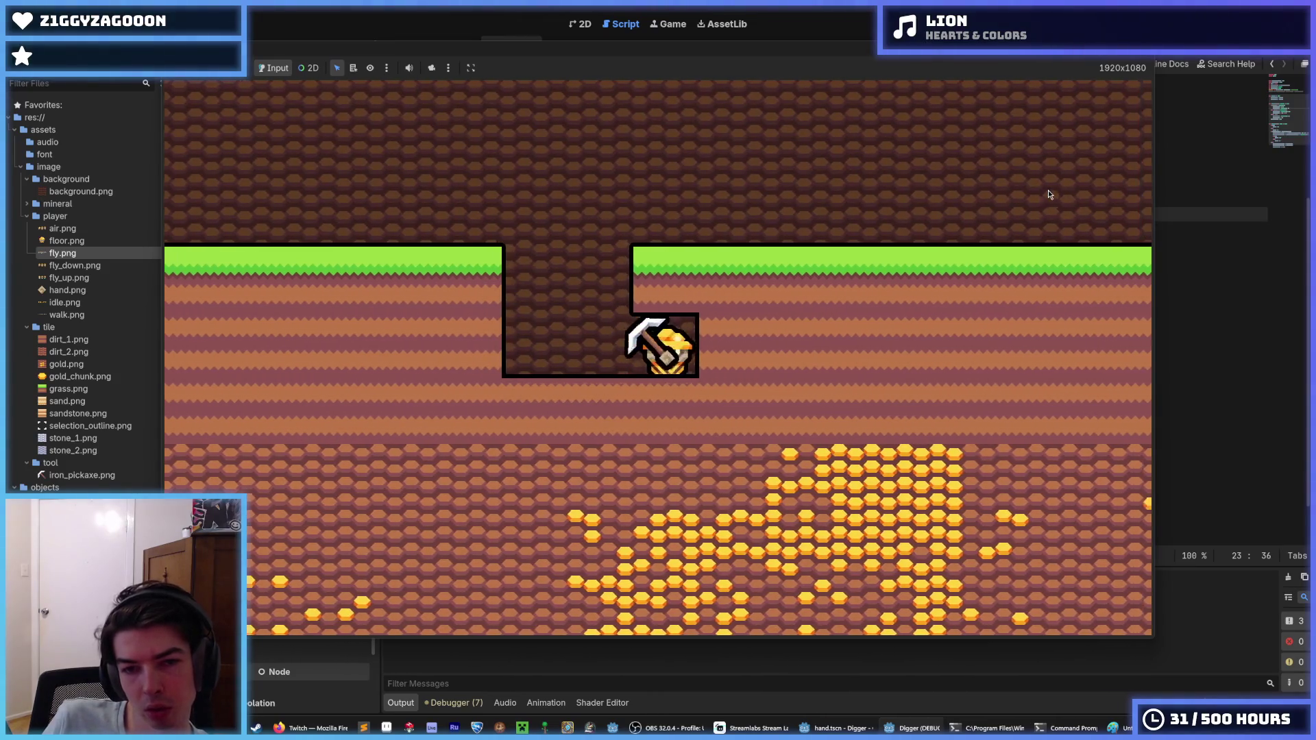
key(Down)
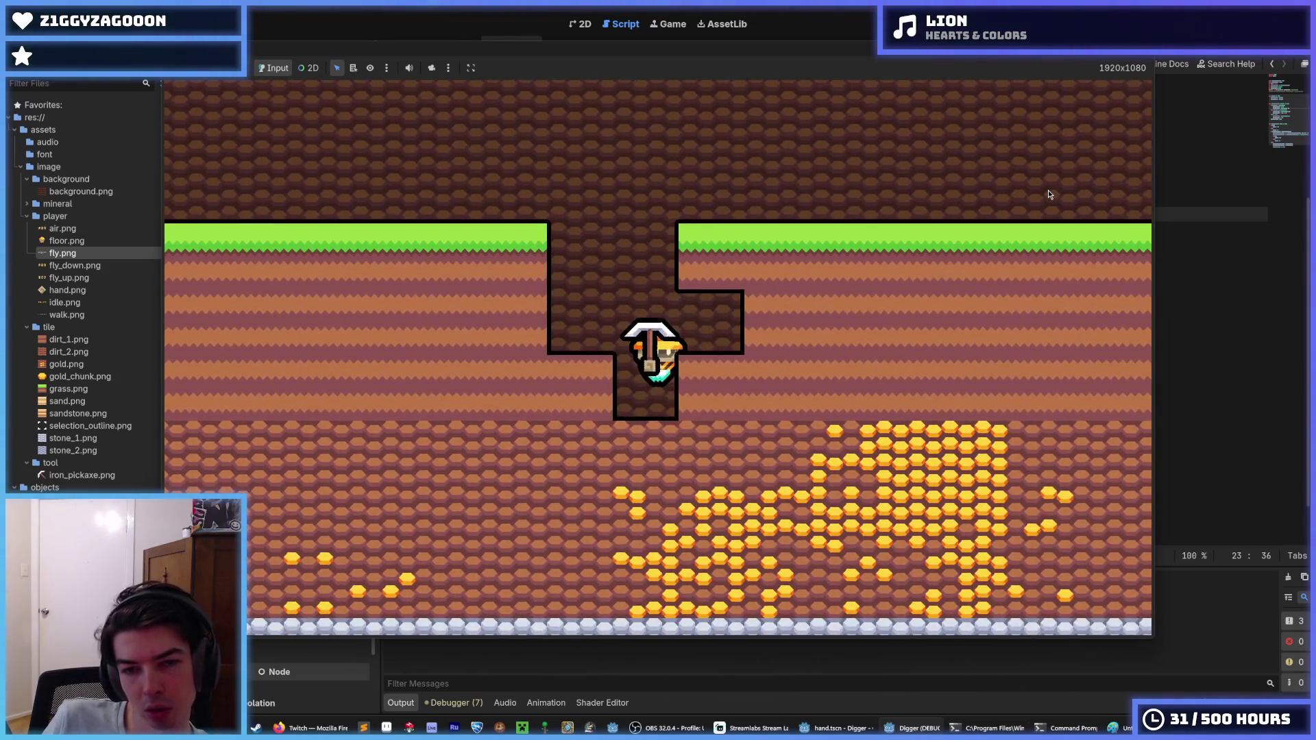
key(Right)
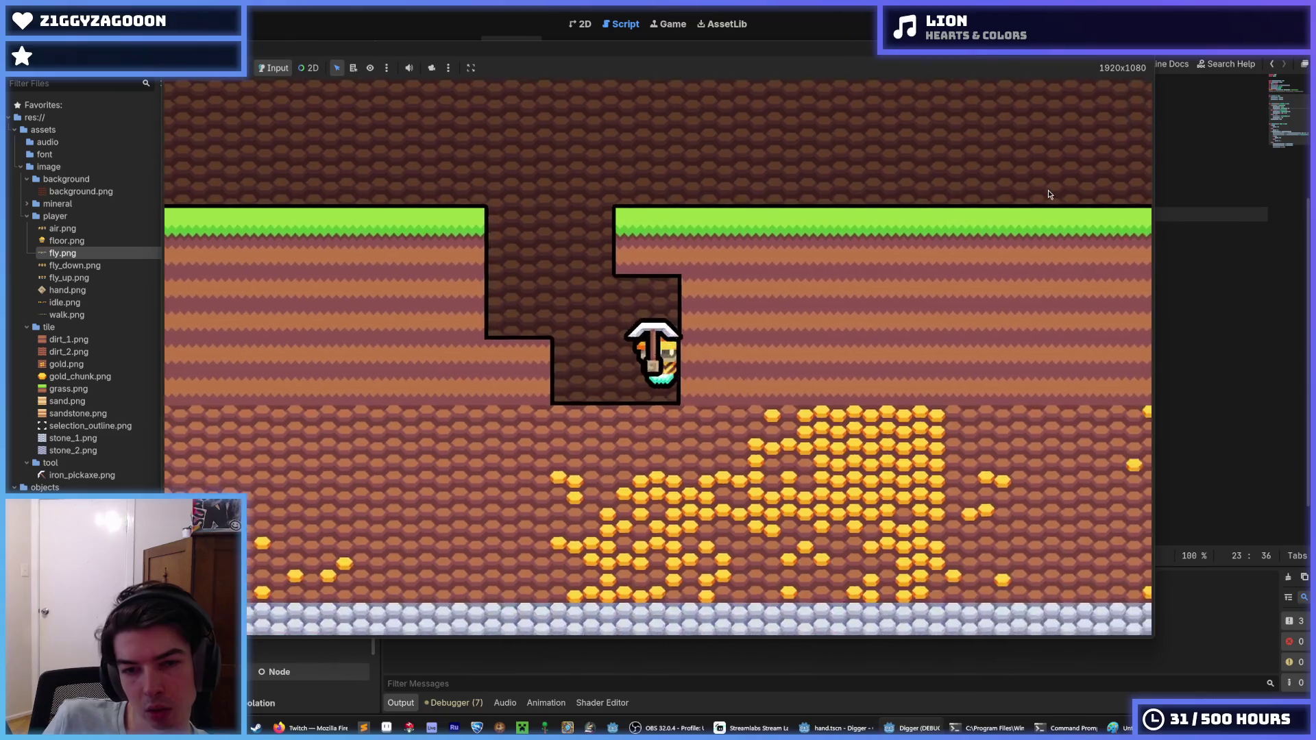
key(Up)
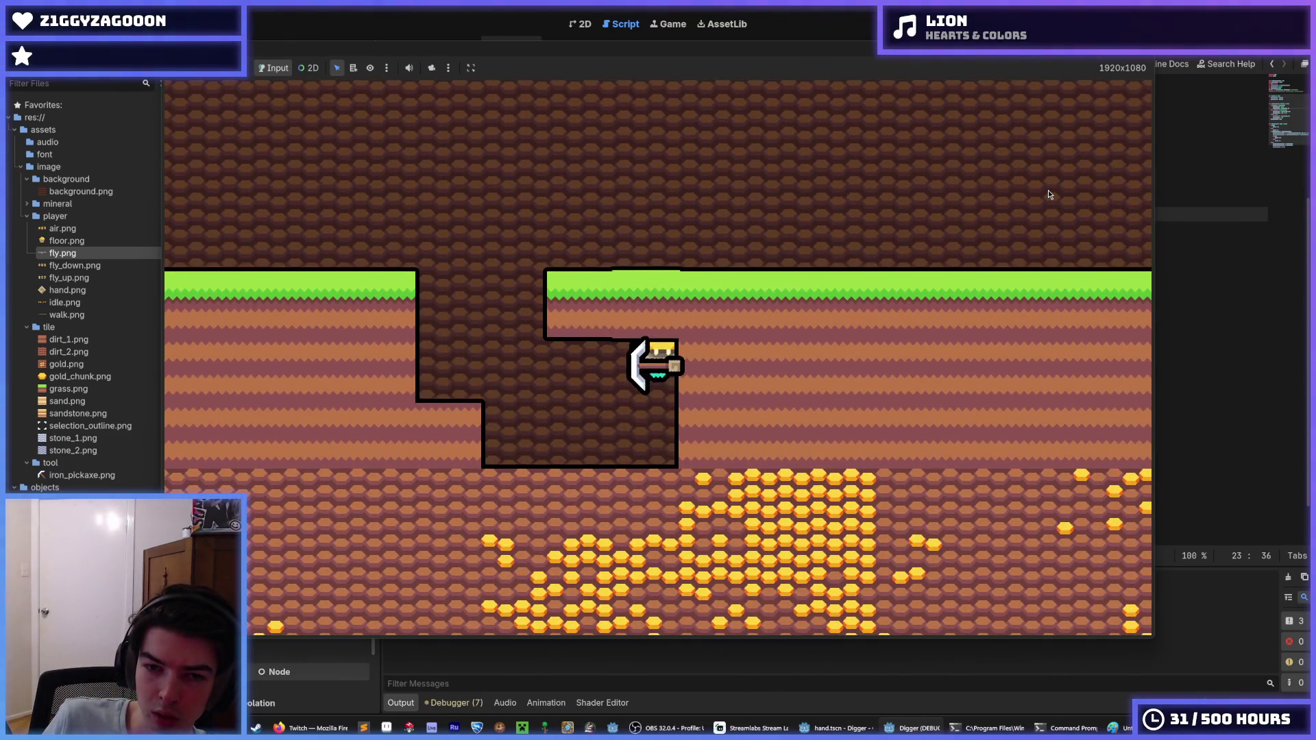
key(Up)
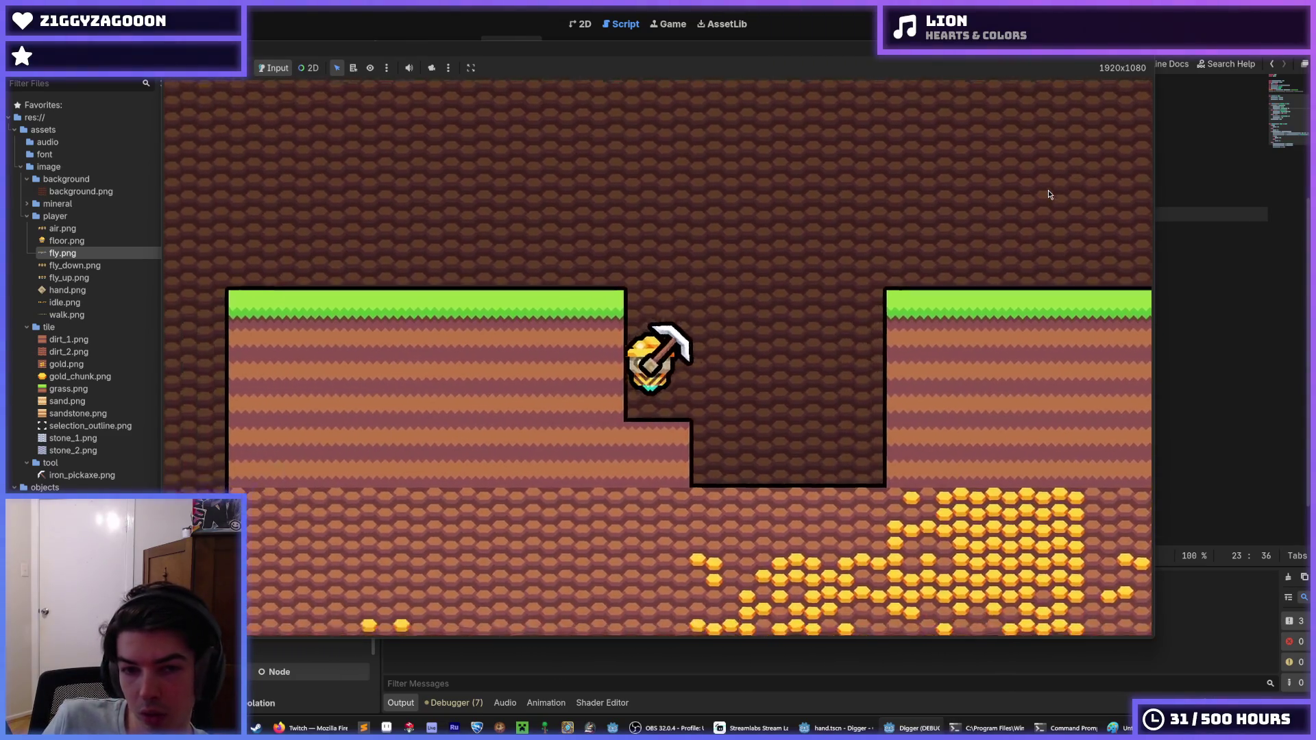
key(Left)
key(Down)
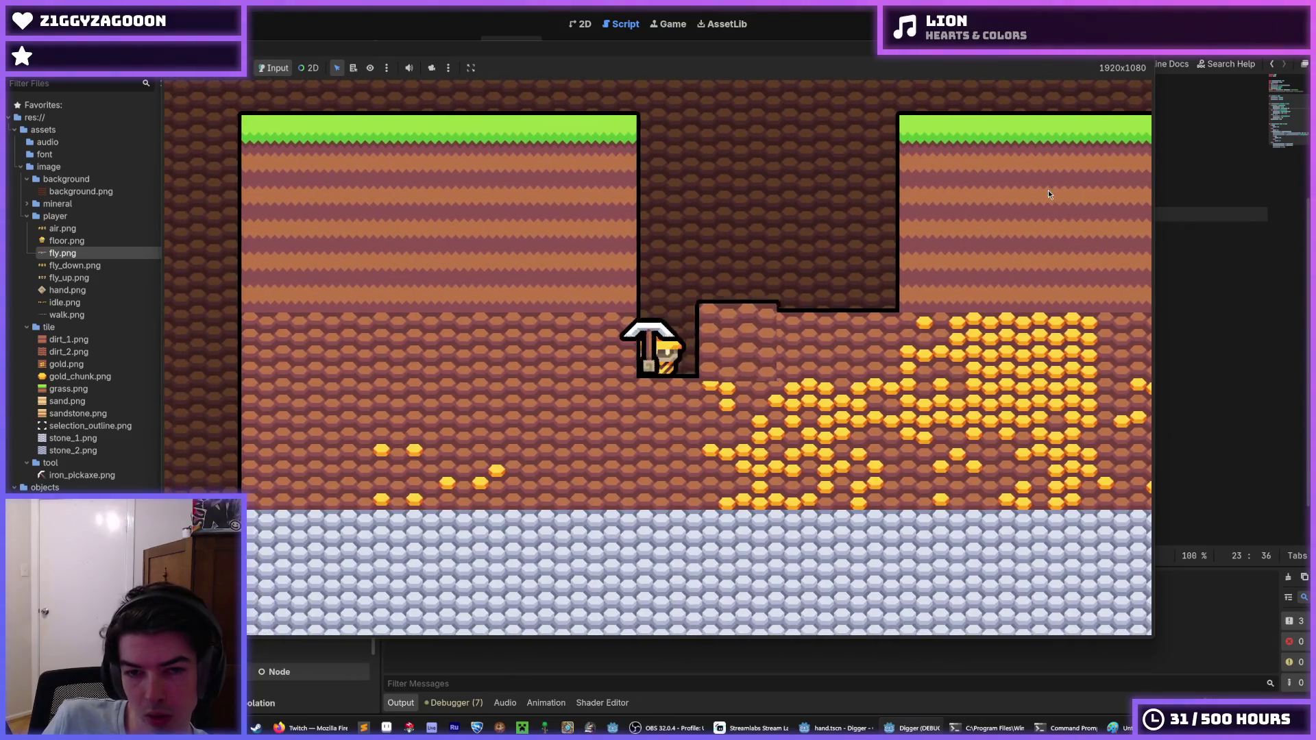
key(Right)
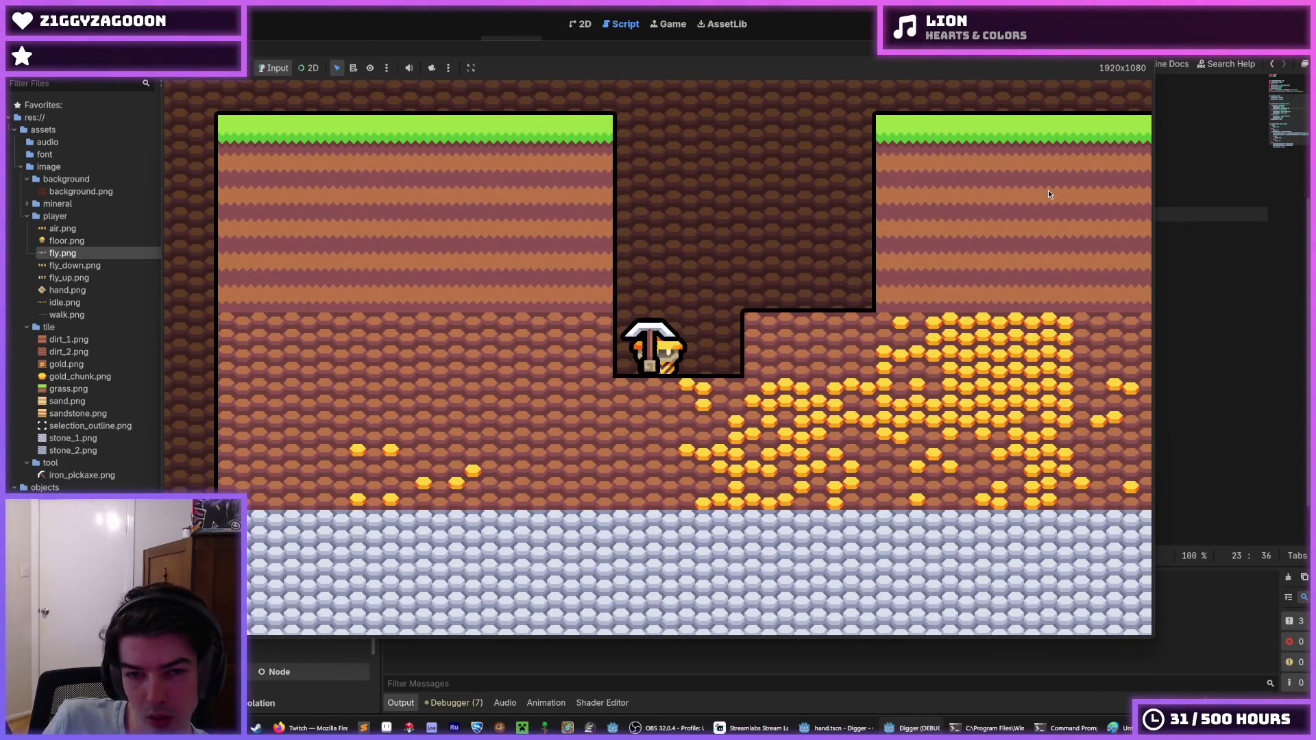
key(Down)
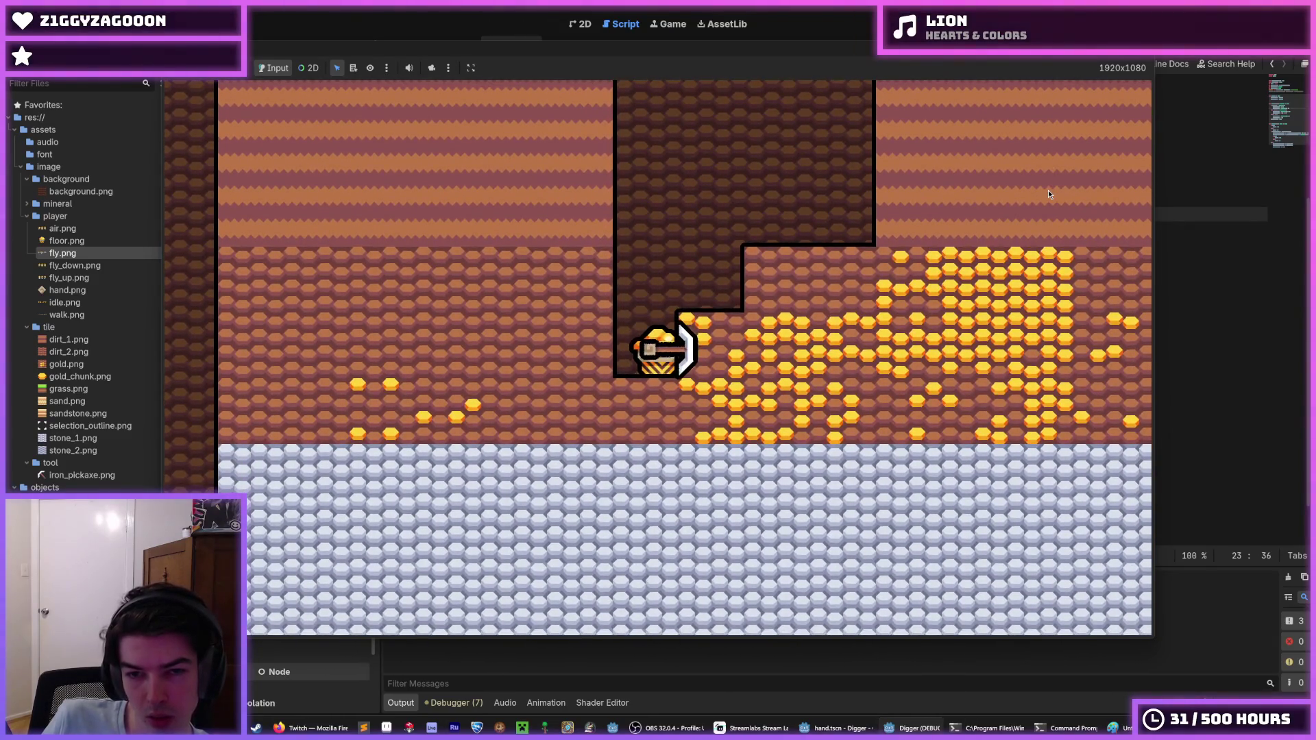
key(Left)
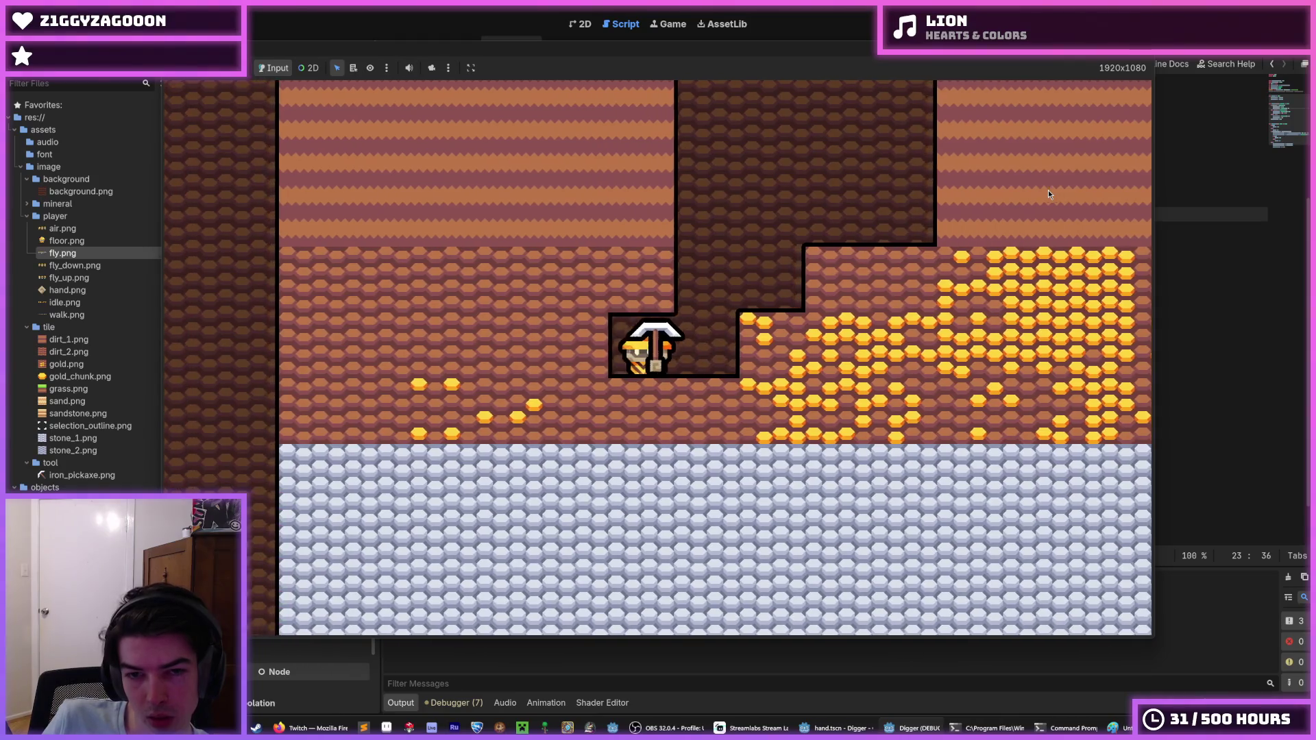
key(Up)
key(Right)
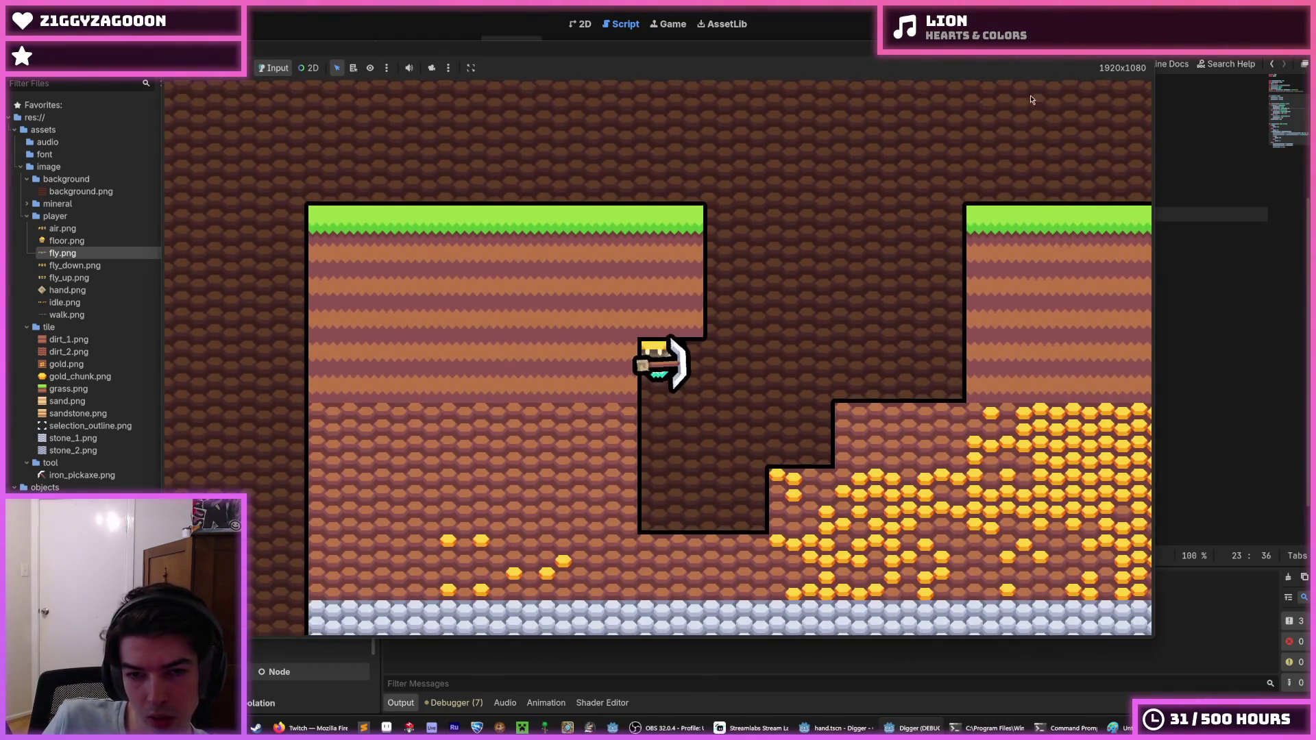
Dig down the shaft, rise back up, swing right, left and up, then stop at hand.gd line 23.
key(alt+Tab)
key(alt+Tab)
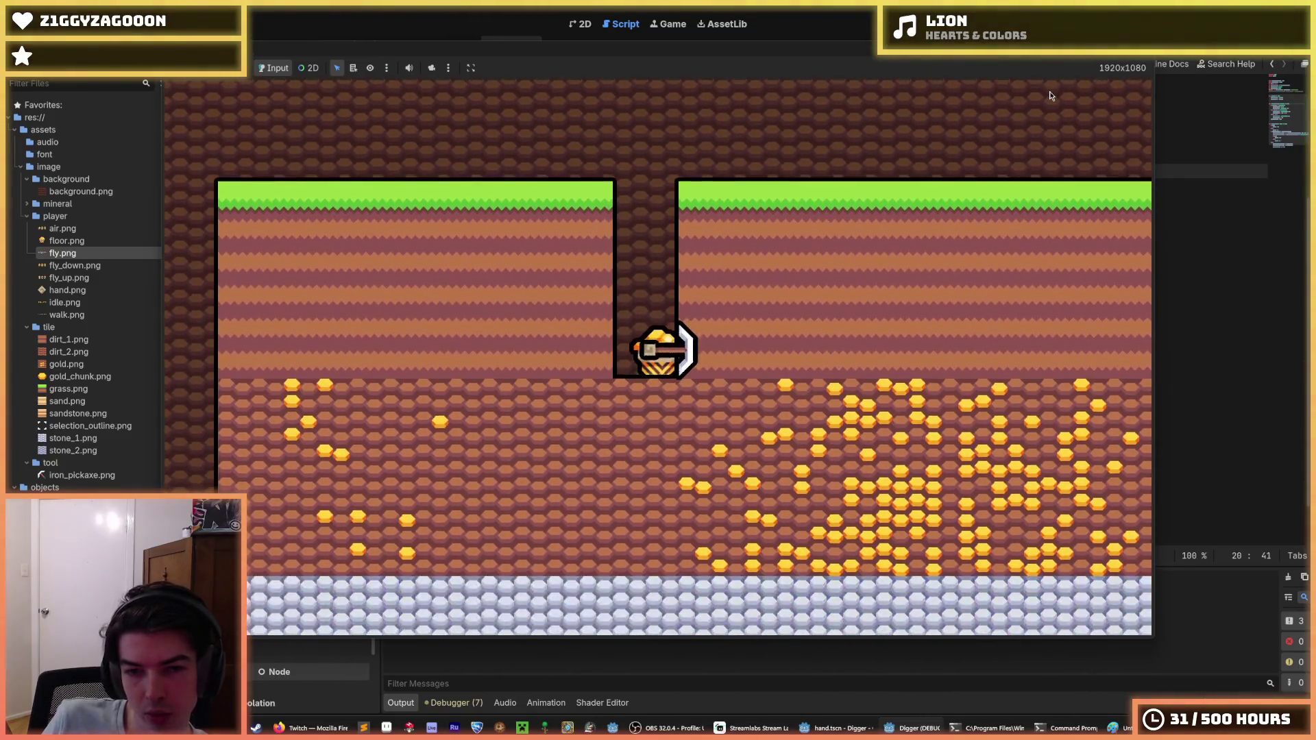
key(Down)
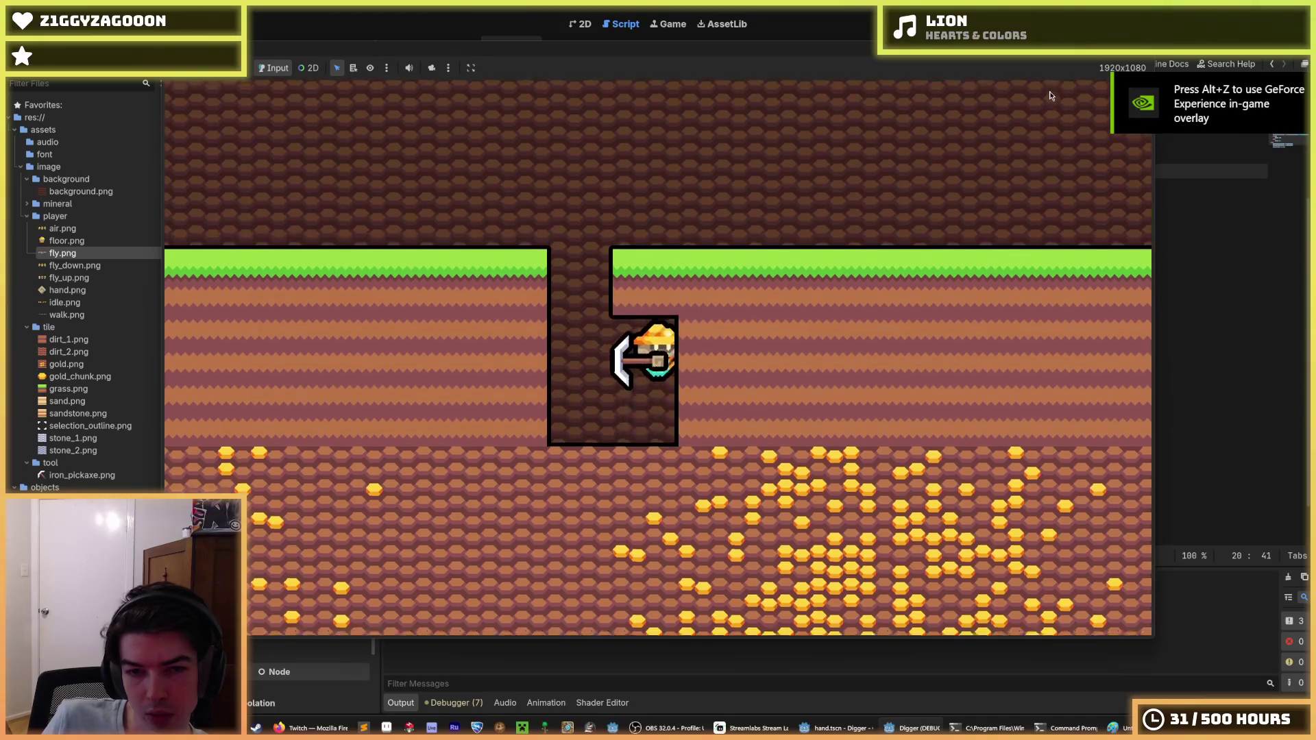
key(Down)
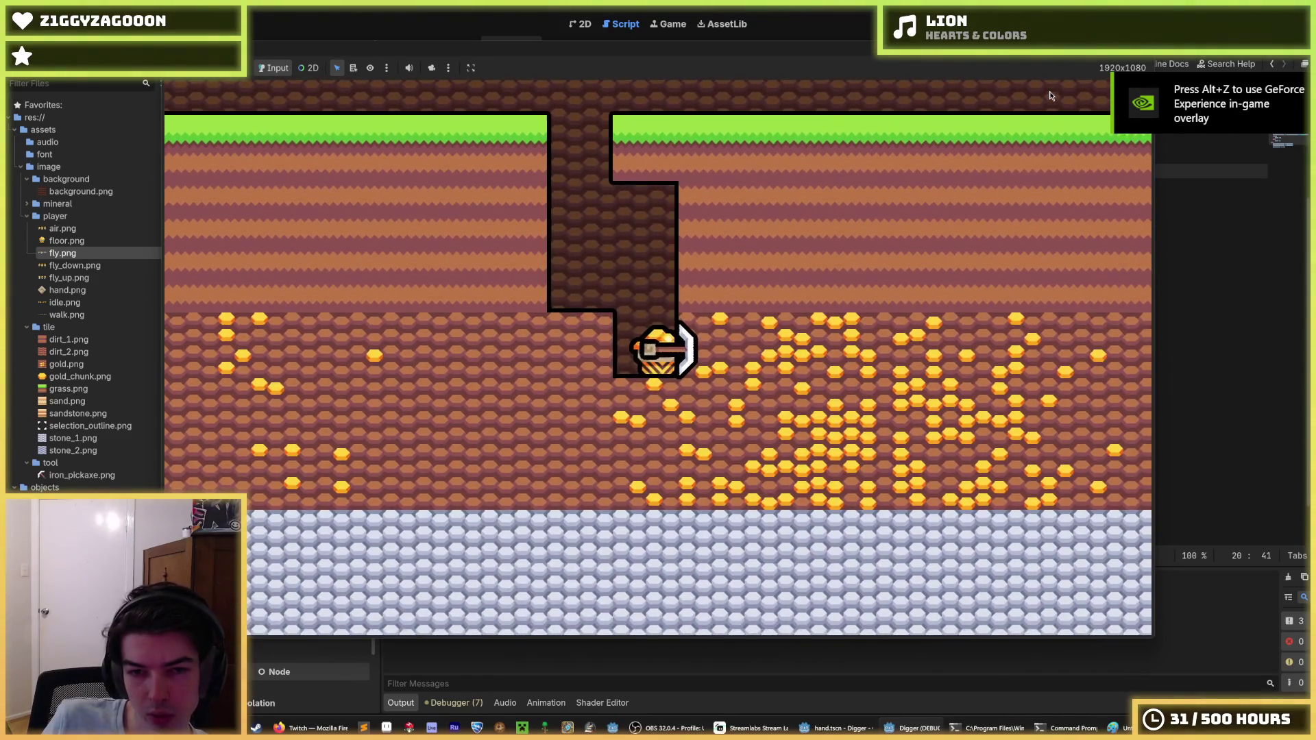
key(Up)
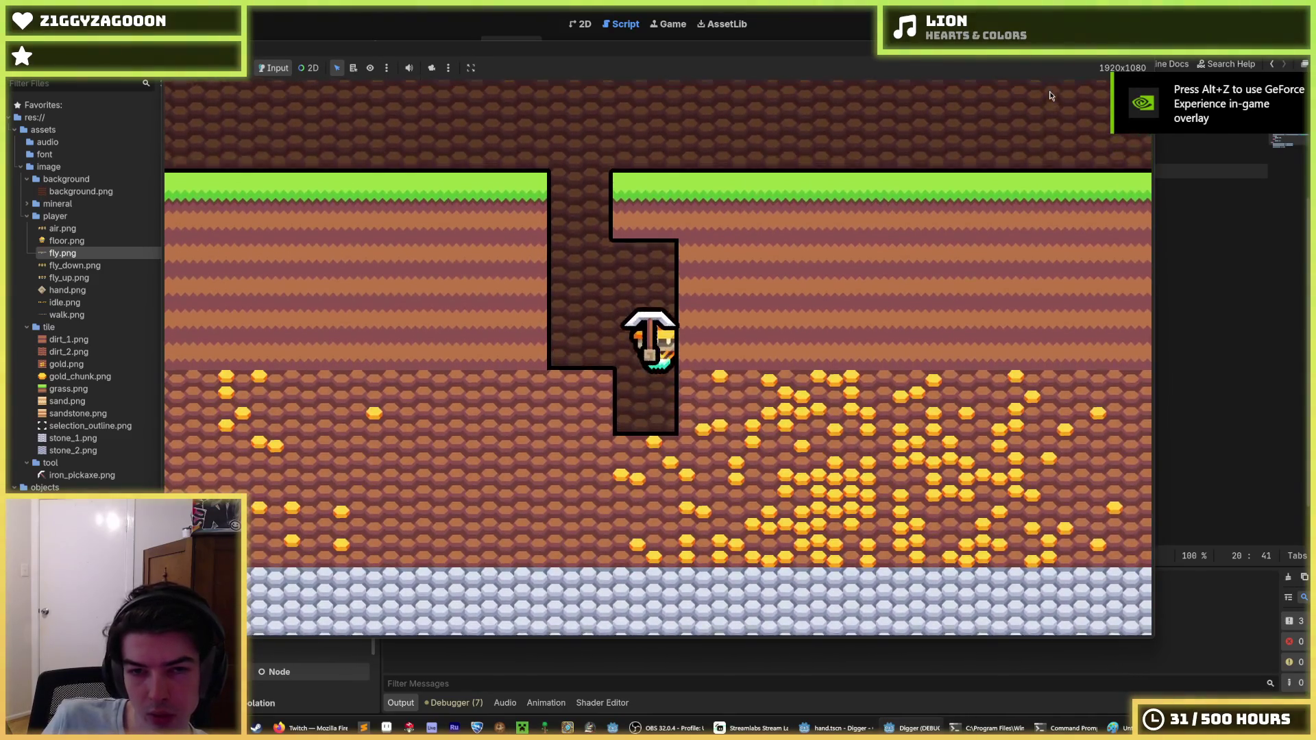
key(Left)
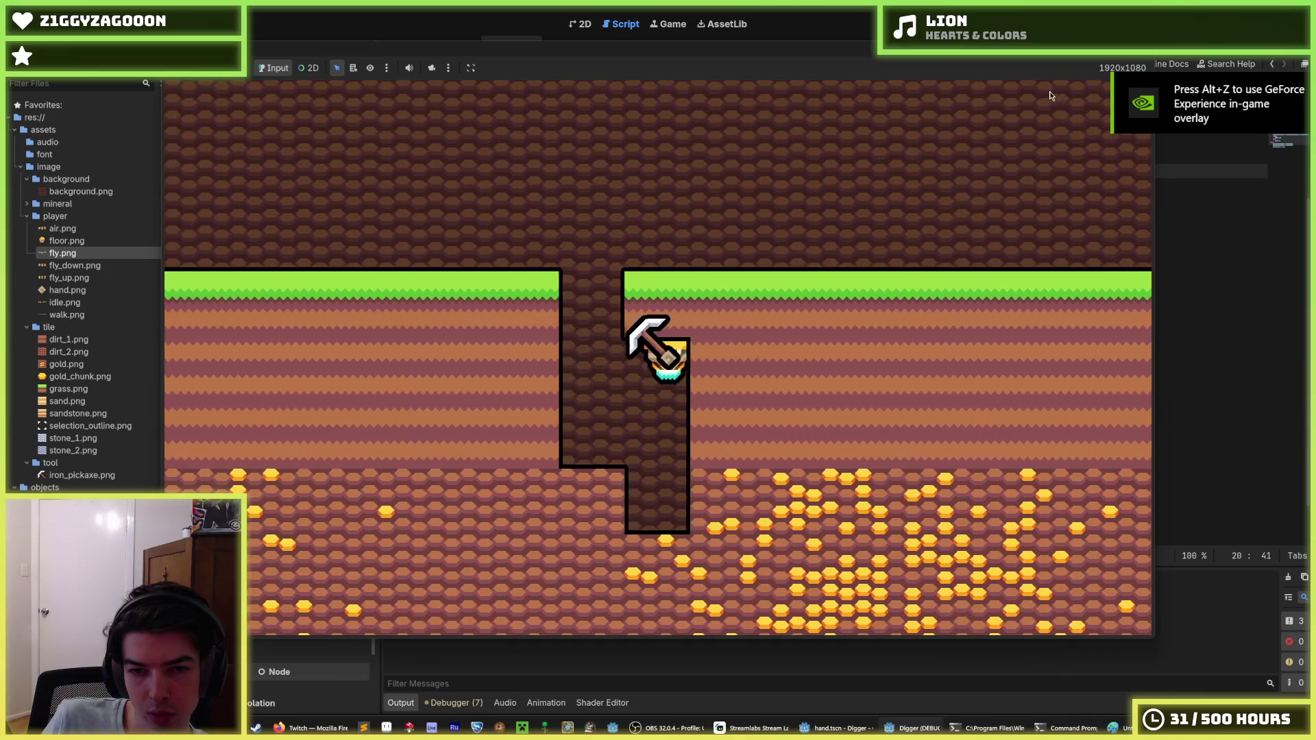
key(Up)
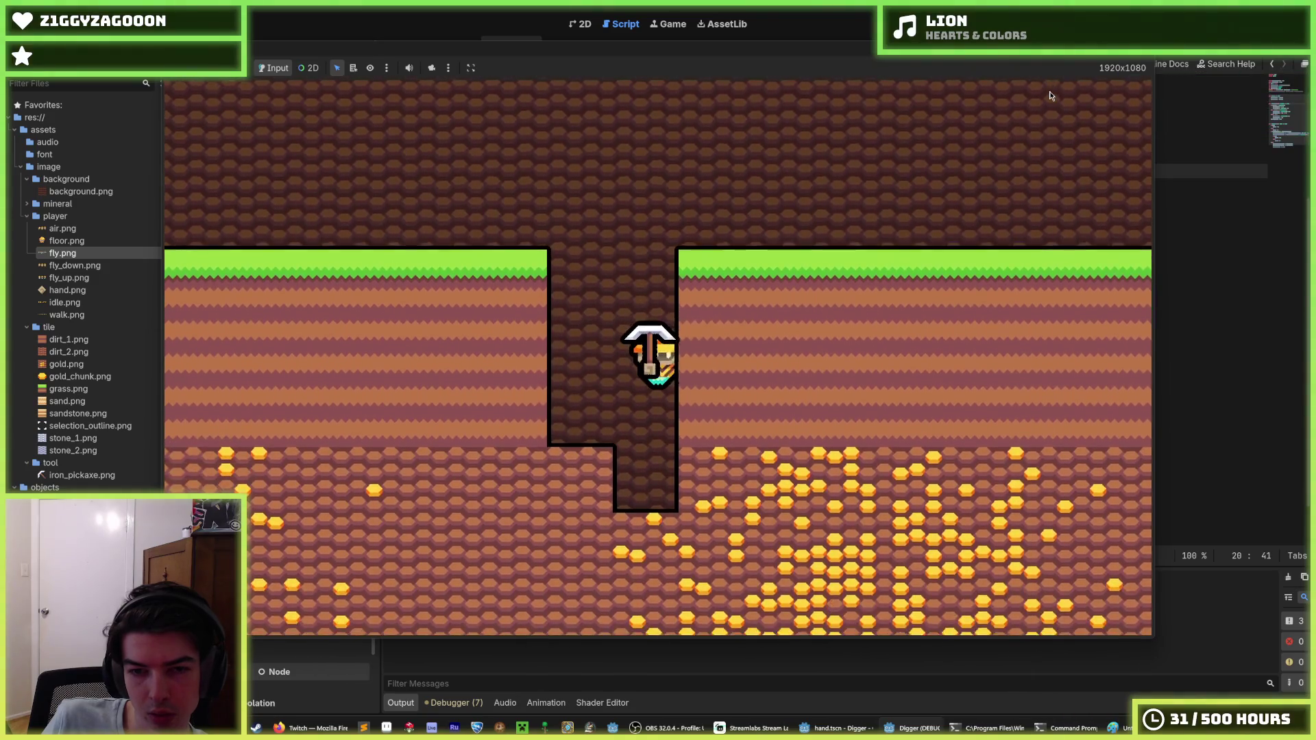
key(Right)
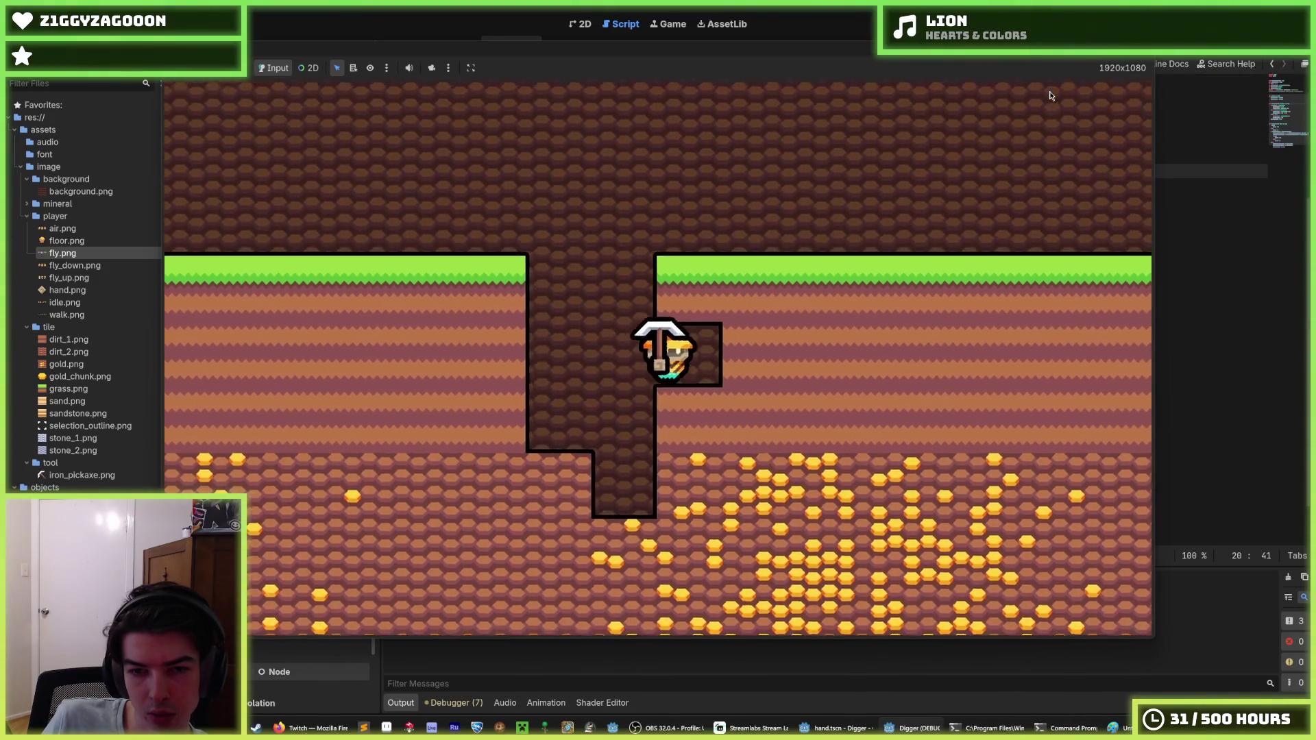
key(Right)
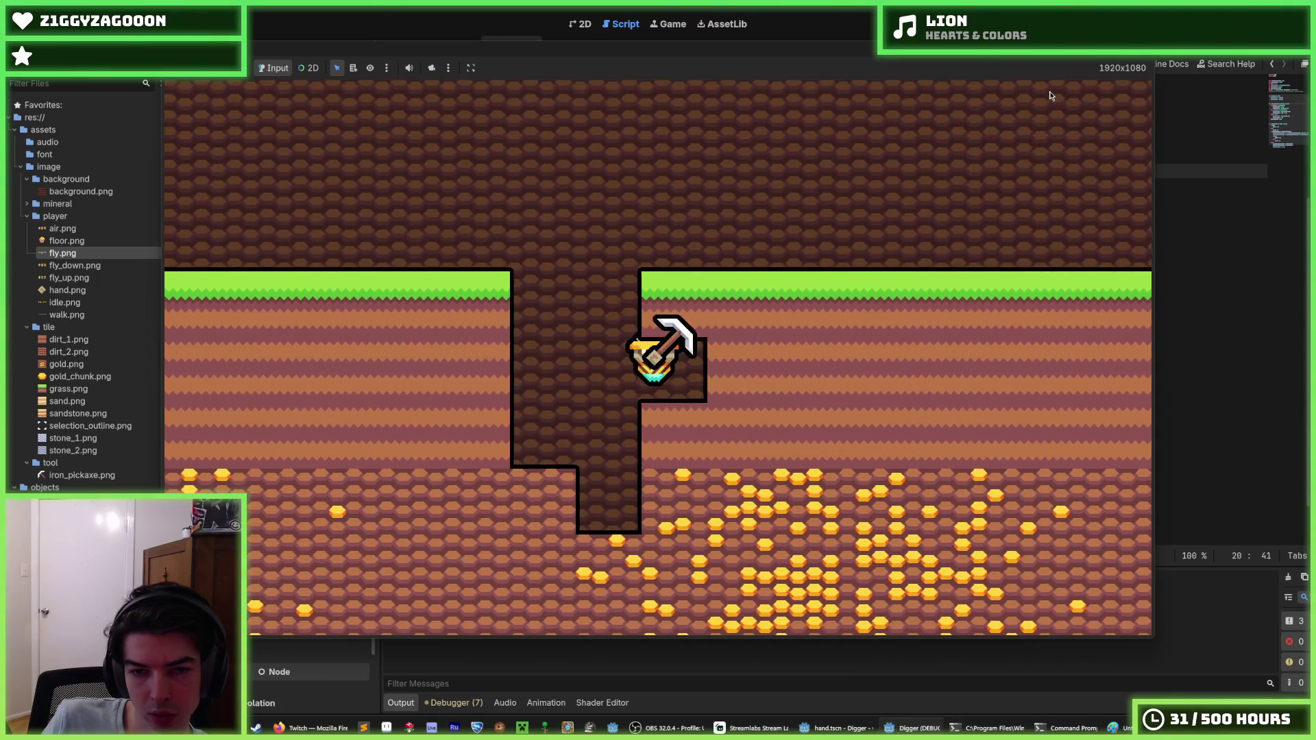
key(Left)
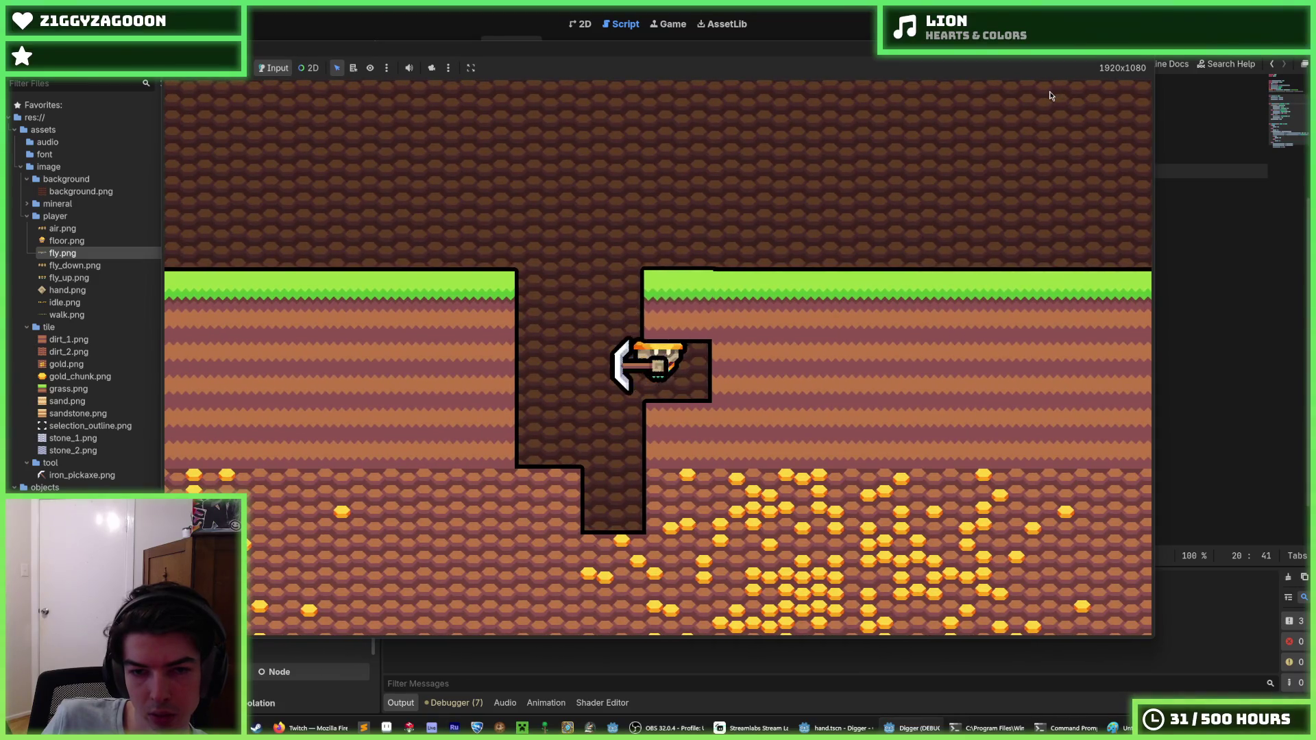
key(Up)
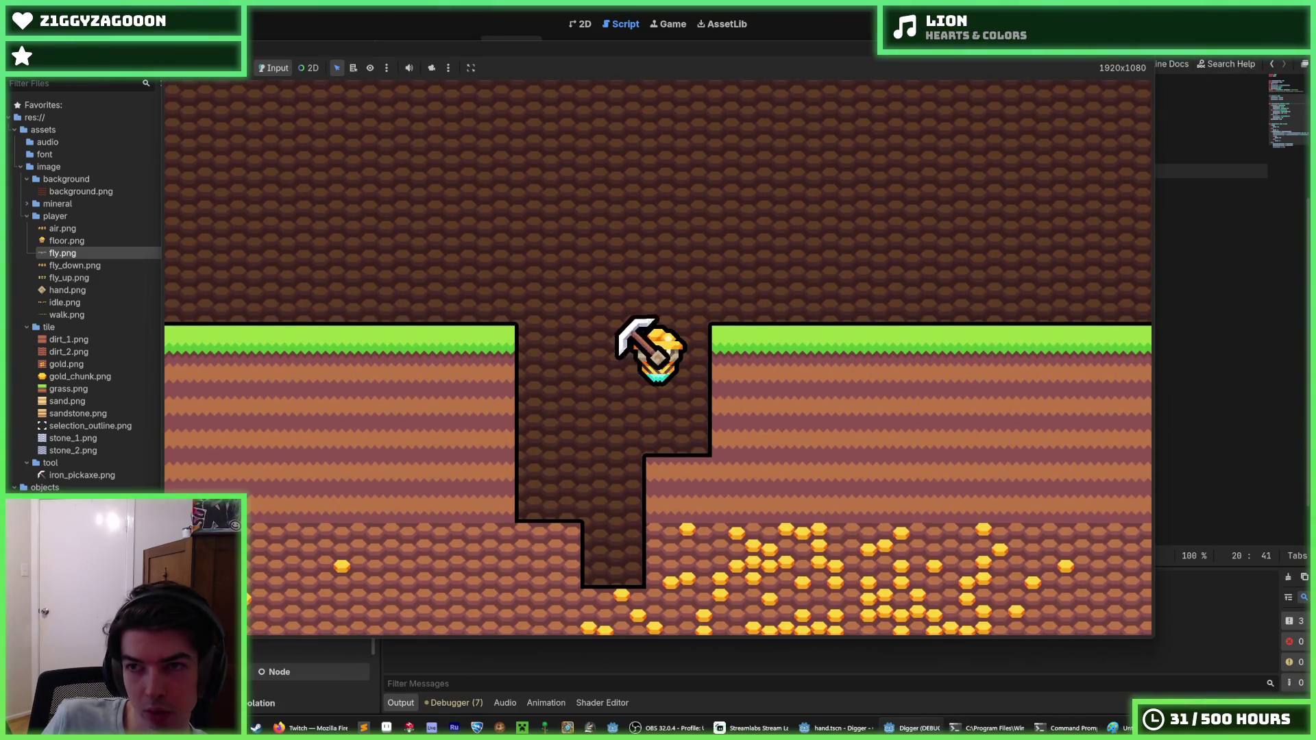
key(F8)
click(717, 215)
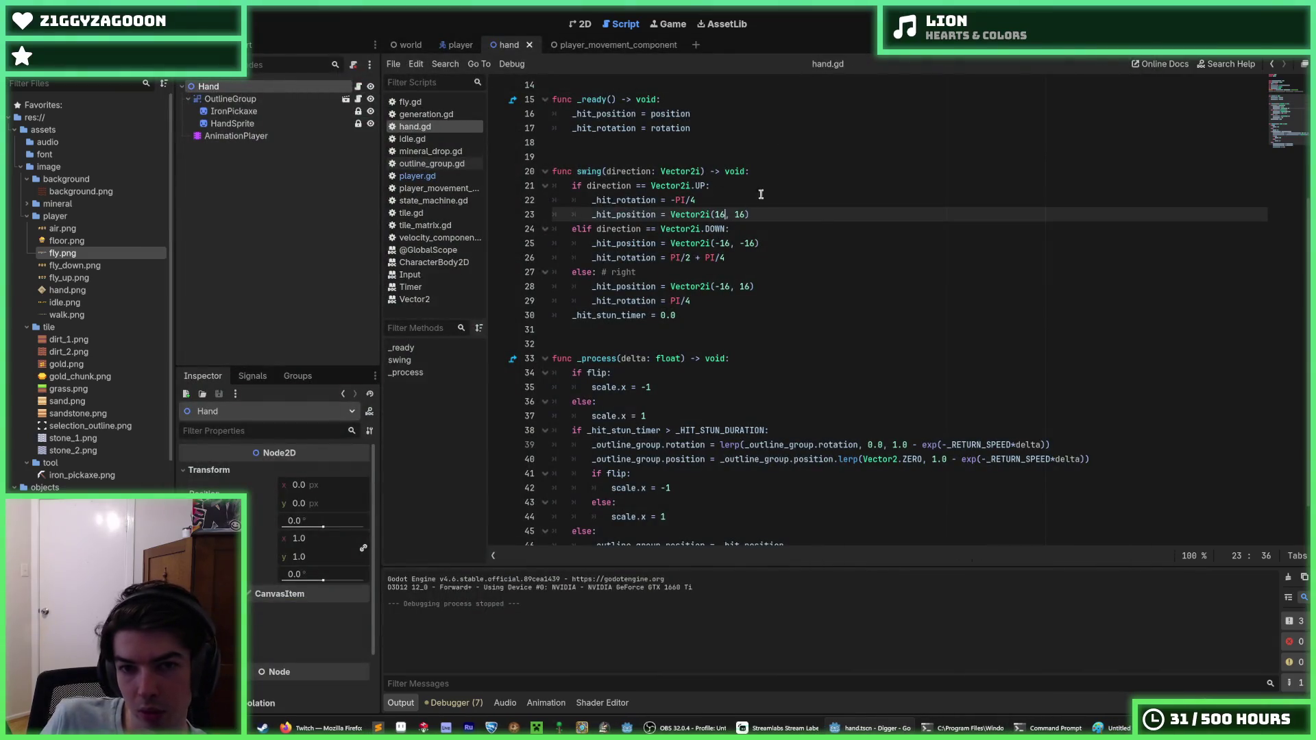
Playtest digging a shaft with a side pocket using WASD, then stop the game.
click(857, 209)
key(F5)
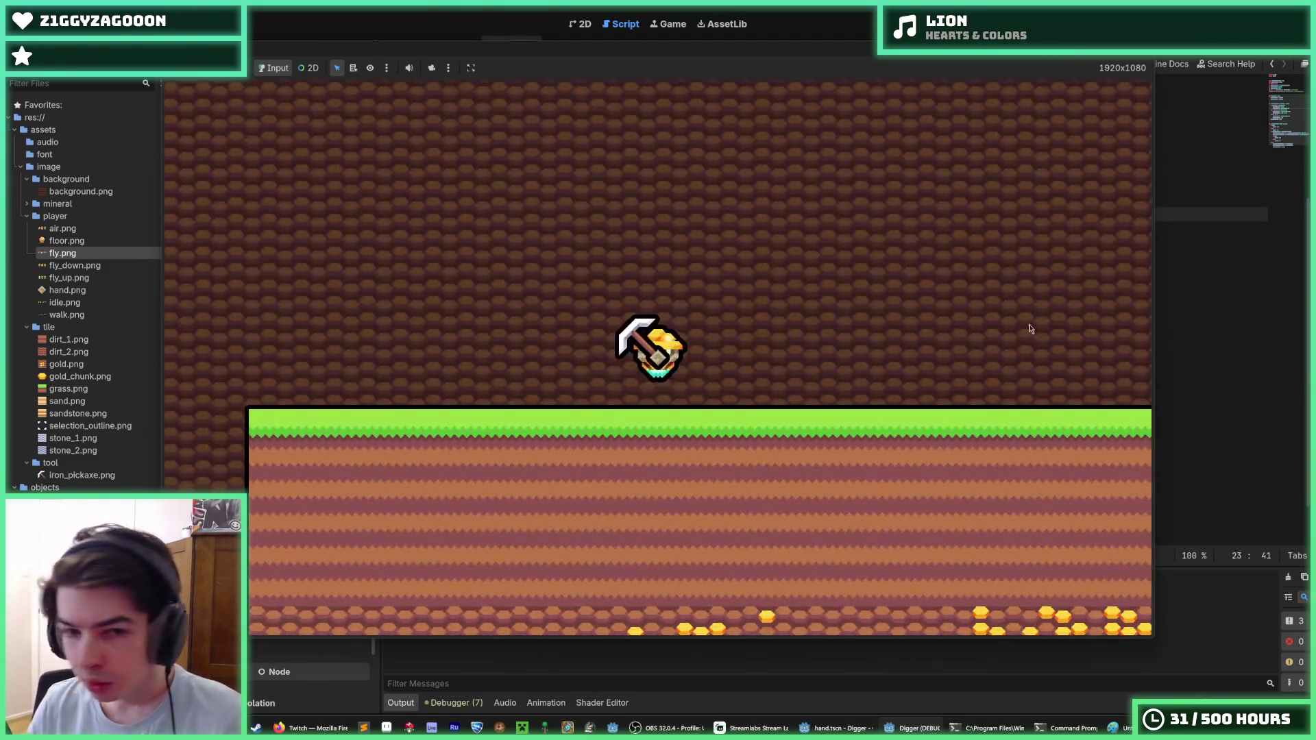
key(s)
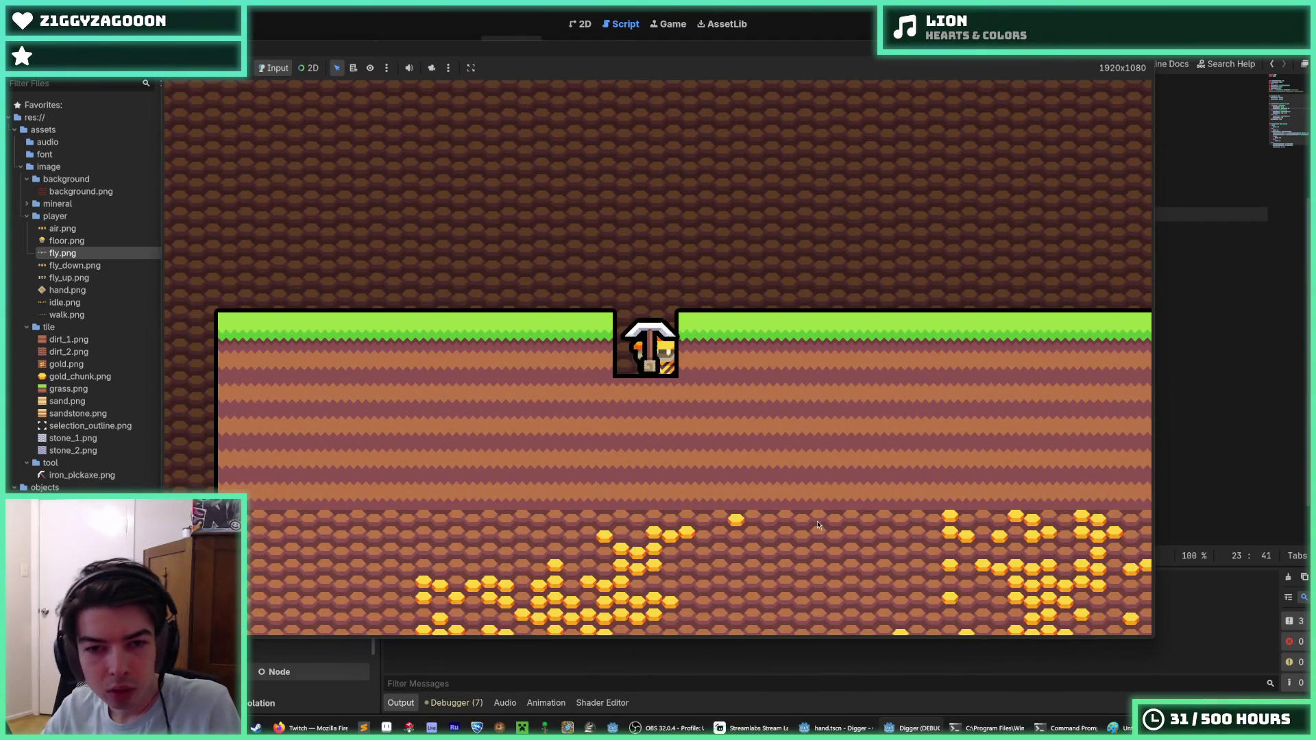
key(s)
key(d)
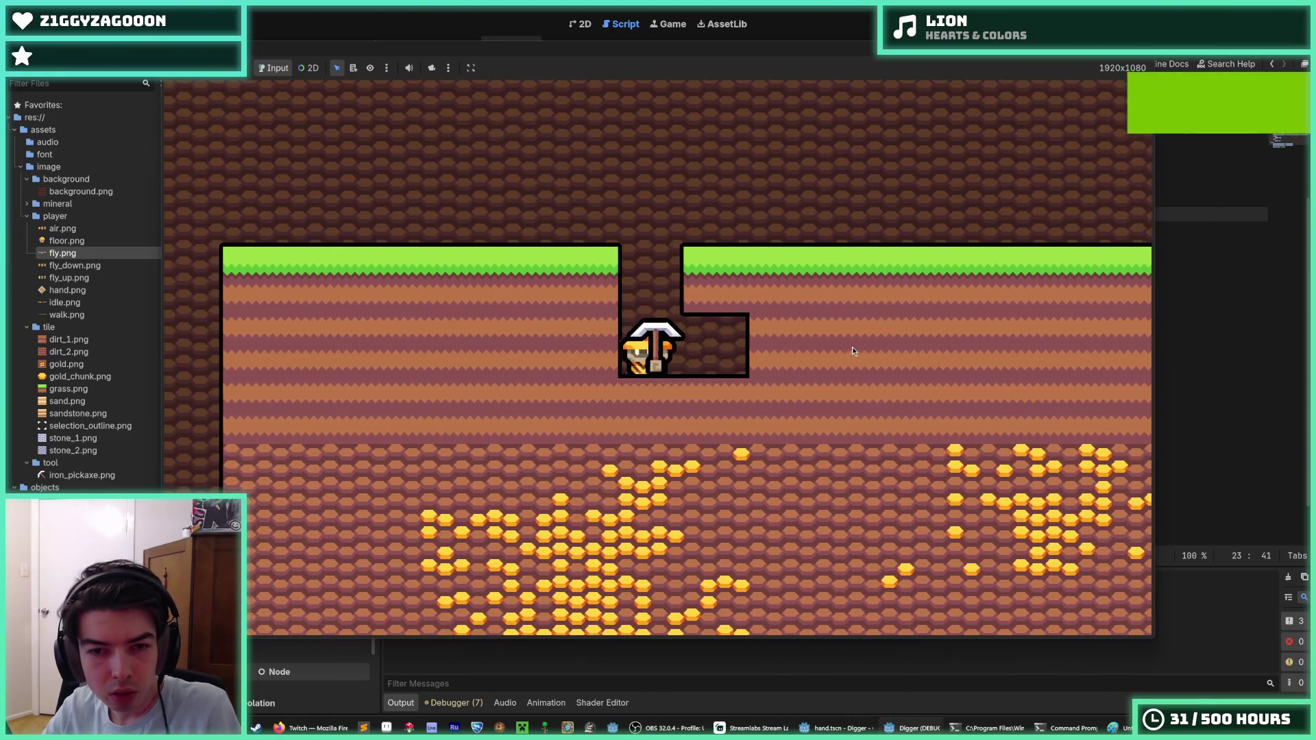
key(a)
key(s)
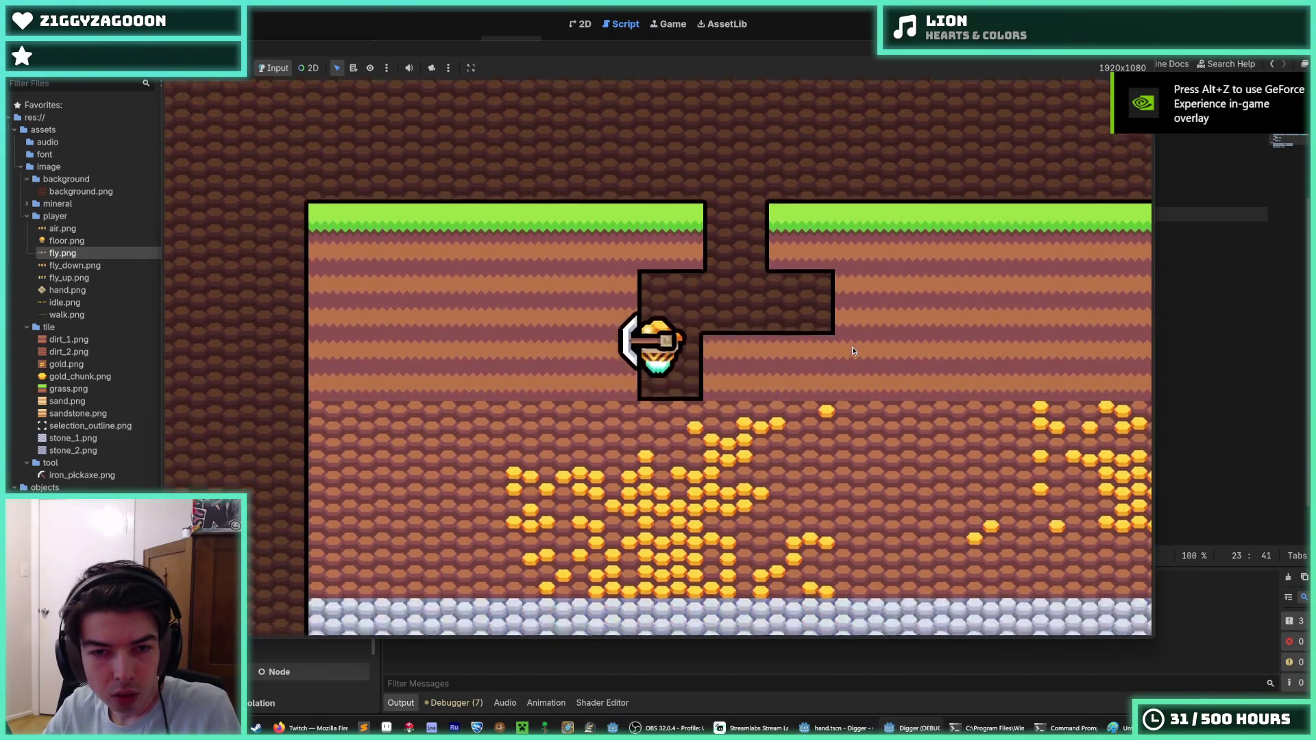
key(w)
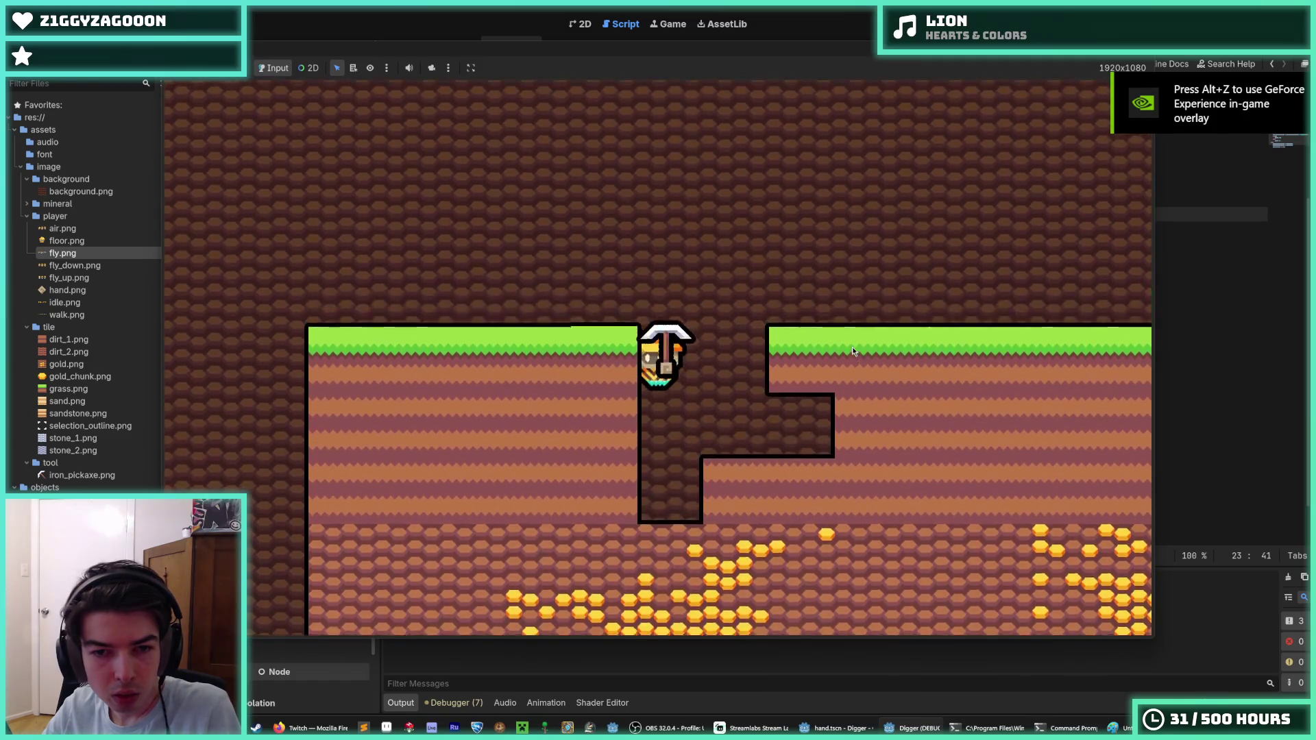
key(s)
key(a)
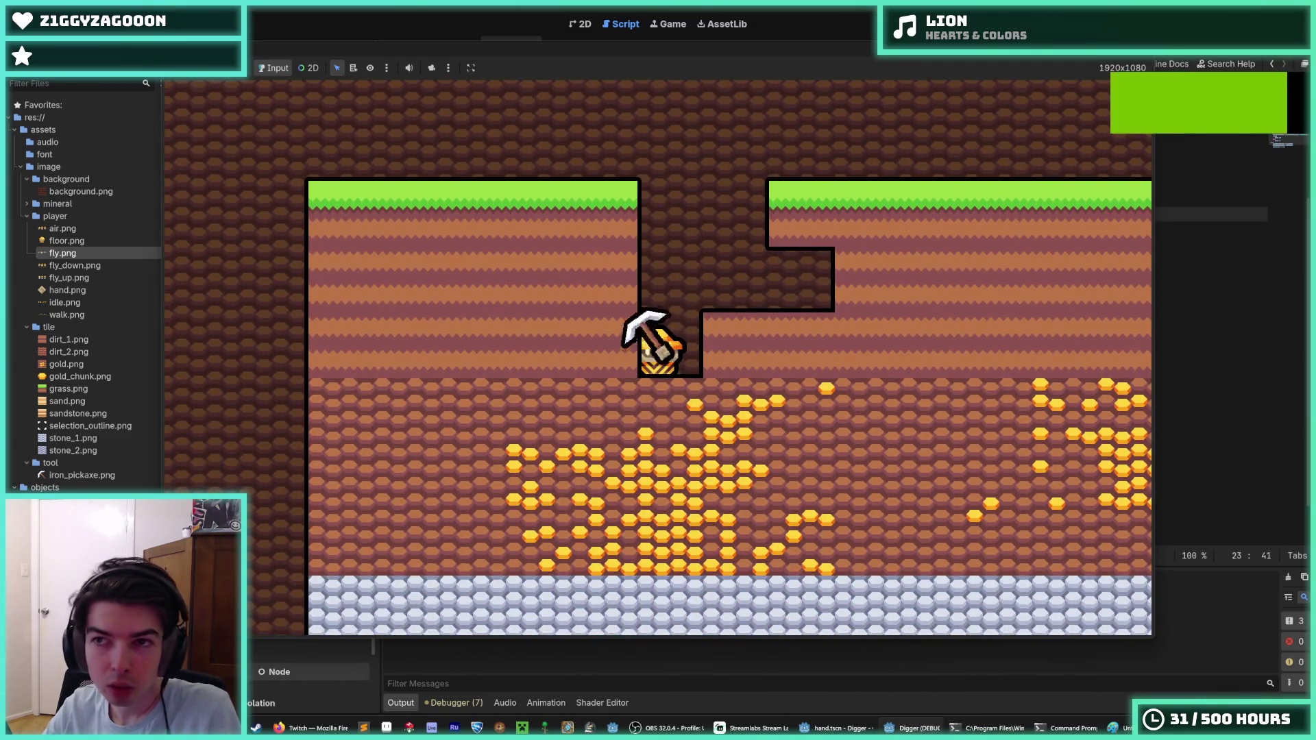
key(F8)
Change the hit stun duration on line 5 to 1.
scroll(657, 153, up, 5)
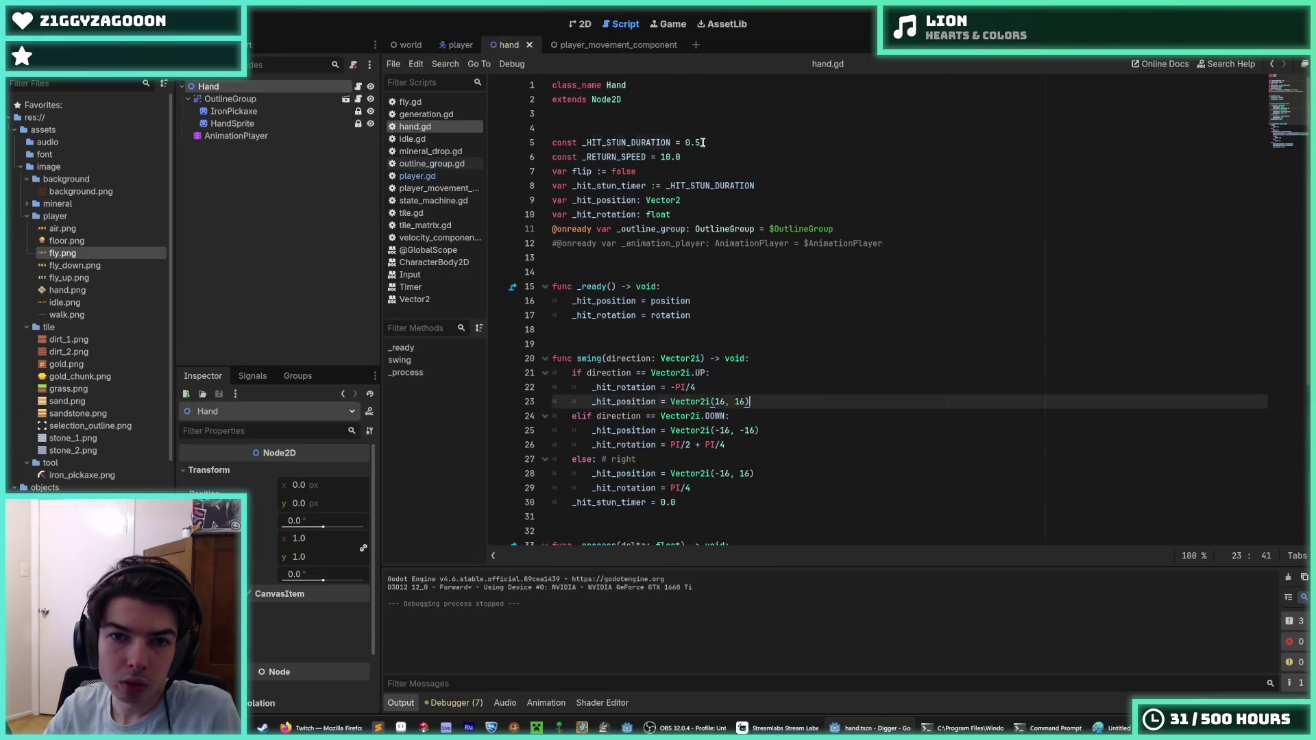
click(702, 142)
key(BackSpace)
text(1)
Playtest the shorter stun by digging left, up and right, then return to hand.gd.
key(F5)
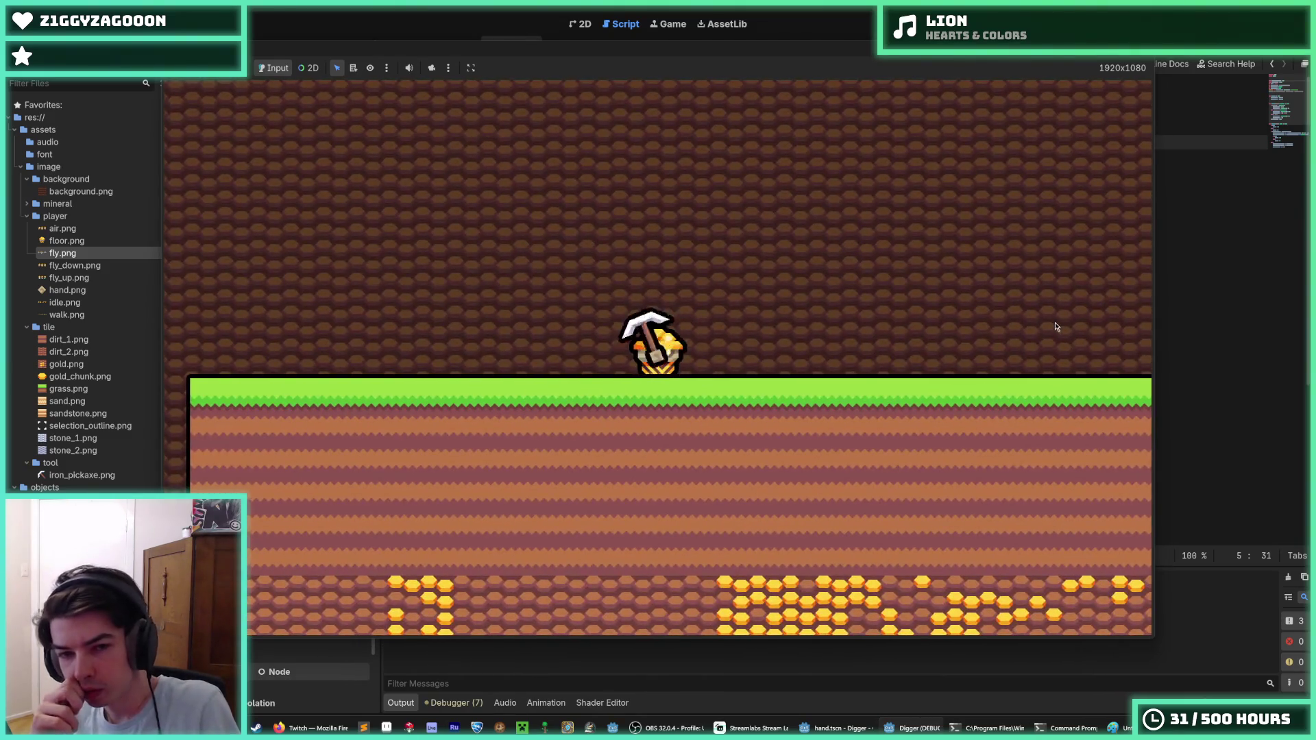
key(Left)
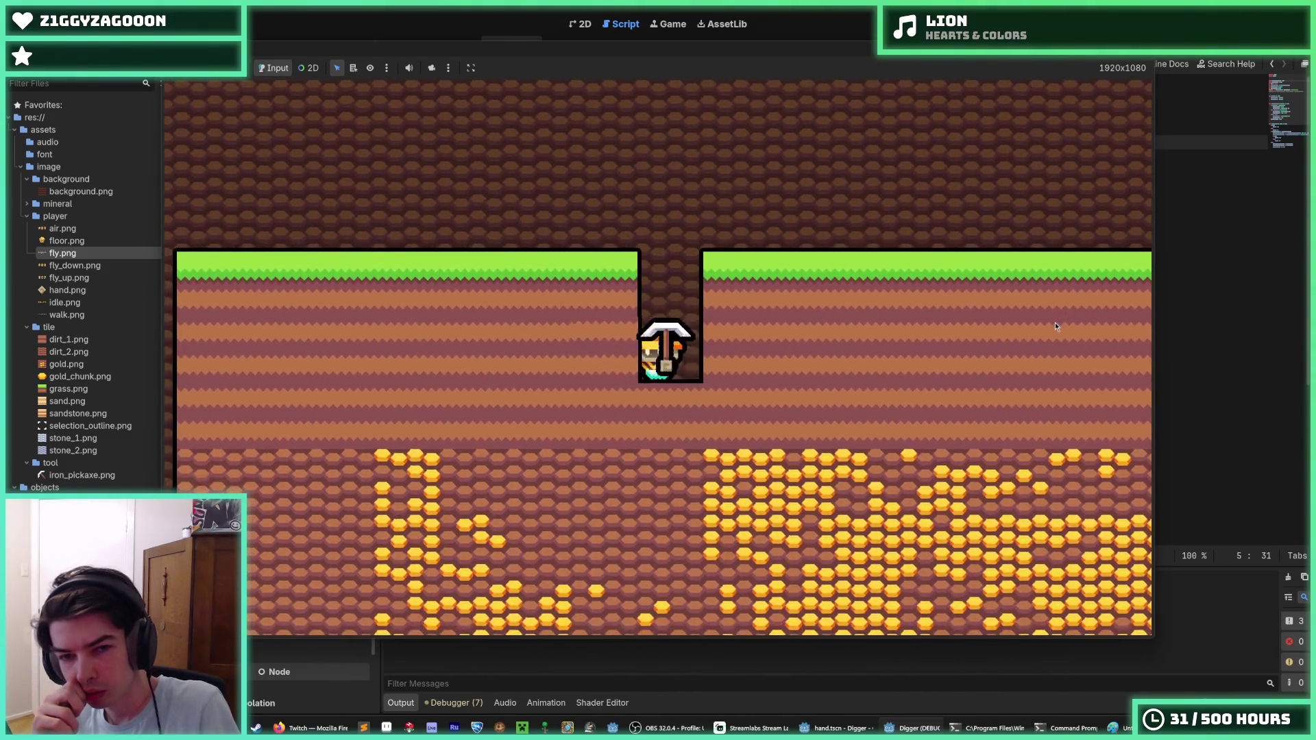
key(Up)
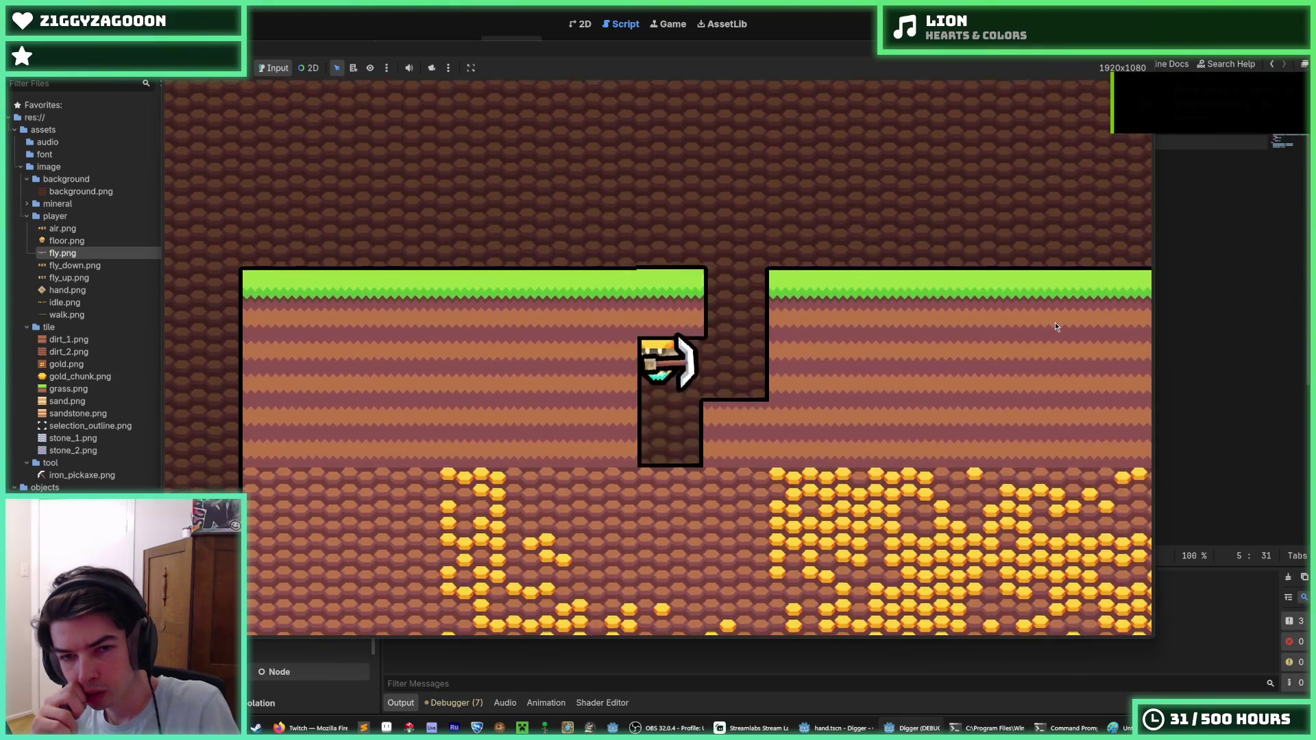
key(Right)
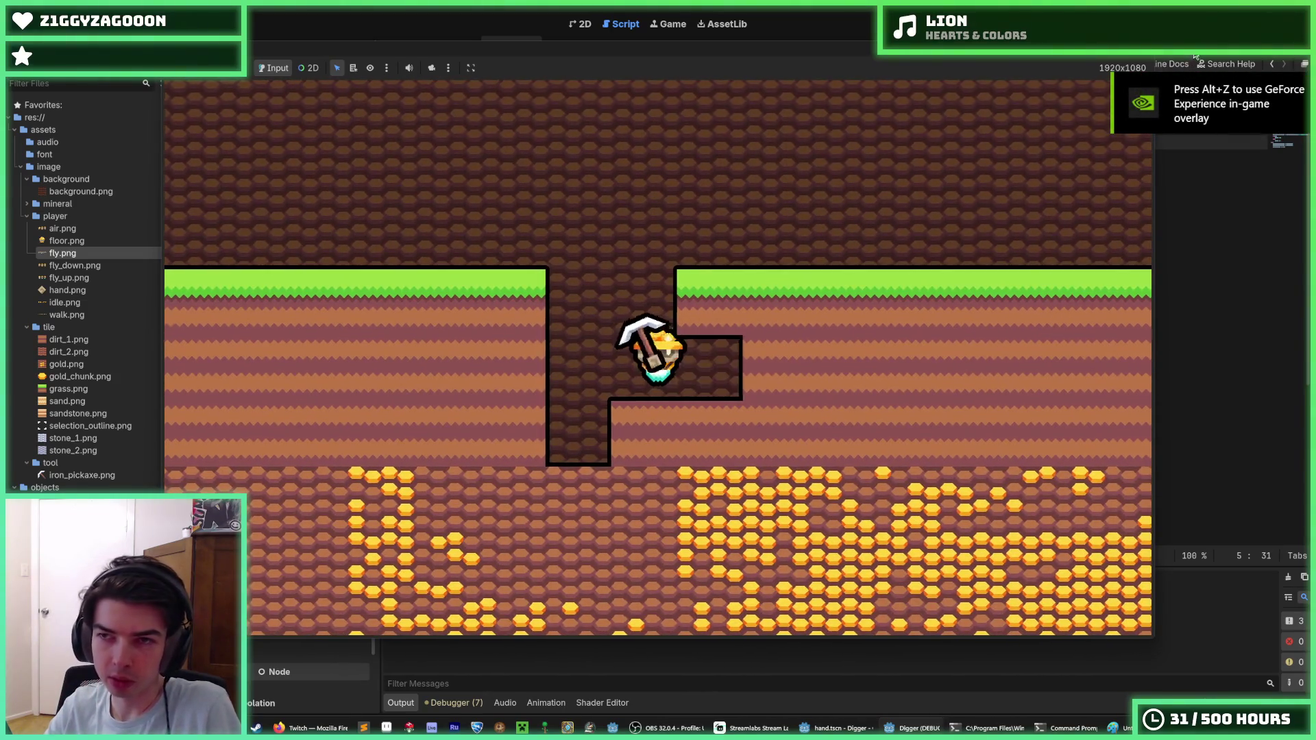
key(F8)
click(771, 314)
scroll(771, 314, down, 5)
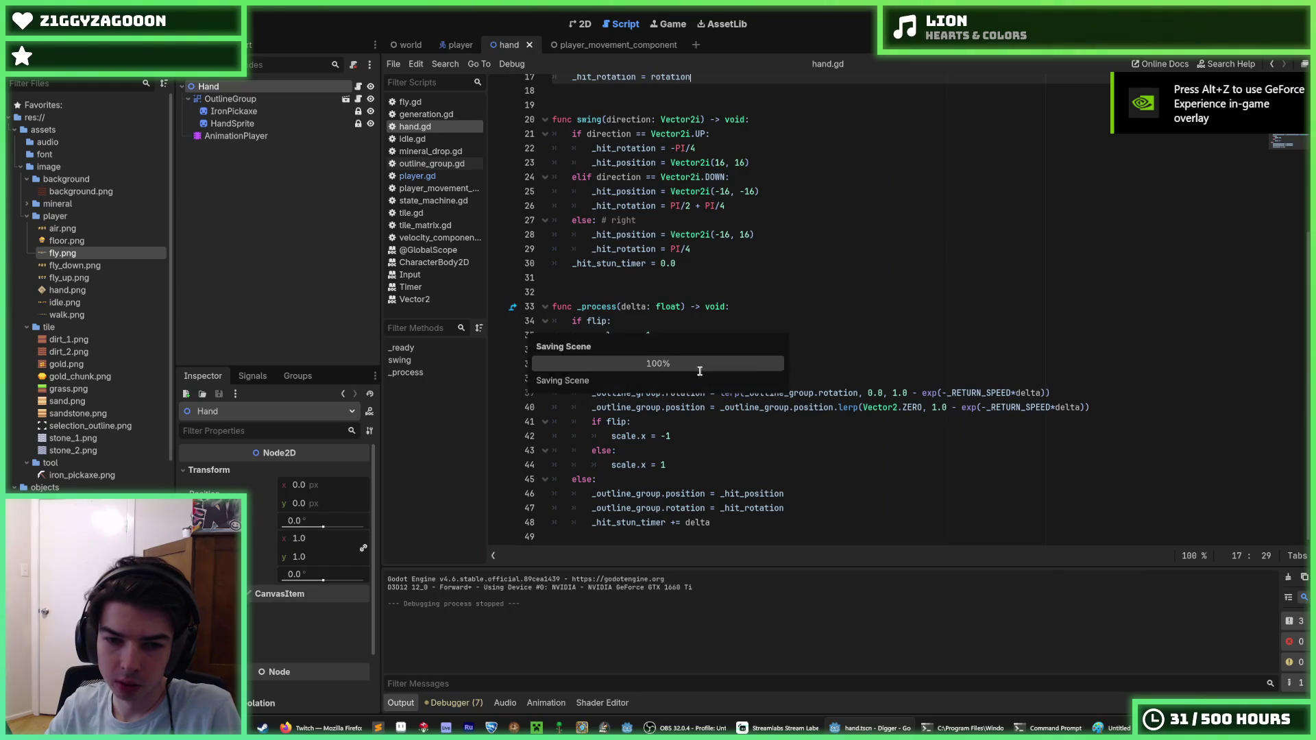
Duplicate the outline-position lerp line 40 onto line 41 in _process.
click(675, 438)
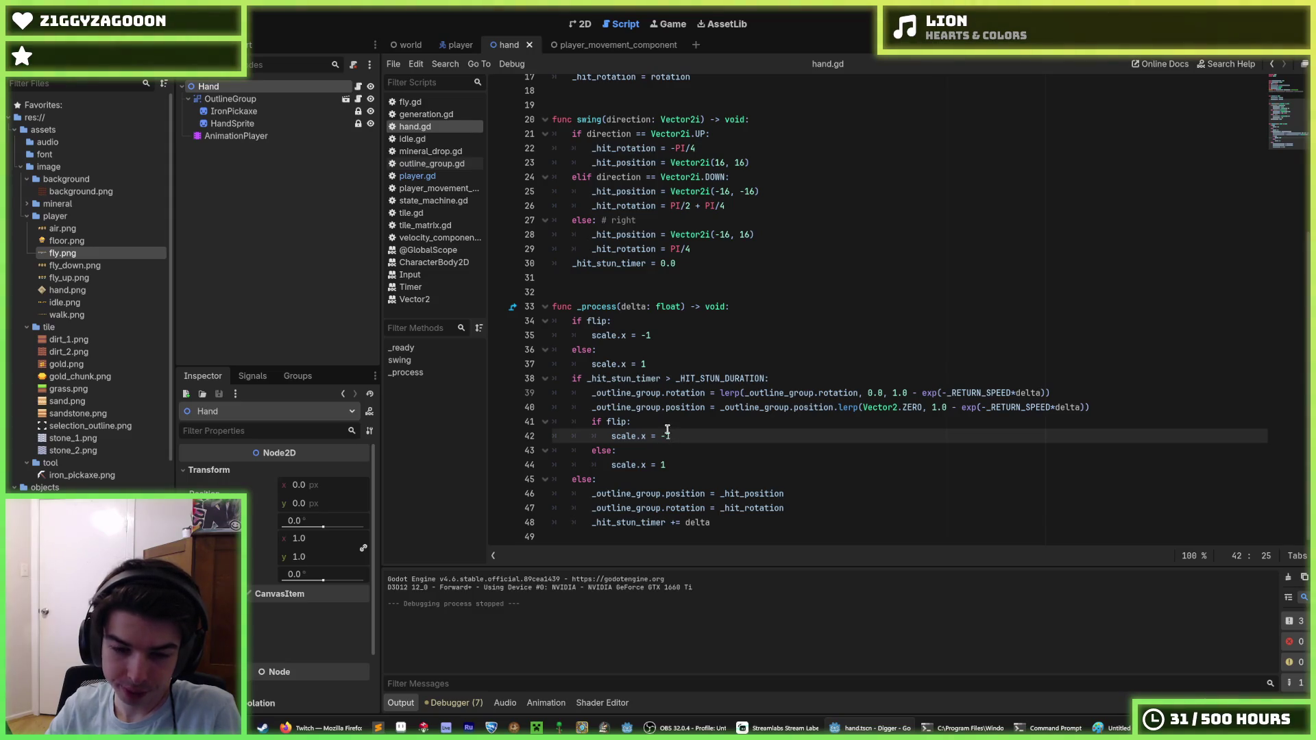
key(Up)
click(1111, 401)
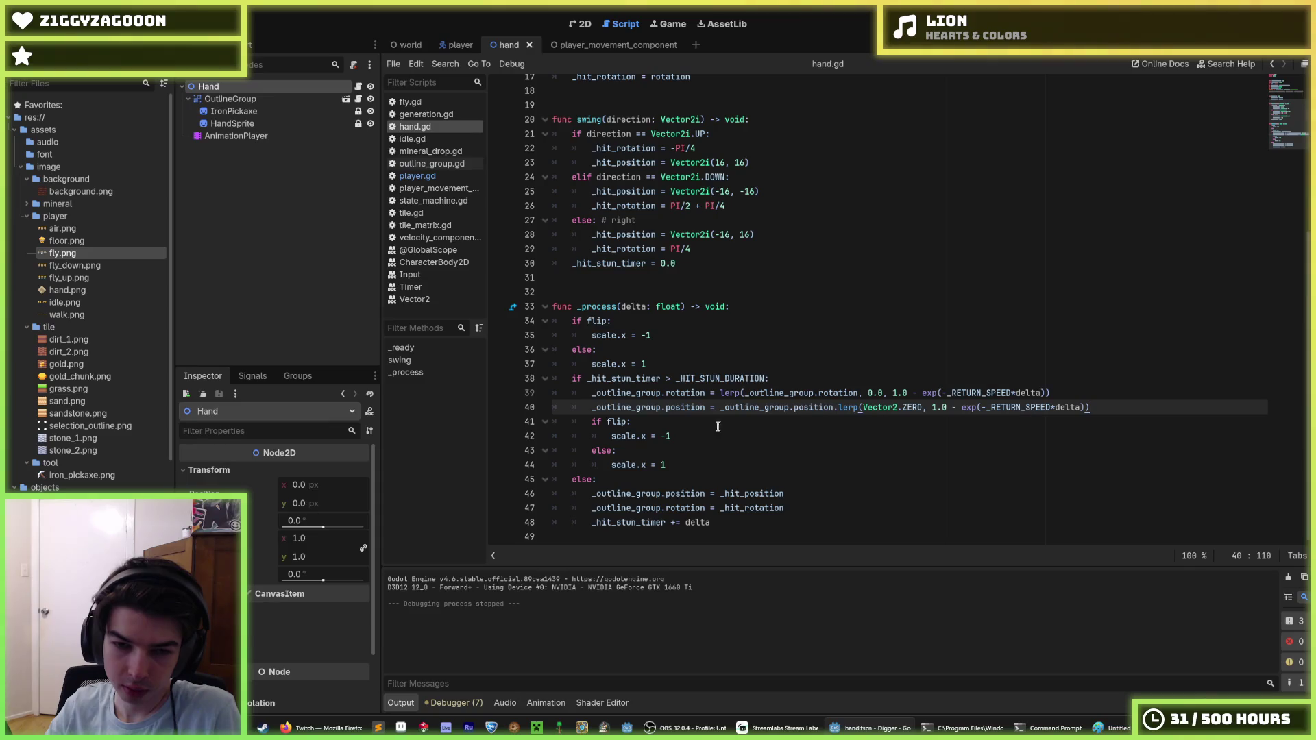
click(679, 426)
key(Up)
key(ctrl+shift+d)
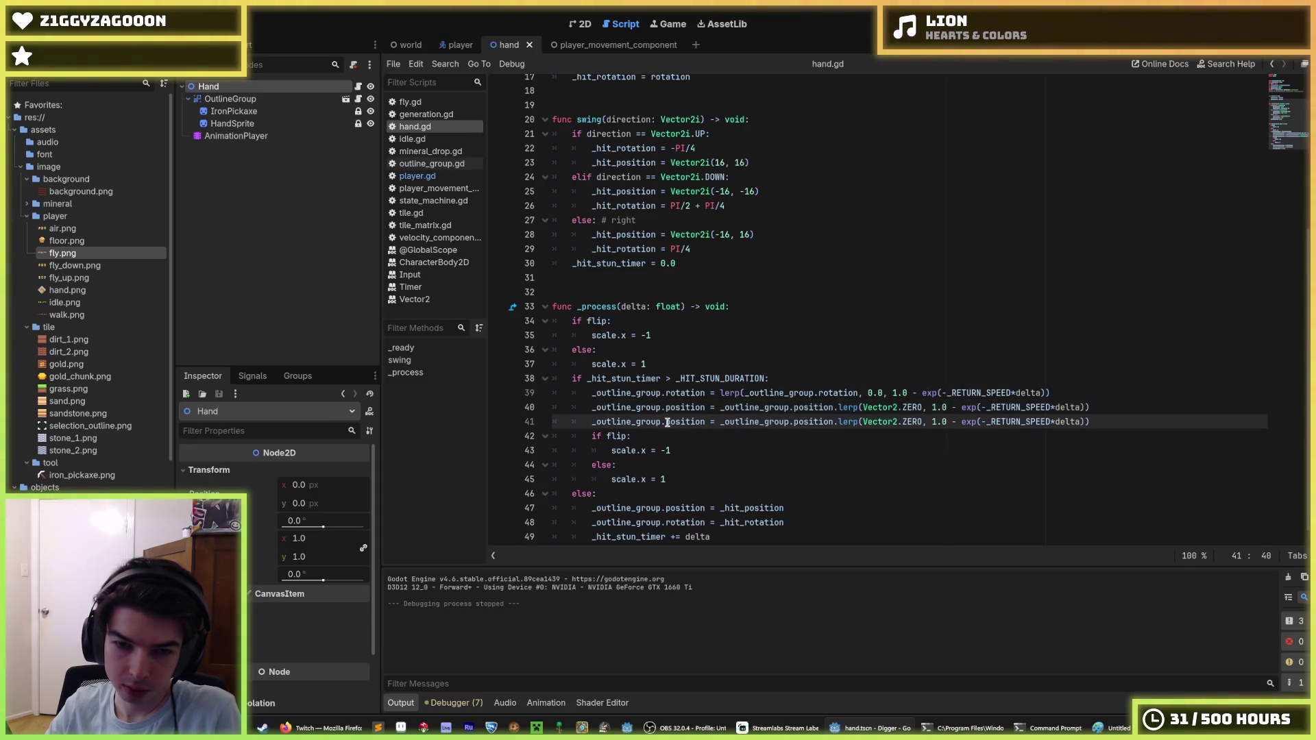
double_click(684, 422)
text(position)
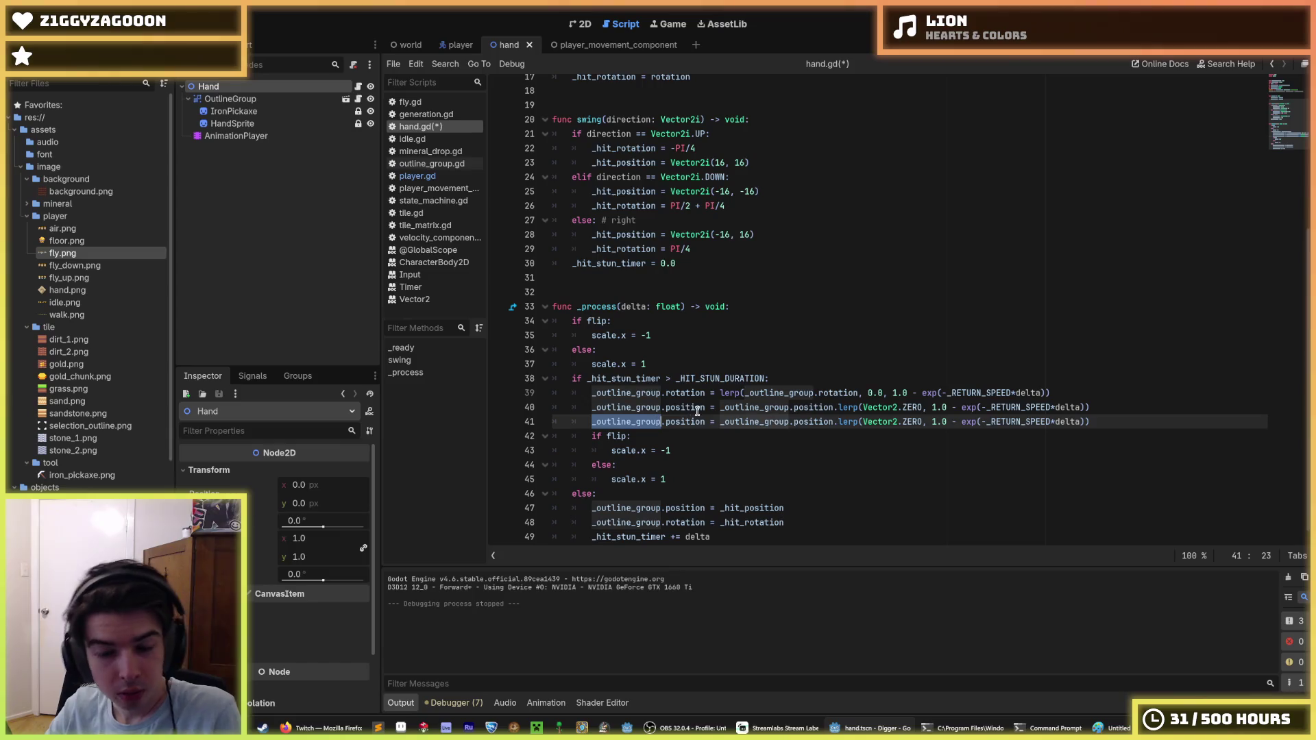
key(ctrl+shift+Left)
key(Left)
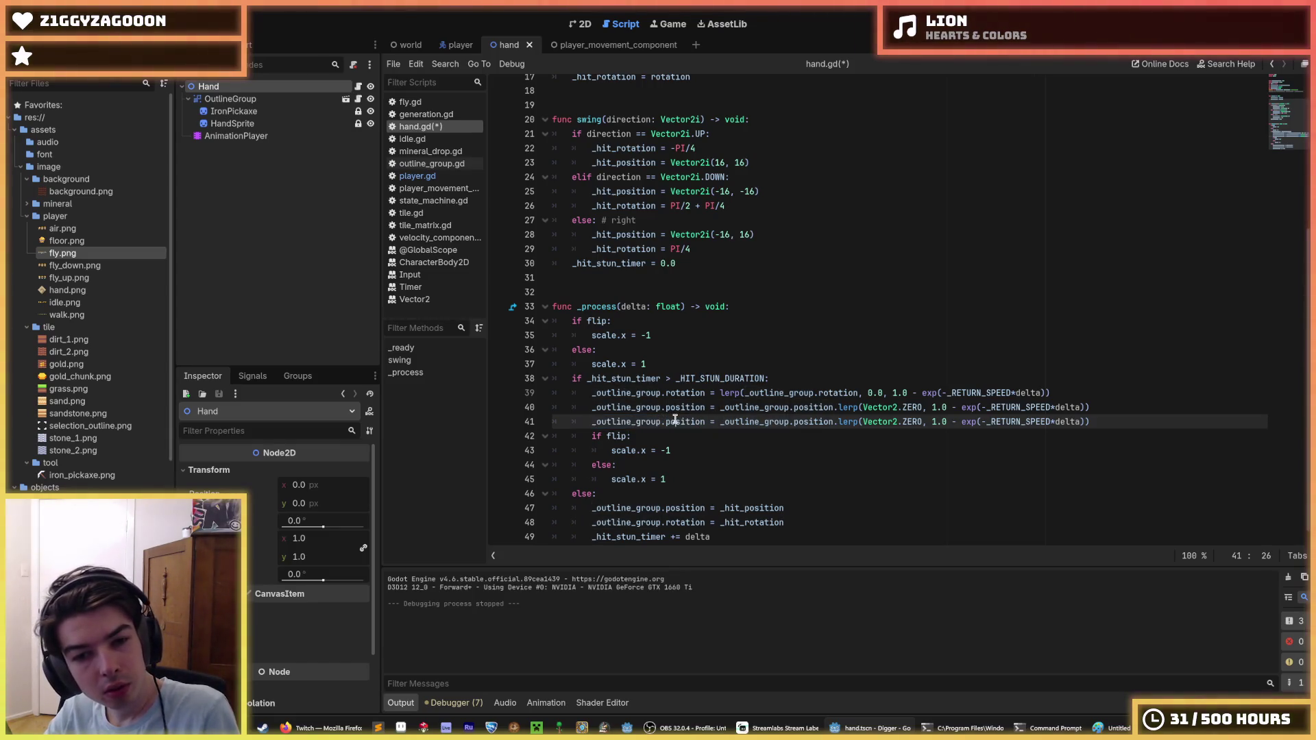
Duplicate the _hit_rotation declaration into a float _scale_amount variable and save.
scroll(711, 427, up, 2)
scroll(711, 427, up, 5)
click(694, 216)
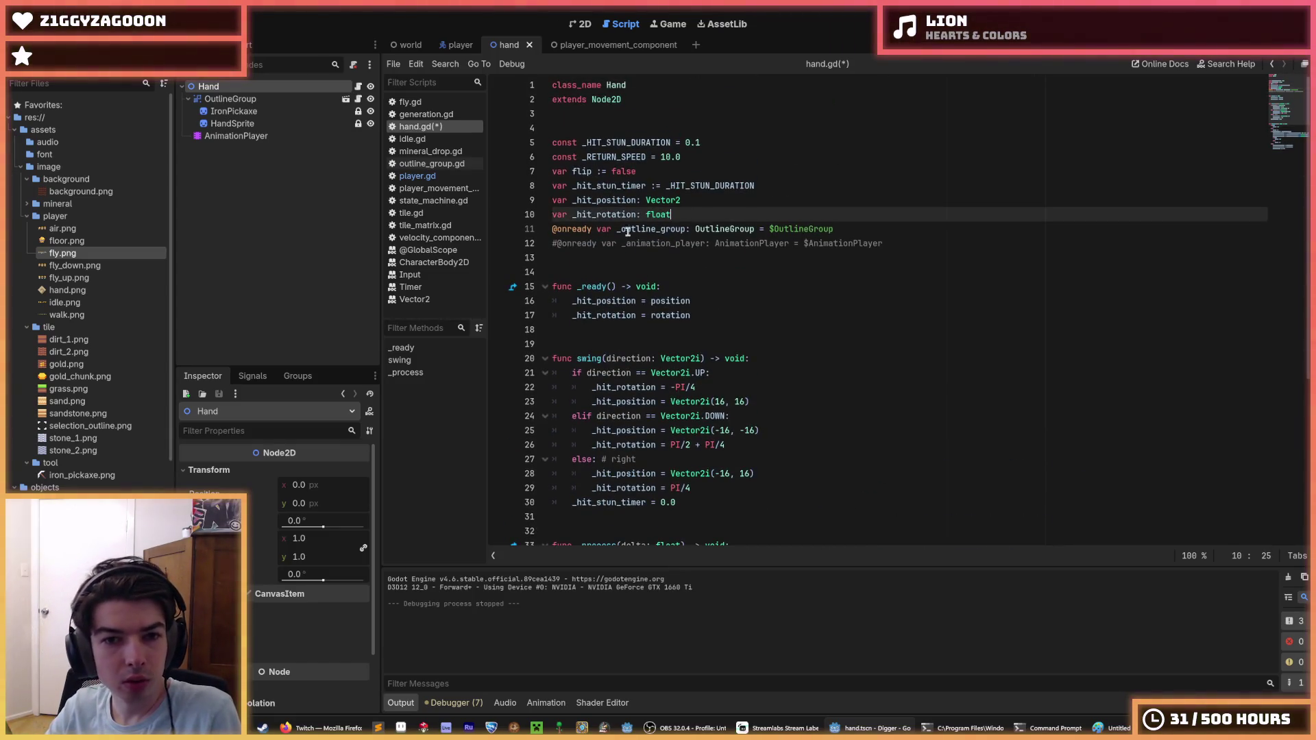
key(ctrl+shift+d)
double_click(578, 228)
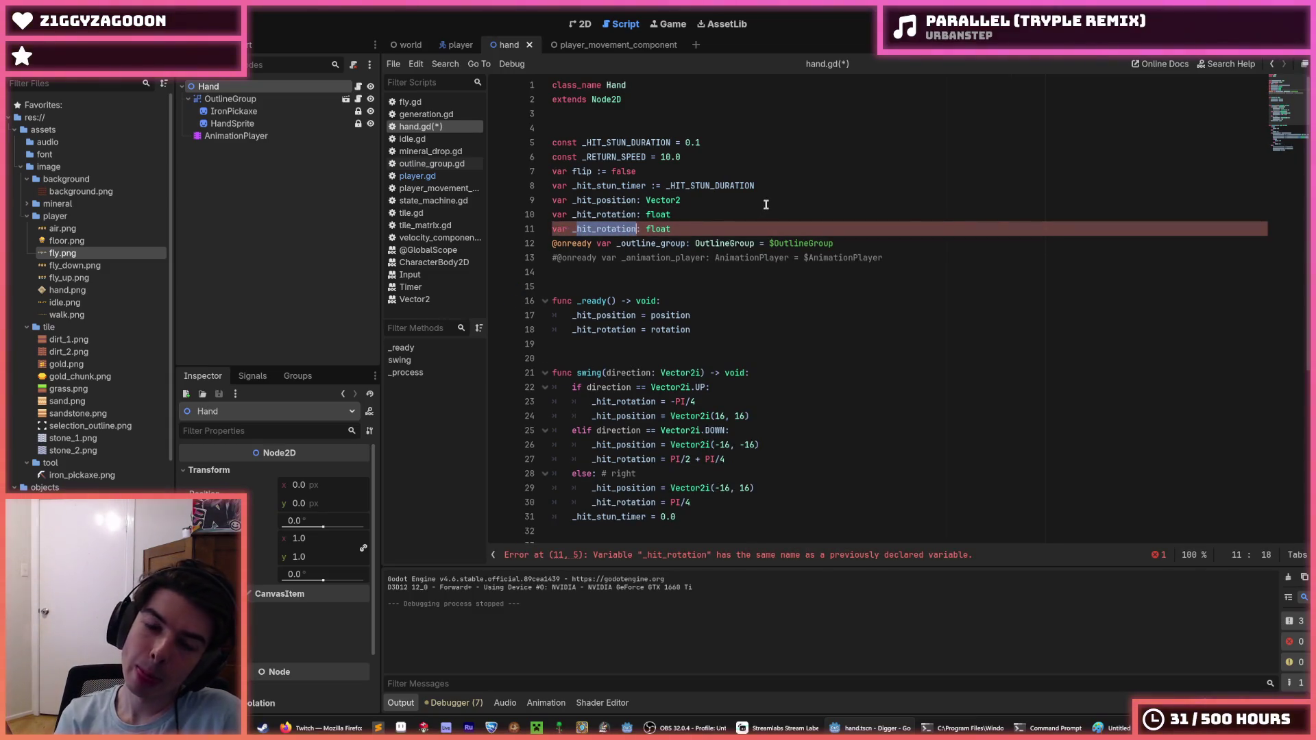
text(ze)
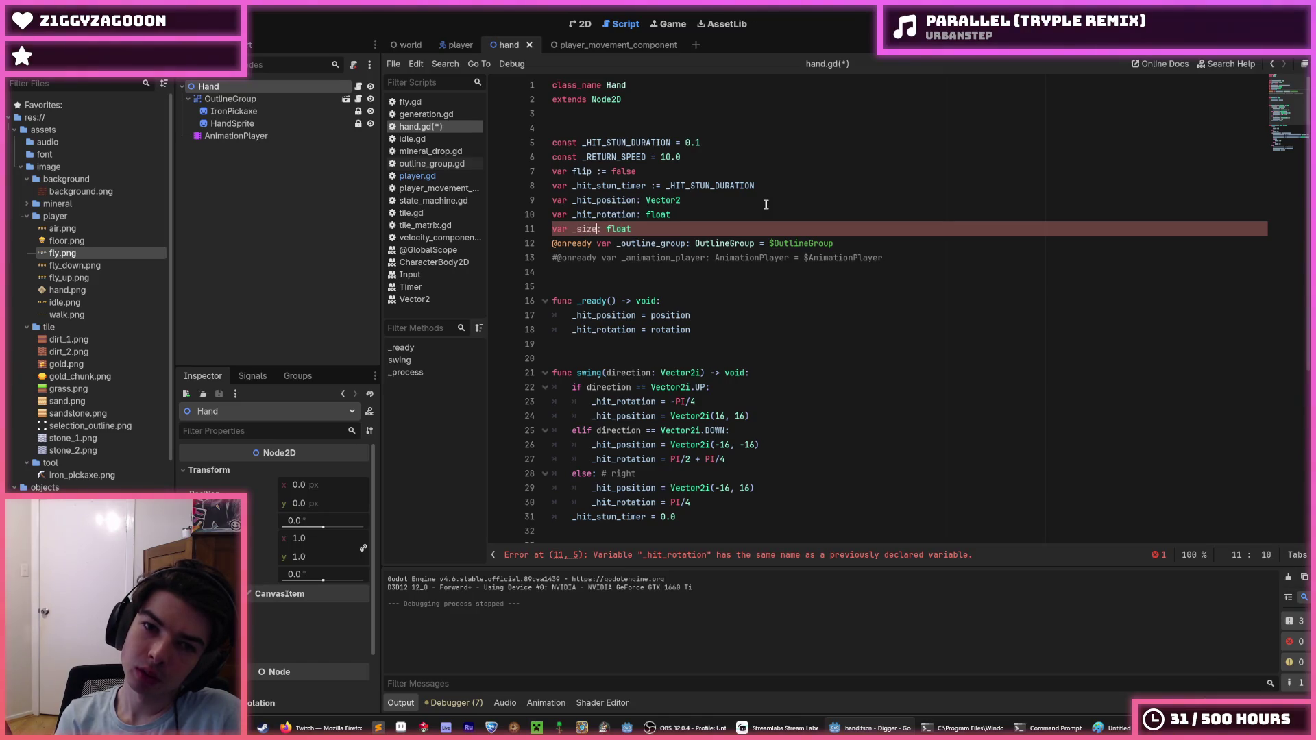
key(End)
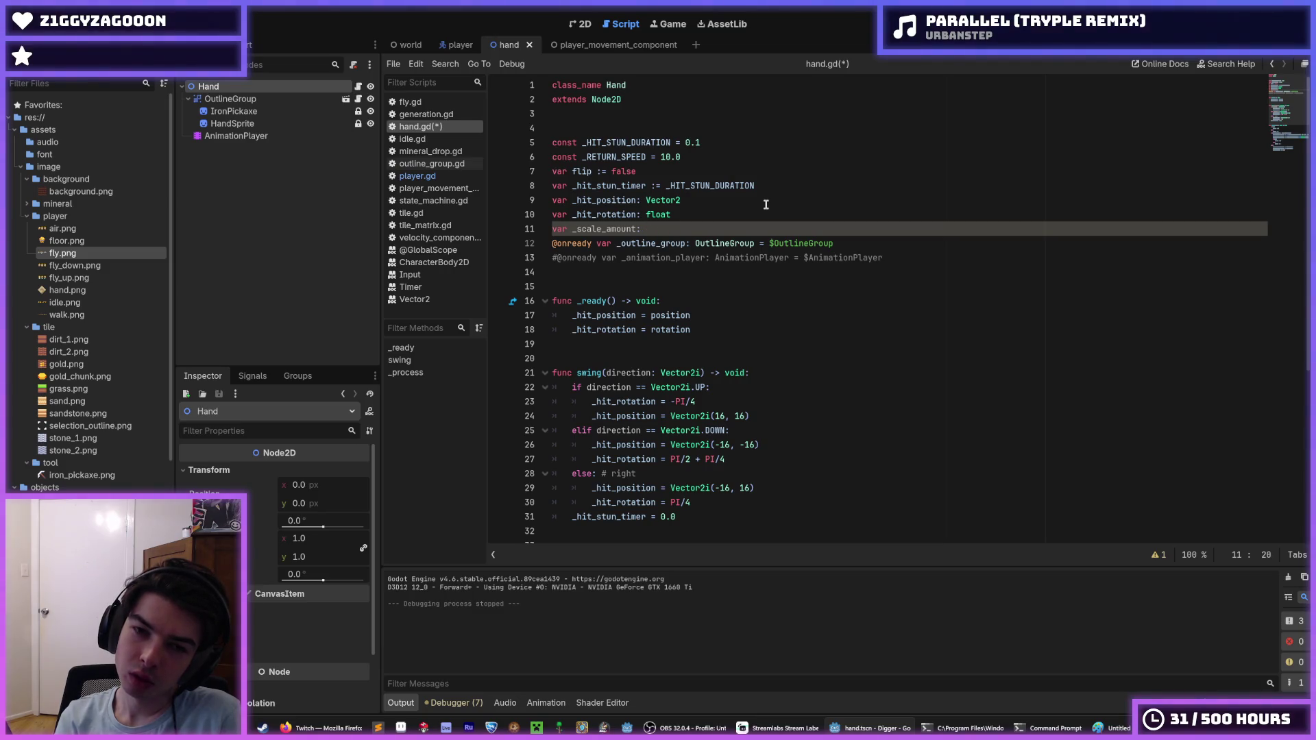
text(oat)
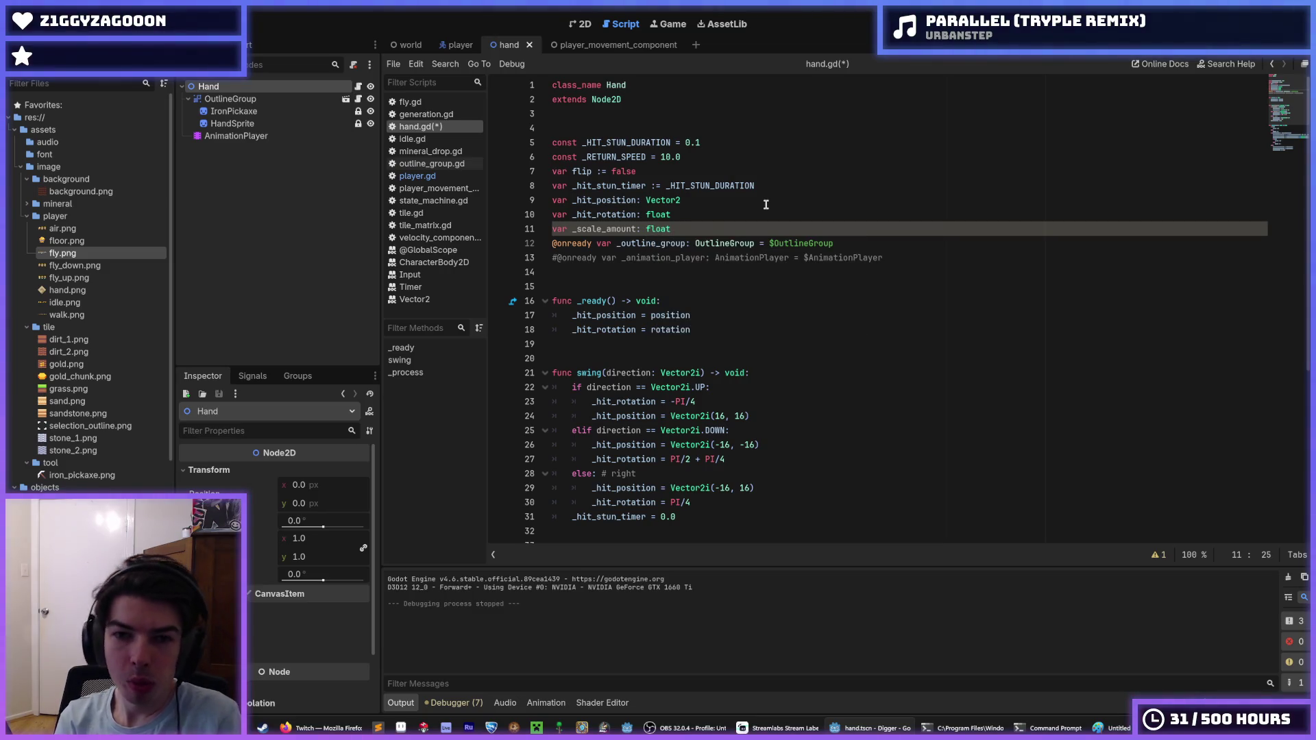
key(ctrl+s)
Copy _RETURN_SPEED into a _SCALE_AMOUNT constant of 10.0, placed above _RETURN_SPEED.
click(703, 161)
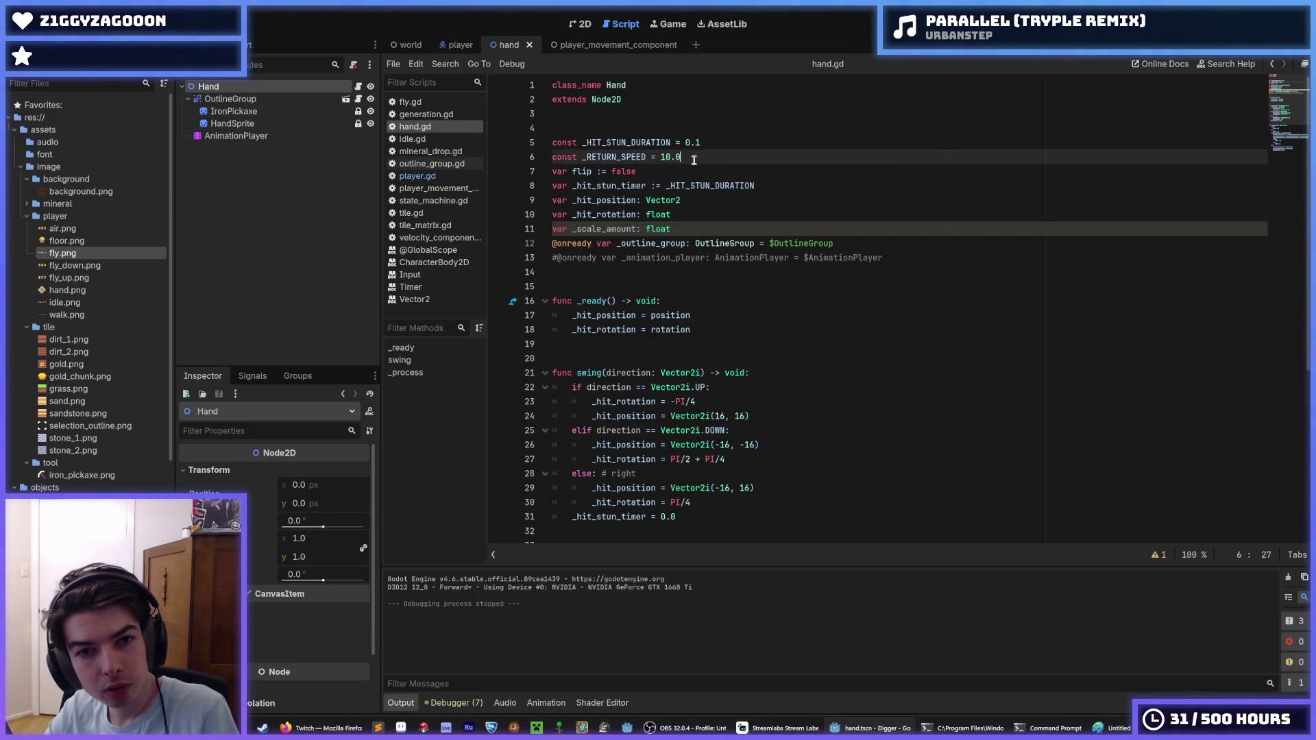
key(ctrl+shift+d)
double_click(633, 170)
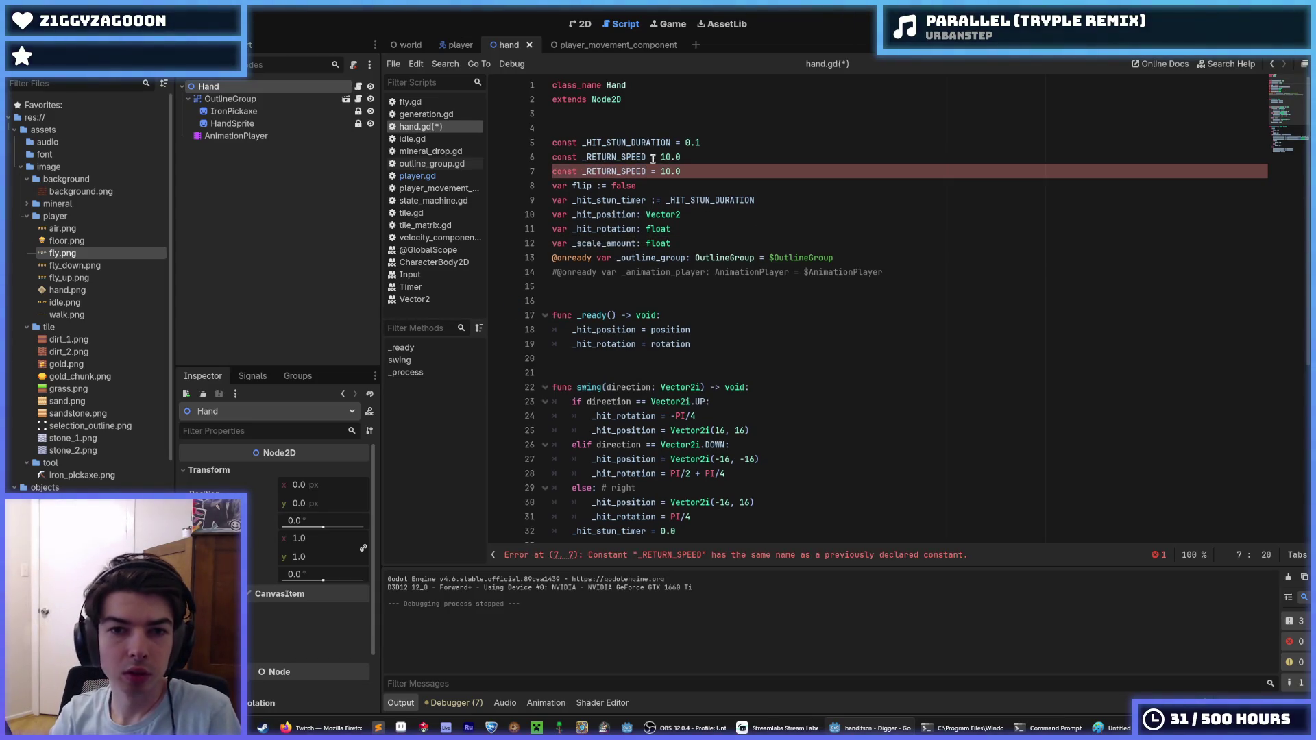
text(SCAK)
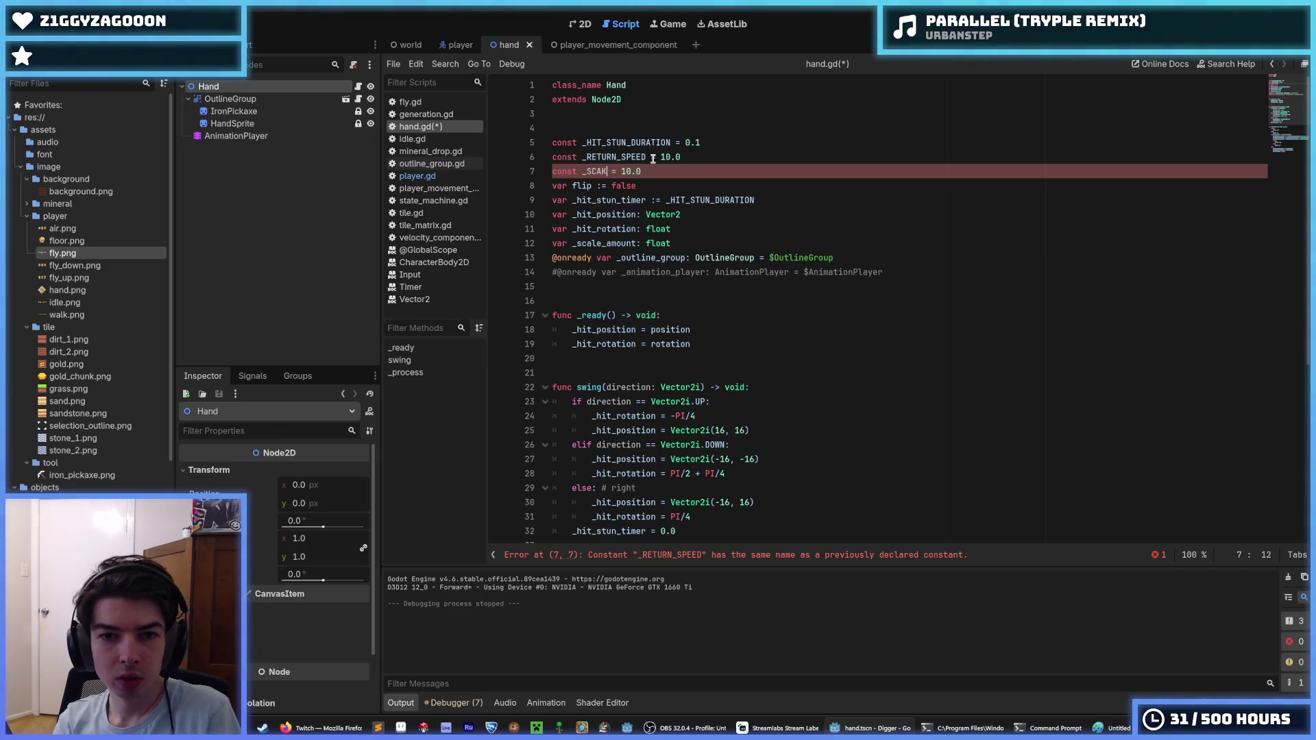
text(_AMOUN)
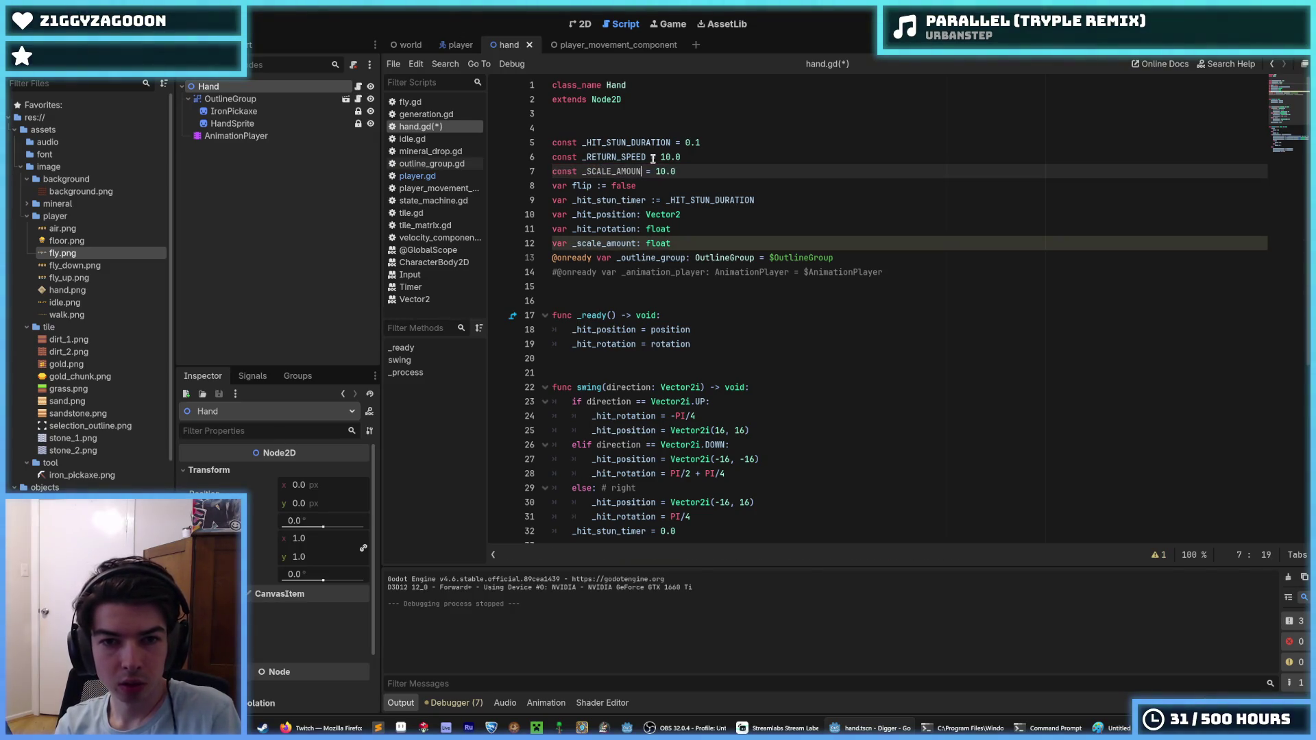
key(Down)
key(Down)
key(Down)
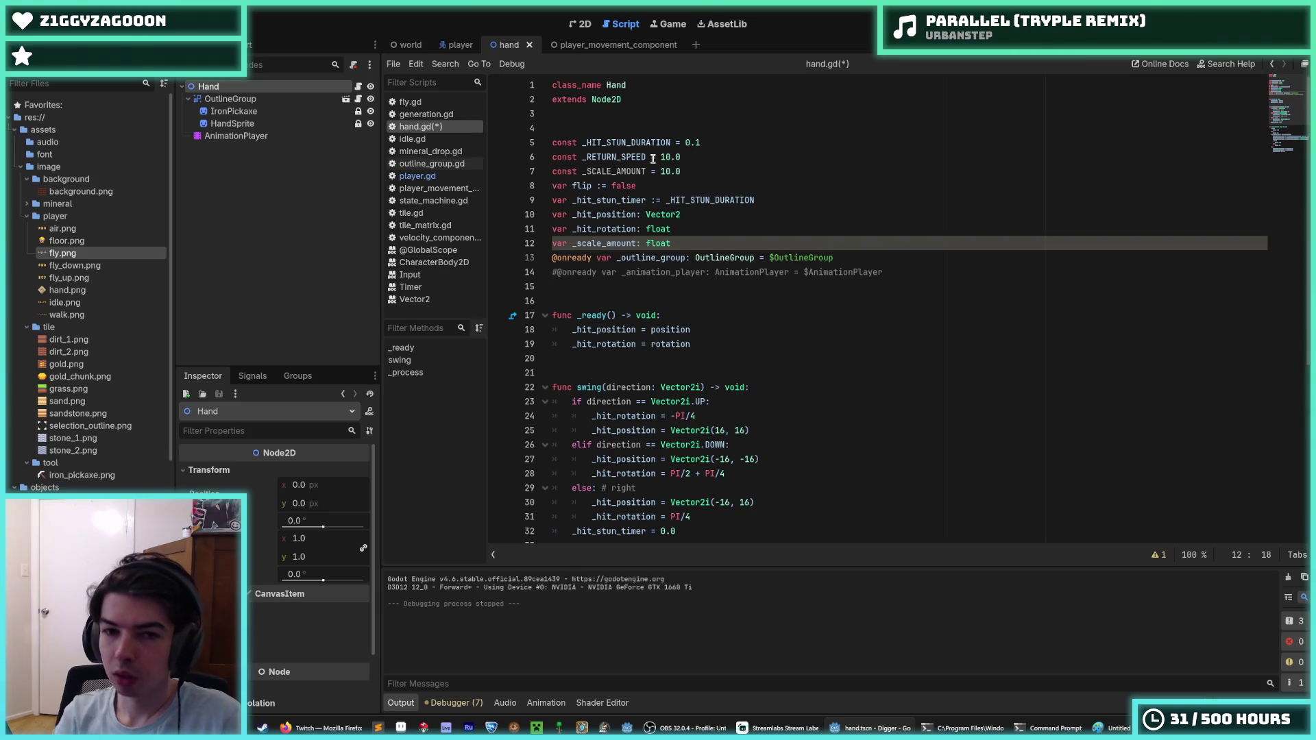
key(ctrl+s)
click(690, 170)
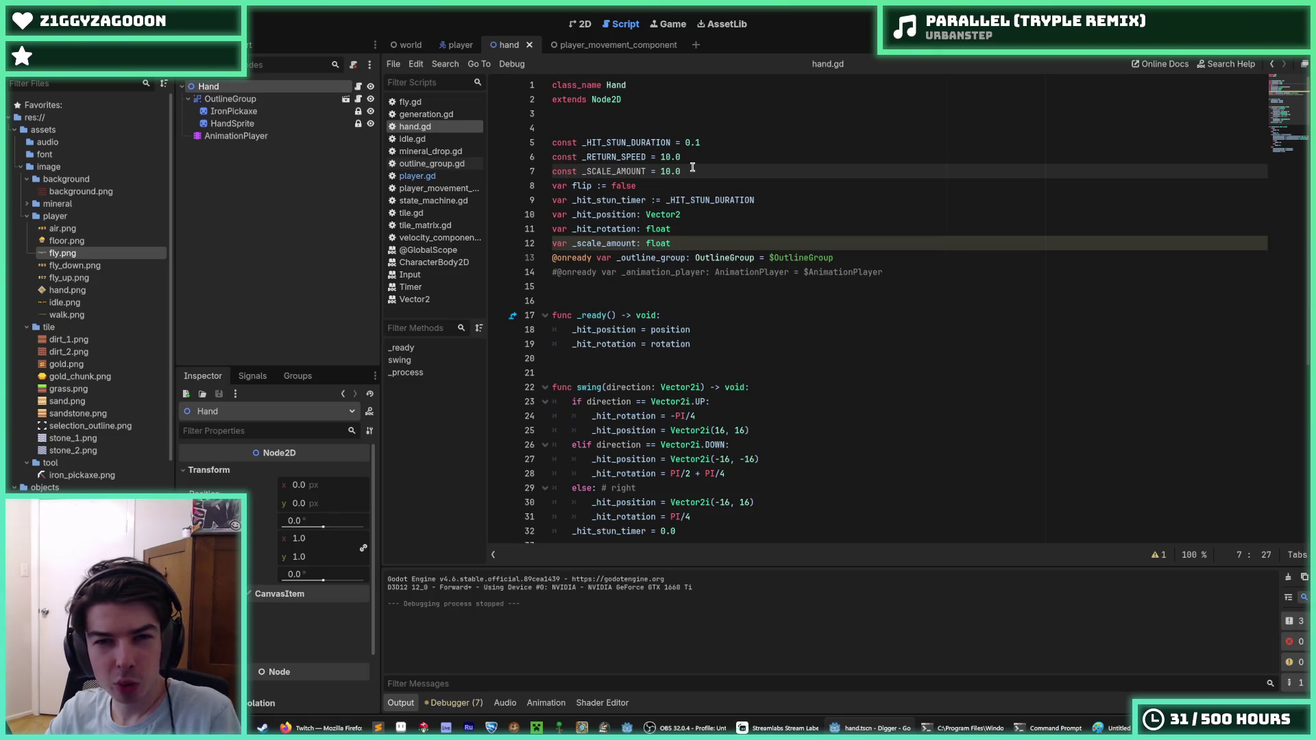
key(alt+Up)
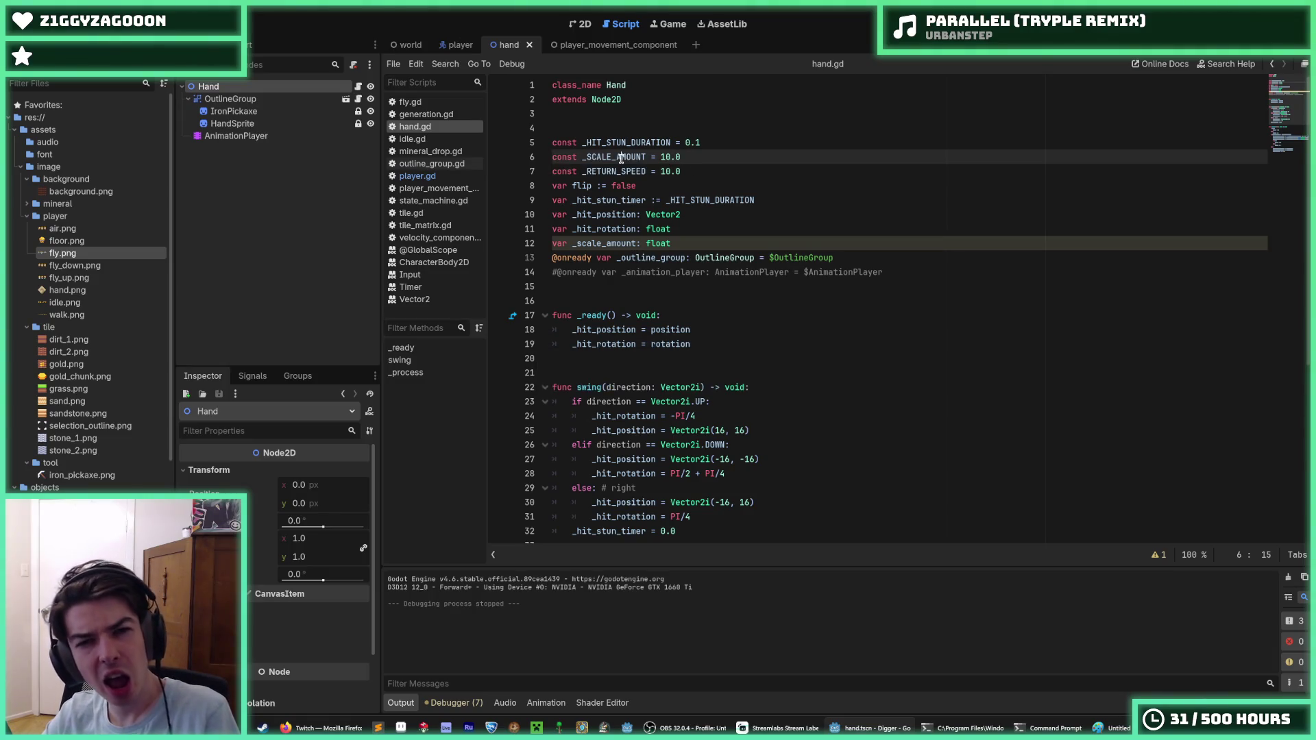
double_click(621, 158)
scroll(743, 285, down, 5)
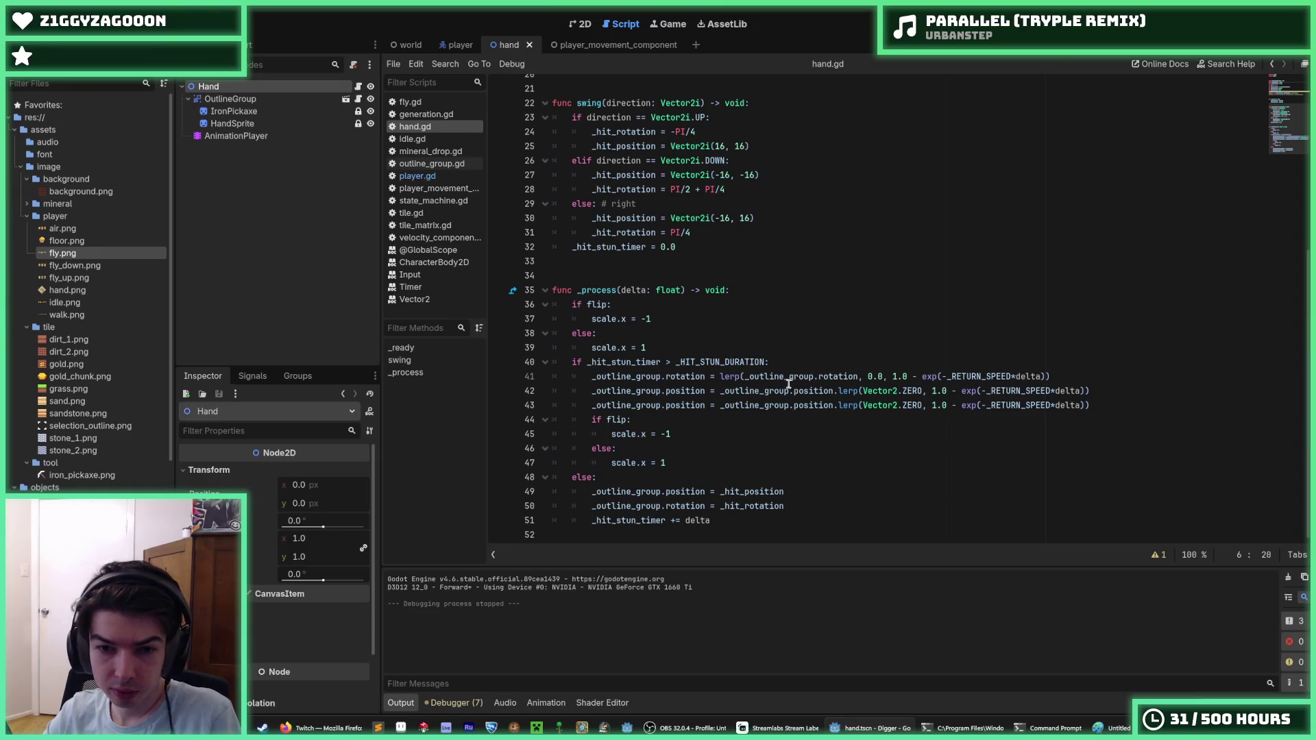
Replace the _outline_group.position target on line 43 with scale_amount.
click(788, 385)
click(754, 405)
click(724, 391)
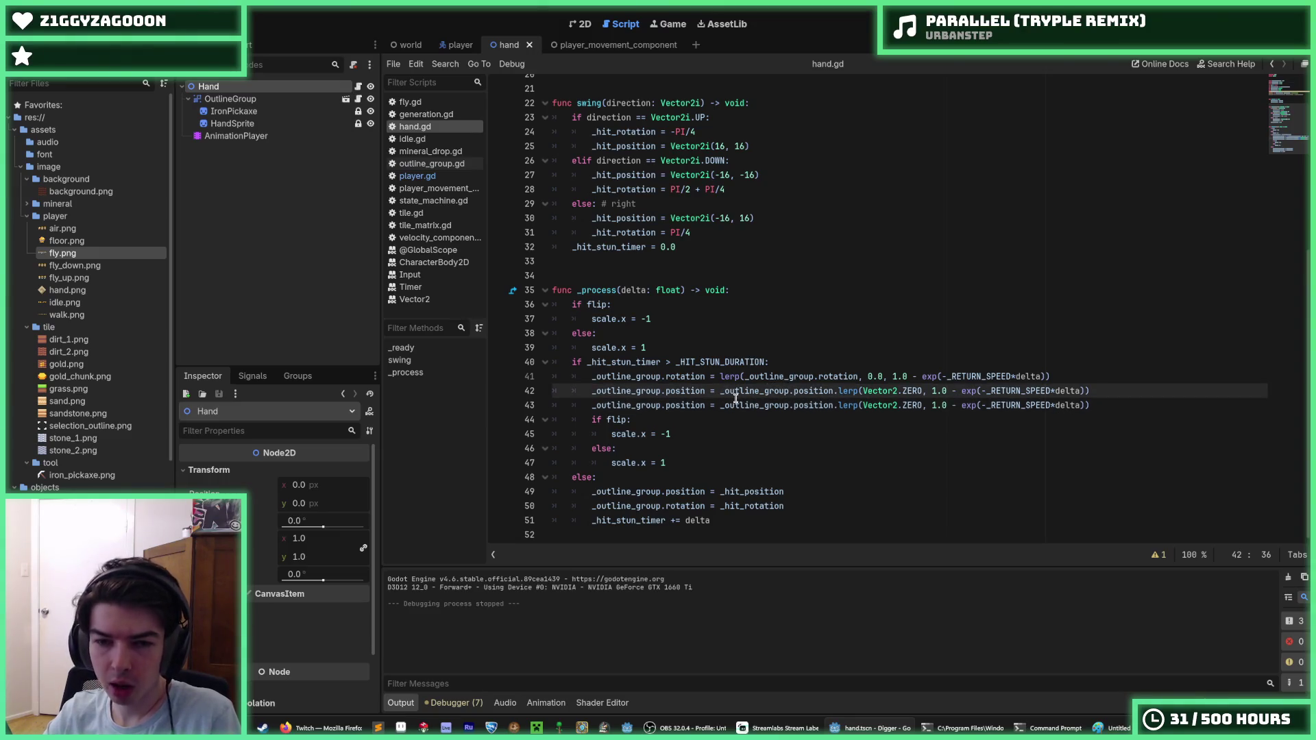
click(730, 405)
click(726, 391)
click(726, 405)
double_click(643, 405)
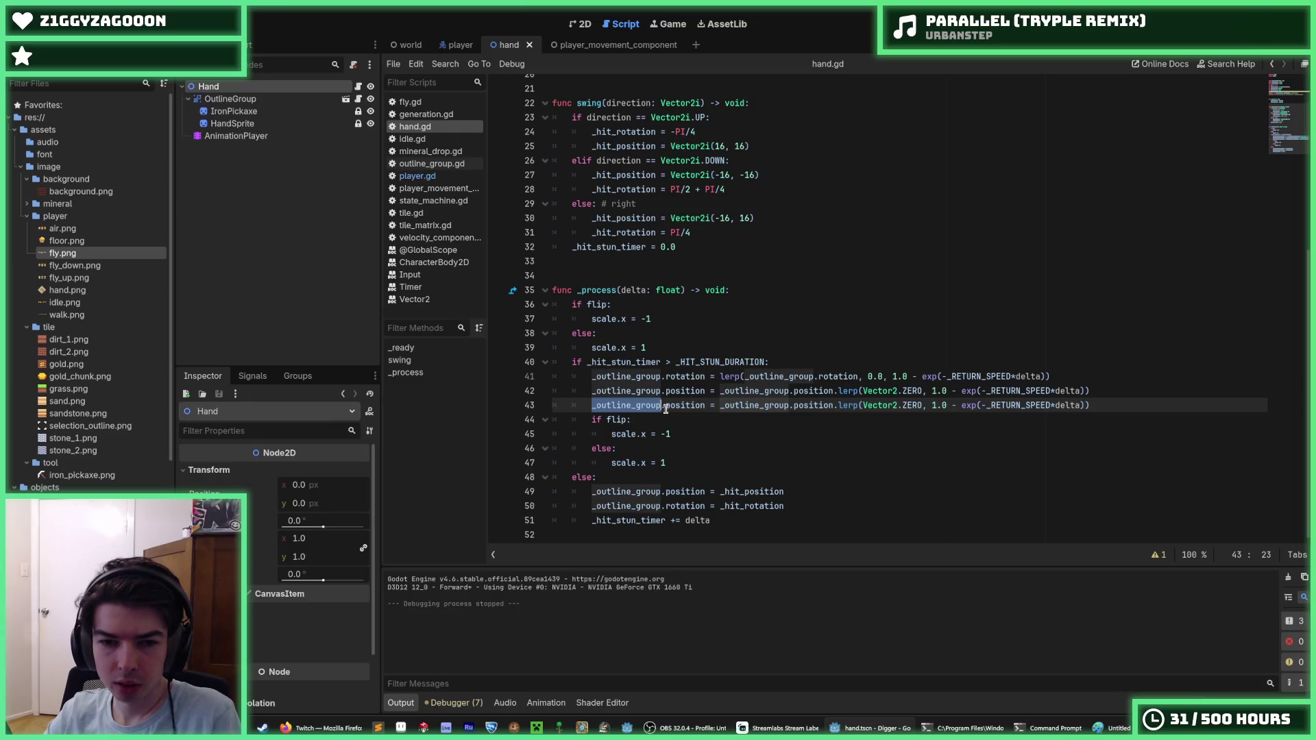
double_click(685, 405)
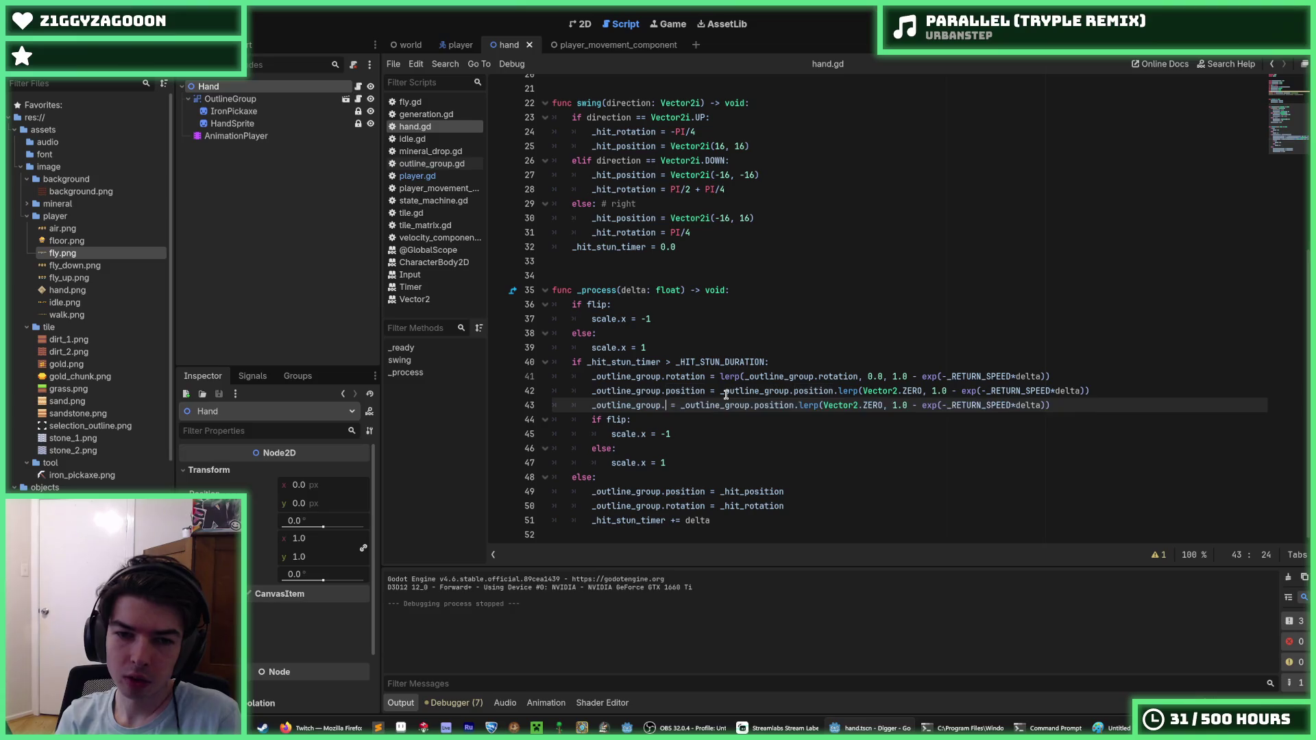
key(BackSpace)
key(BackSpace)
key(BackSpace)
key(BackSpace)
text(scale_amount)
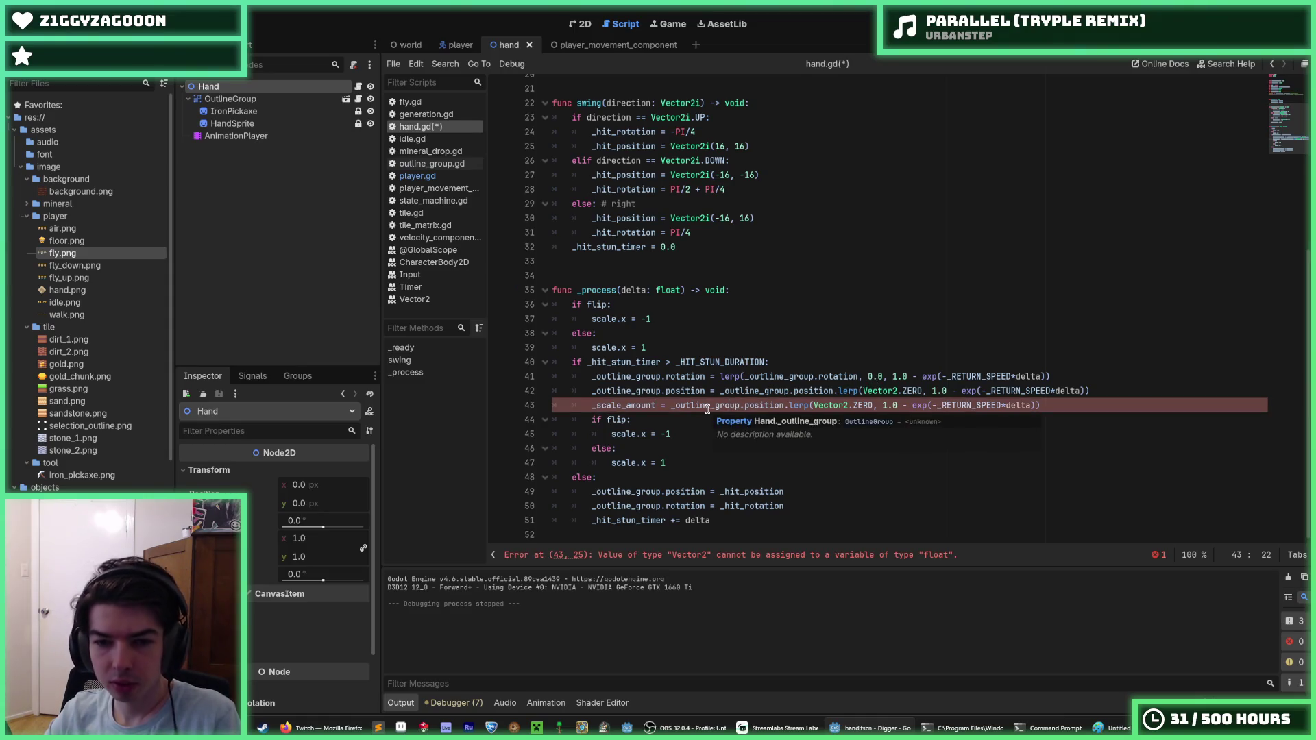
In swing(), add _scale_amount = SCALE_AMOUNT above the _hit_stun_timer reset.
scroll(699, 425, up, 2)
scroll(704, 389, down, 2)
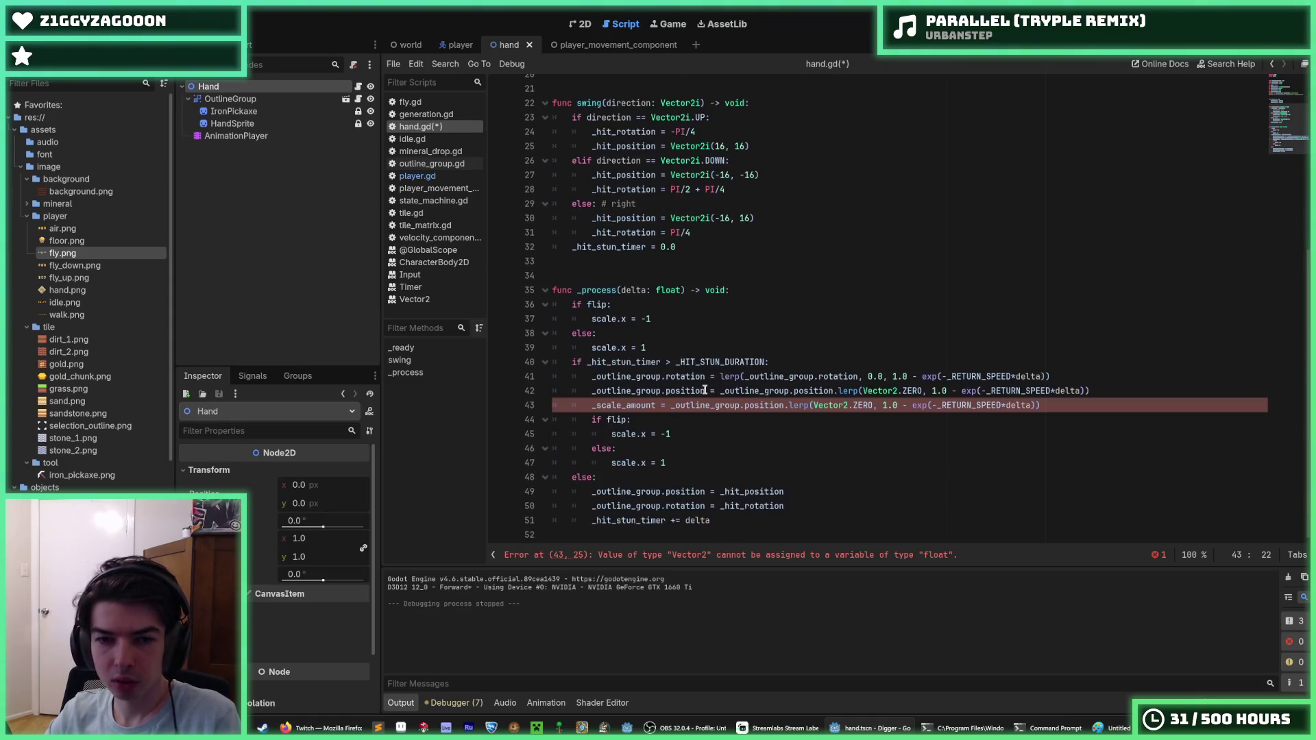
scroll(690, 403, up, 1)
click(700, 293)
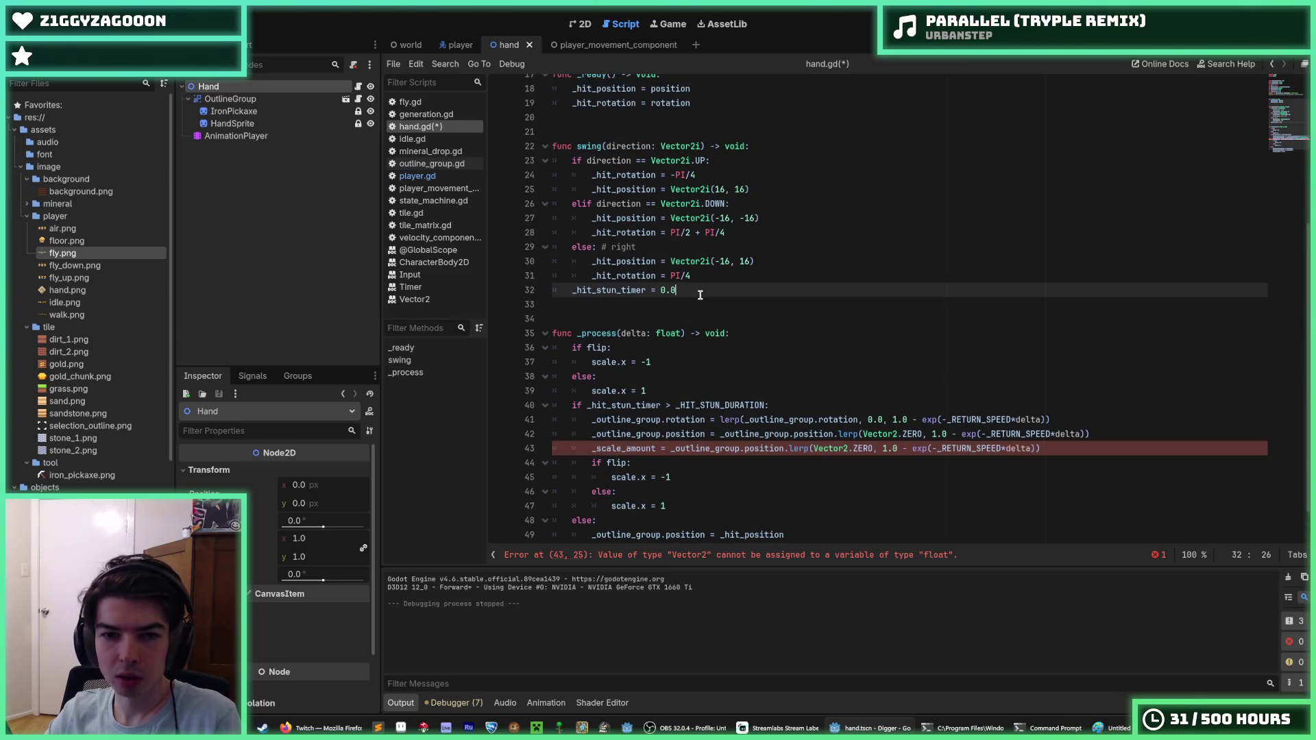
key(Return)
text(_s)
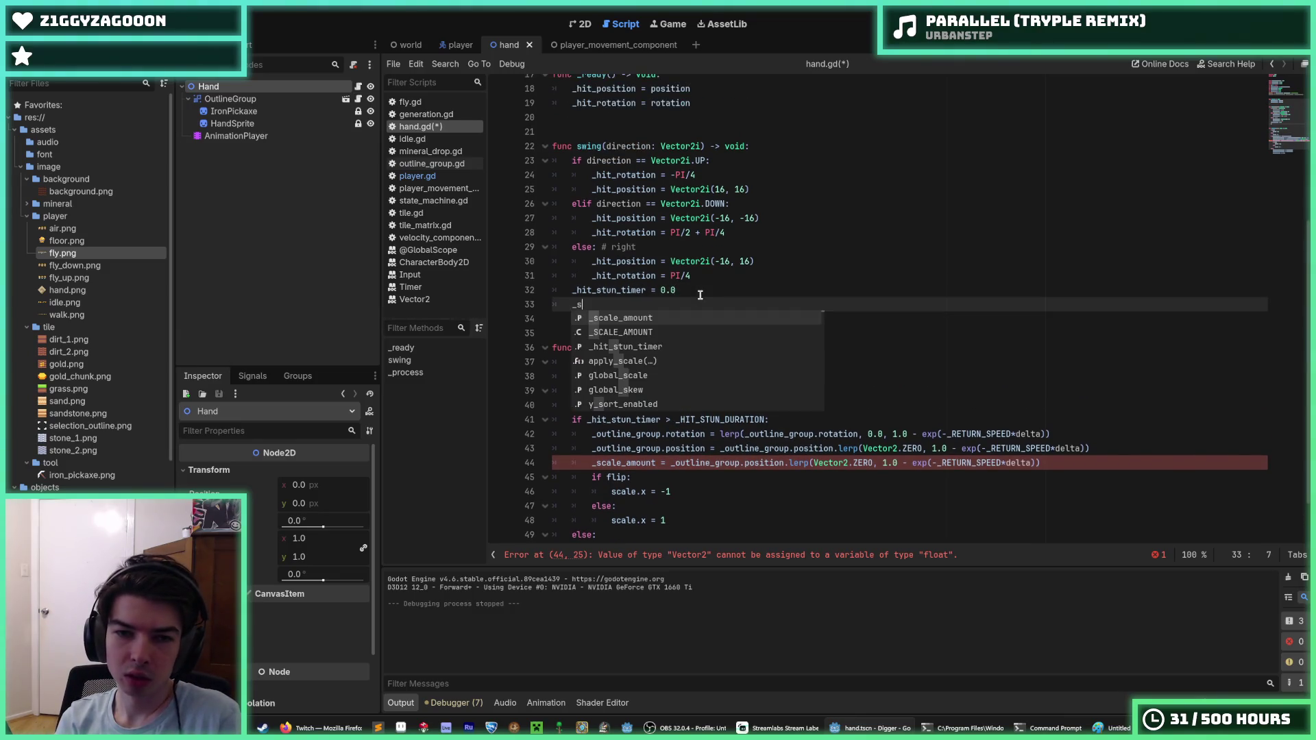
key(Return)
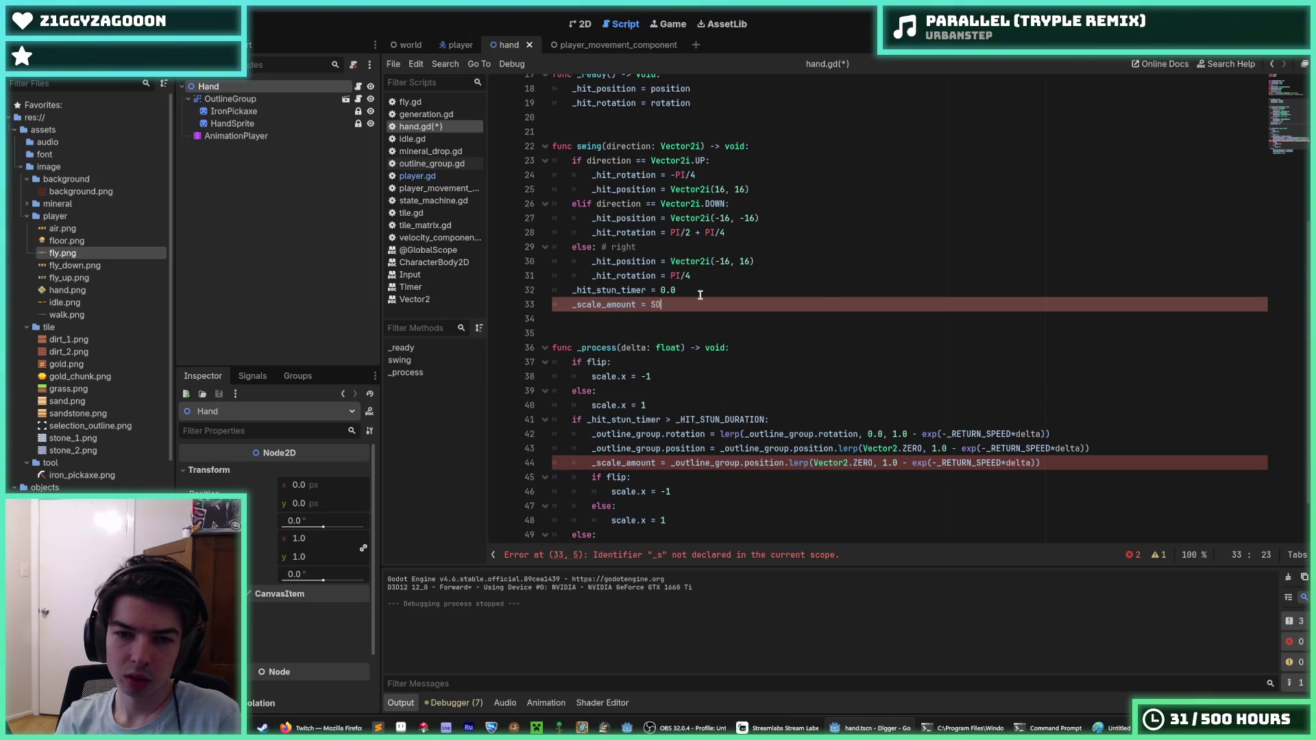
text(ALE_)
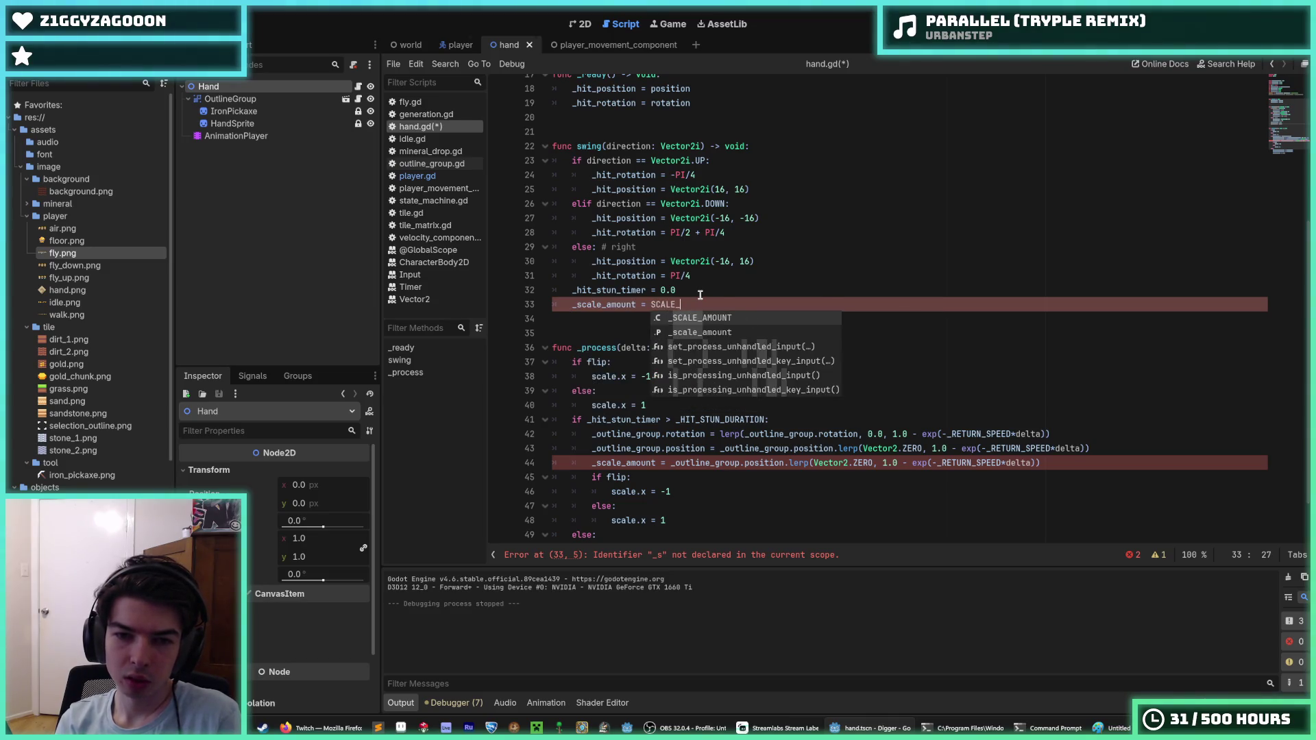
text(AMOUNT)
key(alt+Up)
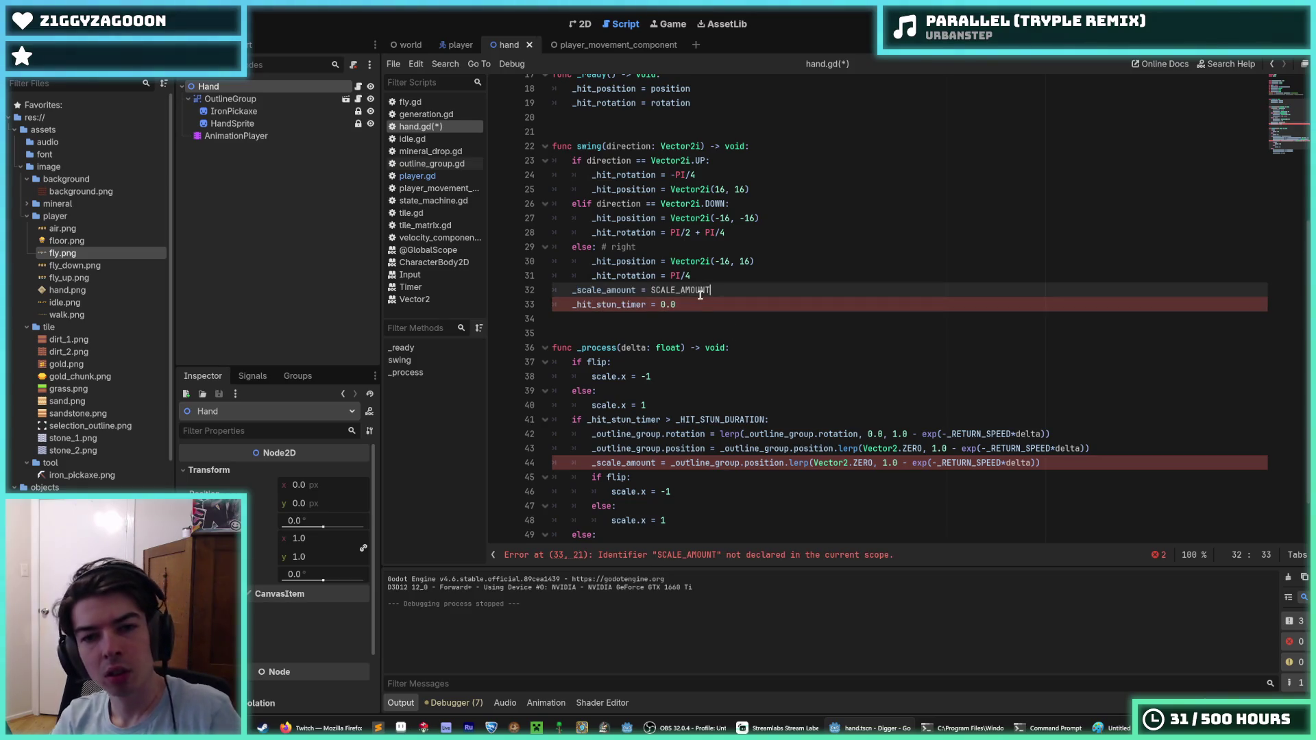
Rewrite line 44 as lerp(_scale_amount, 1.0, …) so the scale eases back to 1.0.
scroll(785, 369, down, 1)
double_click(720, 405)
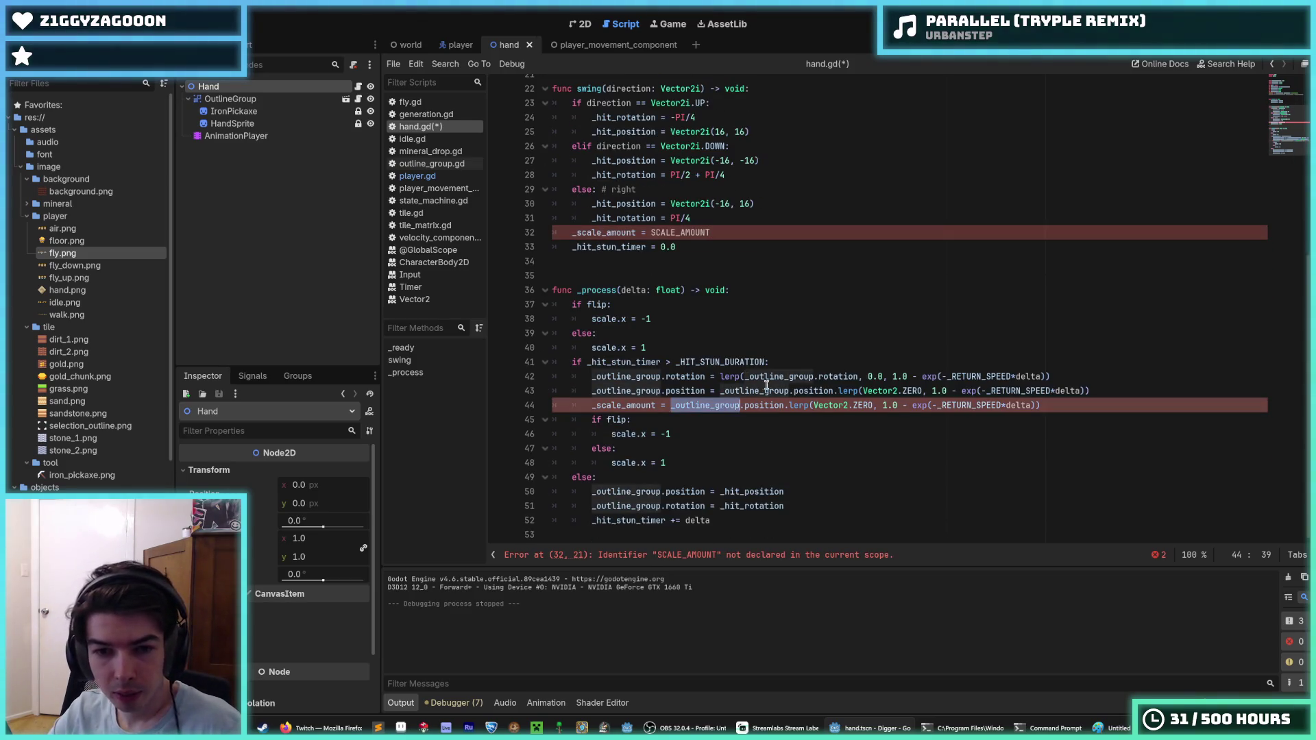
key(BackSpace)
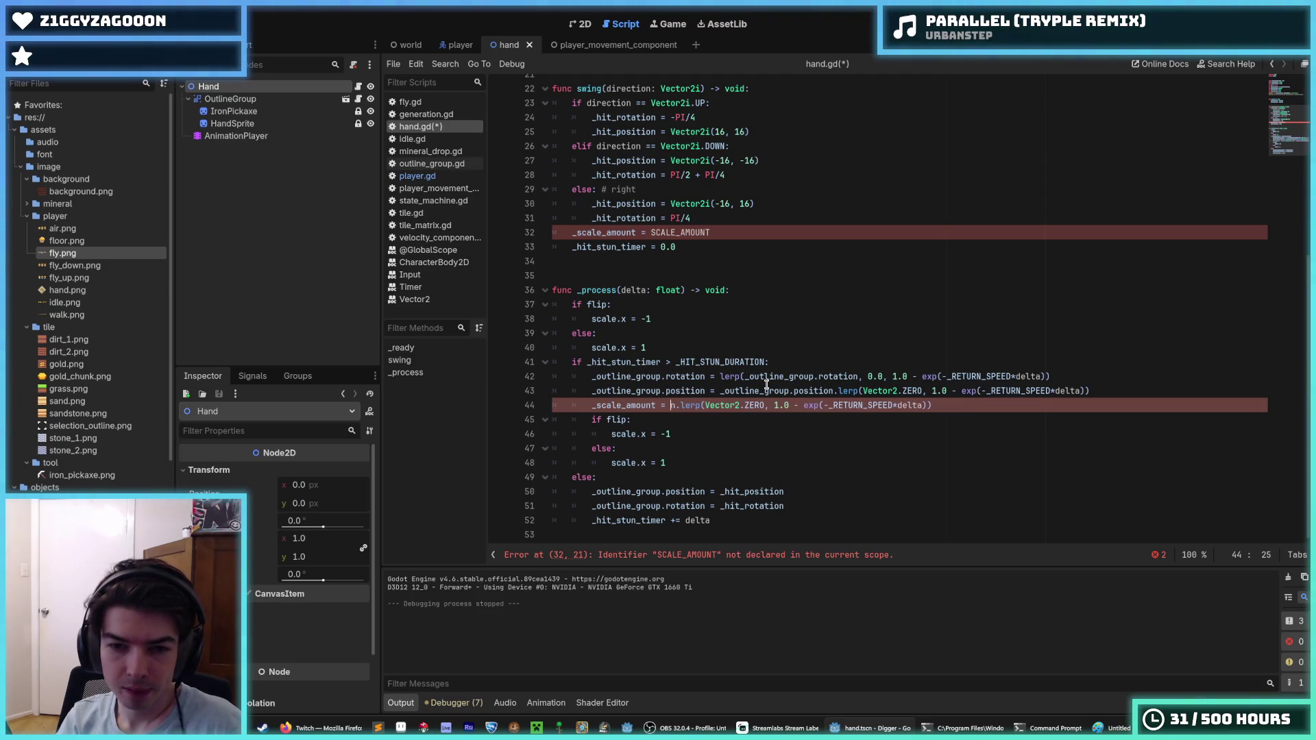
drag(717, 377, 1050, 377)
click(917, 405)
key(ctrl+z)
key(ctrl+z)
key(ctrl+z)
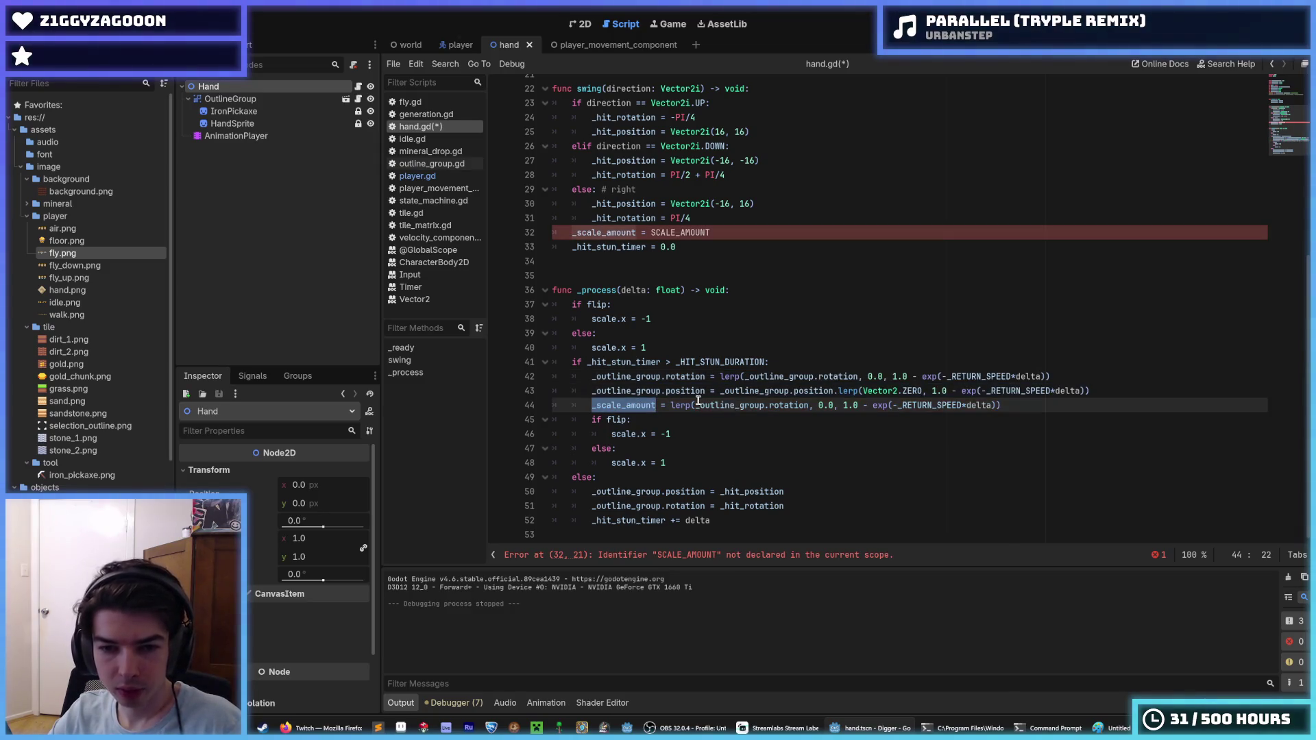
drag(698, 405, 810, 405)
text(_scale_amount)
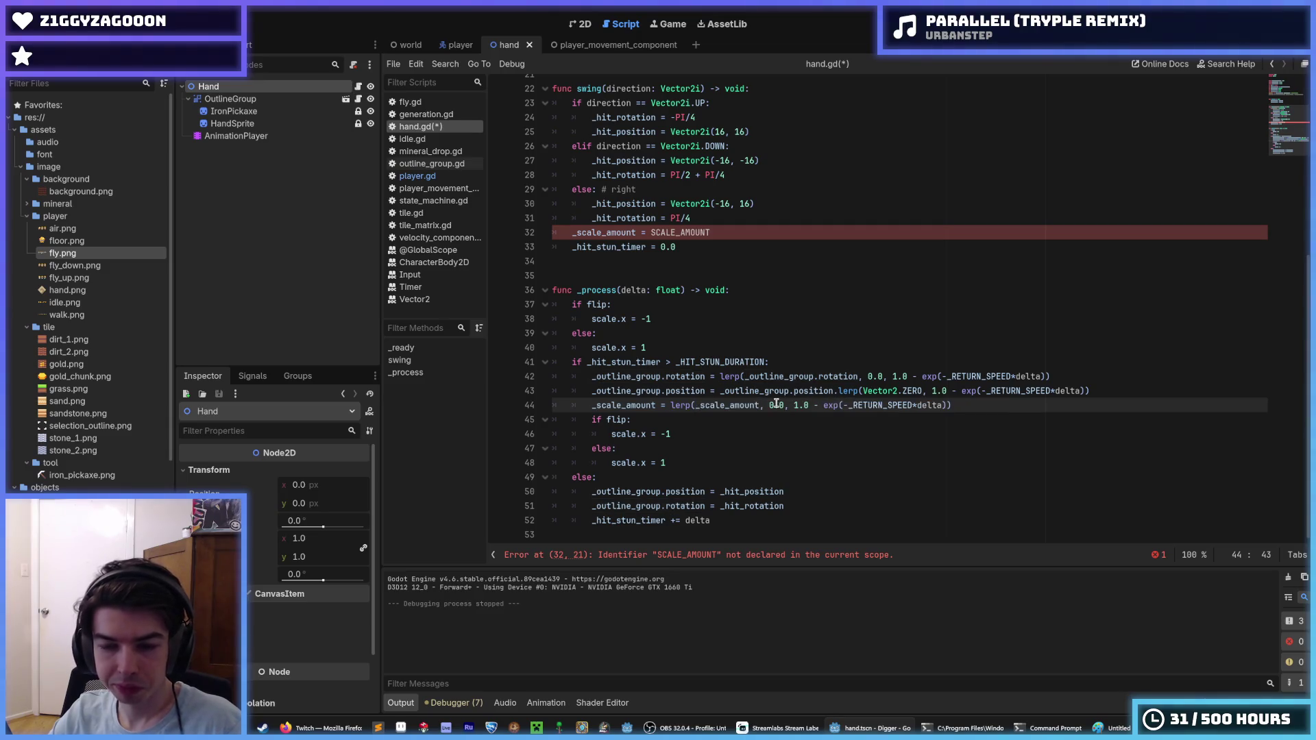
text(1)
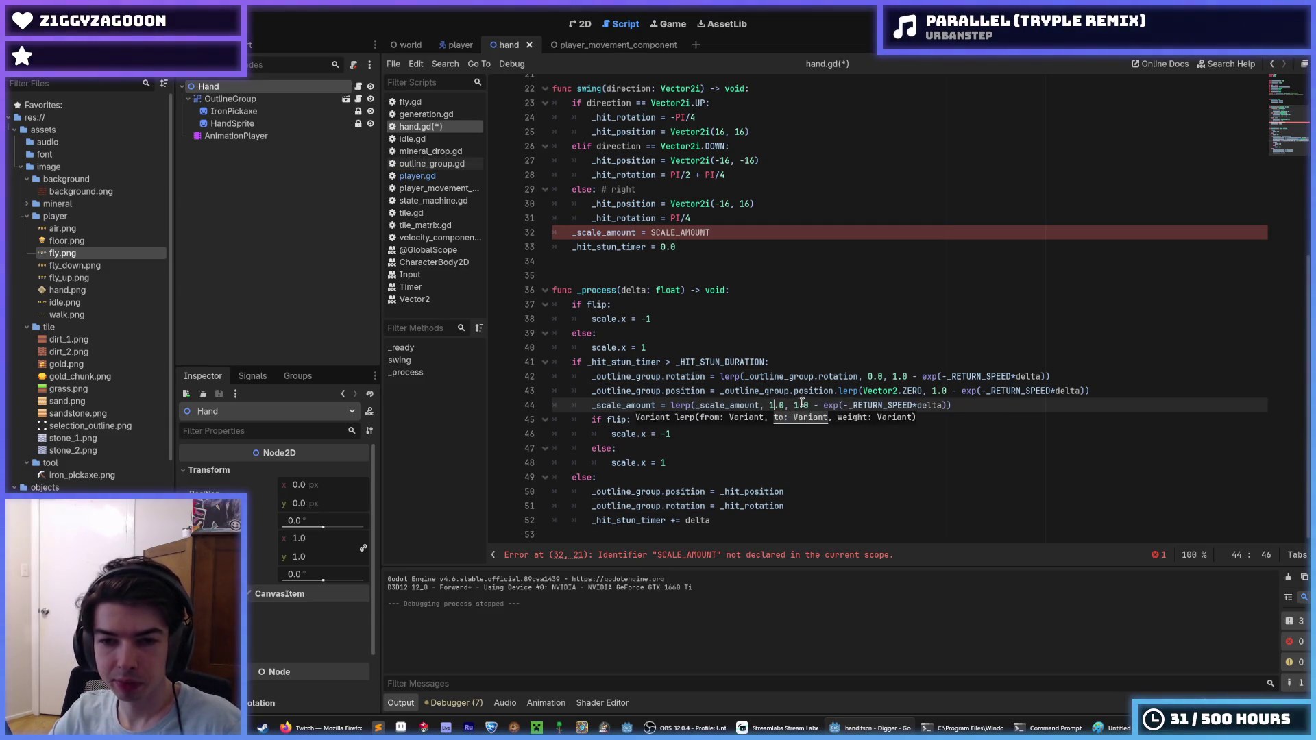
scroll(793, 361, up, 7)
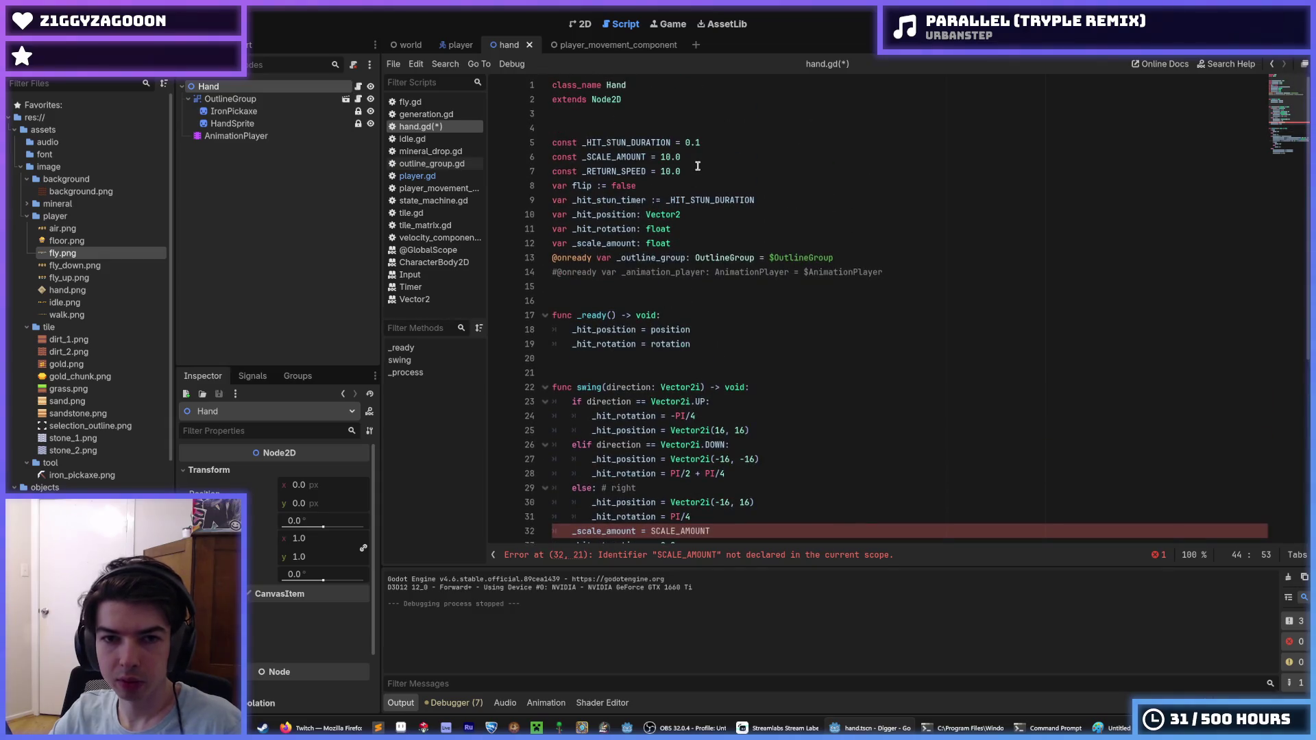
Change the _SCALE_AMOUNT constant on line 6 to 1.5 and save the script.
click(670, 157)
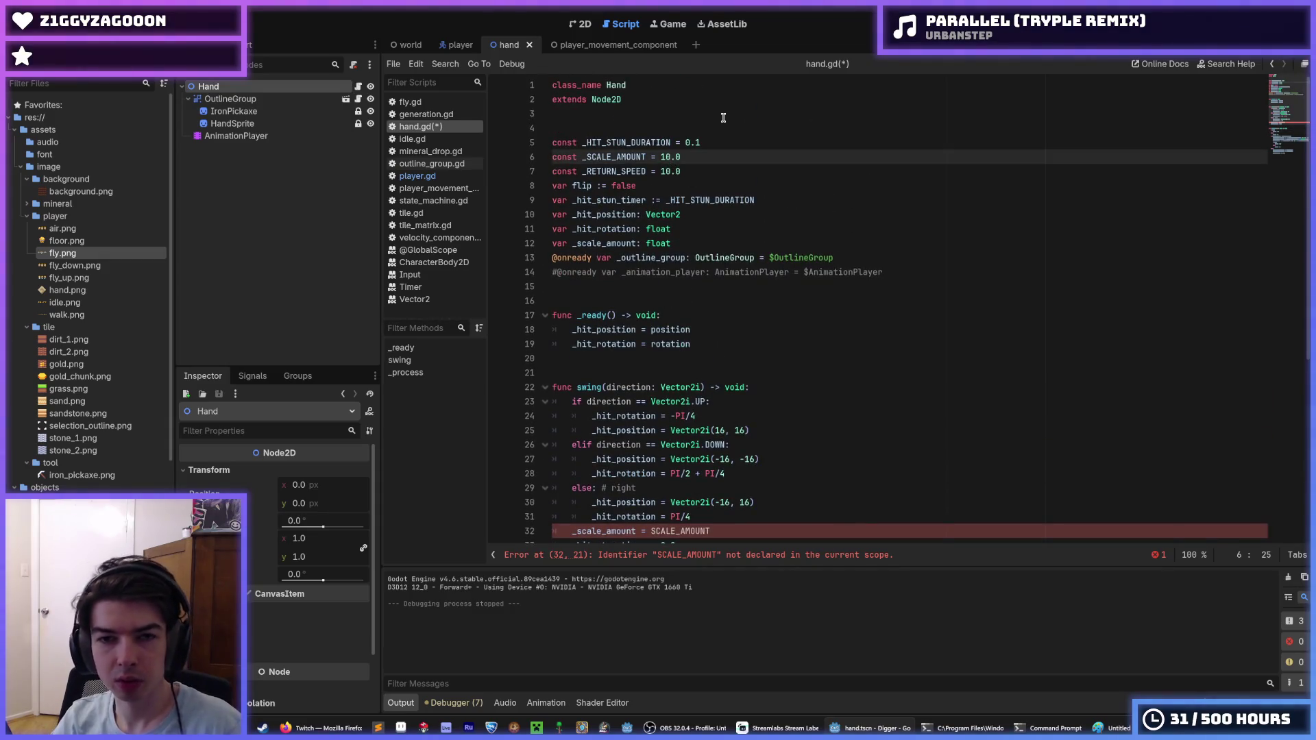
text(.)
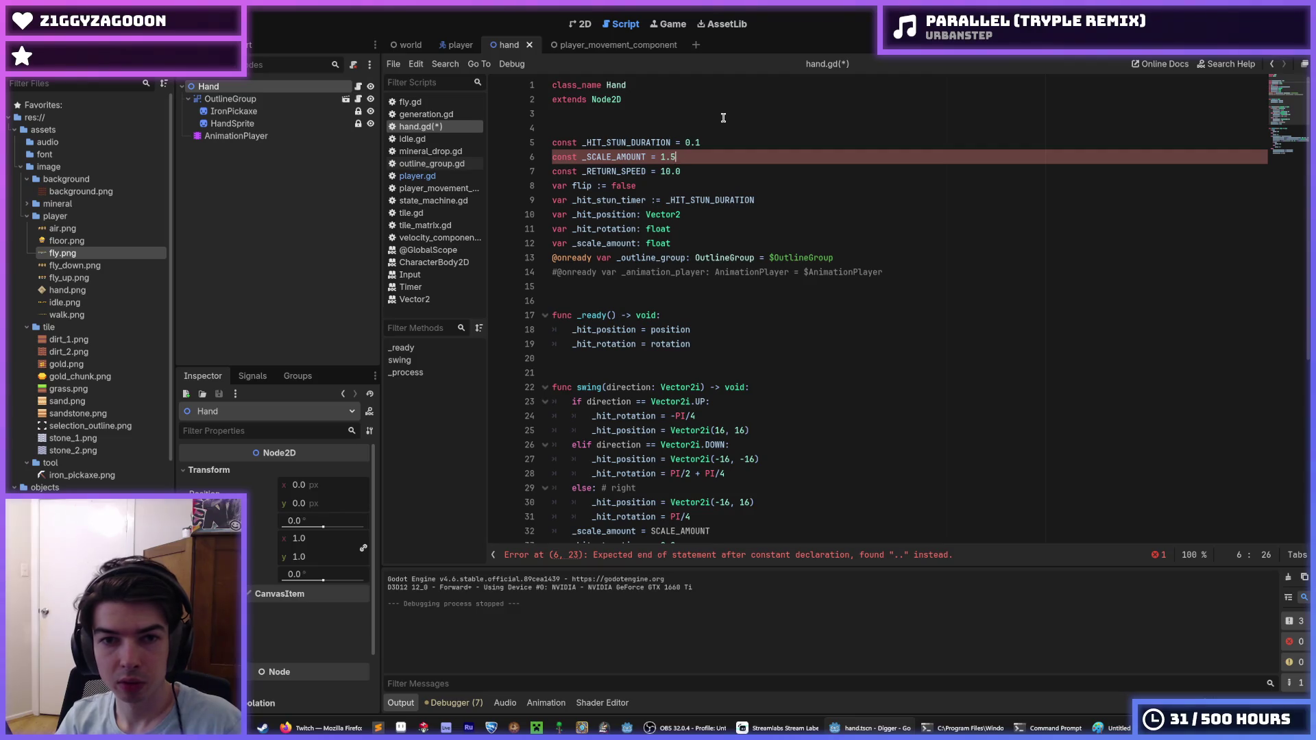
key(ctrl+s)
scroll(854, 339, down, 7)
Replace the misspelled SCALE_AMOUNT in swing() on line 32 with _SCALE_AMOUNT and save.
click(737, 234)
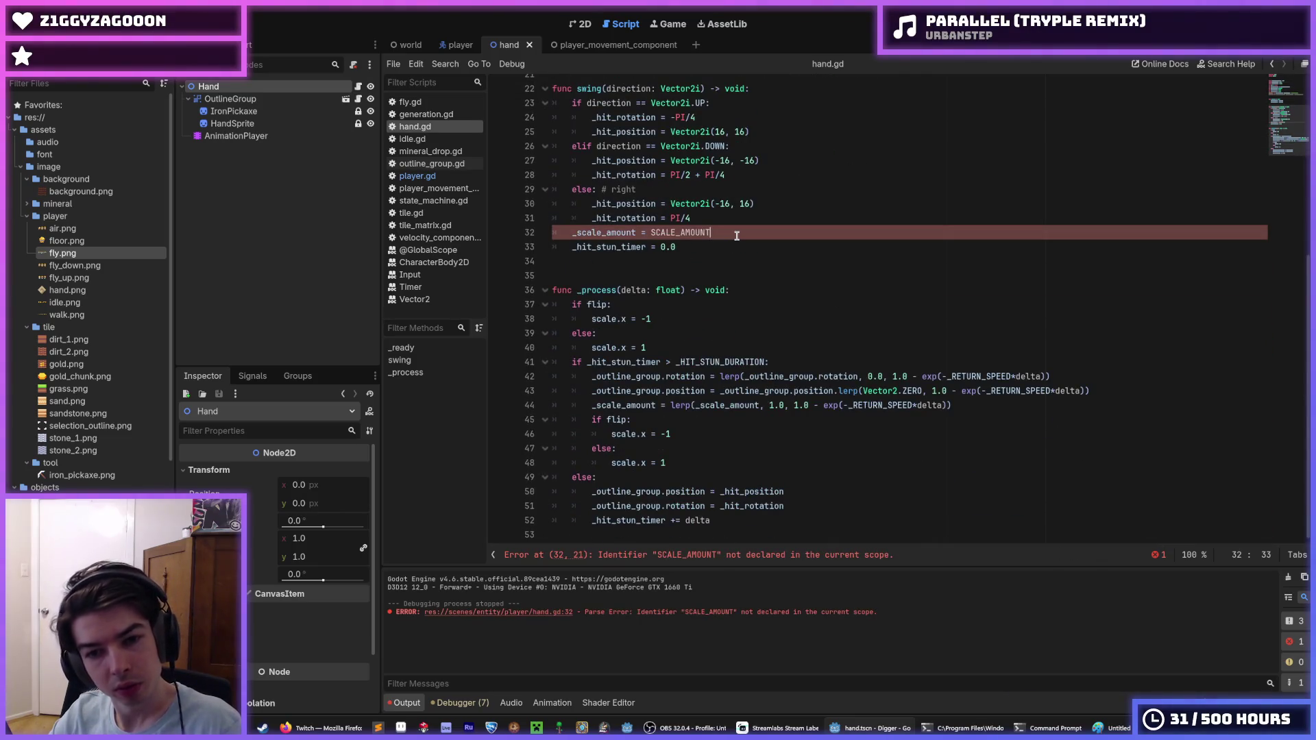
scroll(740, 341, up, 5)
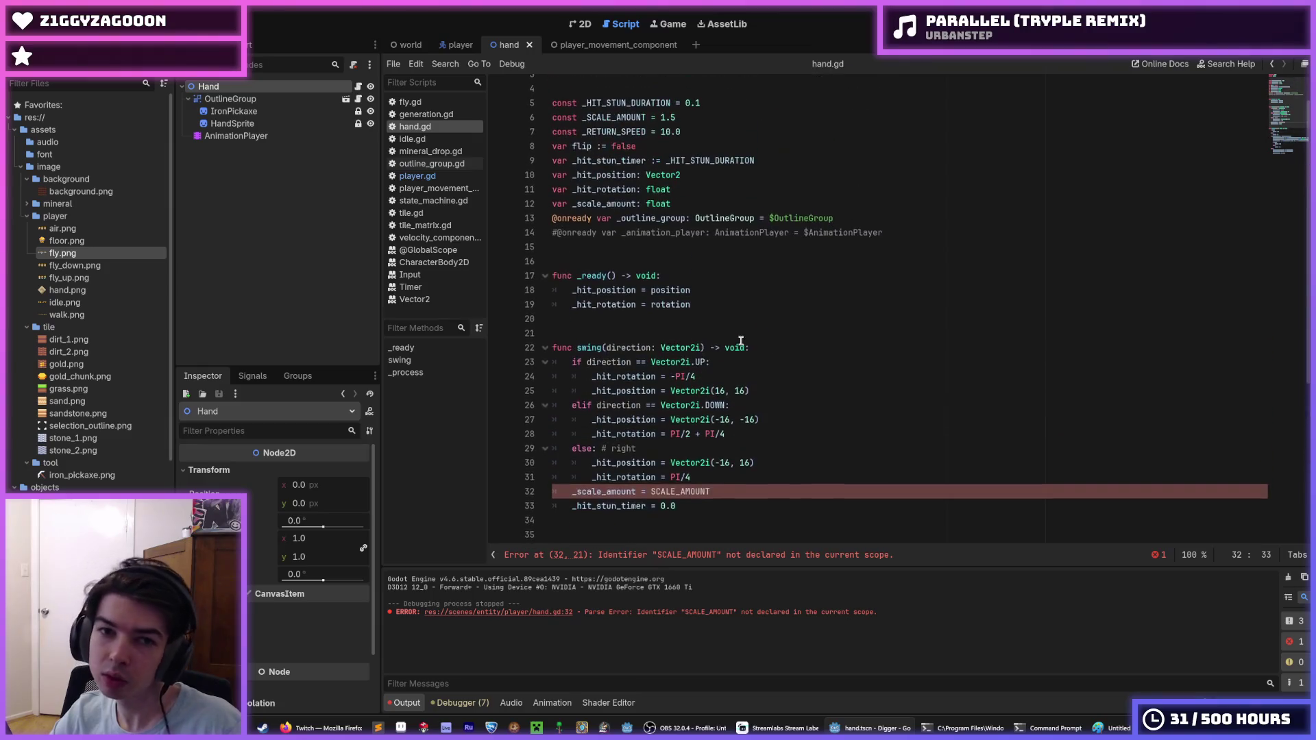
double_click(608, 118)
key(ctrl+c)
double_click(678, 491)
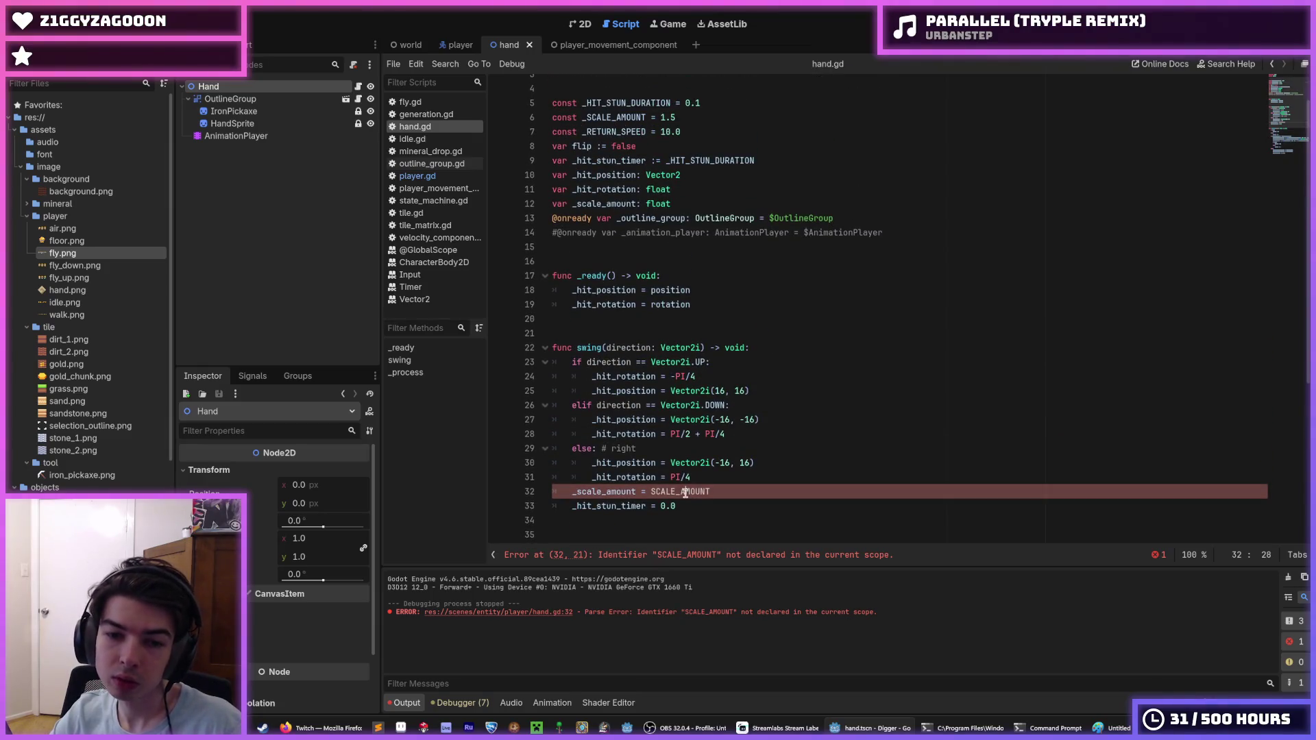
key(ctrl+v)
scroll(840, 427, down, 6)
click(949, 416)
key(ctrl+s)
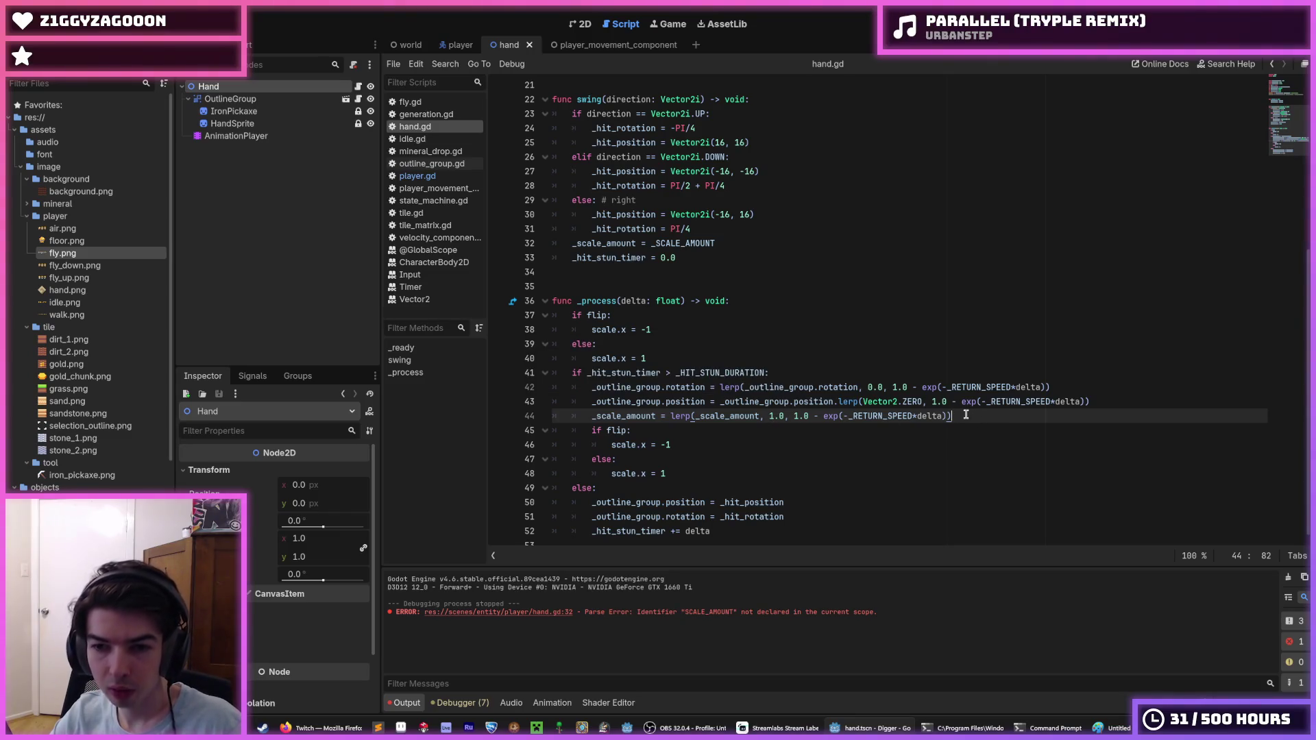
Delete the else-branch lines resetting the outline group's position and rotation, then run the game.
scroll(965, 415, down, 1)
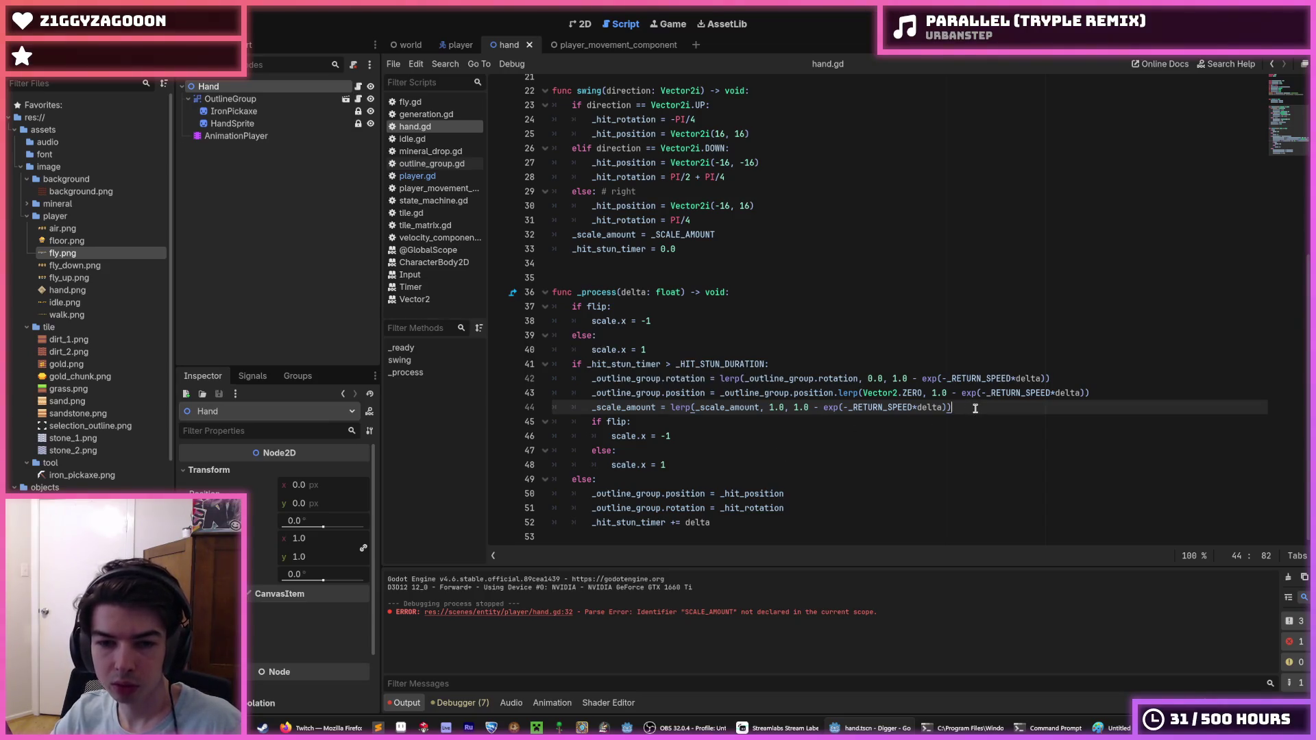
click(795, 510)
click(794, 495)
click(797, 507)
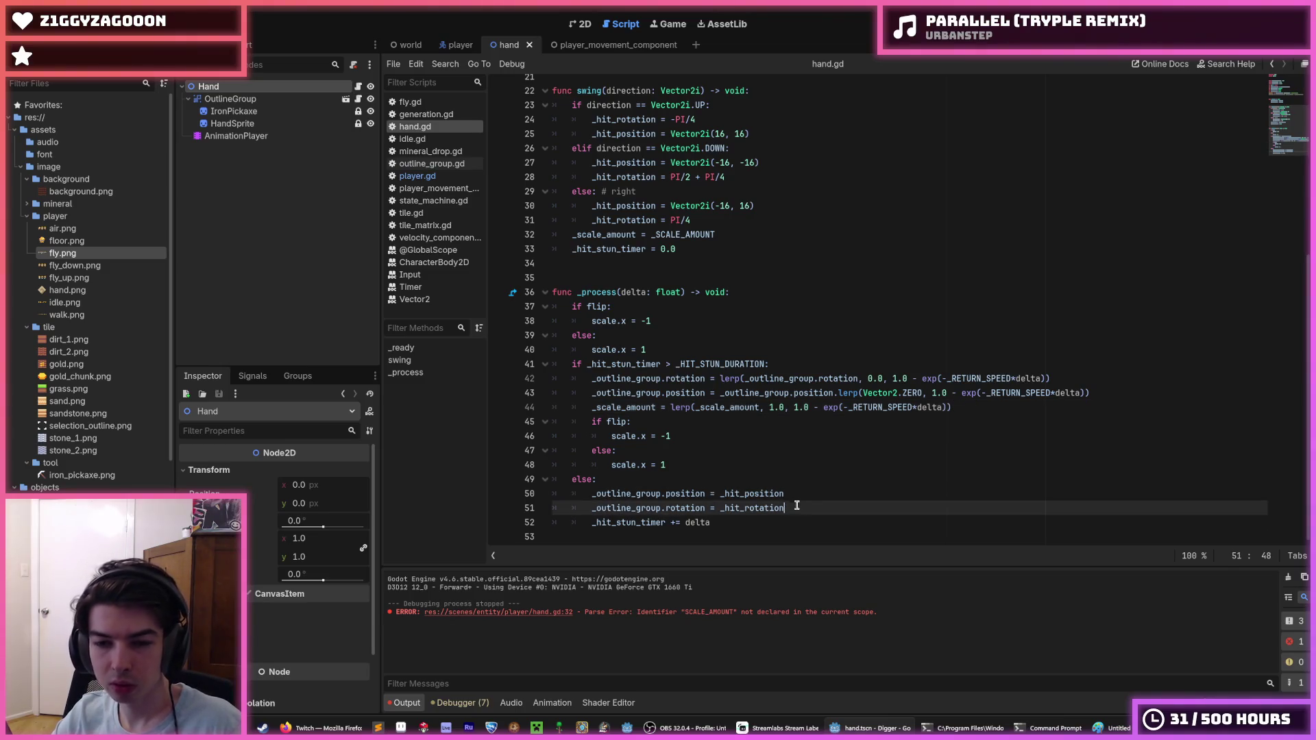
click(795, 494)
click(795, 506)
click(795, 495)
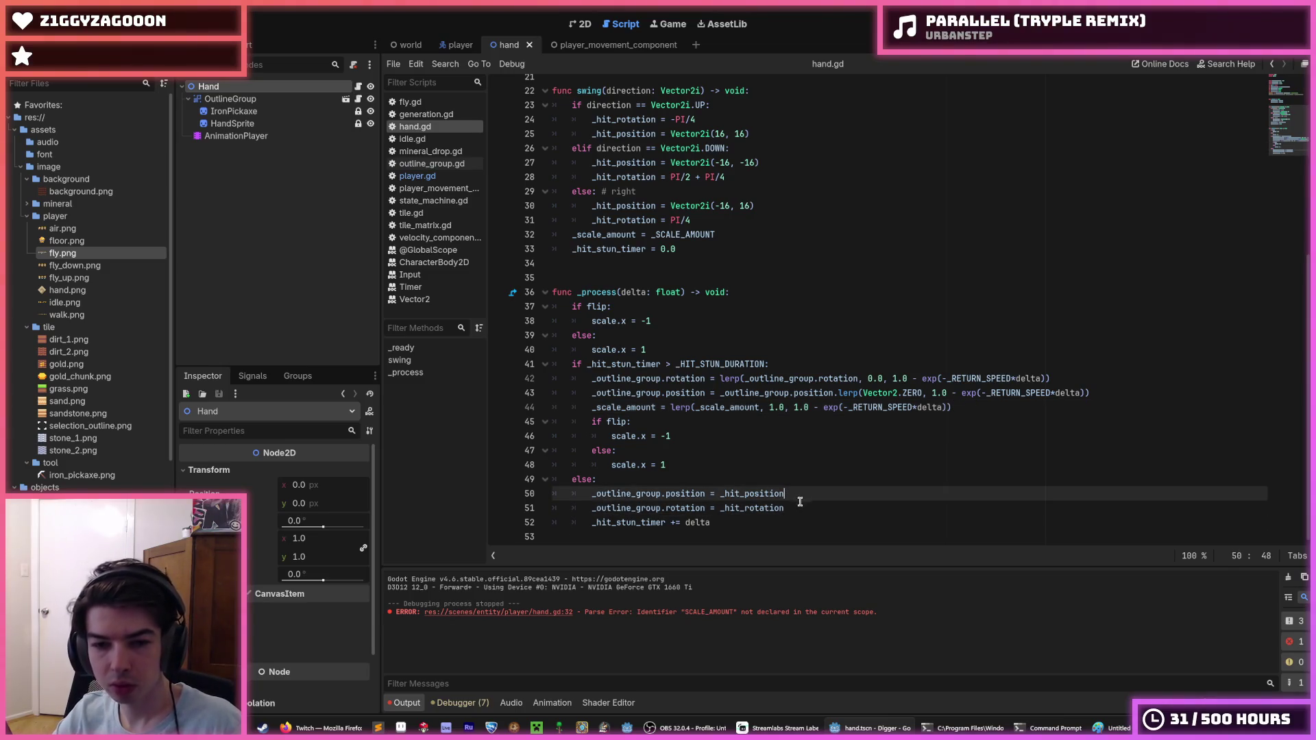
click(794, 507)
click(792, 494)
click(795, 507)
click(793, 494)
click(803, 507)
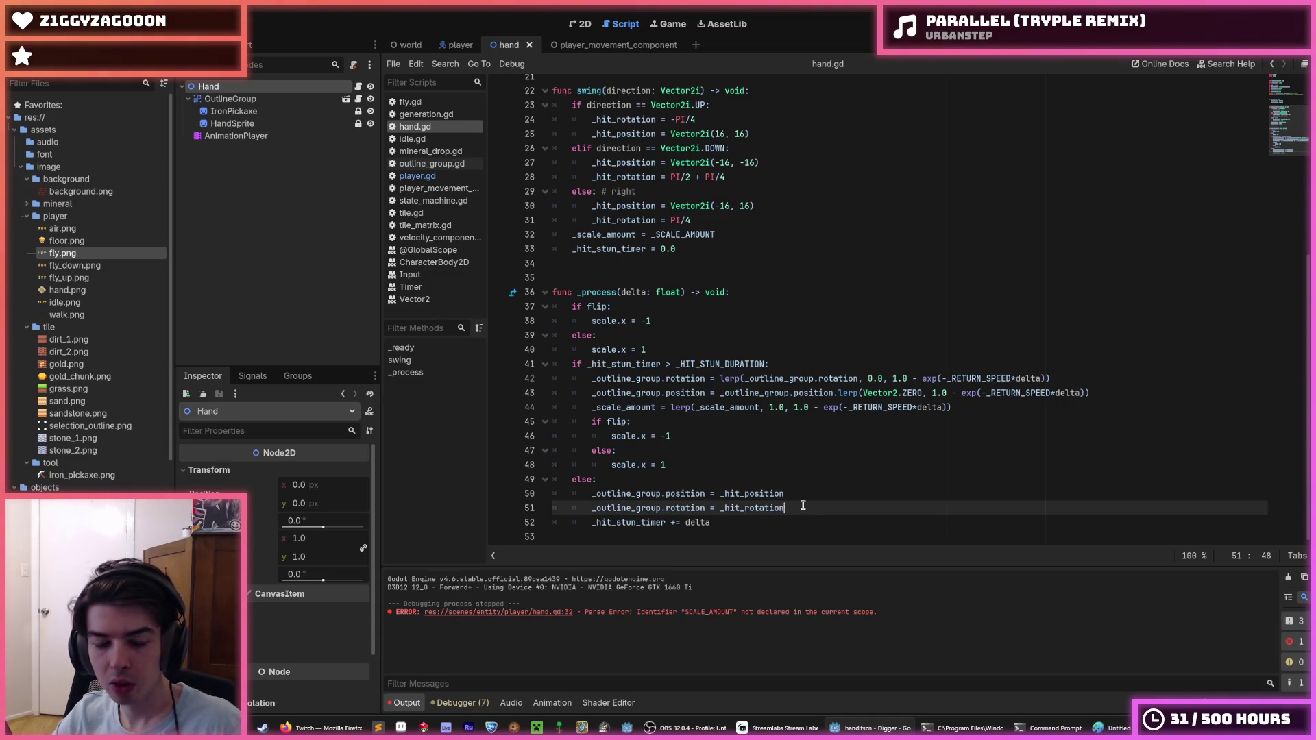
drag(803, 505, 517, 496)
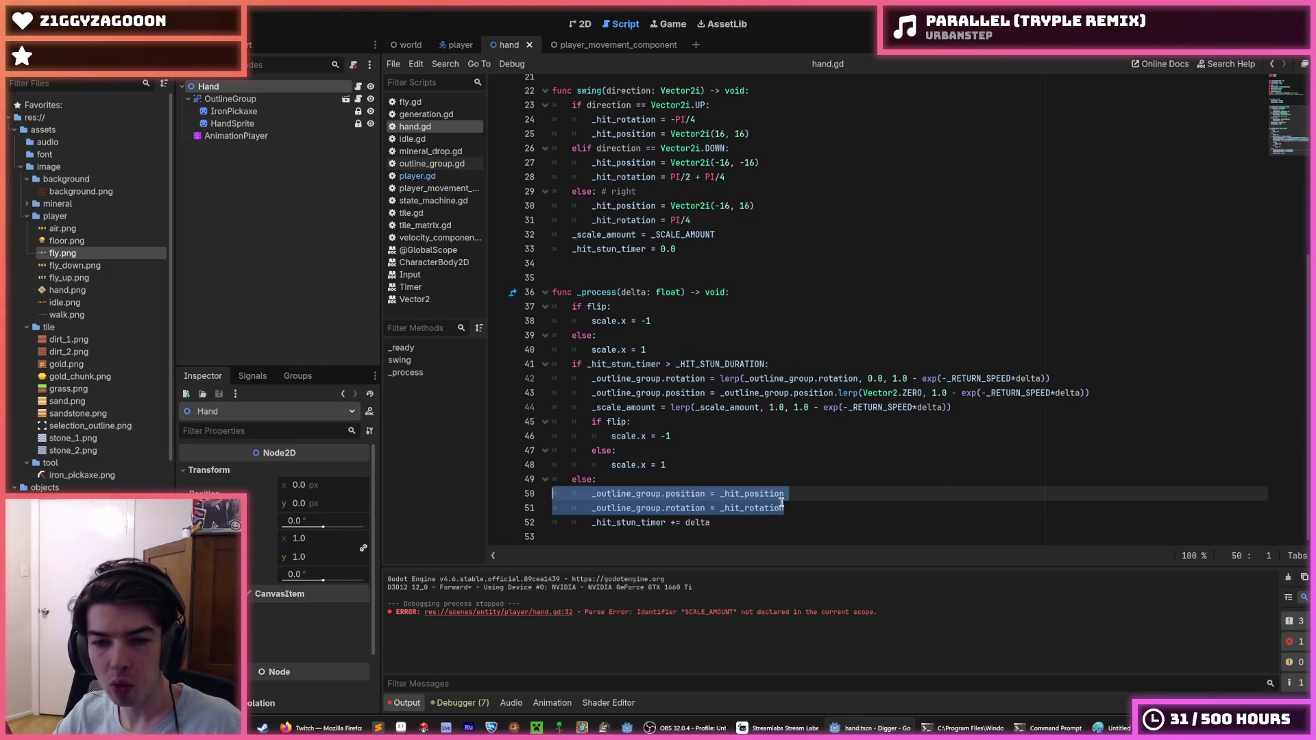
key(BackSpace)
key(BackSpace)
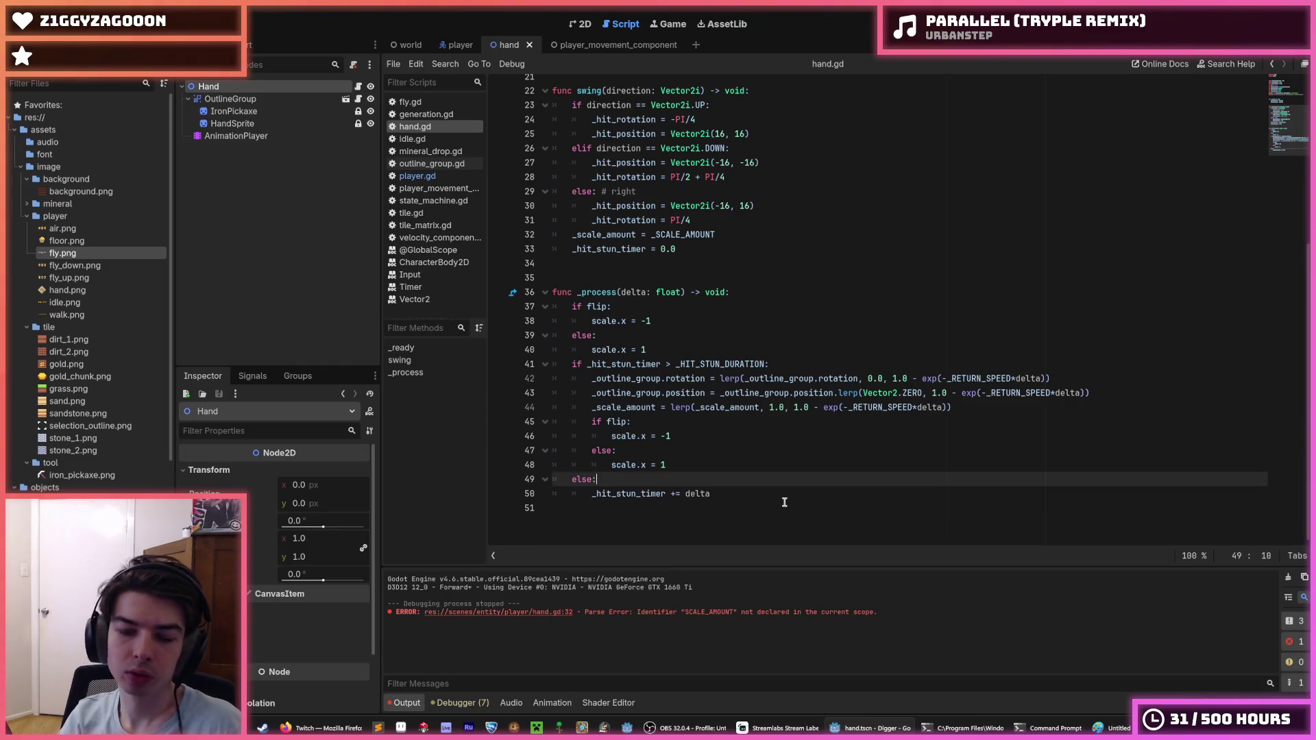
key(F5)
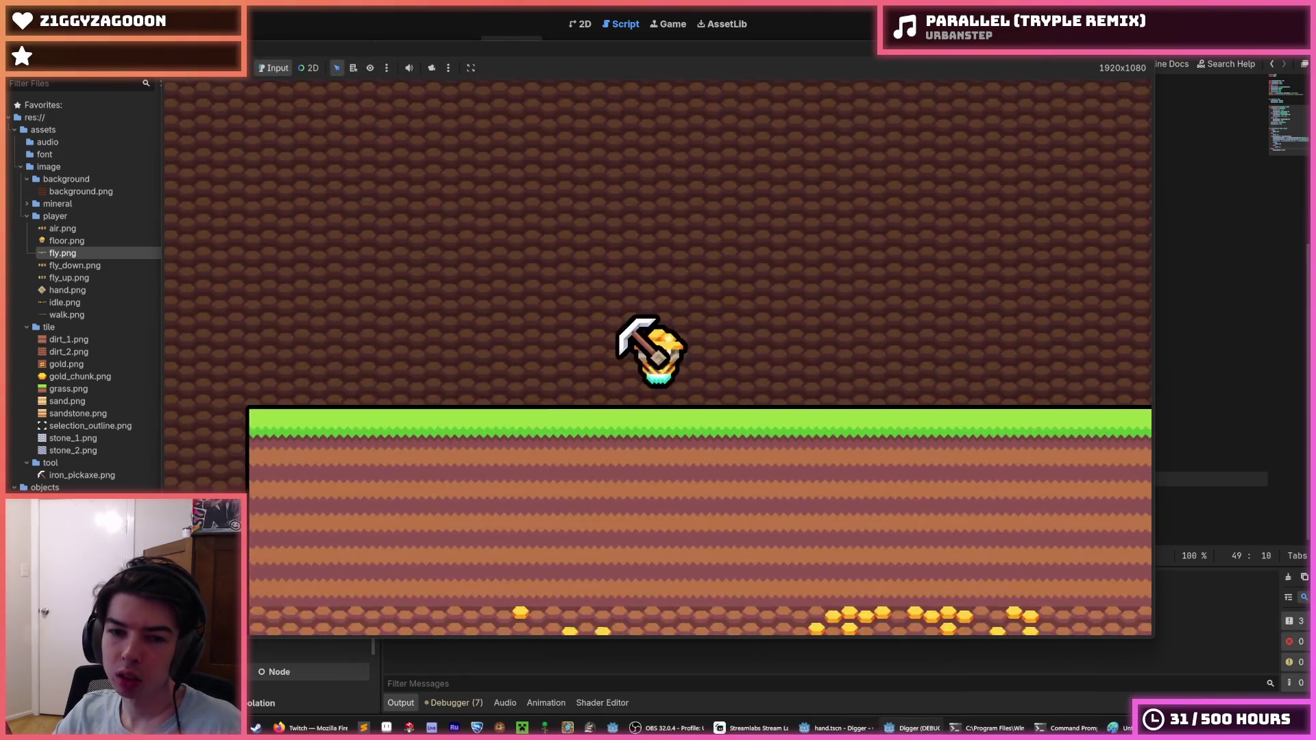
Dig a tile in the test run, close the game, and undo to restore the outline group lines.
key(d)
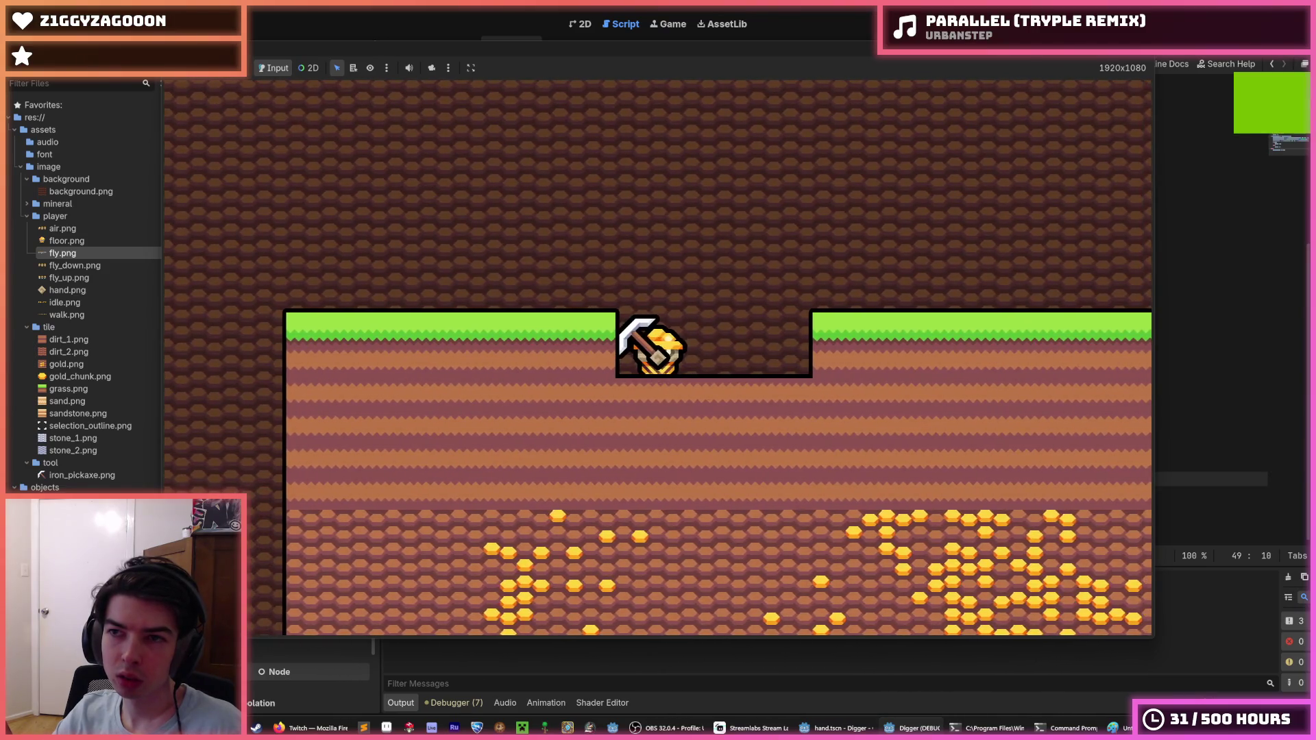
key(alt+F4)
click(944, 266)
key(ctrl+z)
click(933, 322)
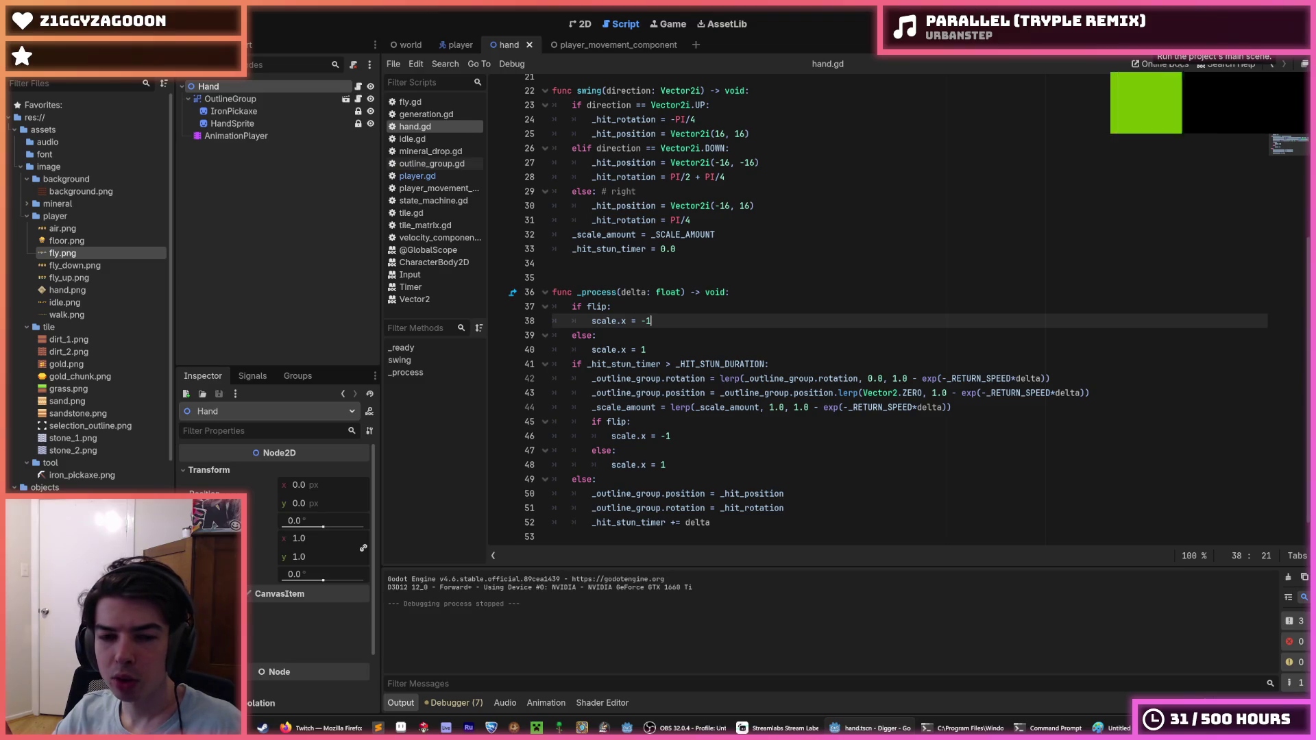
Draft a new scale assignment line beneath the _scale_amount lerp in _process.
click(973, 407)
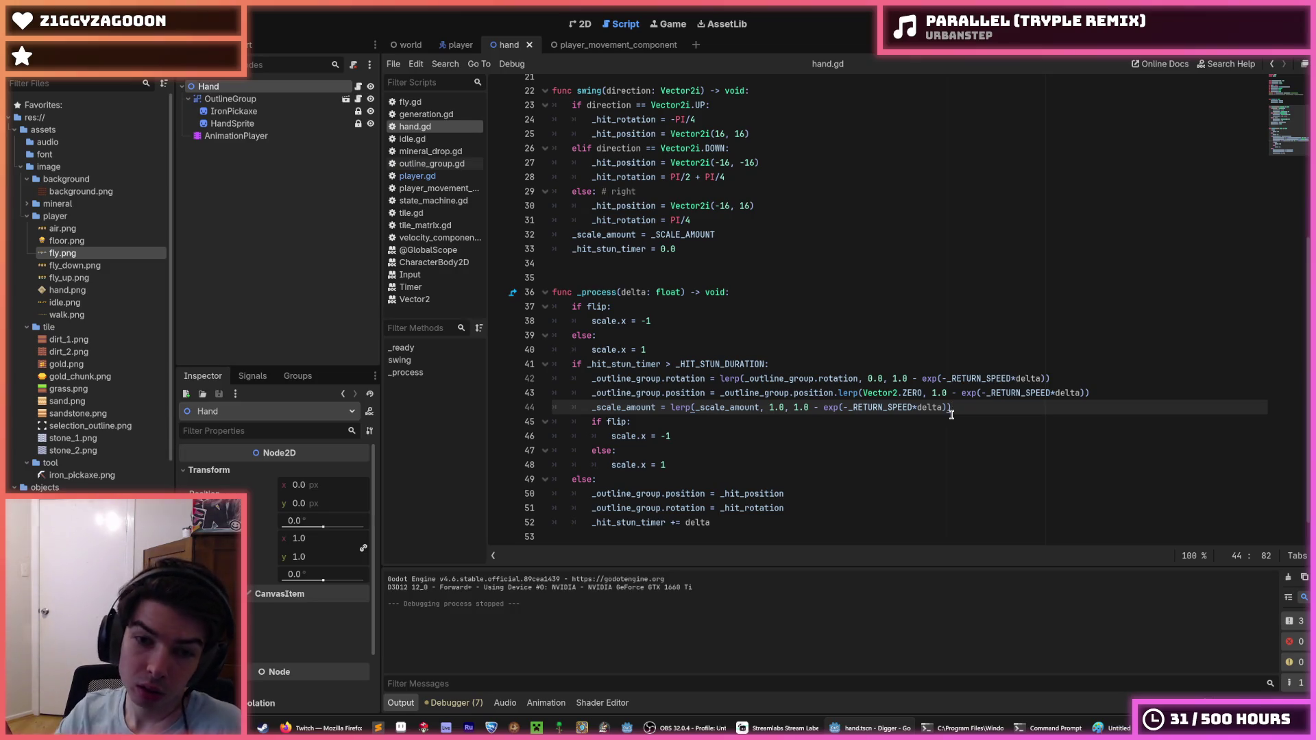
double_click(638, 408)
click(675, 435)
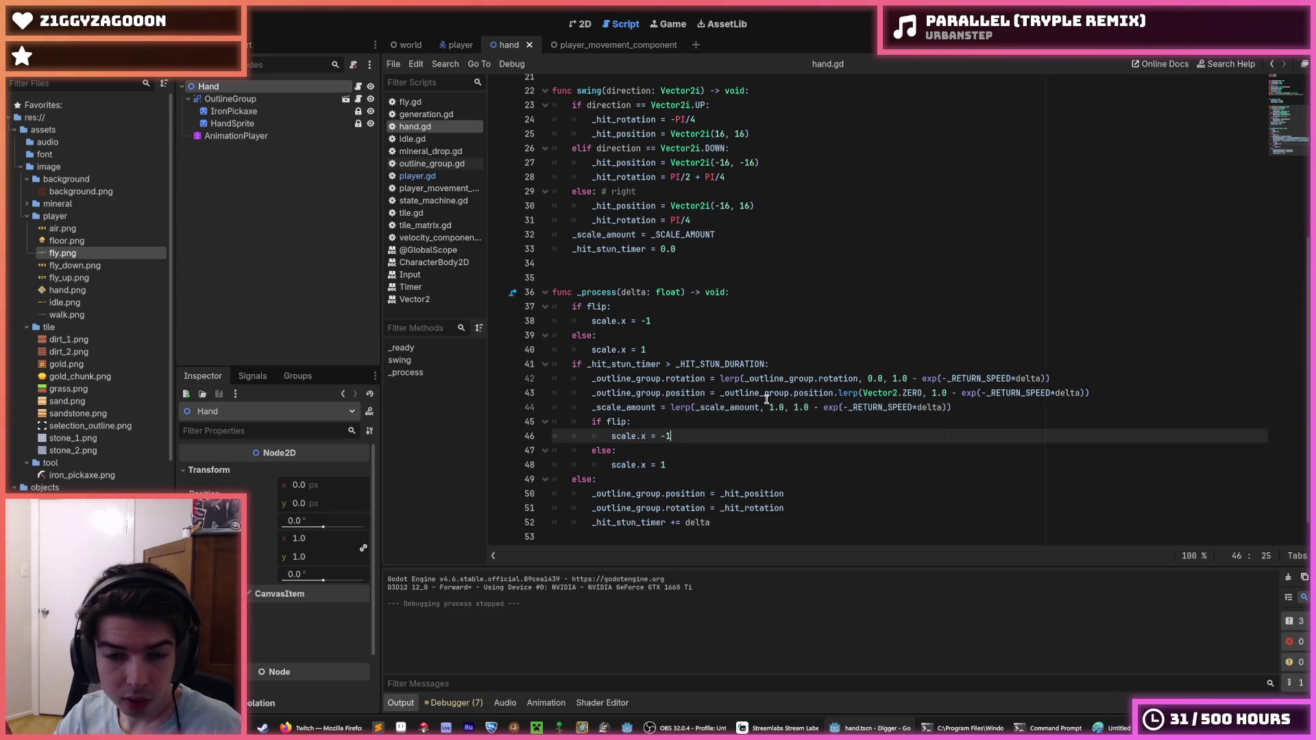
key(Up)
key(Up)
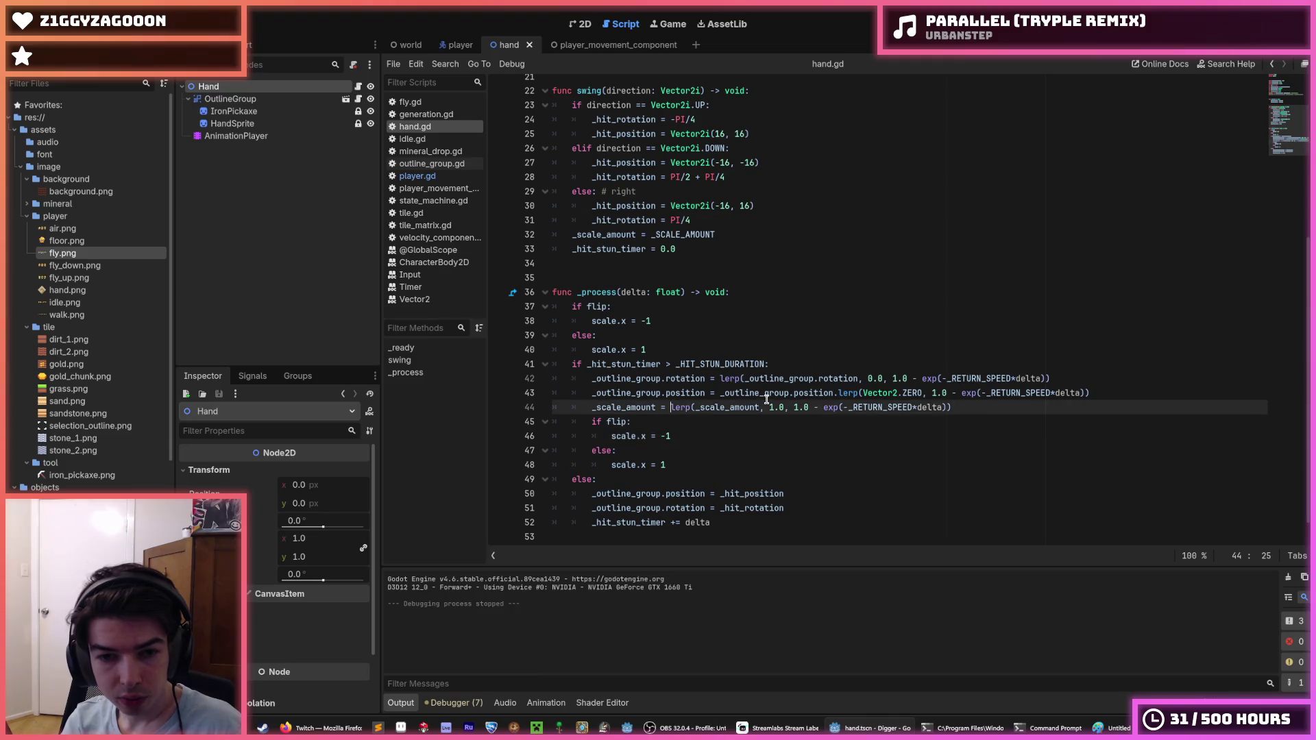
key(Down)
key(Down)
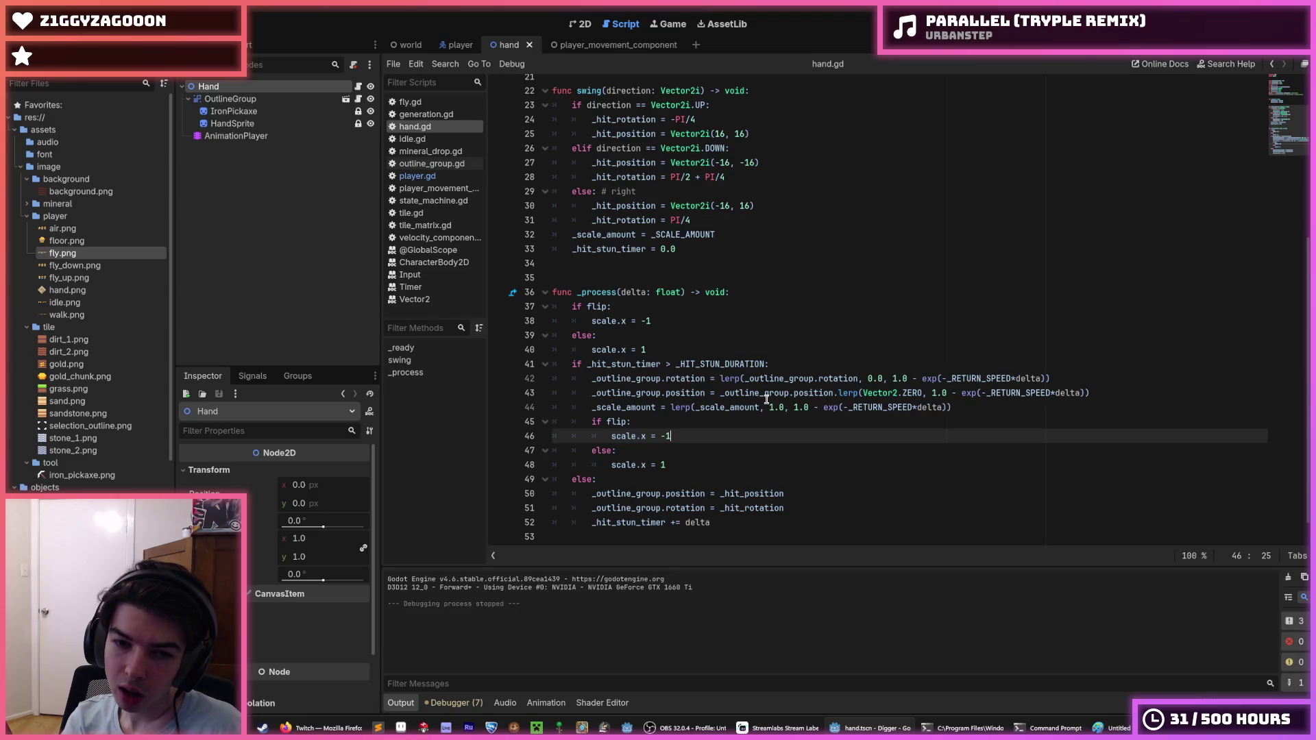
key(Up)
key(Return)
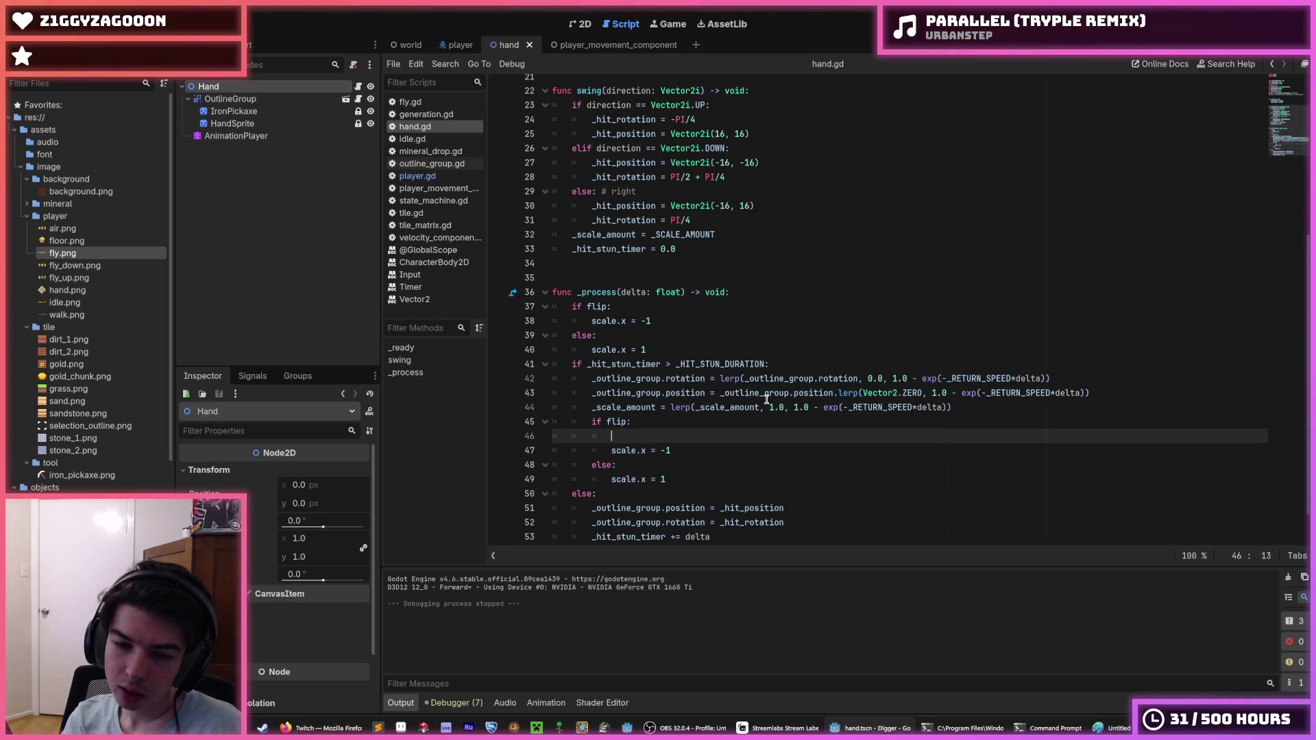
text(_scale_amount)
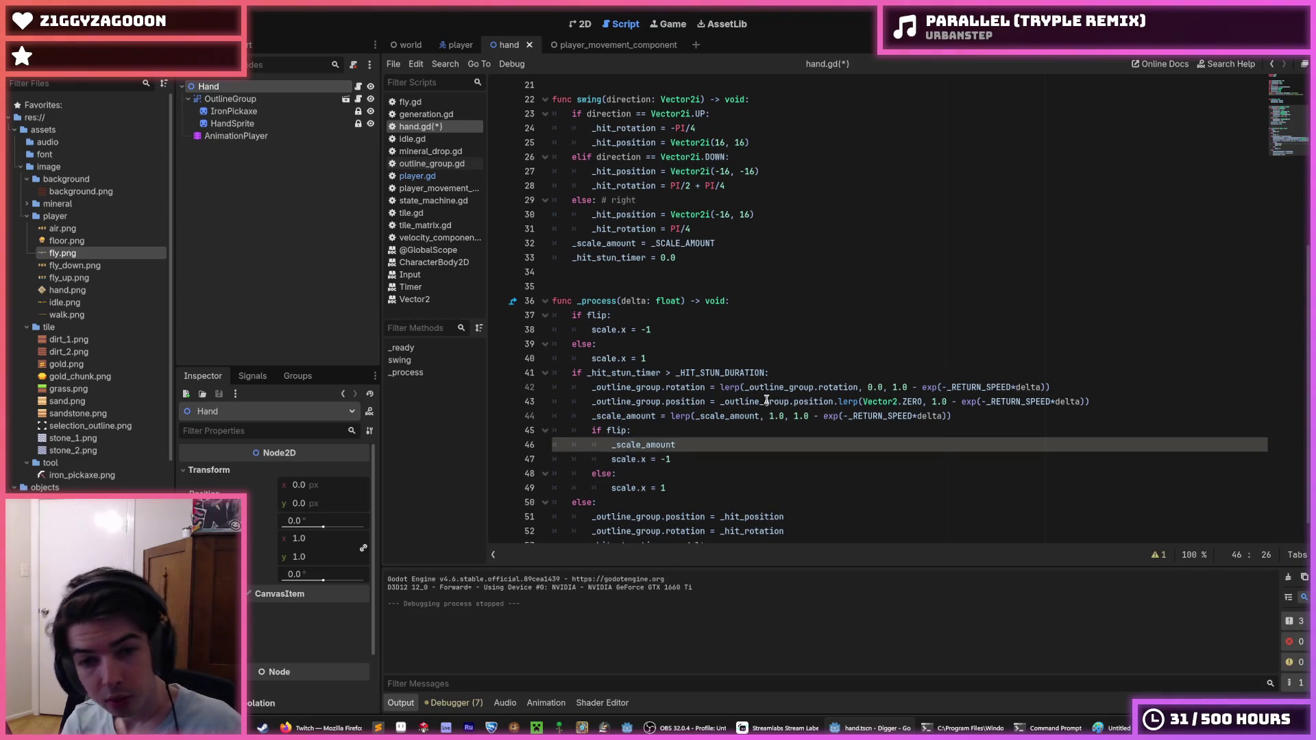
key(alt+Up)
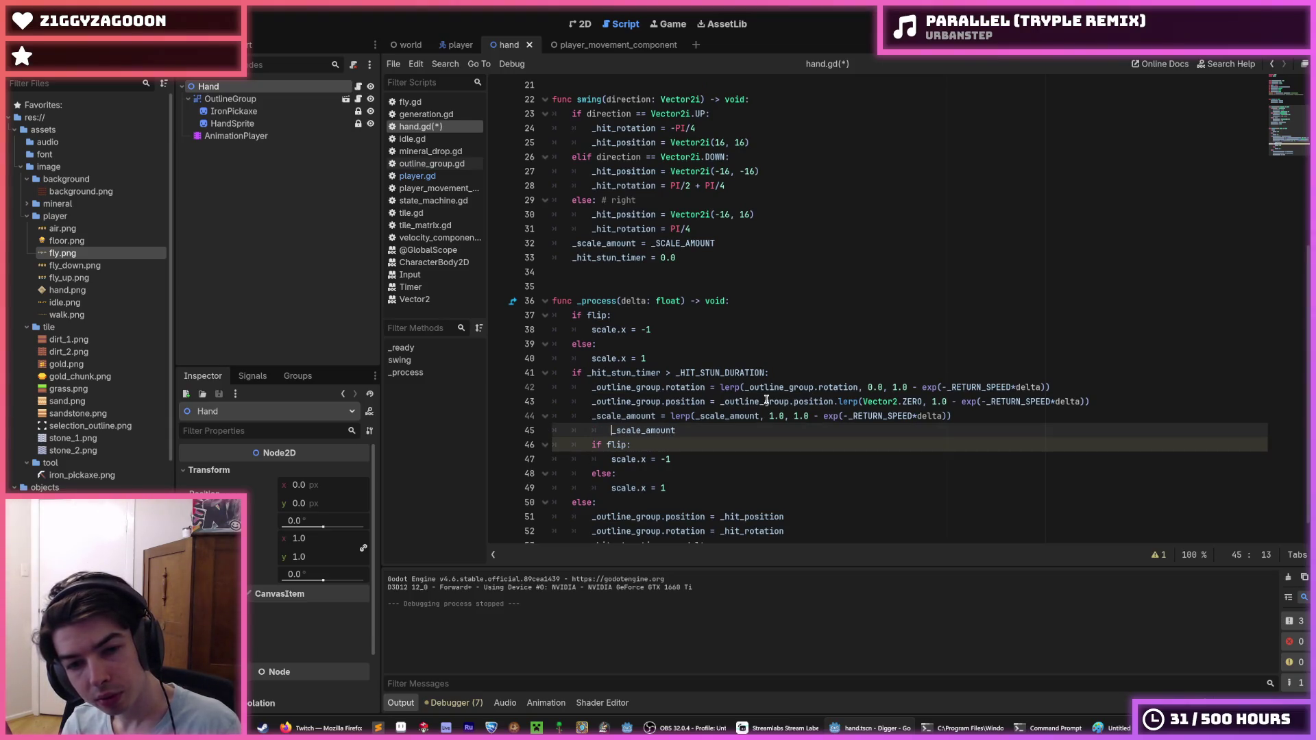
key(BackSpace)
text(ale =)
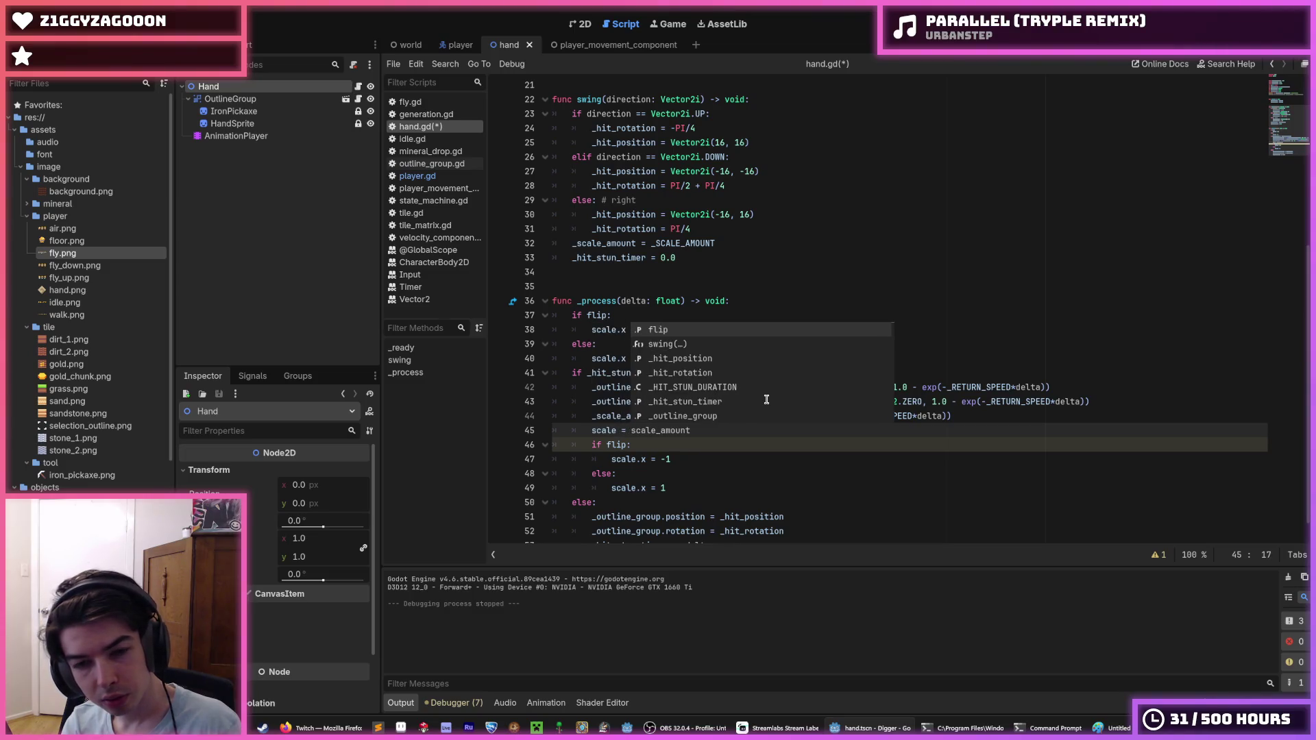
key(End)
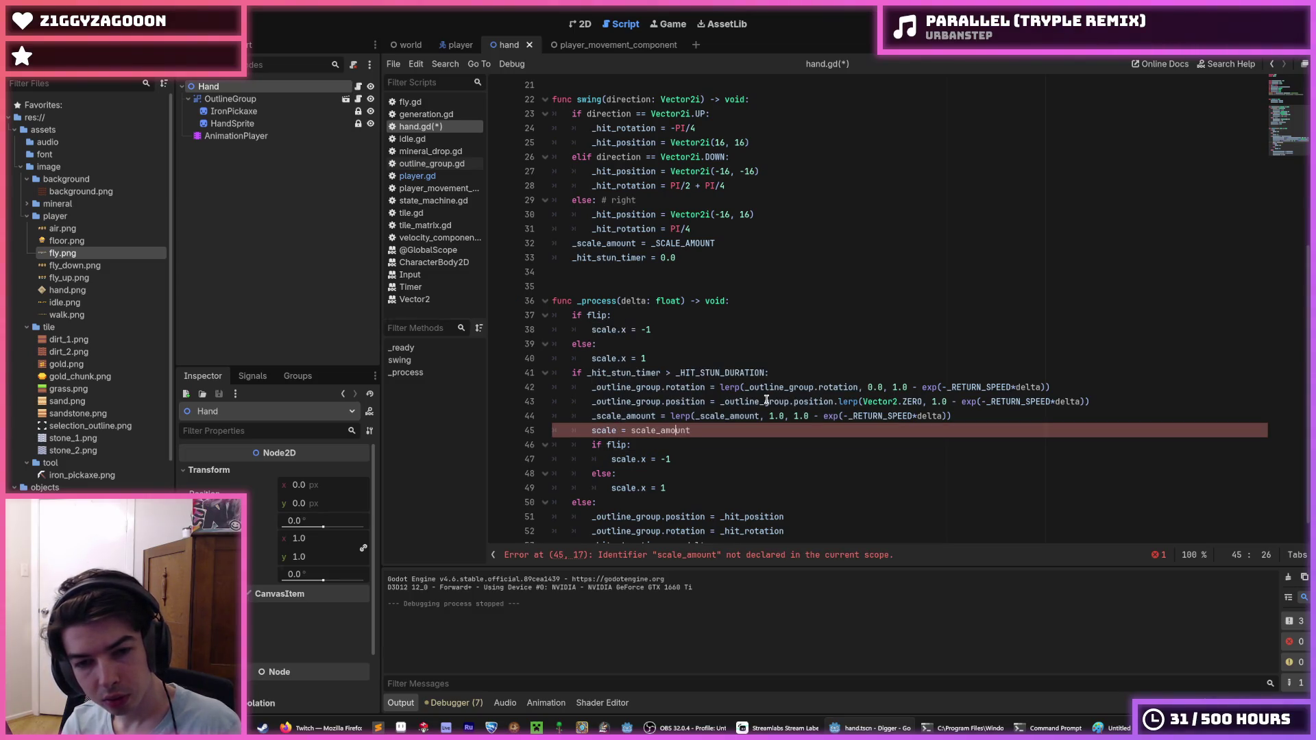
Write 'scale = Vector2.ONE*scale_amount' on a new line right after the _scale_amount lerp.
key(alt+Down)
key(alt+Down)
key(alt+Down)
key(Up)
key(Up)
key(Up)
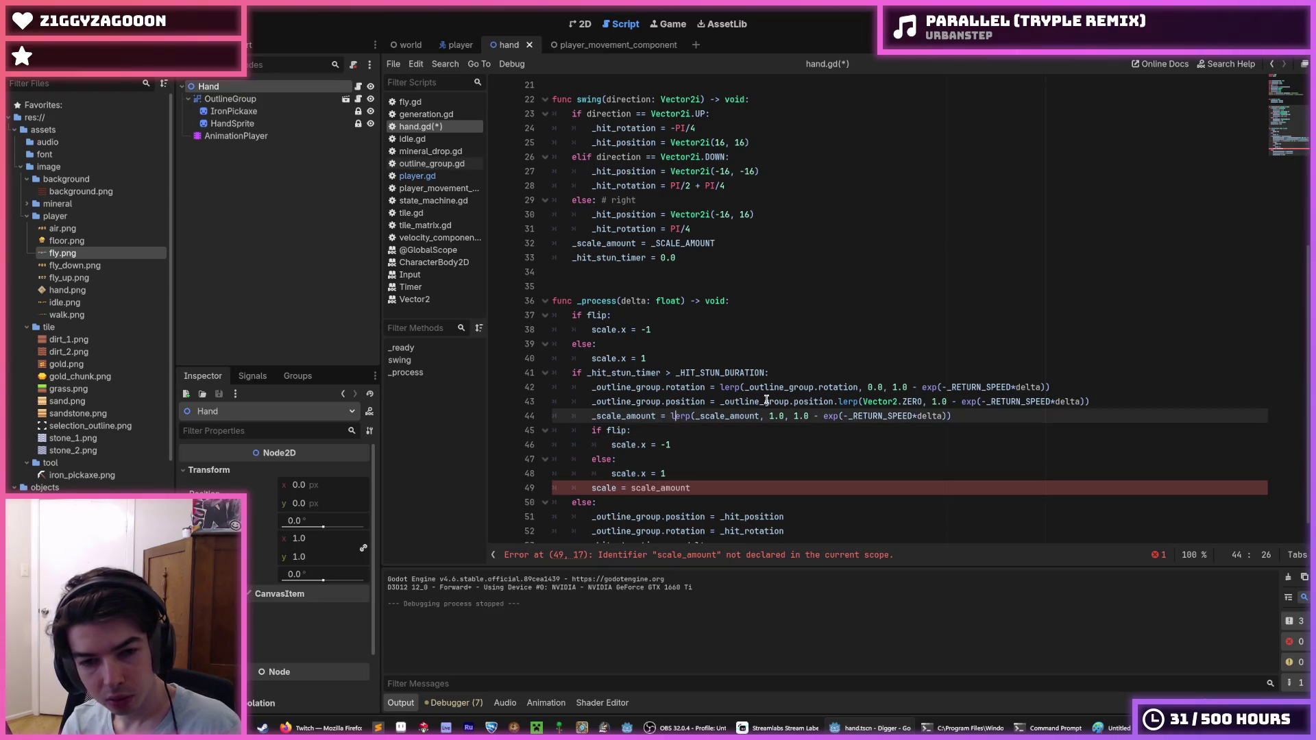
key(Down)
key(Down)
key(Down)
key(Up)
key(Up)
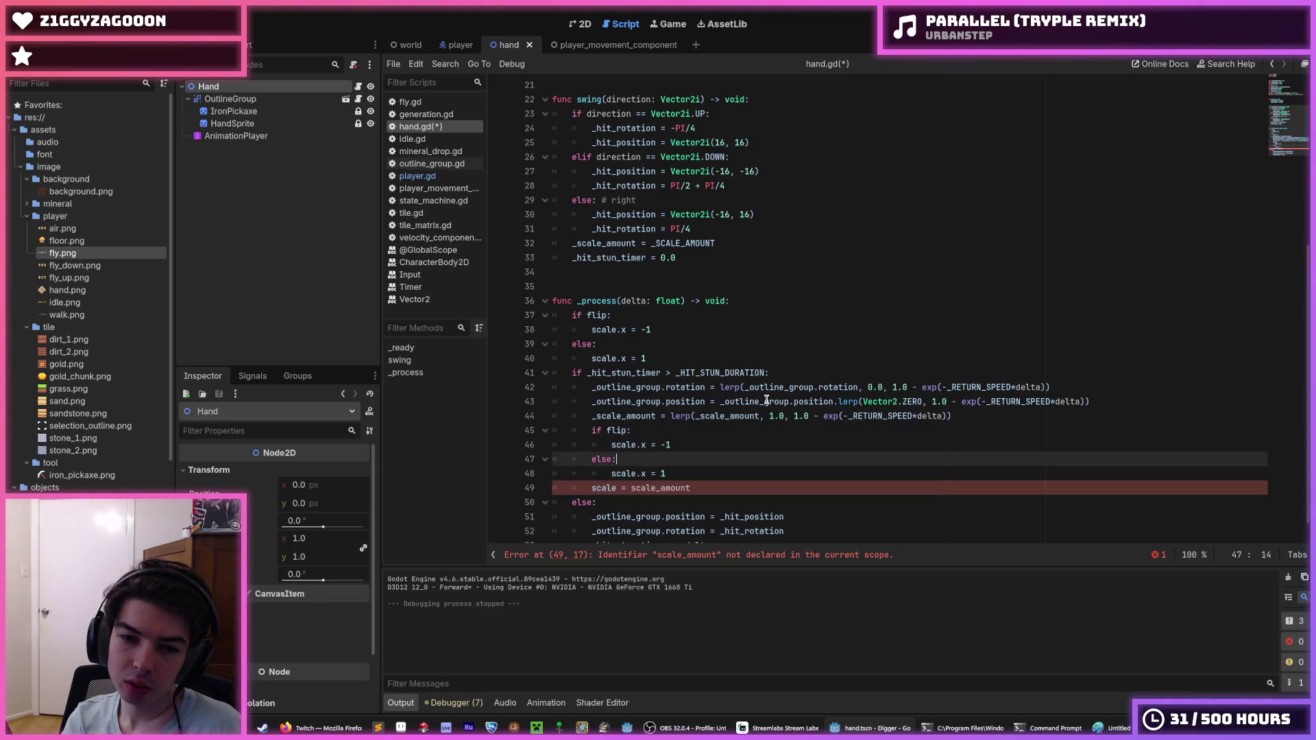
key(Up)
key(Up)
key(Up)
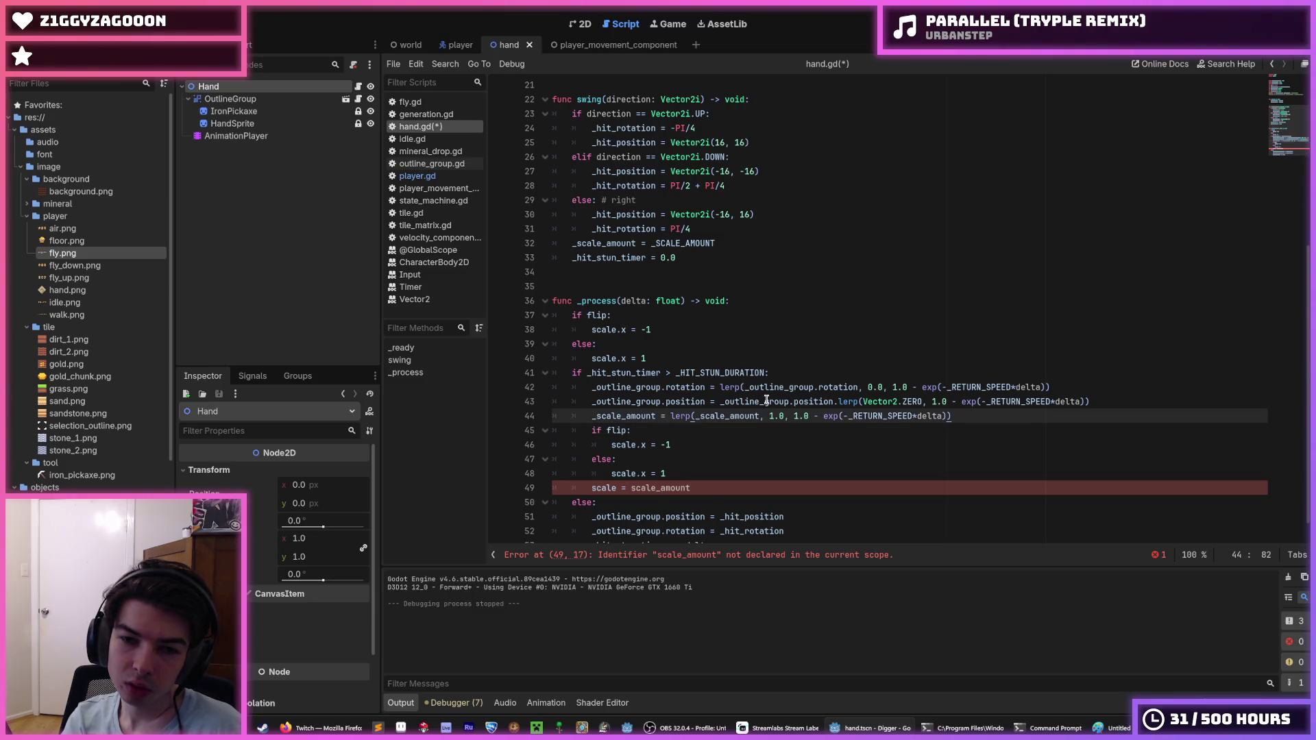
key(Return)
key(BackSpace)
key(BackSpace)
key(BackSpace)
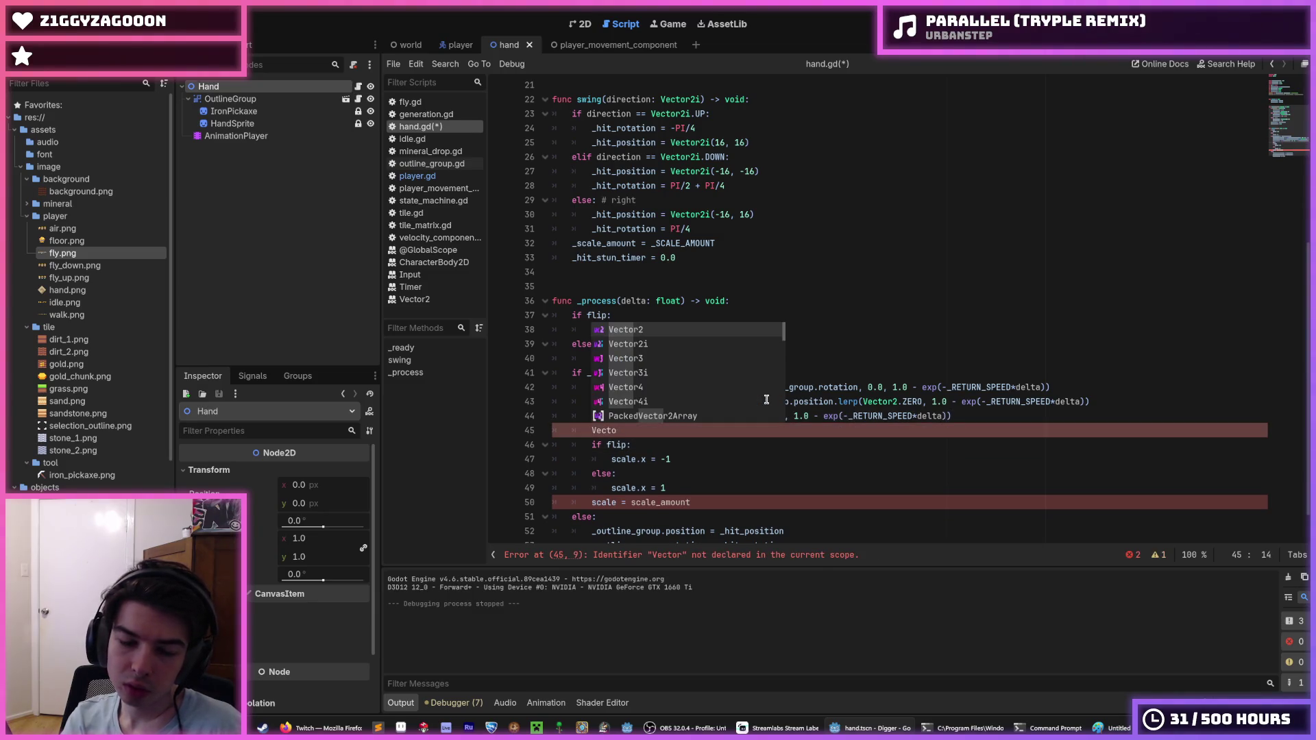
text(scale = V)
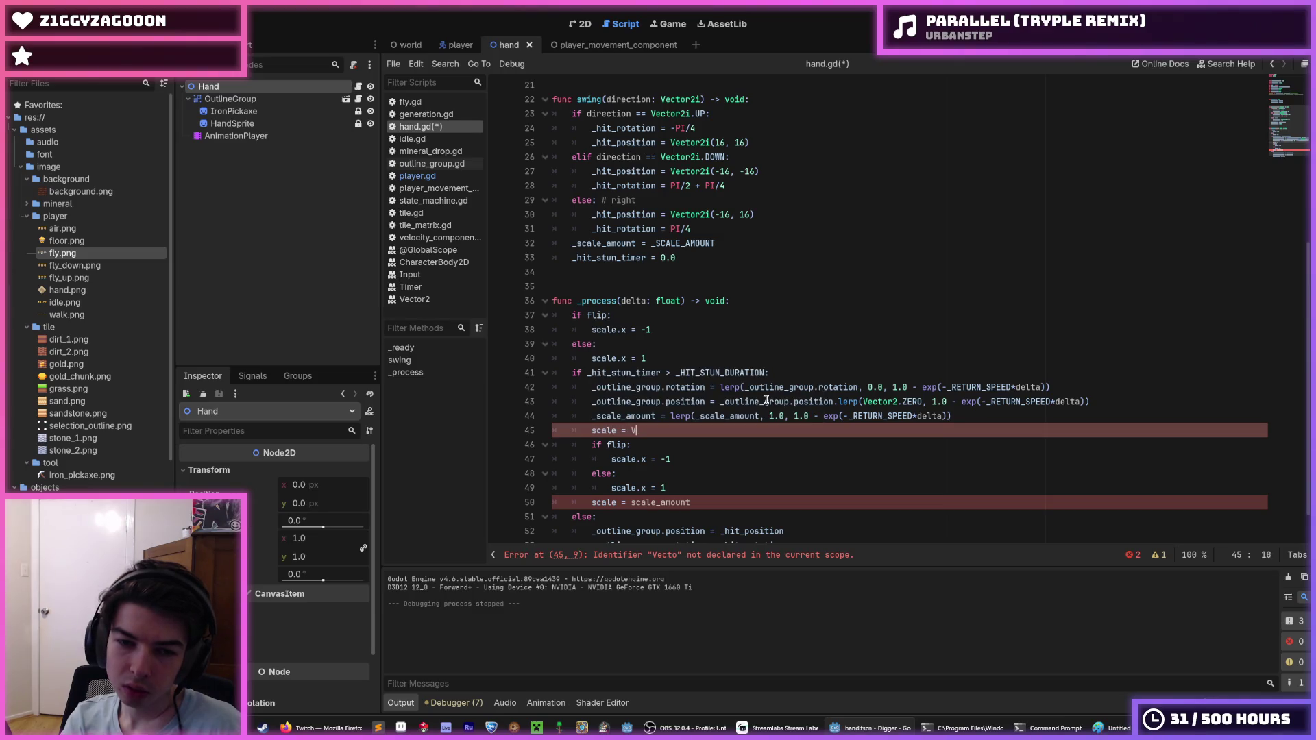
text(ector2)
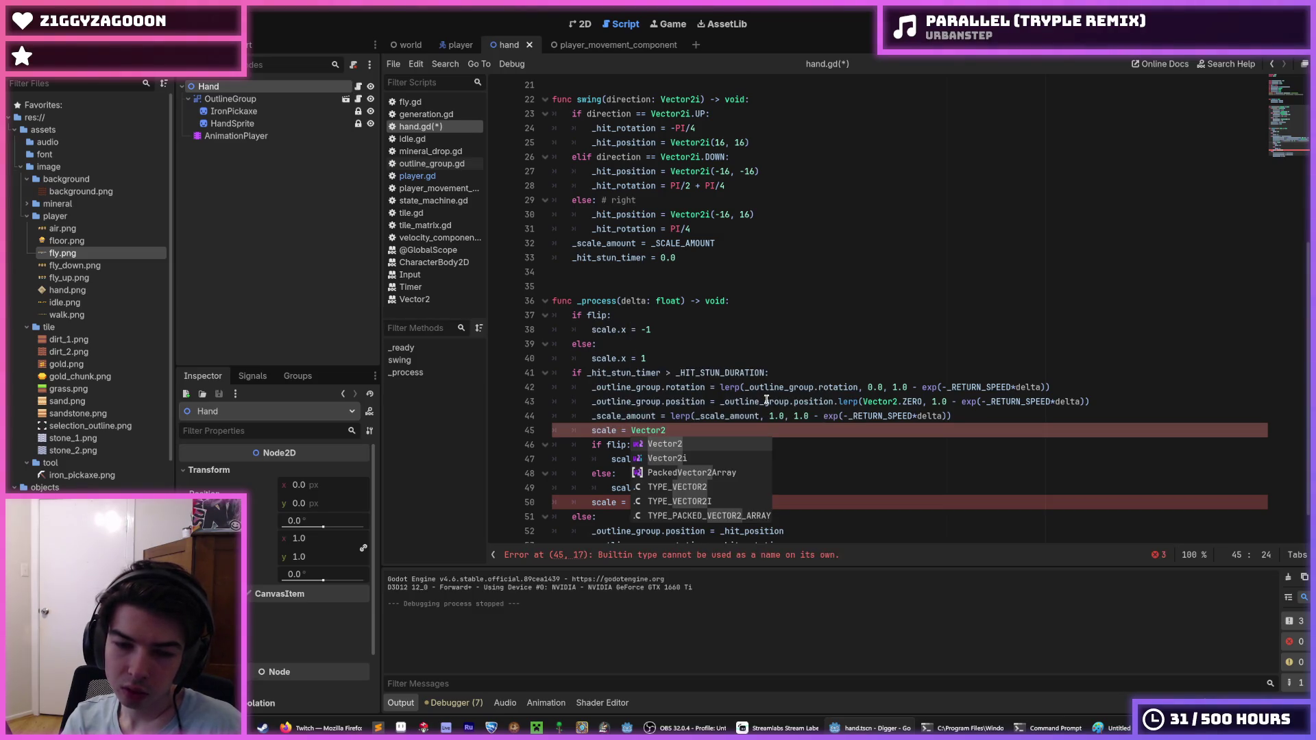
text(.ONE)
text(*scale)
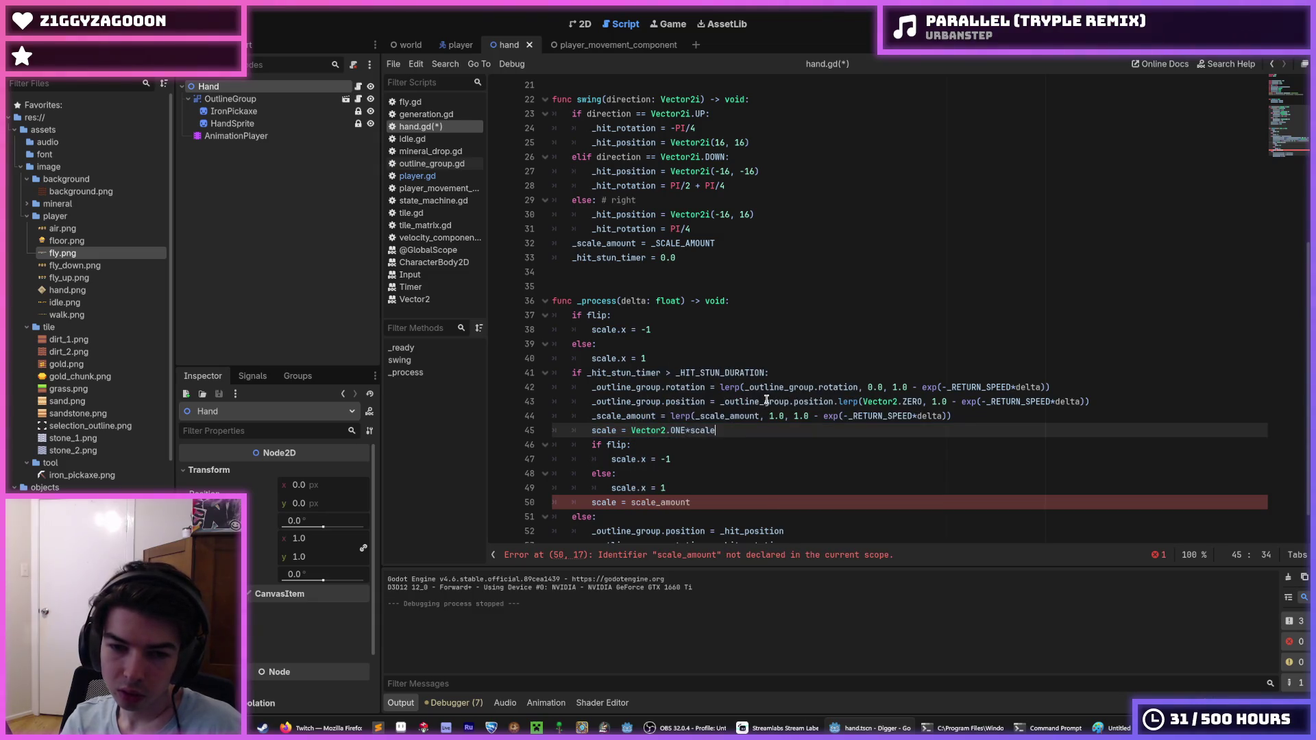
text(_amount)
key(Down)
key(Down)
key(Down)
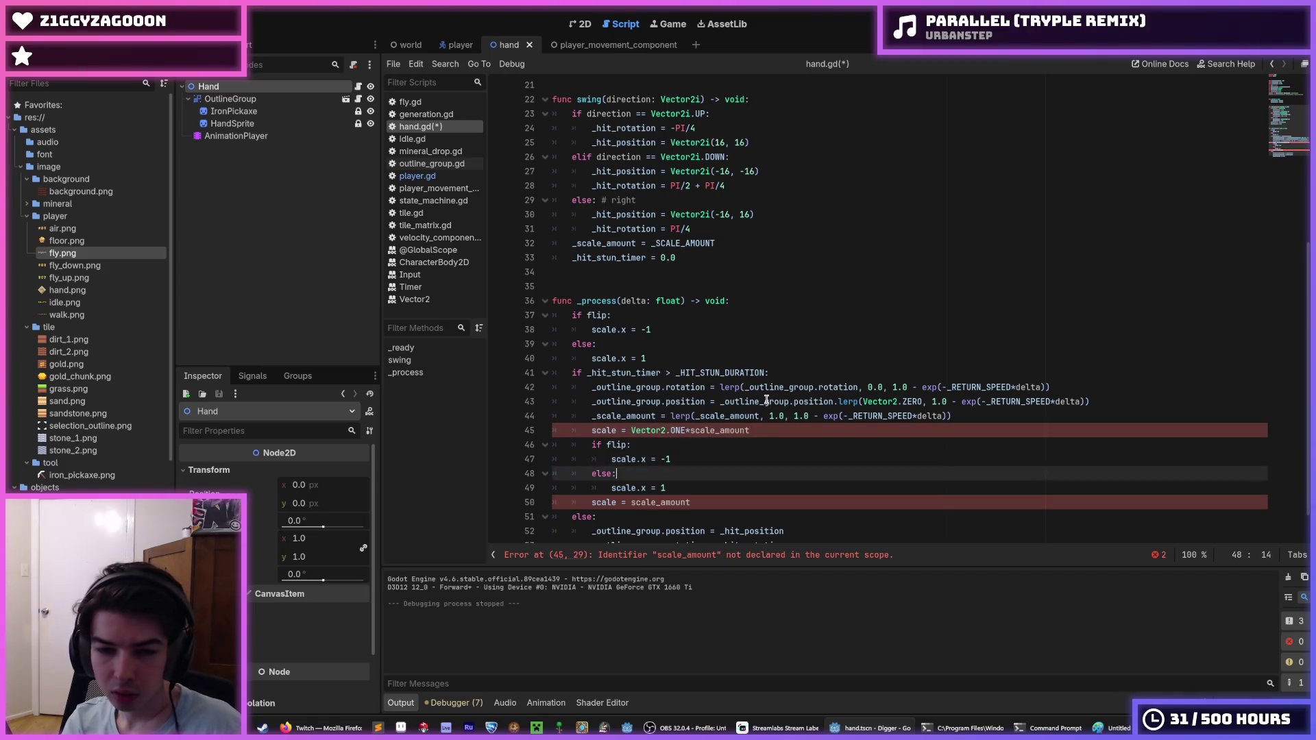
Delete the old 'scale = scale_amount' line and save hand.gd.
key(Down)
key(Down)
key(ctrl+shift+k)
key(Up)
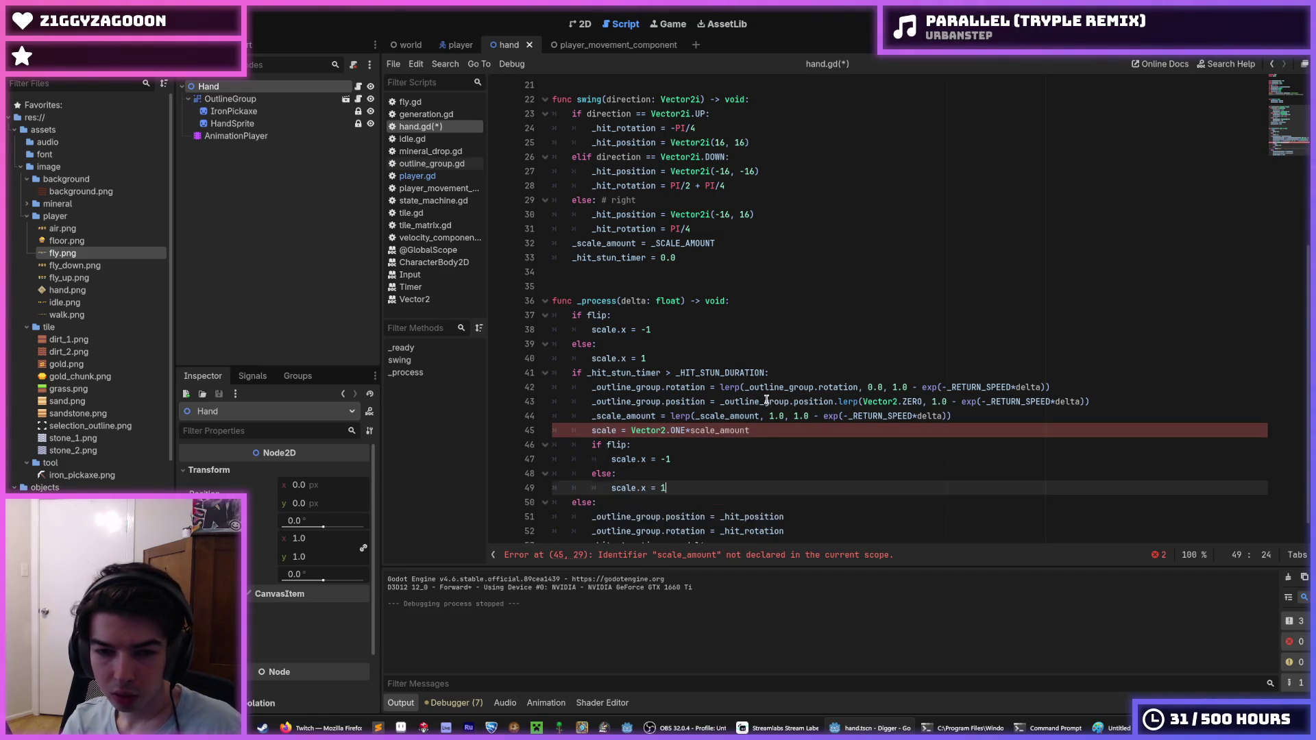
key(ctrl+s)
key(Up)
key(Up)
key(Up)
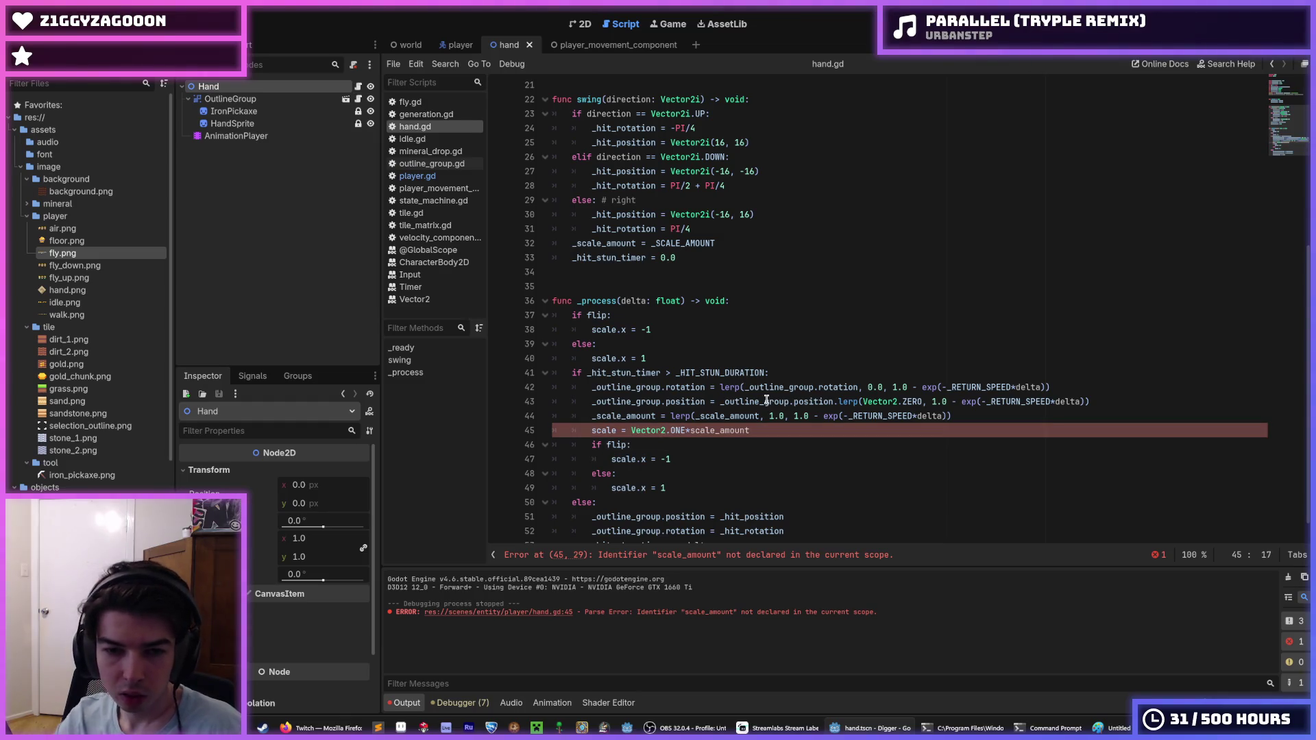
Correct the new line to use _scale_amount, save, and run the game.
click(714, 431)
text(_)
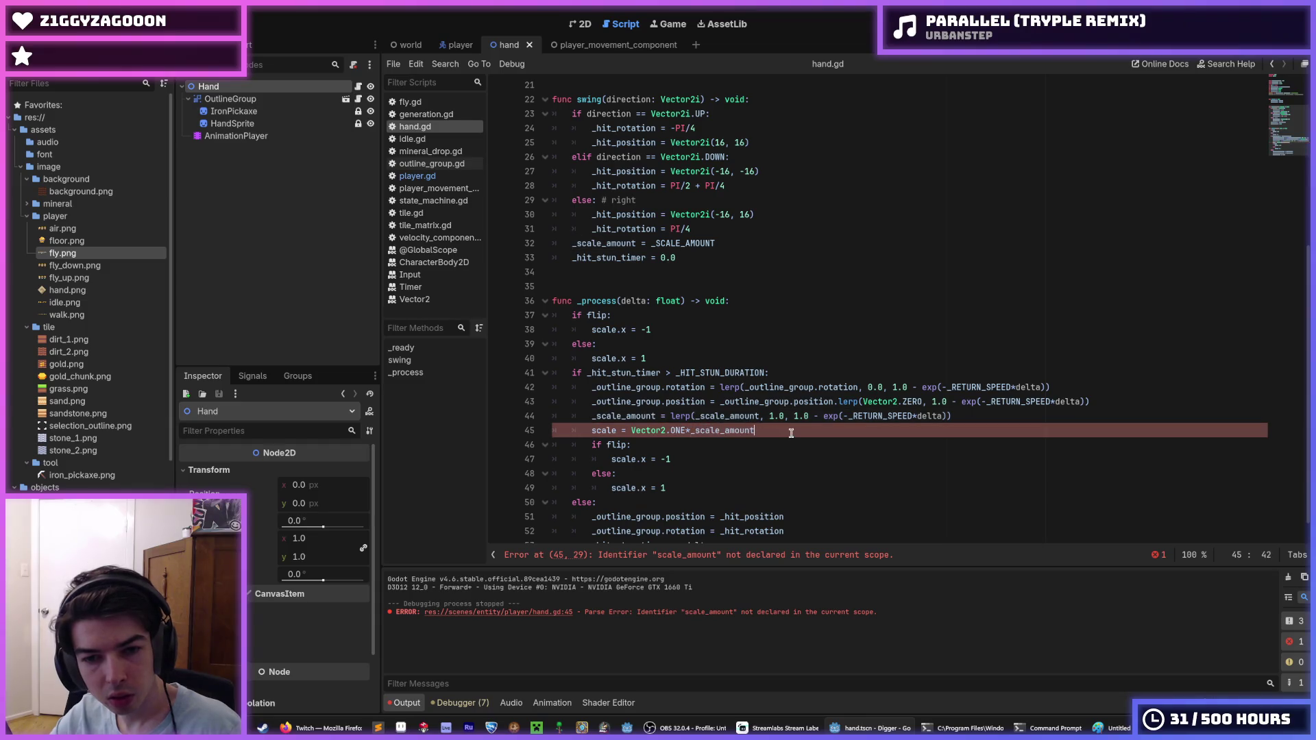
key(ctrl+s)
key(Down)
scroll(804, 397, down, 1)
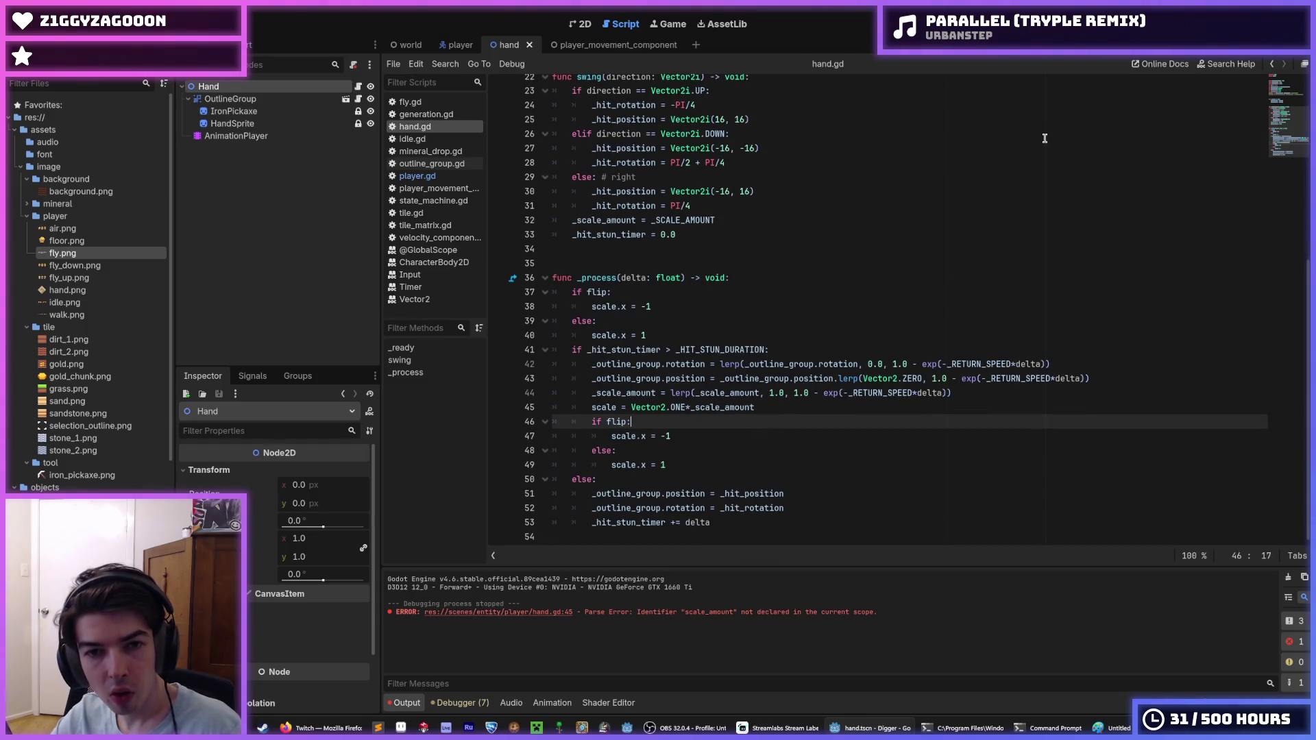
key(F5)
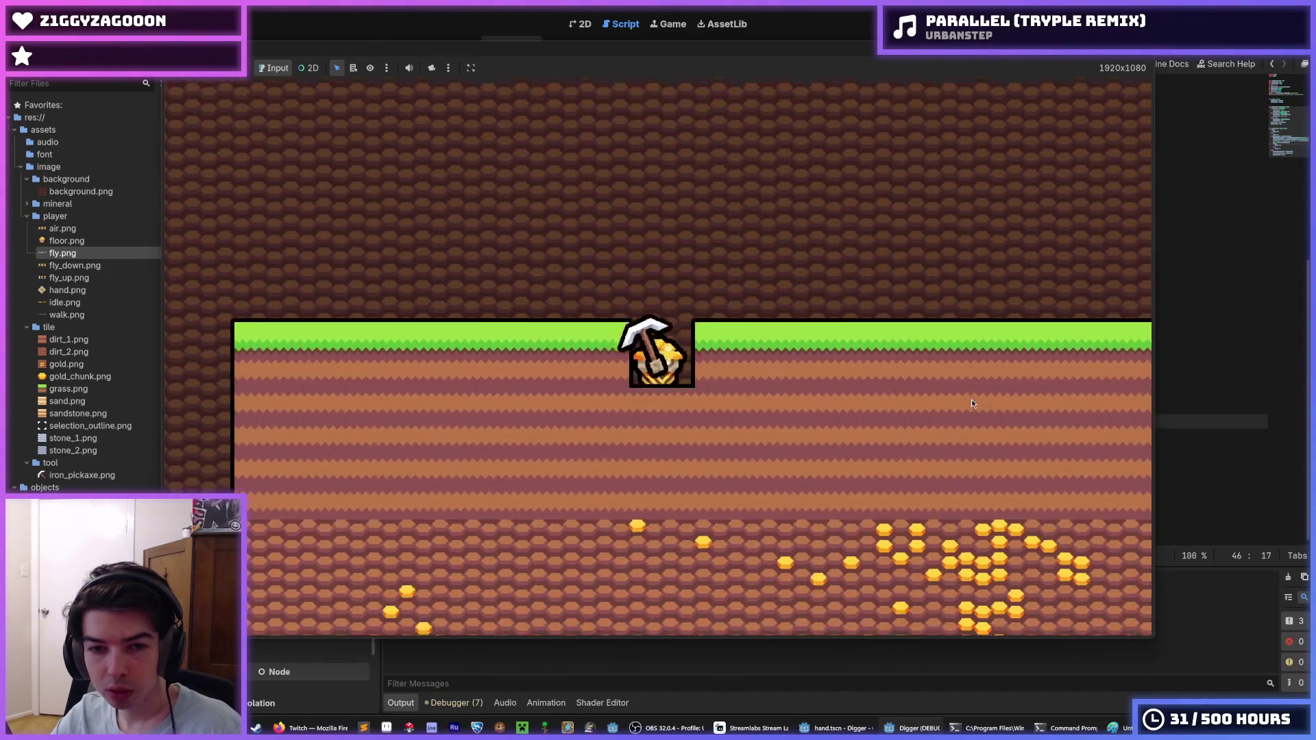
Dig right three tiles and down into the dirt, stop the game, and select scale.x on line 47.
key(d)
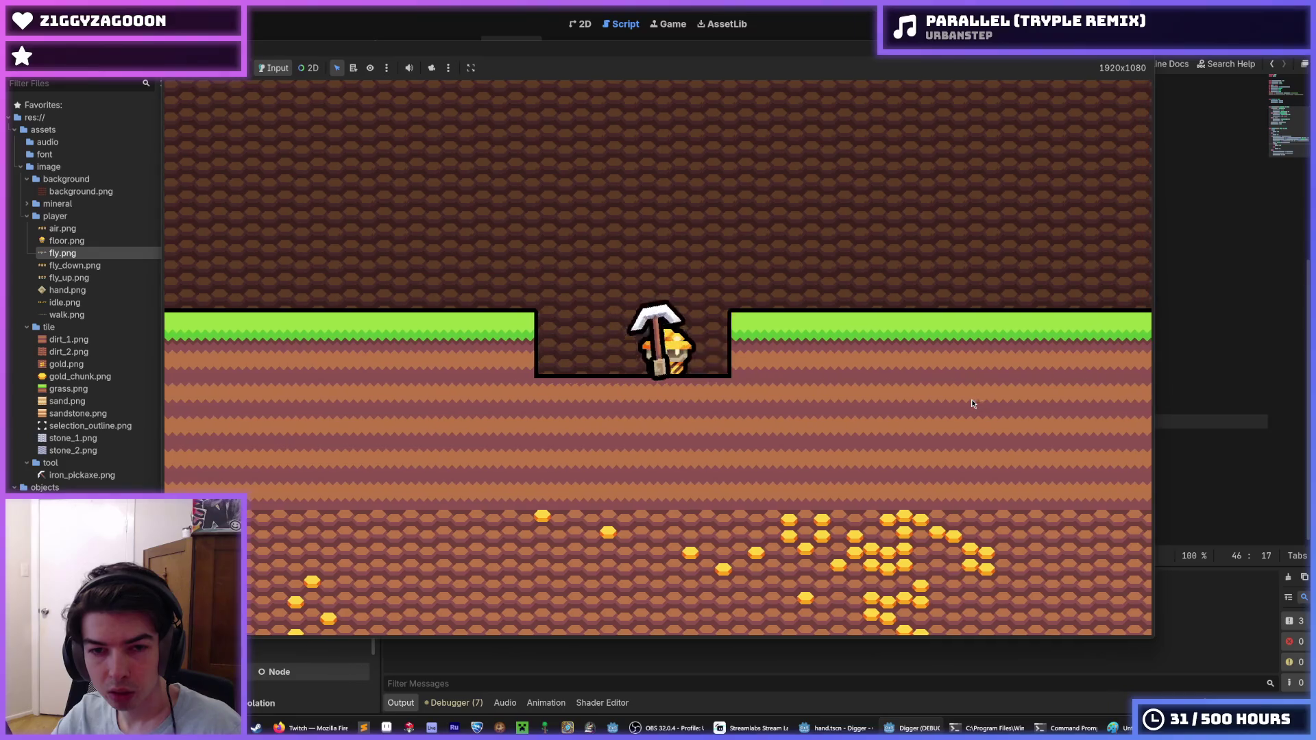
key(d)
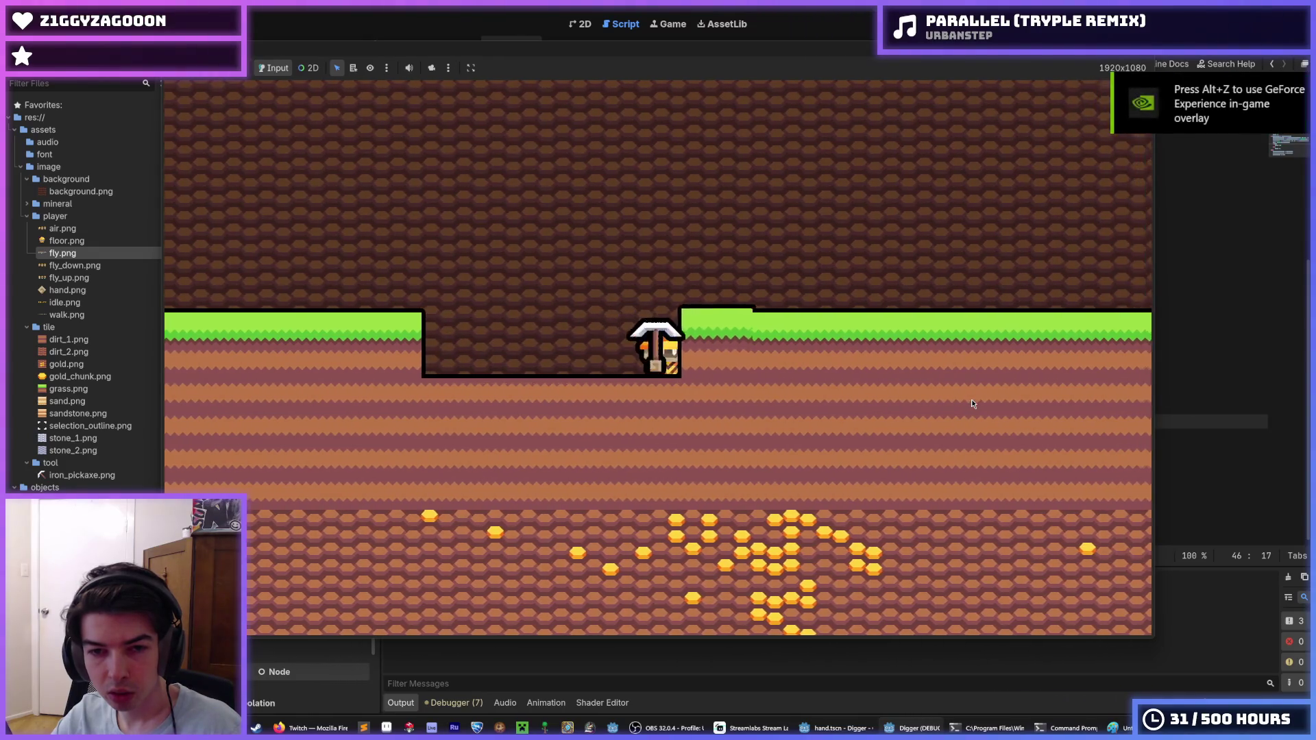
key(d)
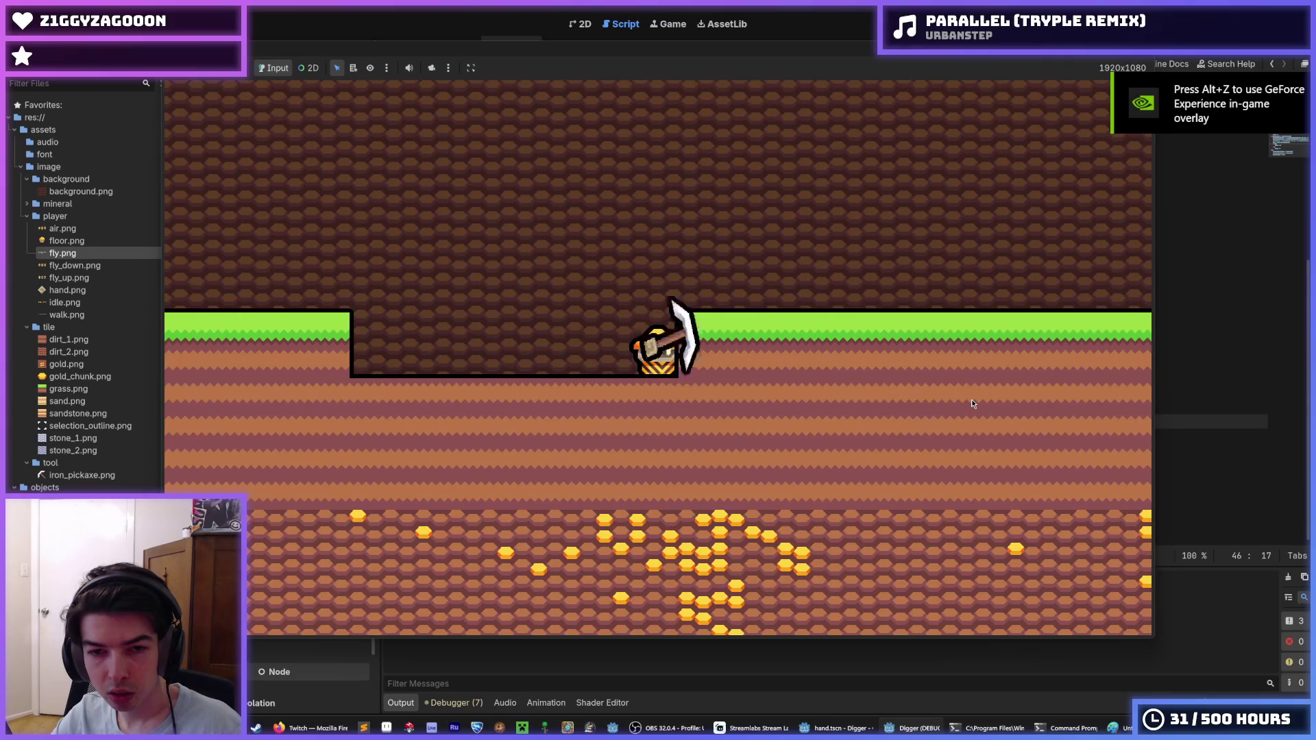
key(s)
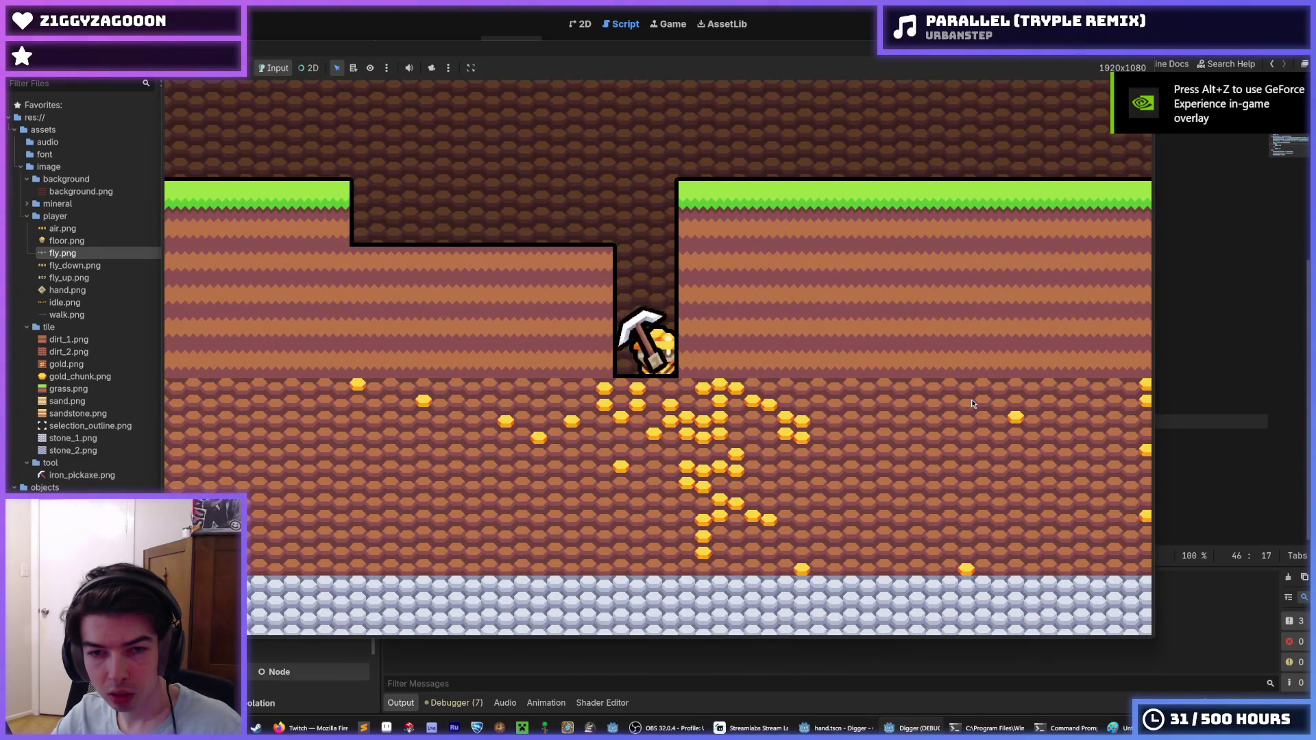
key(d)
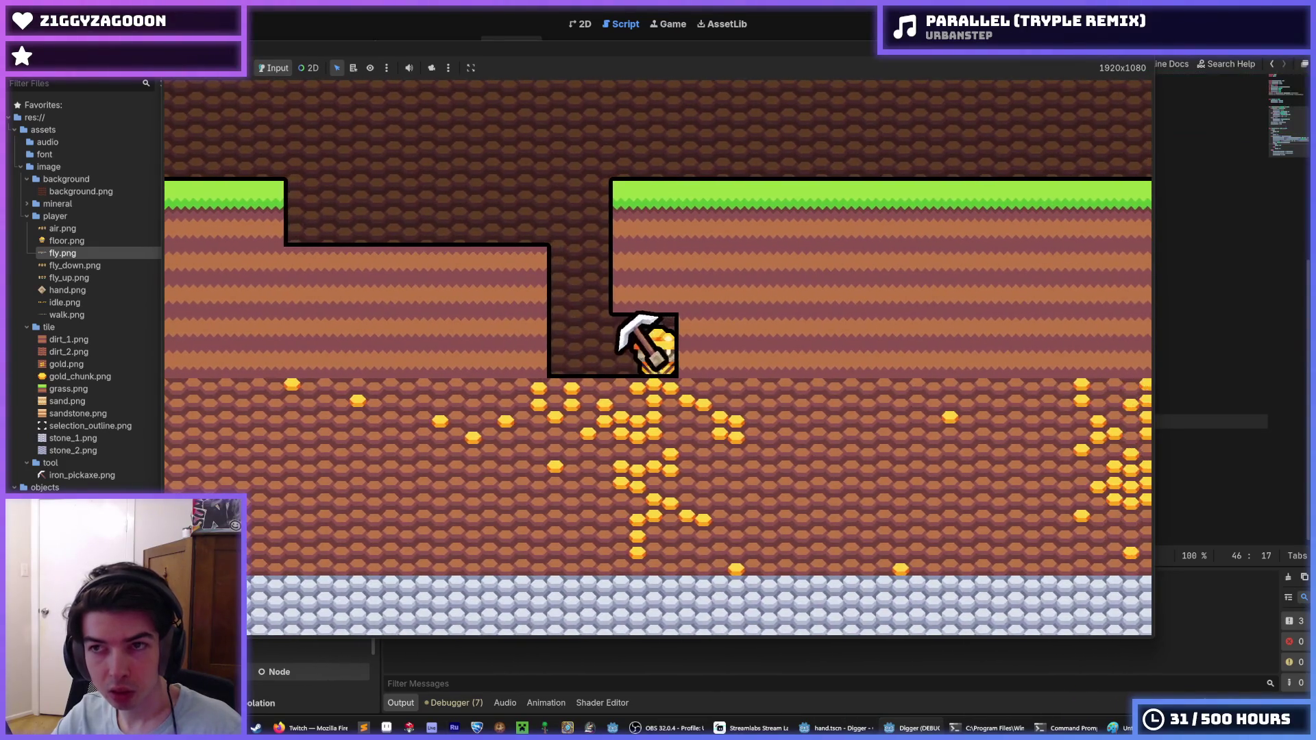
key(F8)
drag(648, 440, 612, 436)
Change line 47 from 'scale.x = -1' to 'scale.x *= -1'.
click(667, 436)
key(BackSpace)
key(BackSpace)
text(1)
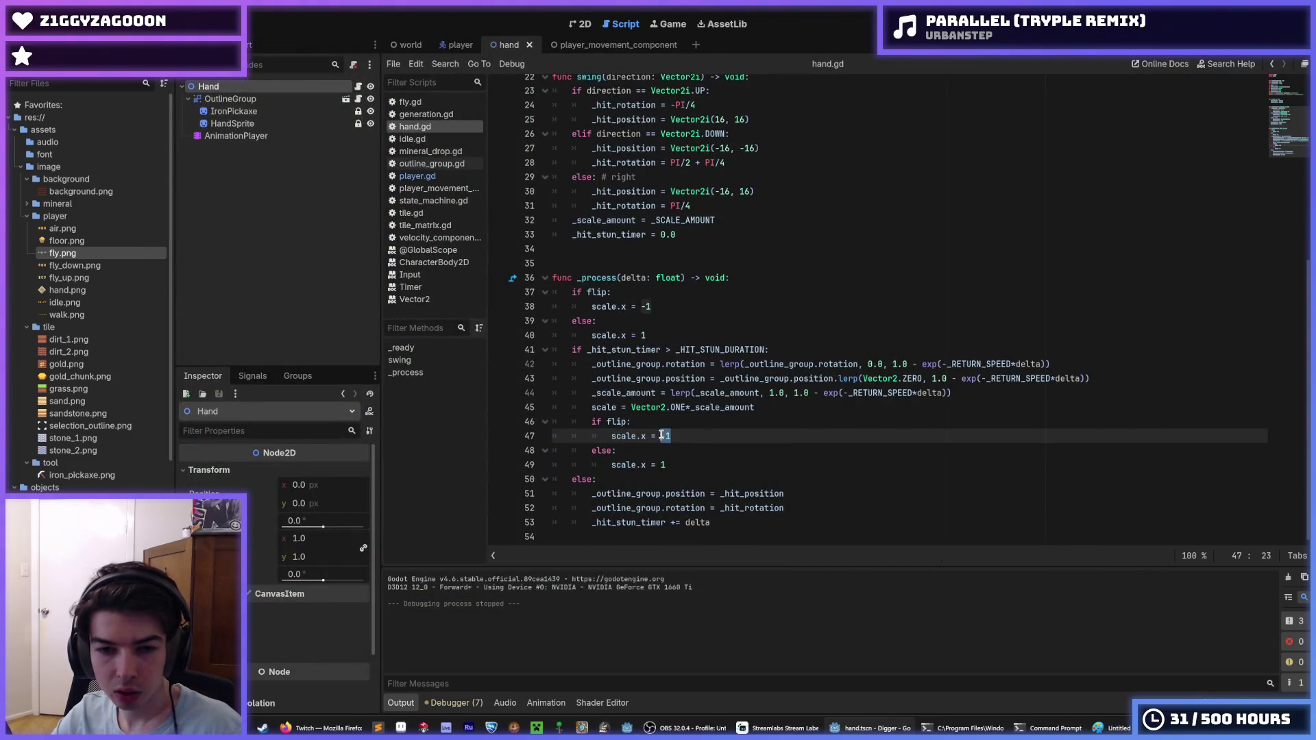
key(BackSpace)
key(BackSpace)
text(*)
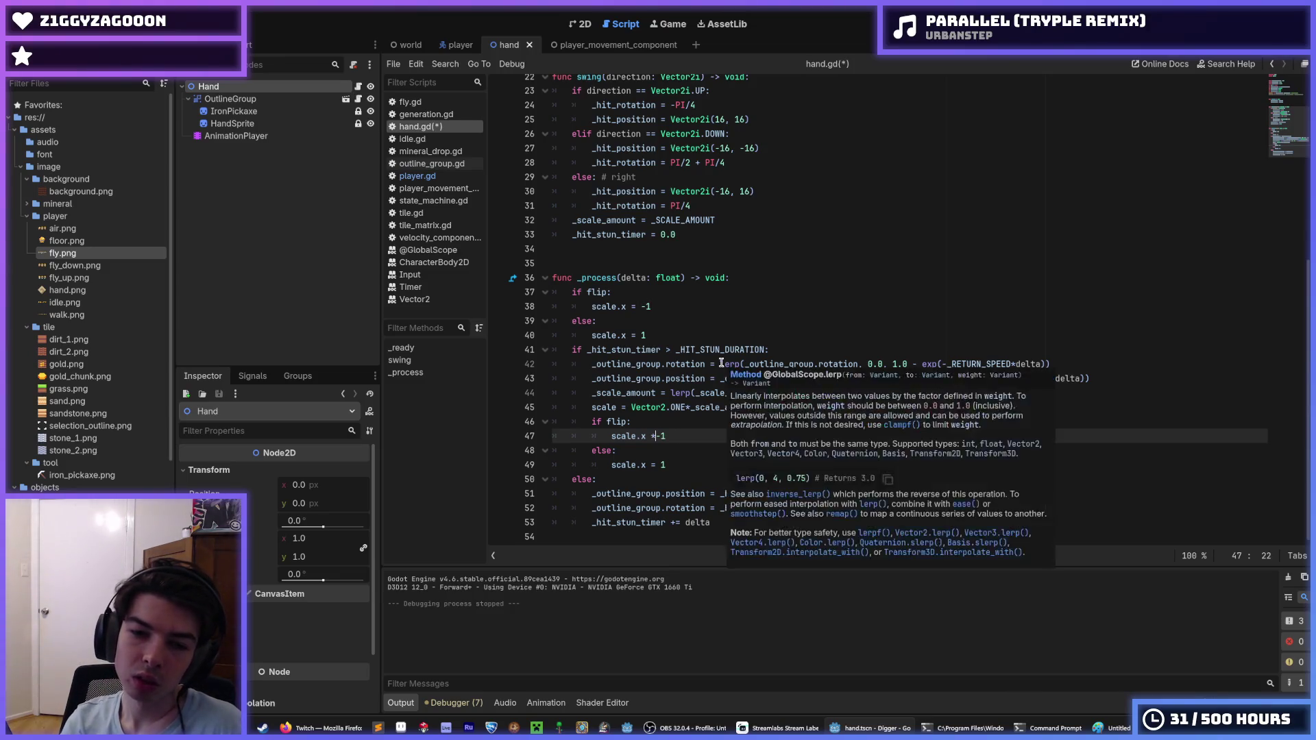
text(=)
key(Down)
key(Down)
key(Escape)
Remove the else / scale.x = 1 branch, save hand.gd, and run the game.
key(Down)
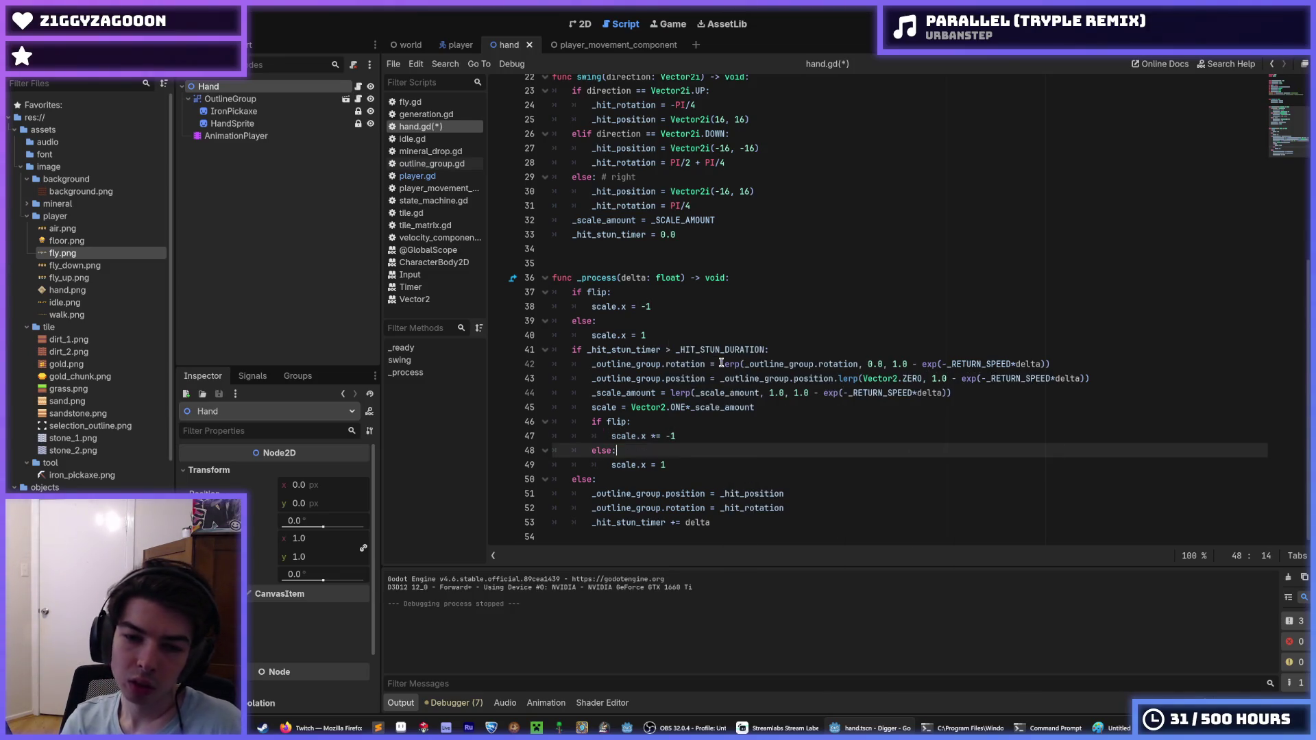
key(shift+Down)
key(BackSpace)
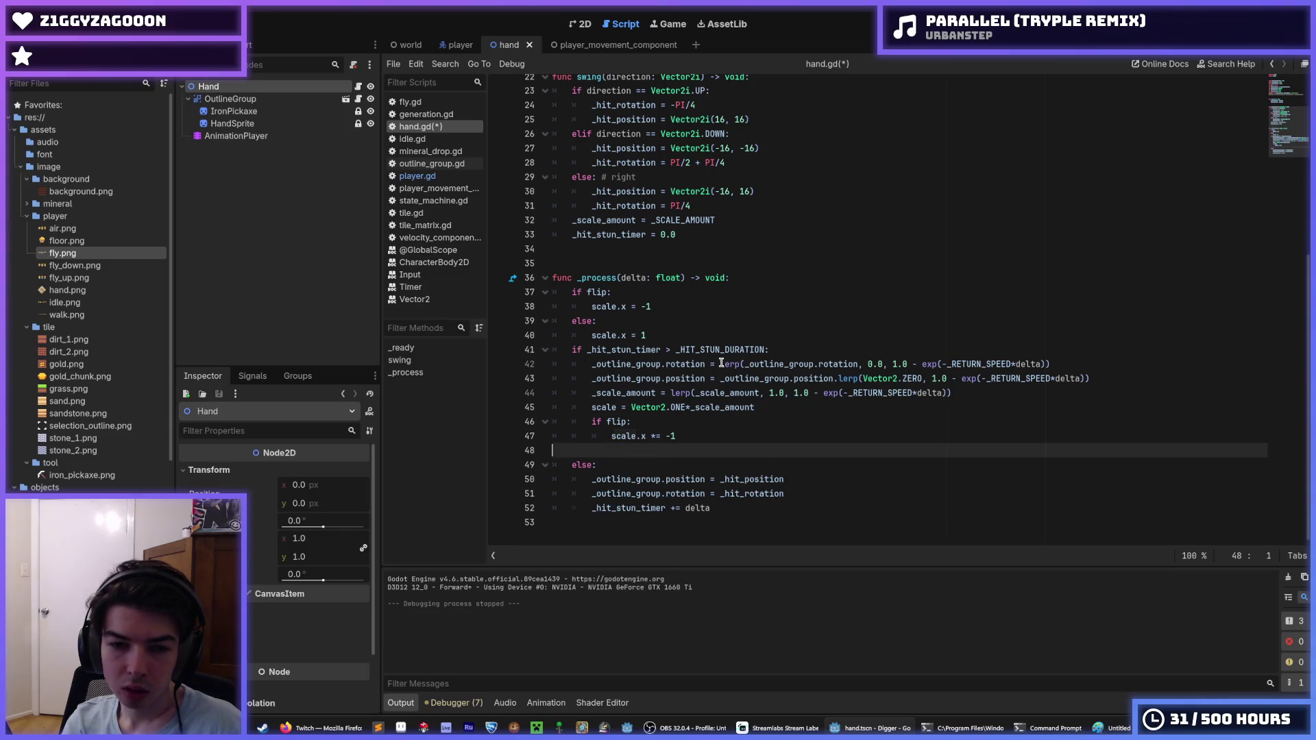
key(BackSpace)
key(ctrl+s)
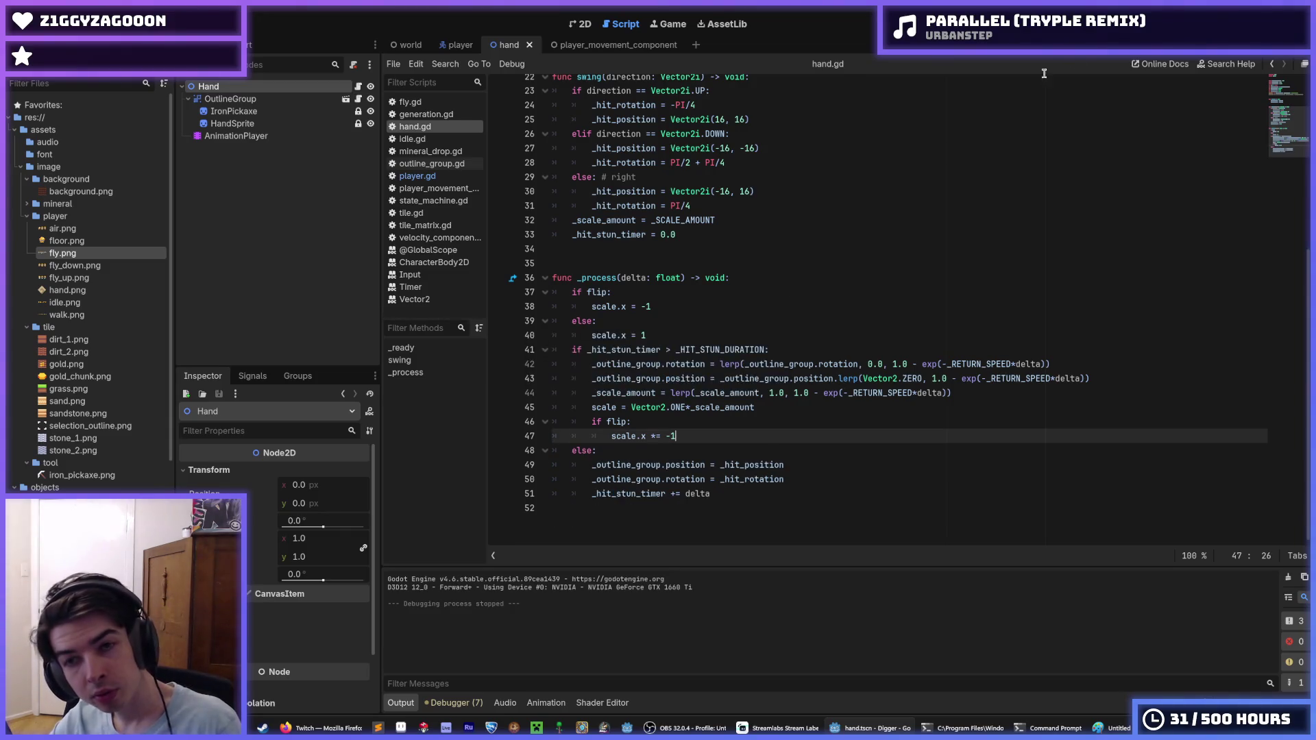
key(F5)
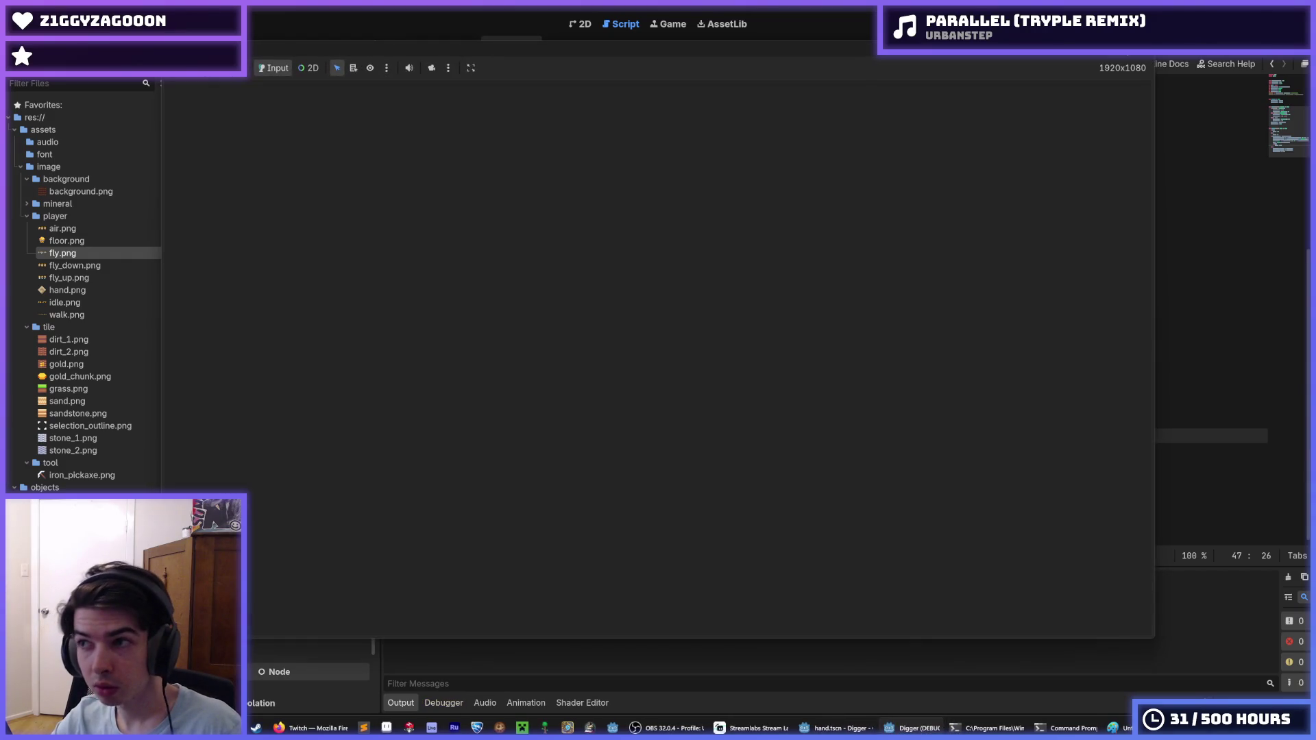
Dig a stepped tunnel down and right toward the gold, then stop the game.
key(s)
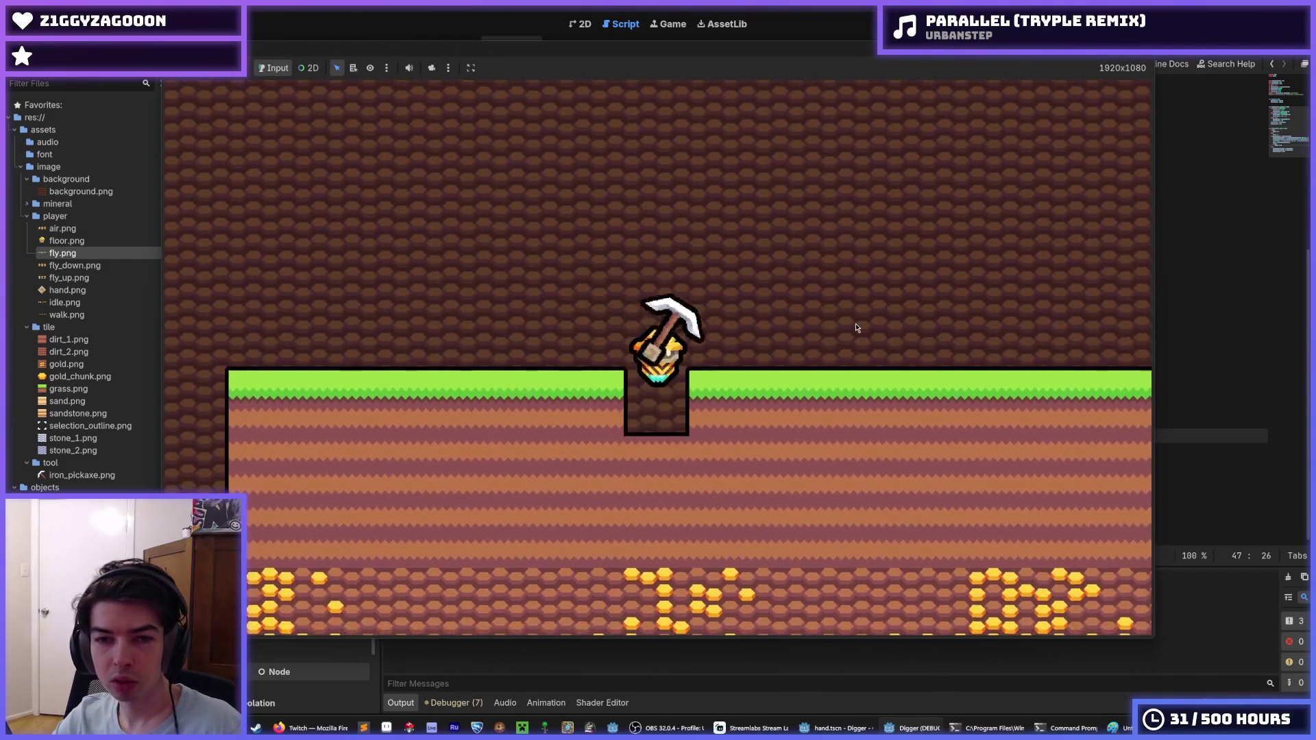
key(s)
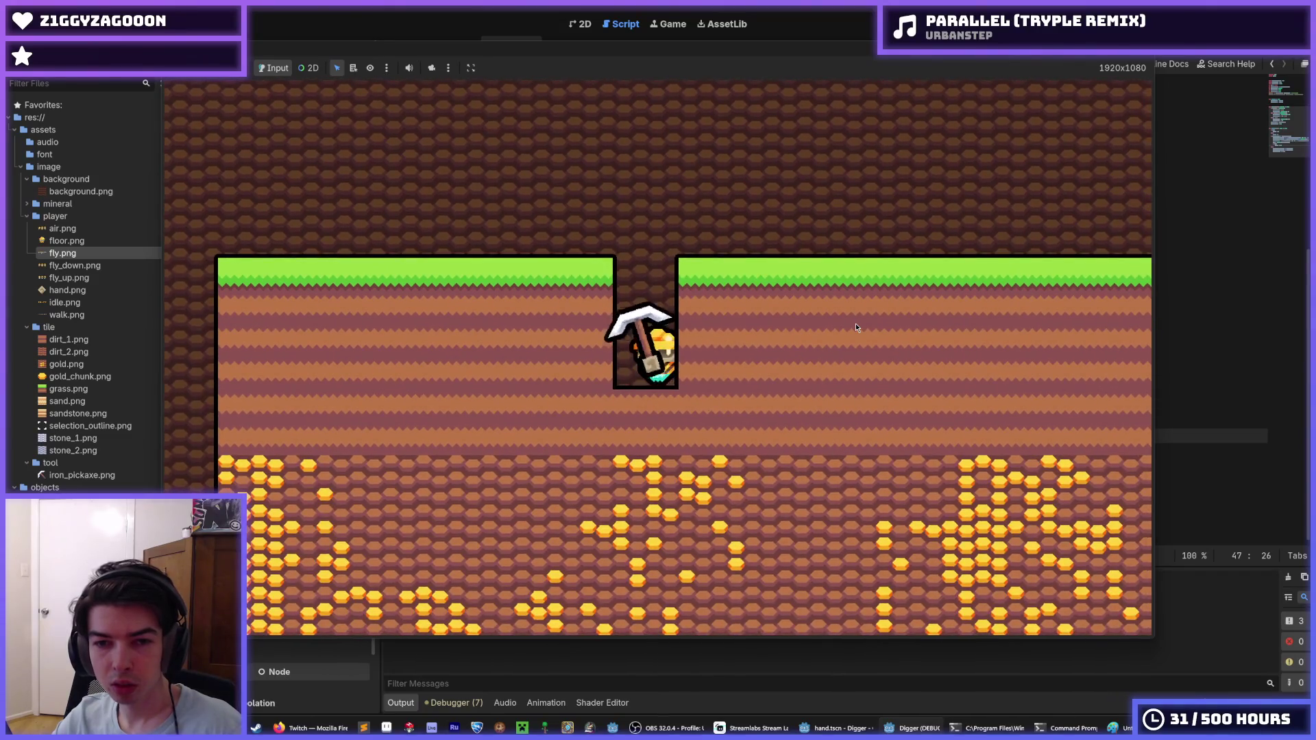
key(d)
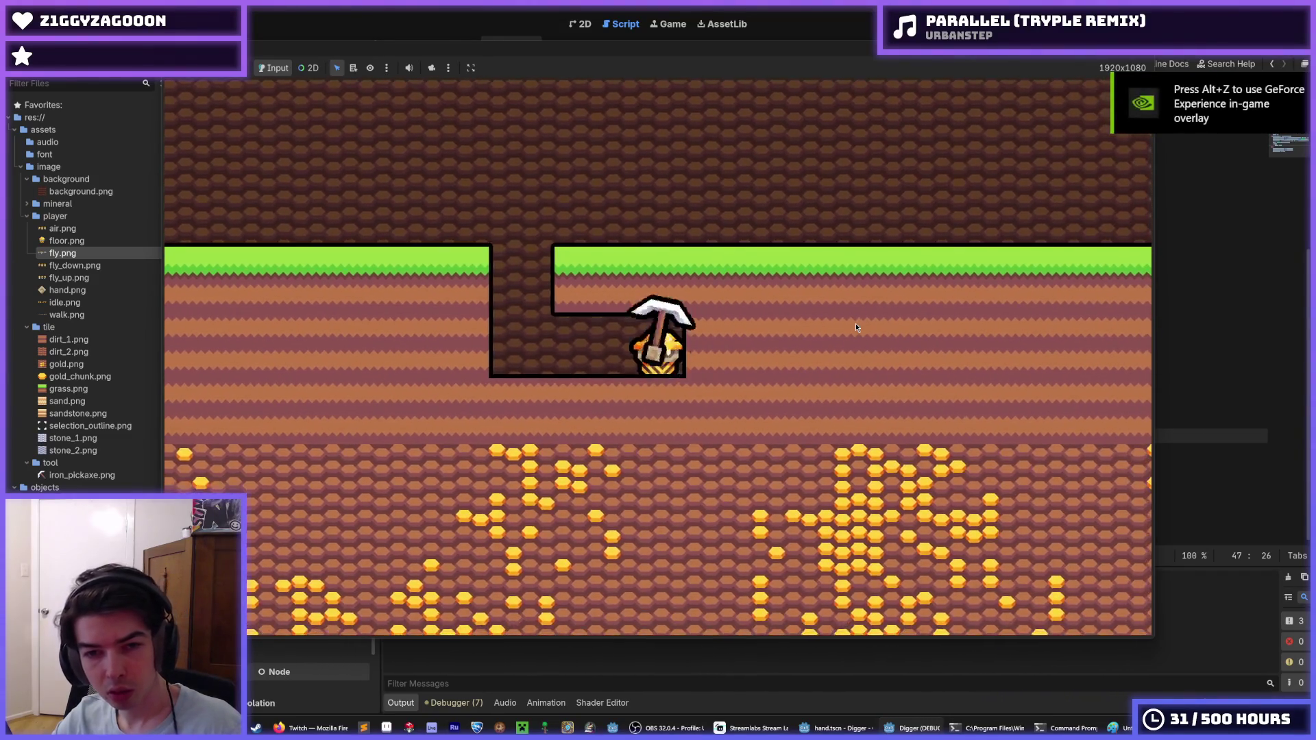
key(s)
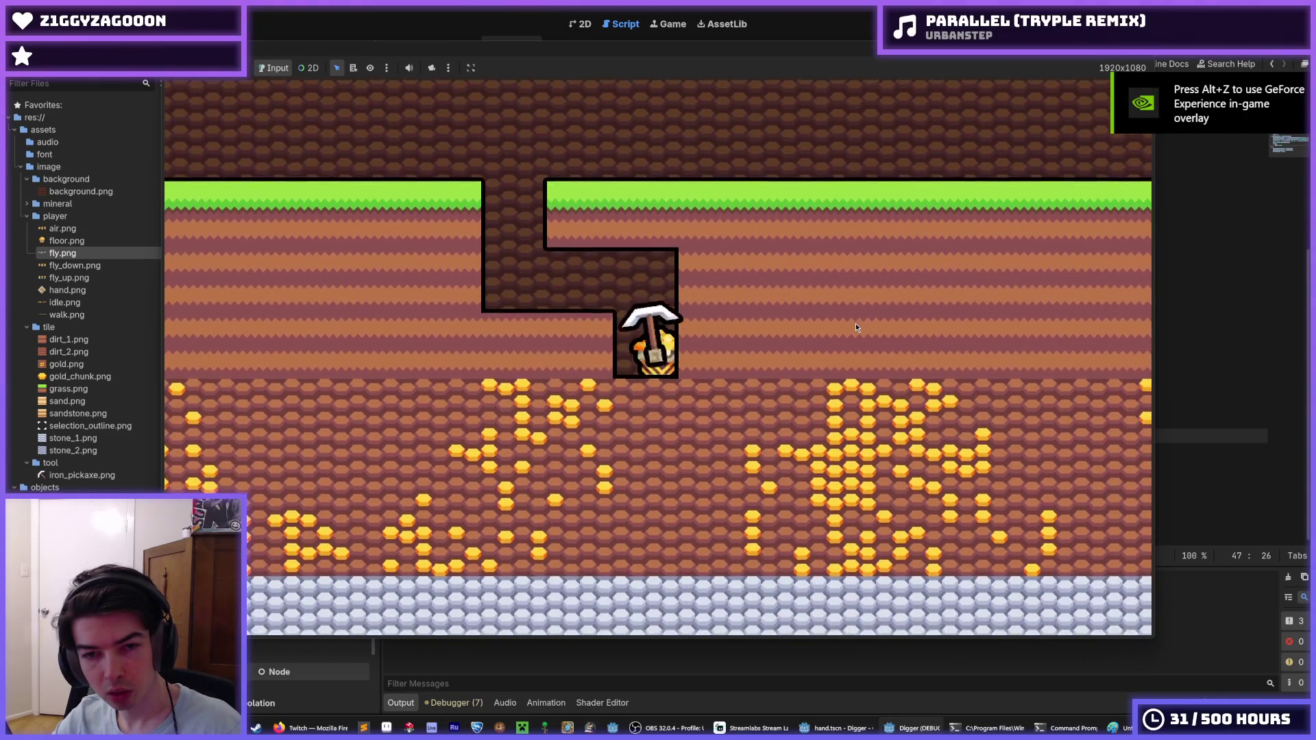
key(d)
key(d)
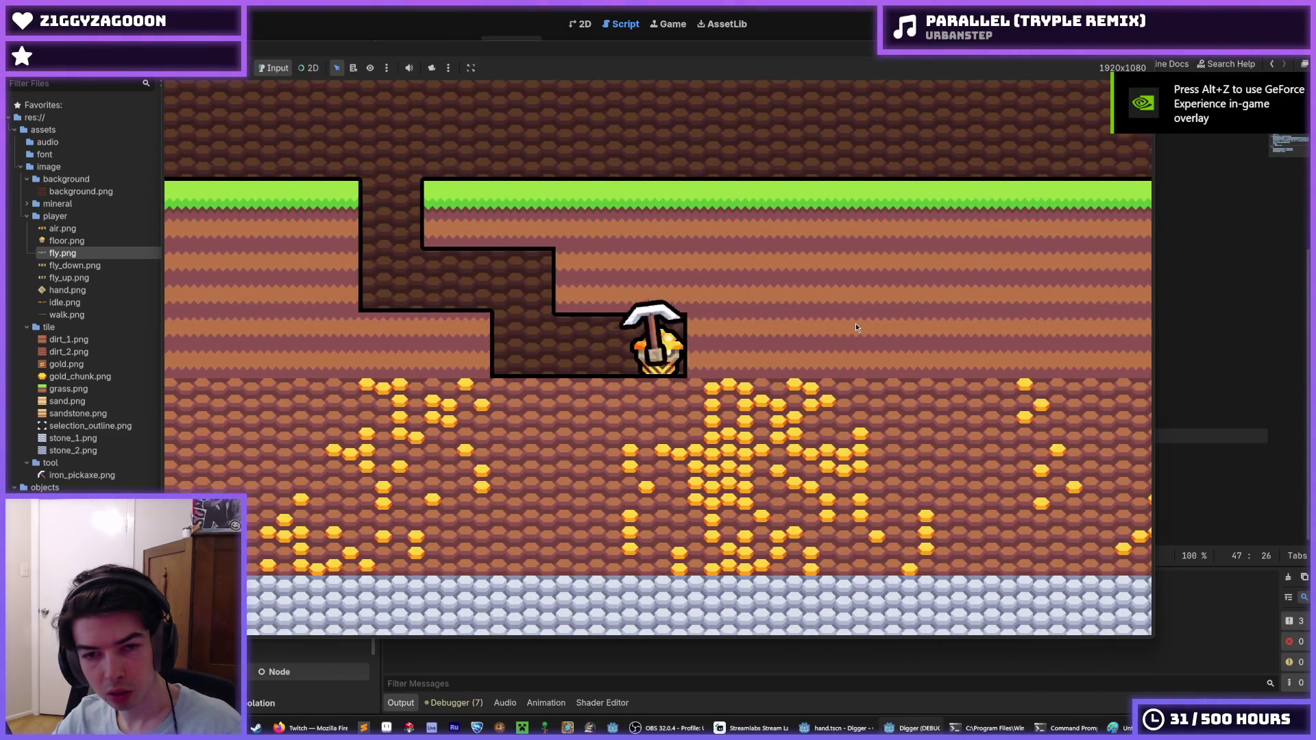
key(s)
key(Escape)
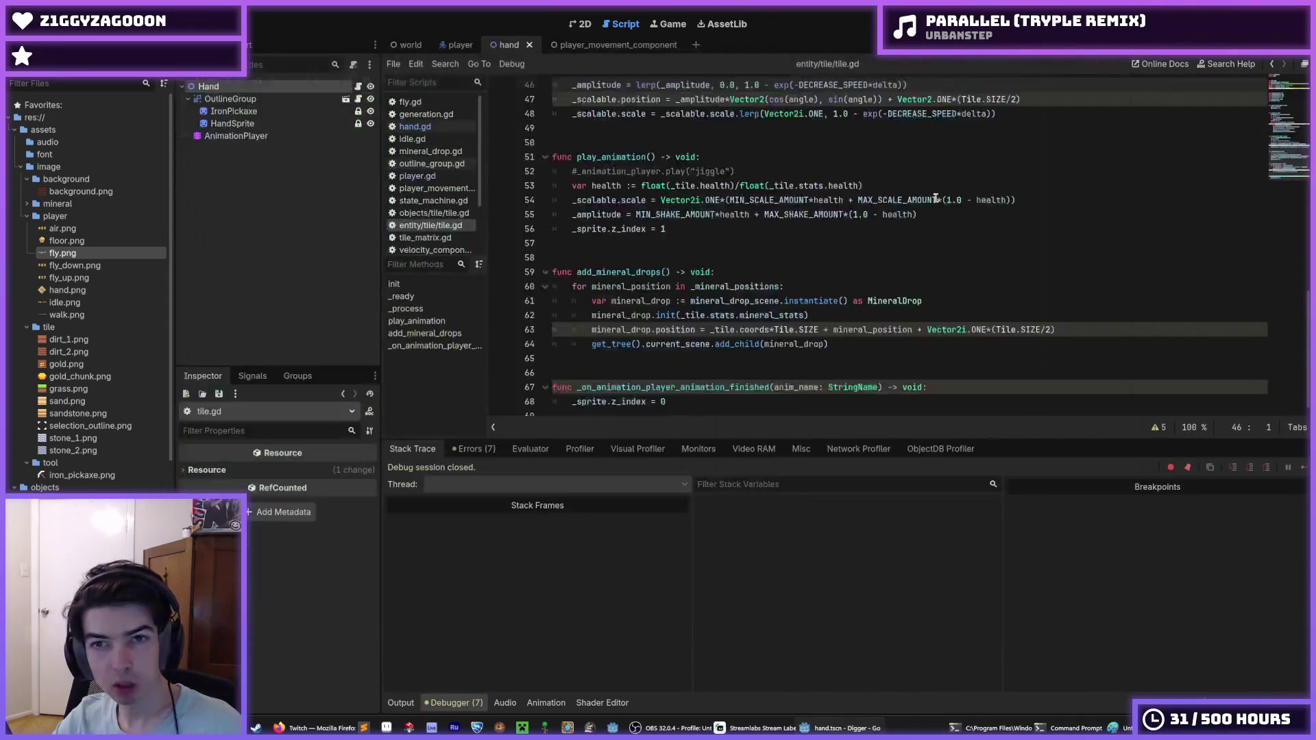
Bring up hand.gd at the _SCALE_AMOUNT value on line 6 and relaunch the game.
scroll(936, 199, up, 15)
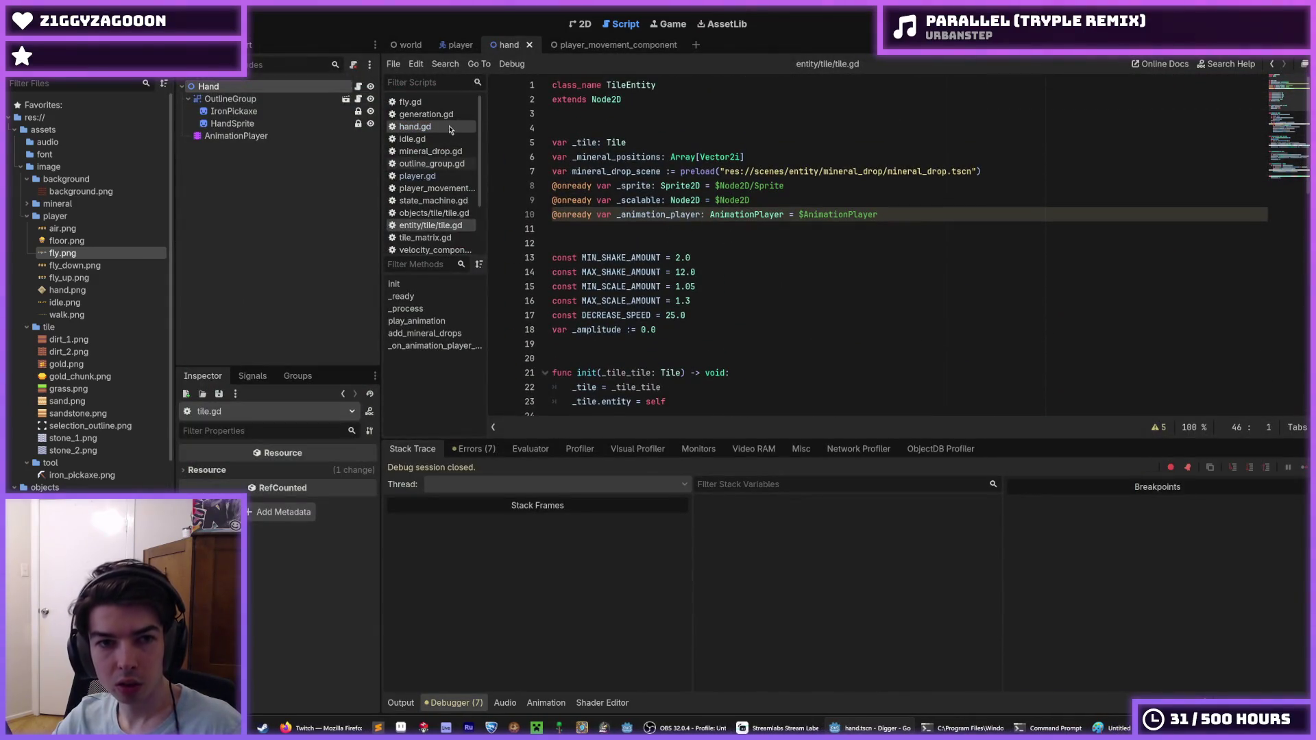
click(451, 130)
scroll(712, 272, up, 8)
click(681, 159)
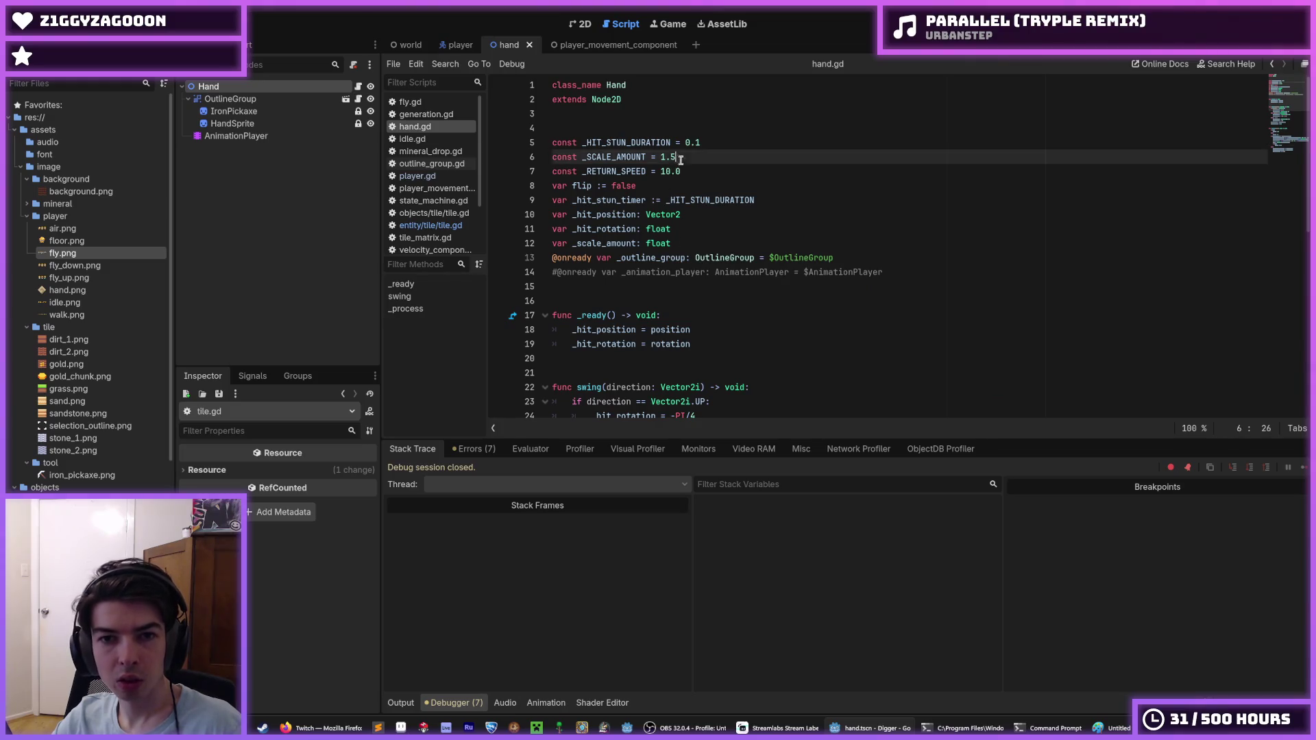
key(F5)
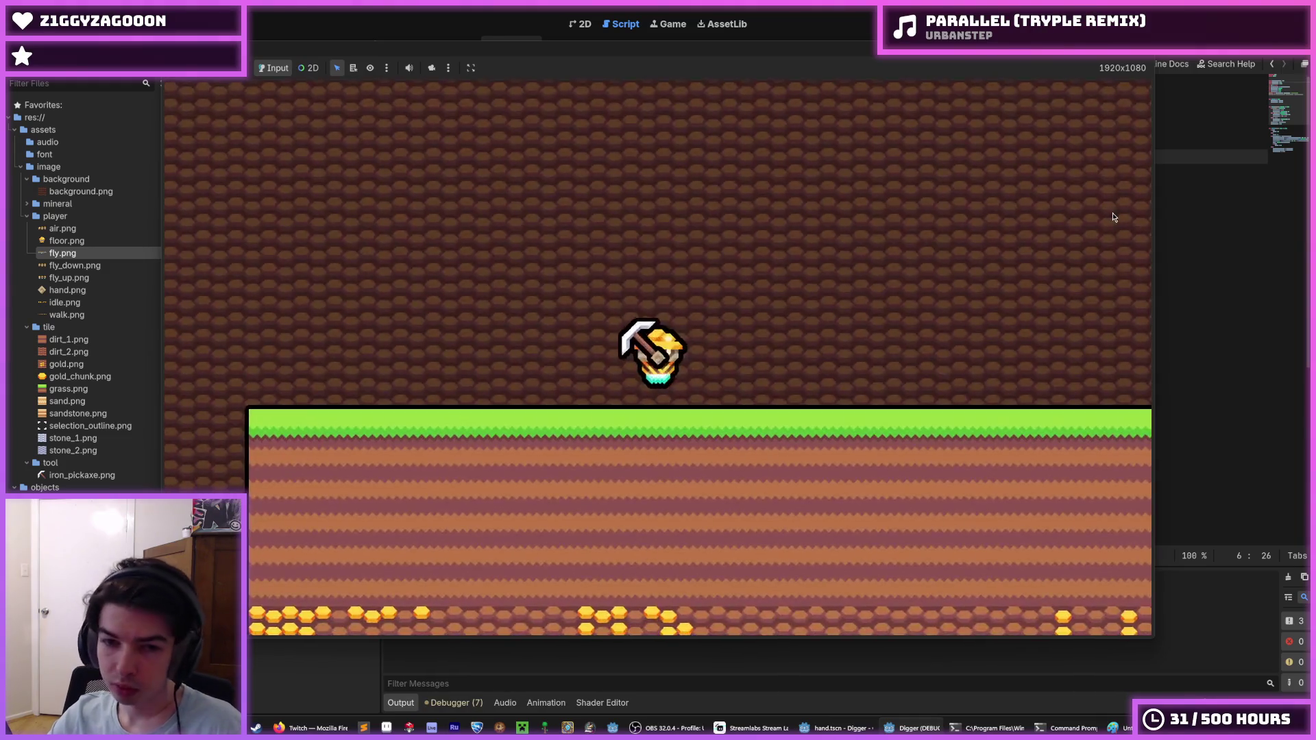
Dig down two tiles, then right, and clear the dirt pillar to the left.
key(s)
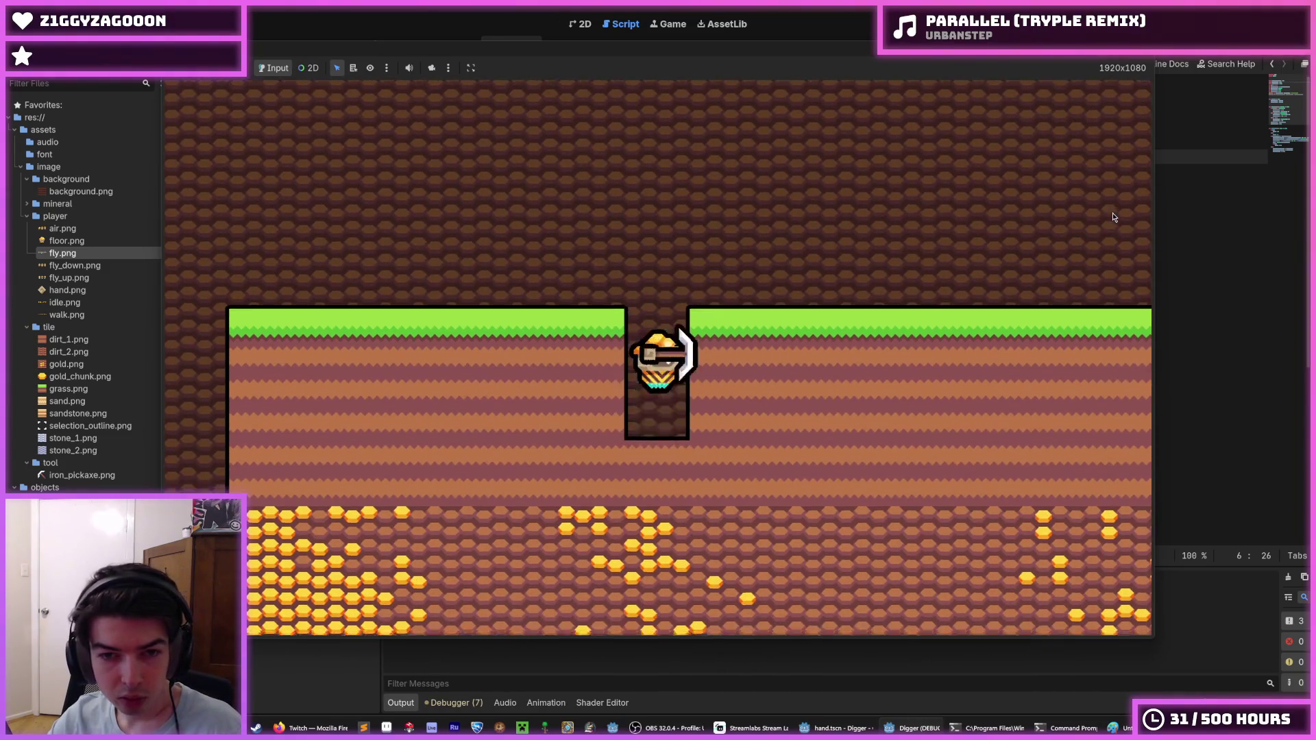
key(d)
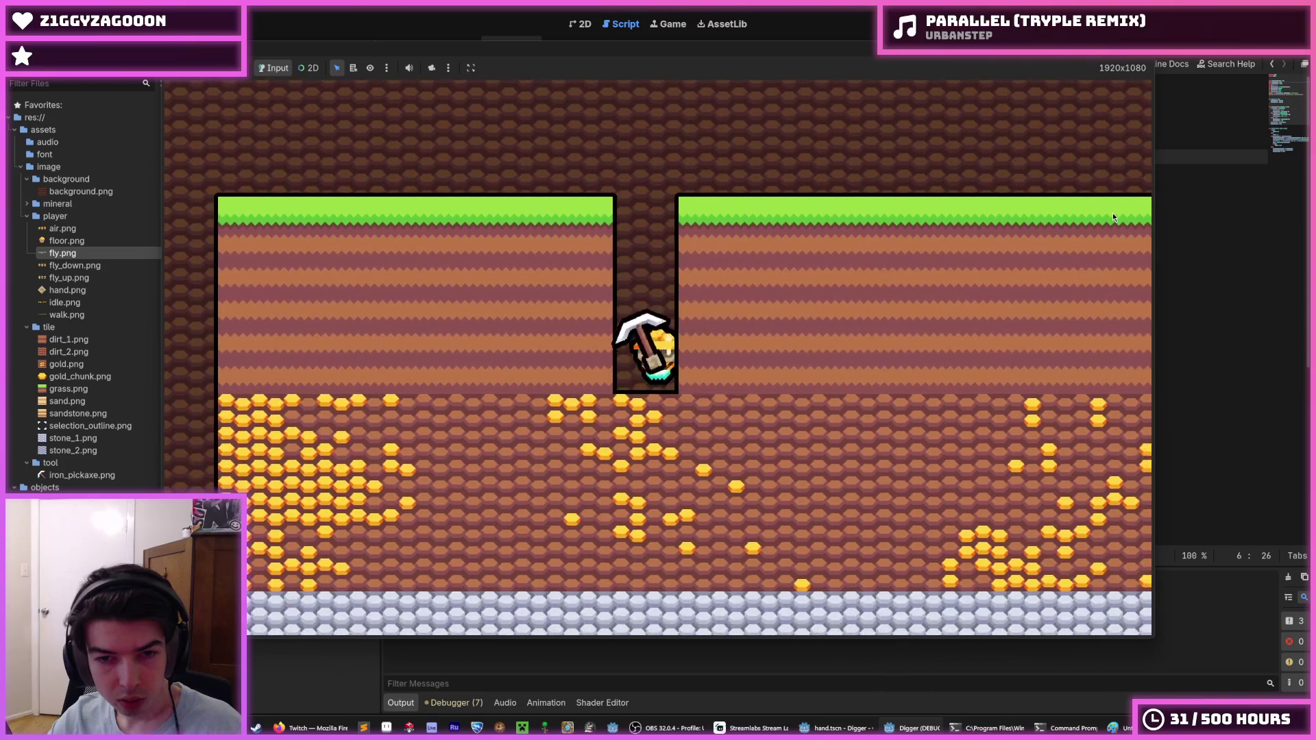
key(d)
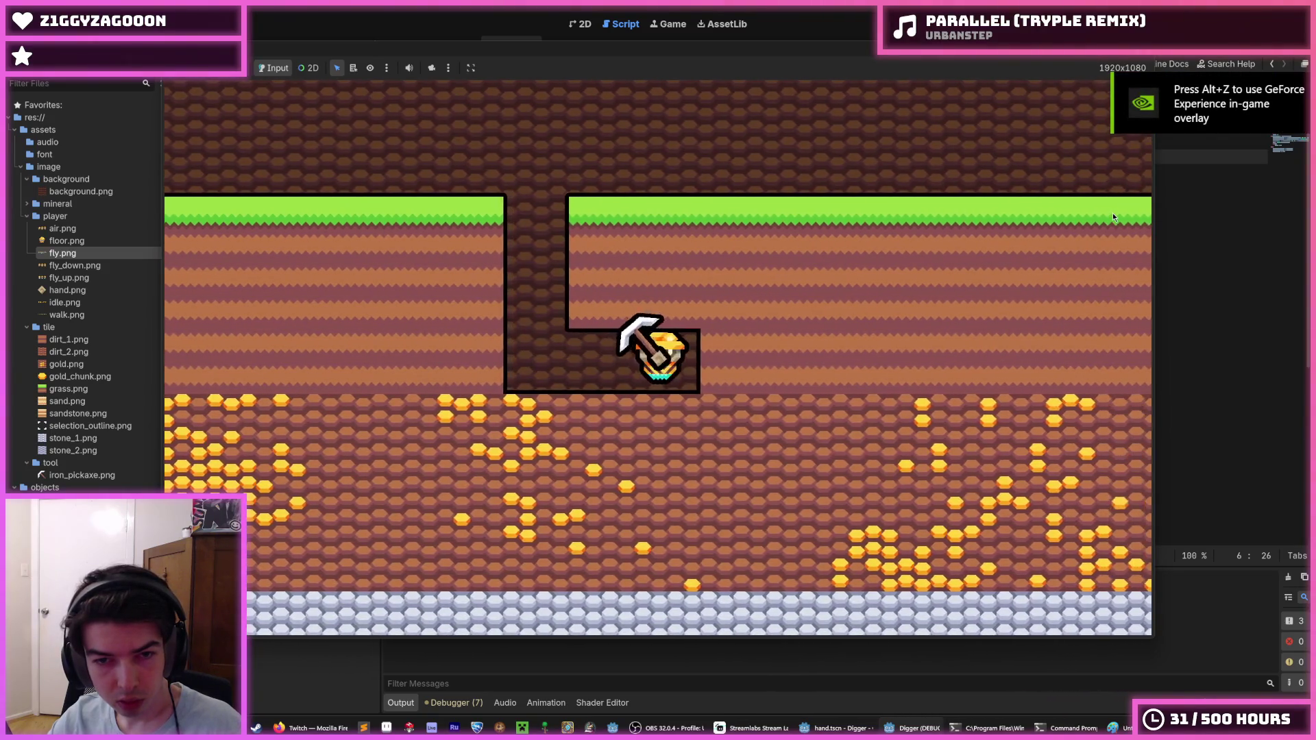
key(w)
key(w)
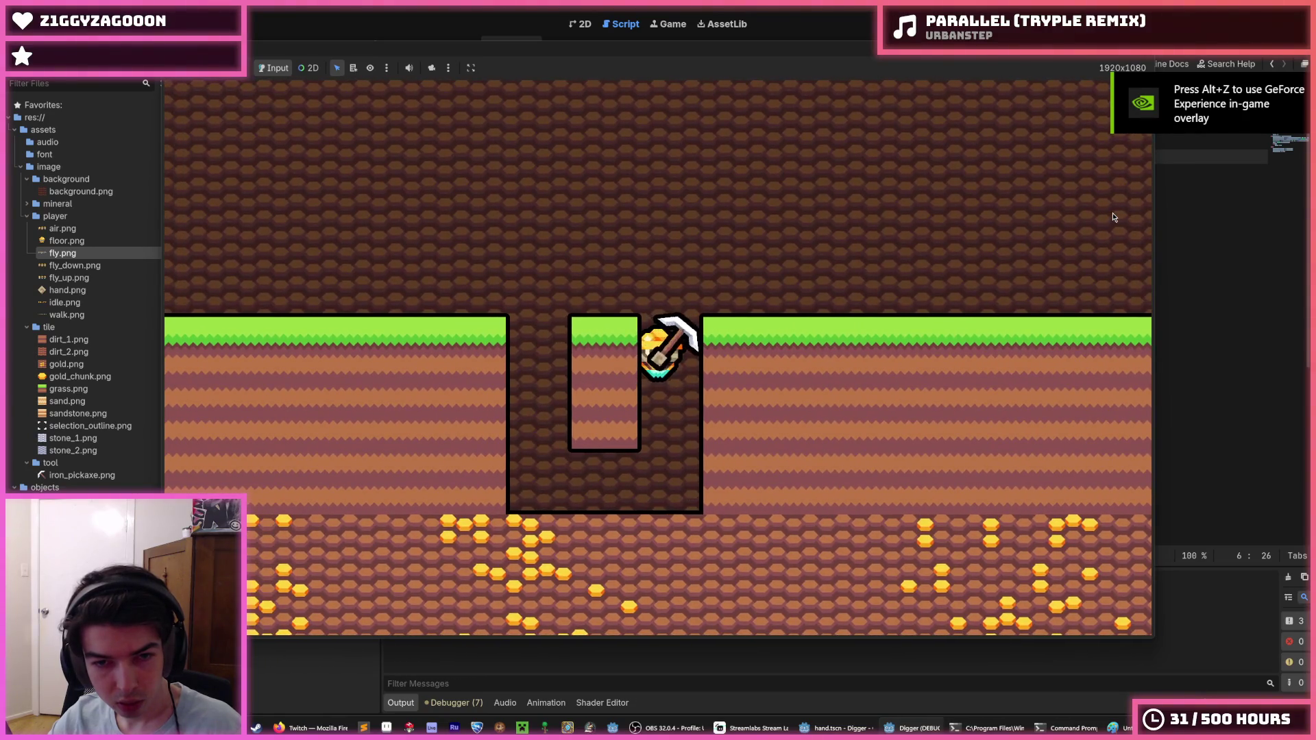
key(a)
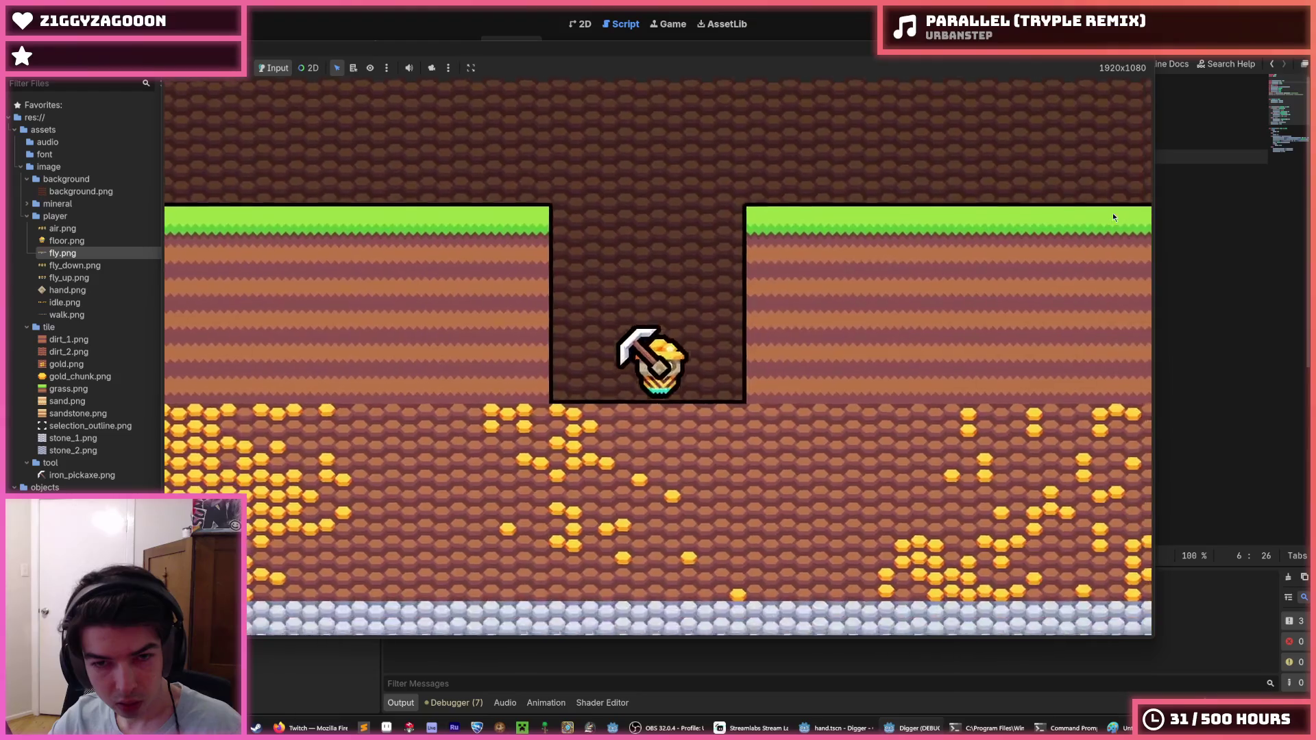
key(d)
Mine three more tiles right, two down and one left, then stop the game and return to hand.gd.
key(d)
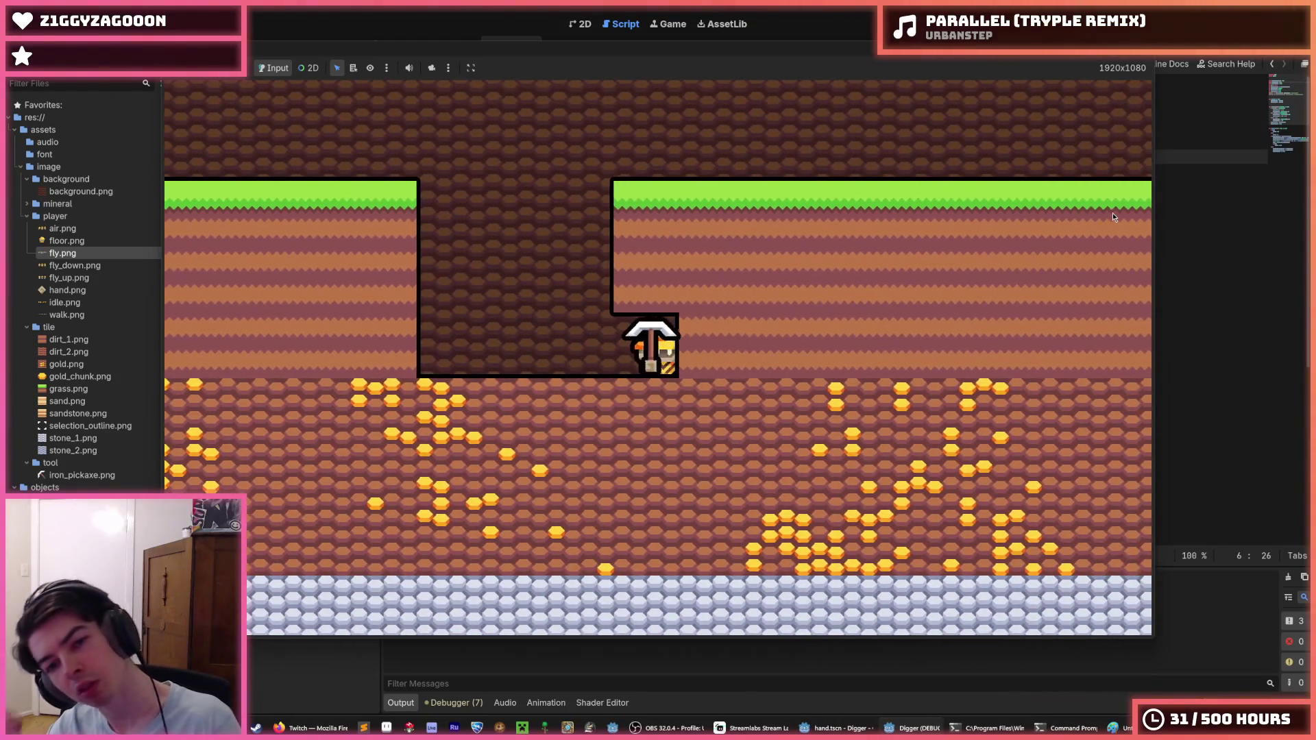
key(d)
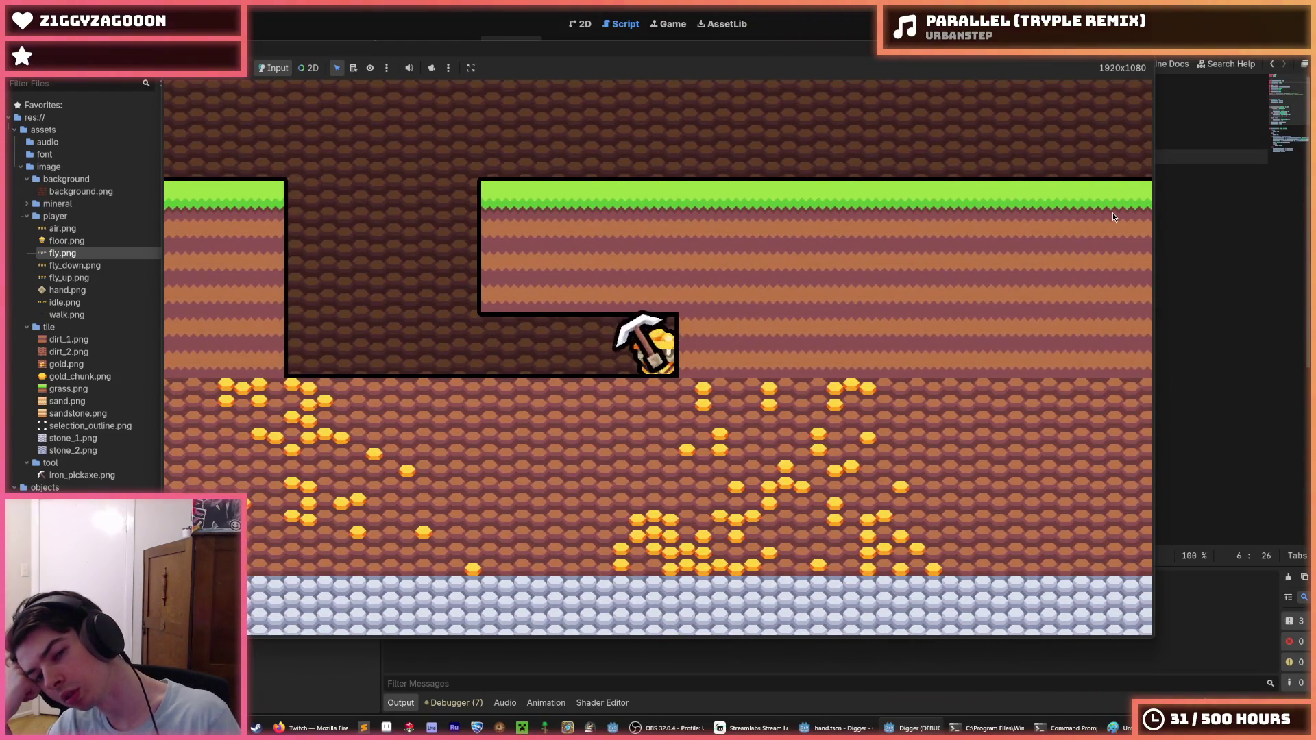
key(d)
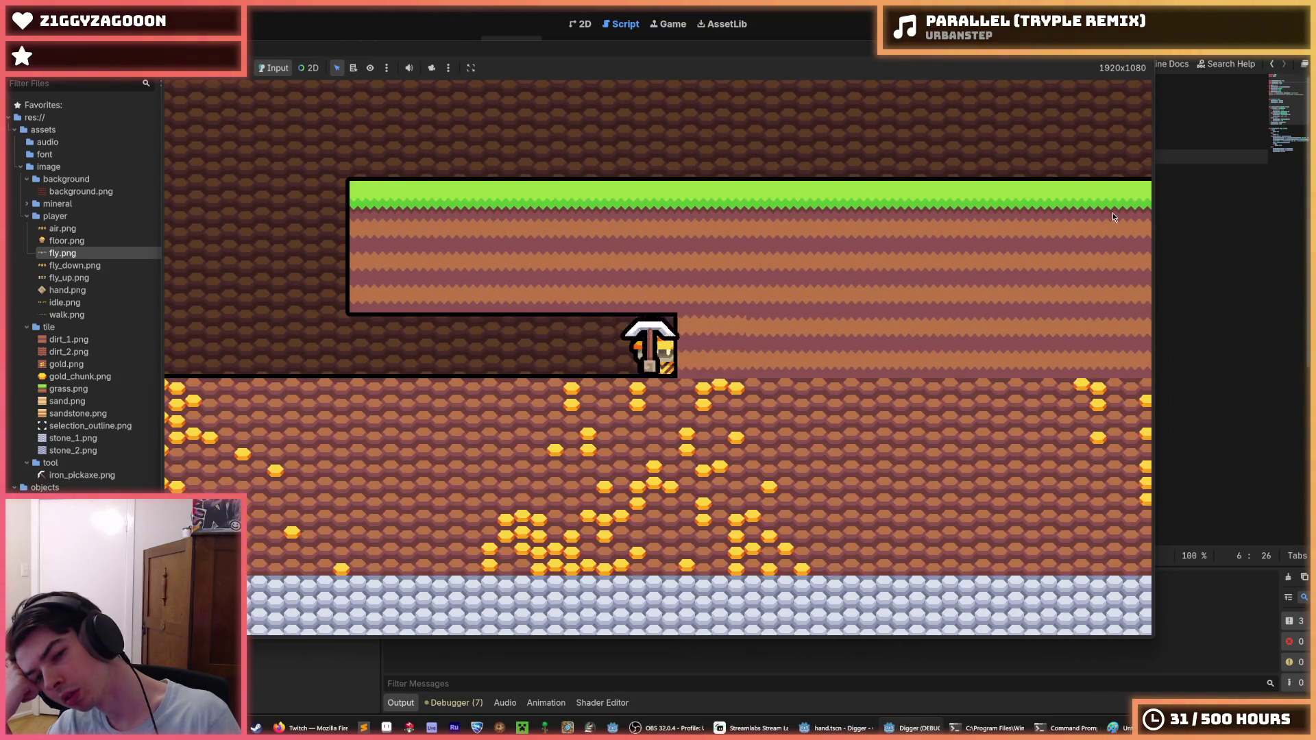
key(d)
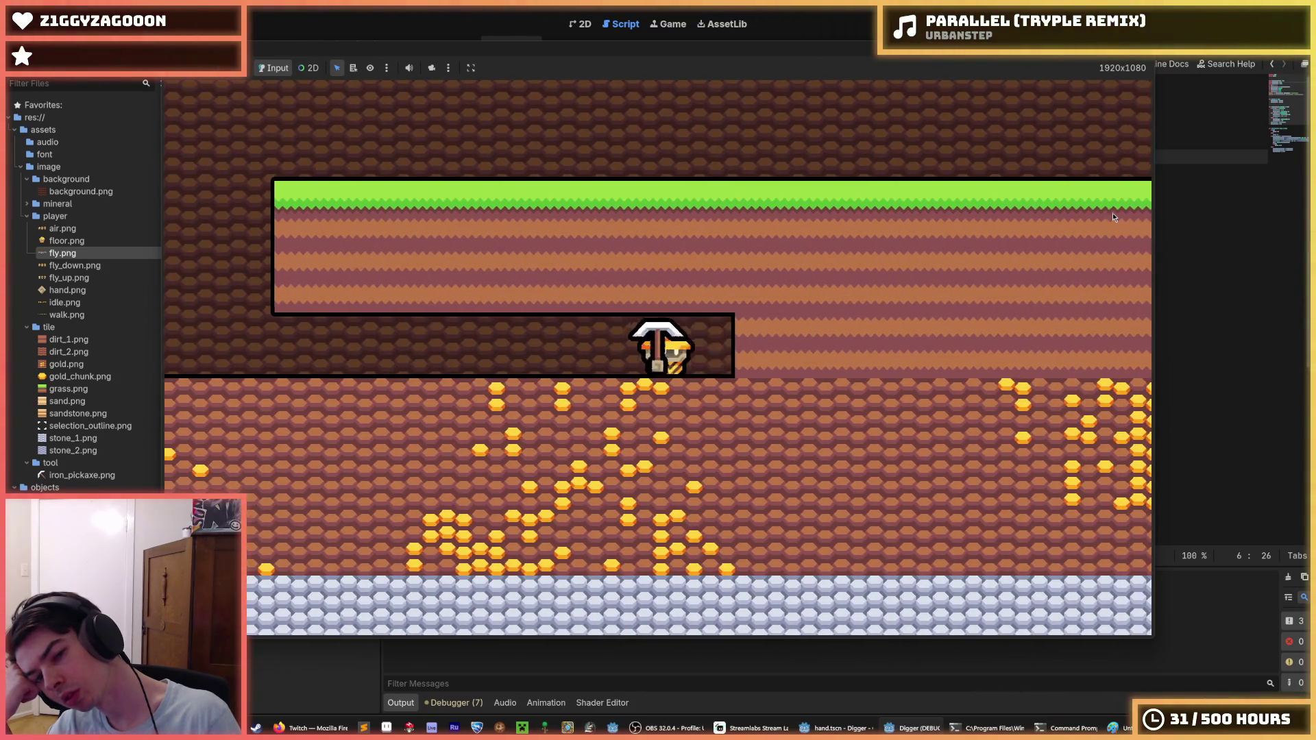
key(s)
key(s)
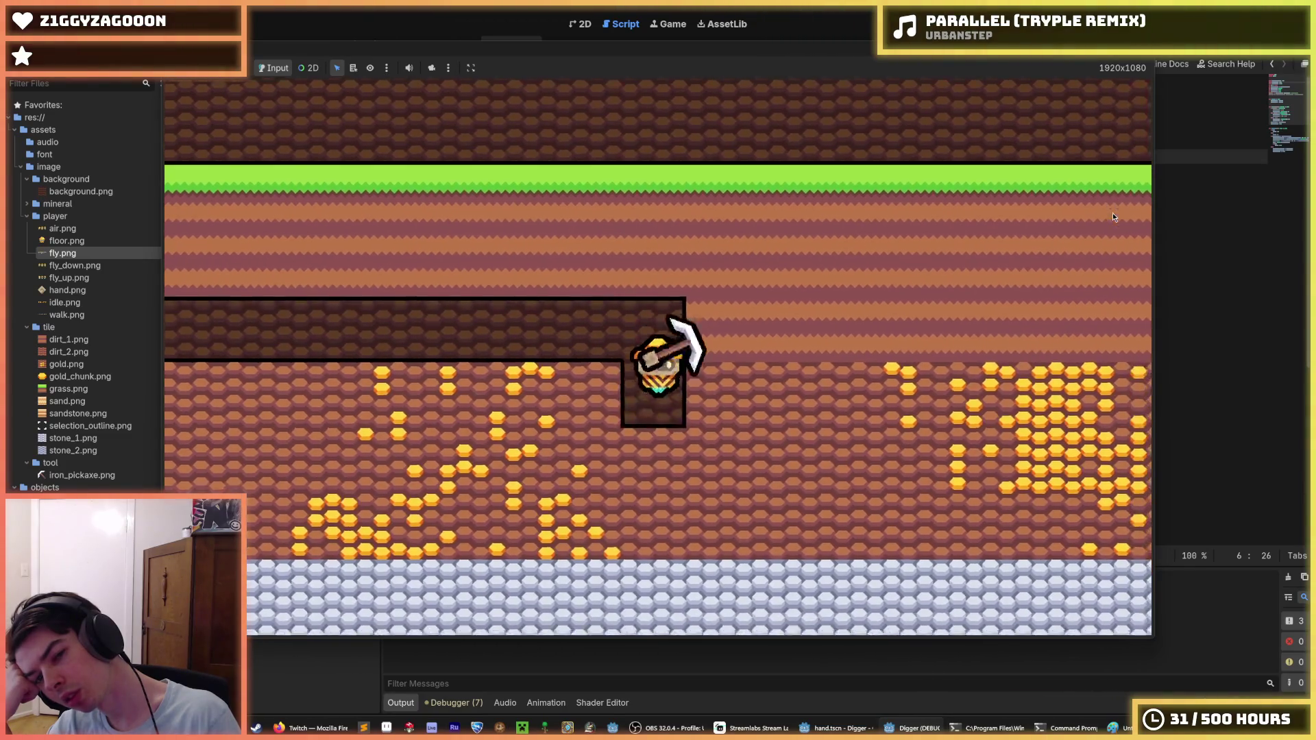
key(a)
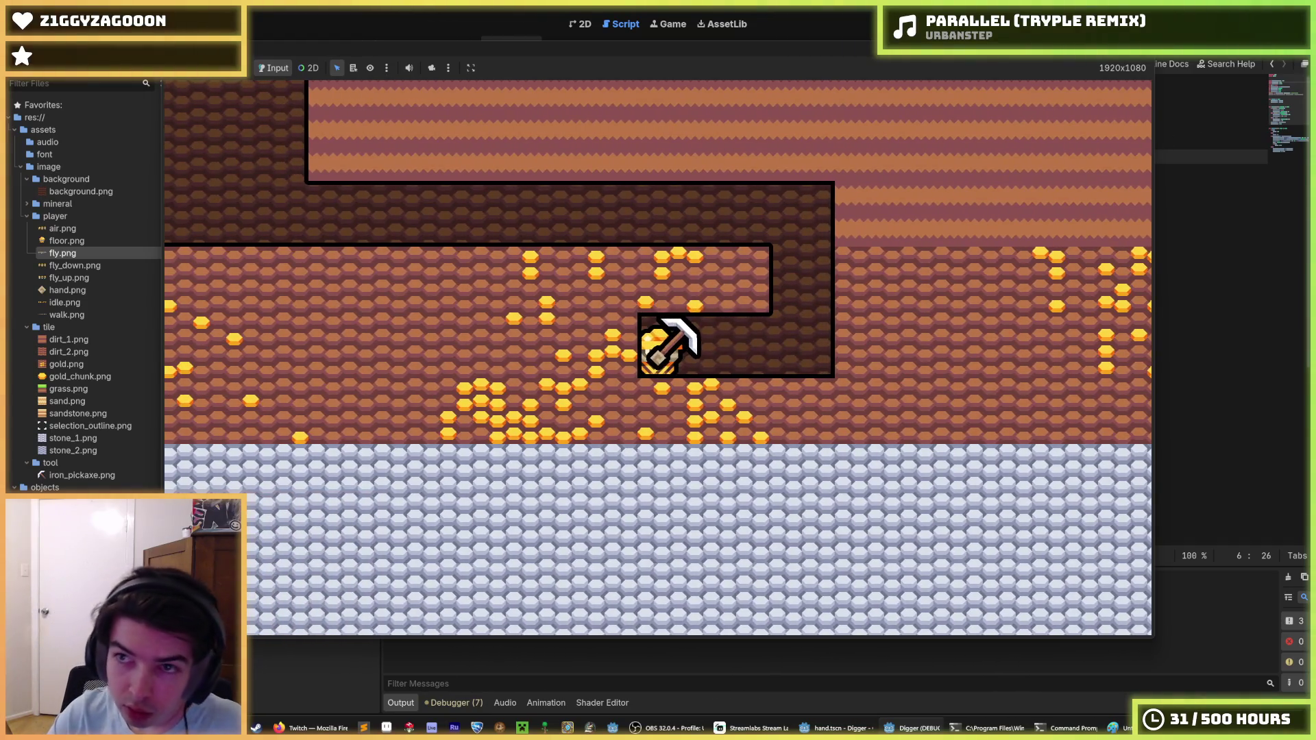
key(F8)
click(731, 314)
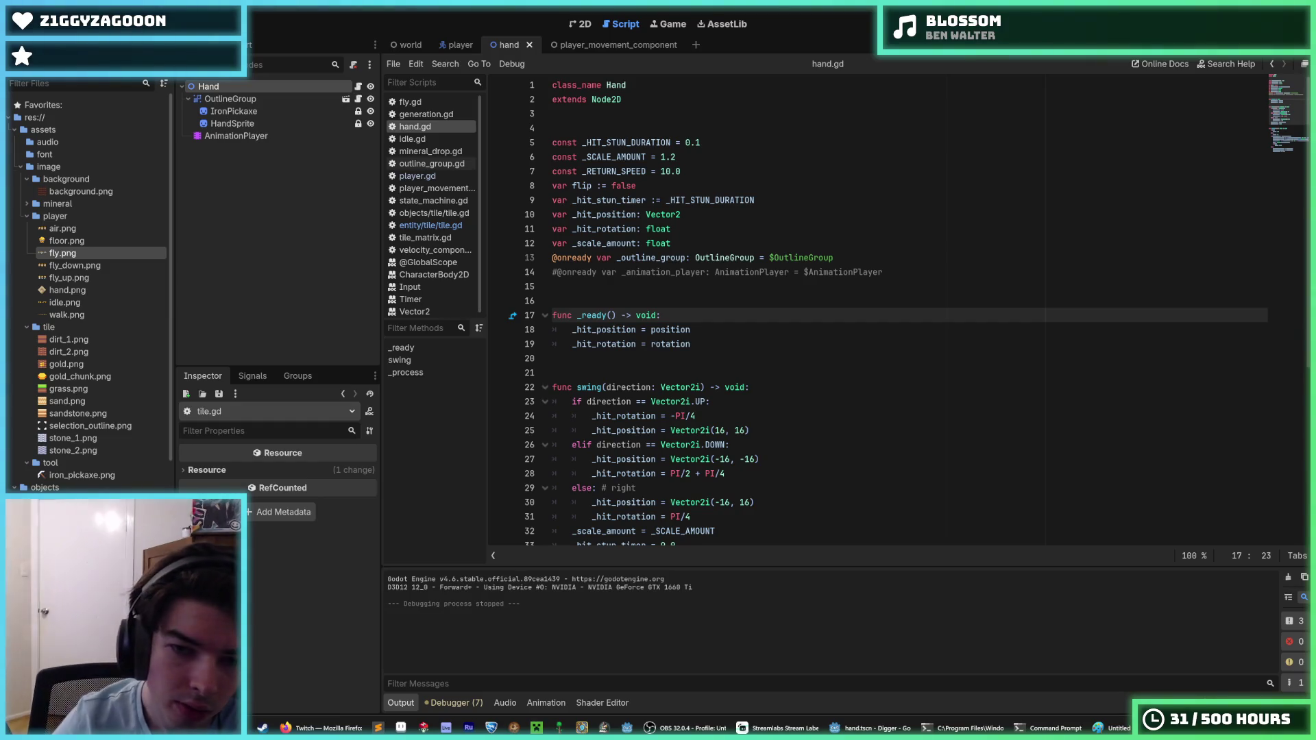
Locate the commented-out _animation_player line on line 14 of hand.gd.
click(688, 243)
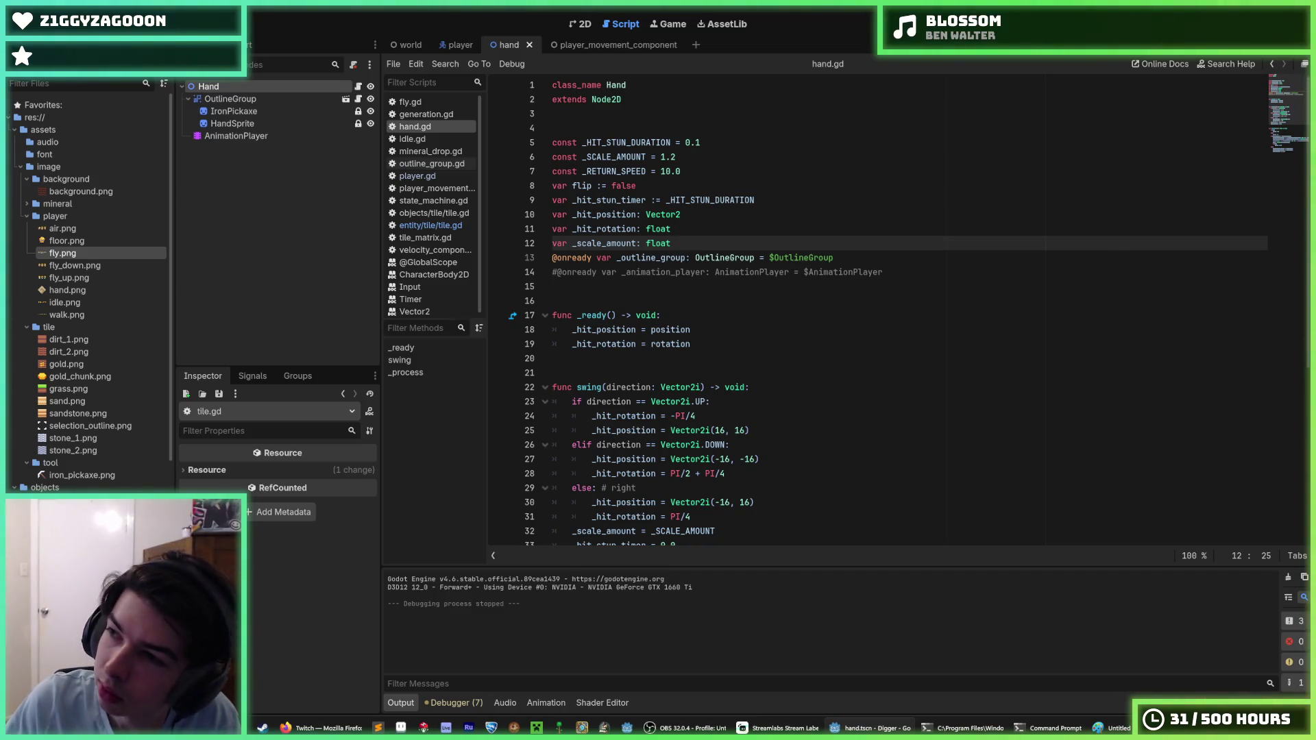
key(alt+Tab)
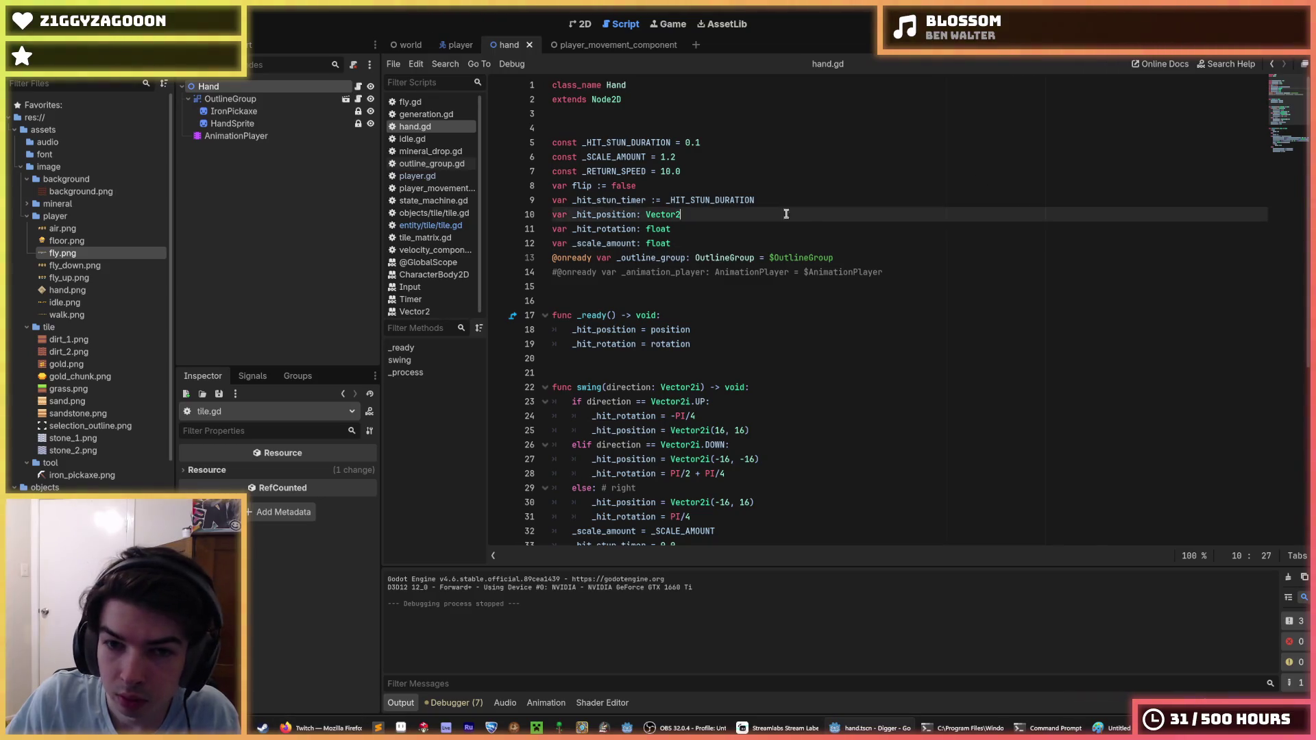
click(859, 271)
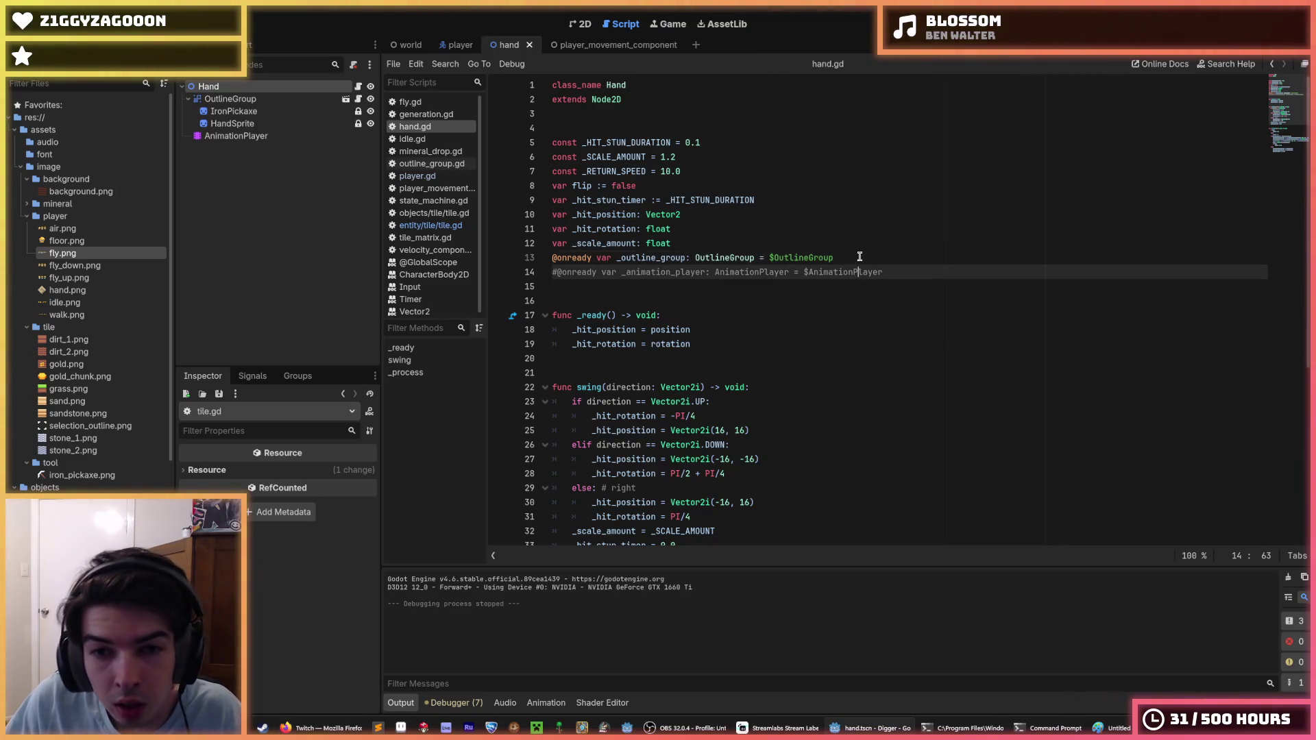
click(904, 271)
drag(901, 271, 884, 261)
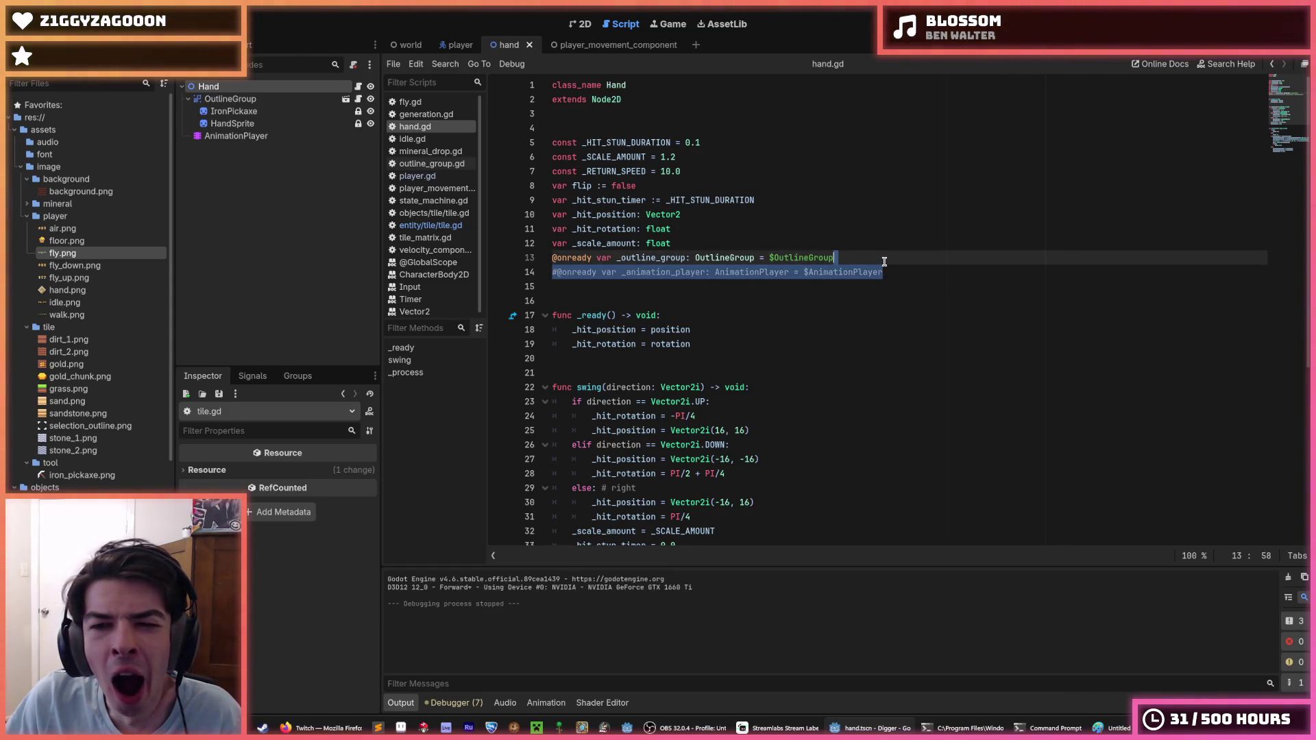
click(884, 261)
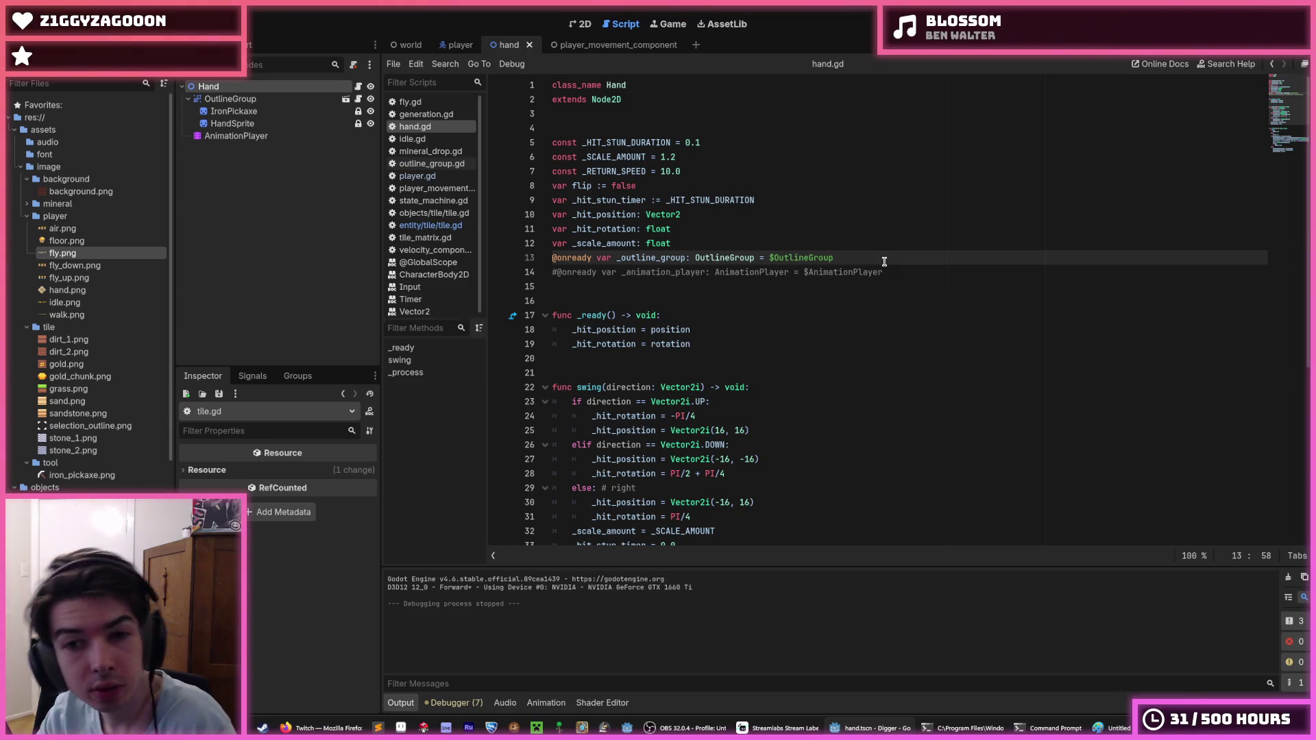
Delete the commented-out line 14, save, and bring up the AnimationPlayer node's context menu.
key(shift+Down)
key(BackSpace)
key(ctrl+s)
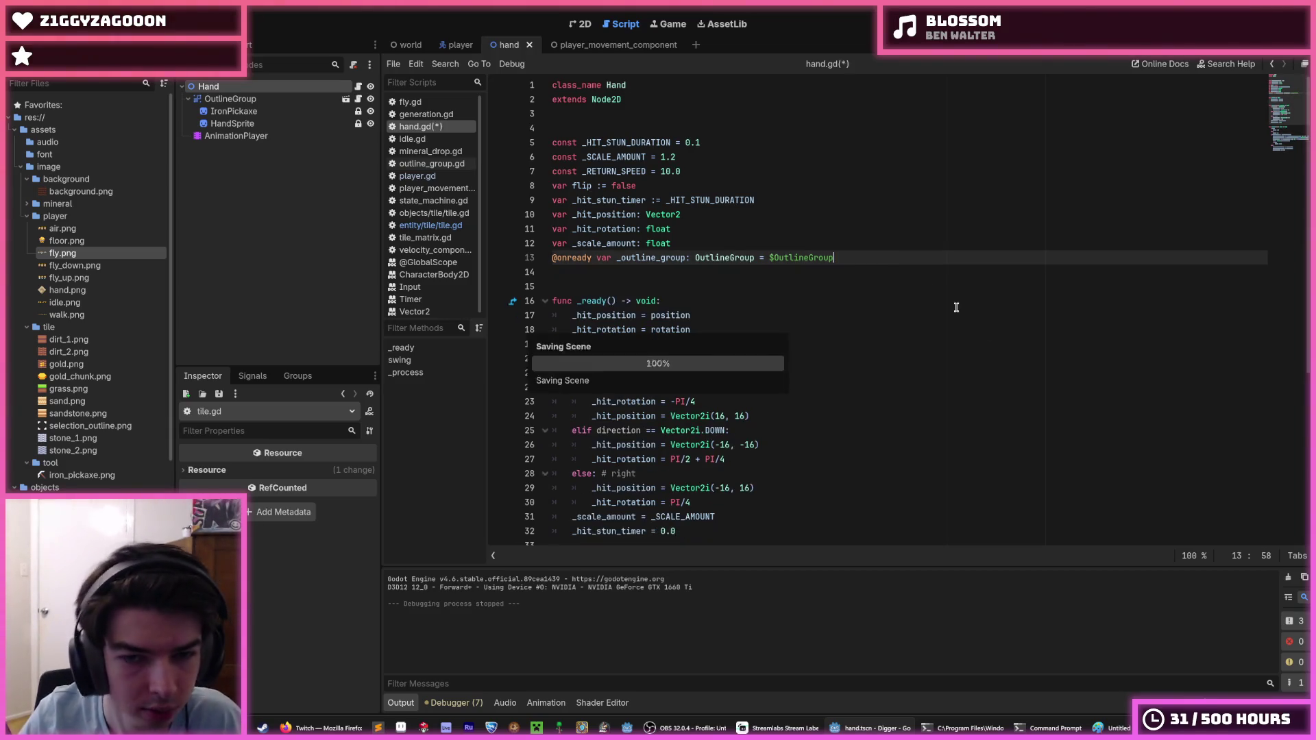
click(303, 135)
right_click(303, 134)
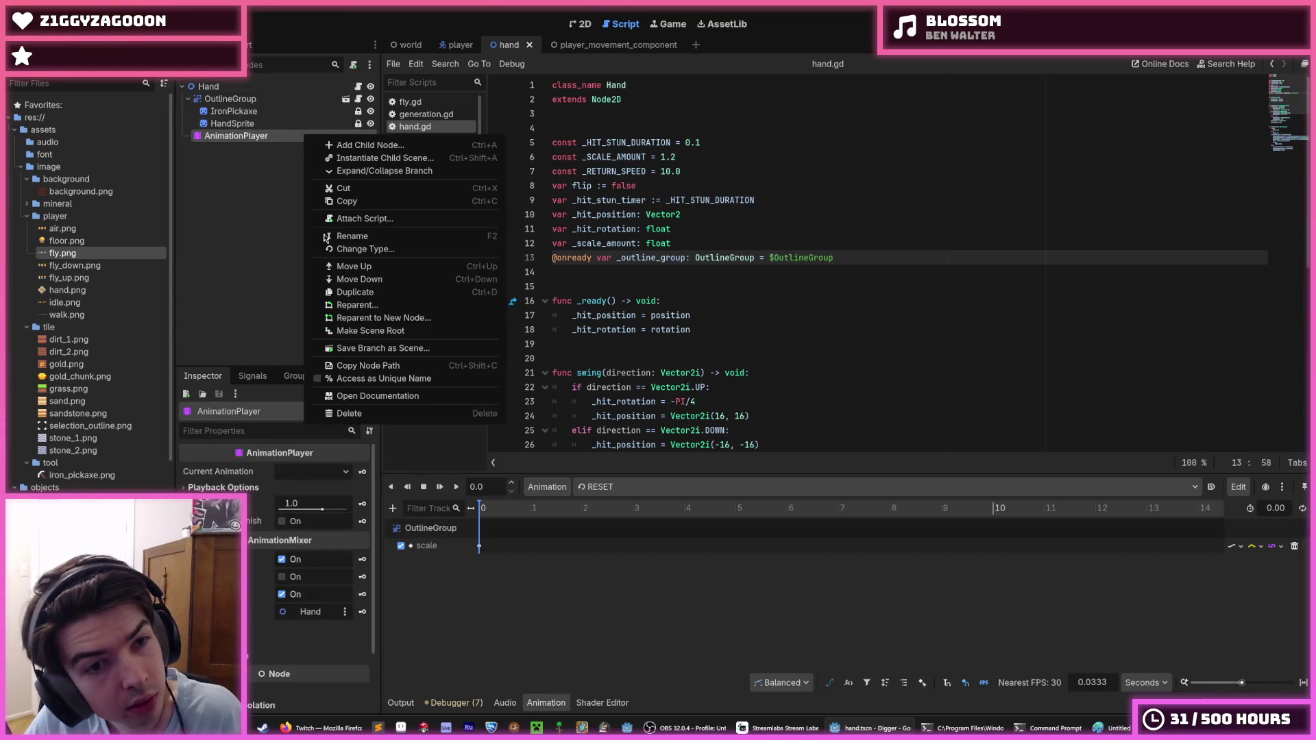
Delete the AnimationPlayer node, reset Hand's scale to 1 and position x to 0, and save hand.tscn.
click(349, 413)
click(619, 381)
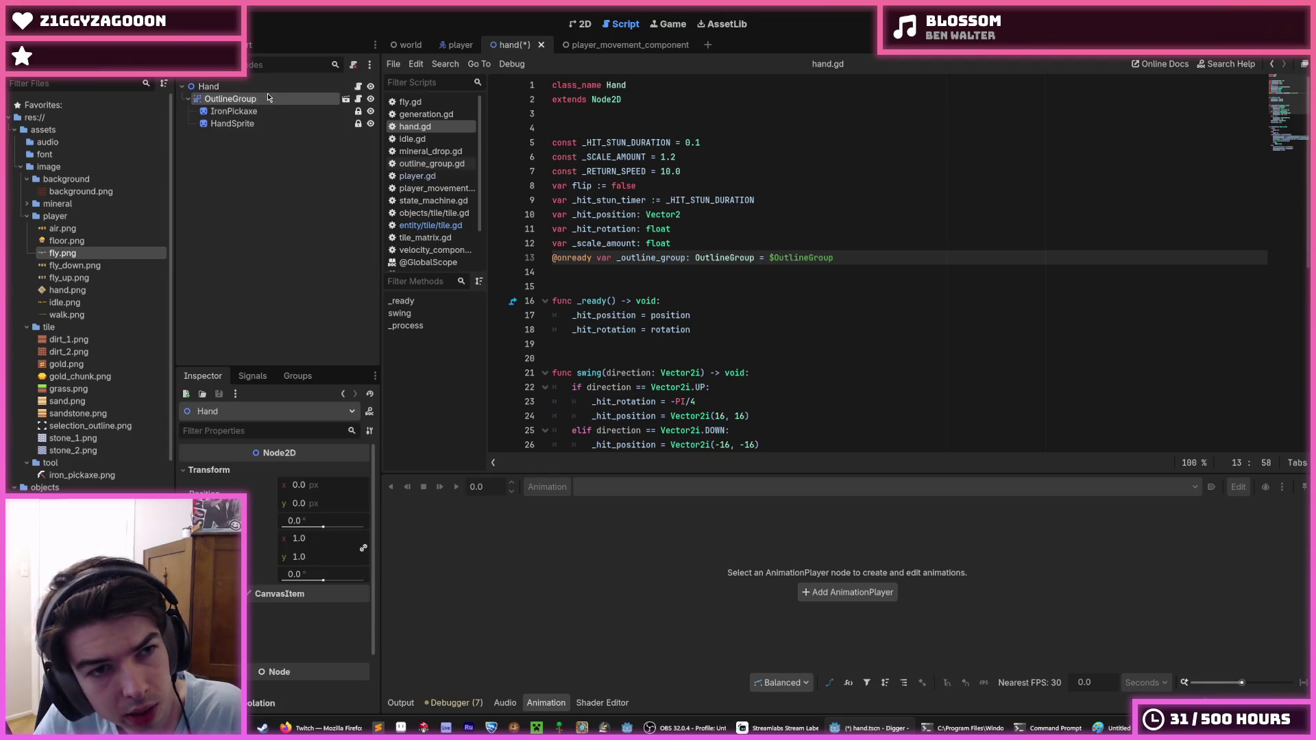
click(579, 25)
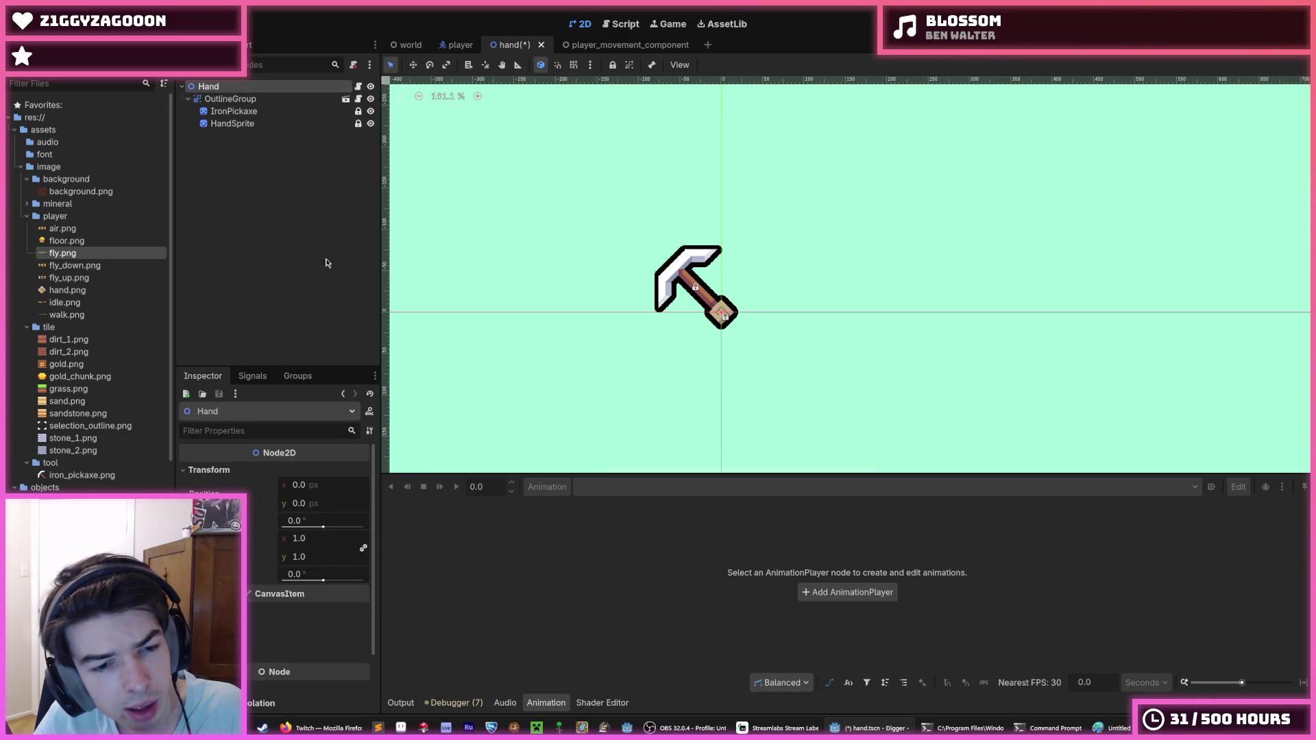
mouse_move(302, 539)
mouse_down()
mouse_move(356, 539)
mouse_move(303, 538)
mouse_move(342, 539)
mouse_up()
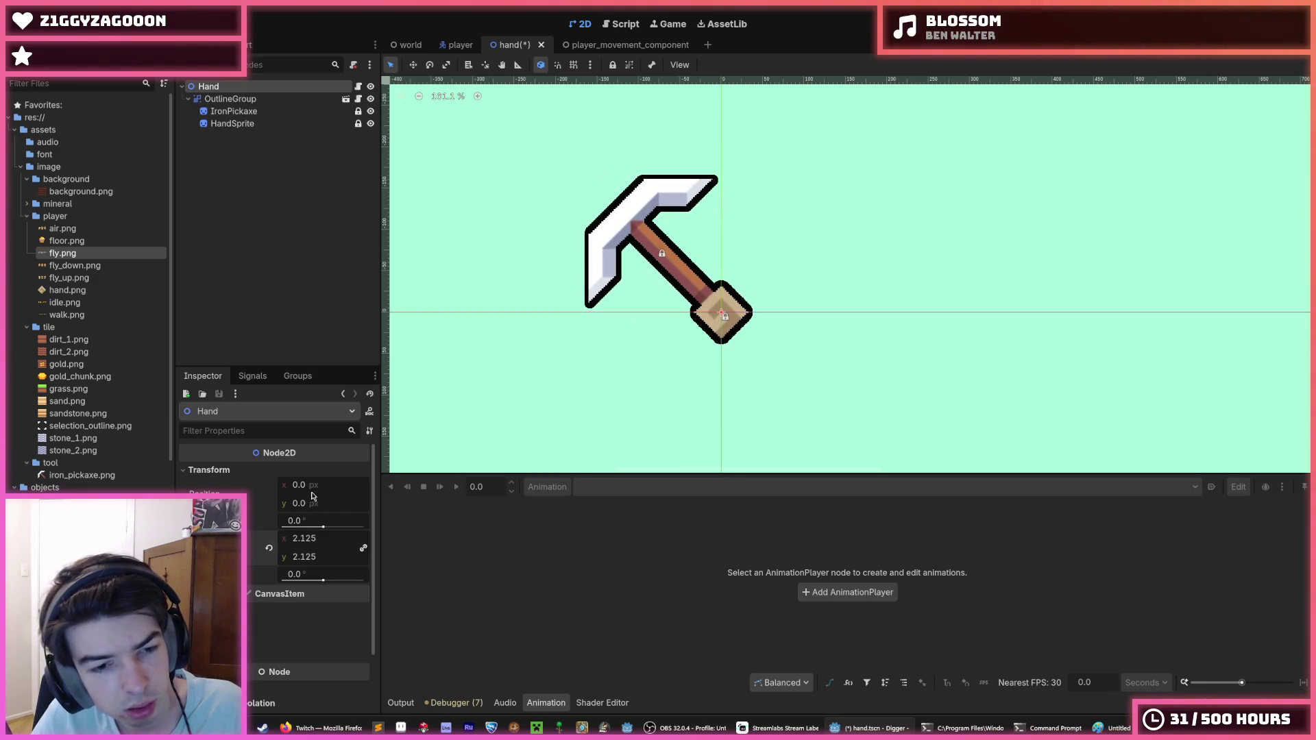
drag(301, 485, 326, 486)
click(268, 547)
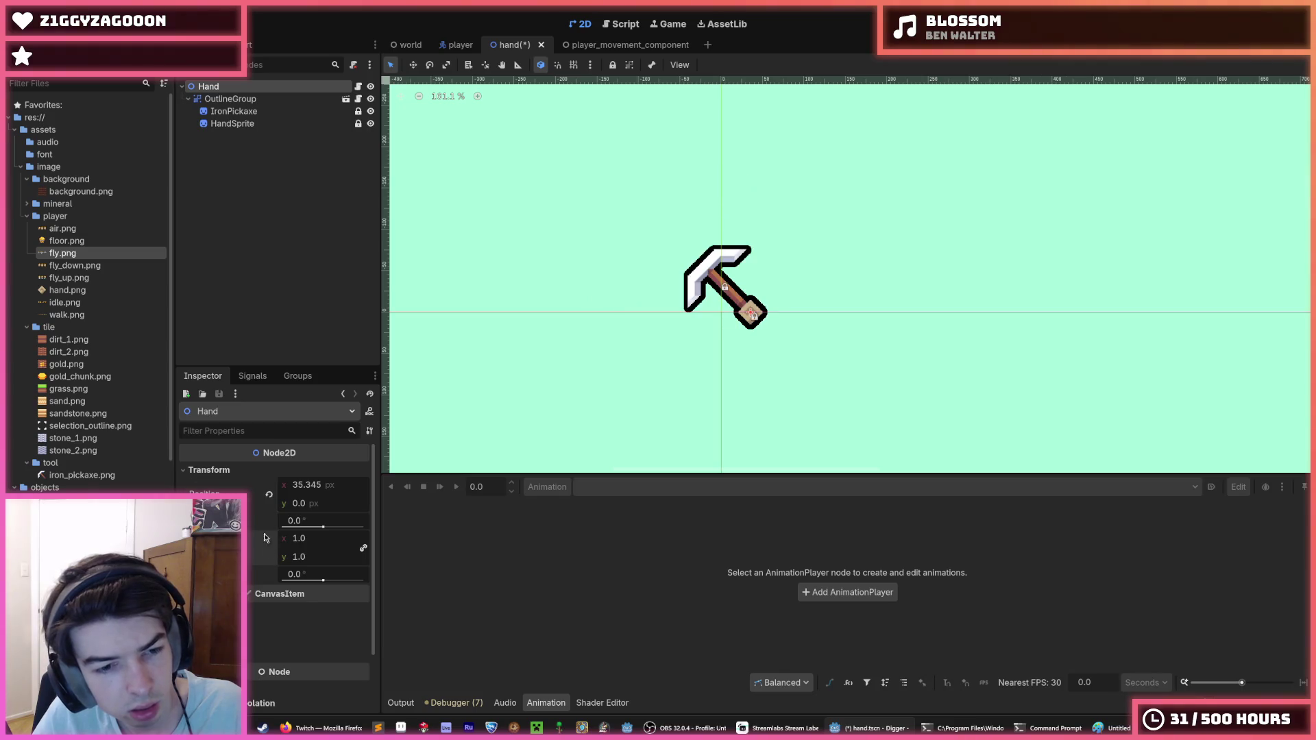
click(269, 494)
key(ctrl+s)
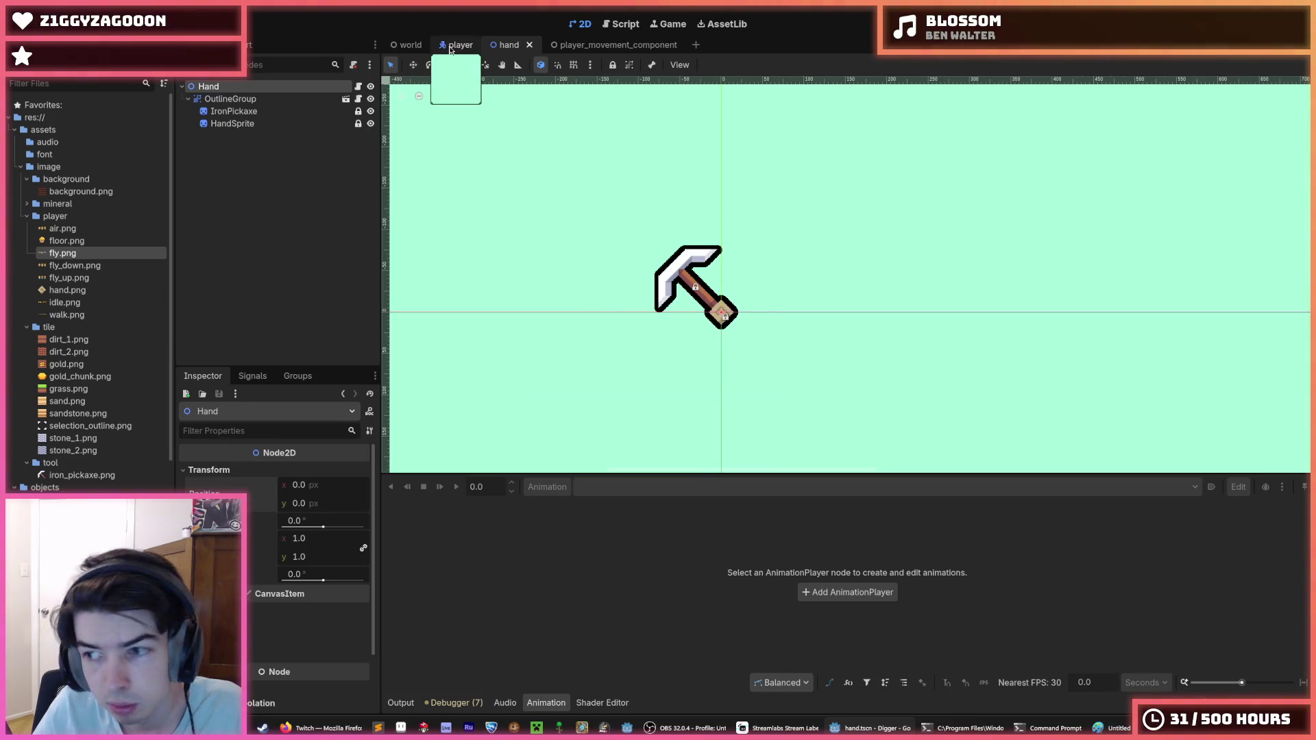
Switch to the player scene and open the Player node's player.gd script.
click(453, 45)
scroll(697, 203, up, 3)
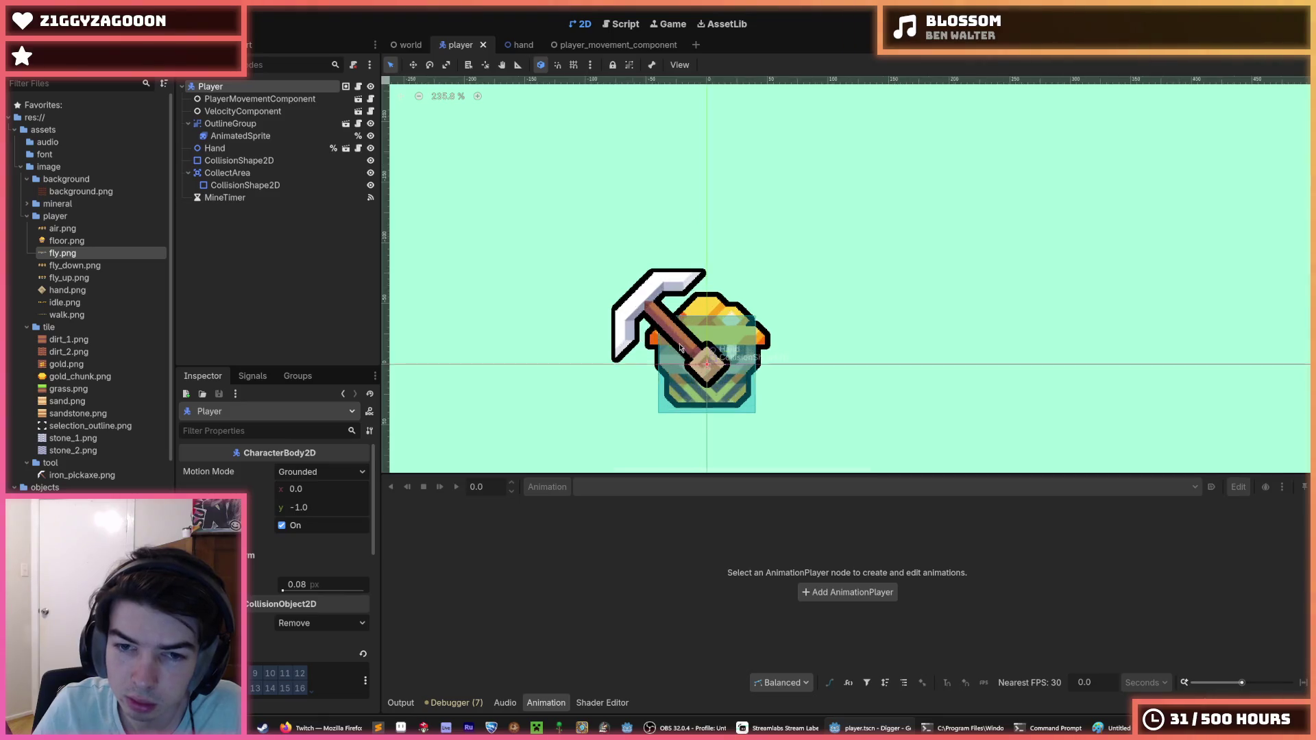
click(358, 87)
scroll(702, 336, down, 5)
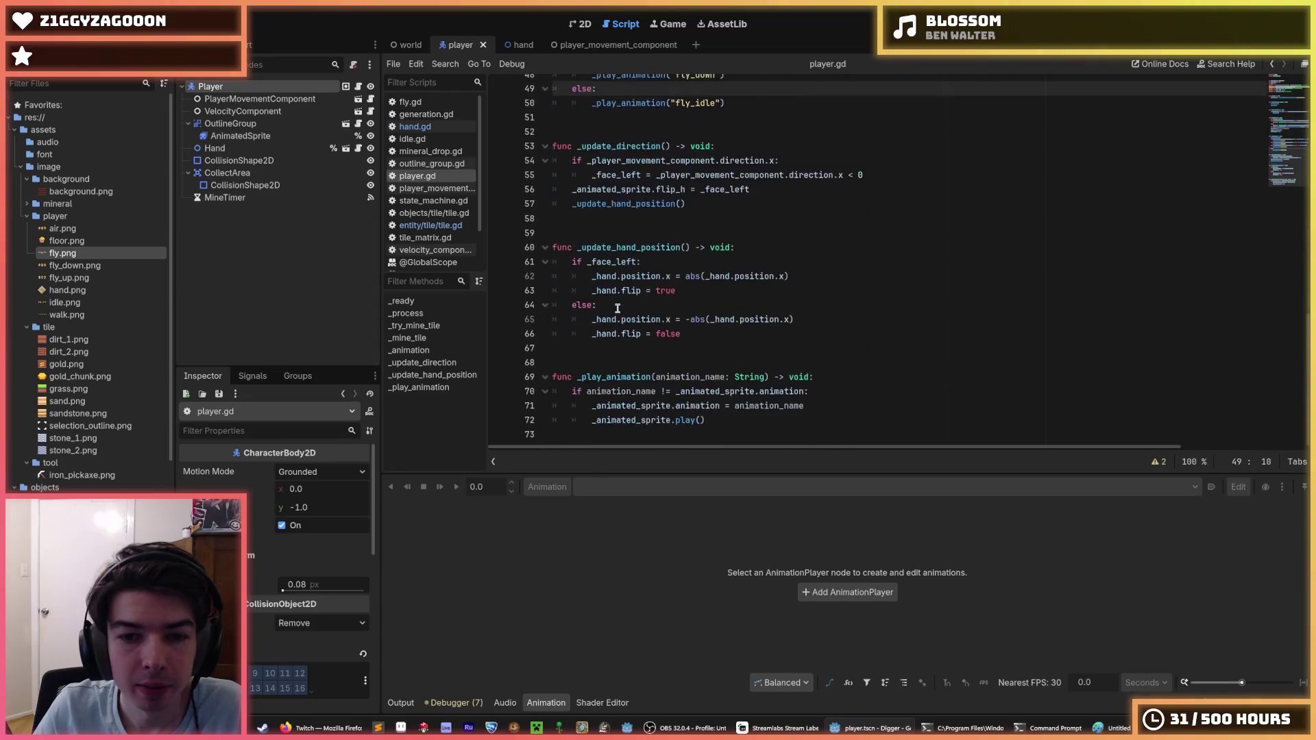
scroll(702, 336, up, 7)
Review _animation and _update_direction, then place the cursor after the _animation() call in _process.
click(687, 360)
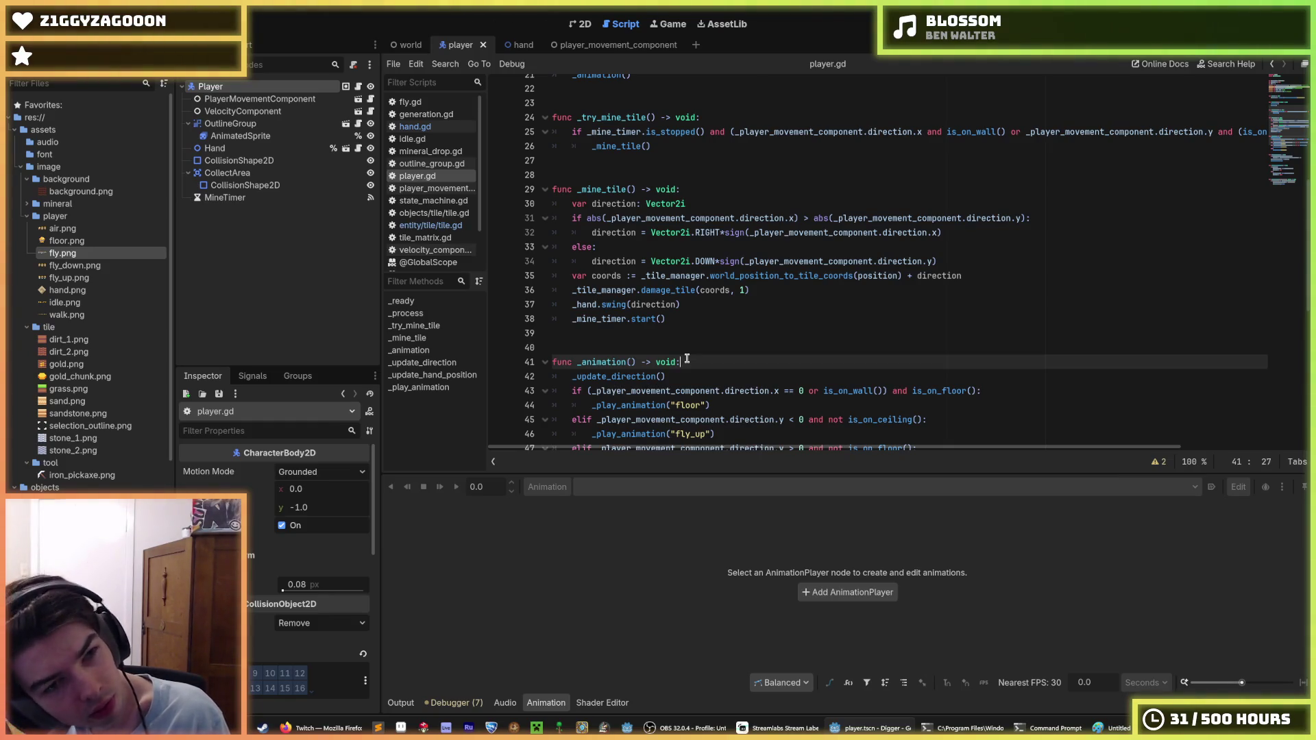
scroll(665, 297, down, 5)
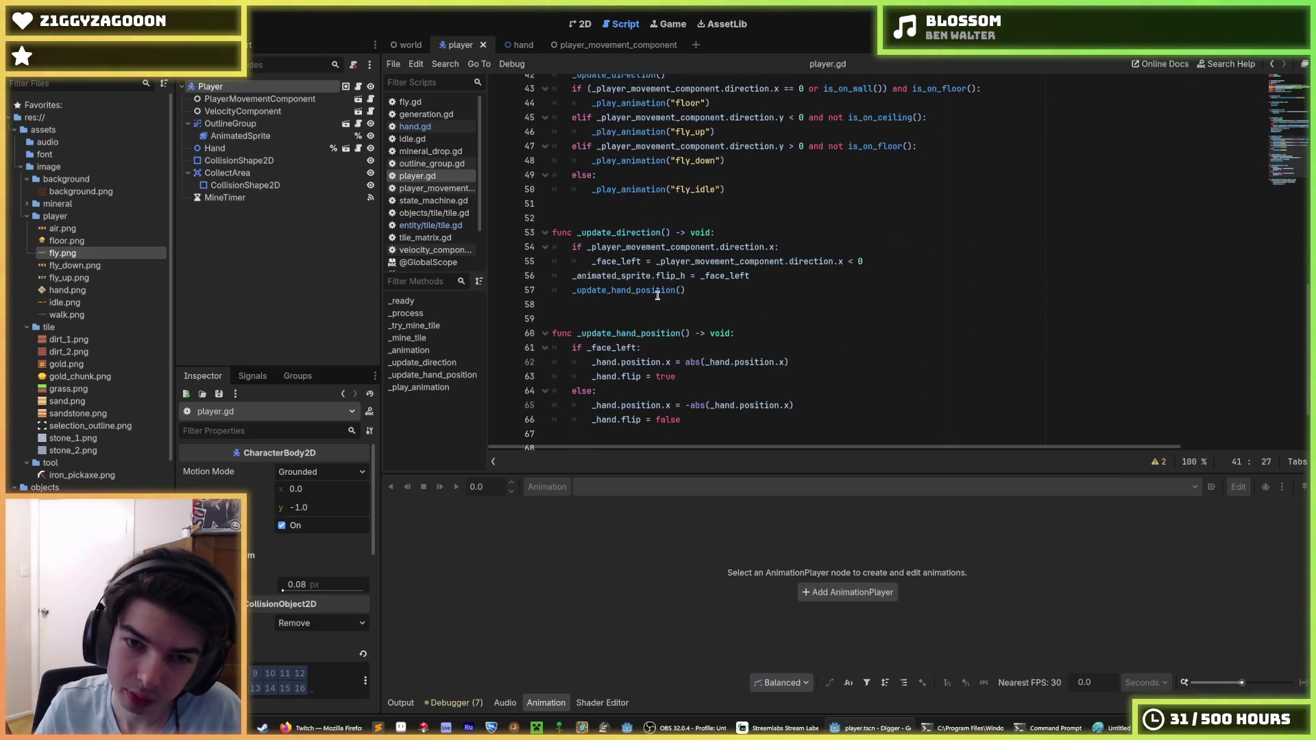
click(692, 333)
click(732, 277)
scroll(733, 278, up, 3)
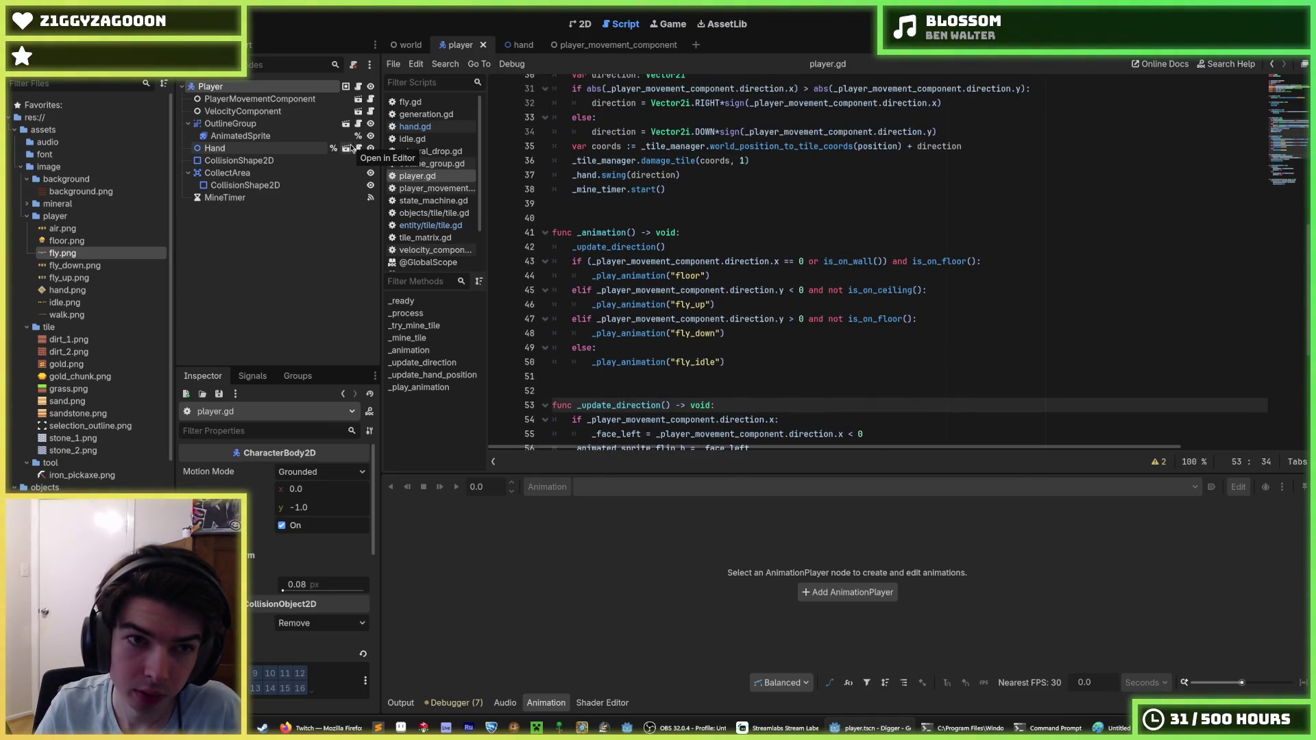
scroll(686, 259, up, 1)
scroll(686, 260, up, 8)
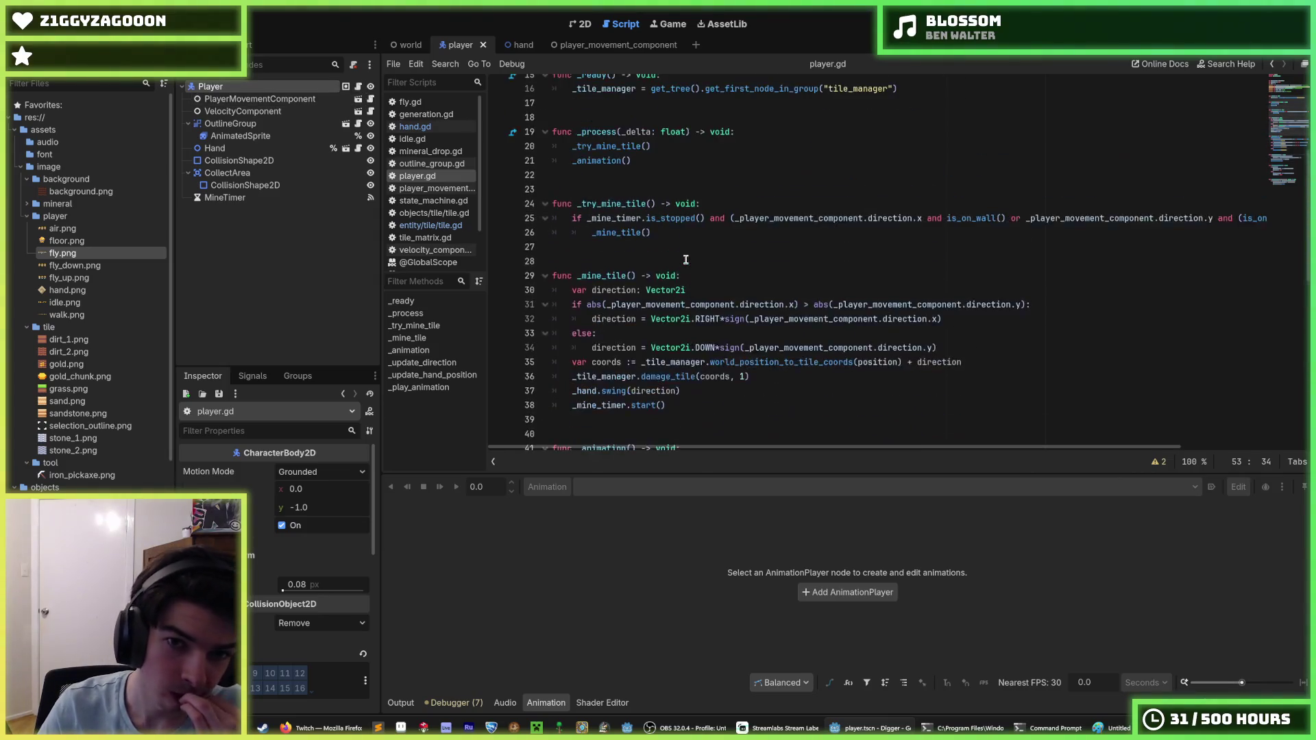
click(661, 289)
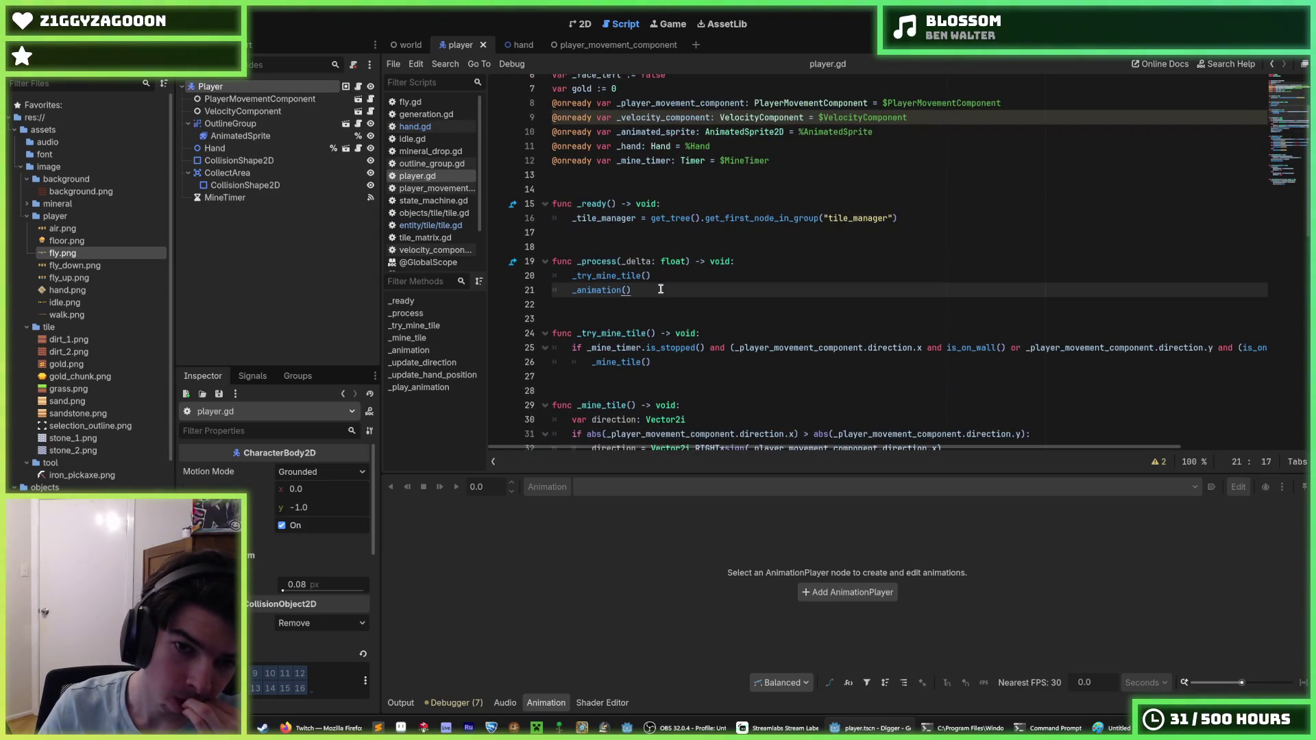
In _process, add the line hand.position = Vector2i(-16, -16) and save player.gd.
key(Return)
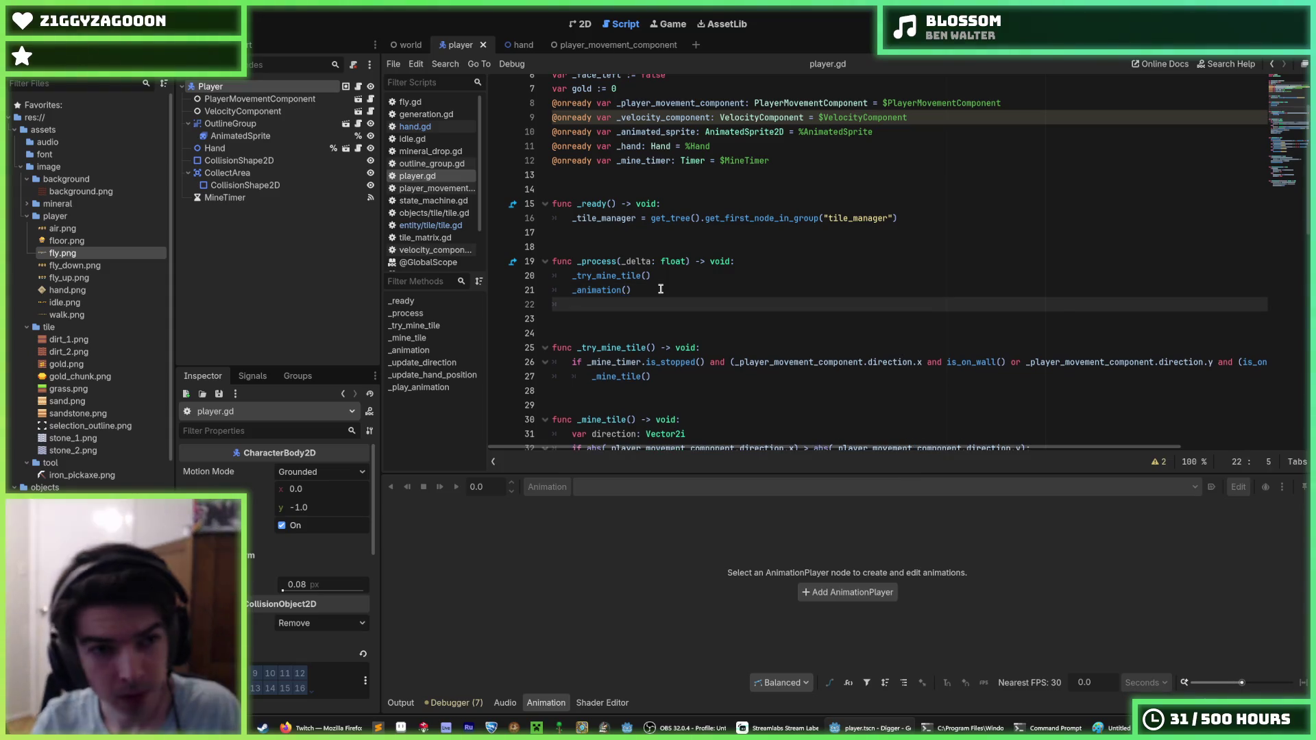
text(hand)
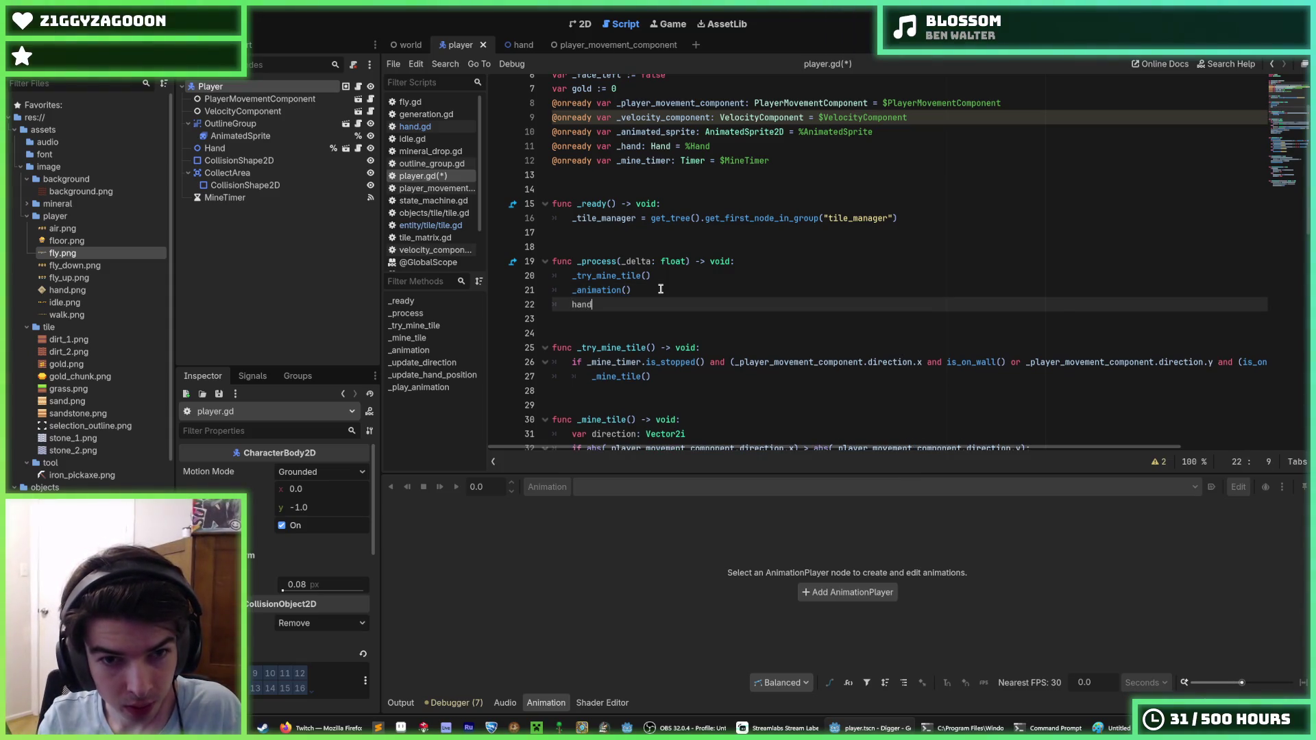
text(.position =)
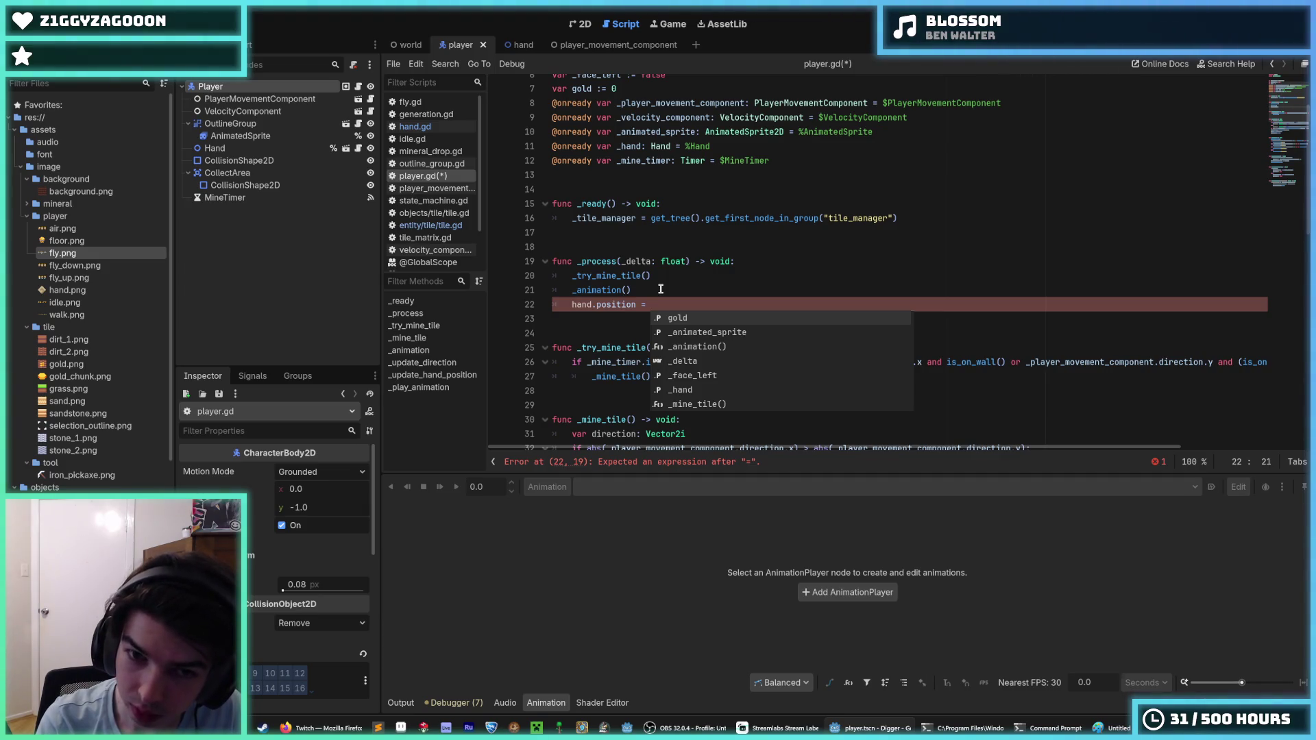
text(Vector2)
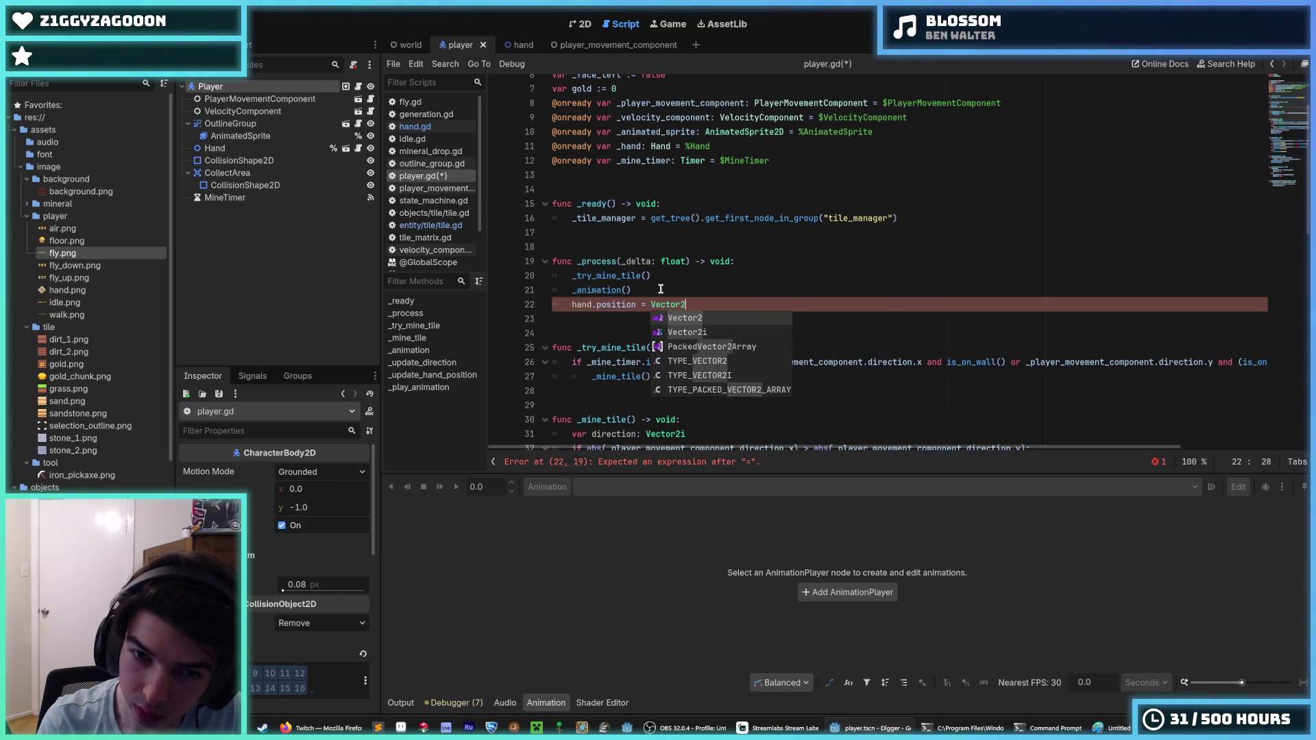
text(i(-6)
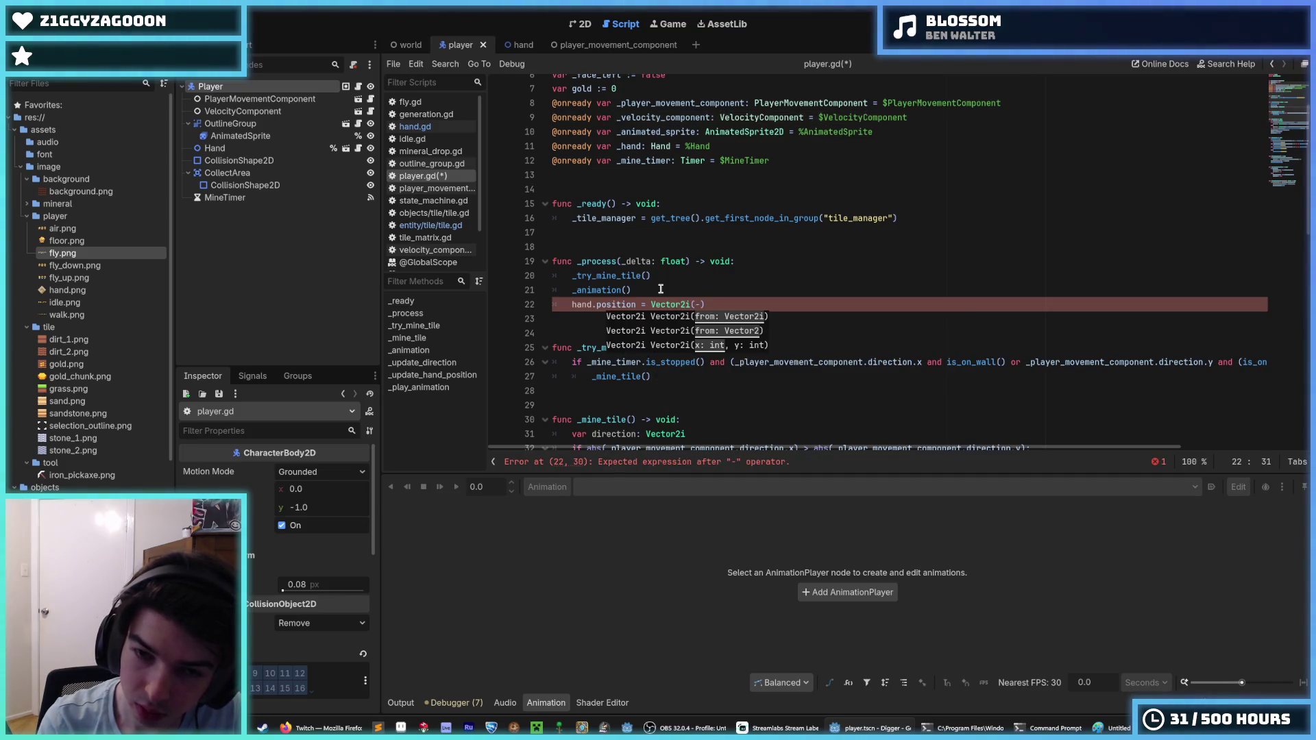
text(6, -16)
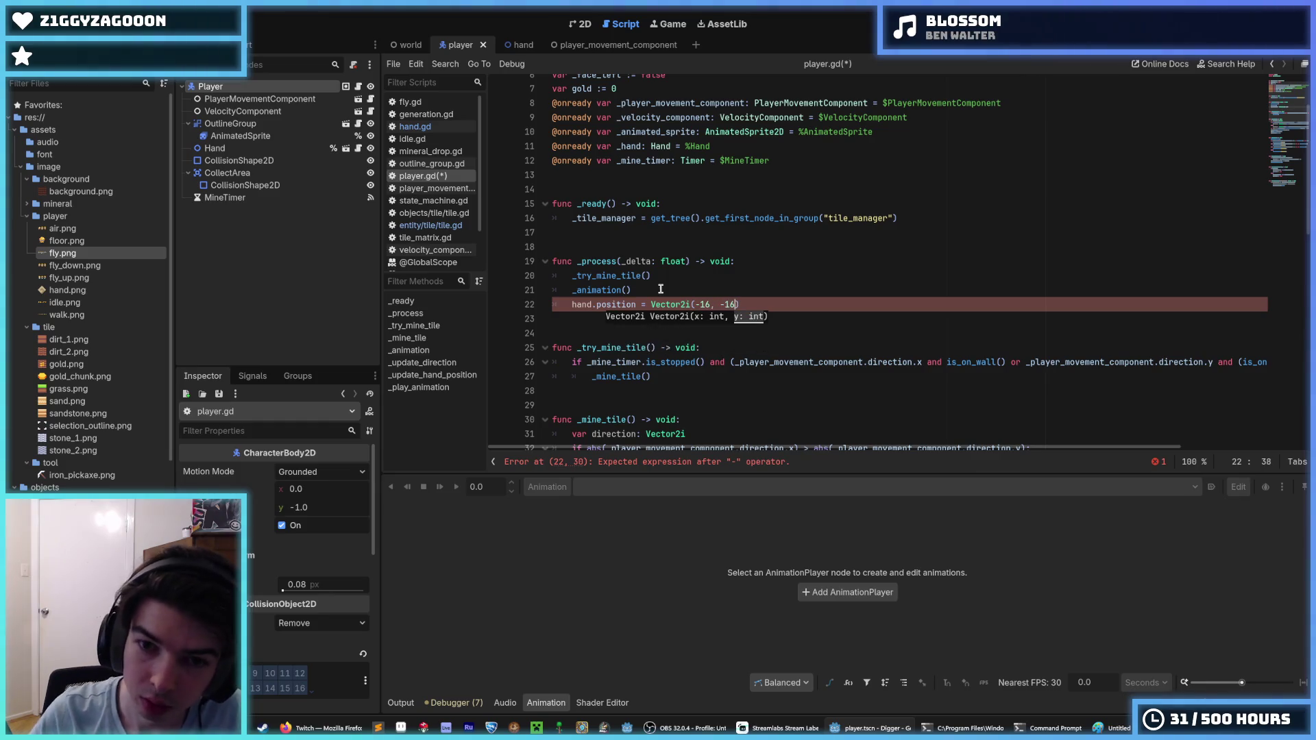
key(ctrl+s)
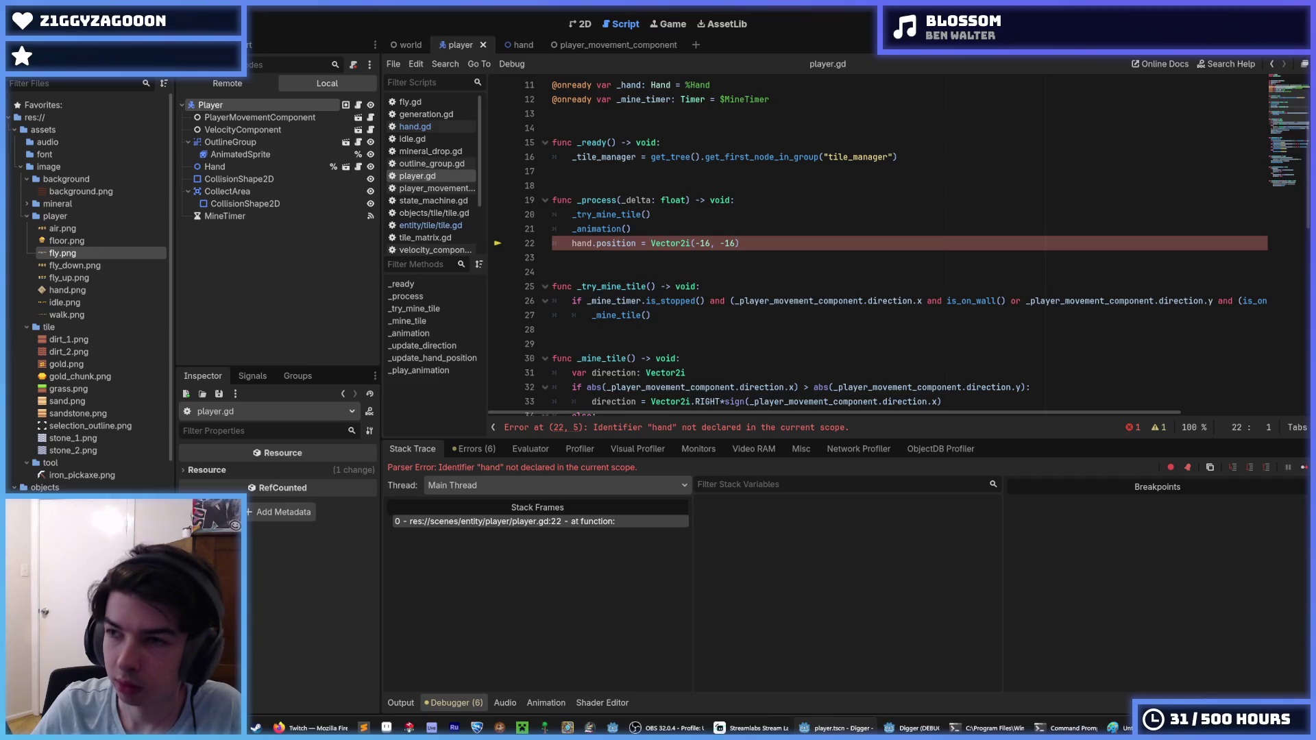
Attempt a test run, dismiss the undeclared identifier error and stop the failed session.
click(963, 214)
key(ctrl+s)
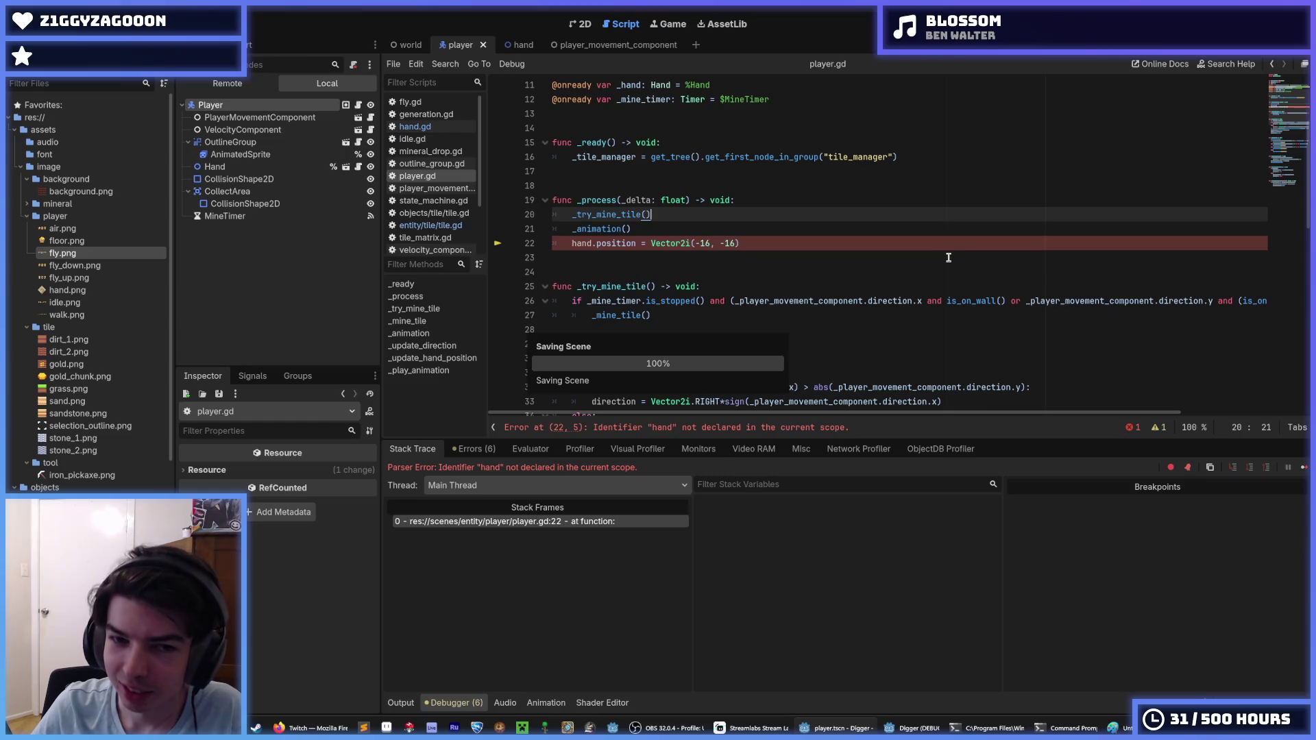
click(980, 177)
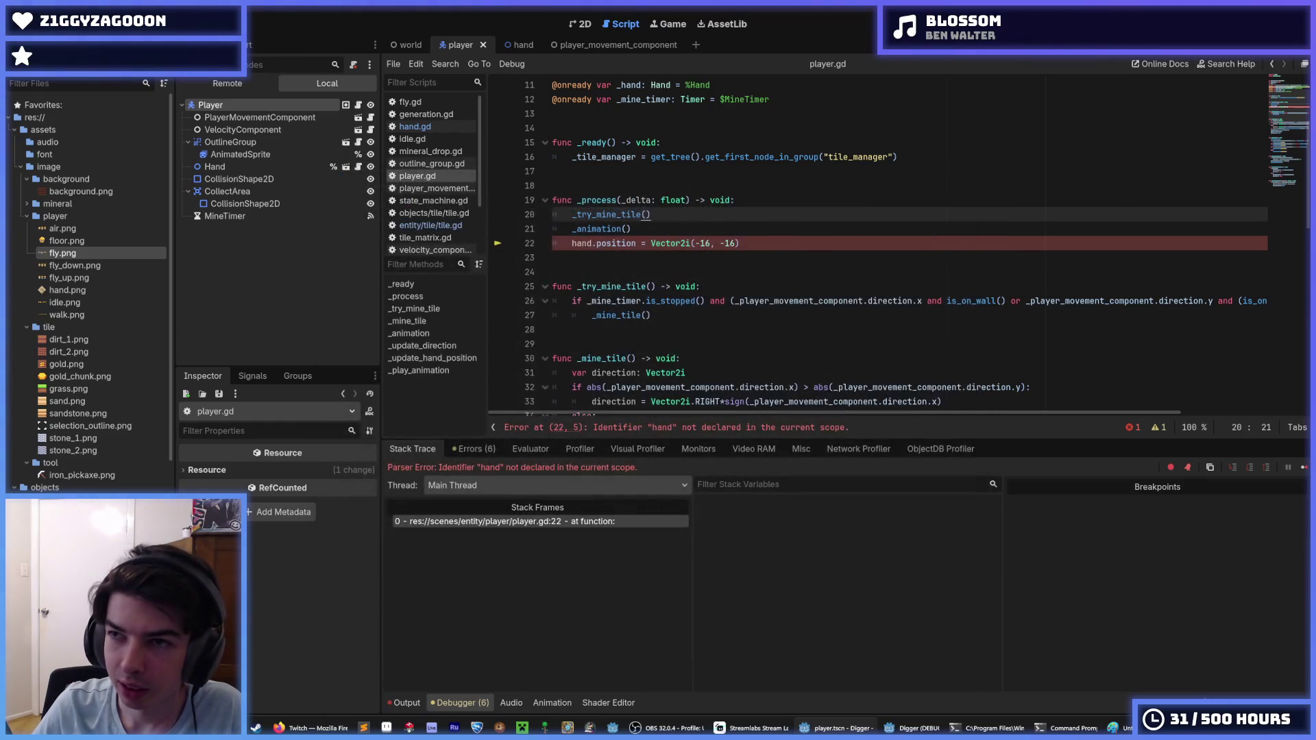
key(F5)
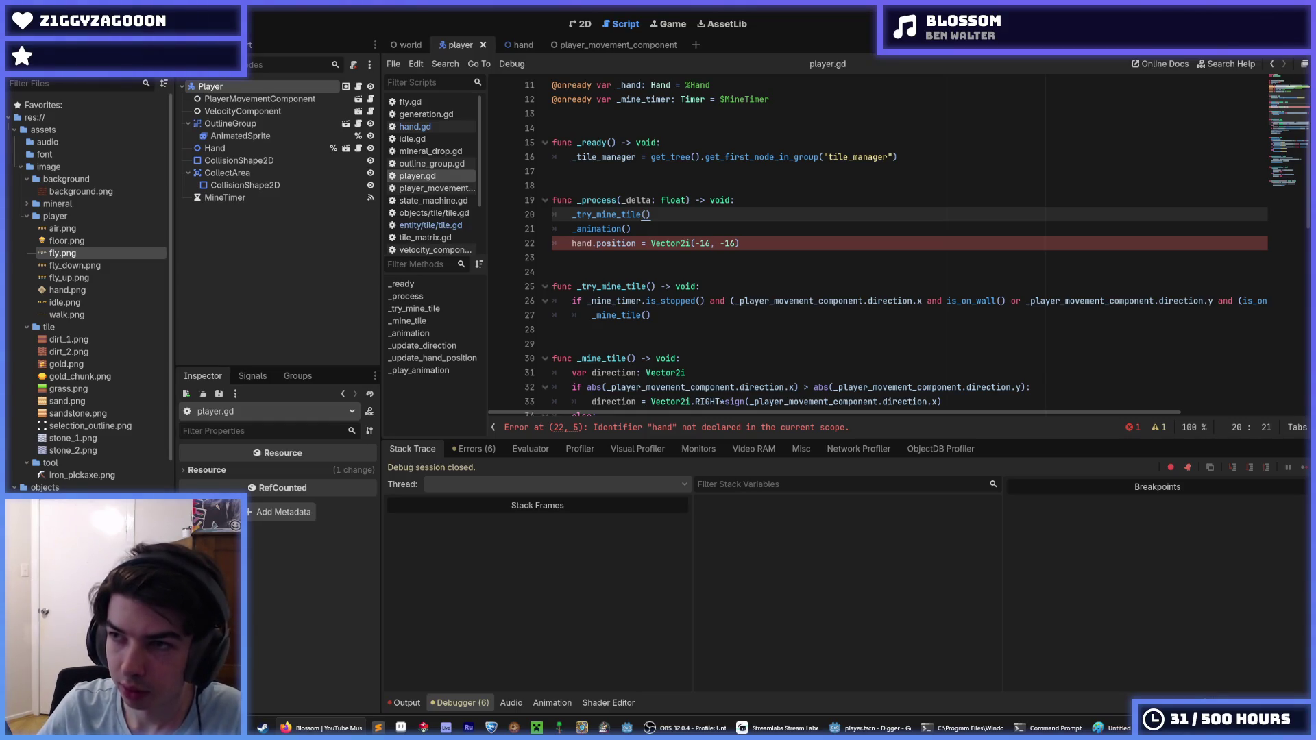
Change hand to _hand on the new line and run the game again.
click(874, 243)
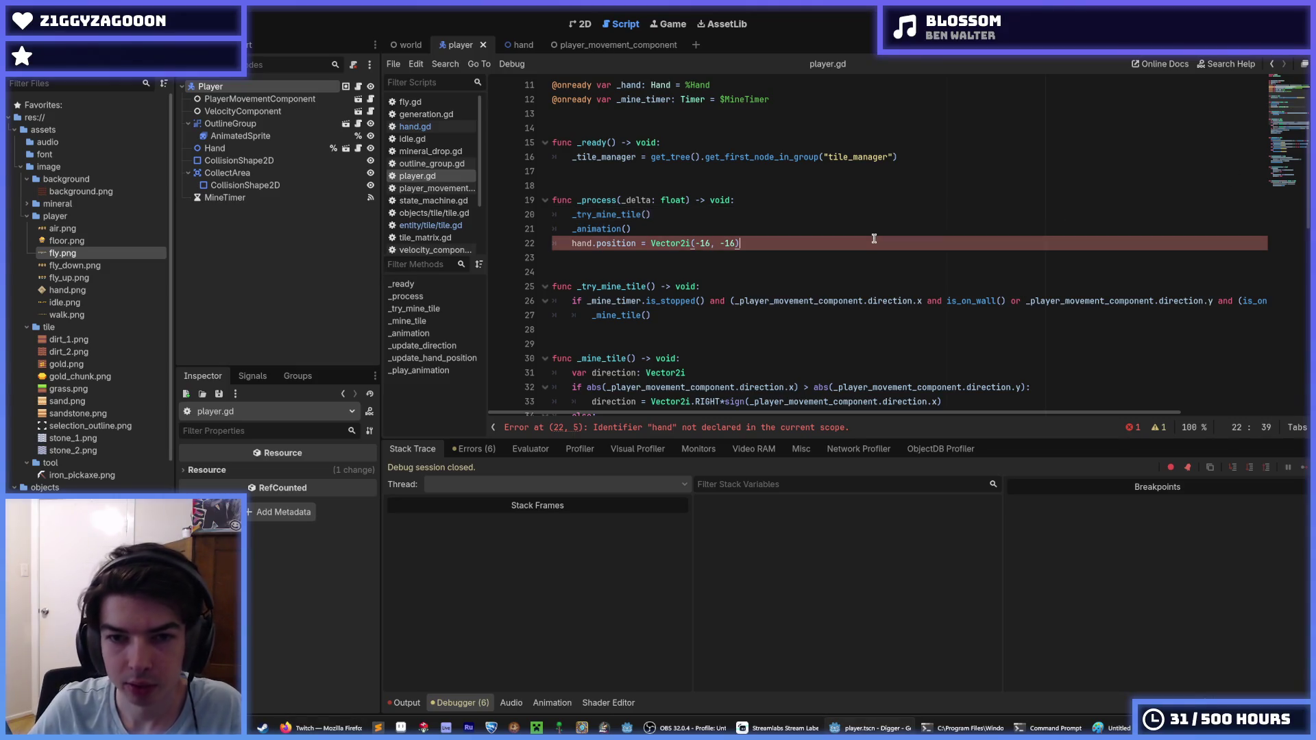
key(Home)
text(_)
click(785, 229)
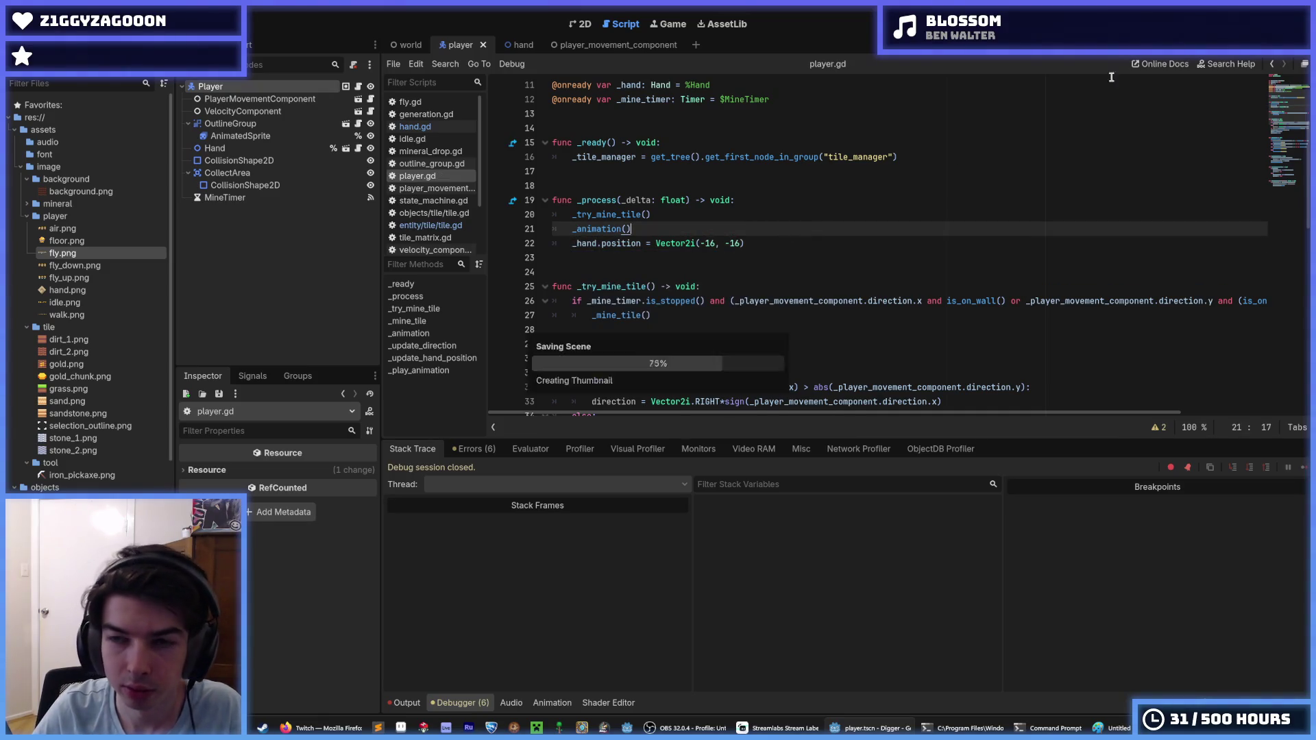
key(F5)
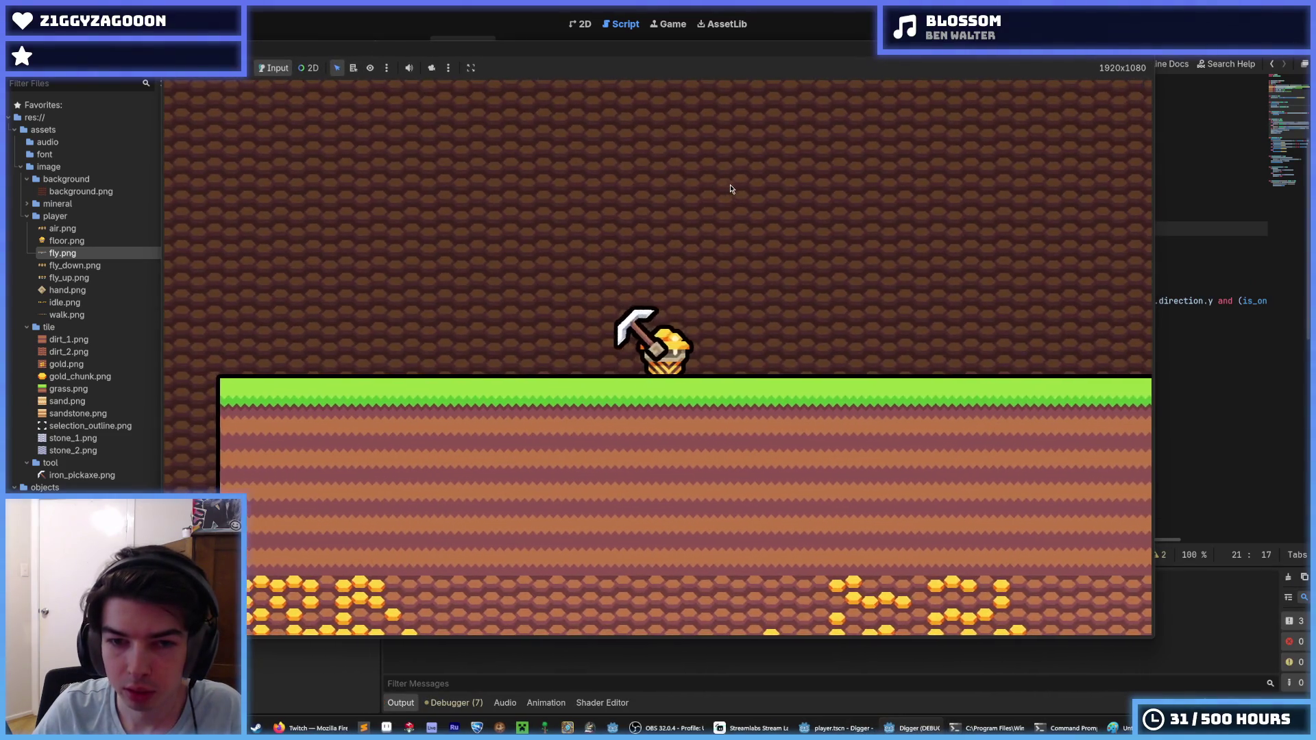
Dig two blocks down and two to the right, stop the game with F8, and return to player.gd.
key(Down)
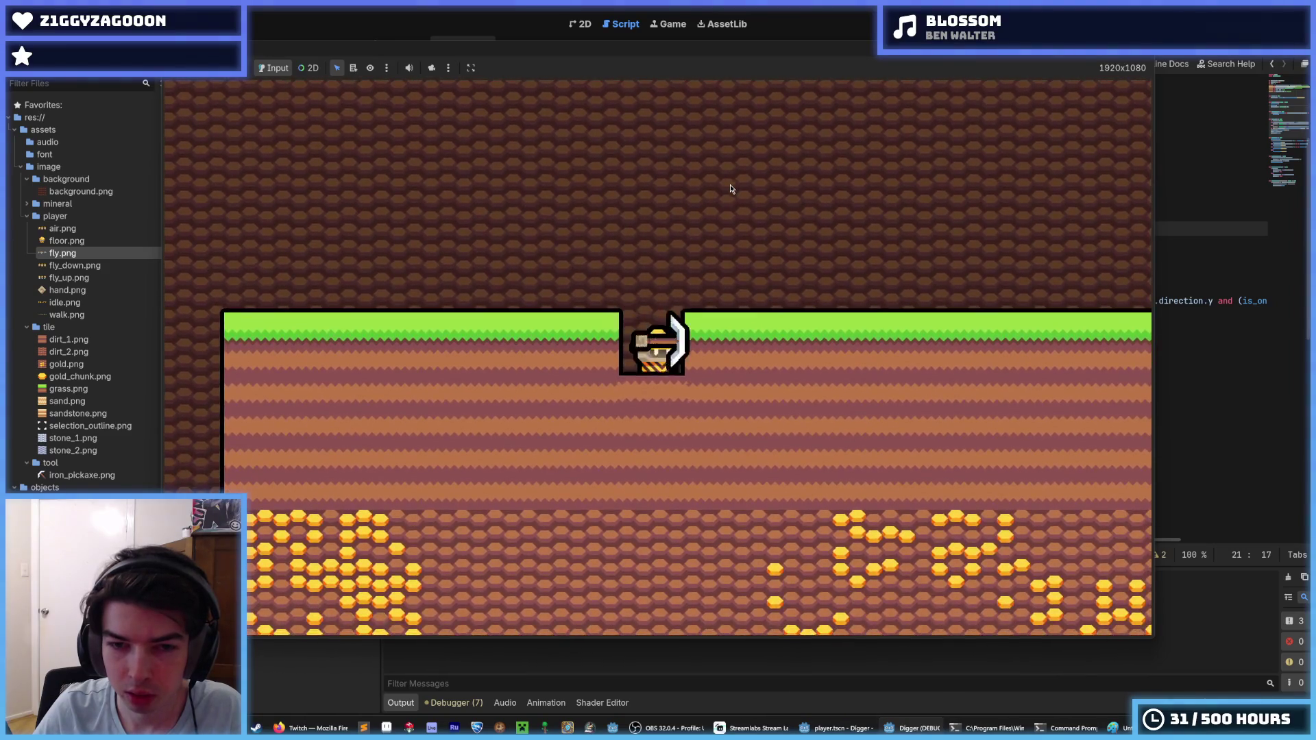
key(Down)
key(Right)
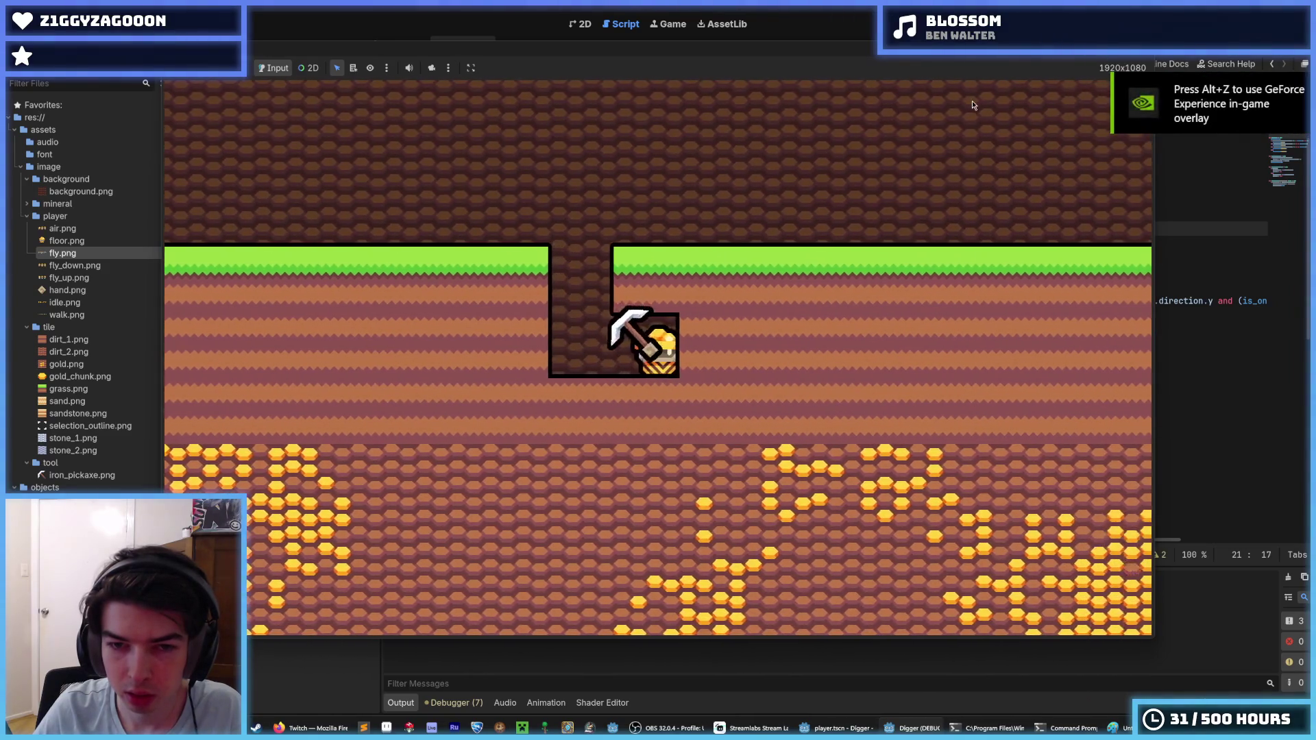
key(Right)
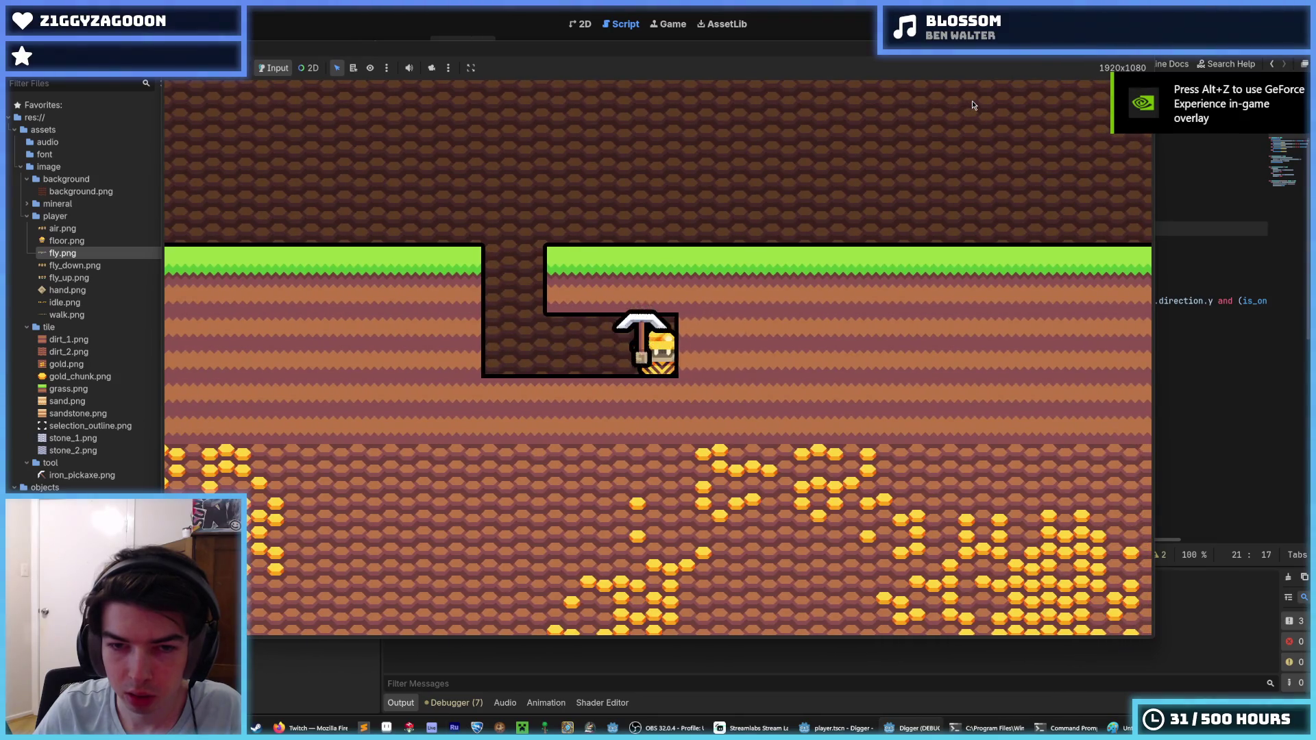
key(F8)
click(874, 286)
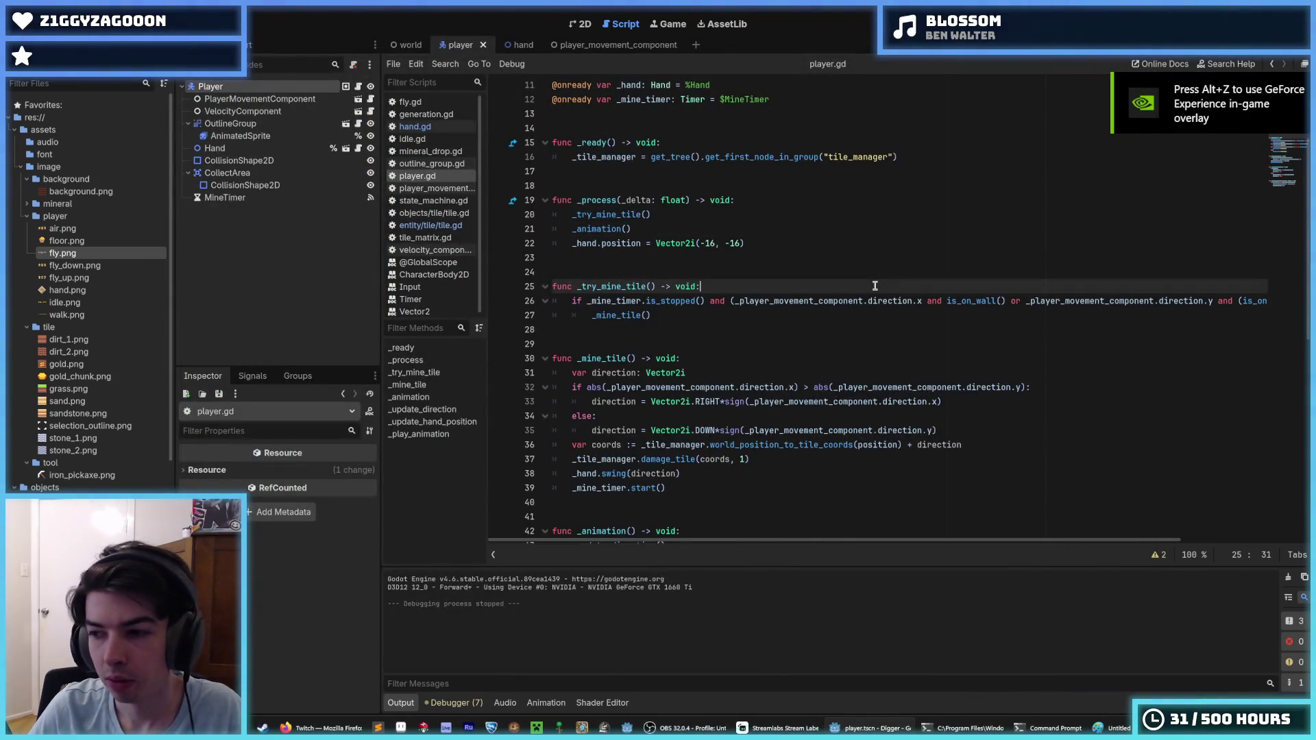
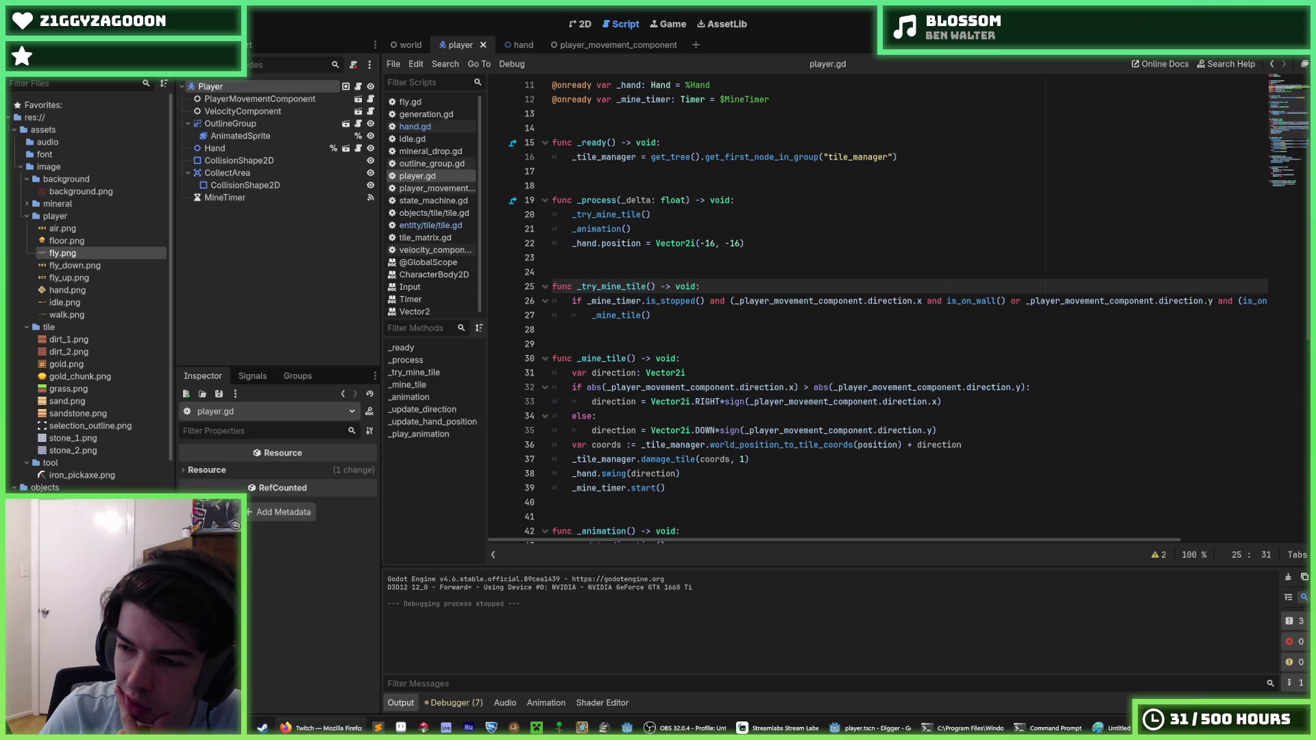
Change the hand offset on line 22 of player.gd to Vector2i(-32, -32).
click(769, 307)
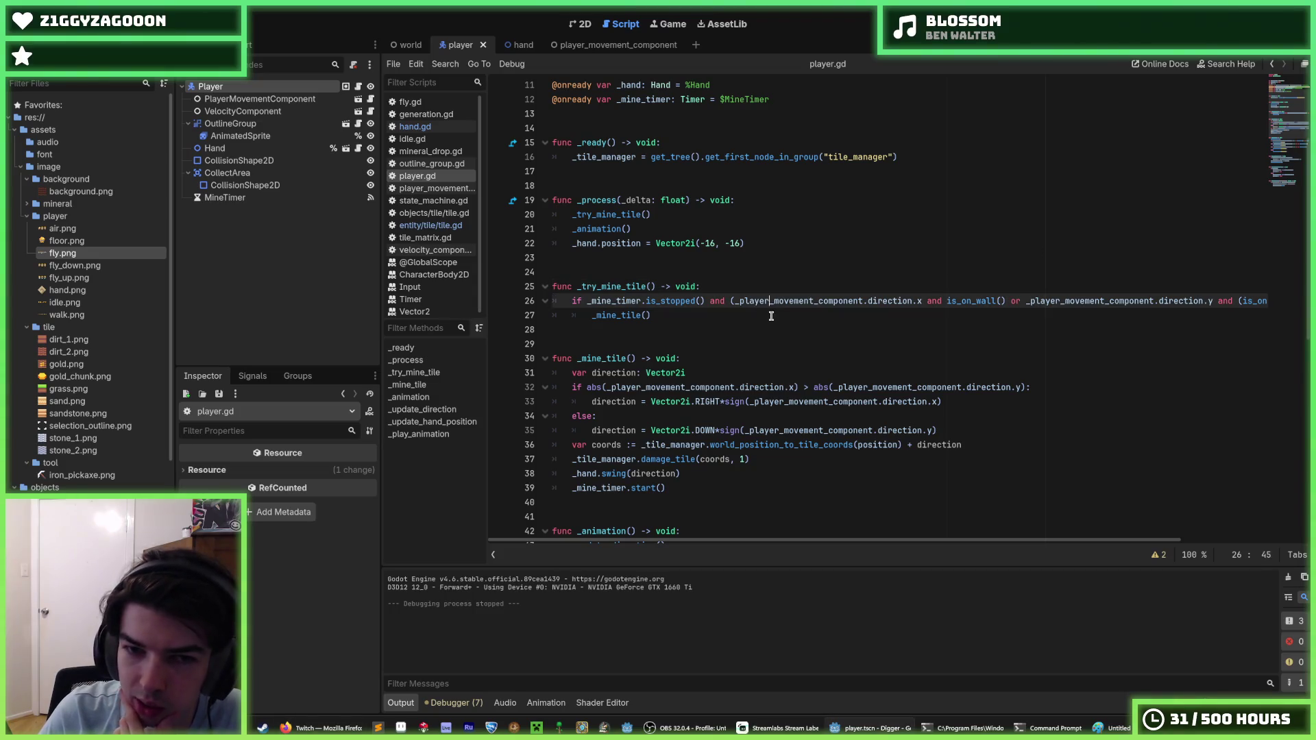
click(771, 318)
click(764, 246)
click(738, 281)
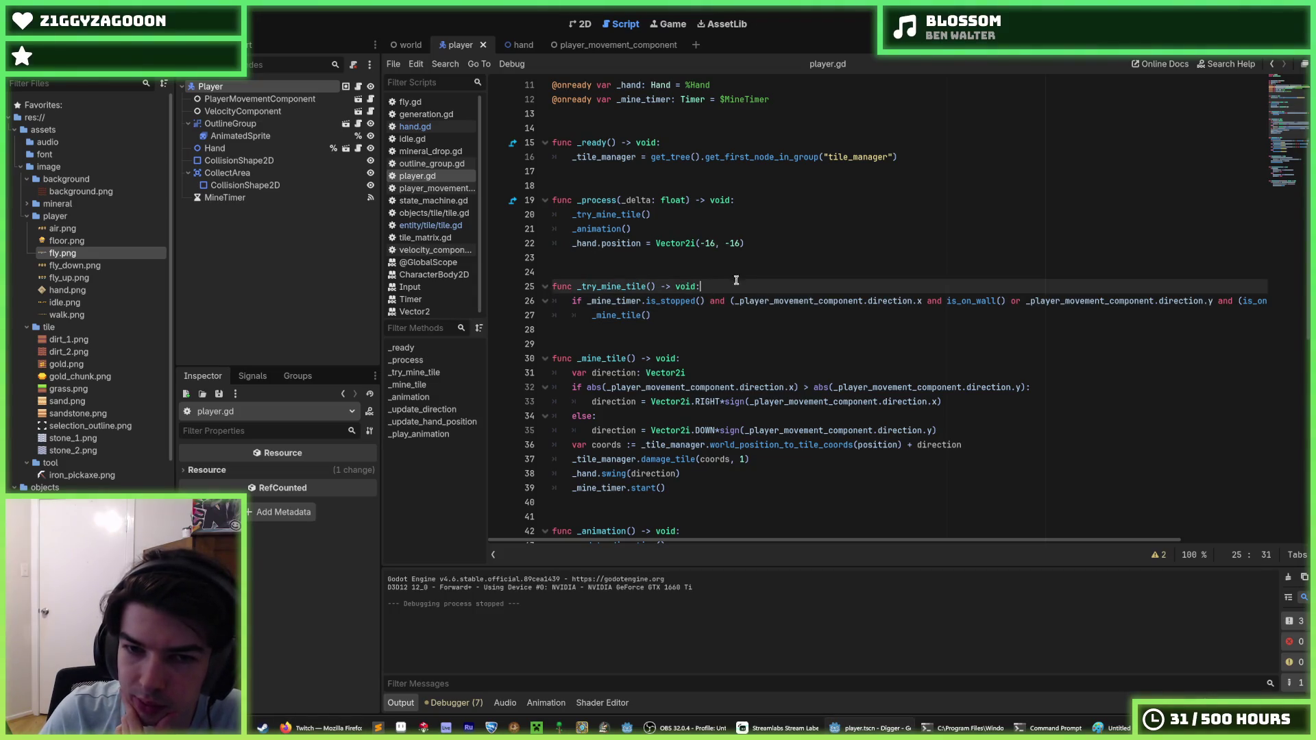
click(723, 273)
click(750, 261)
click(785, 246)
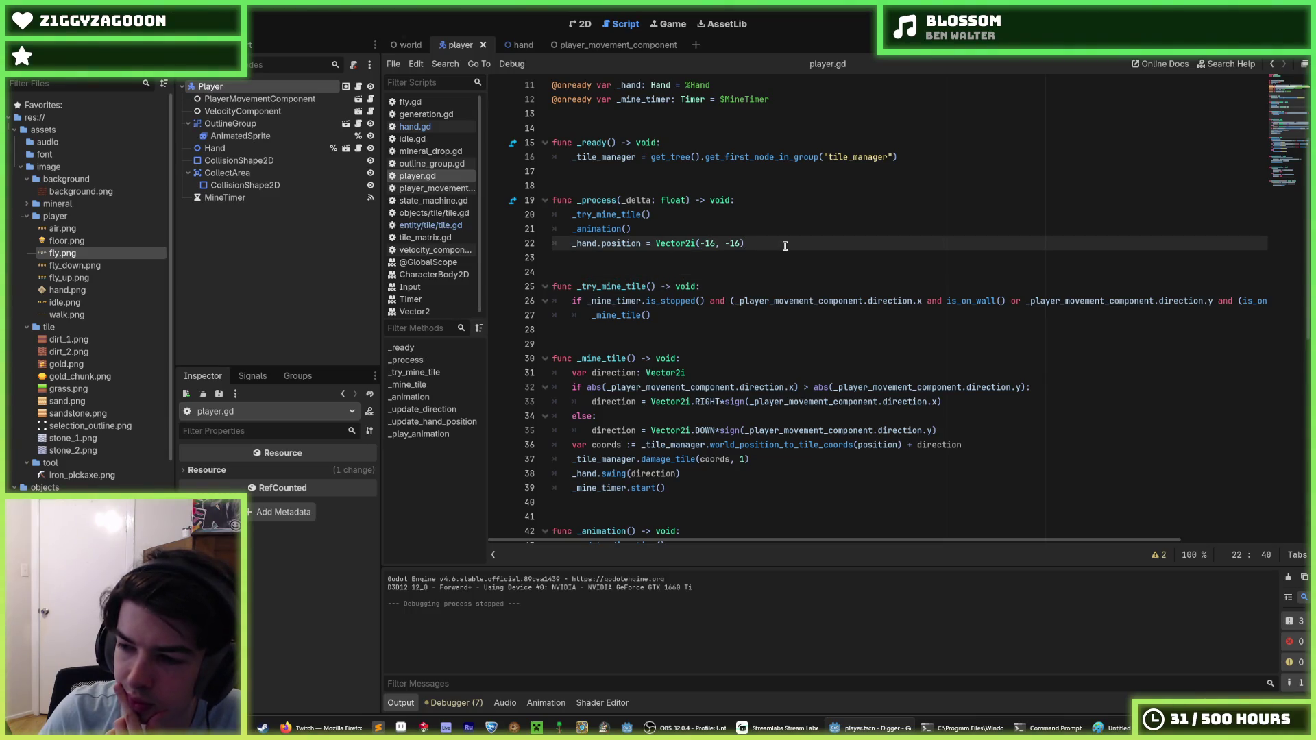
click(738, 255)
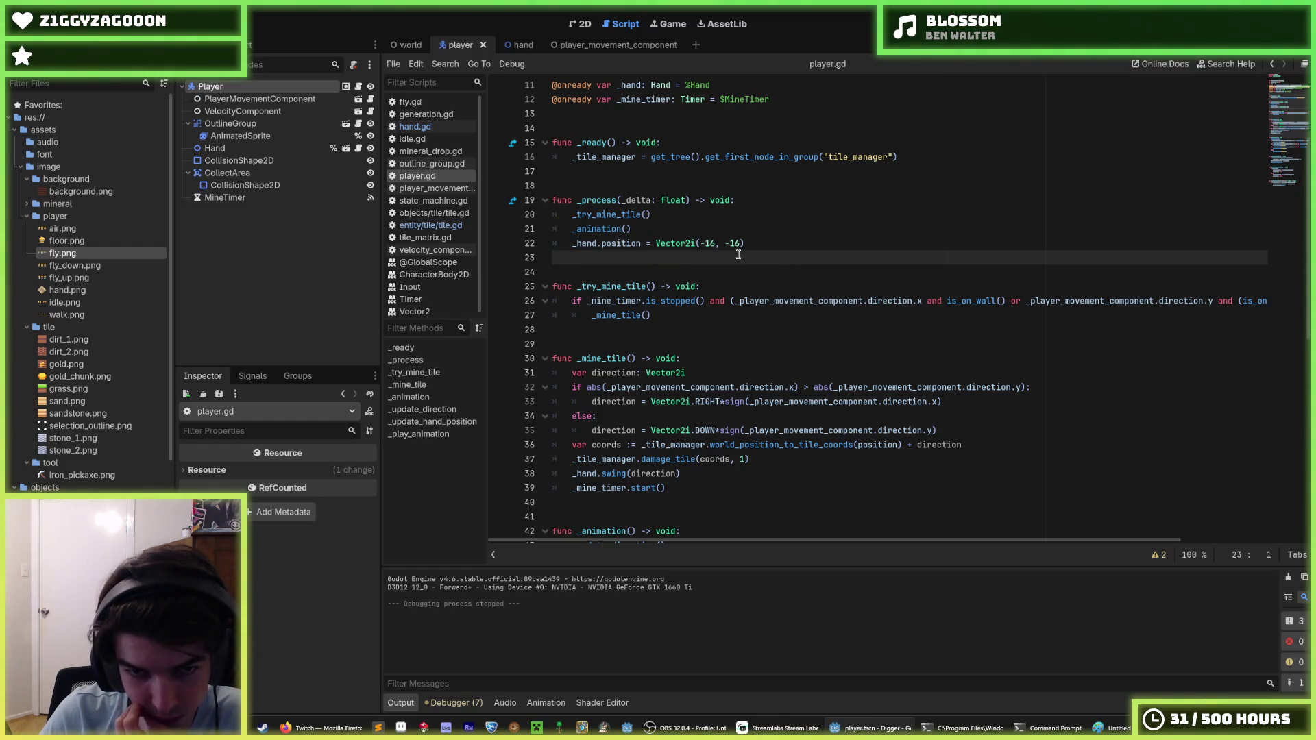
click(769, 237)
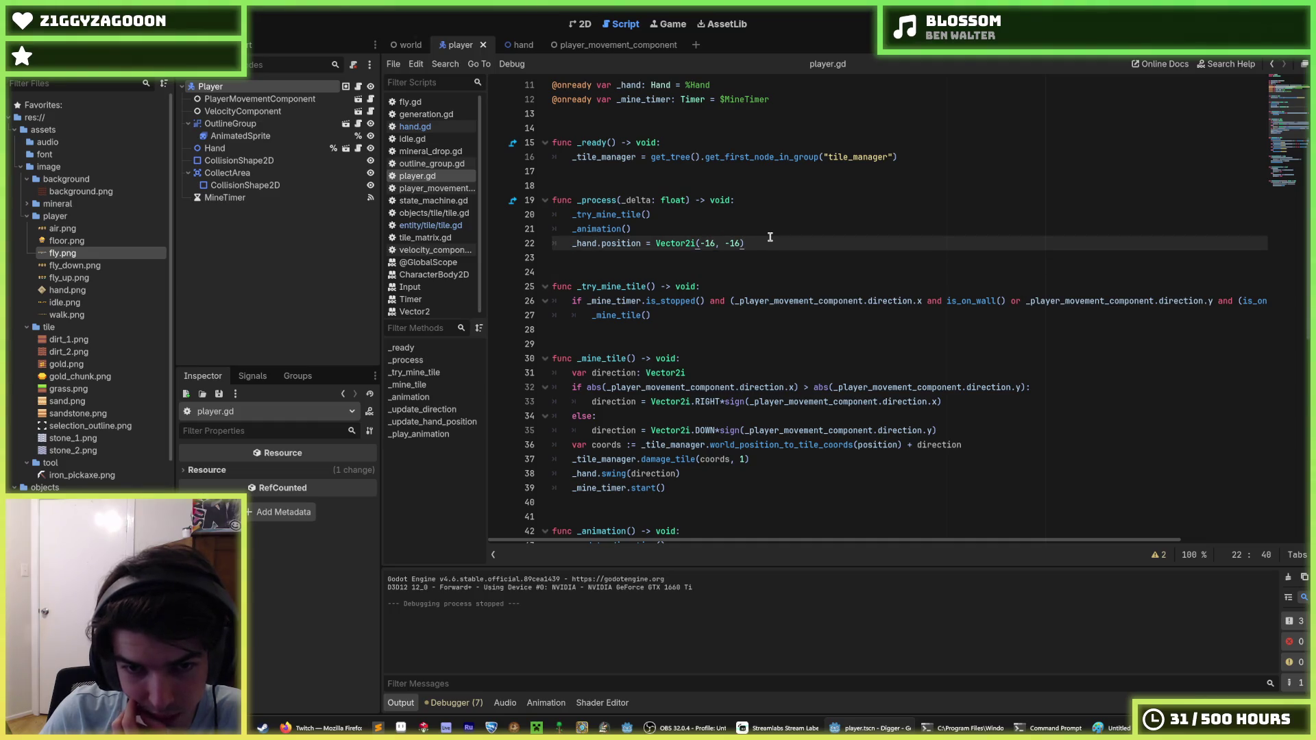
click(762, 257)
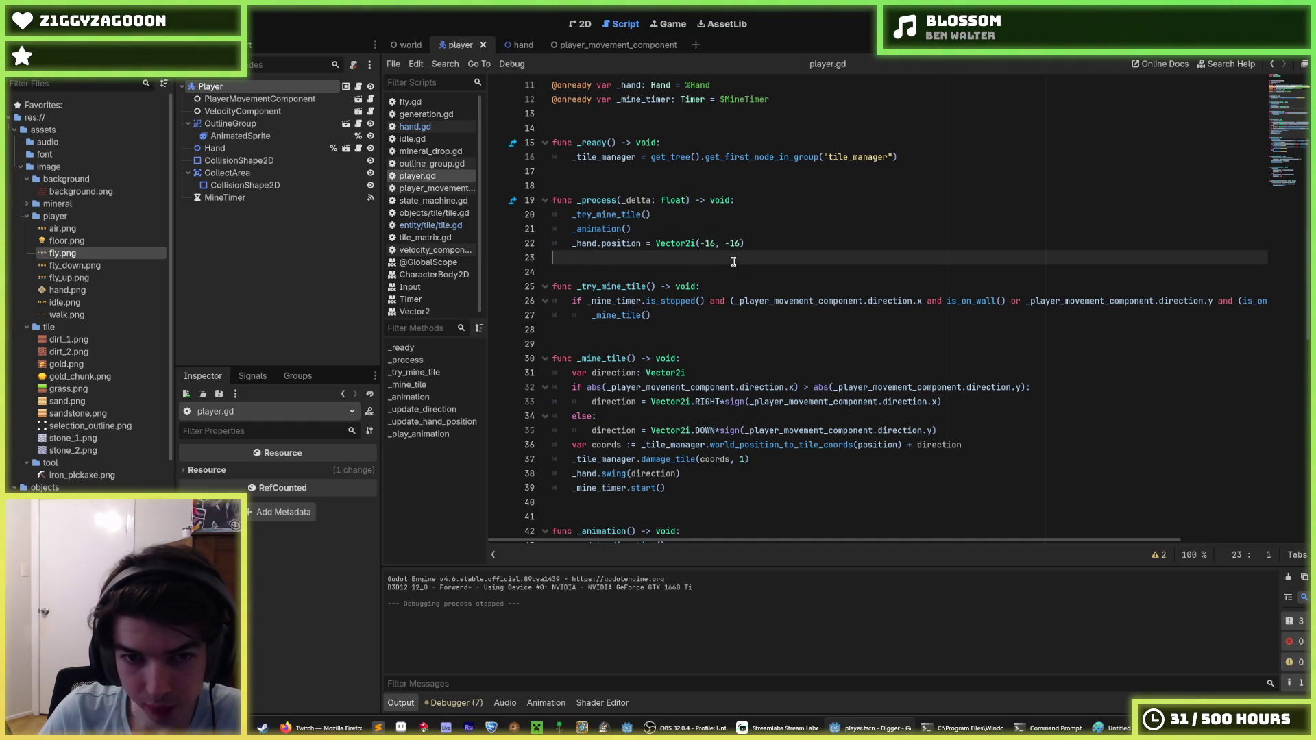
click(798, 235)
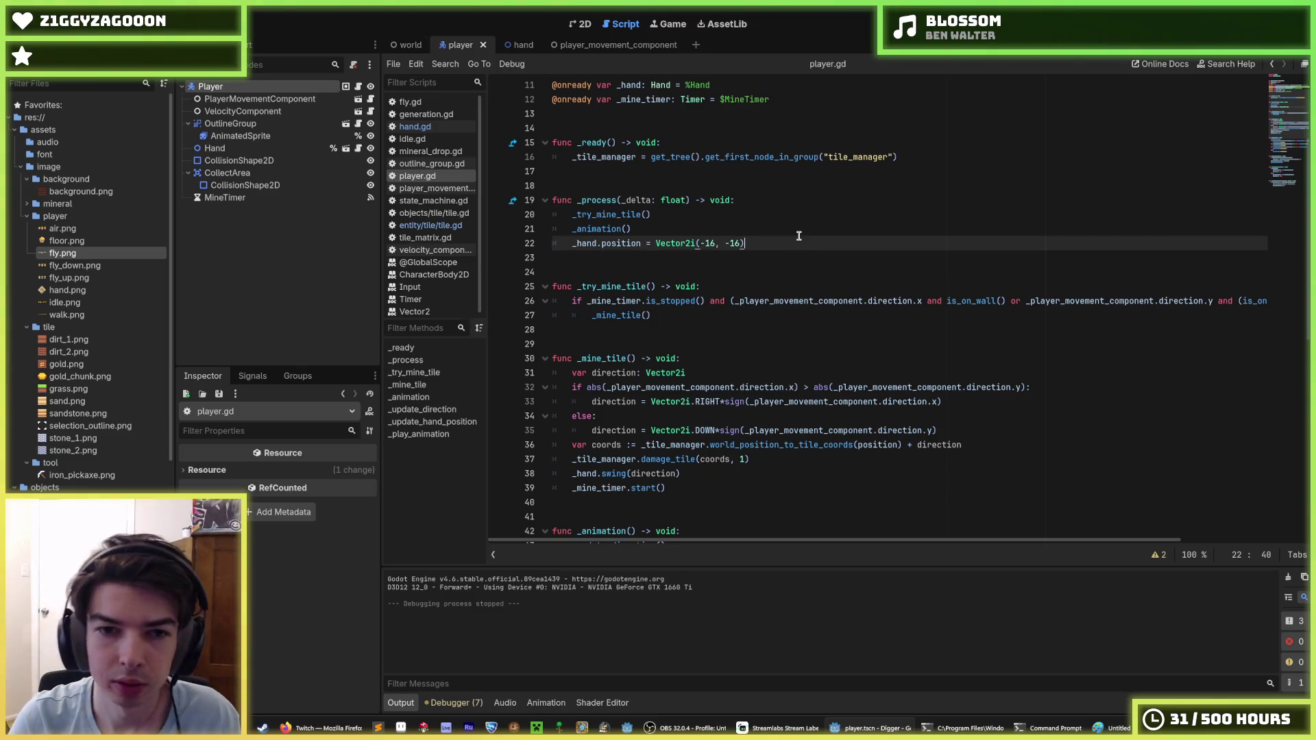
scroll(798, 236, up, 2)
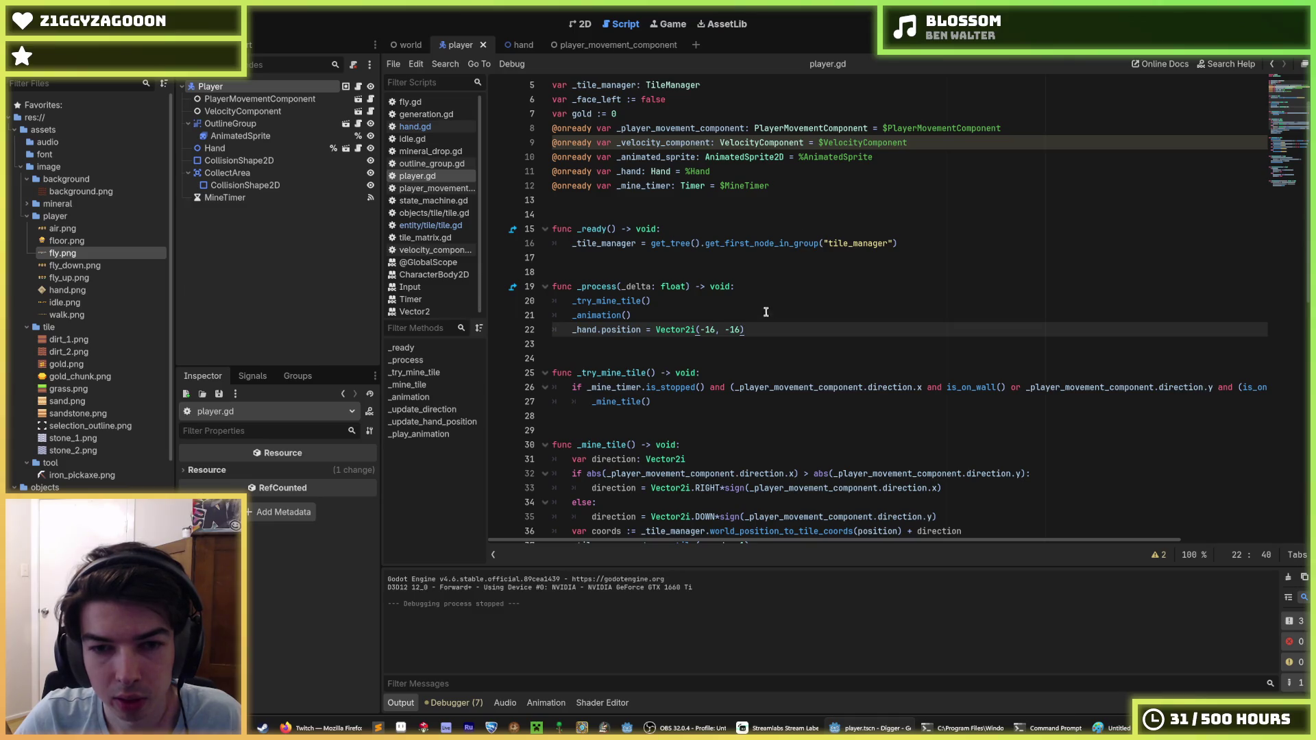
drag(775, 330, 704, 329)
click(710, 329)
double_click(728, 330)
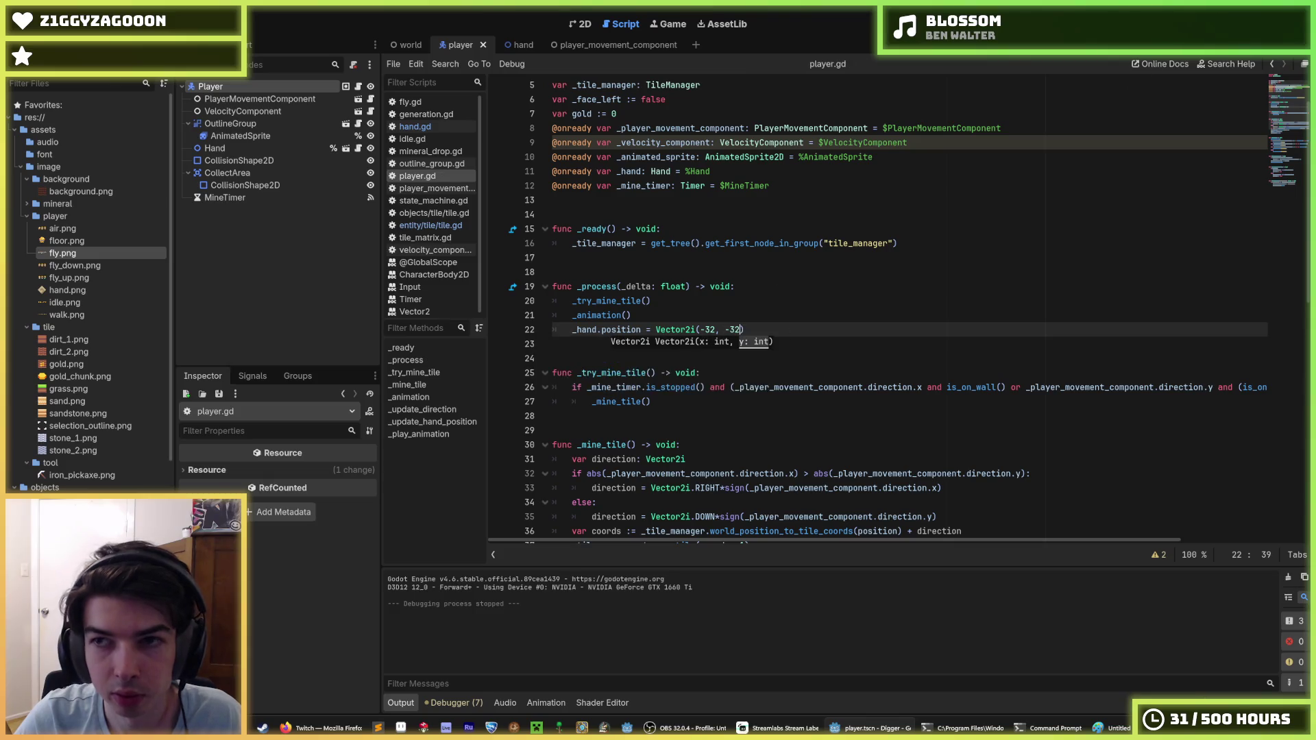
Run the game, dig the tiles below, left, right and upper-right, then stop it.
key(F5)
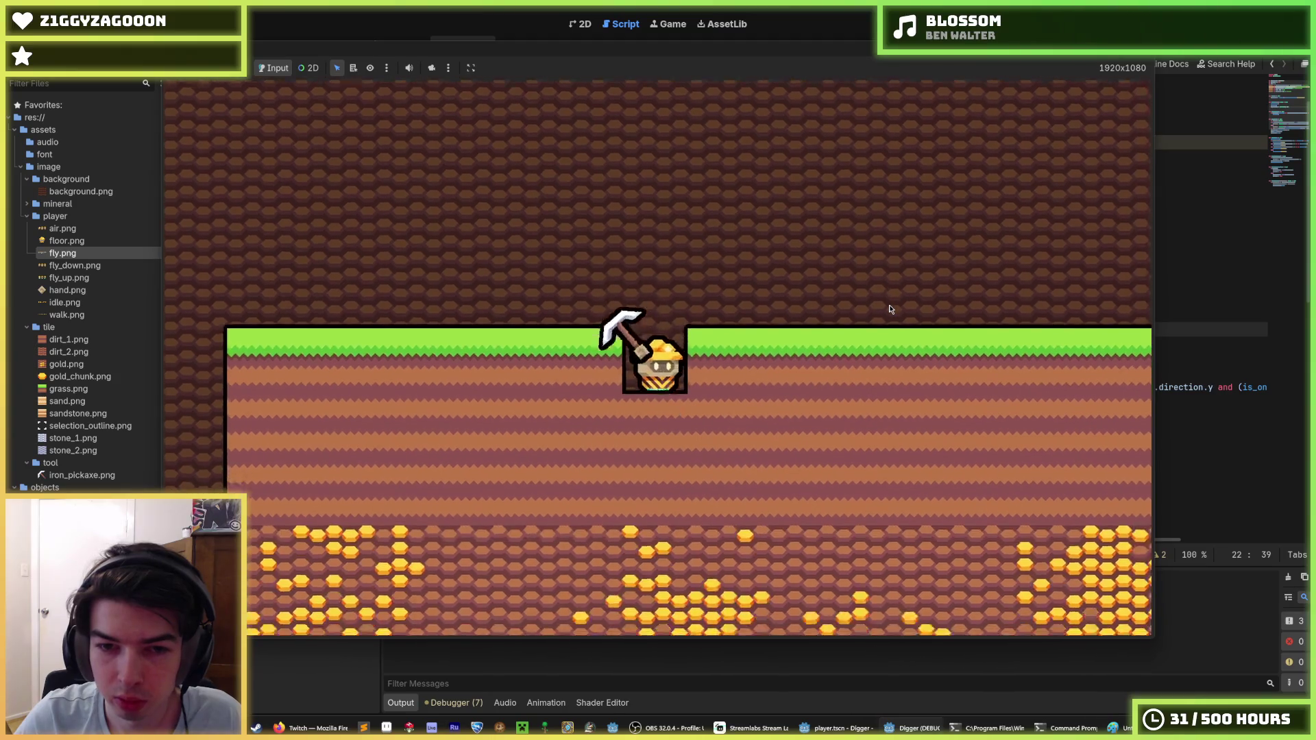
key(s)
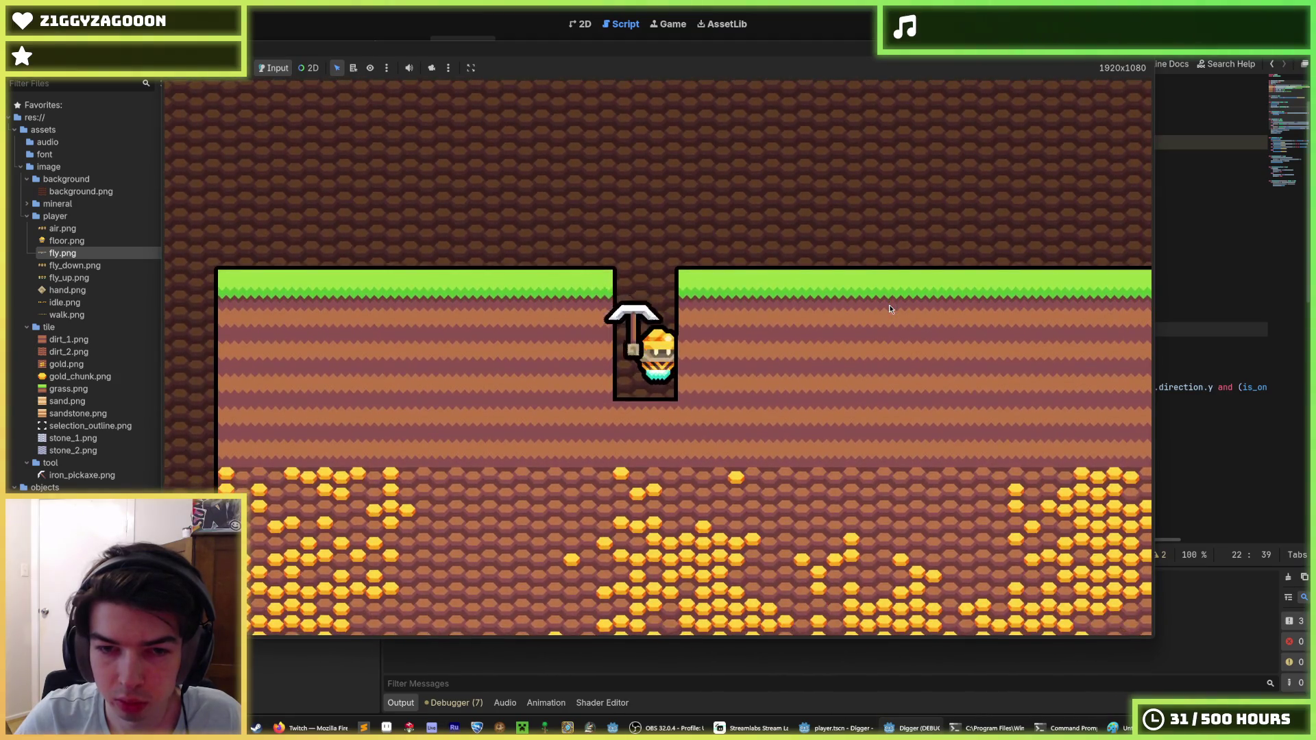
key(a)
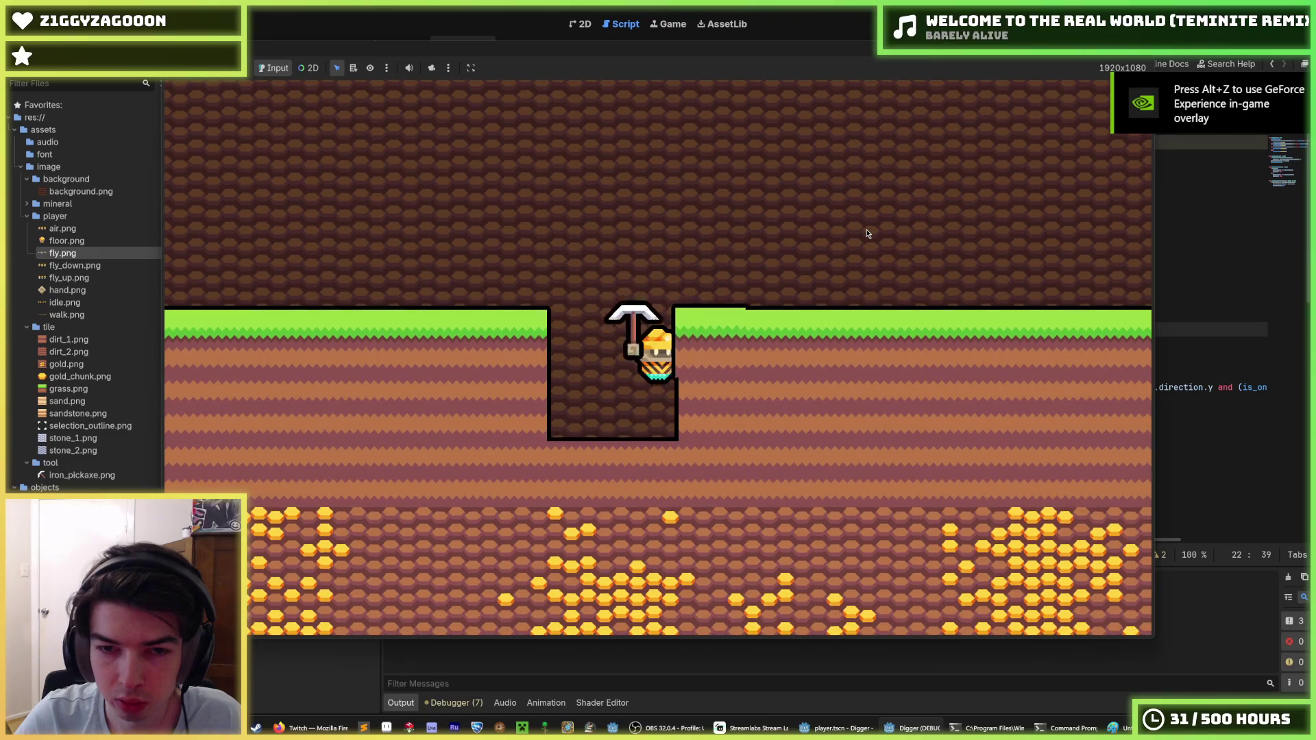
key(d)
key(w)
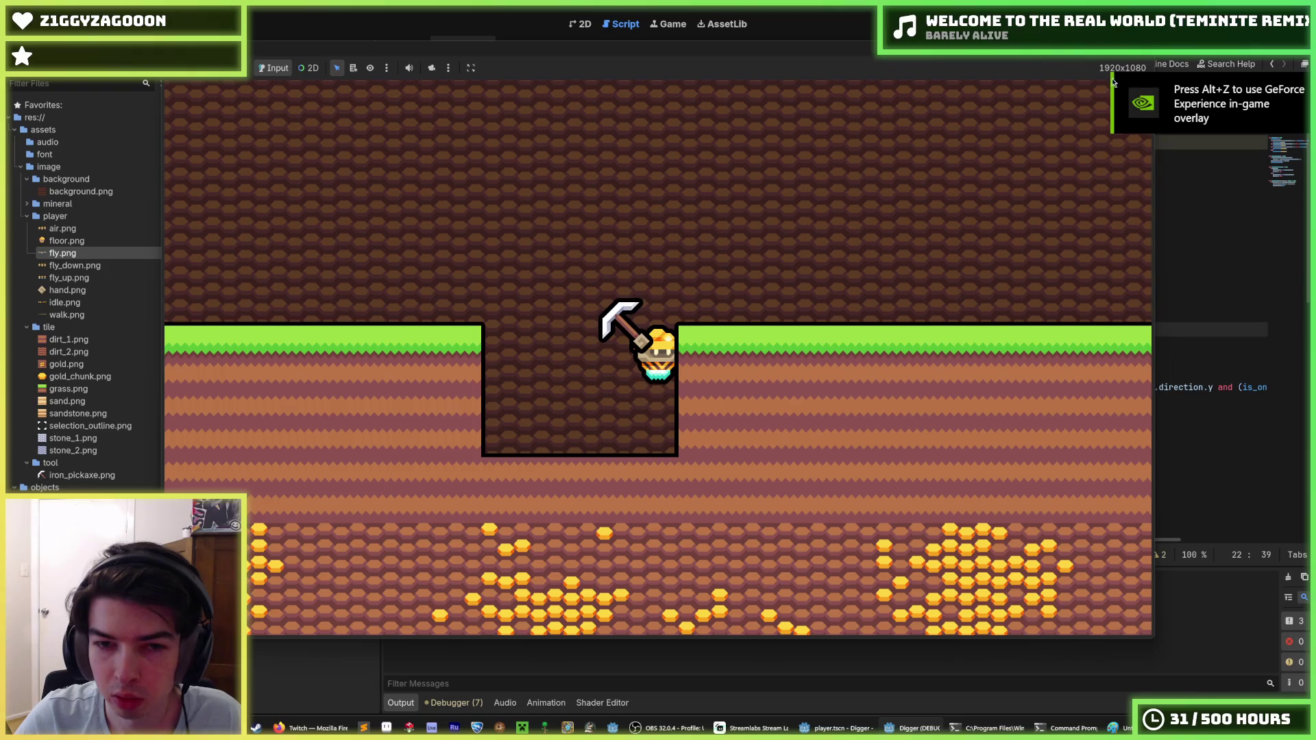
key(F8)
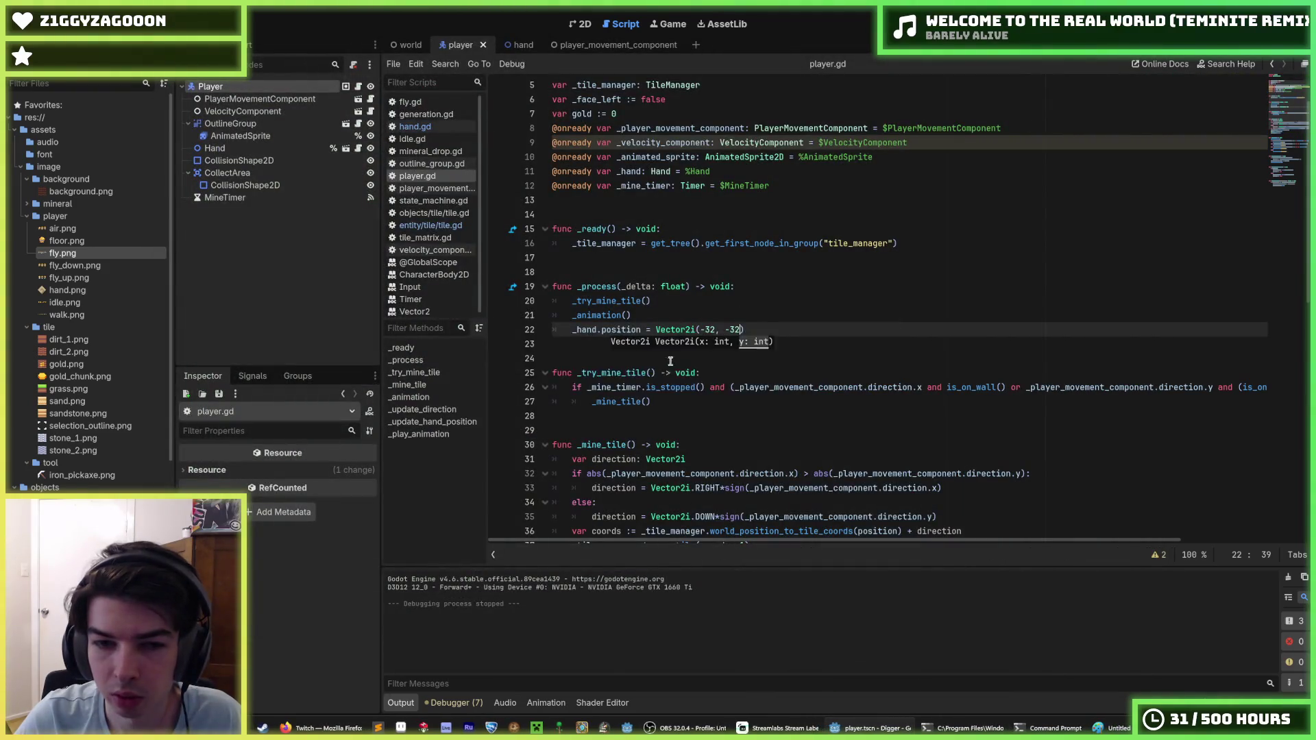
text())
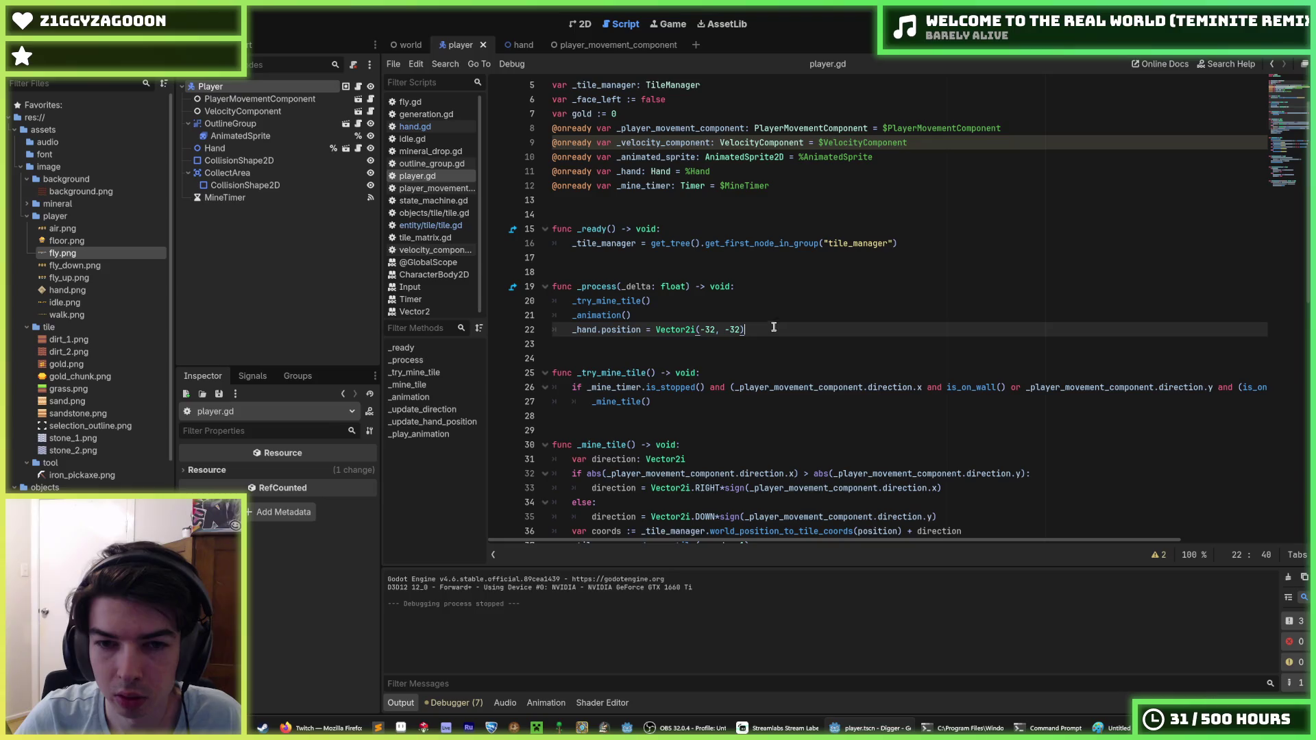
Add a Node2D child to Player, move it above Hand and name it Hands.
click(580, 23)
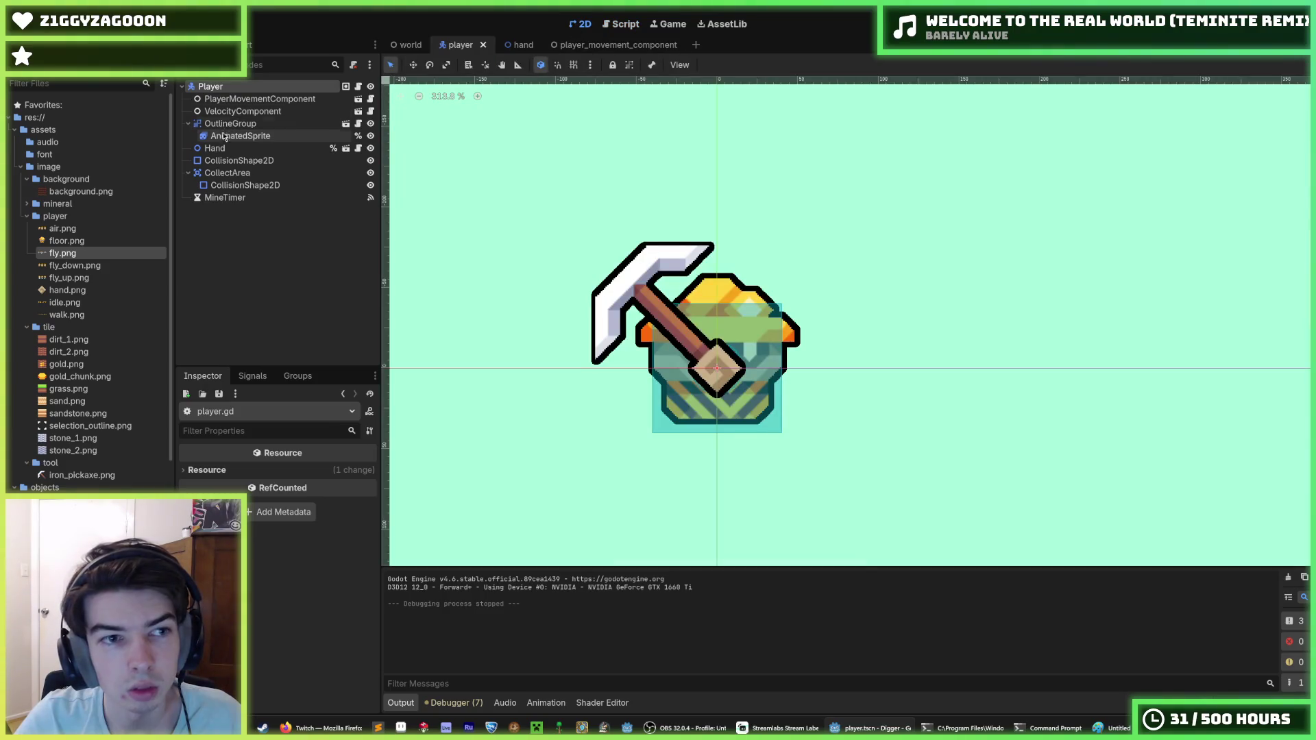
right_click(233, 91)
click(261, 117)
text(nod)
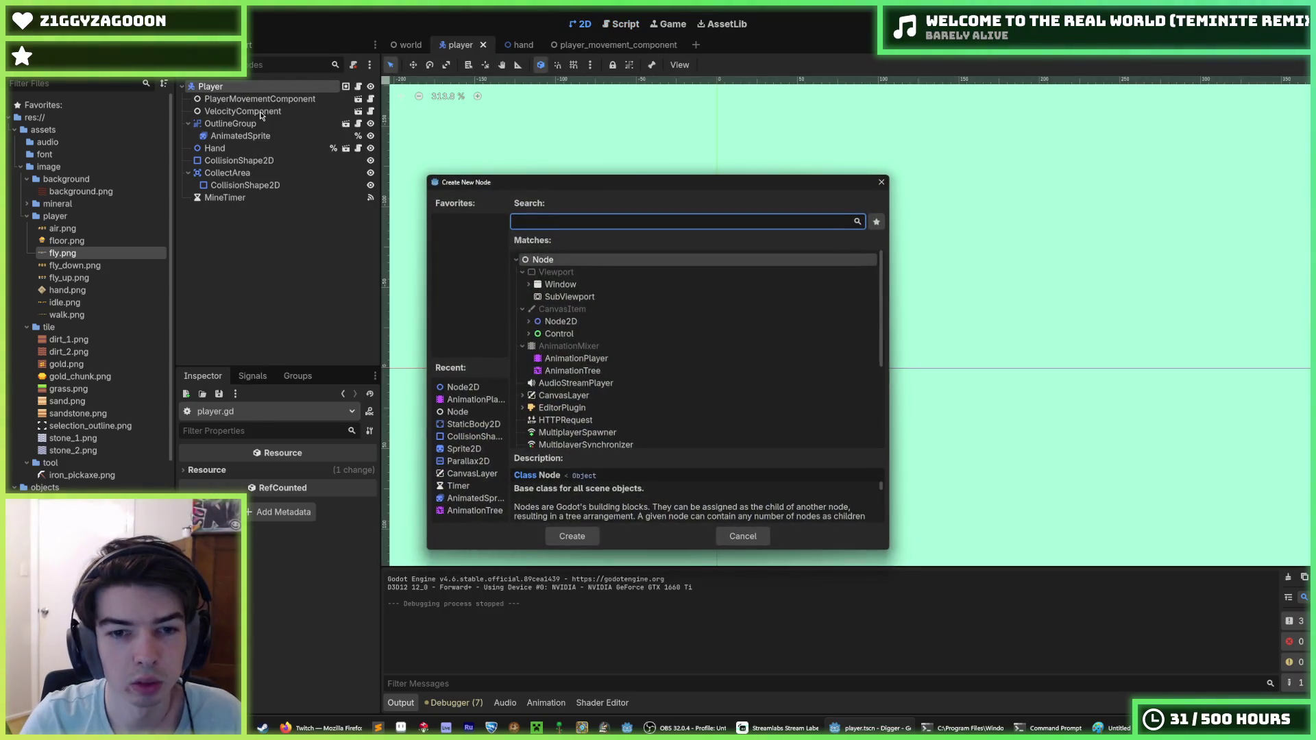
text(e2d)
key(Return)
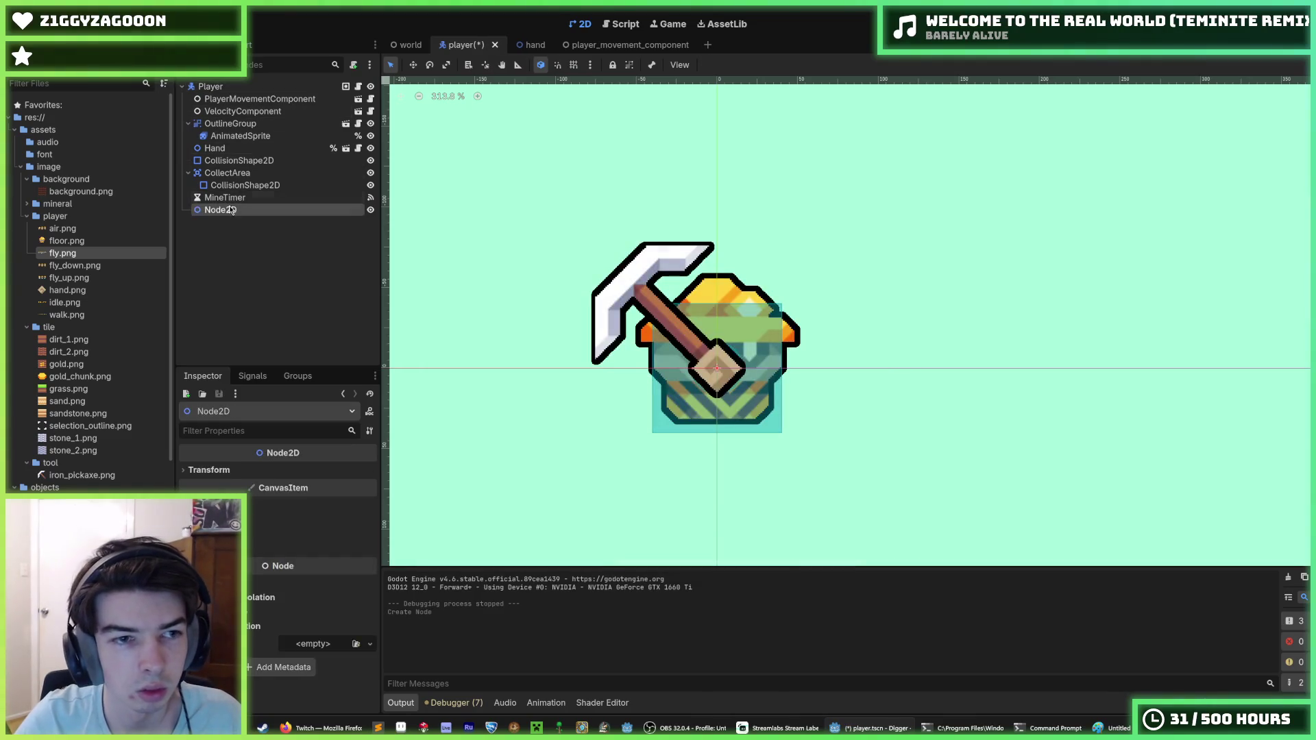
drag(220, 210, 221, 159)
double_click(216, 148)
text(Ha)
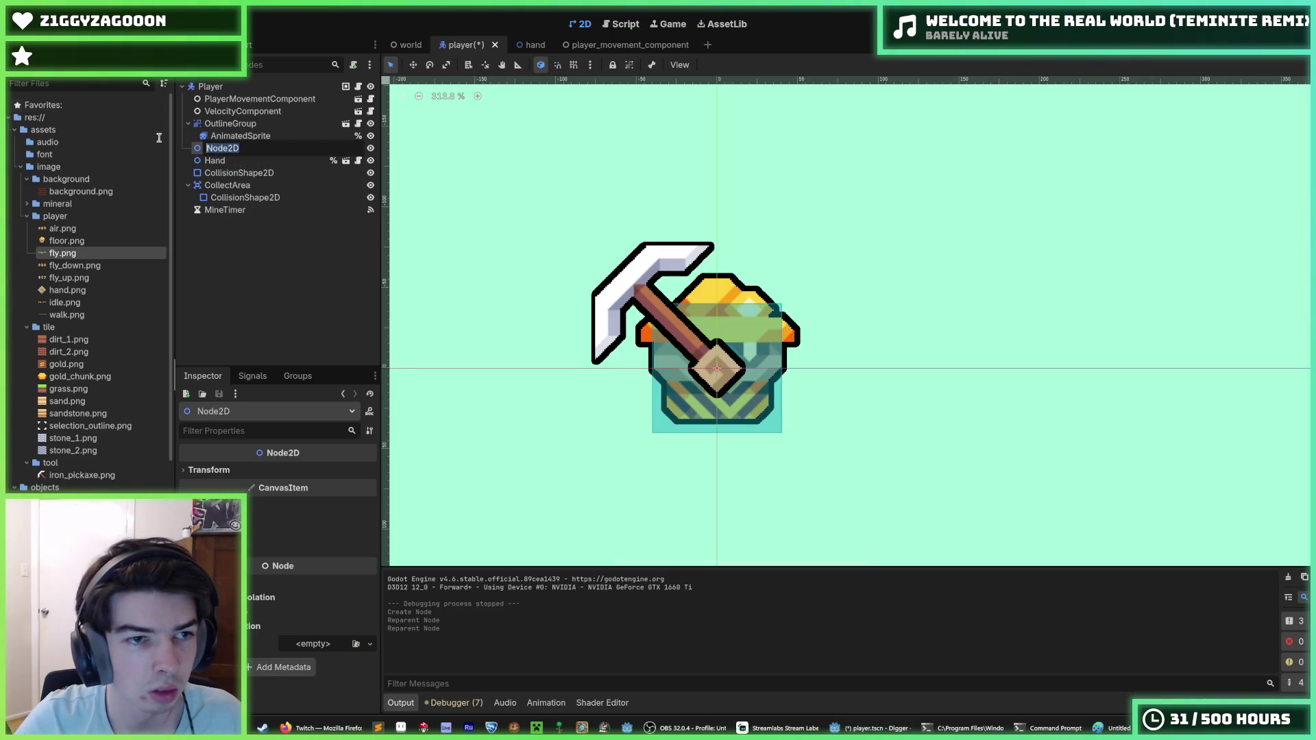
text(nds)
key(Return)
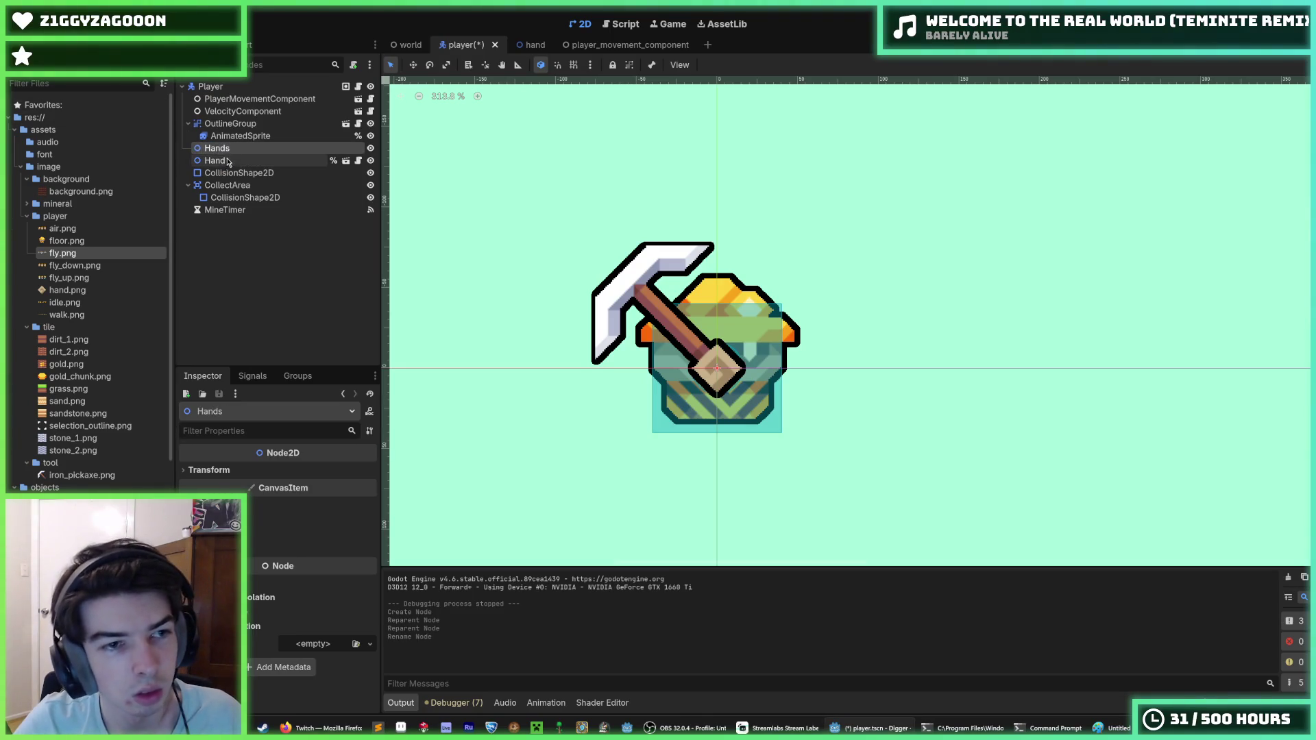
Reparent Hand under Hands and set Hand's position to (-64, -64).
click(233, 159)
drag(233, 159, 232, 148)
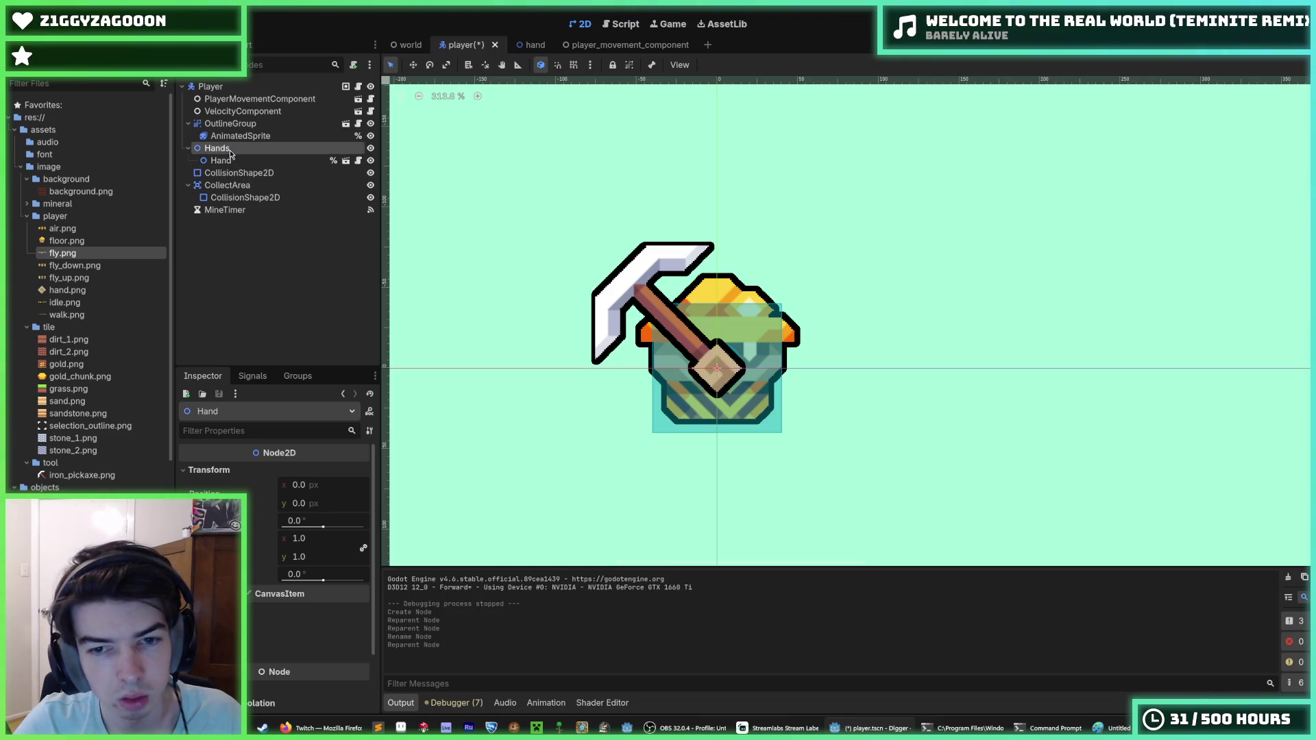
click(247, 160)
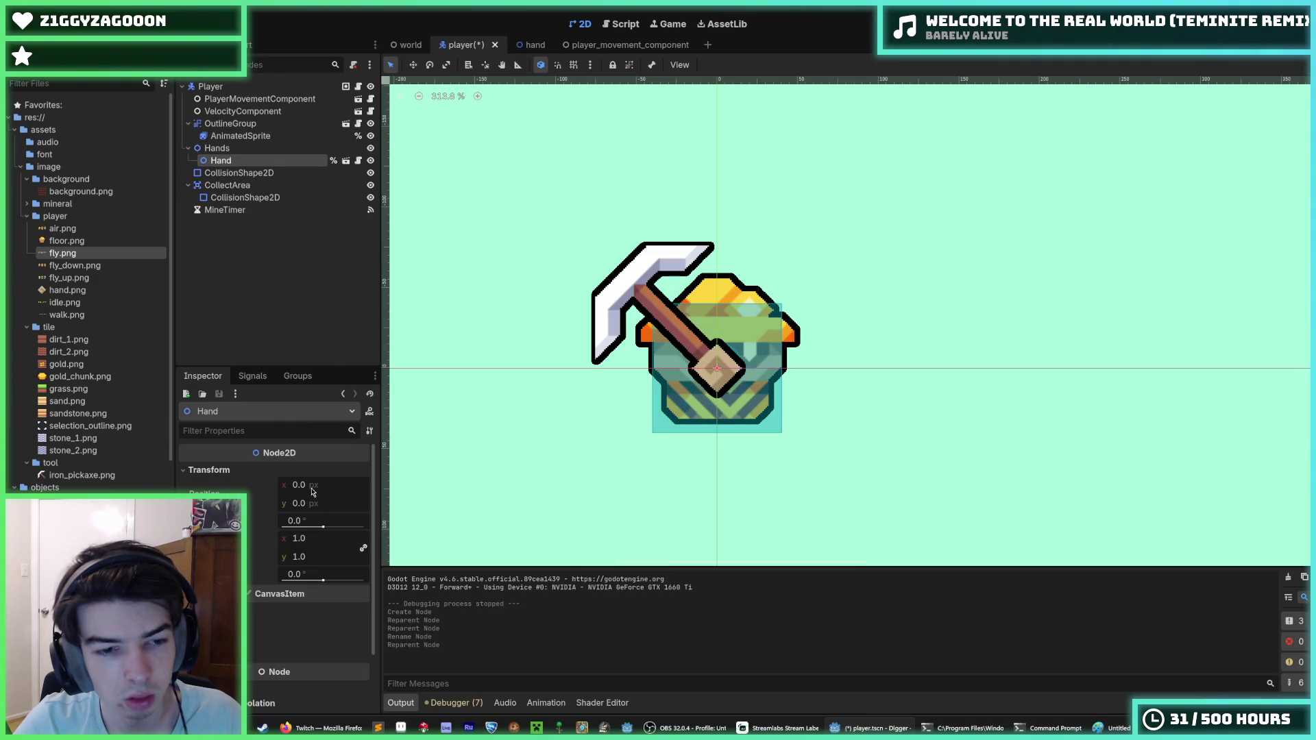
click(312, 486)
text(-)
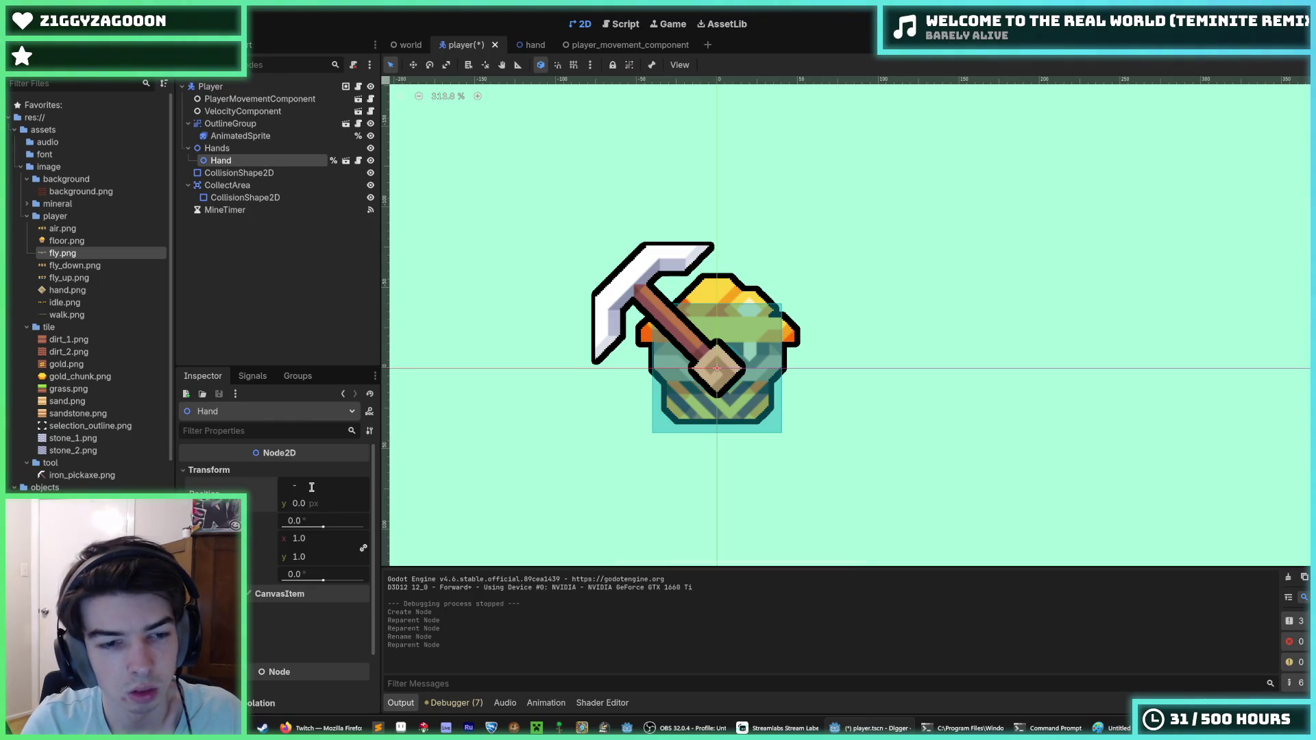
text(64)
key(Tab)
text(-64)
key(Return)
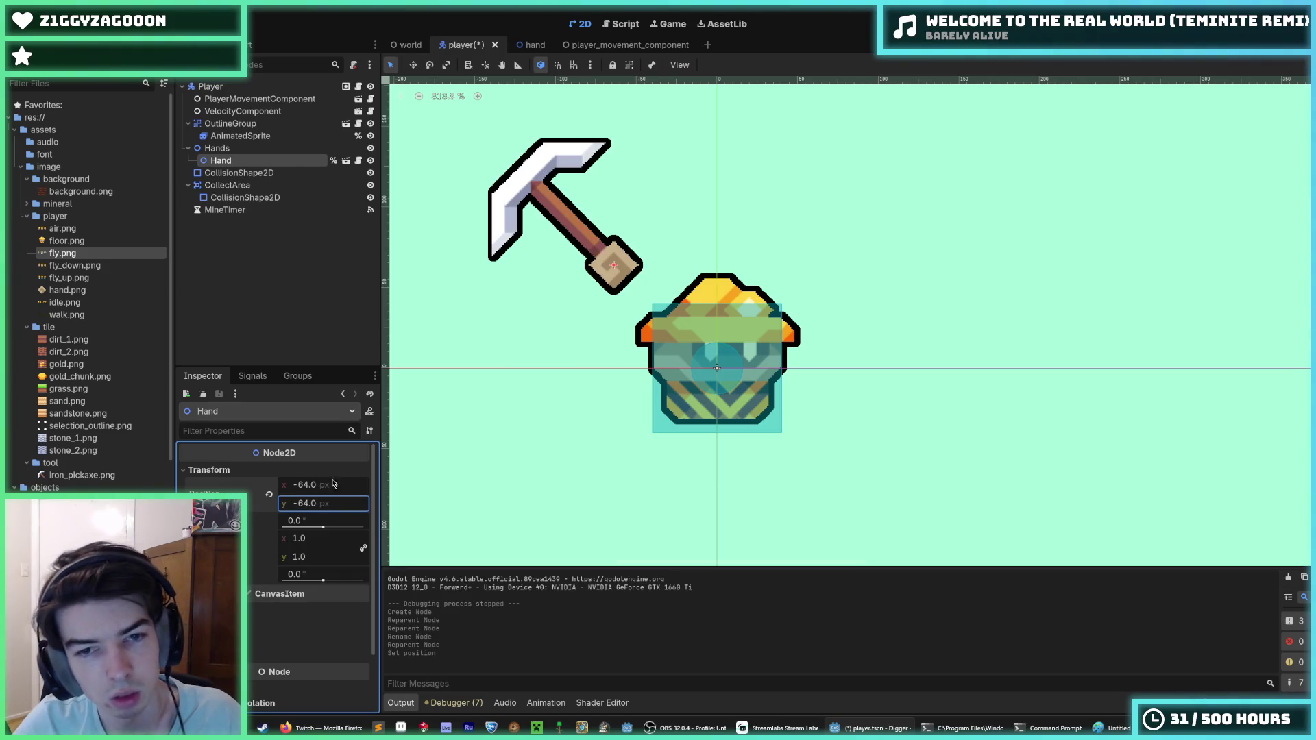
click(218, 148)
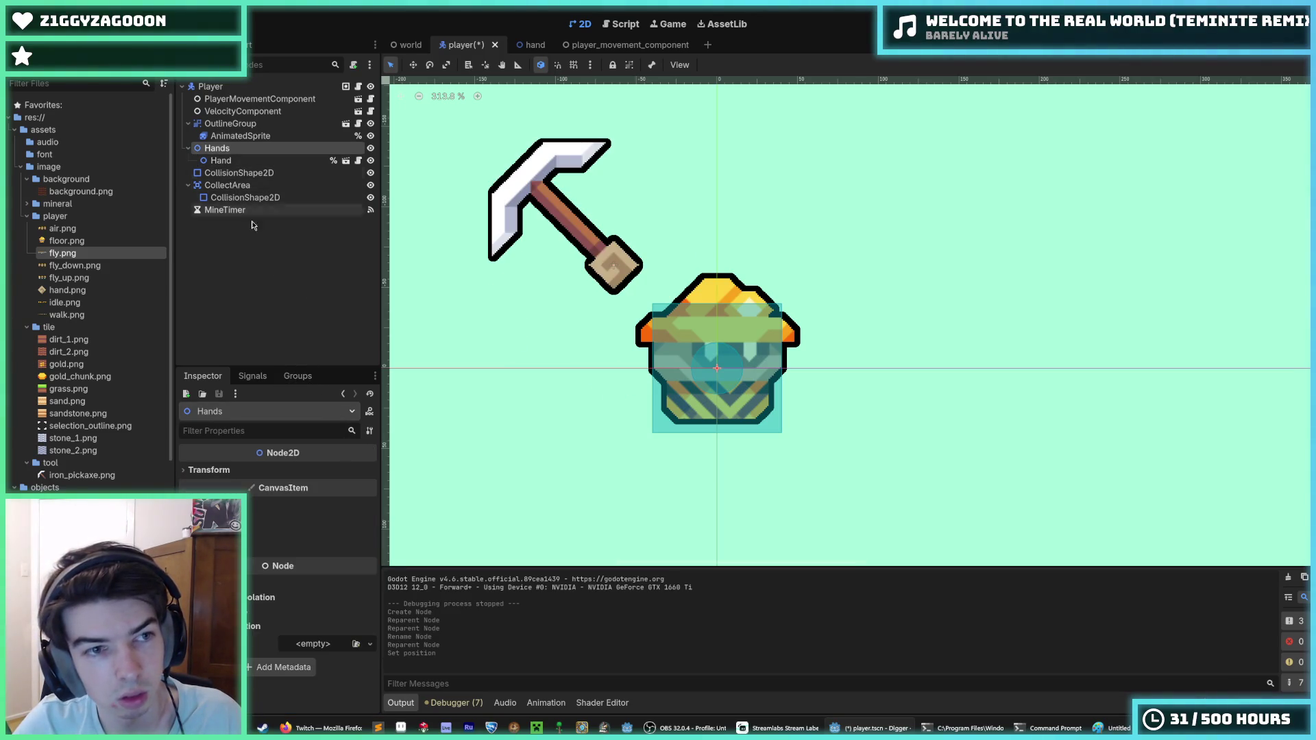
Set the Hands node position to x 0, y 16 in the Inspector.
click(234, 472)
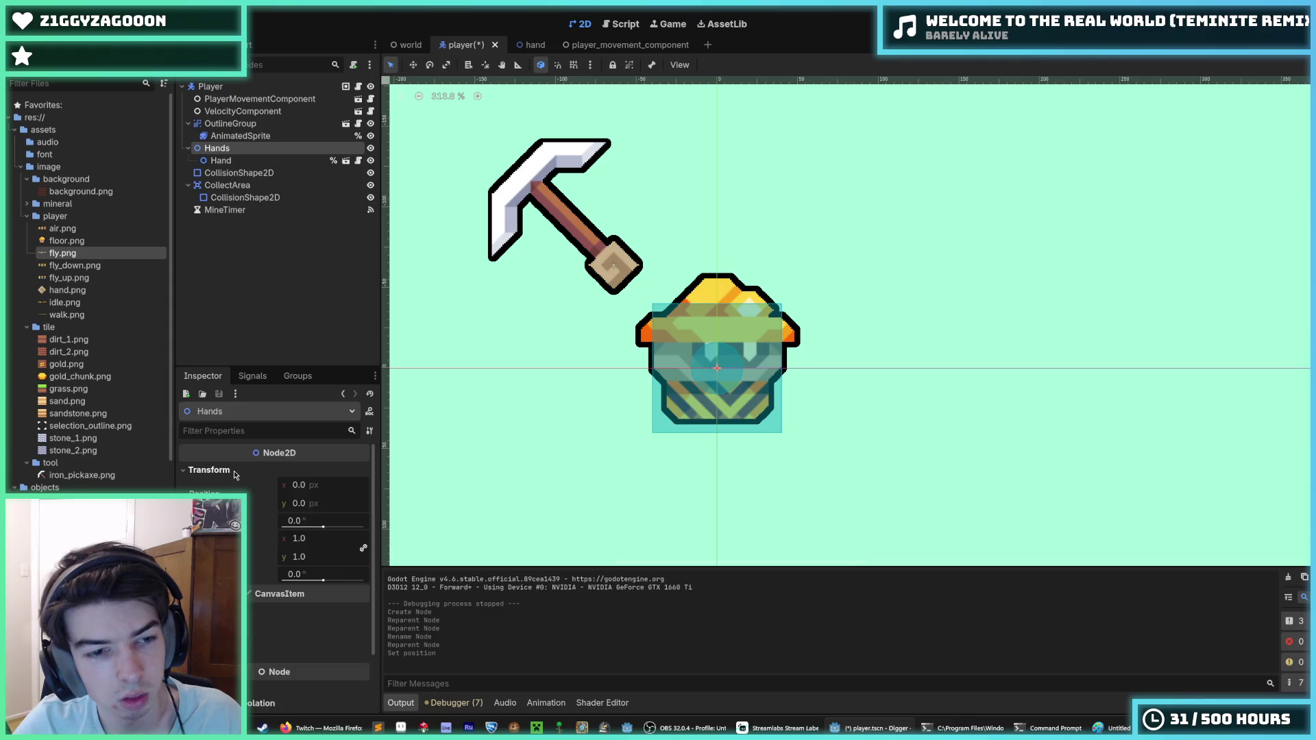
click(316, 486)
text(8)
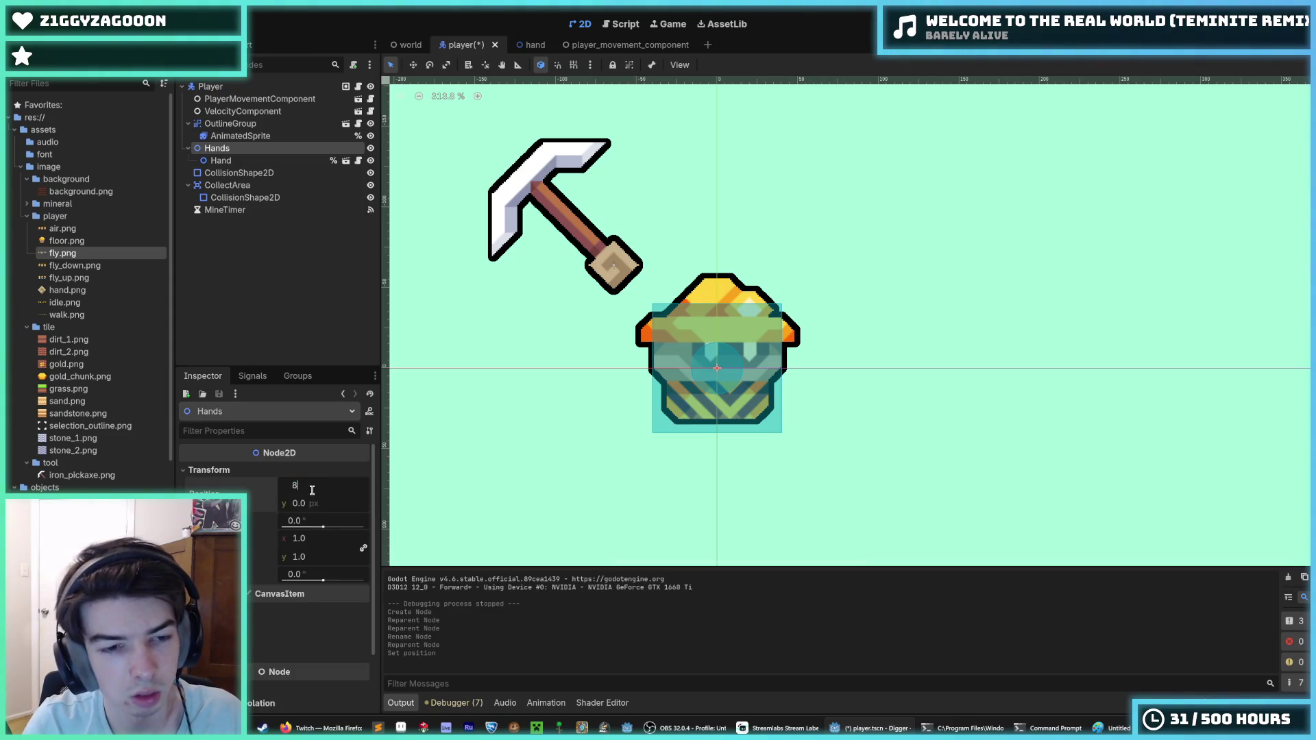
key(Return)
text(0)
key(Tab)
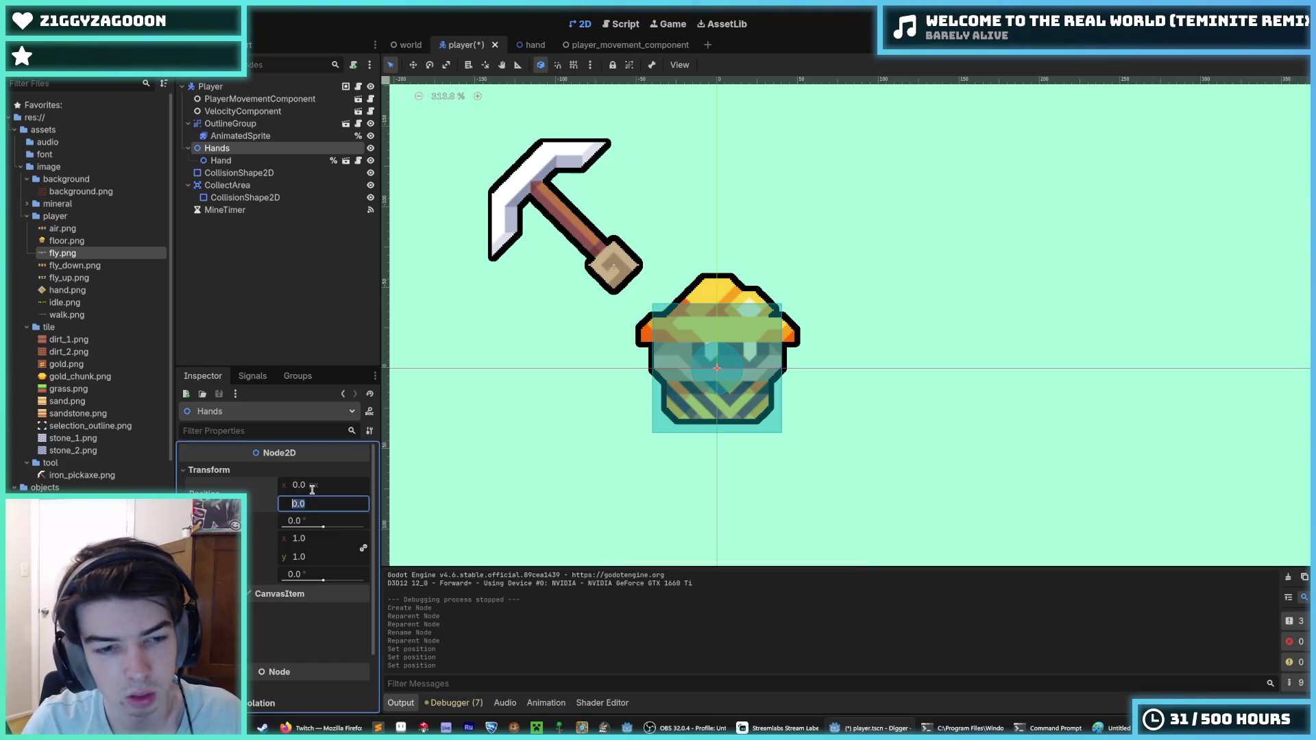
text(16)
key(Return)
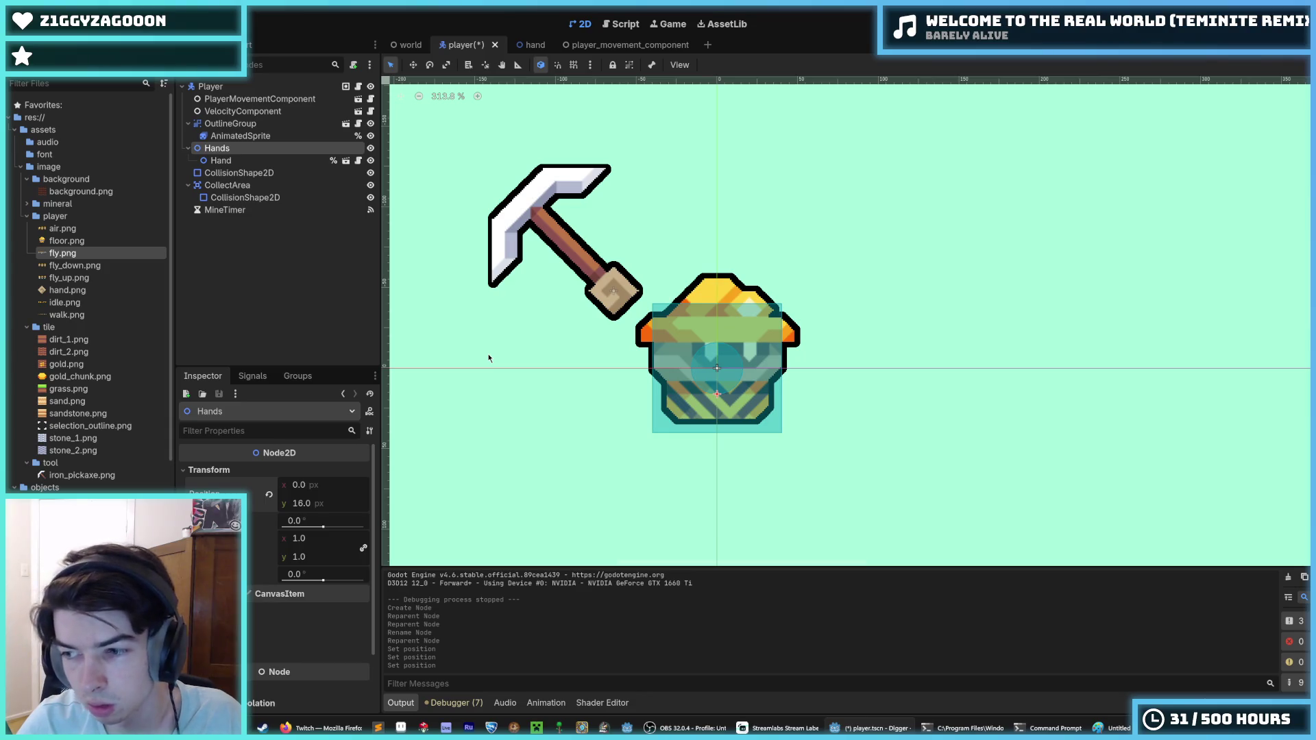
Compare the Hand and Hands transforms, undo a trial pickaxe rotation, and save the scene.
click(250, 160)
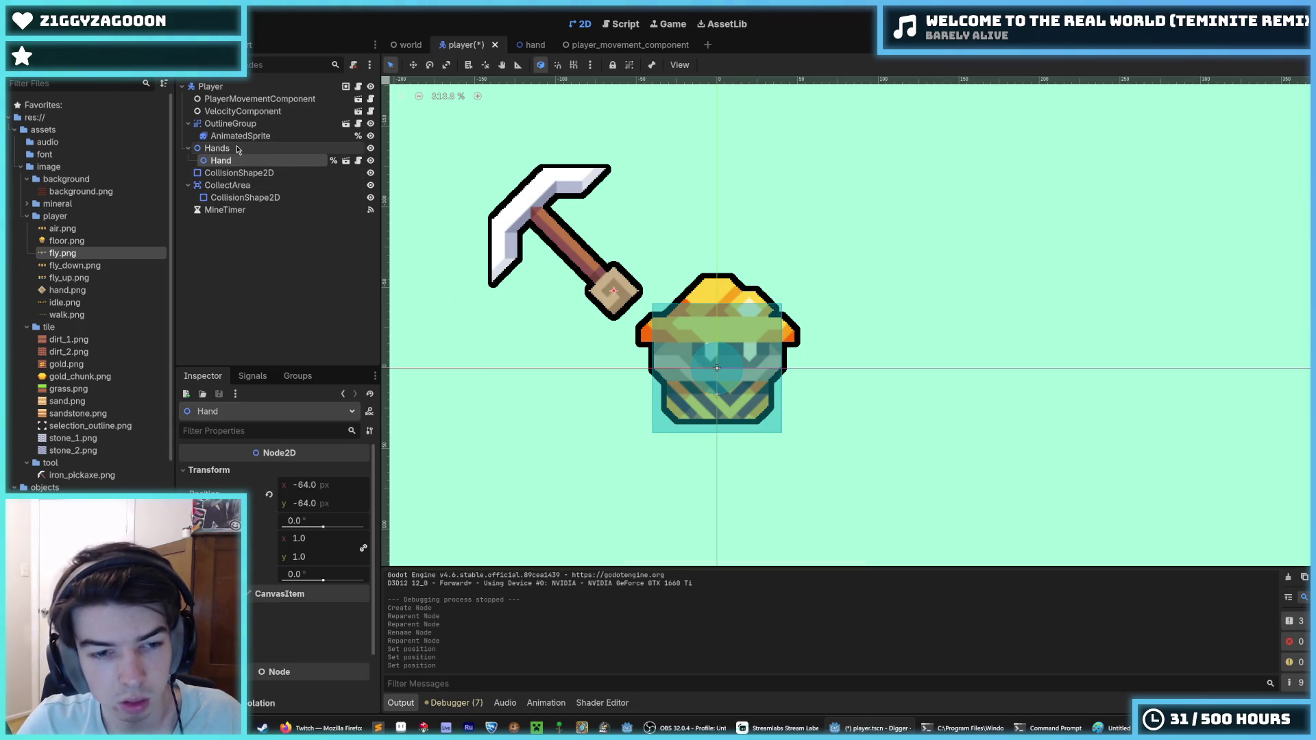
click(233, 148)
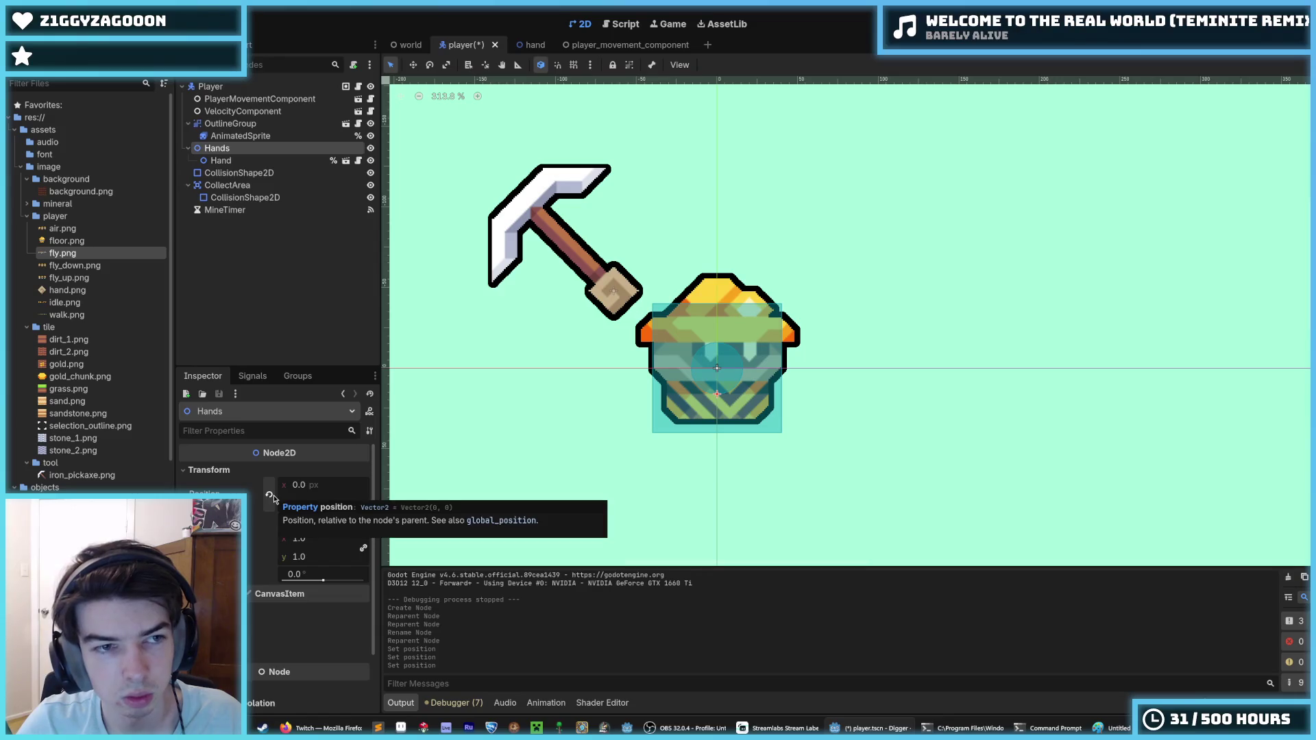
click(231, 165)
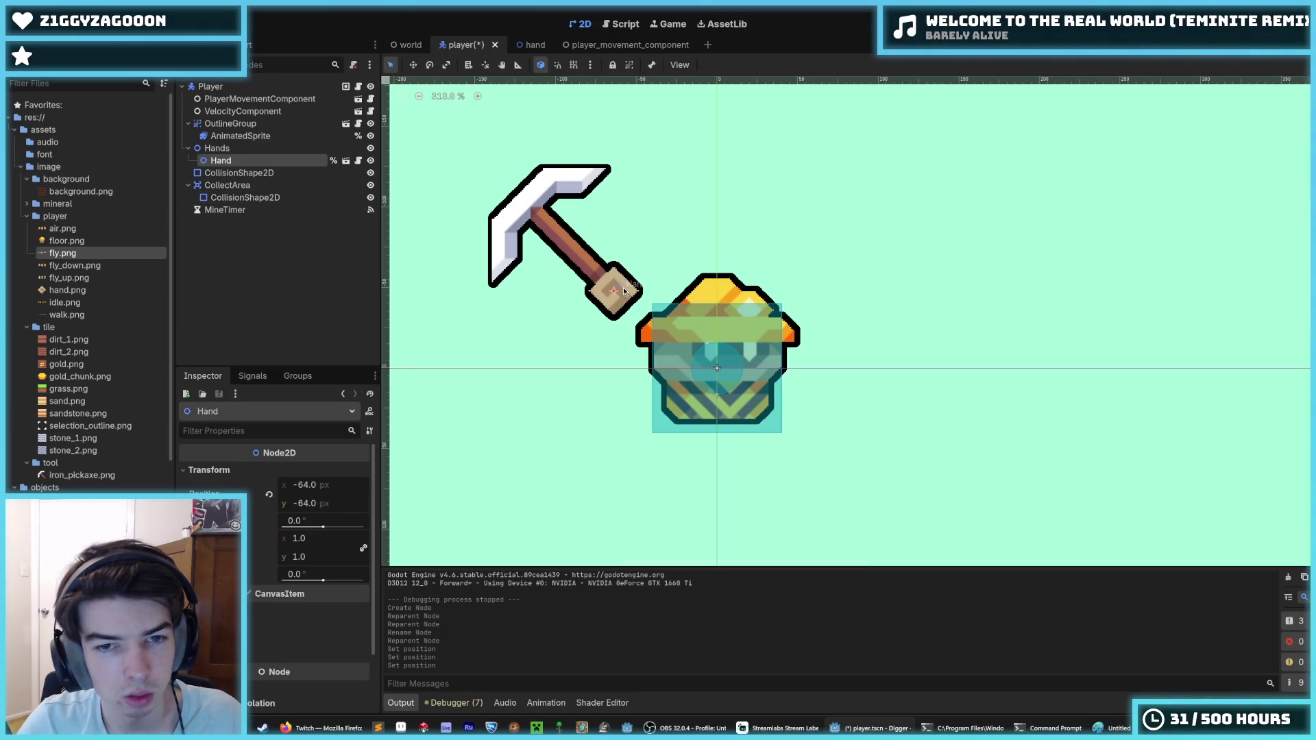
mouse_move(324, 528)
mouse_down()
mouse_move(342, 527)
mouse_move(319, 527)
mouse_move(331, 532)
mouse_up()
key(ctrl+z)
key(Up)
key(ctrl+z)
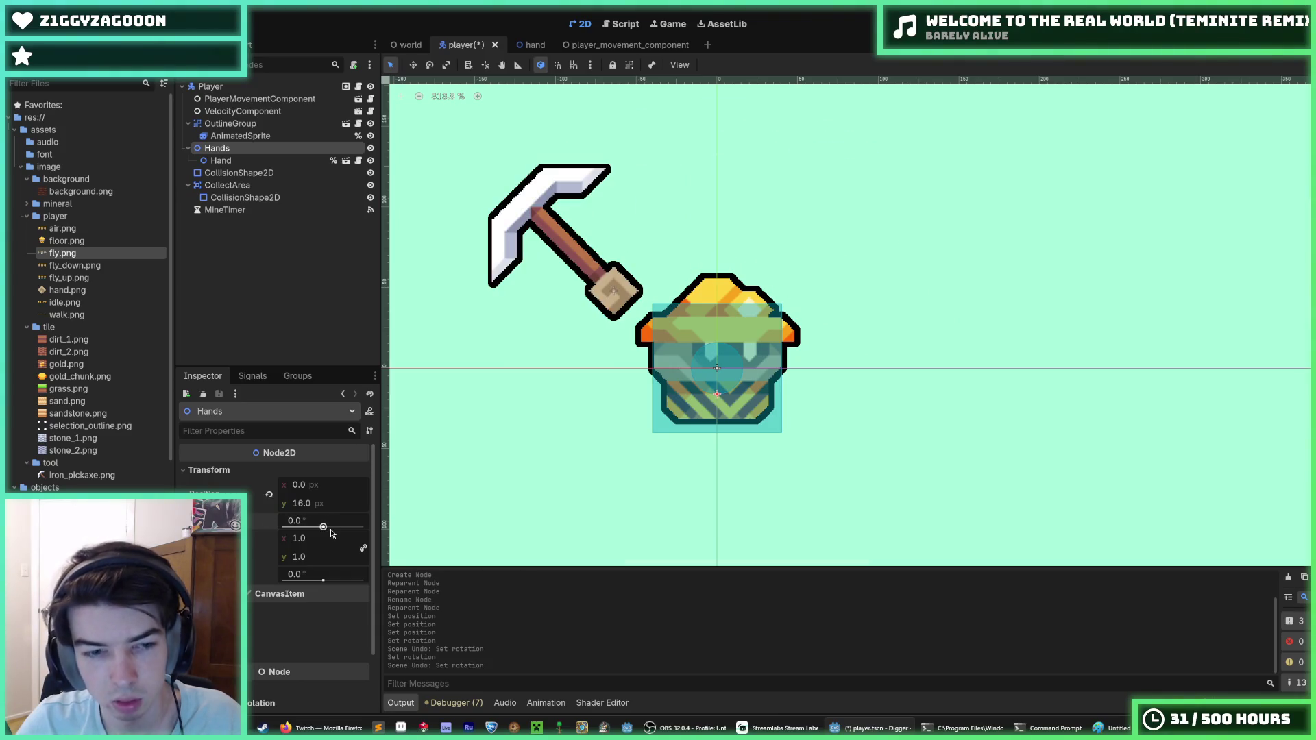
key(ctrl+s)
Recheck the Hand and Hands nodes, then bring up the Player script.
click(223, 160)
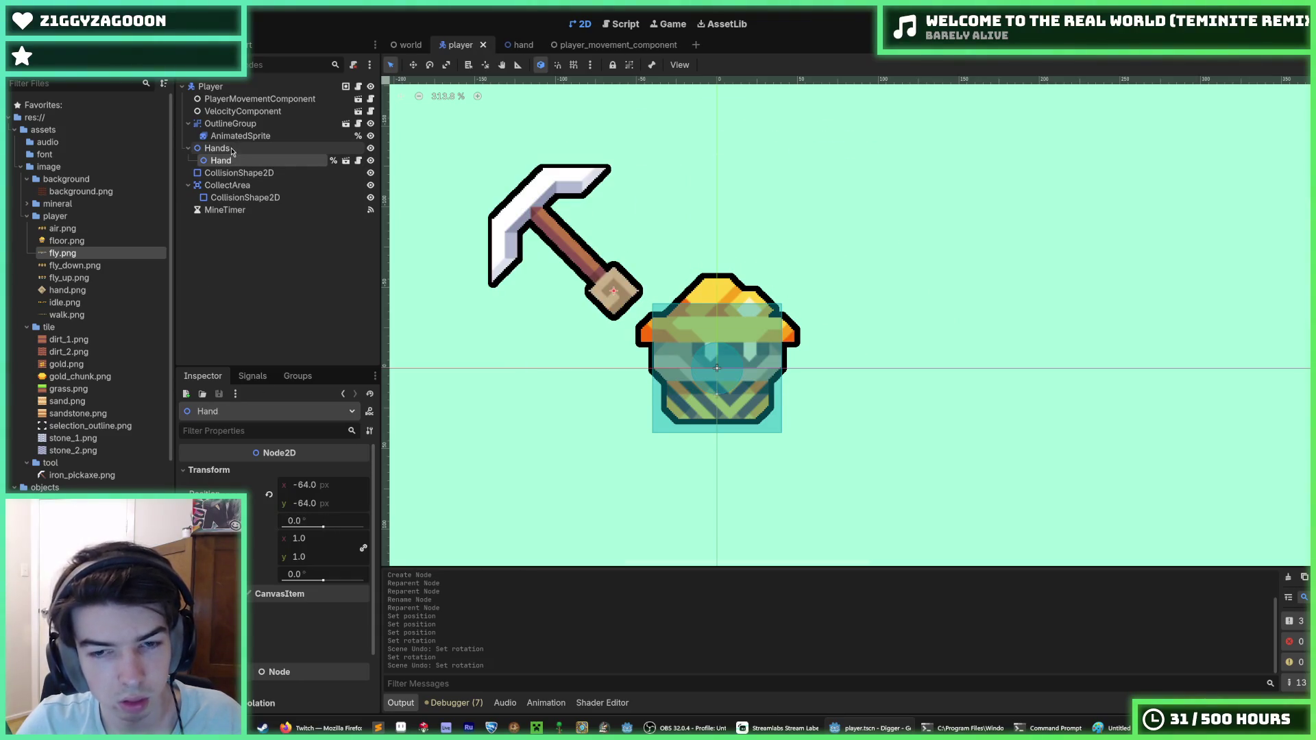
click(232, 150)
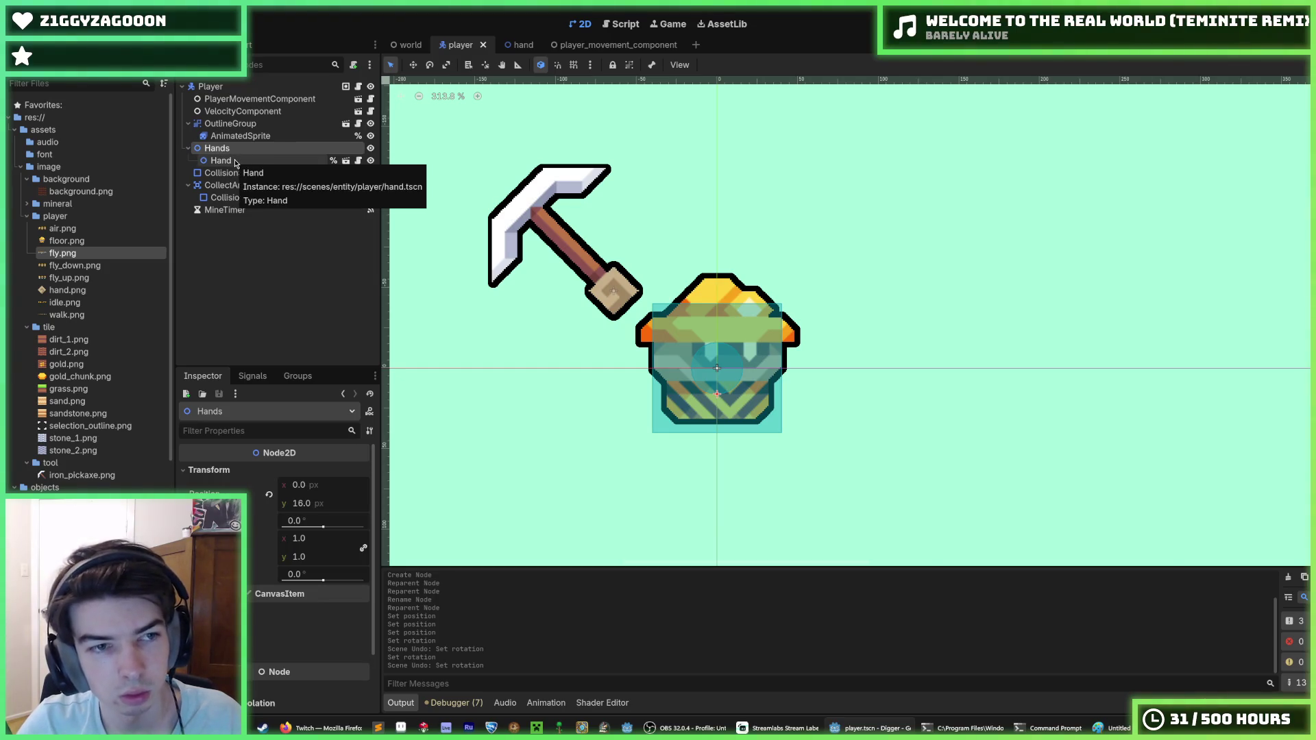
click(235, 161)
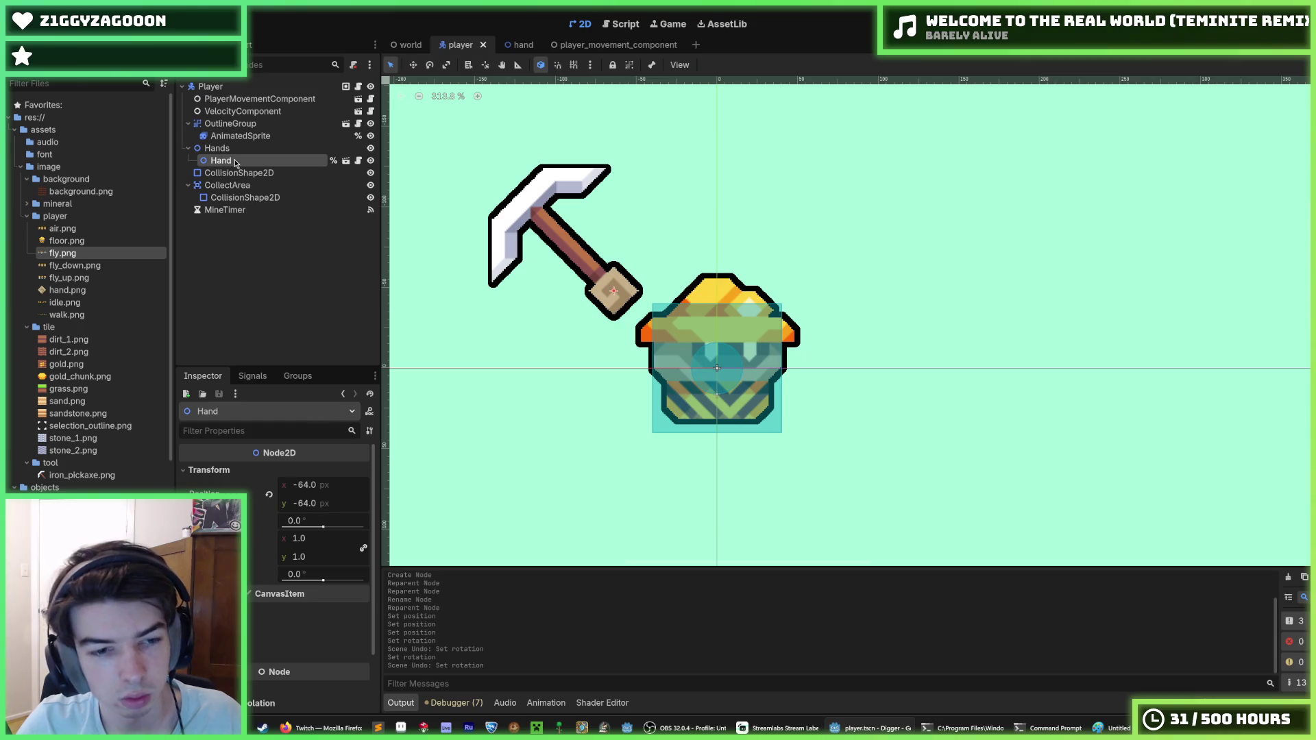
click(358, 87)
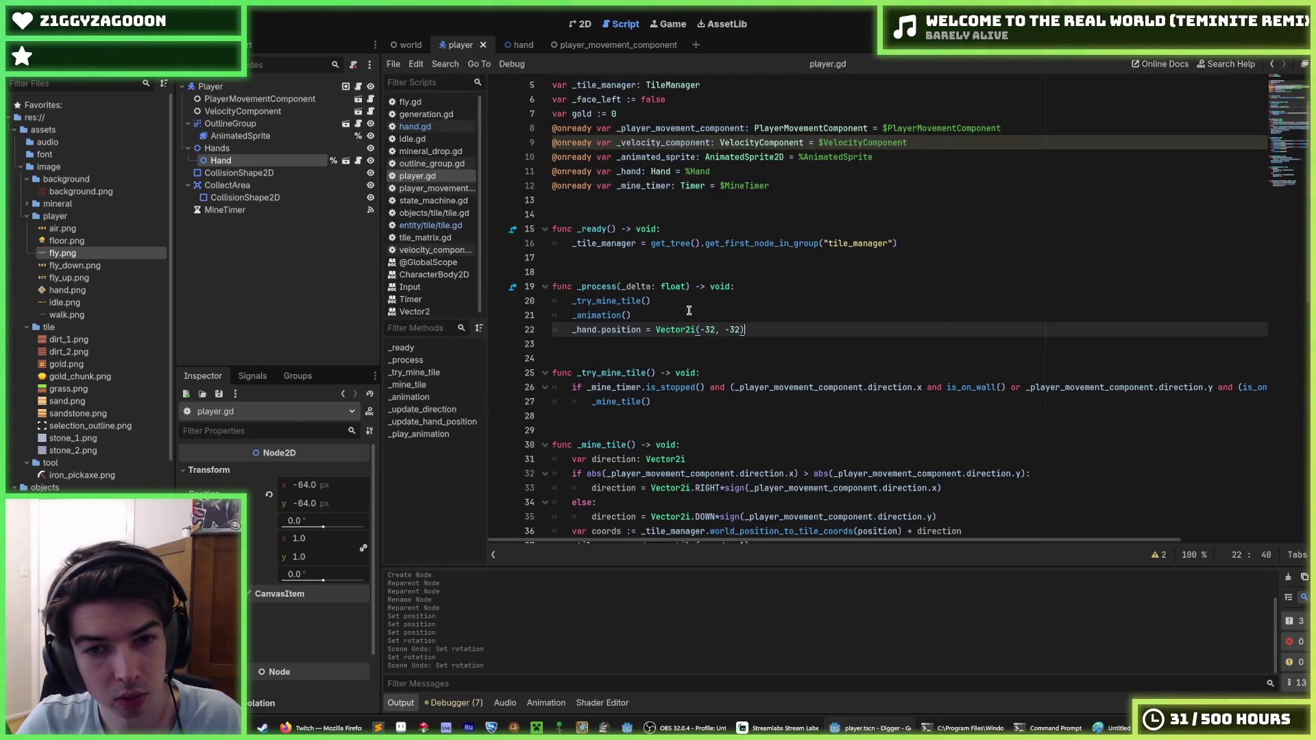
key(Up)
key(Up)
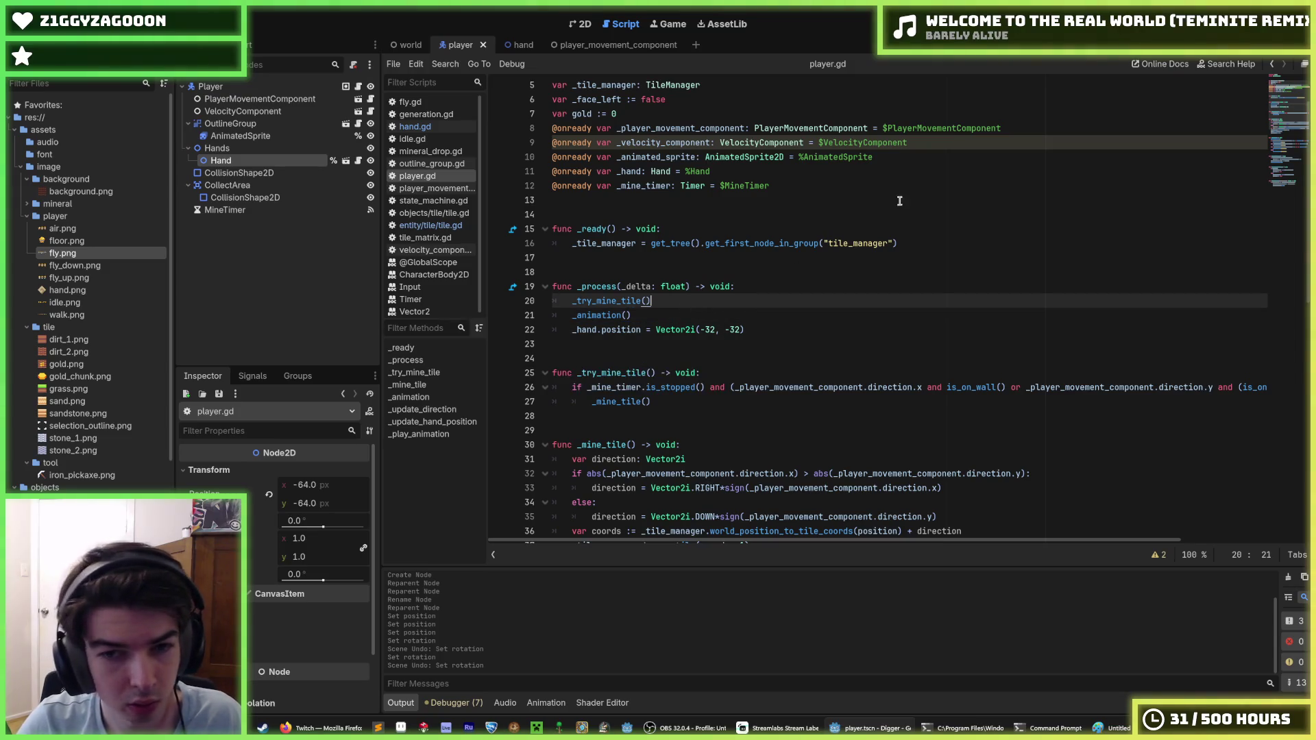
key(F5)
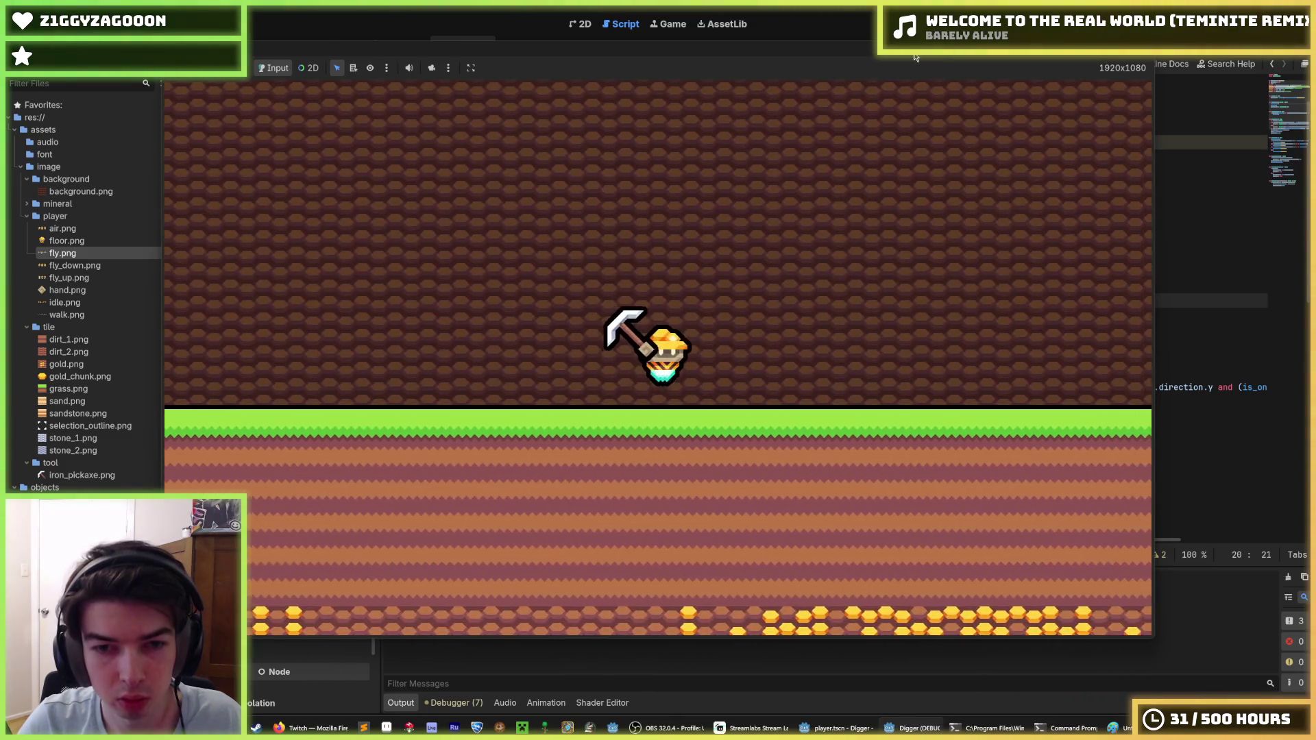
key(s)
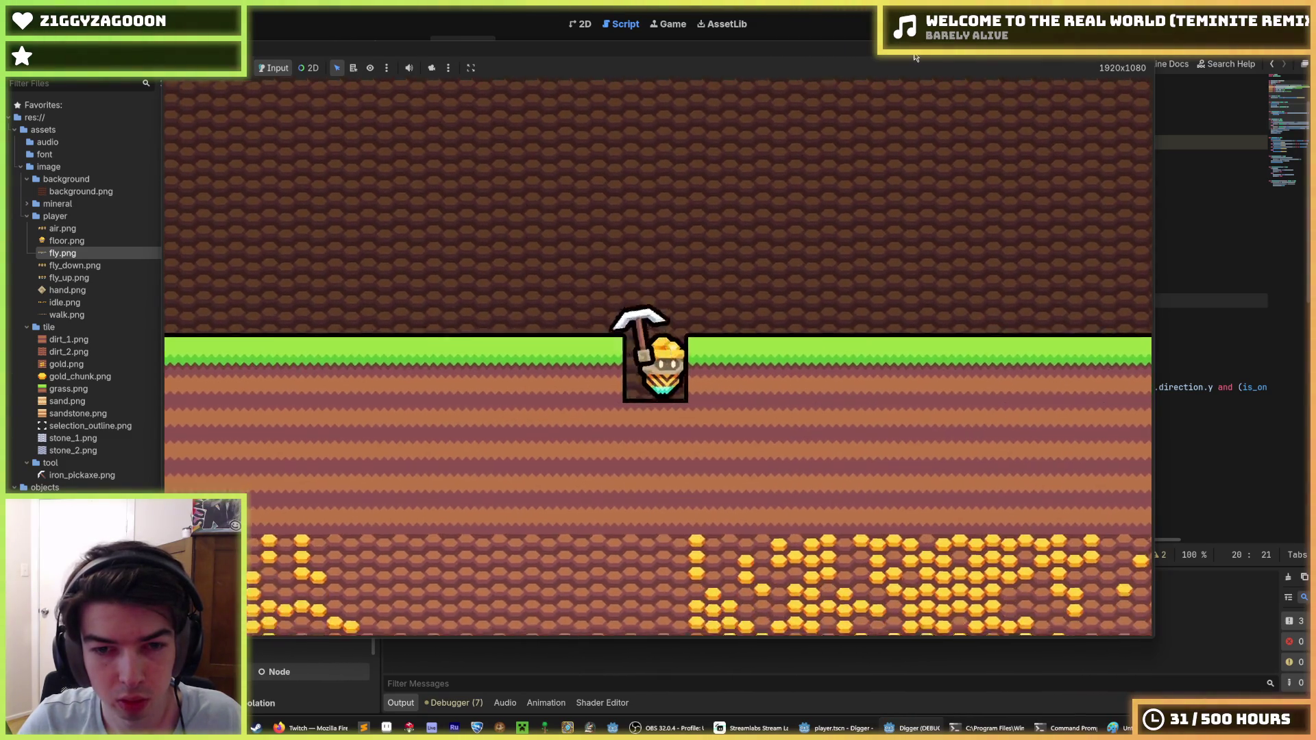
key(F8)
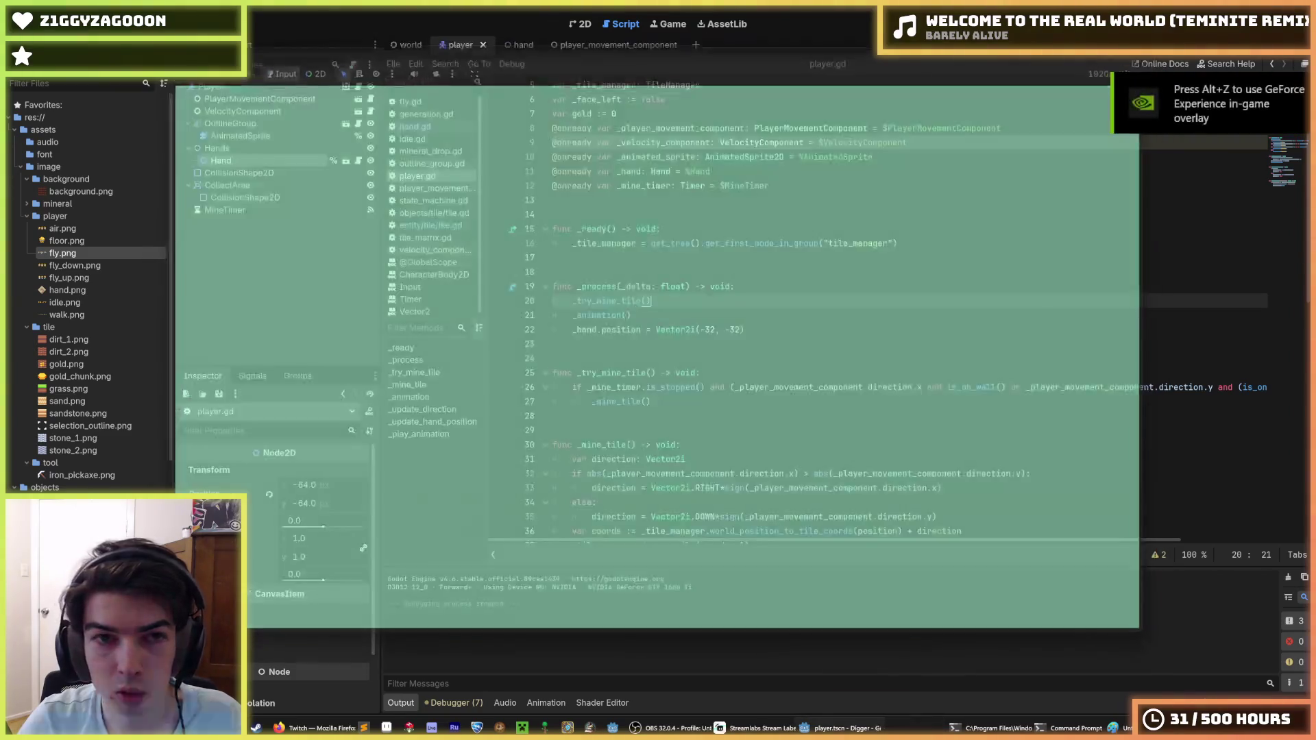
In hand.gd, change line 12 so _scale_amount is declared as := 1.0.
click(415, 126)
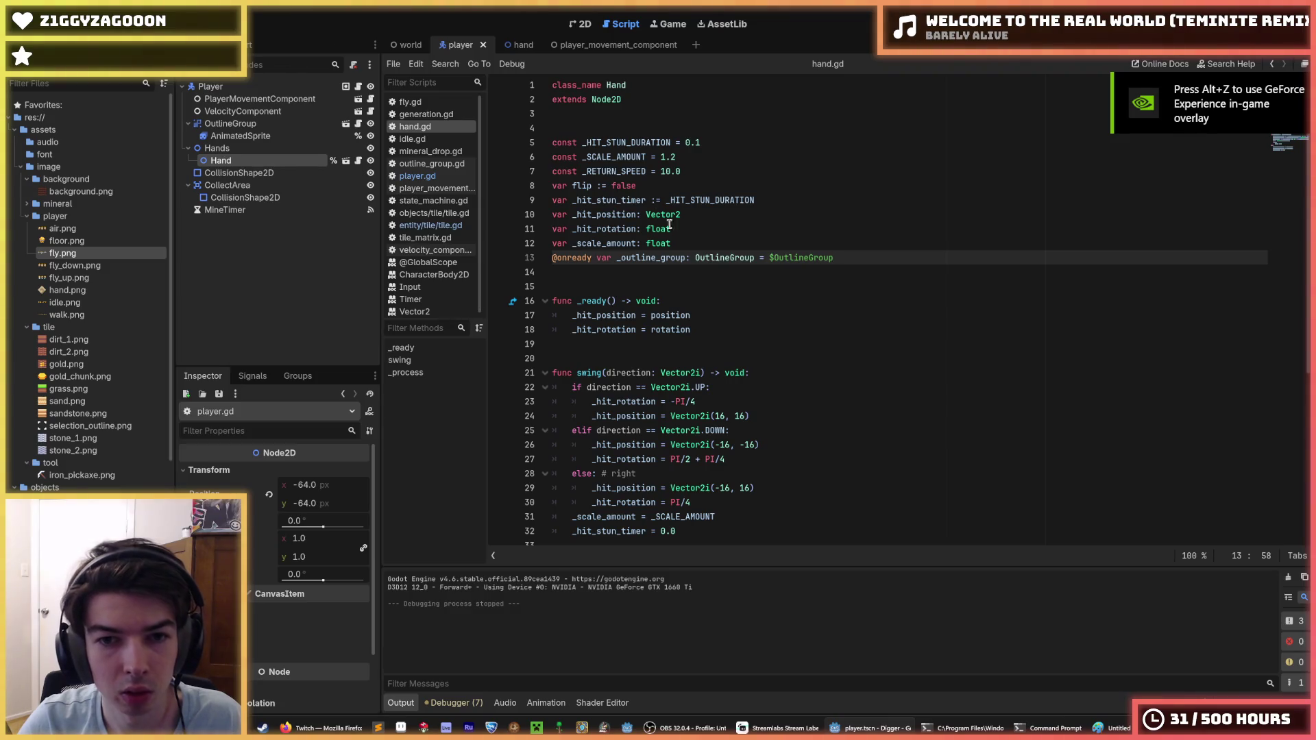
drag(676, 243, 636, 244)
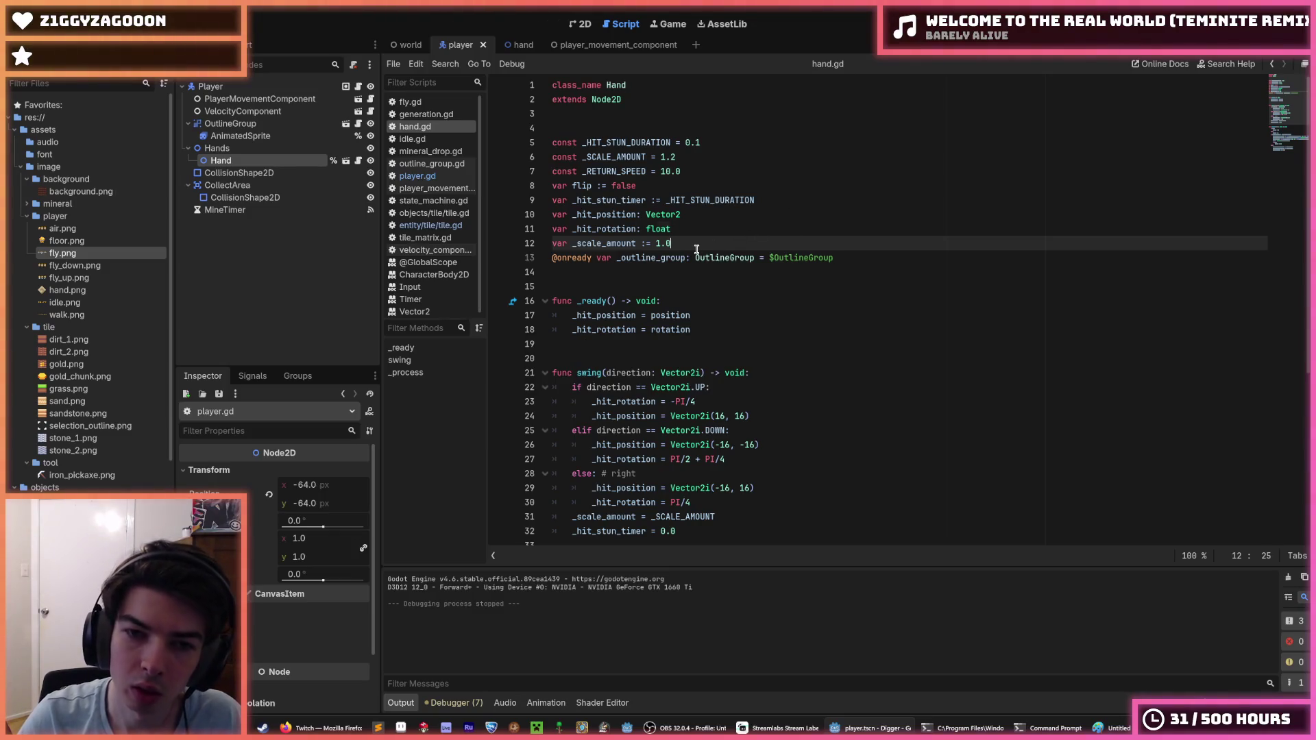
key(ctrl+z)
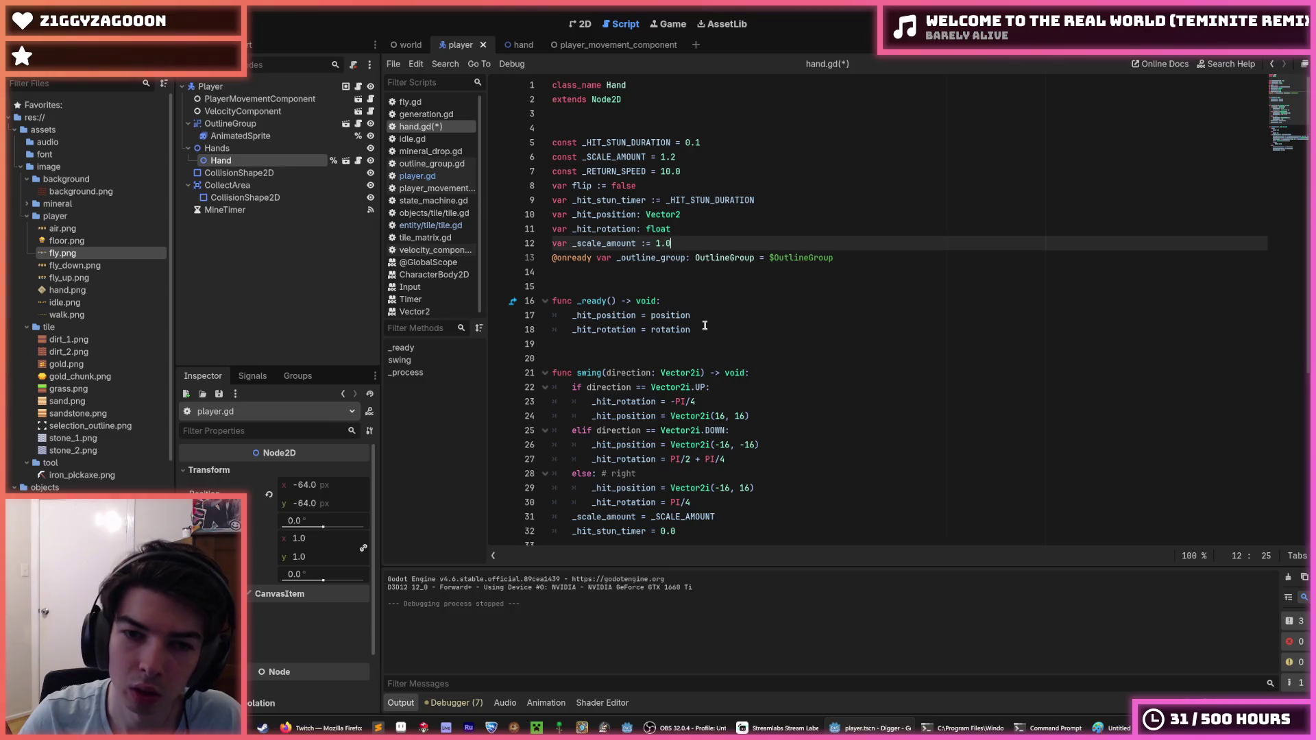
Save and run the game, dig down one tile, fly up, move right, then stop.
key(F5)
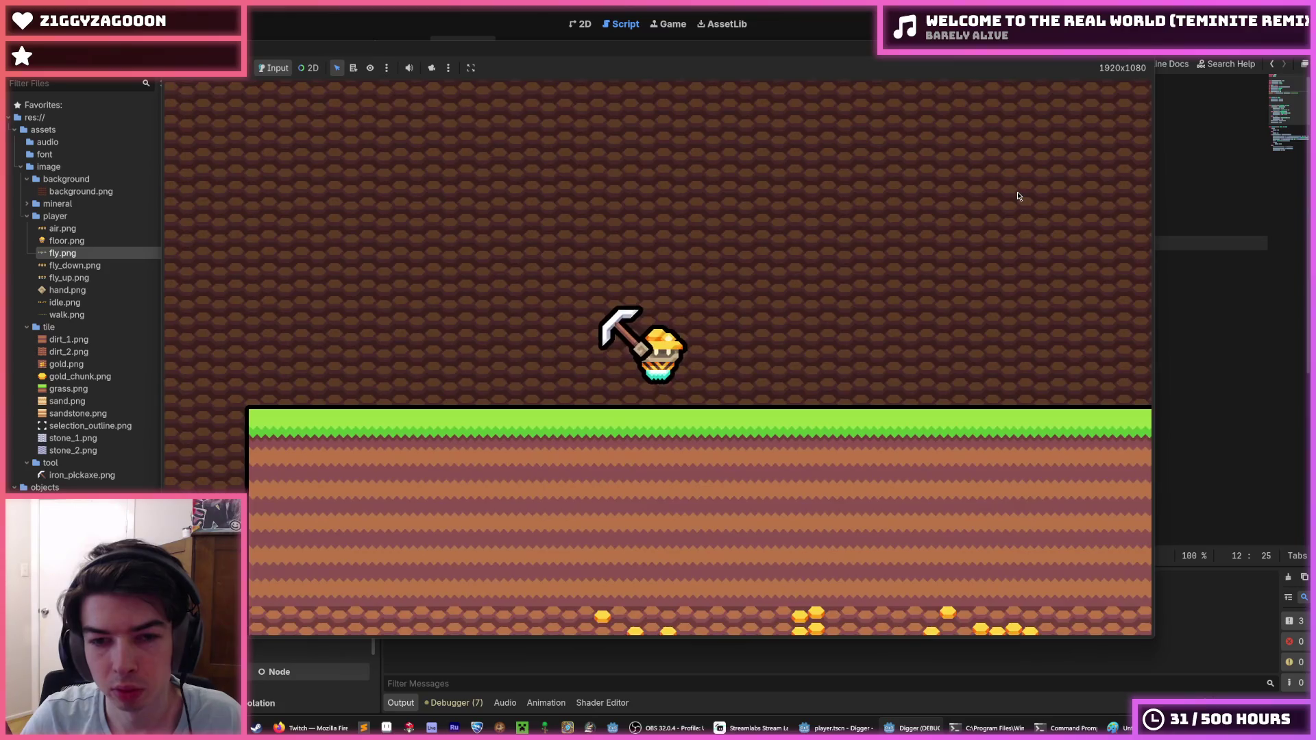
key(s)
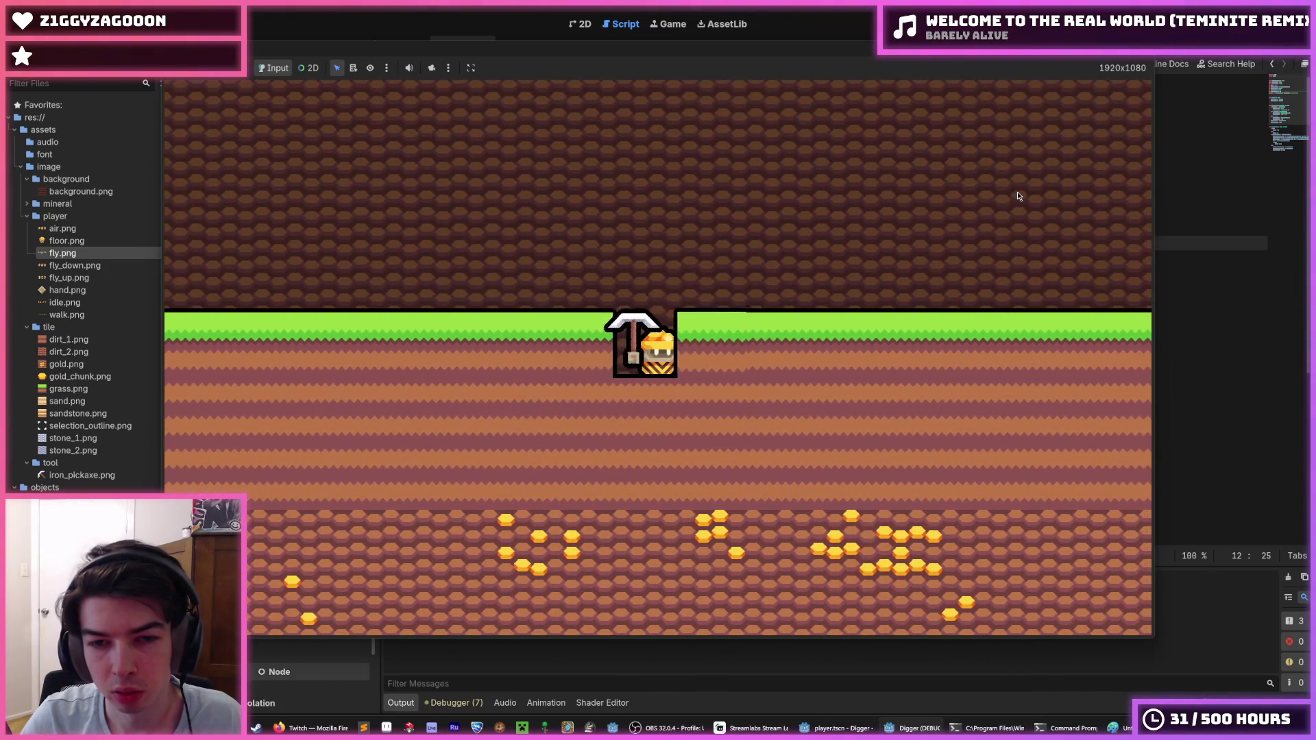
key(w)
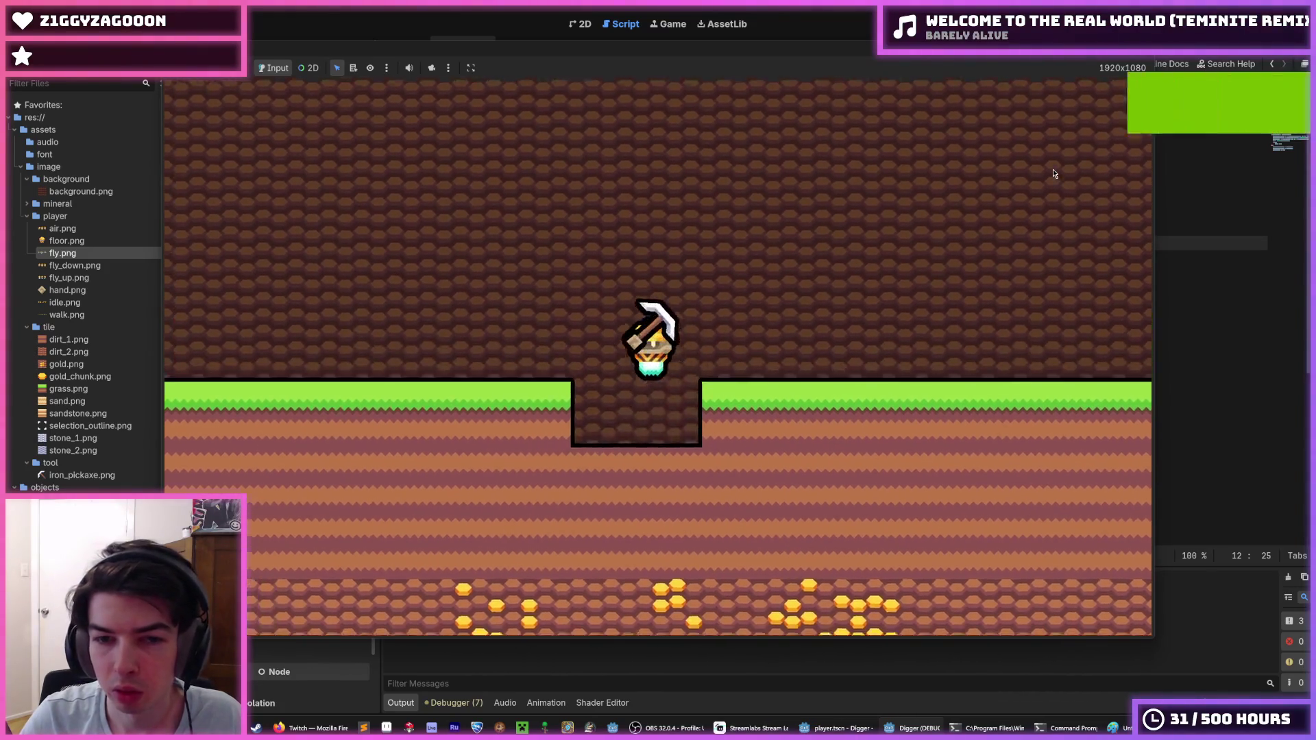
key(d)
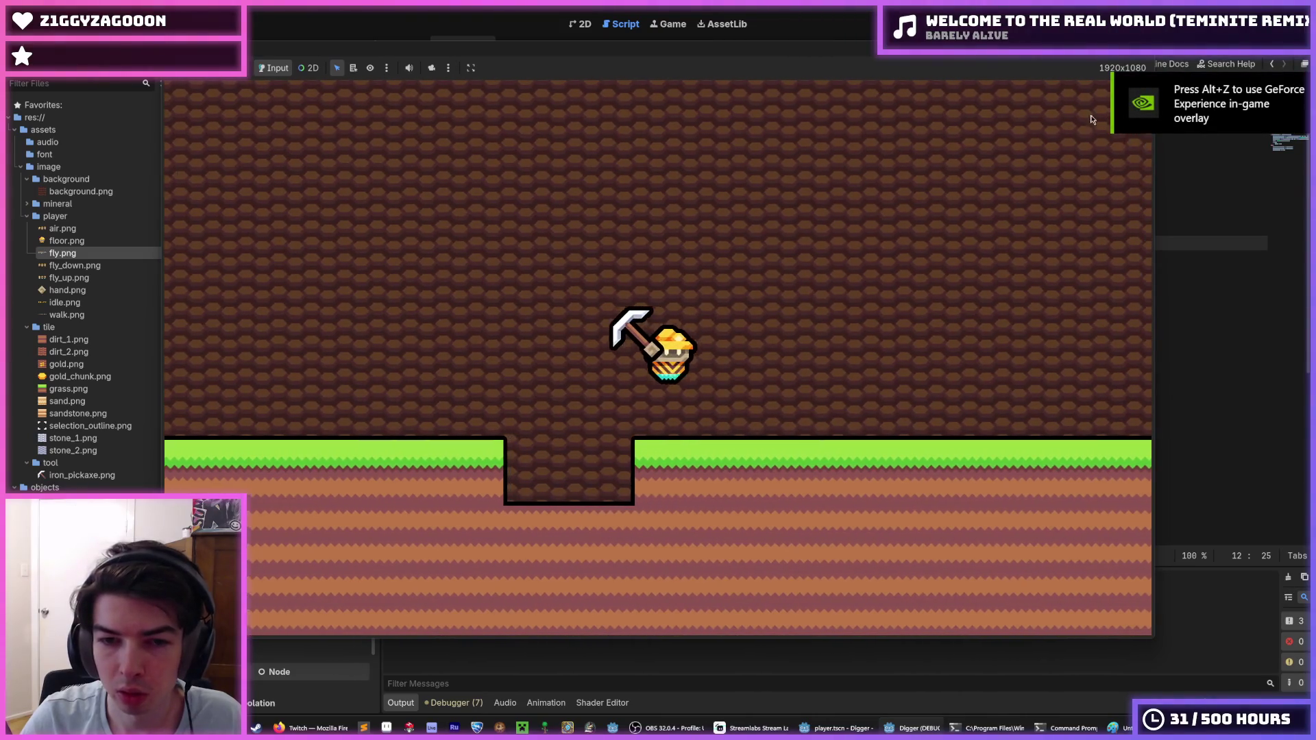
key(F8)
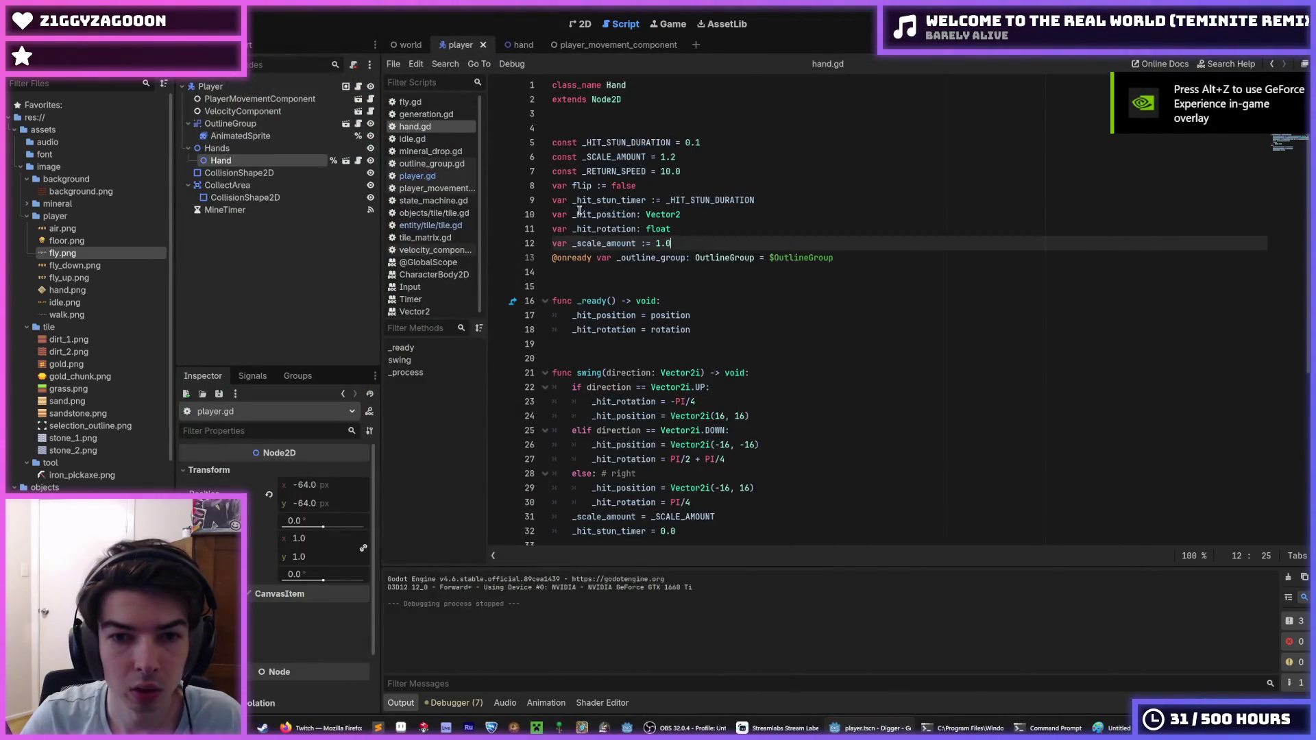
Back in player.gd, make the line 22 hand offset Vector2i(-64, -64).
click(510, 44)
click(458, 51)
click(394, 45)
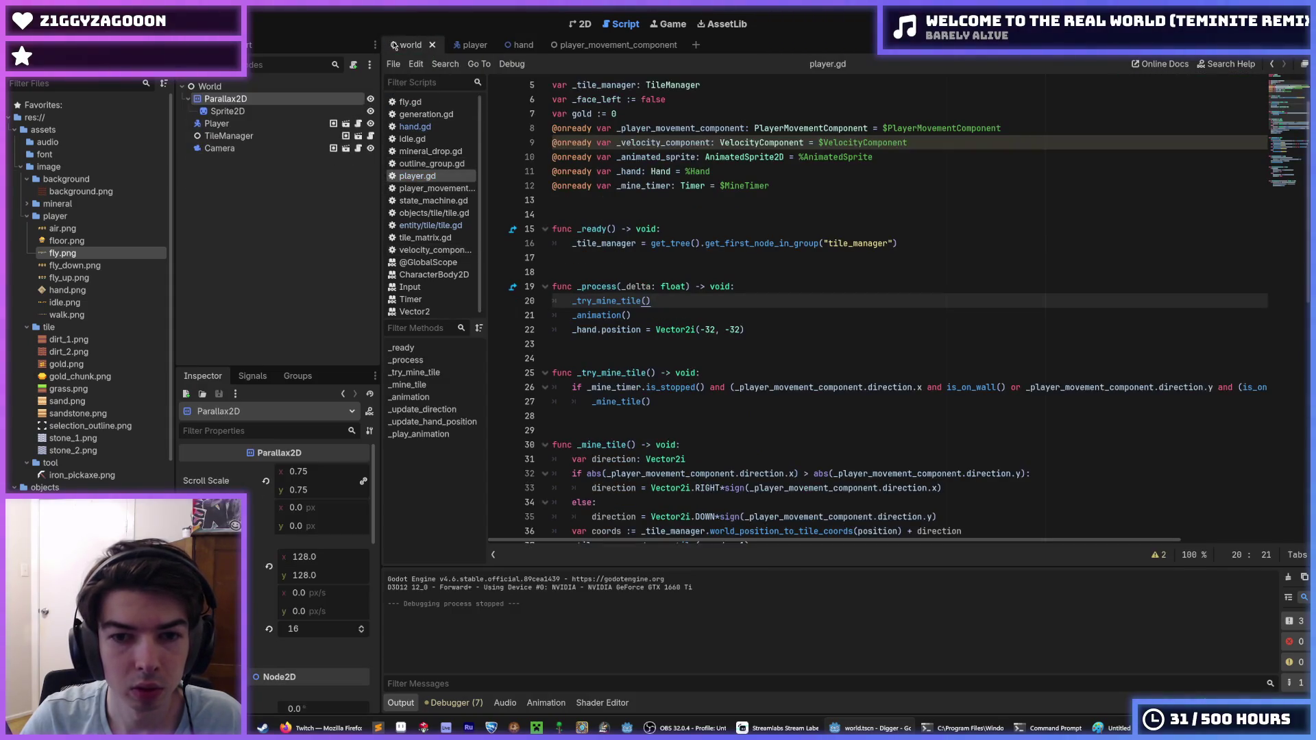
click(729, 329)
text(-)
click(708, 329)
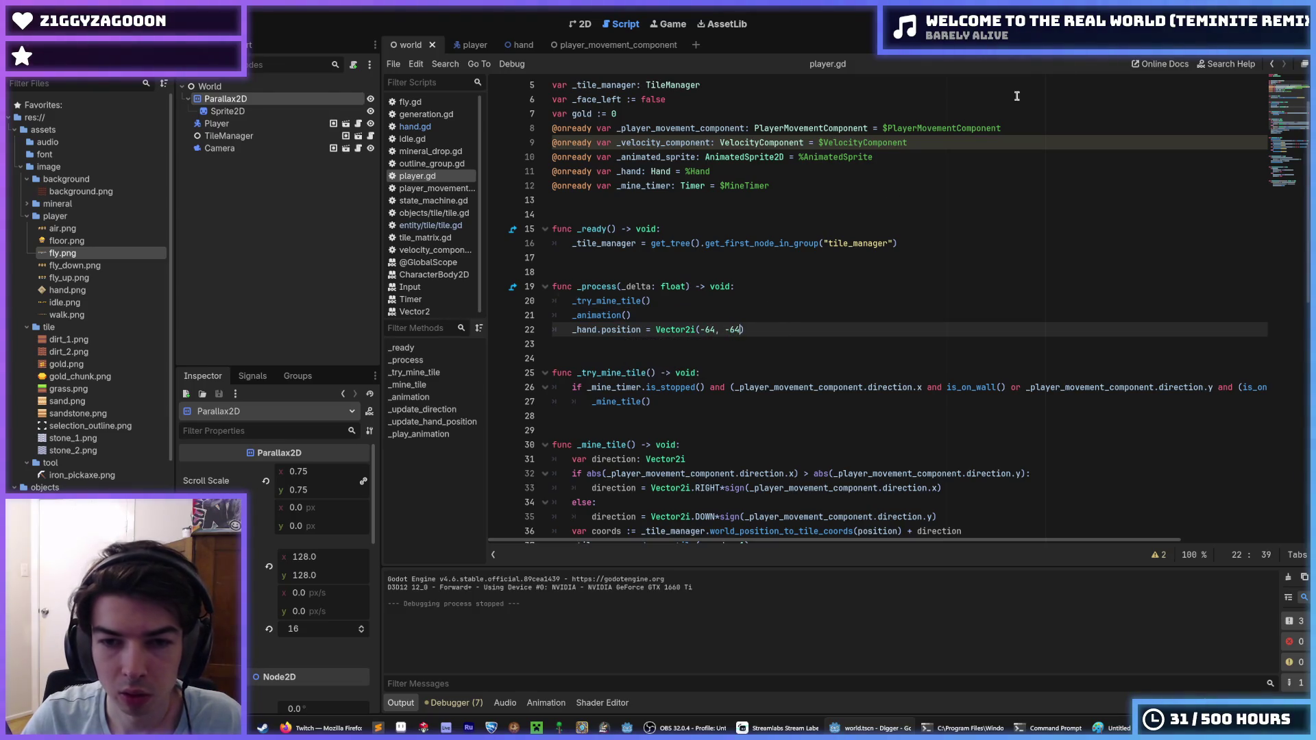
Test-run the game, walking left and right and digging down and right, then stop it.
key(F5)
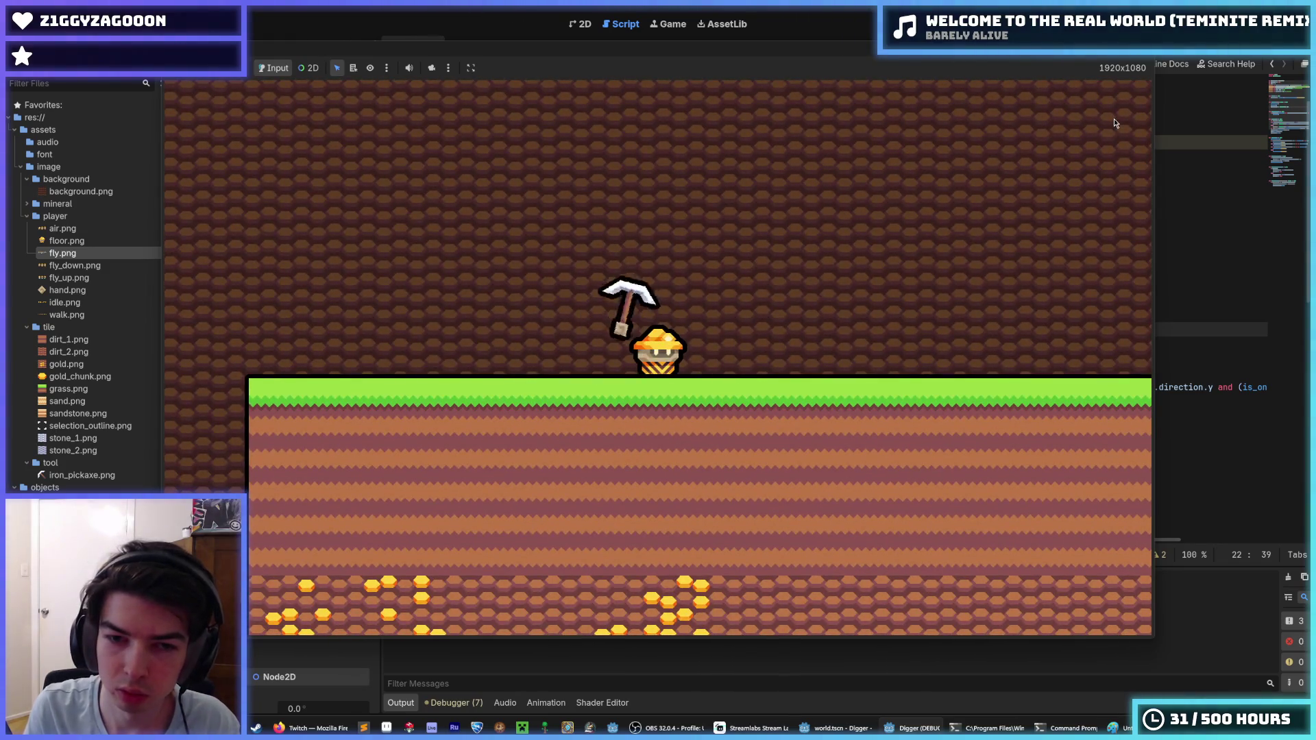
key(d)
key(a)
key(d)
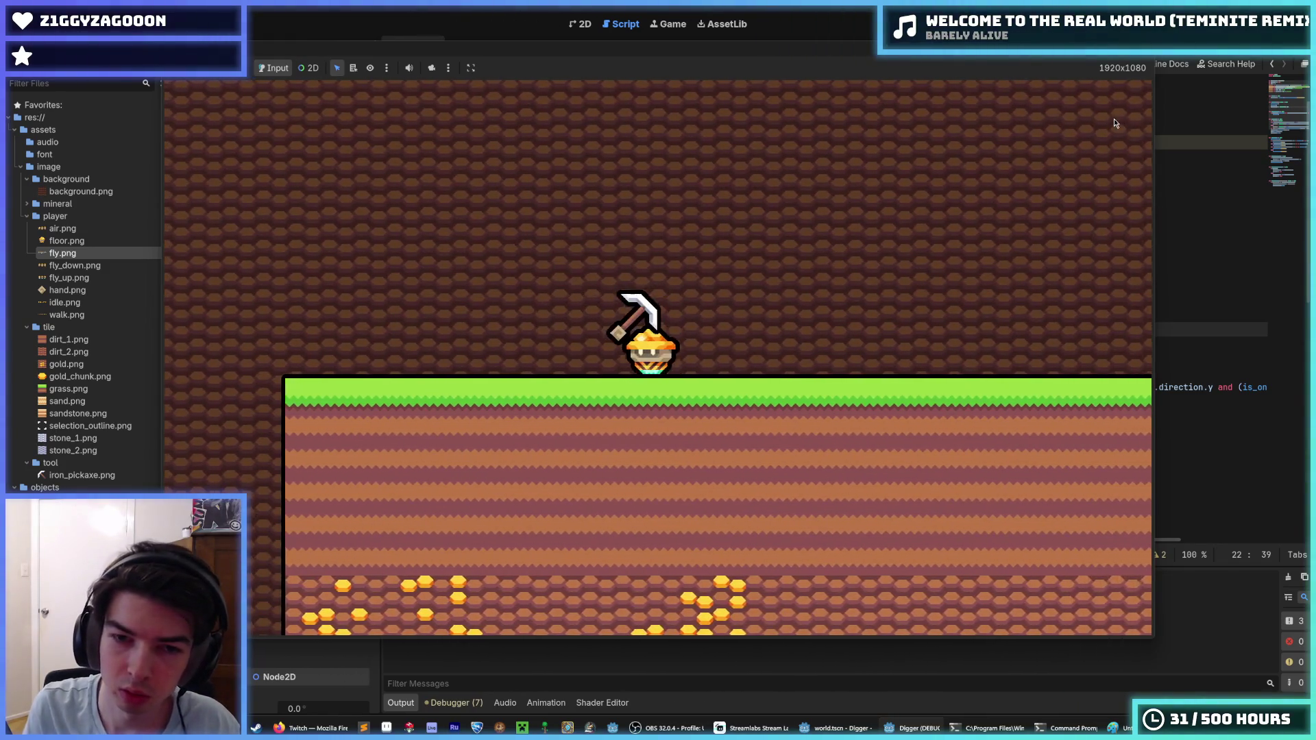
key(a)
key(d)
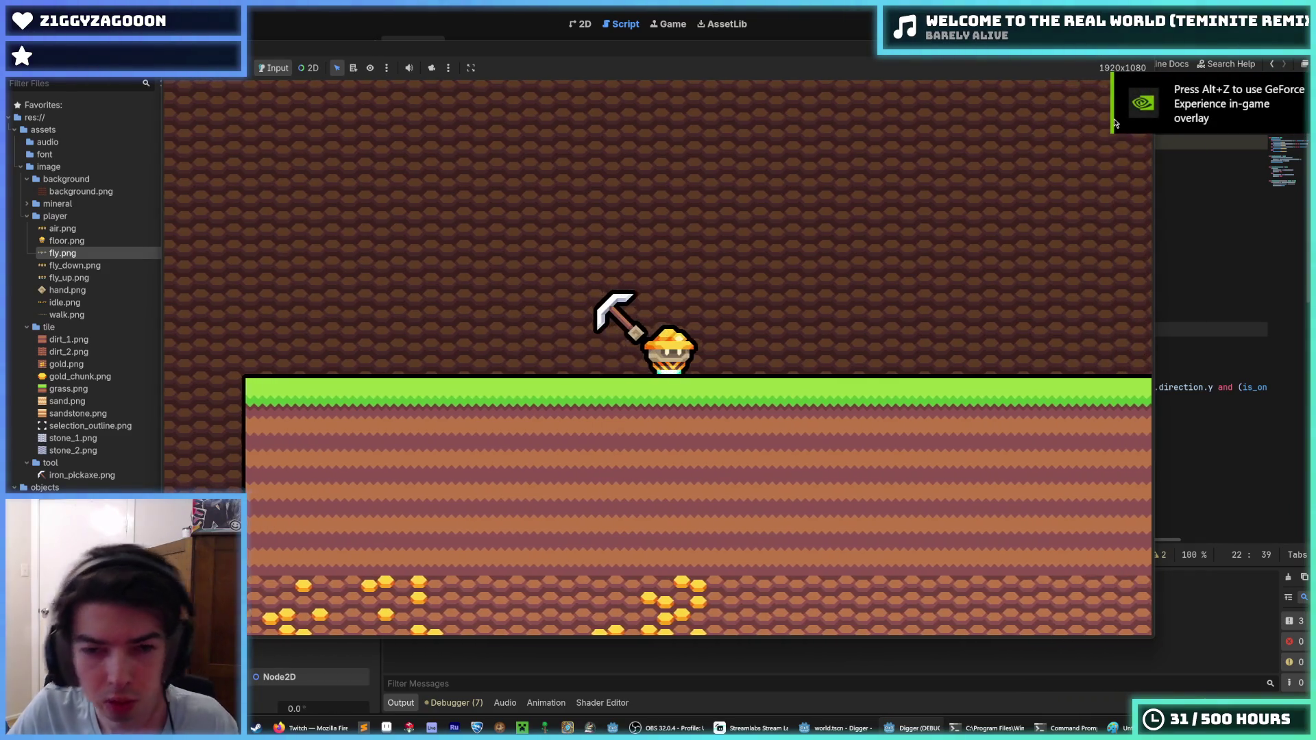
key(d)
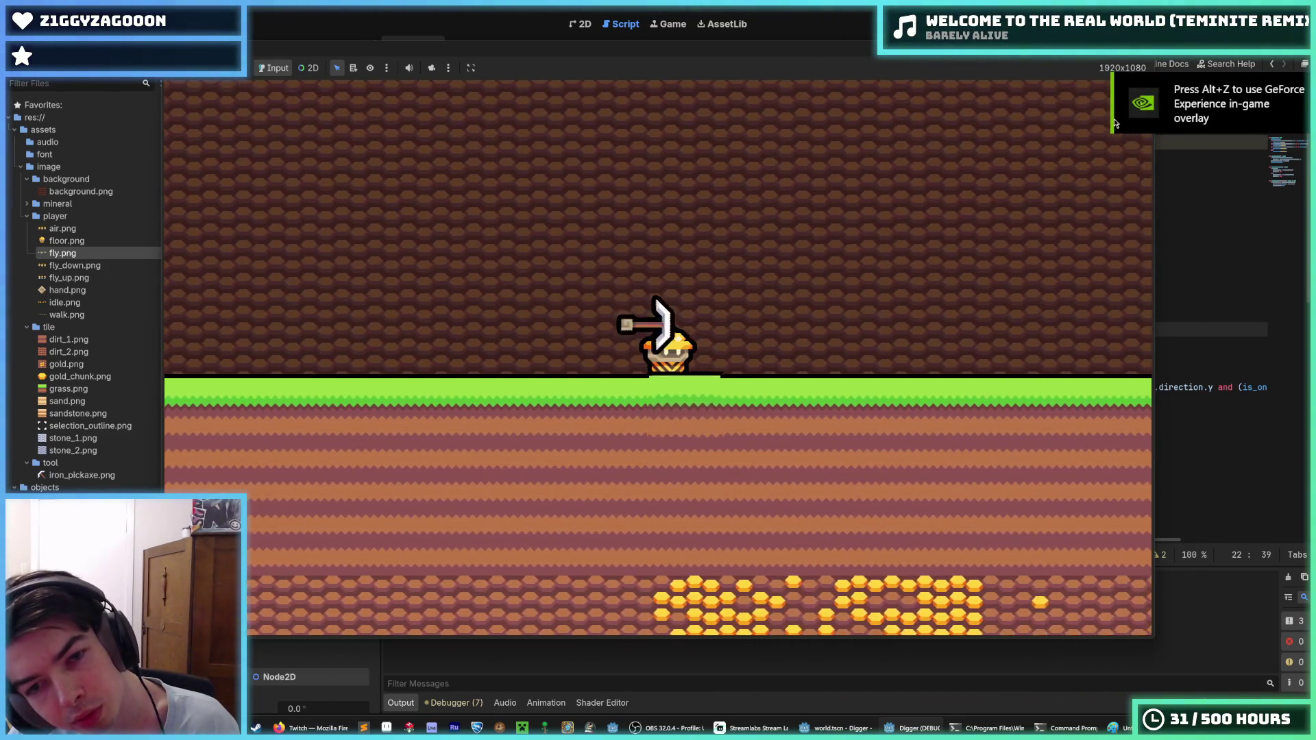
key(s)
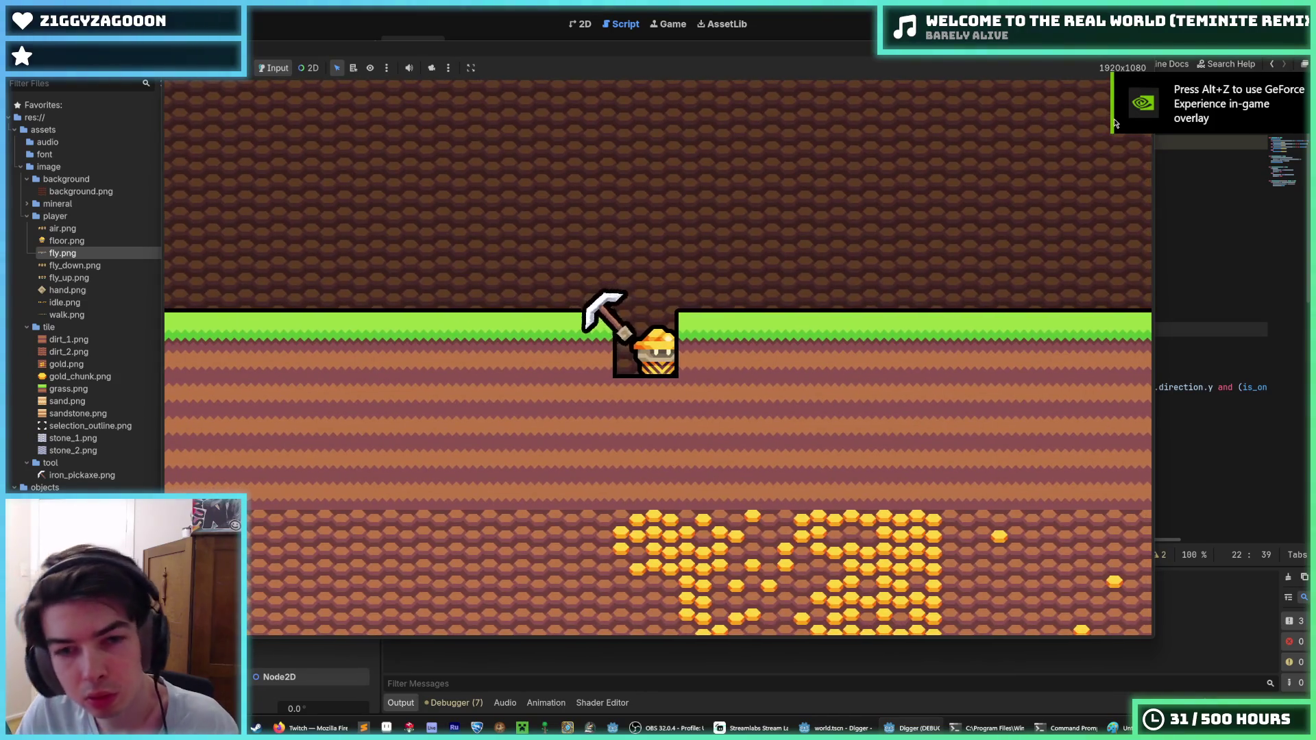
key(d)
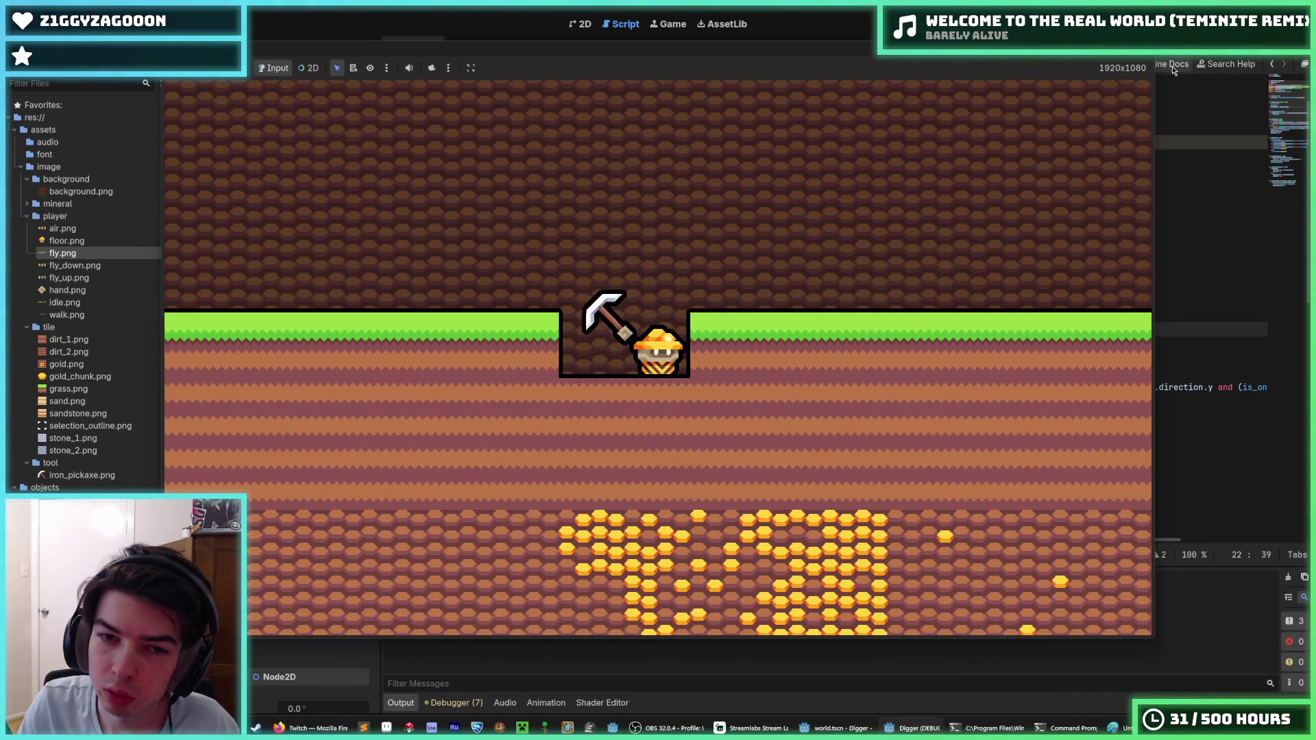
key(d)
key(F8)
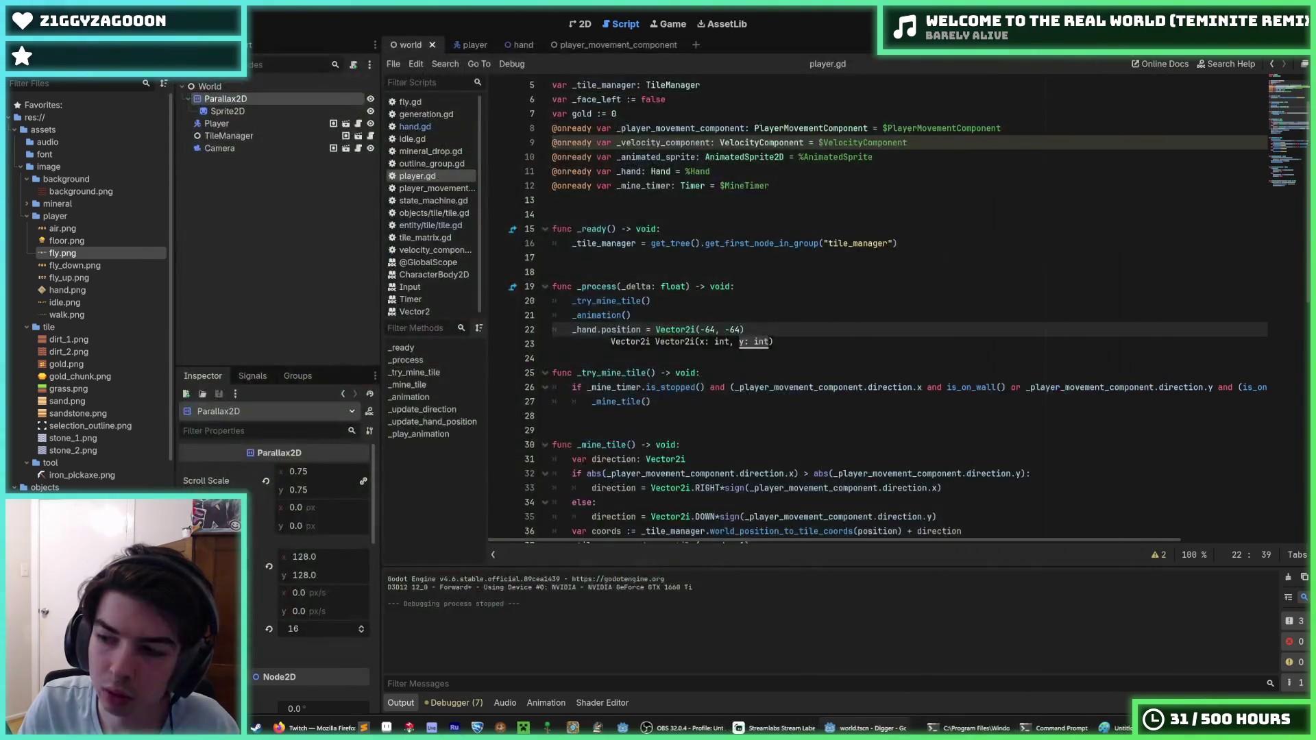
click(810, 207)
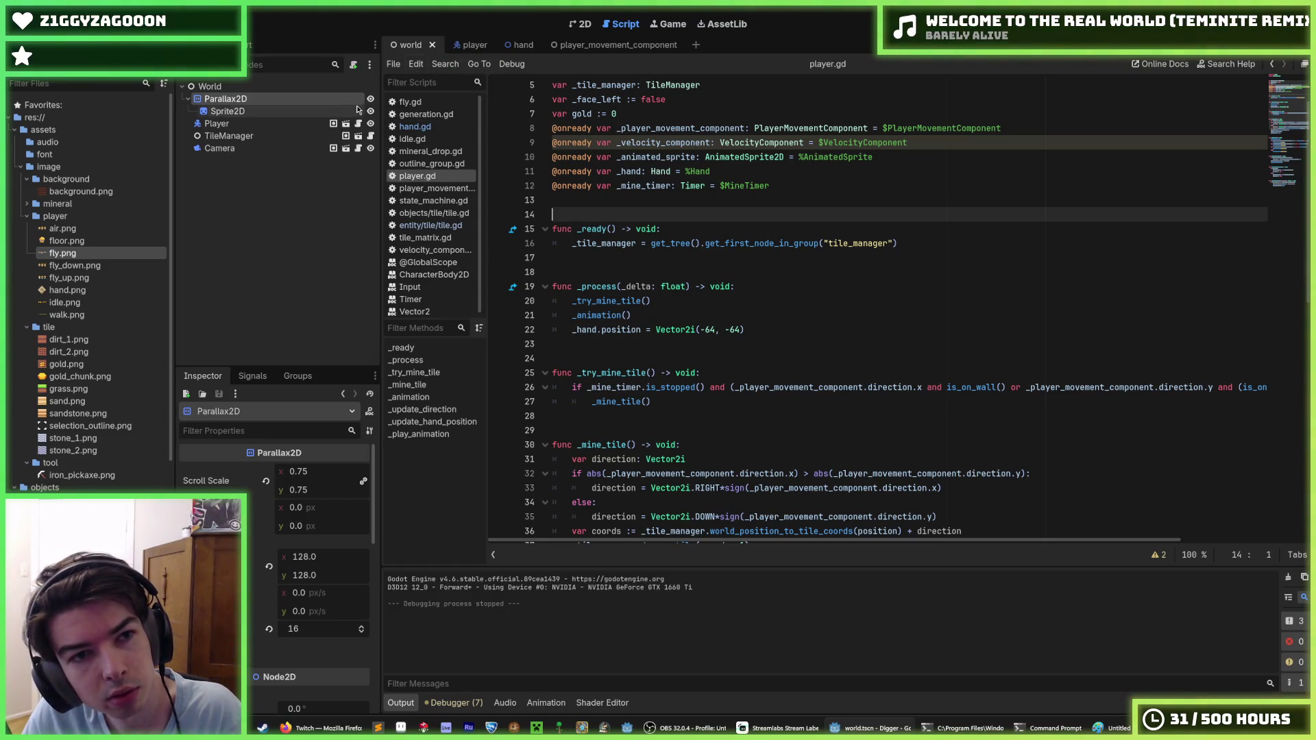
Open hand.gd from the script list to view its swing code.
click(419, 129)
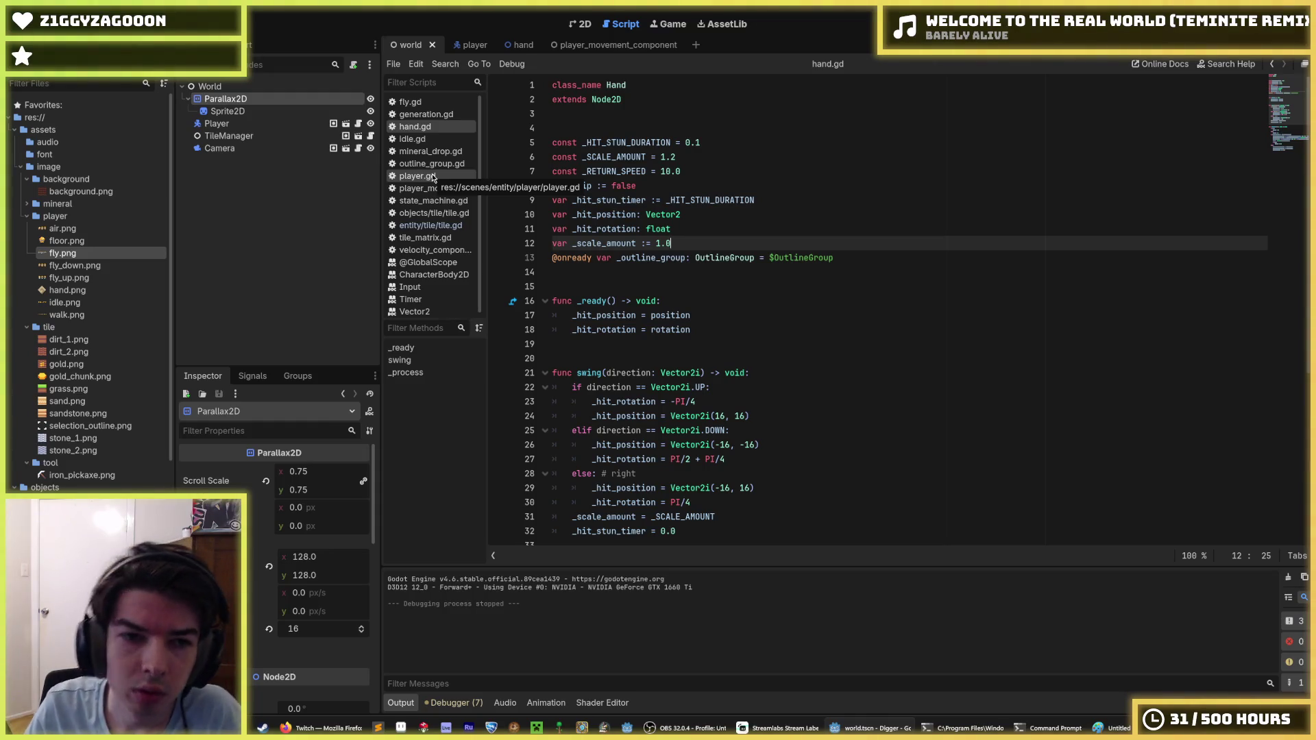
scroll(638, 301, down, 3)
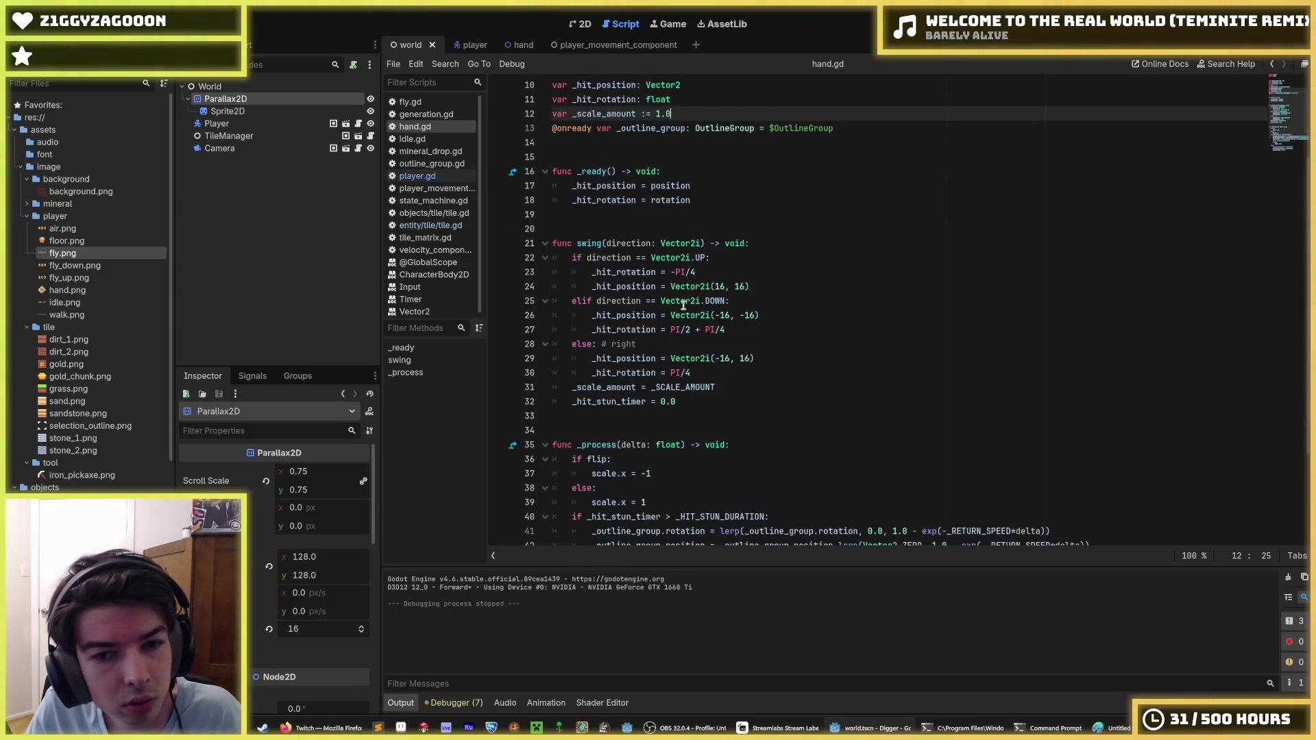
click(632, 271)
double_click(633, 272)
double_click(638, 283)
double_click(632, 272)
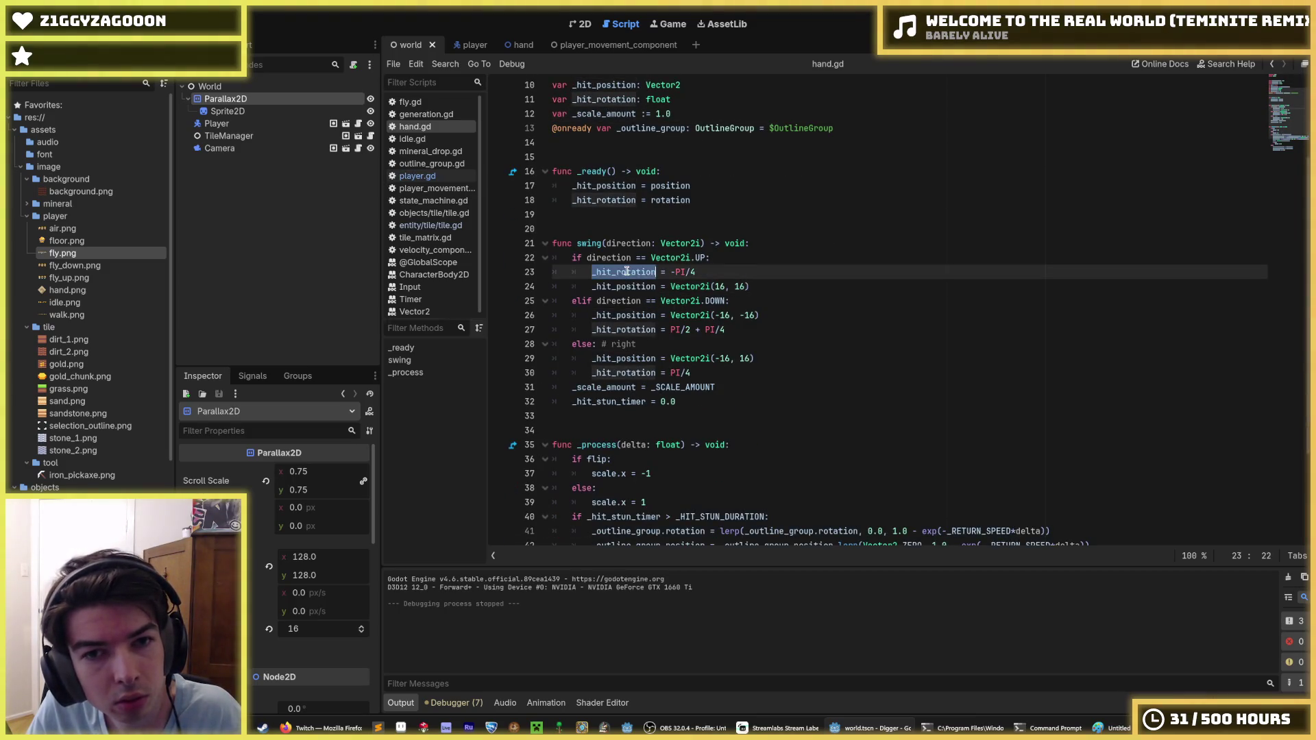
double_click(638, 284)
double_click(631, 271)
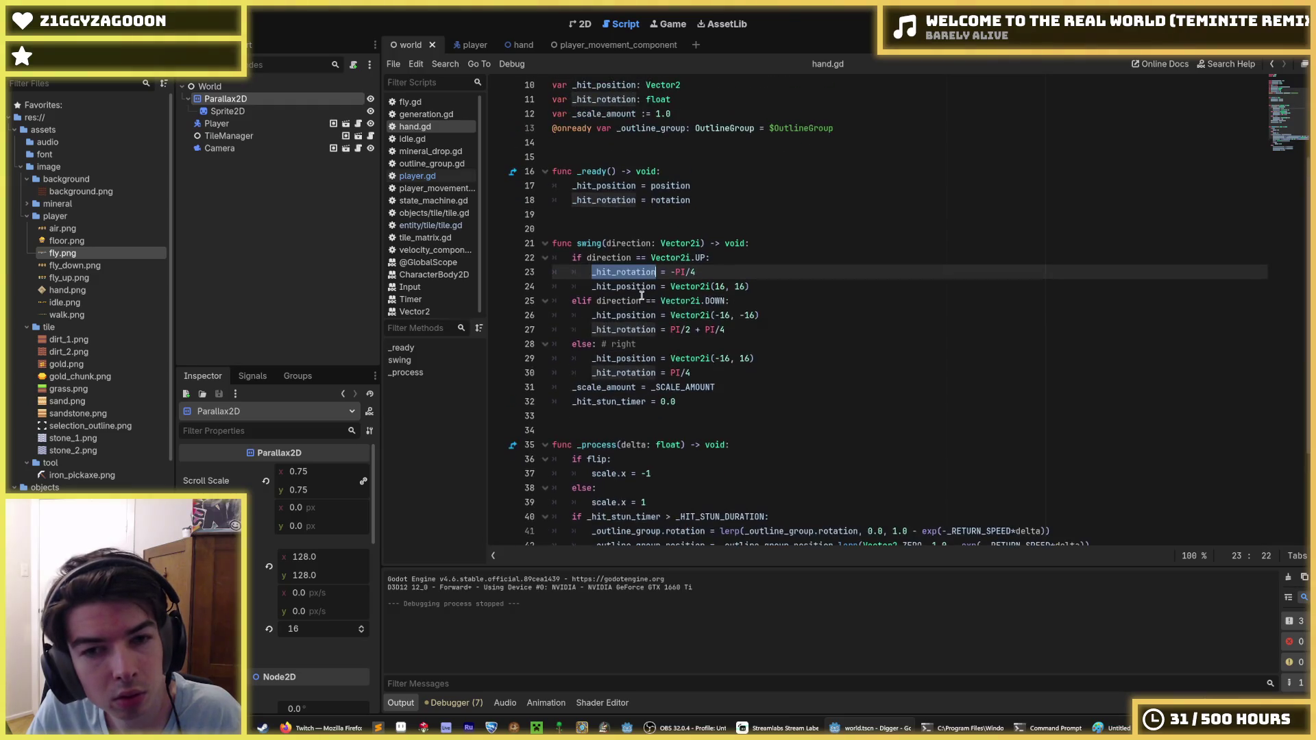
click(754, 271)
key(Down)
key(Down)
key(Up)
key(Up)
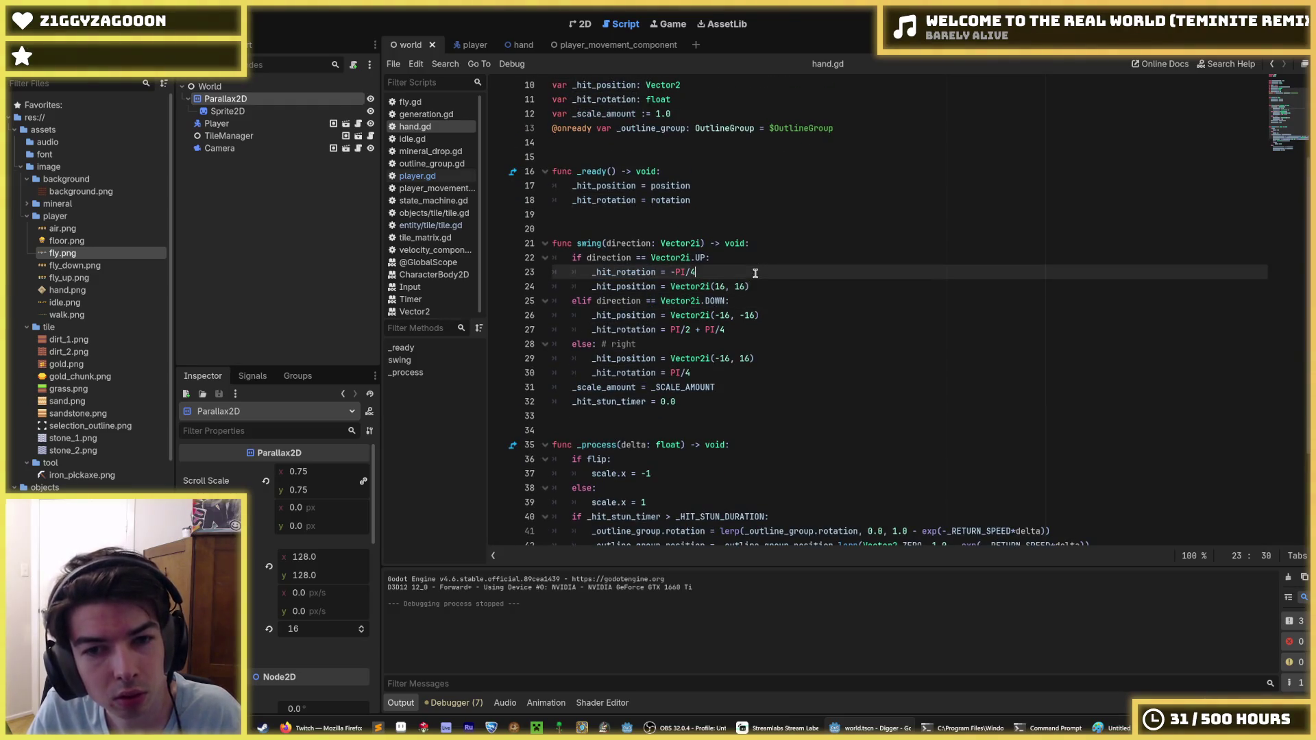
key(Down)
key(Up)
key(Down)
key(Up)
key(Down)
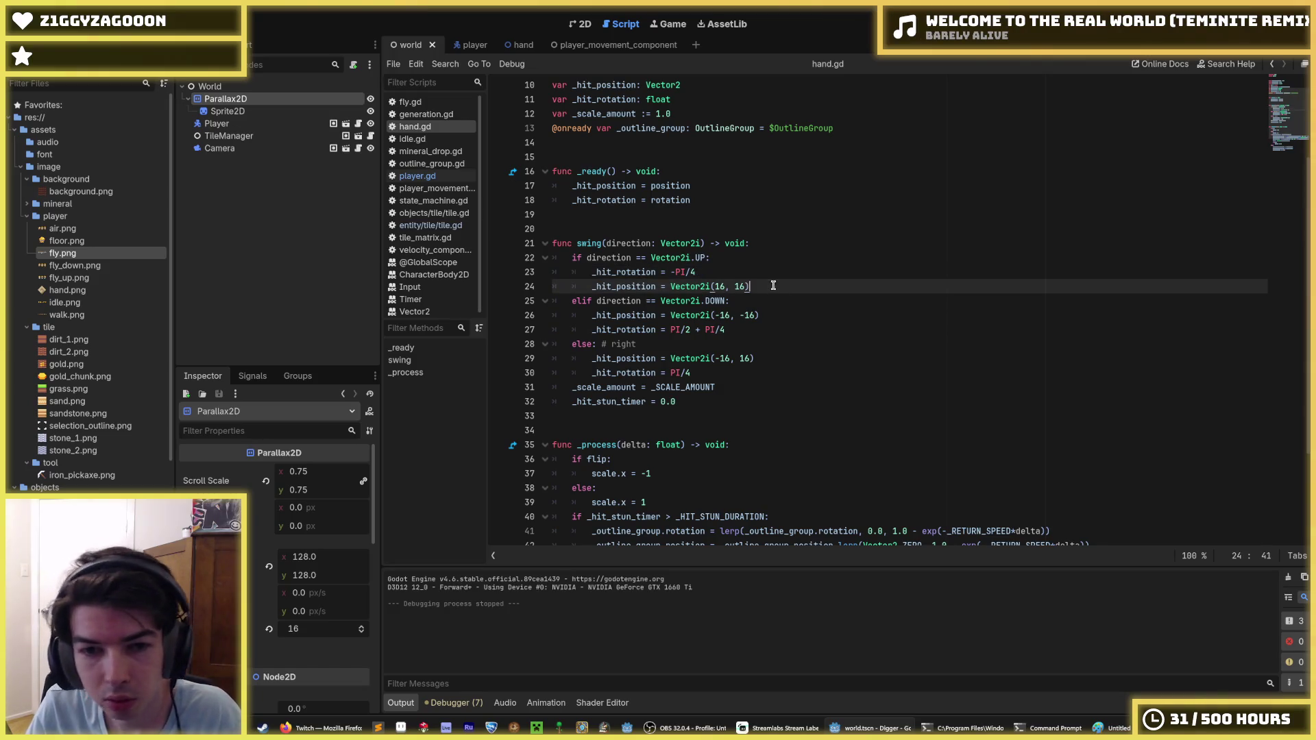
key(Up)
key(Down)
key(Up)
key(Down)
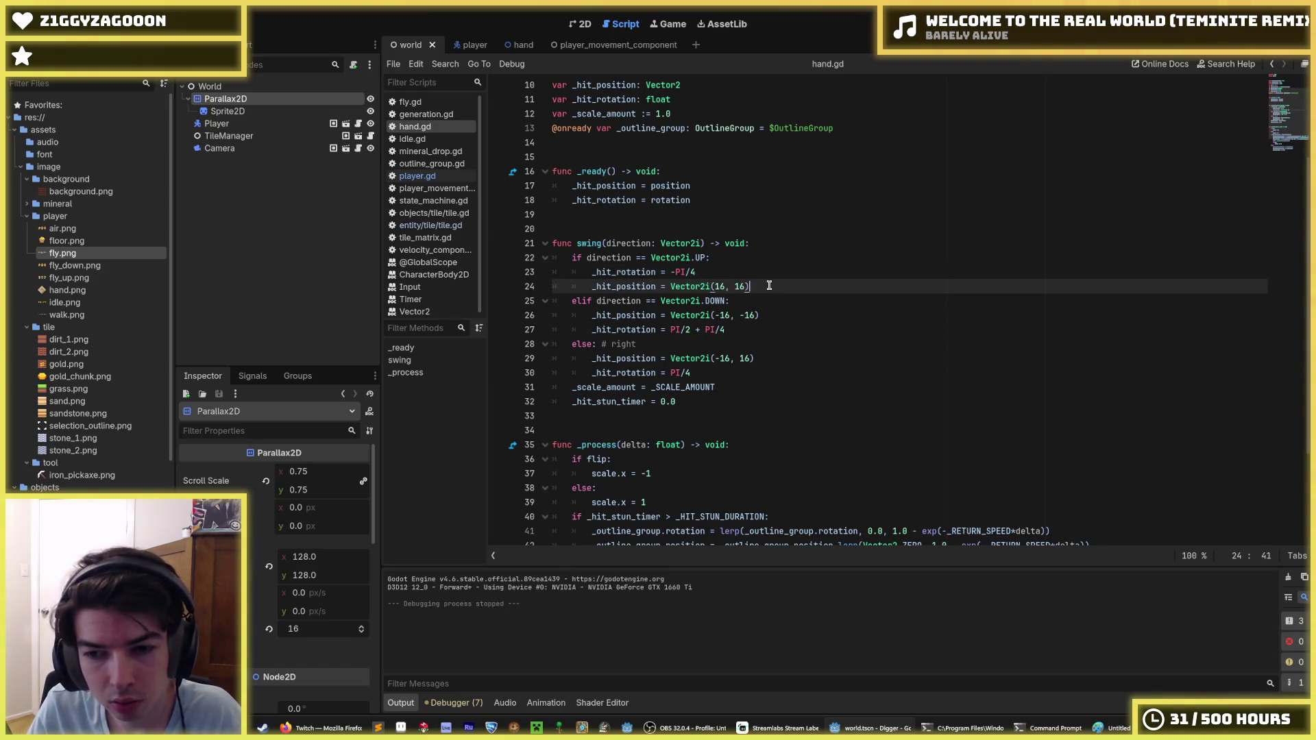
key(Up)
key(Down)
key(Up)
key(Down)
key(Up)
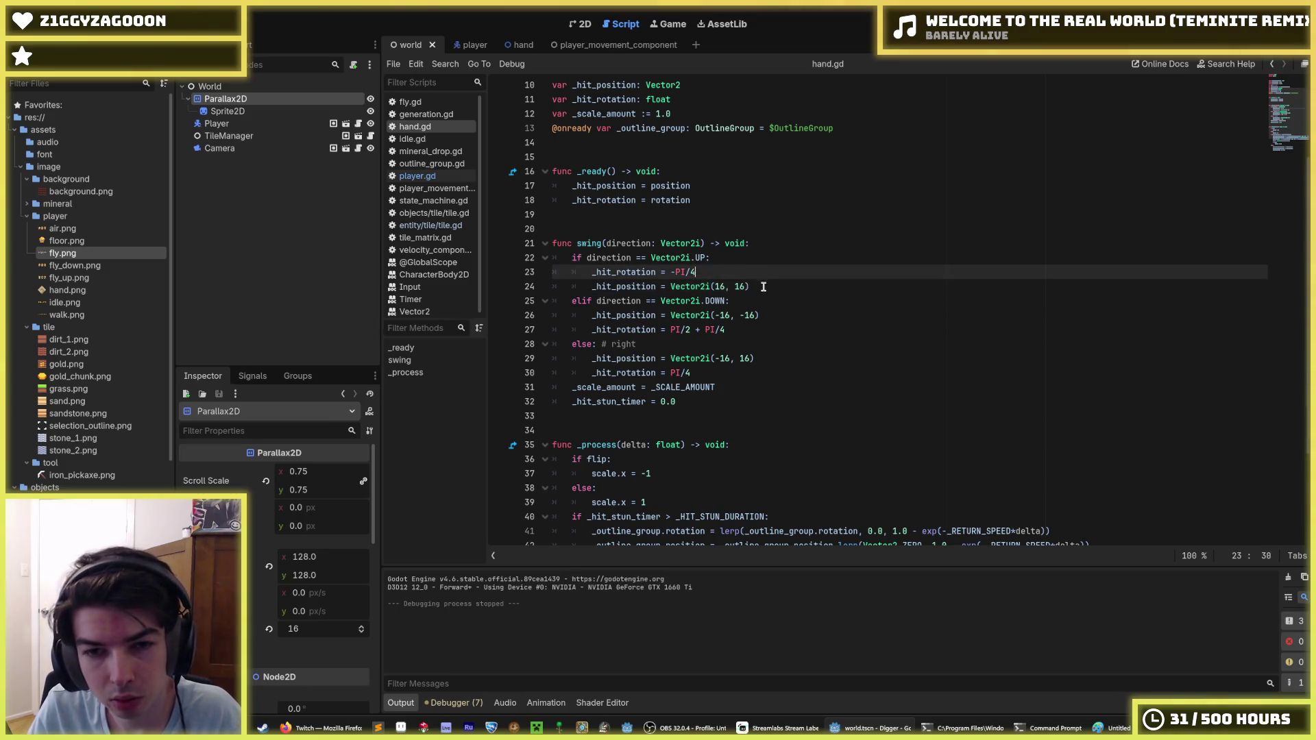
key(Down)
key(Up)
key(Down)
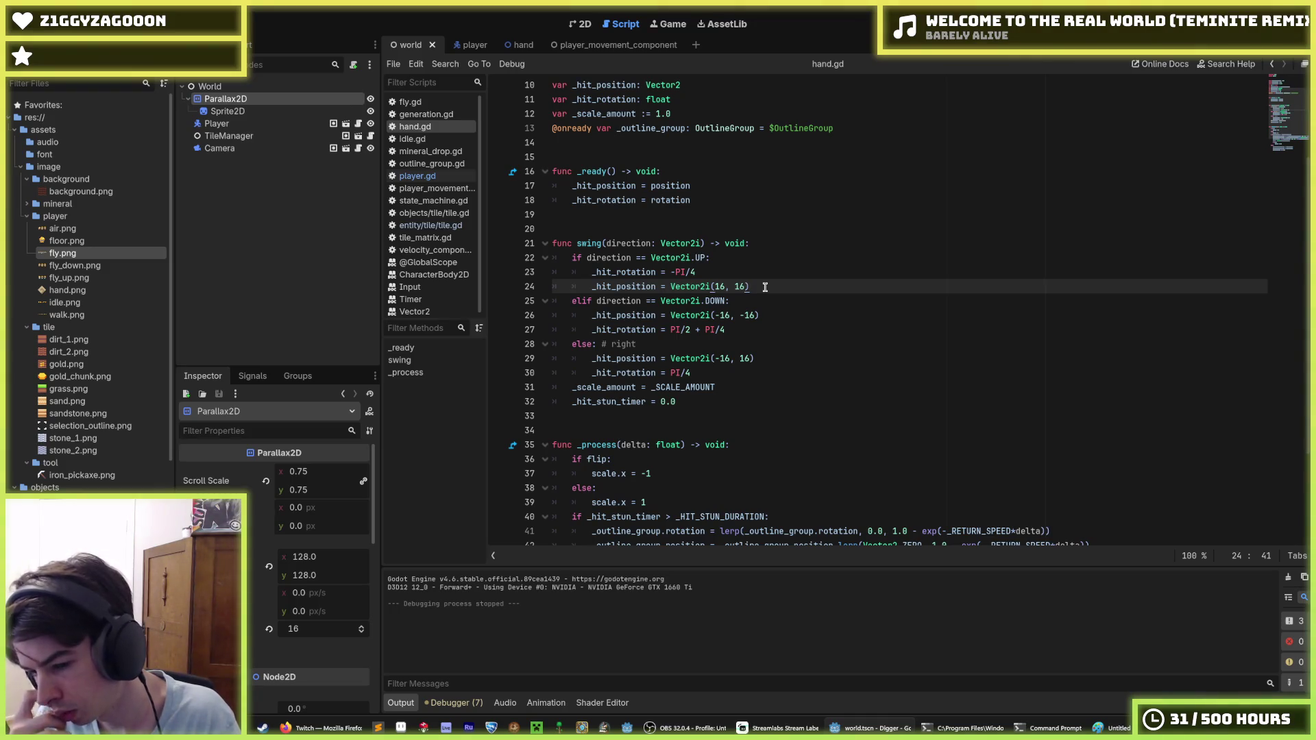
click(725, 287)
drag(747, 287, 734, 287)
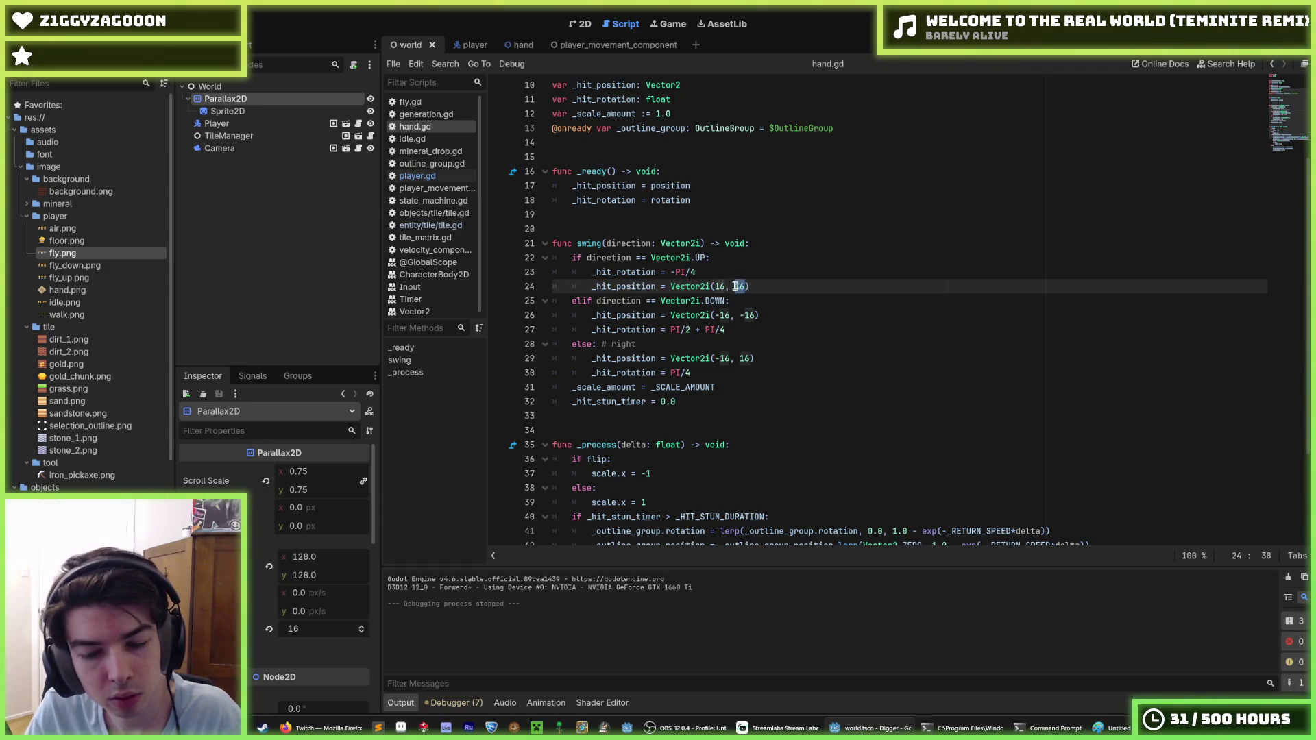
scroll(738, 289, down, 2)
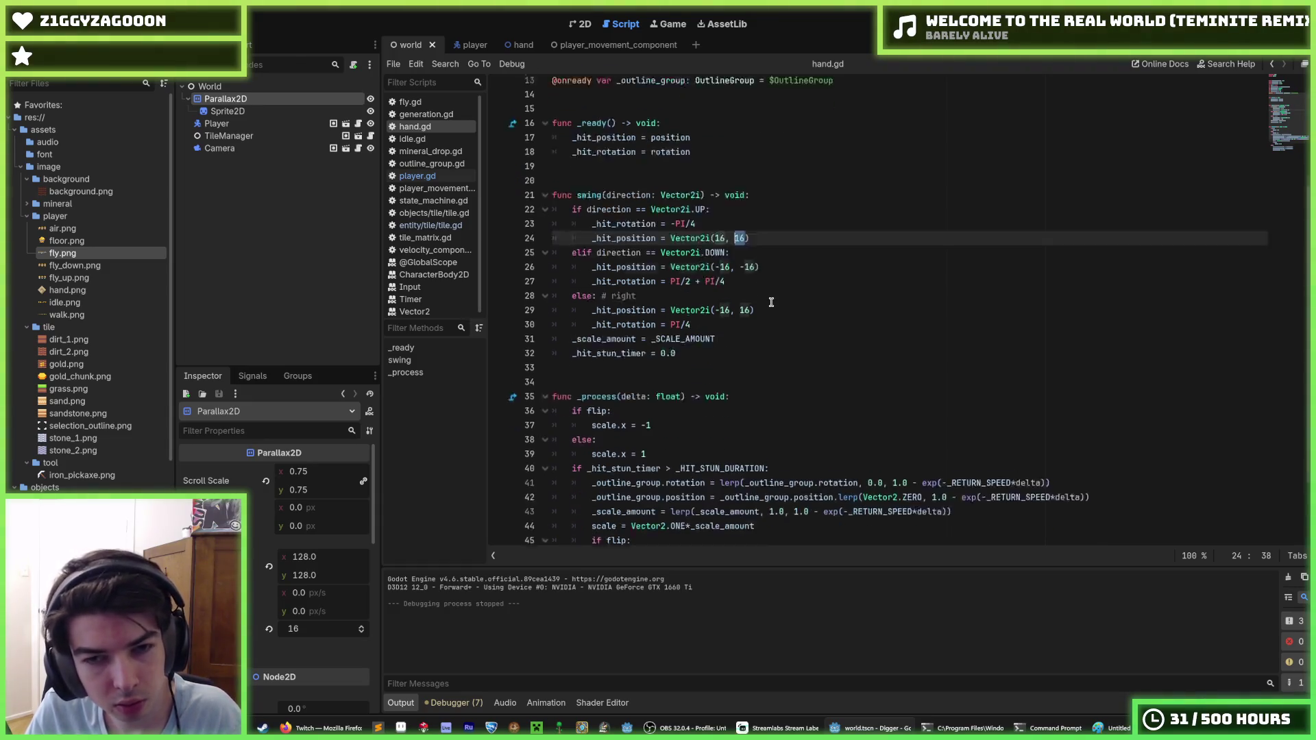
click(757, 273)
scroll(756, 273, down, 1)
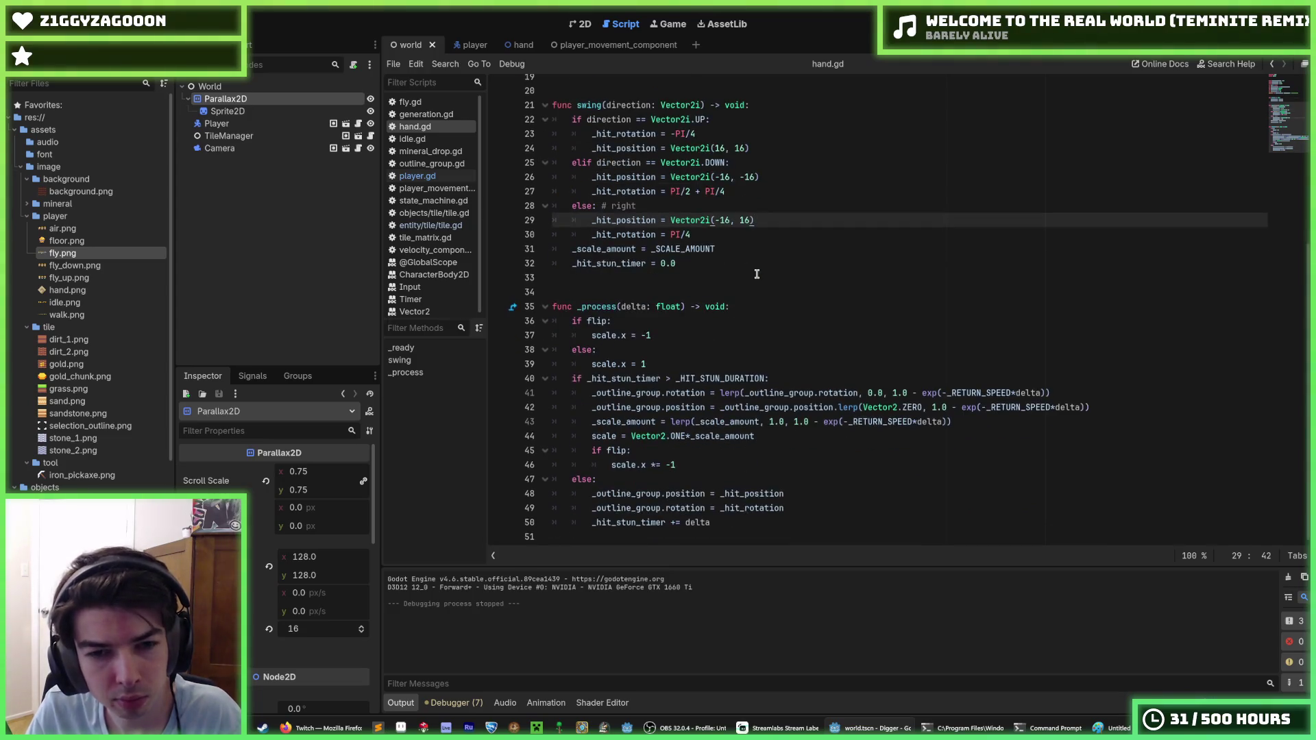
click(690, 359)
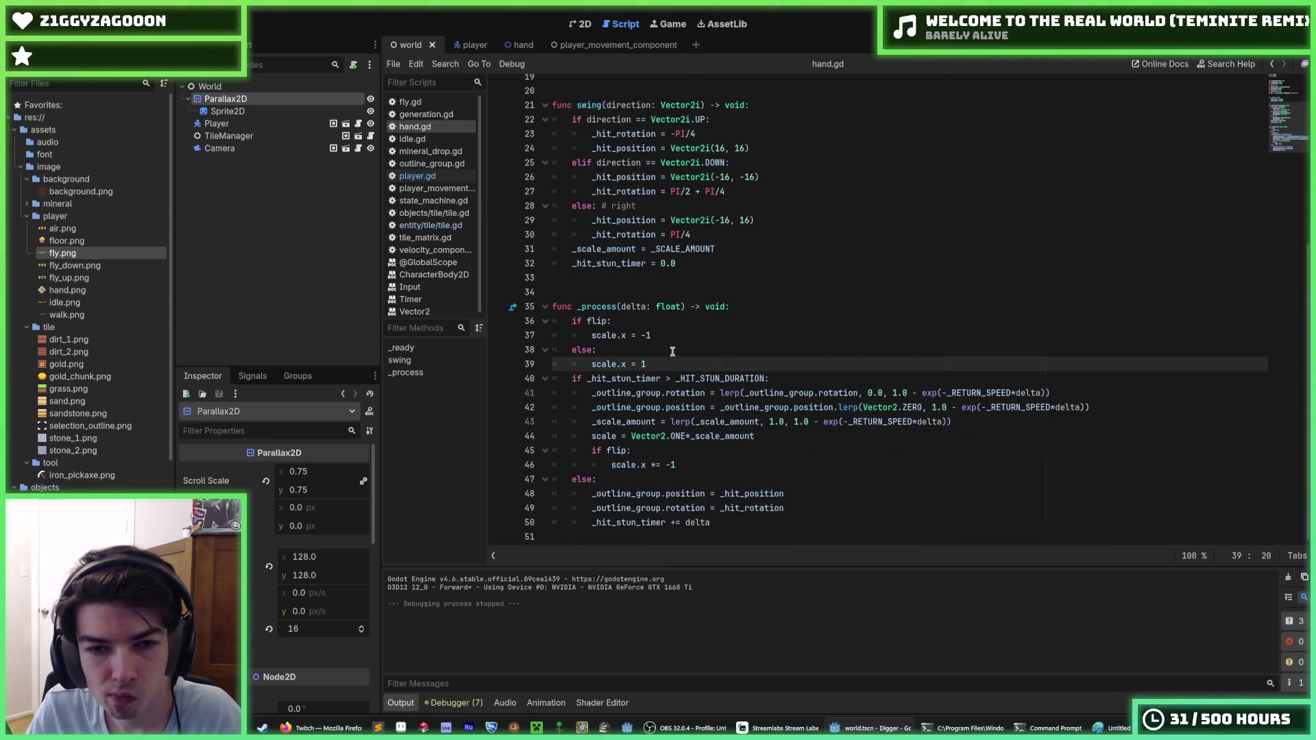
click(671, 351)
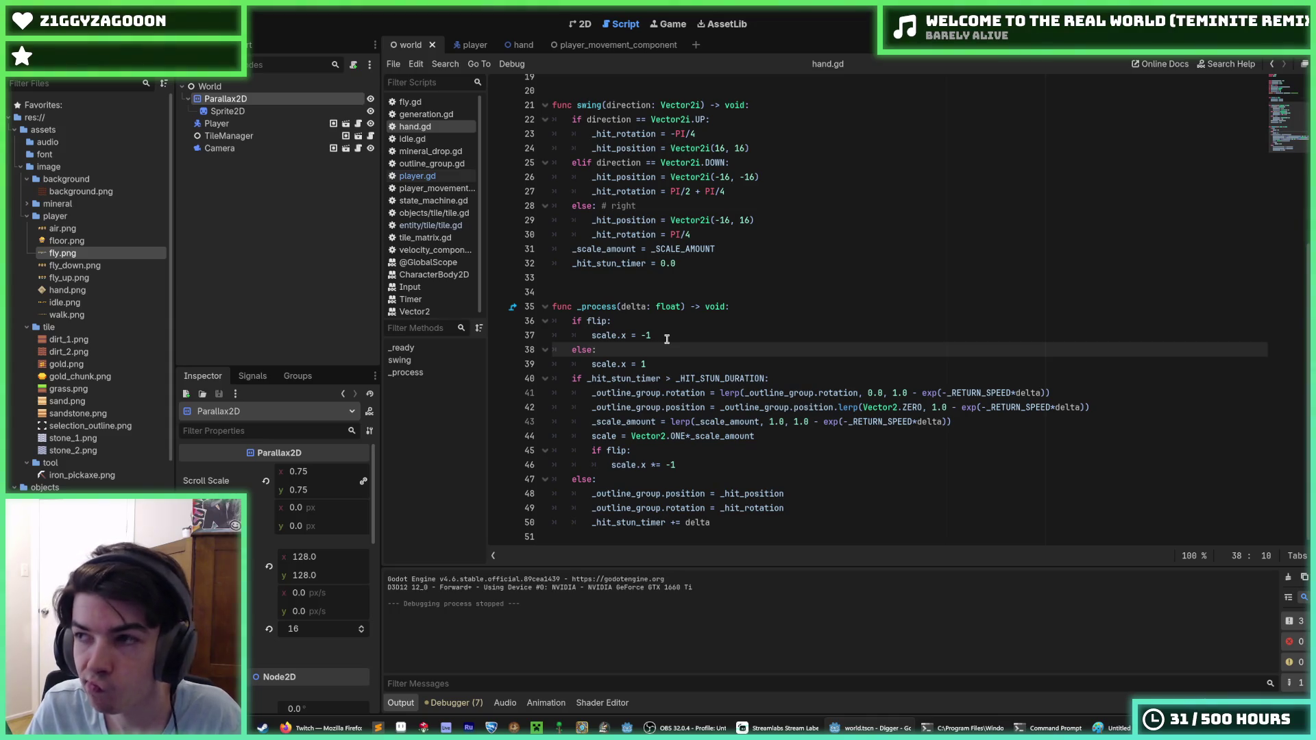
click(667, 339)
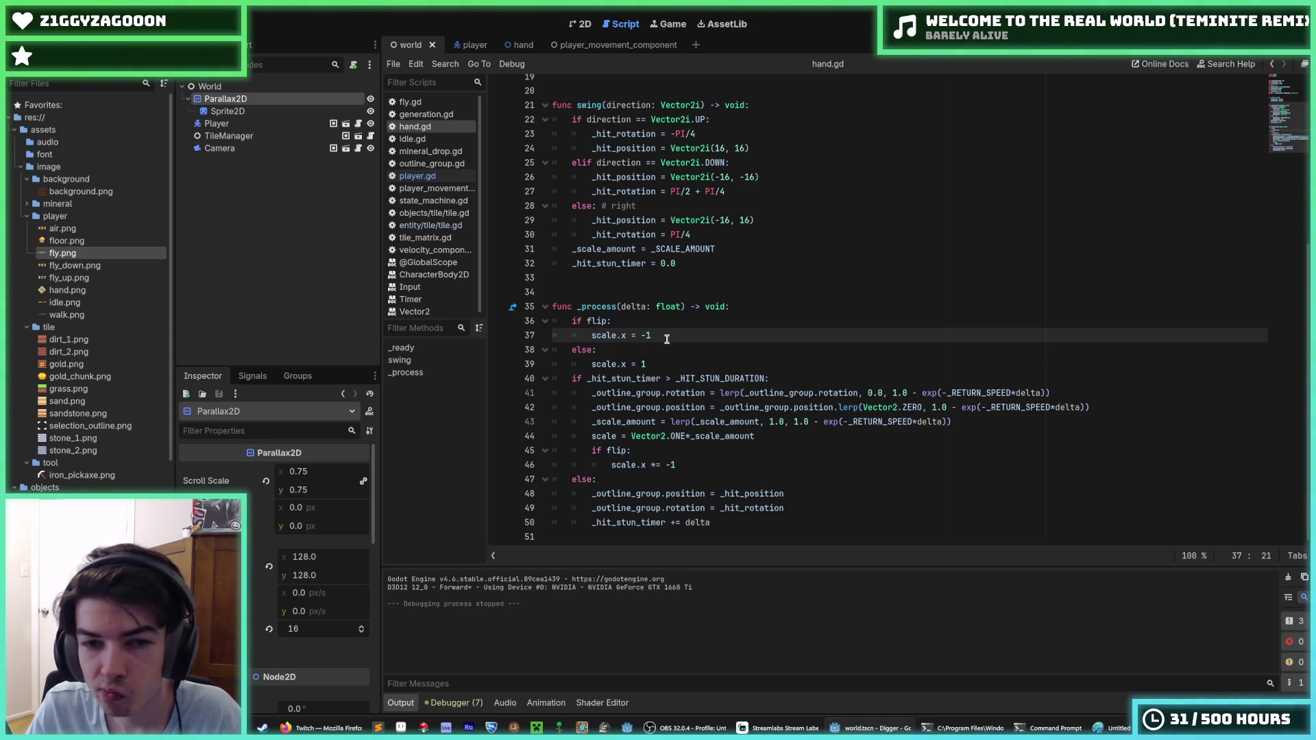
click(662, 357)
click(653, 352)
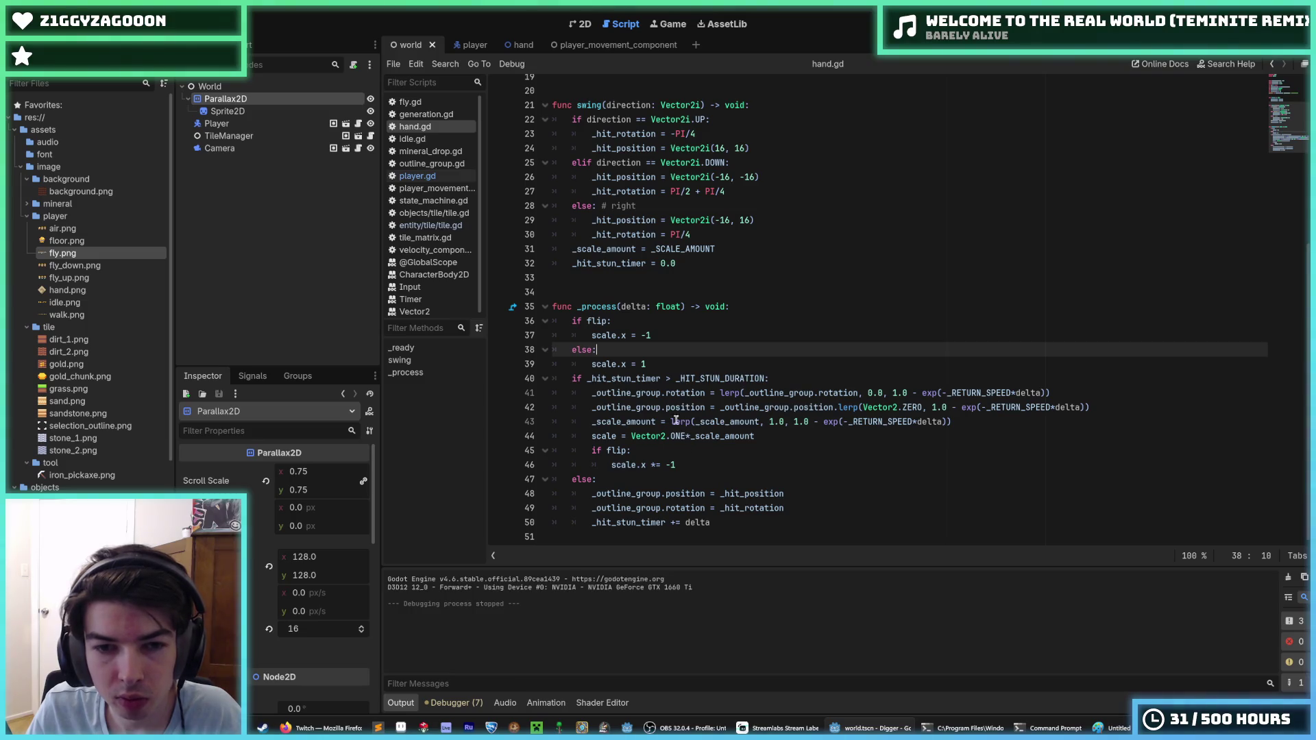
drag(649, 364, 531, 320)
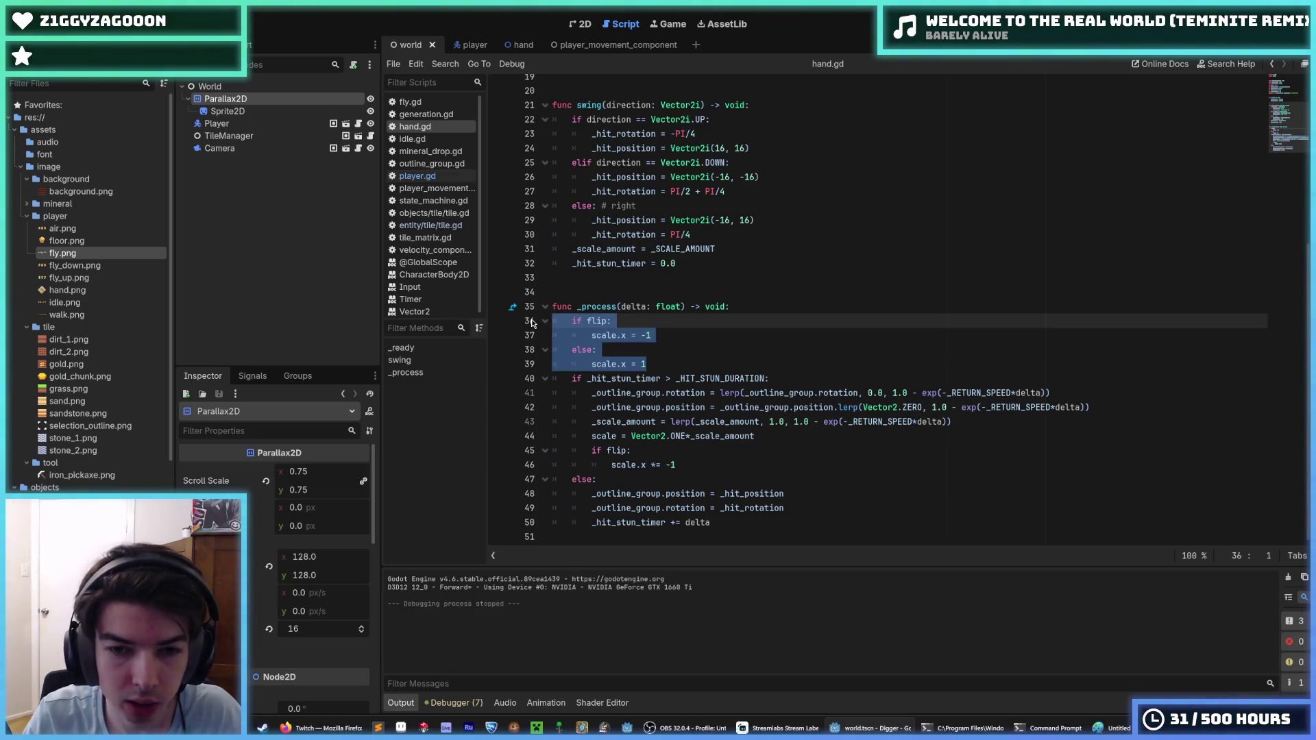
Delete selected lines 36–39 (if flip / else scale.x) and review the remaining _process code.
key(BackSpace)
key(BackSpace)
key(Down)
key(Down)
key(Down)
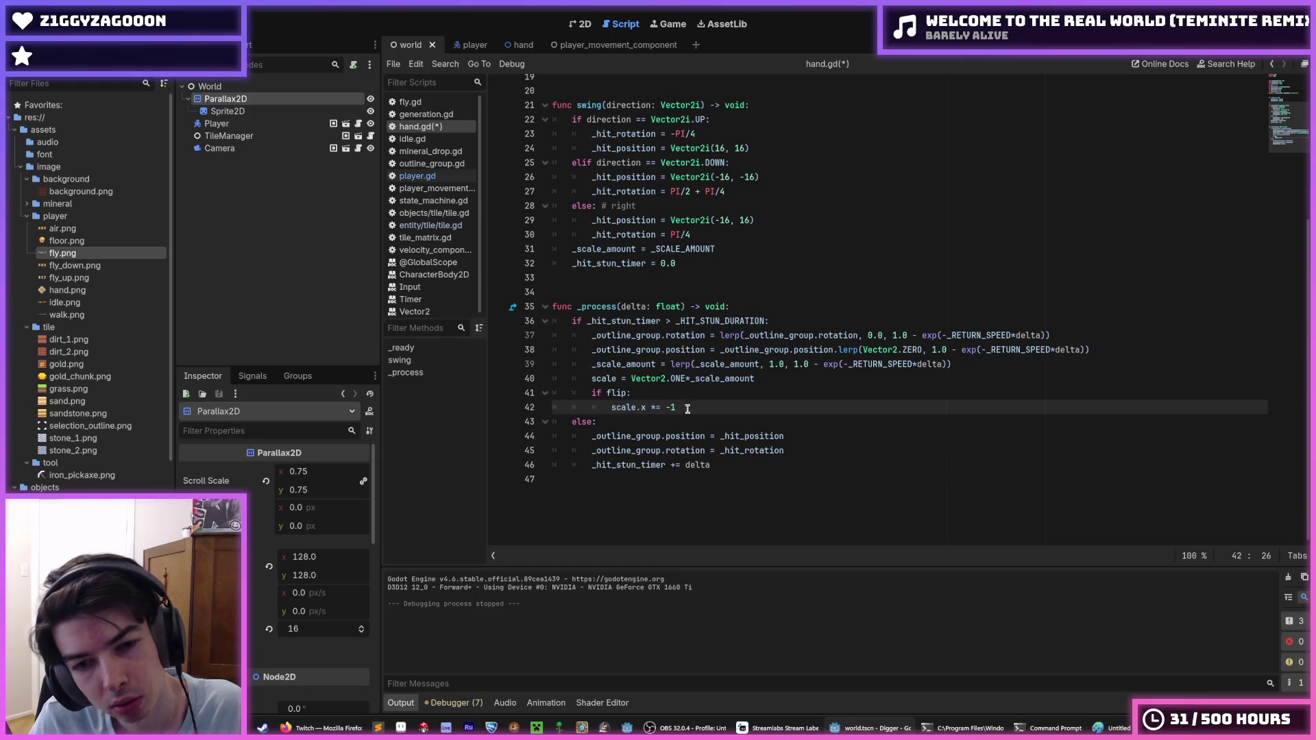
click(666, 437)
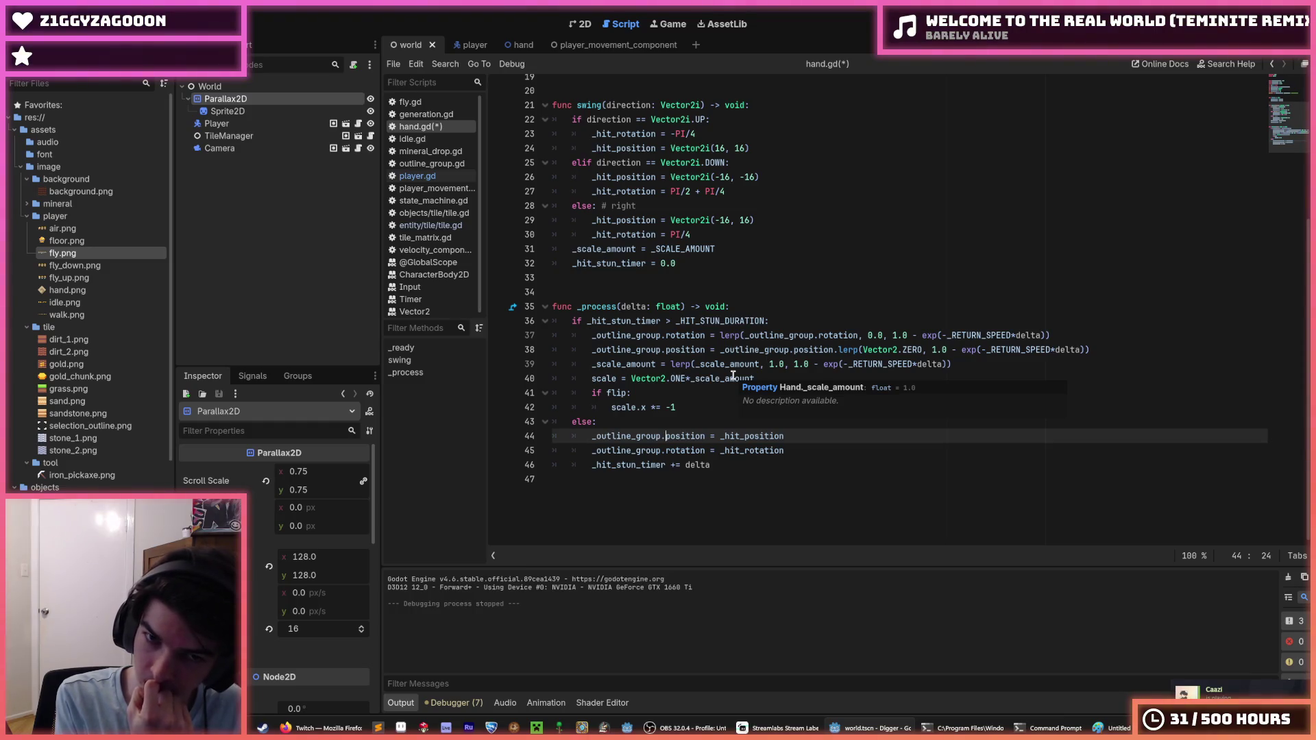
scroll(732, 375, up, 5)
click(728, 407)
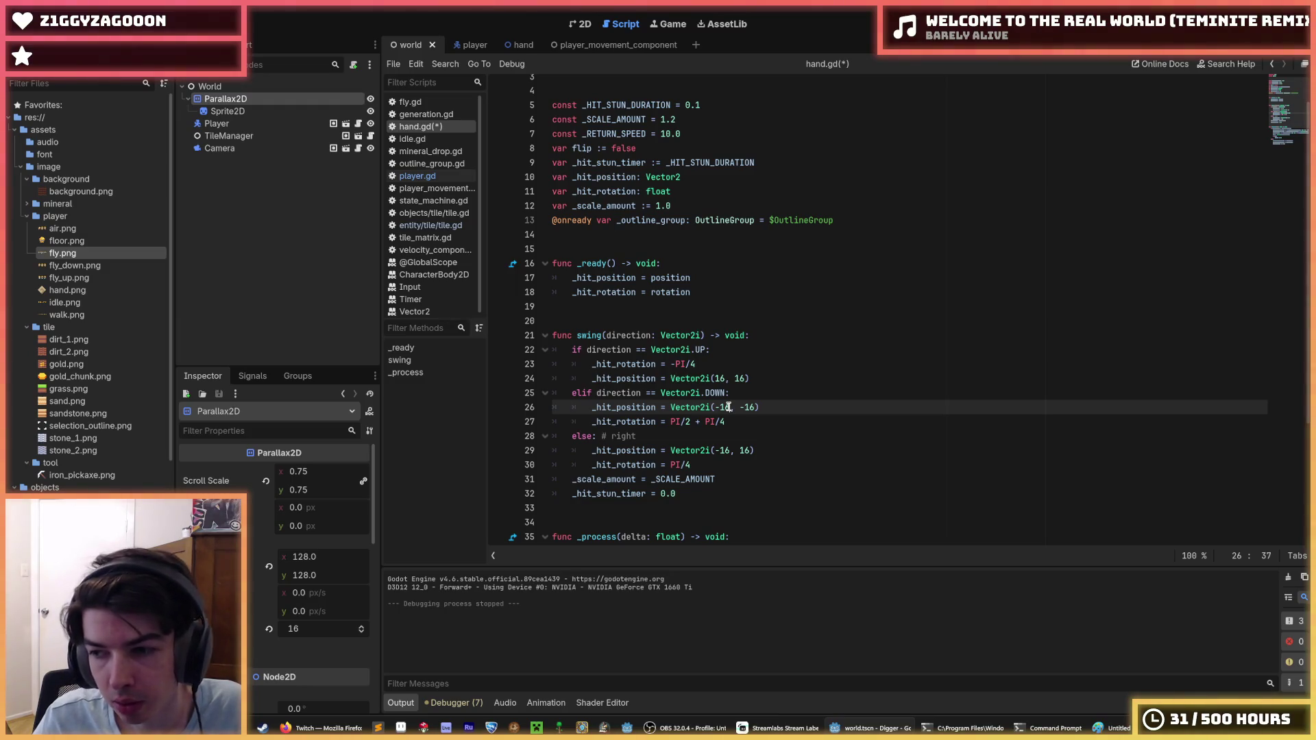
key(ctrl+s)
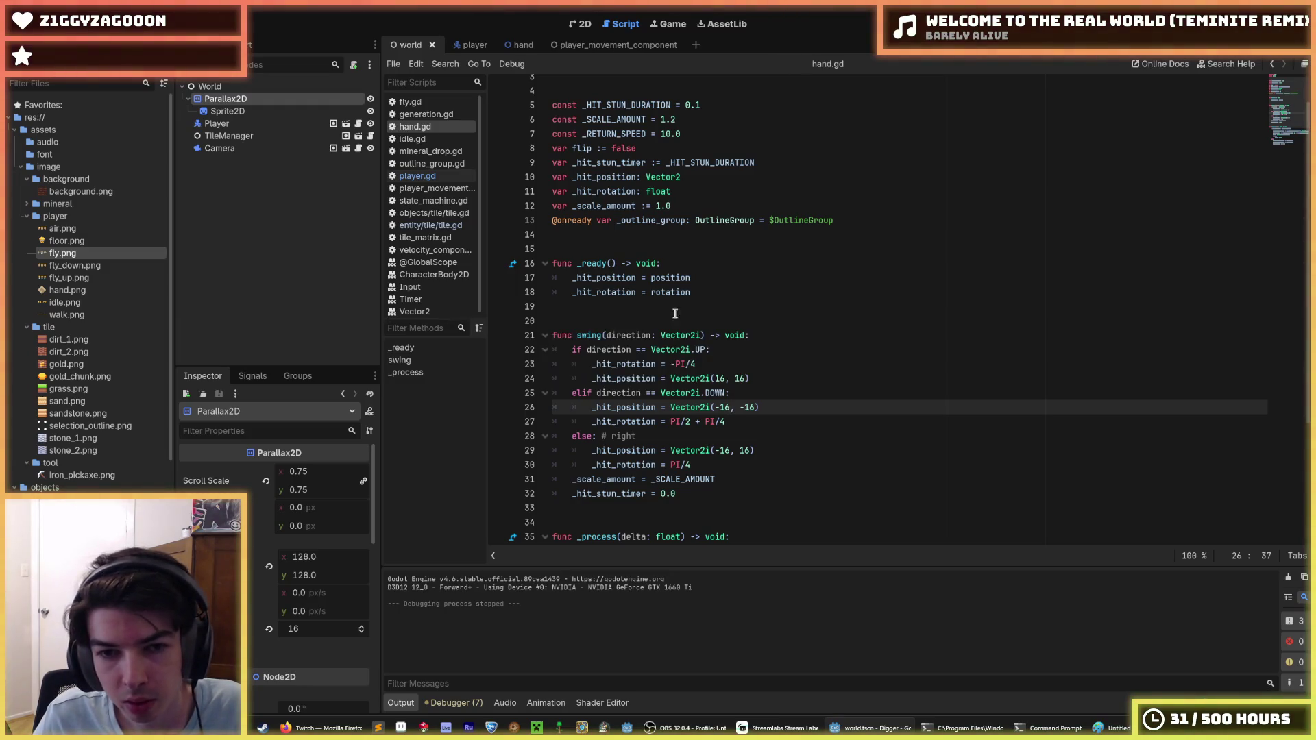
click(698, 293)
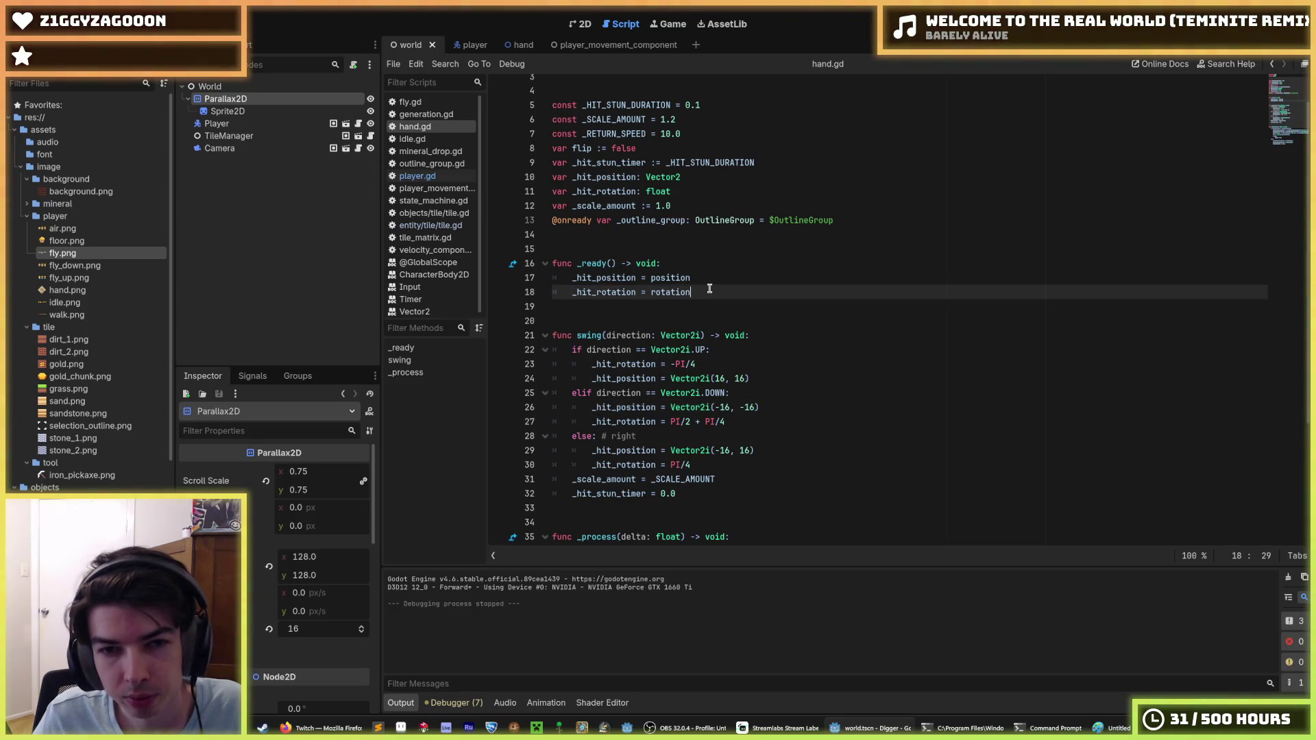
click(651, 278)
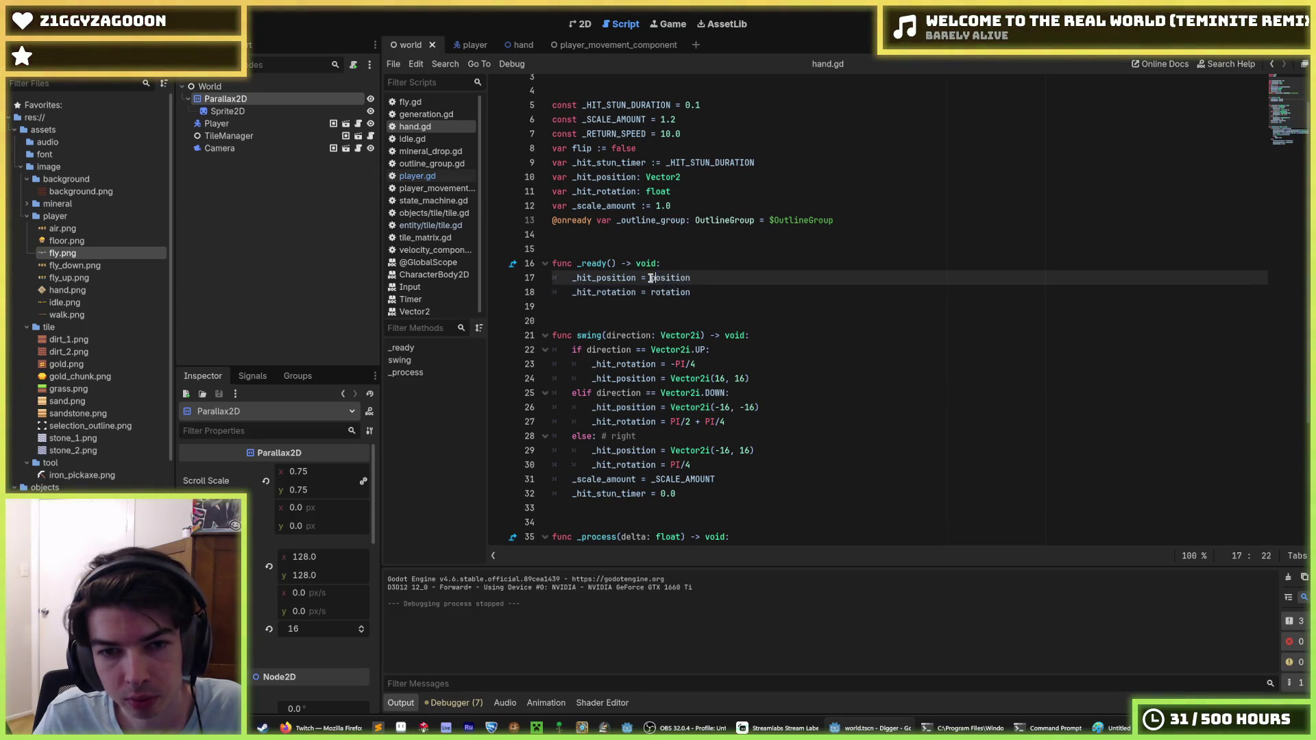
text(global_)
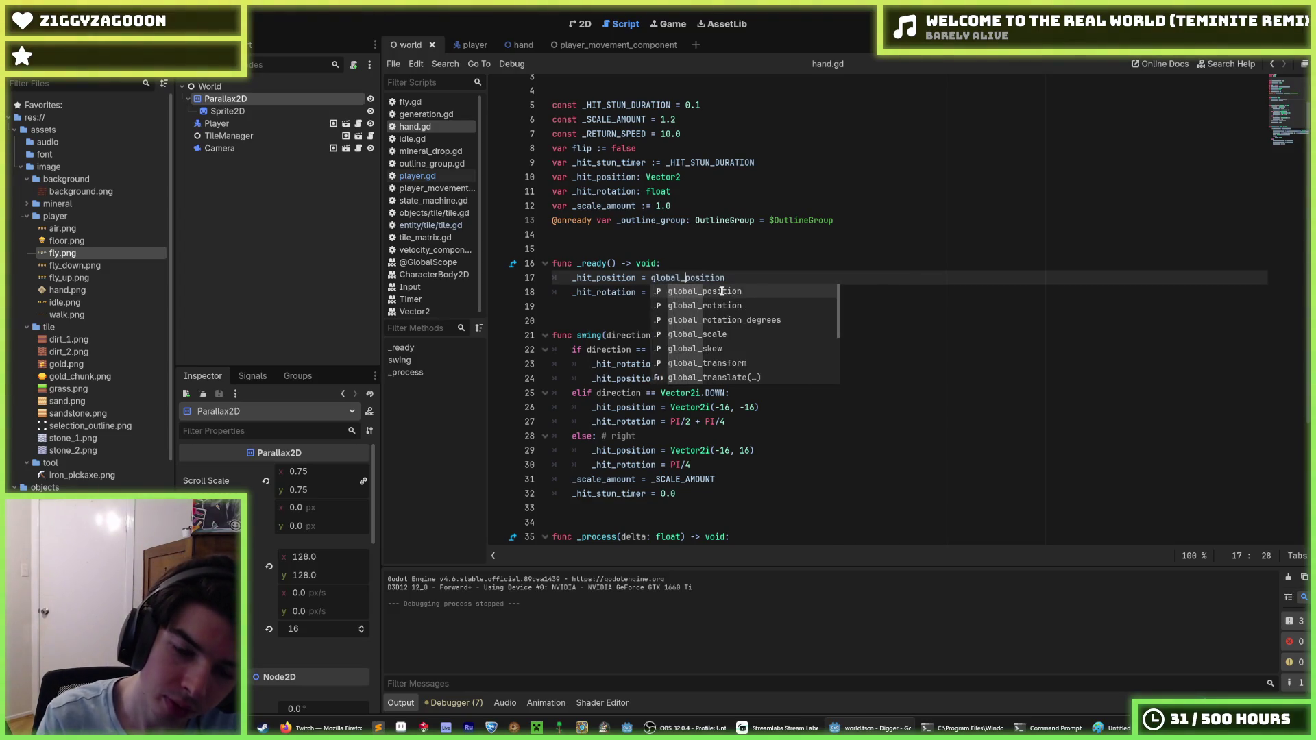
double_click(722, 291)
click(721, 291)
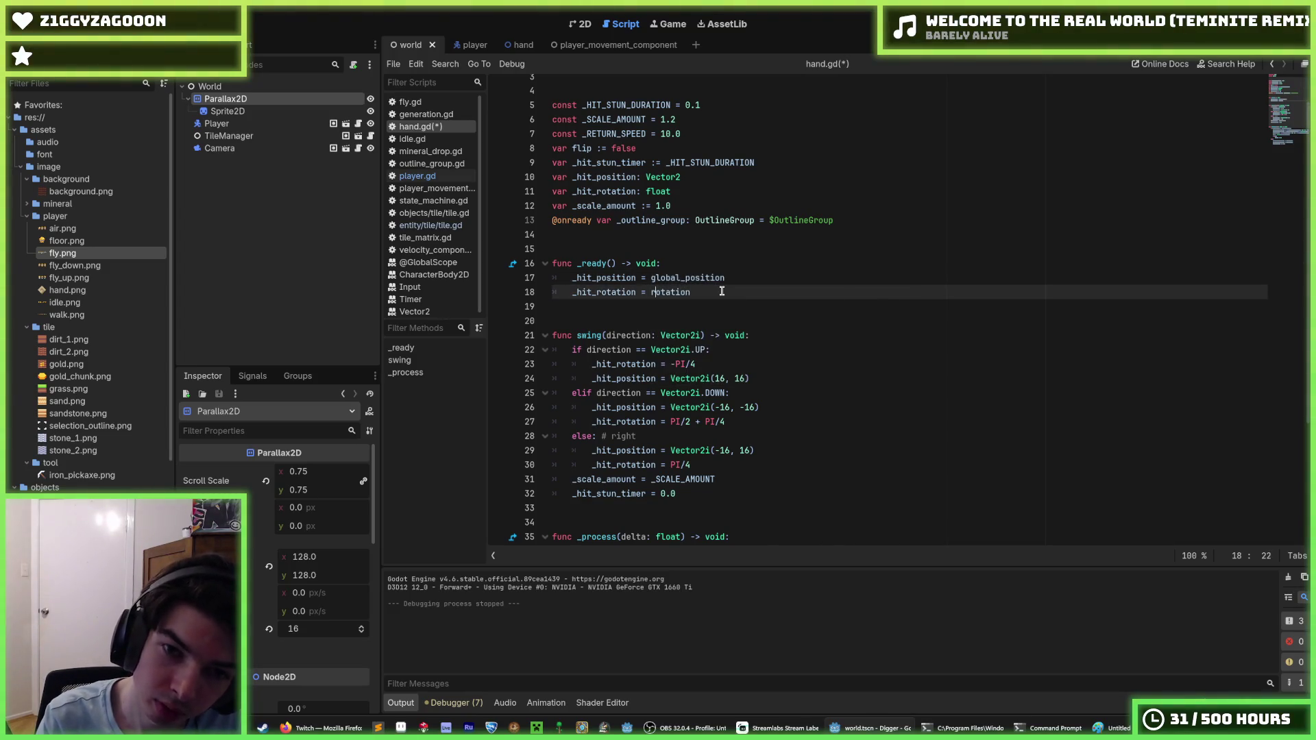
text(global_)
key(Down)
key(Down)
key(Down)
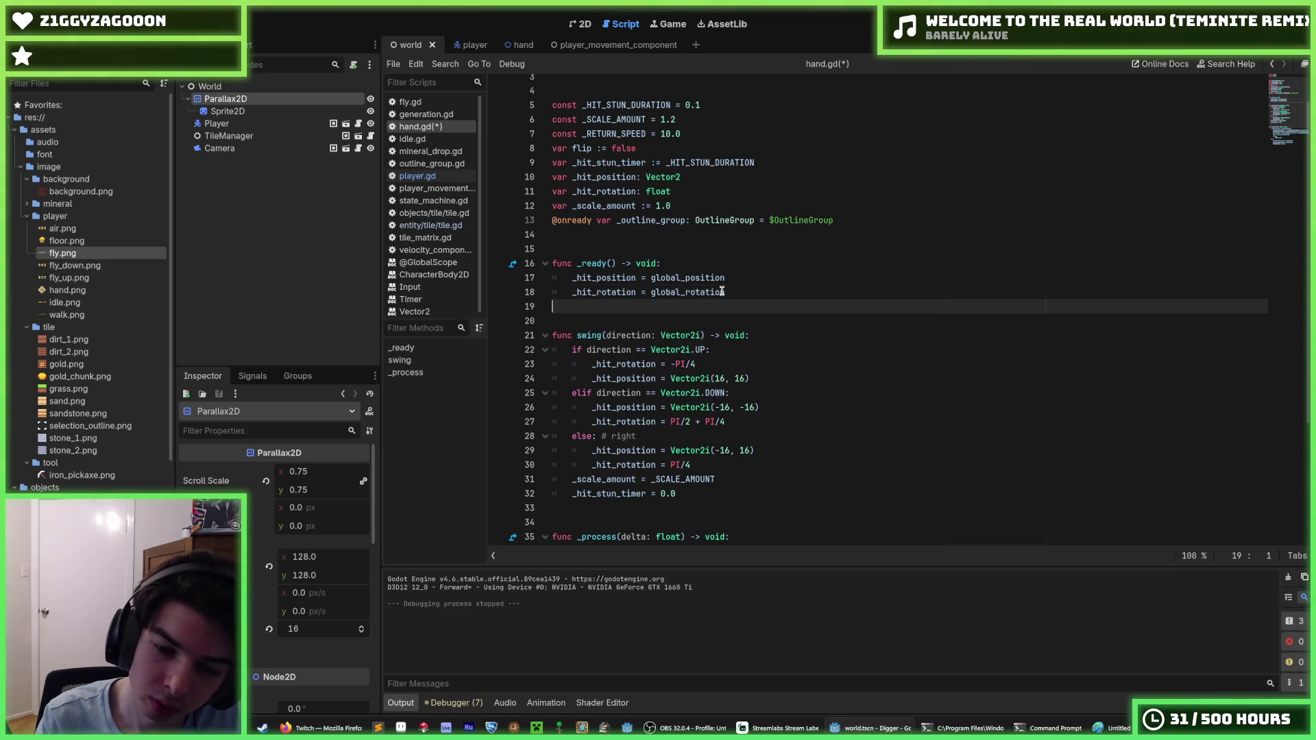
scroll(699, 295, down, 3)
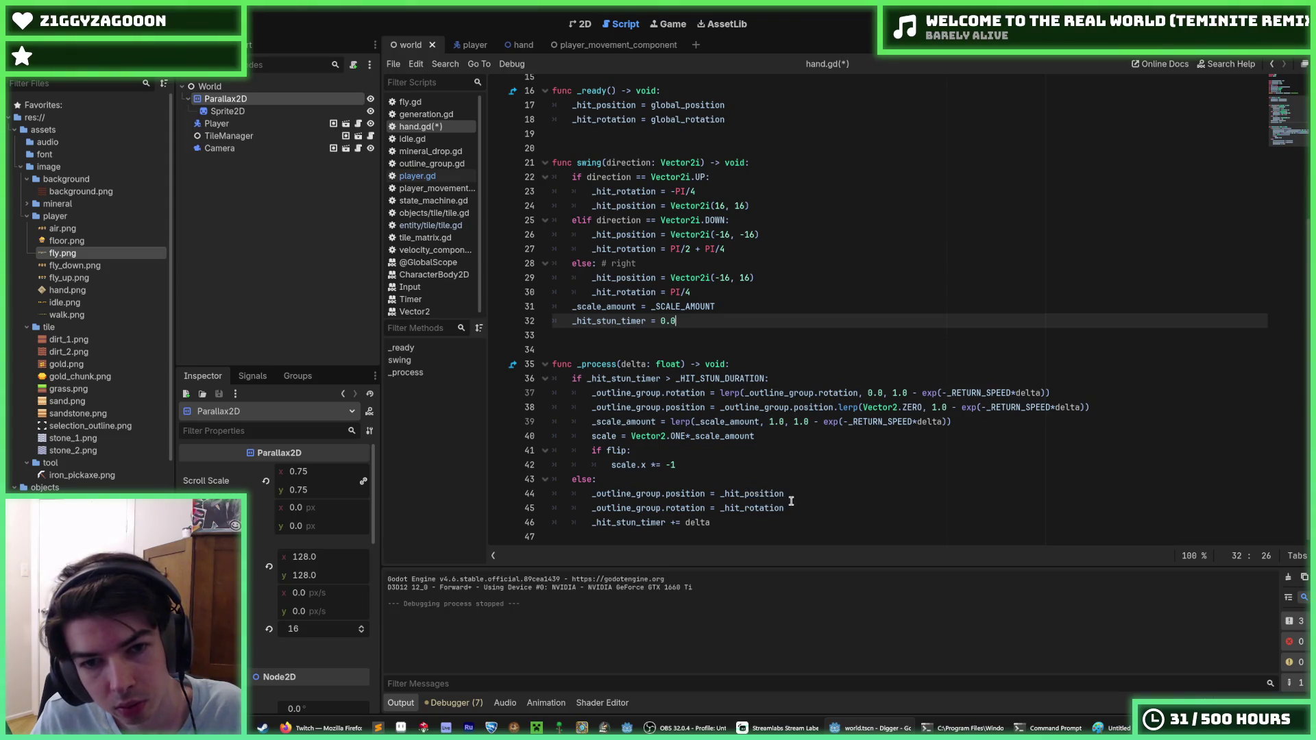
drag(799, 494, 720, 494)
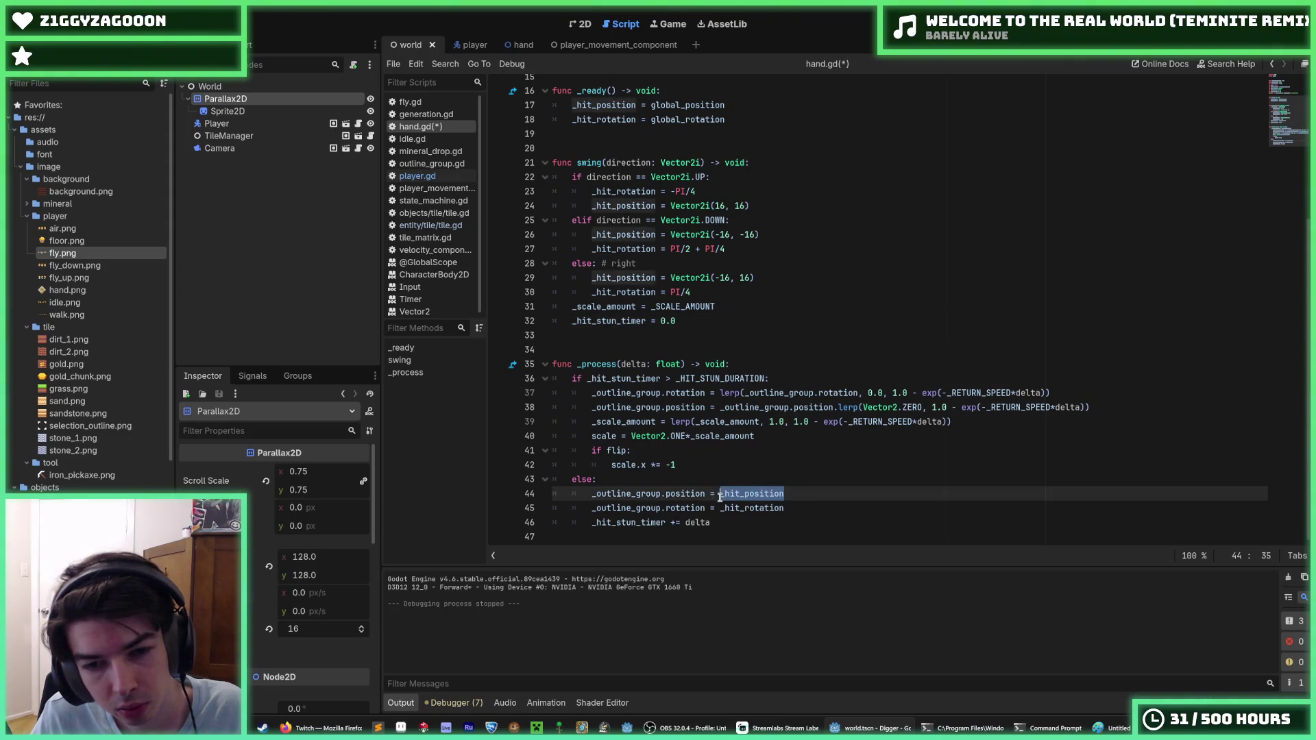
click(720, 494)
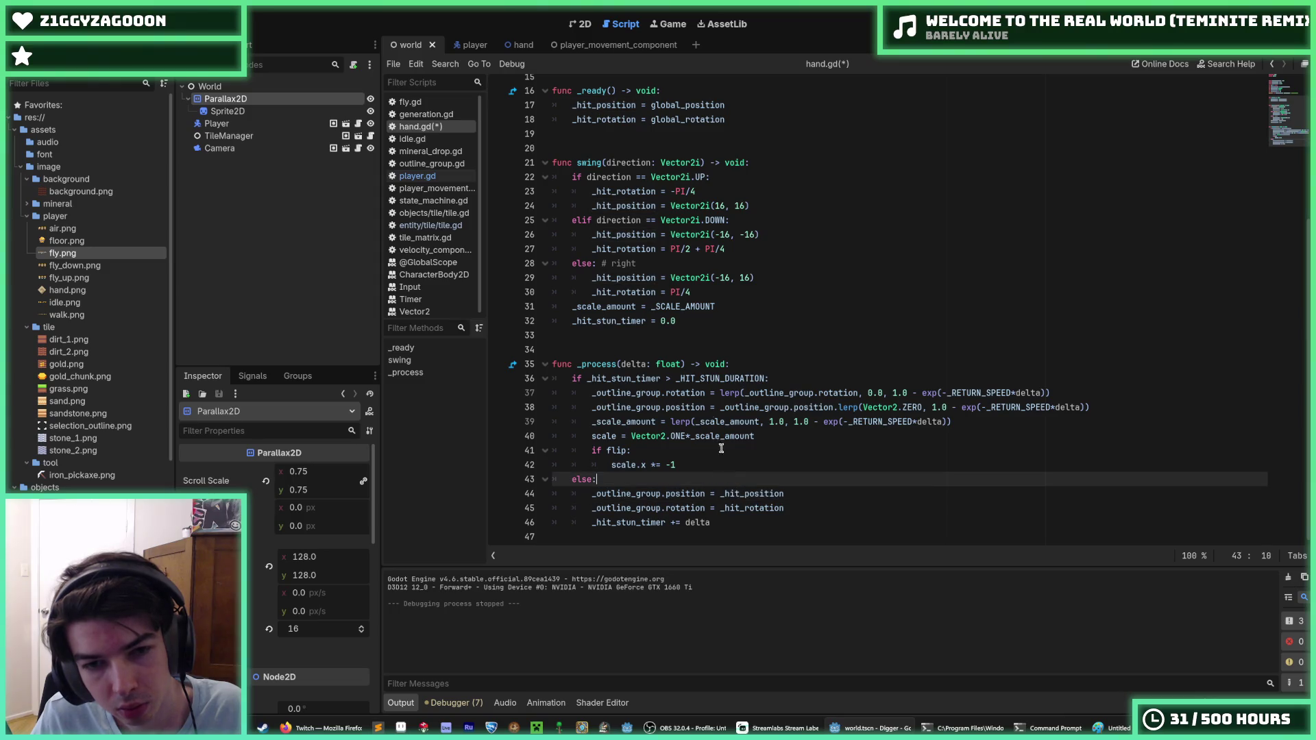
Insert a new line 32 after the _scale_amount assignment and type 'position ='.
click(690, 321)
click(749, 309)
click(749, 292)
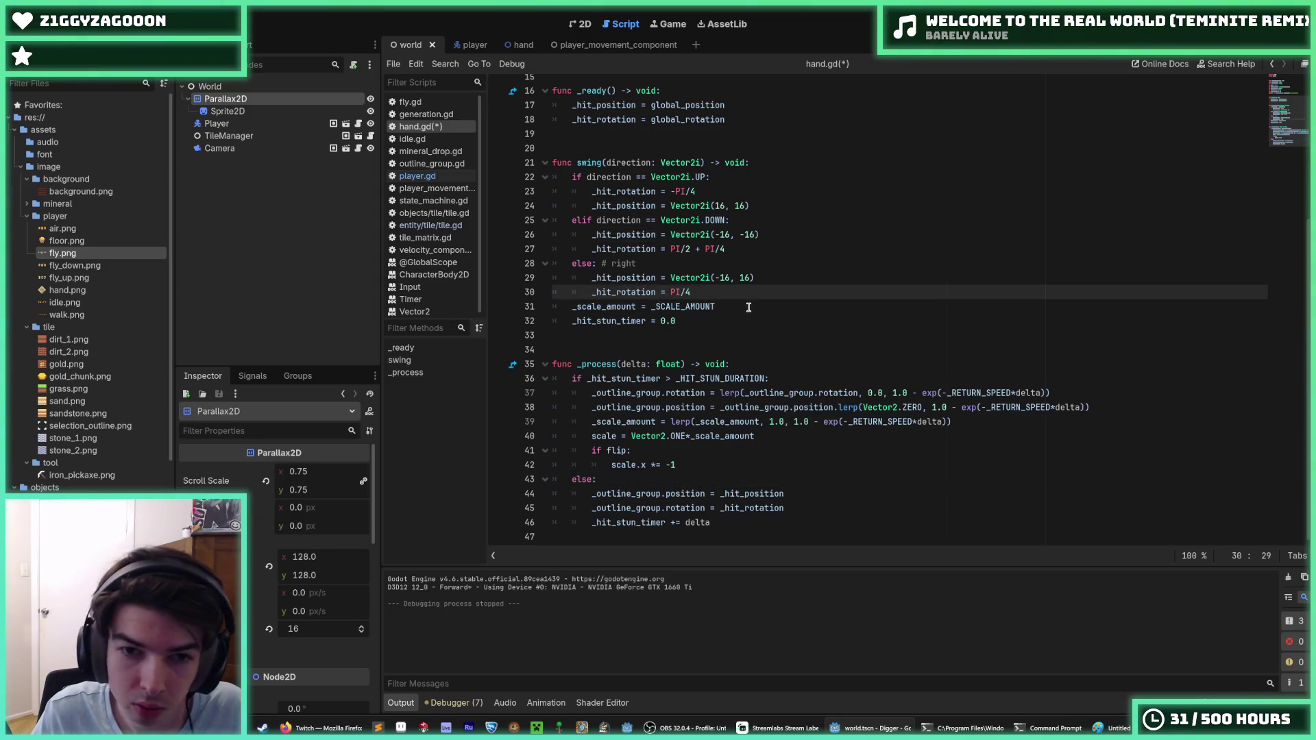
click(749, 306)
click(732, 319)
click(723, 307)
click(726, 321)
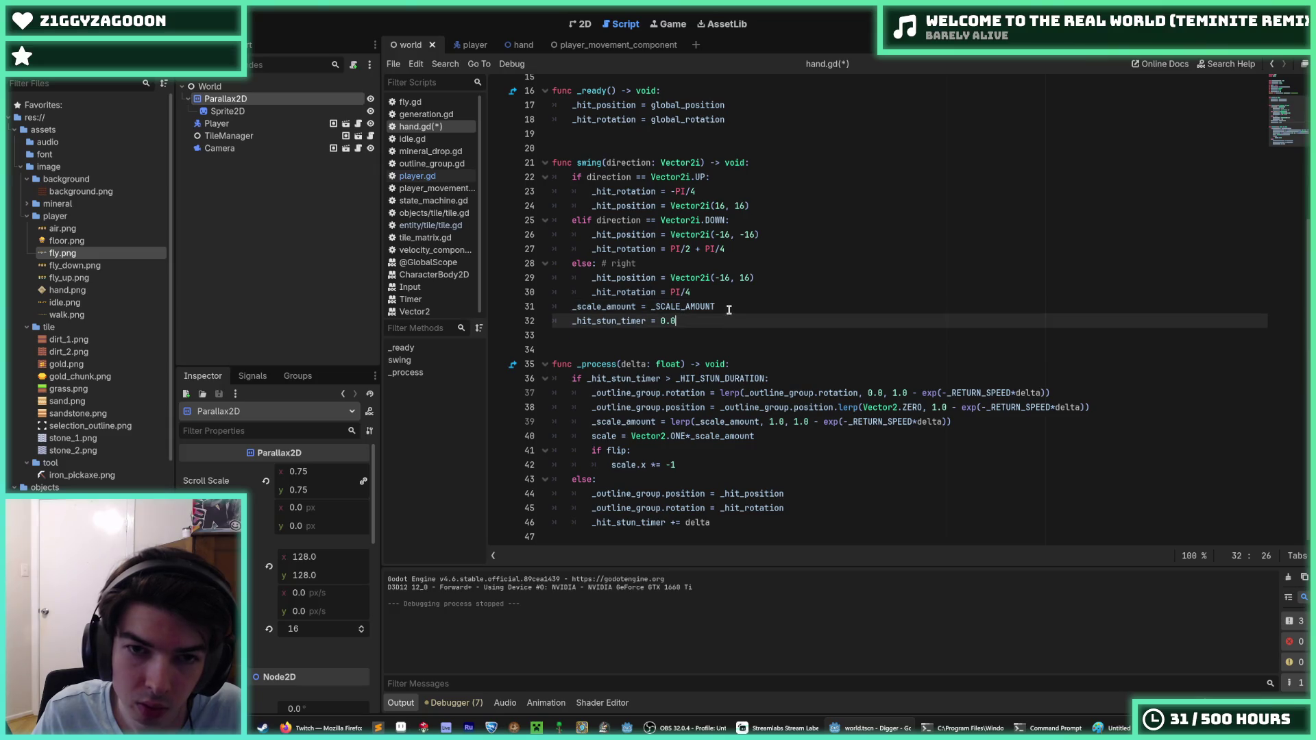
click(727, 308)
scroll(729, 312, up, 3)
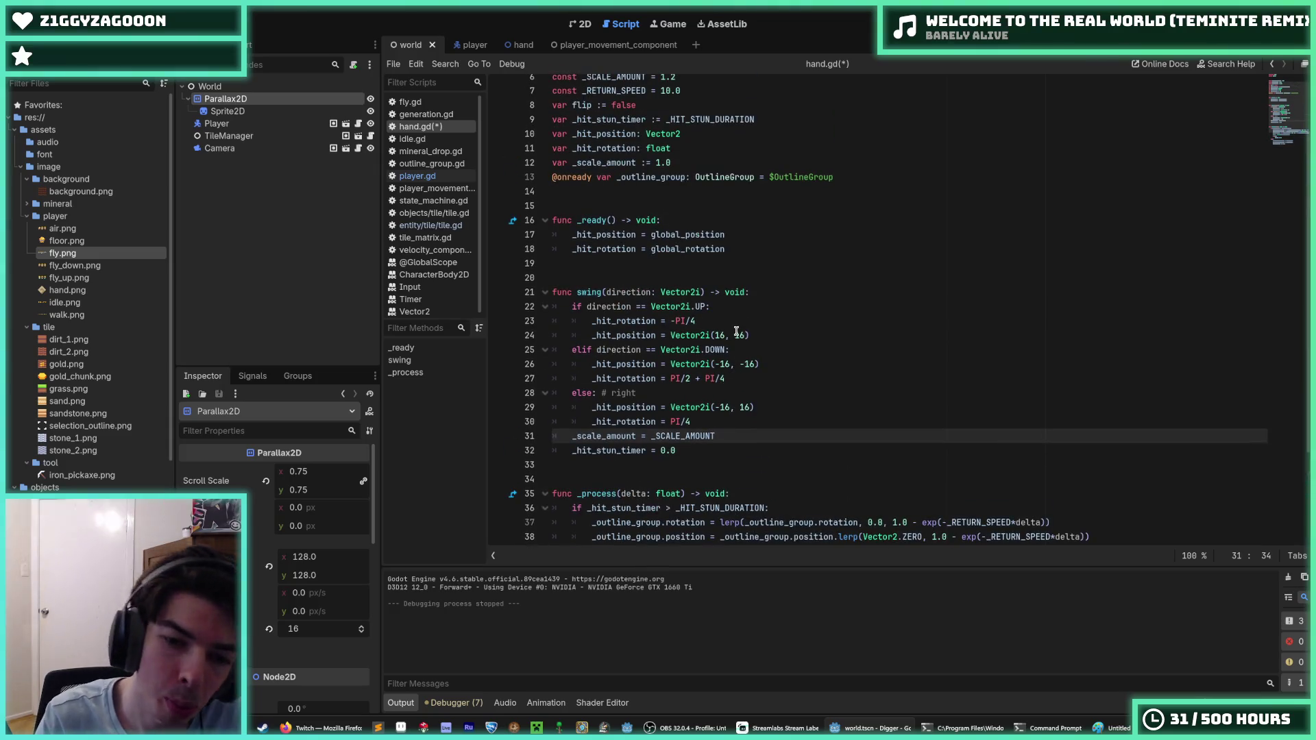
key(Return)
text(position)
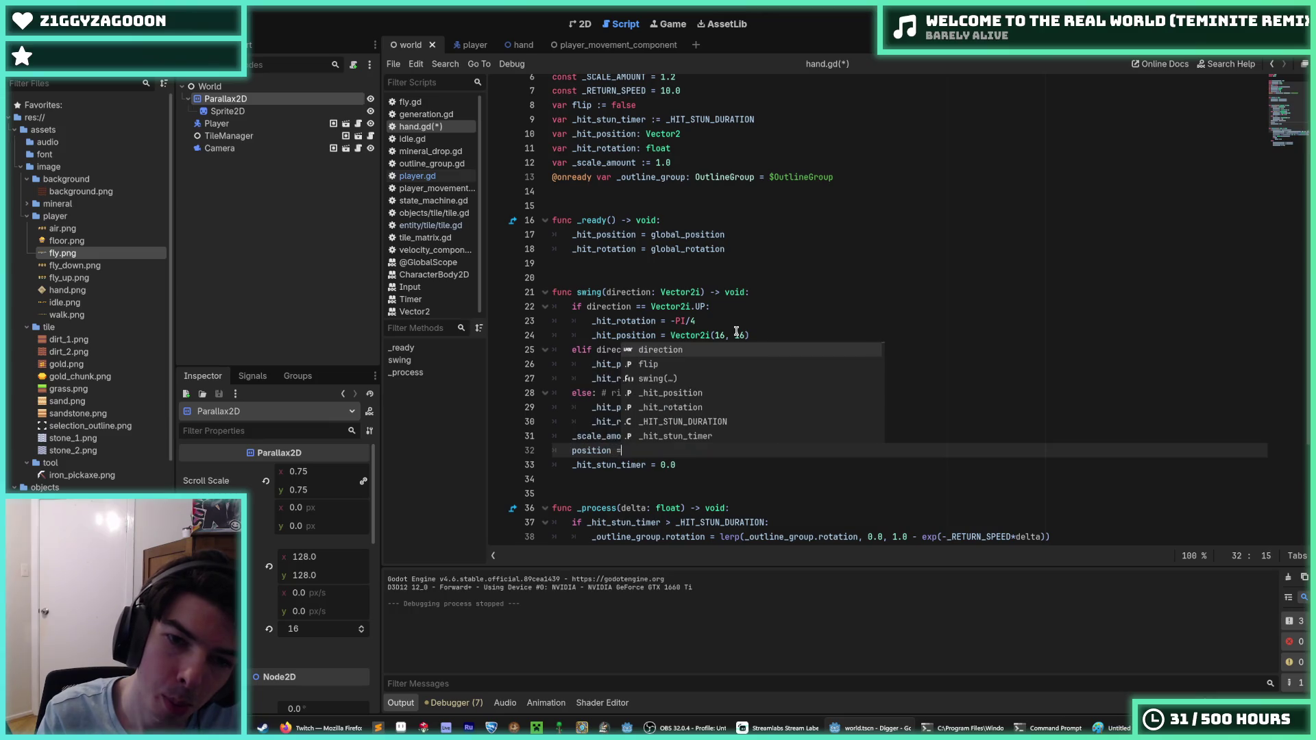
text( =)
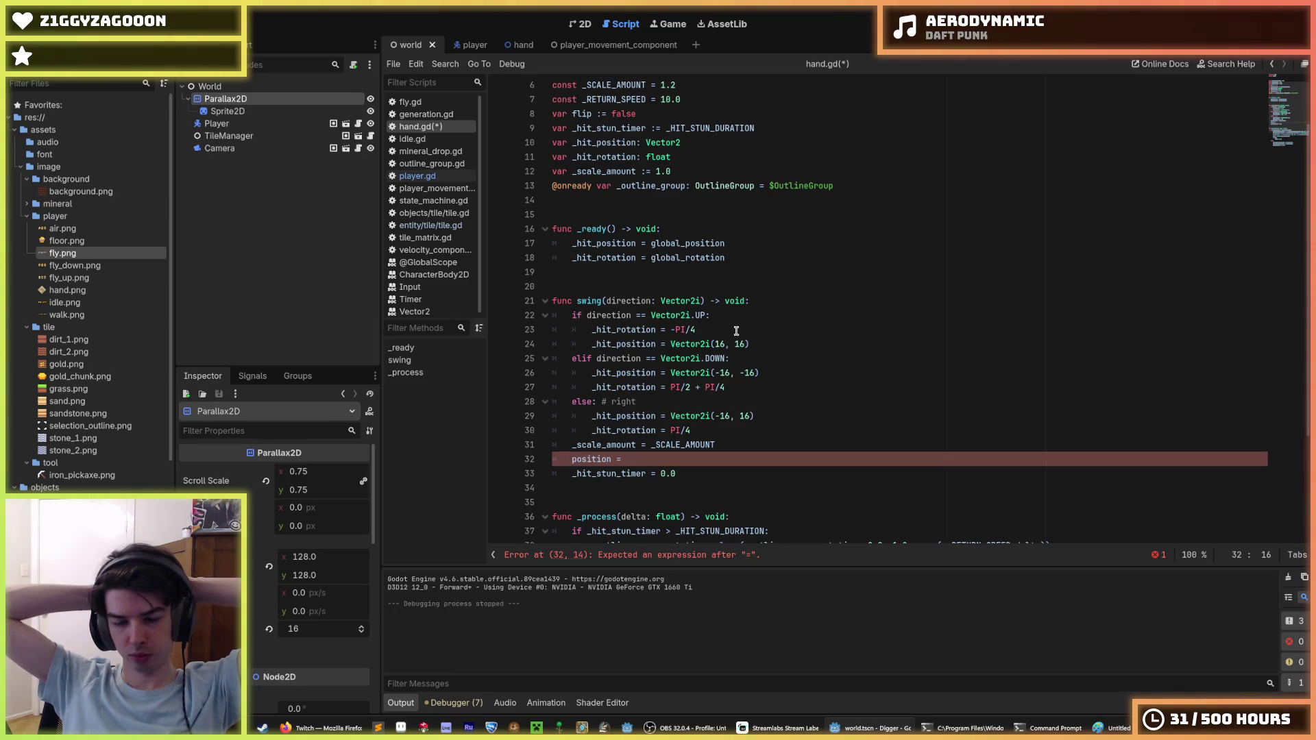
key(BackSpace)
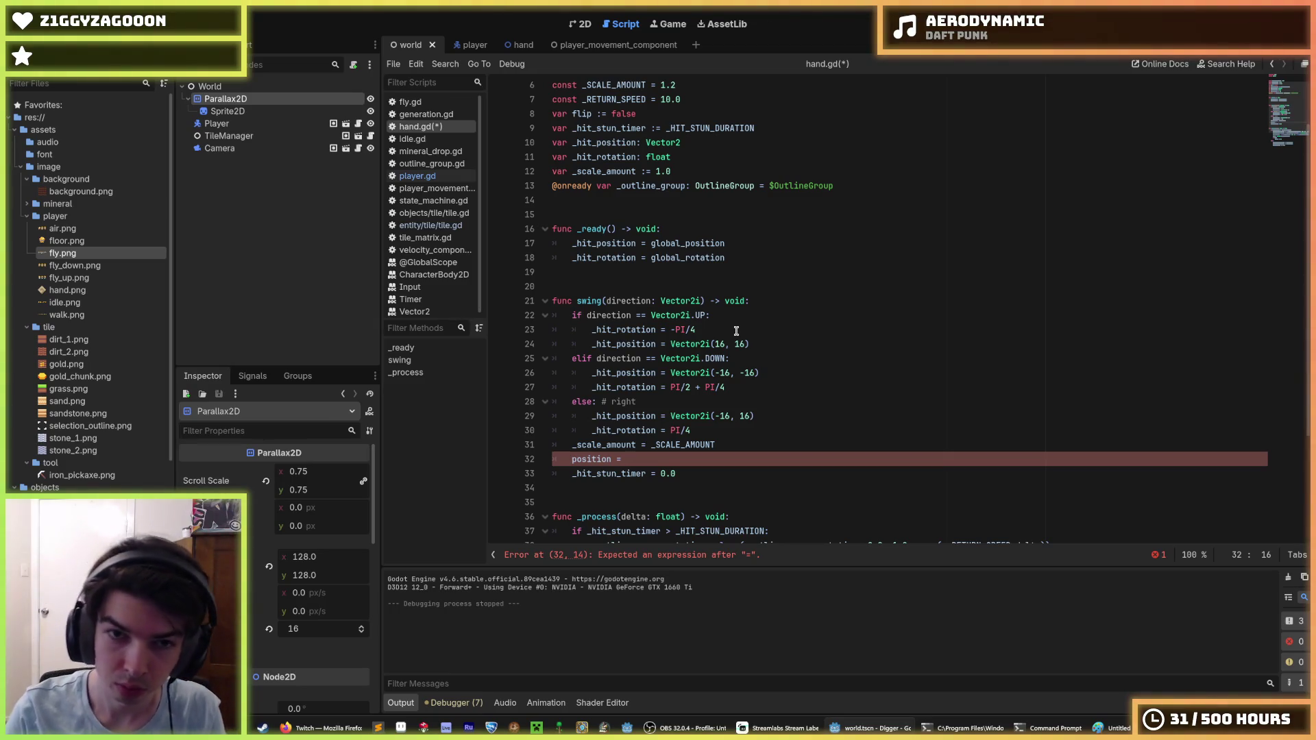
Rewrite line 32 as '_hit_position = global_position +'.
key(BackSpace)
key(BackSpace)
key(BackSpace)
text(_p)
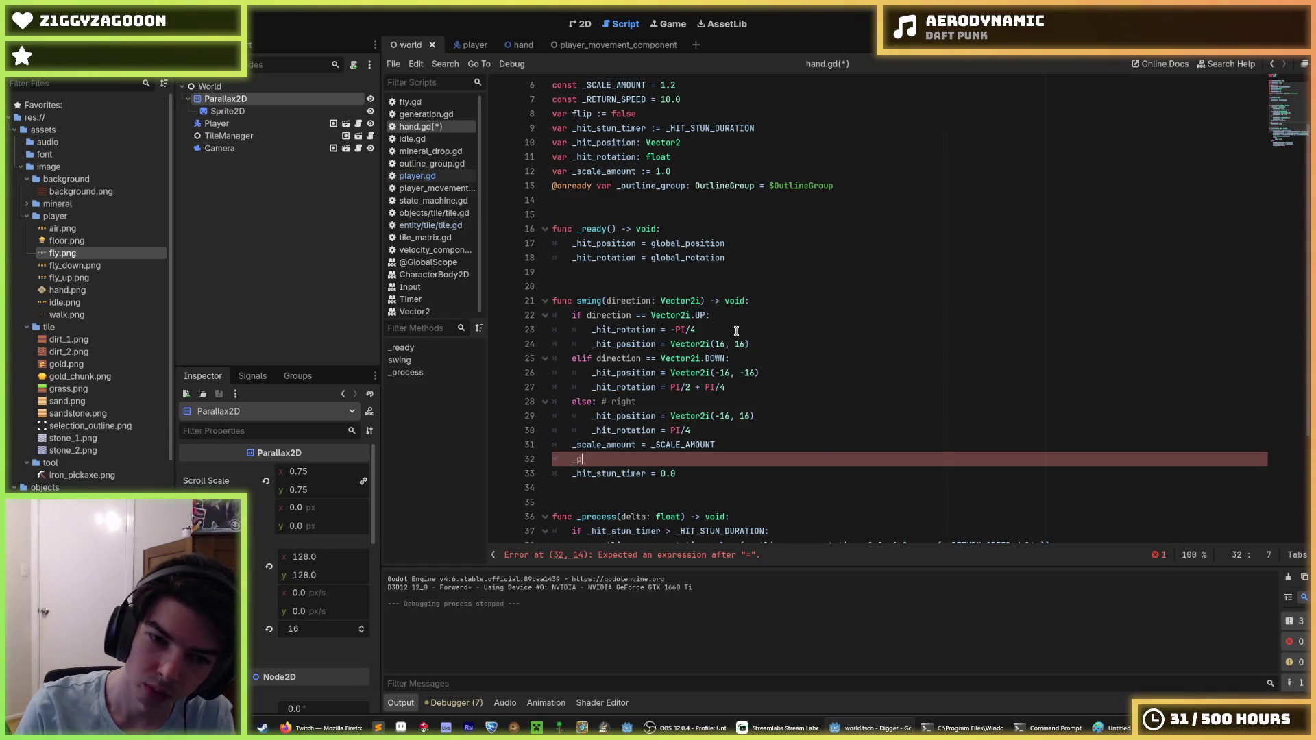
text(_hit_poision)
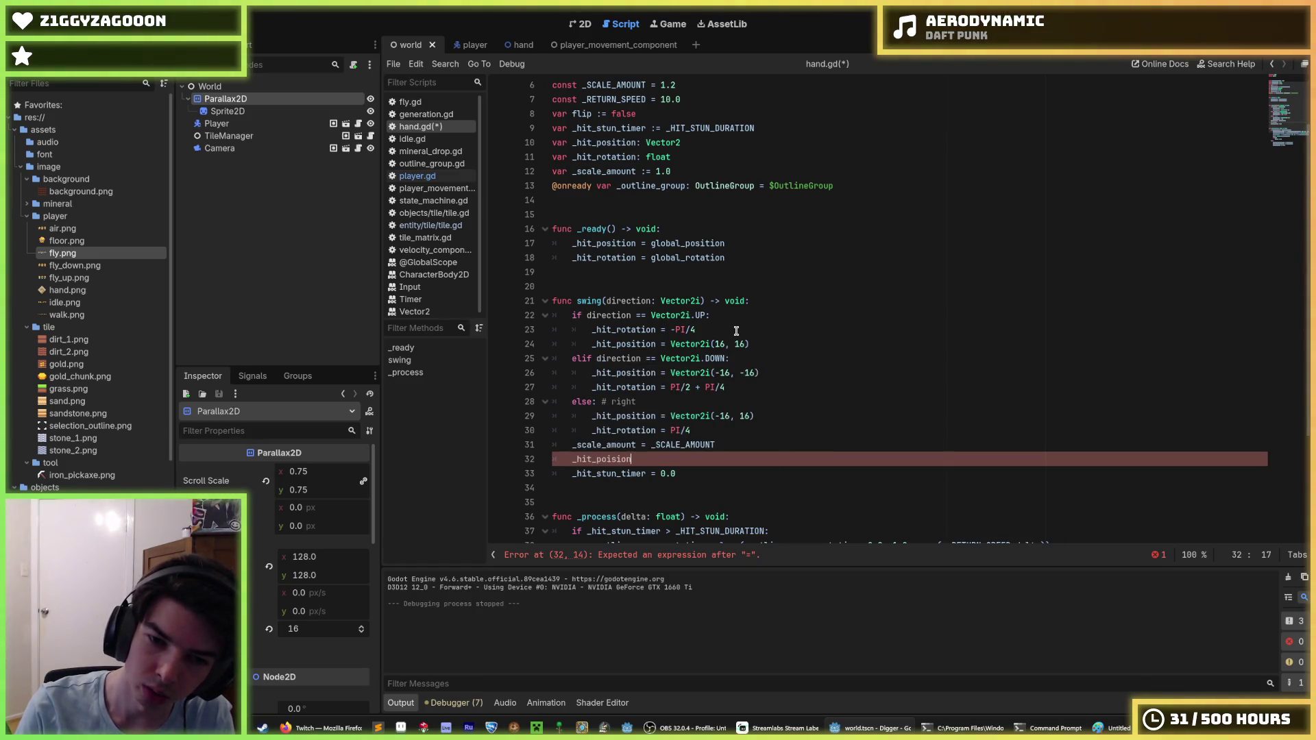
key(BackSpace)
key(BackSpace)
key(BackSpace)
key(BackSpace)
key(BackSpace)
text(sition )
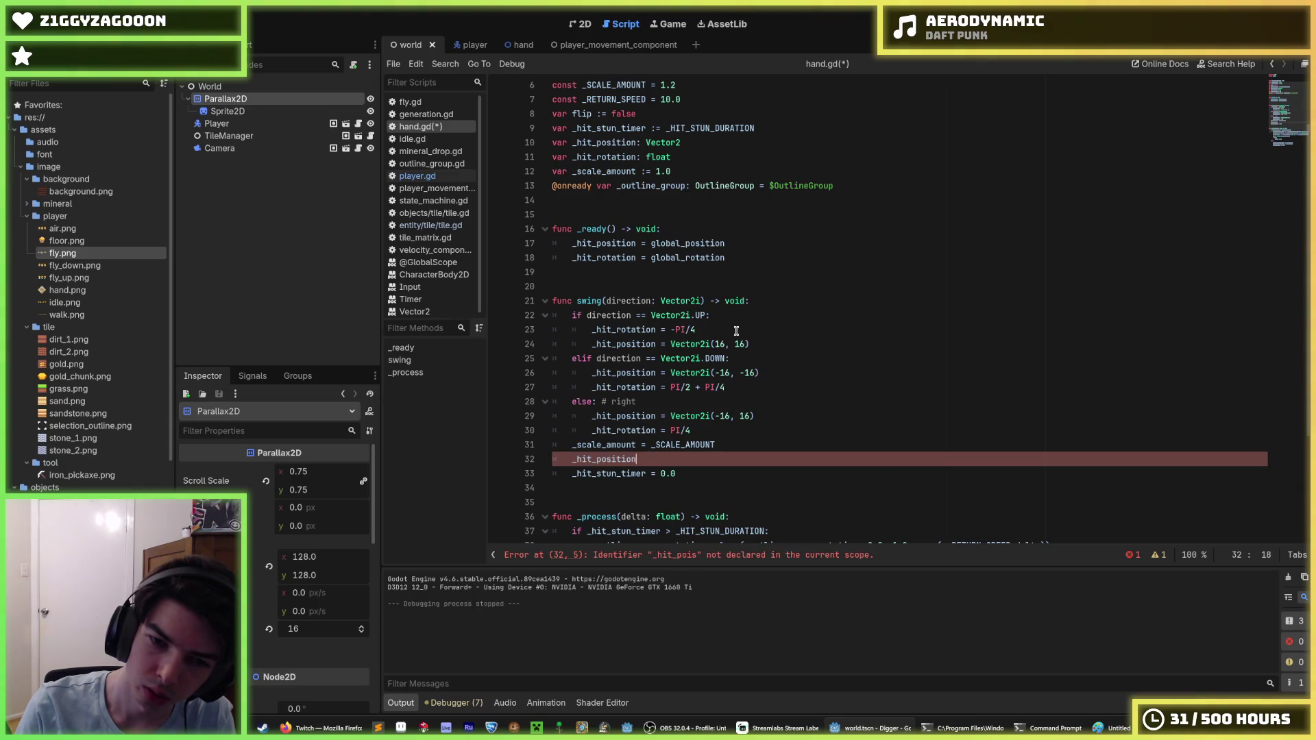
text(= g)
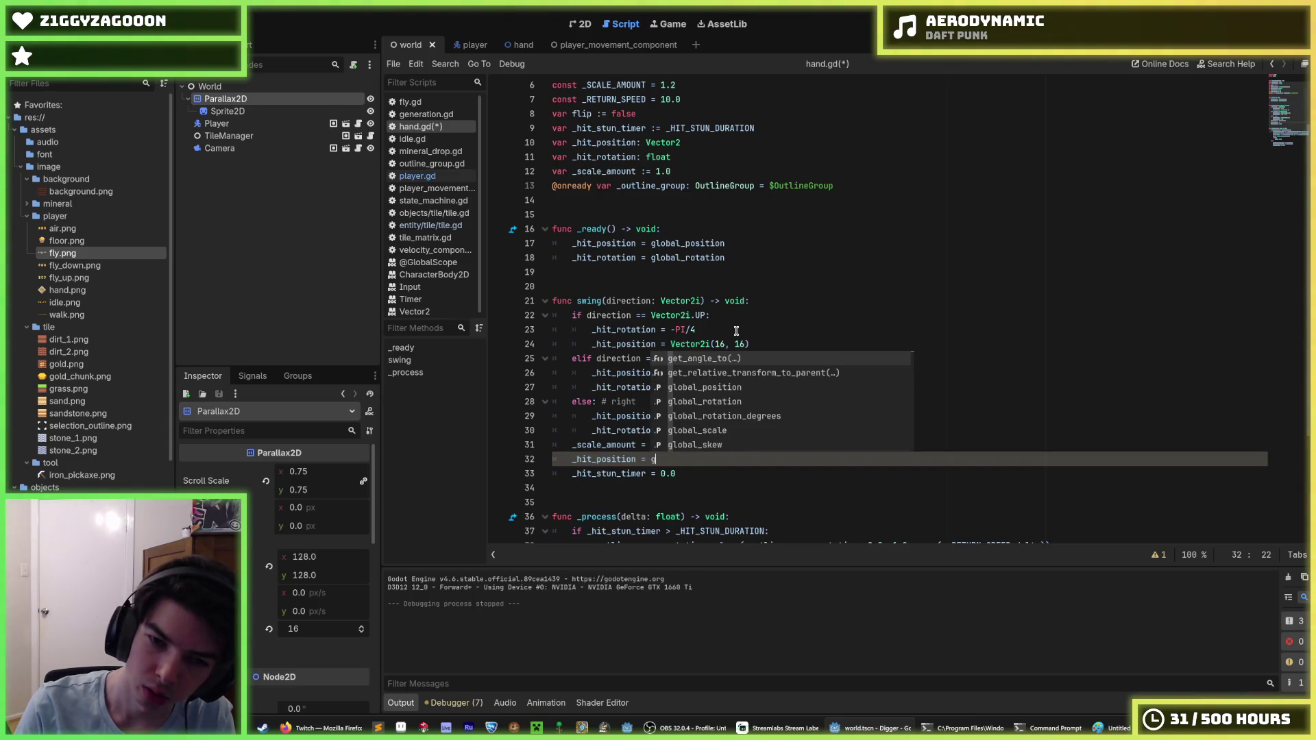
key(BackSpace)
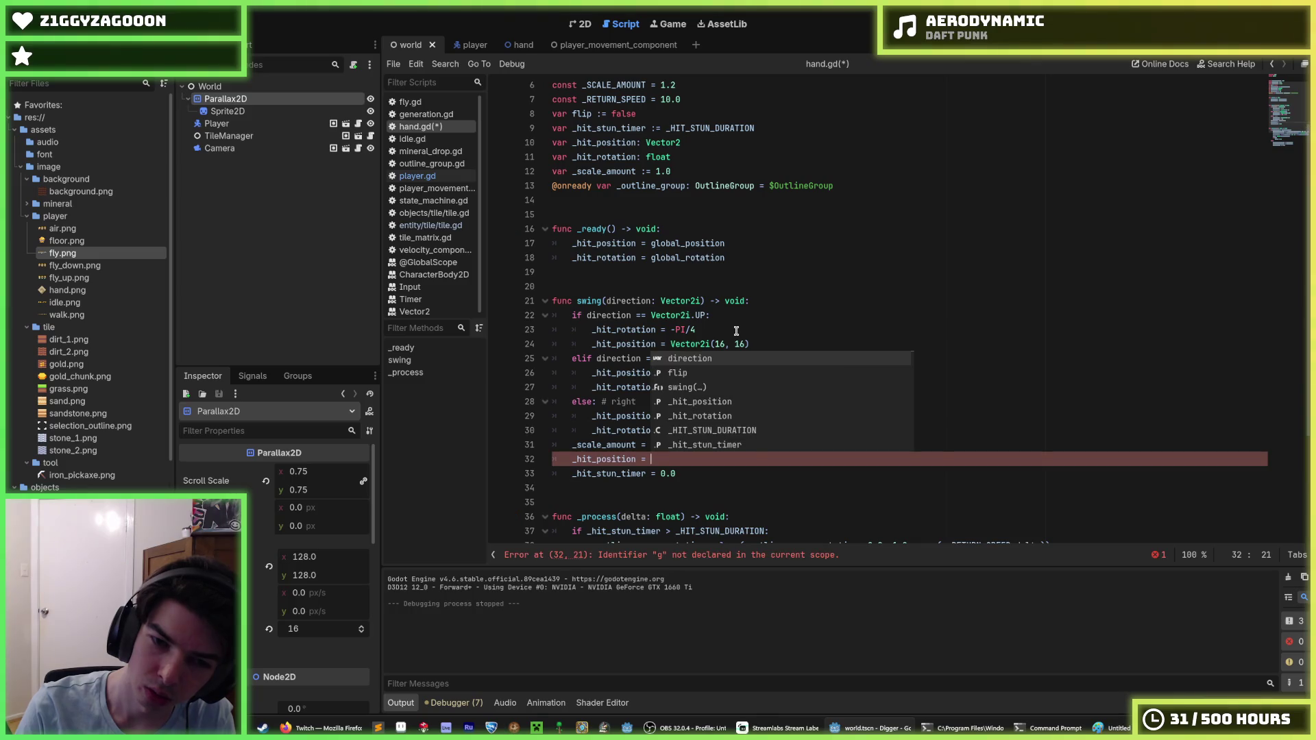
text(global)
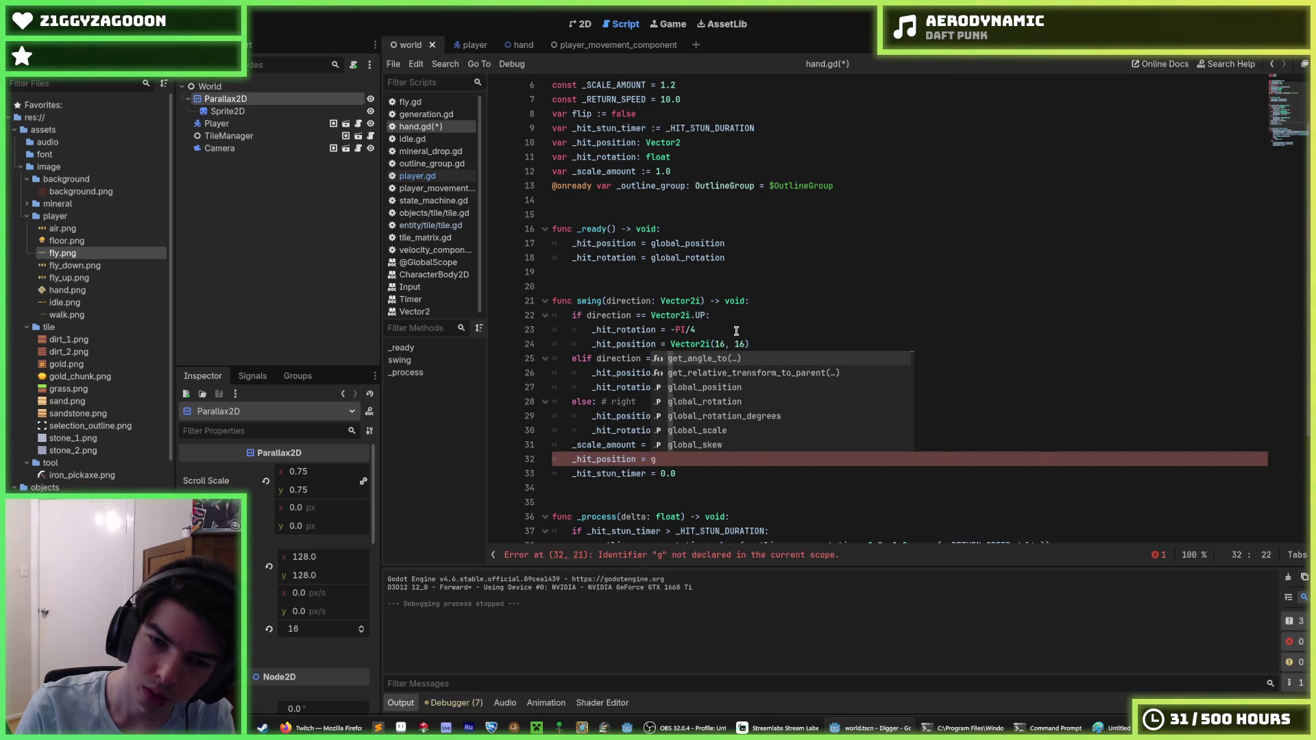
key(Return)
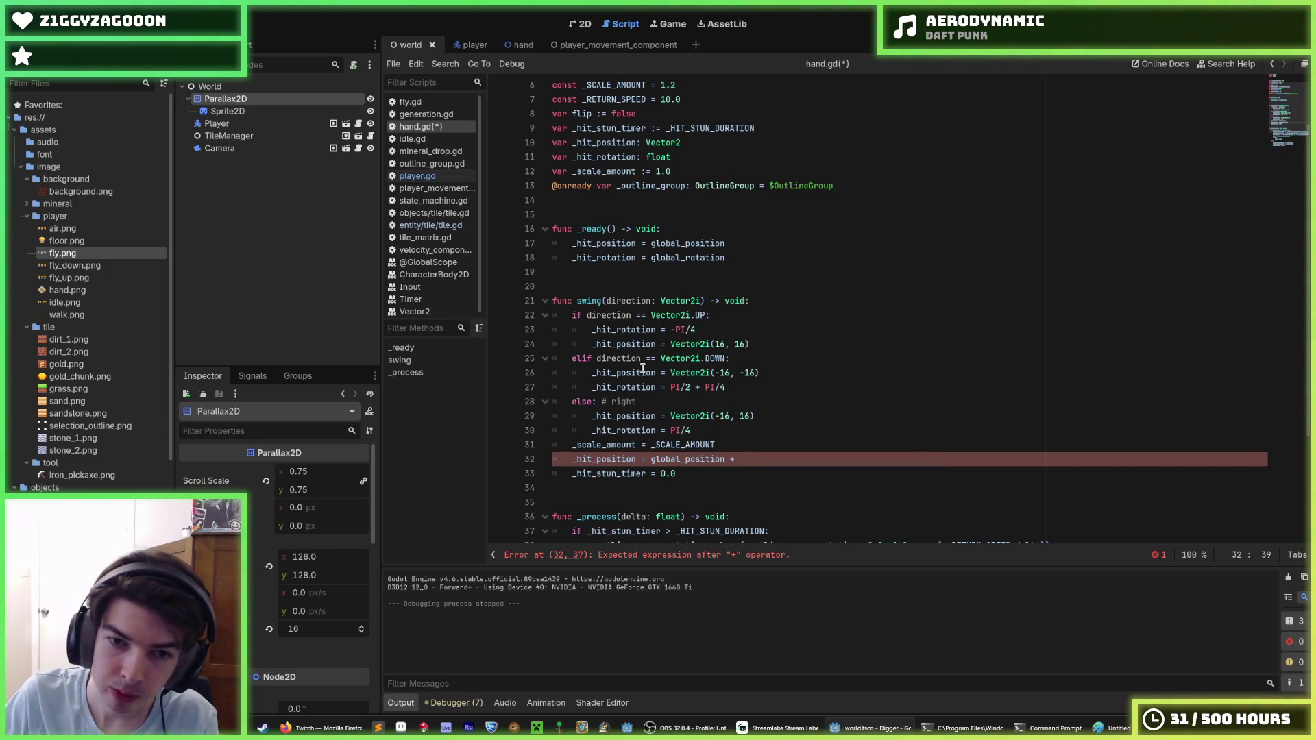
Rename the _hit_position assignments on lines 24, 26 and 29 to position using multi-select.
drag(655, 344, 586, 341)
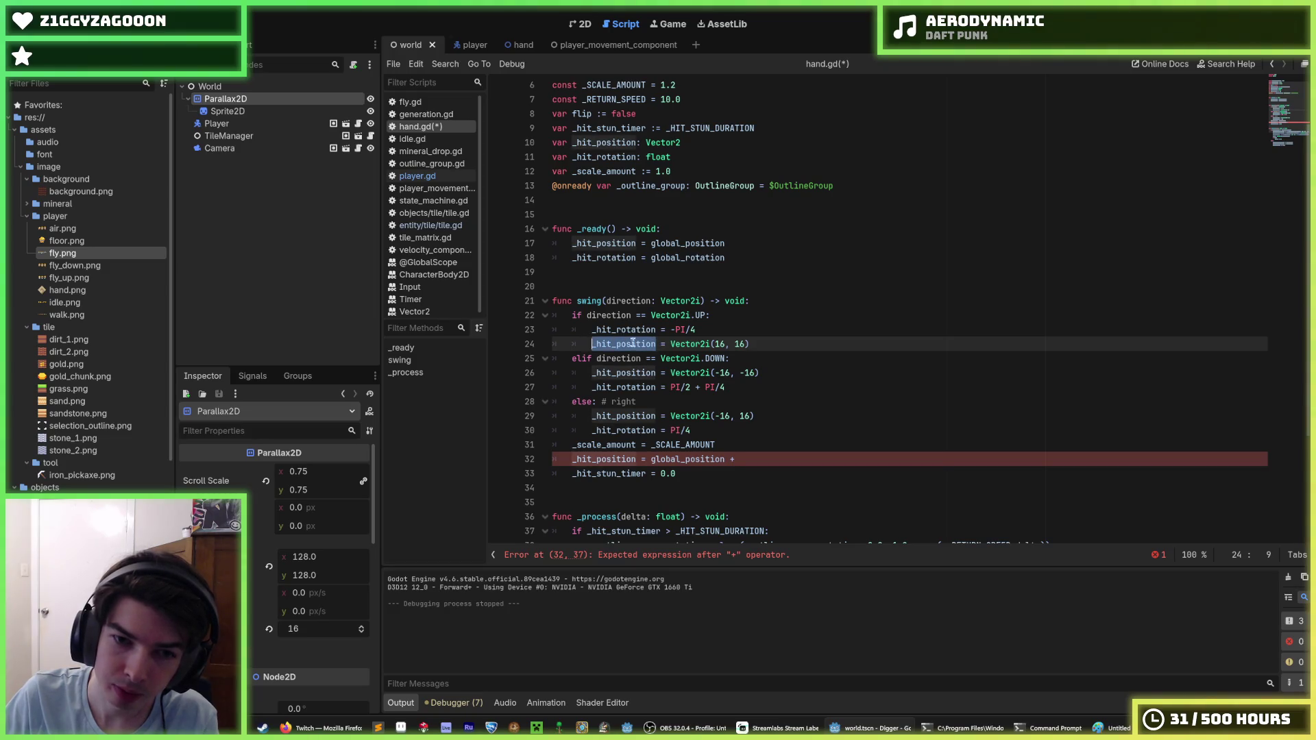
text(_position)
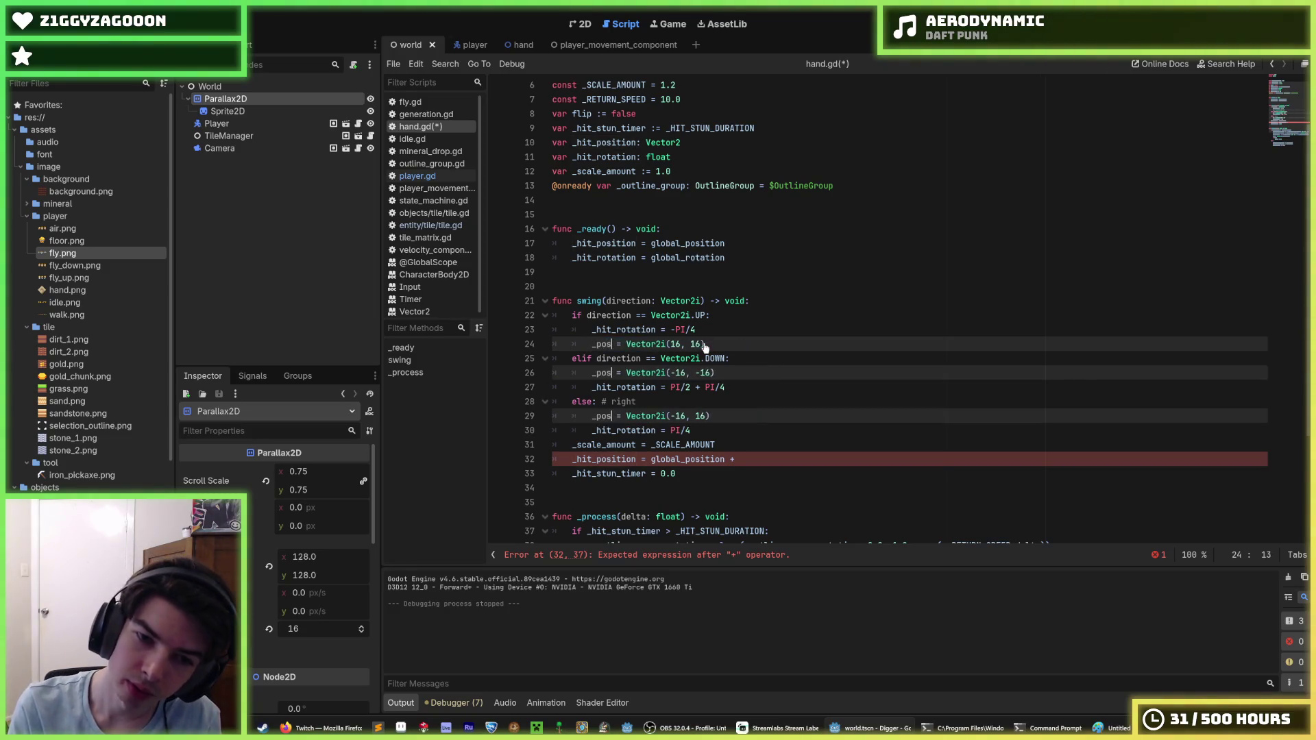
key(Escape)
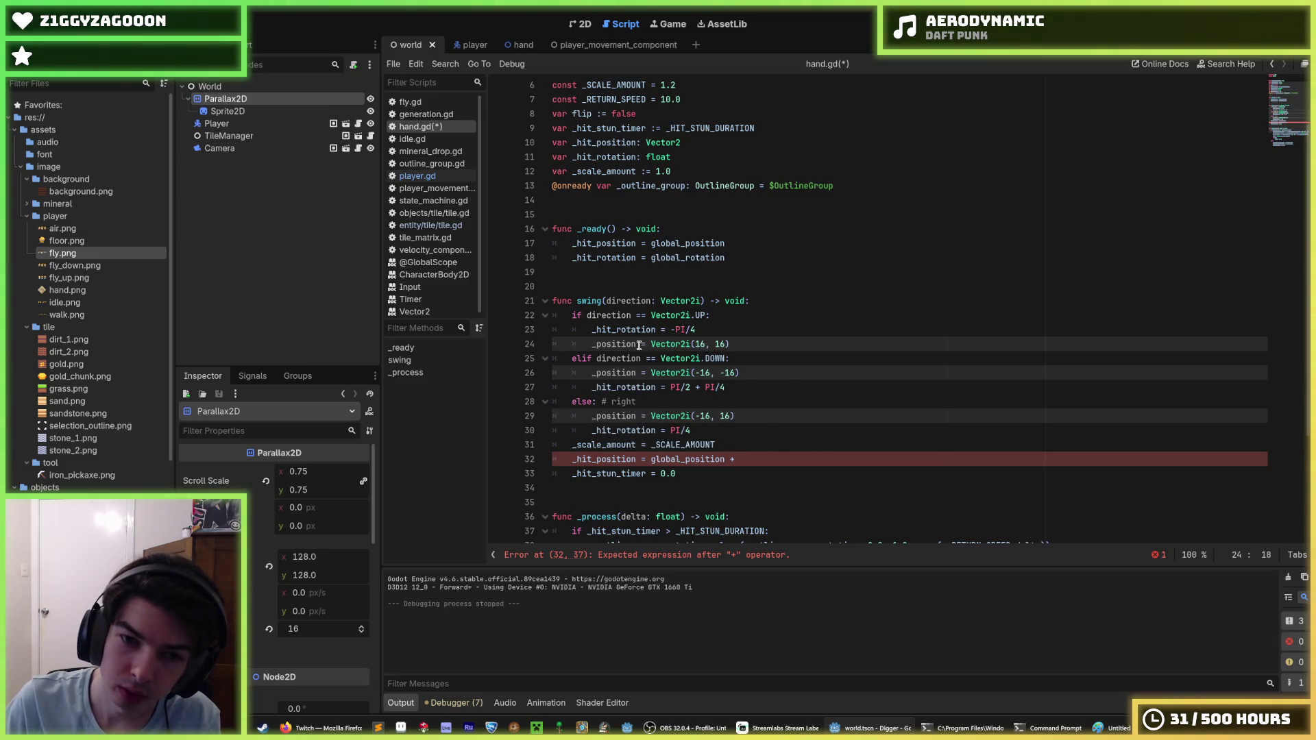
drag(651, 330, 594, 329)
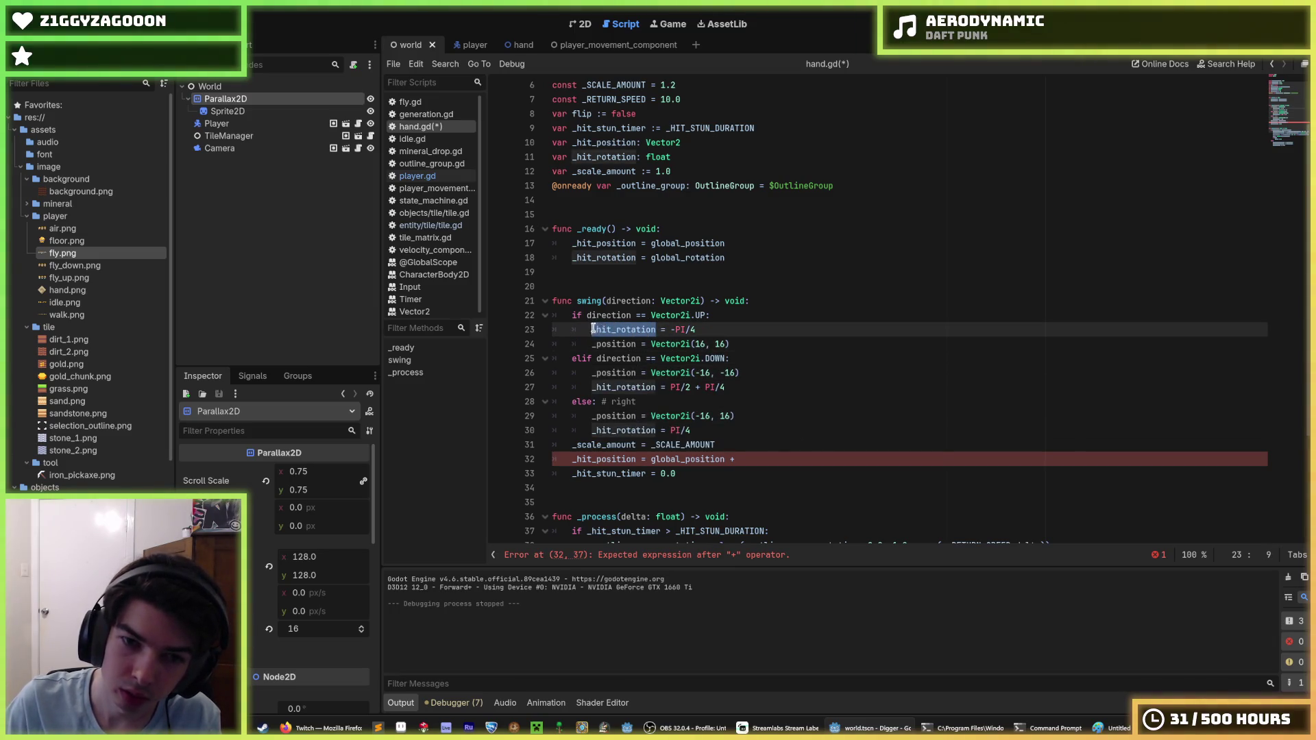
click(605, 336)
double_click(605, 336)
key(ctrl+d)
key(ctrl+d)
text(position)
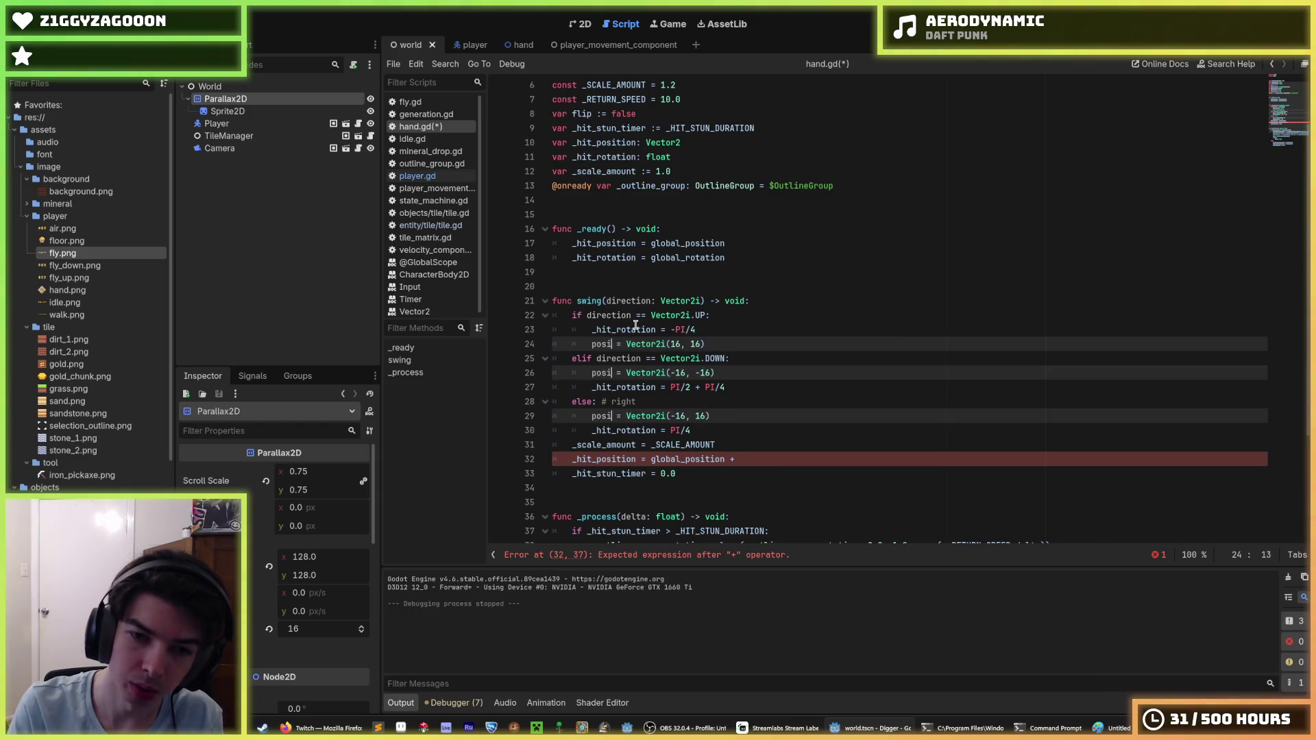
Review the other direction branches, select _hit_rotation on line 23, and save hand.gd.
scroll(635, 325, down, 4)
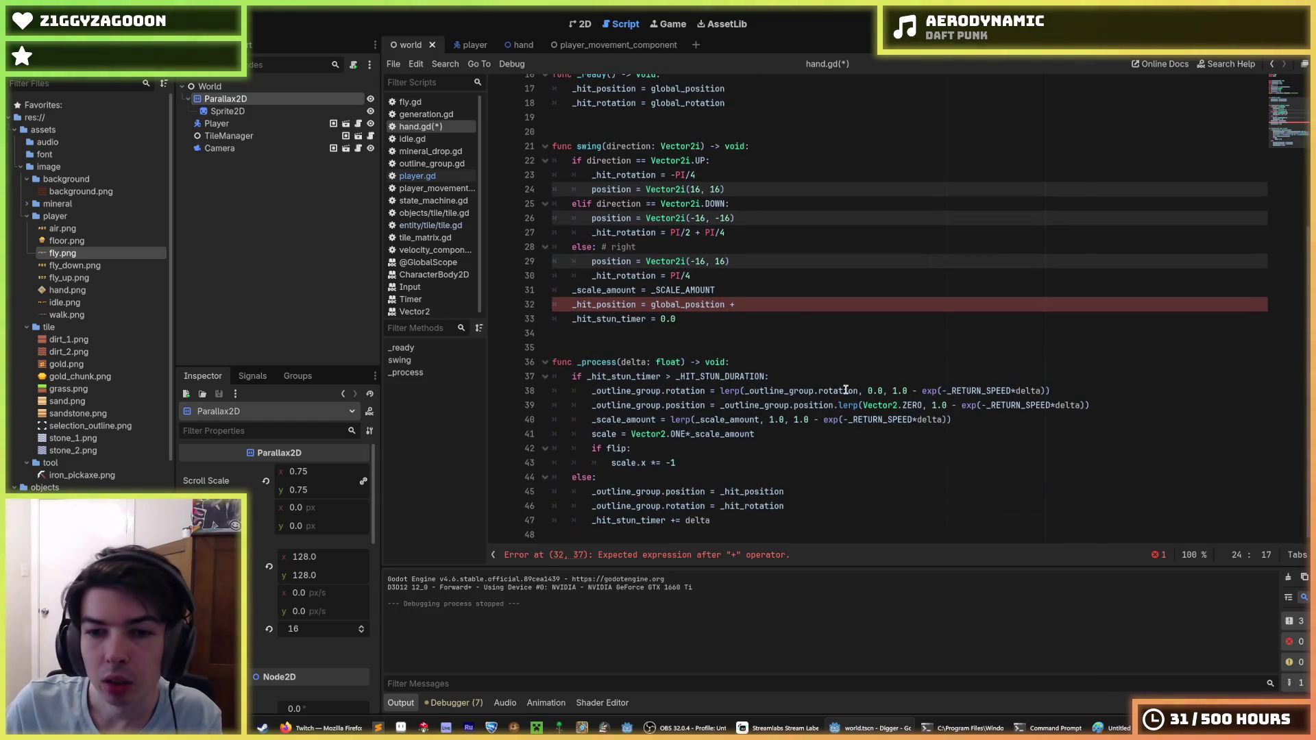
drag(831, 405, 720, 405)
key(ctrl+c)
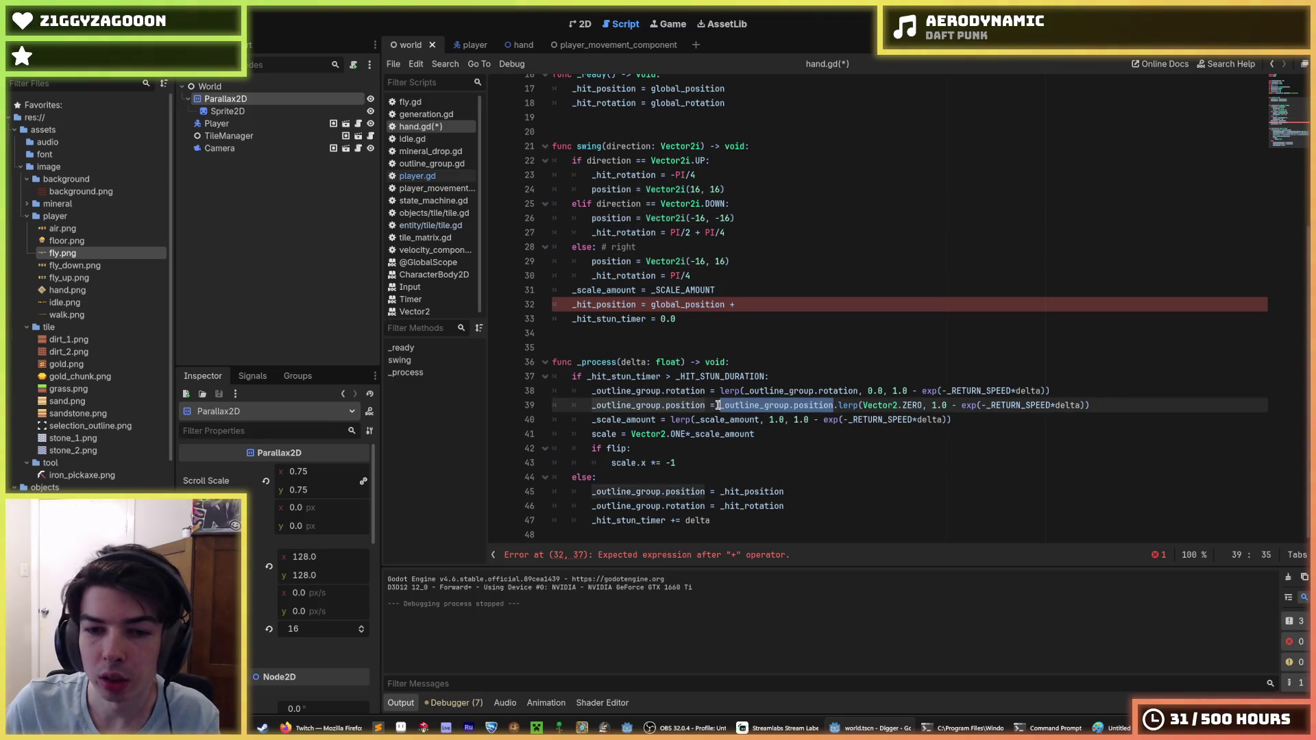
scroll(686, 278, up, 3)
scroll(686, 278, up, 2)
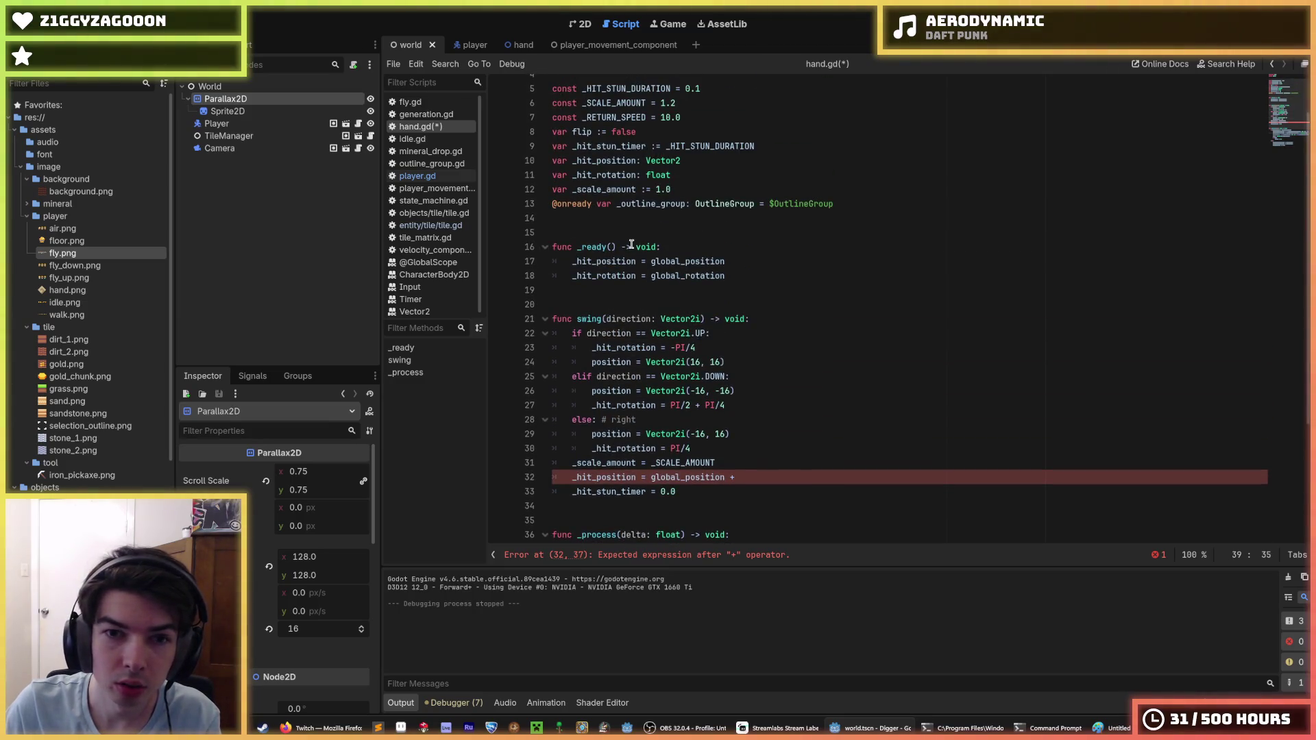
double_click(624, 347)
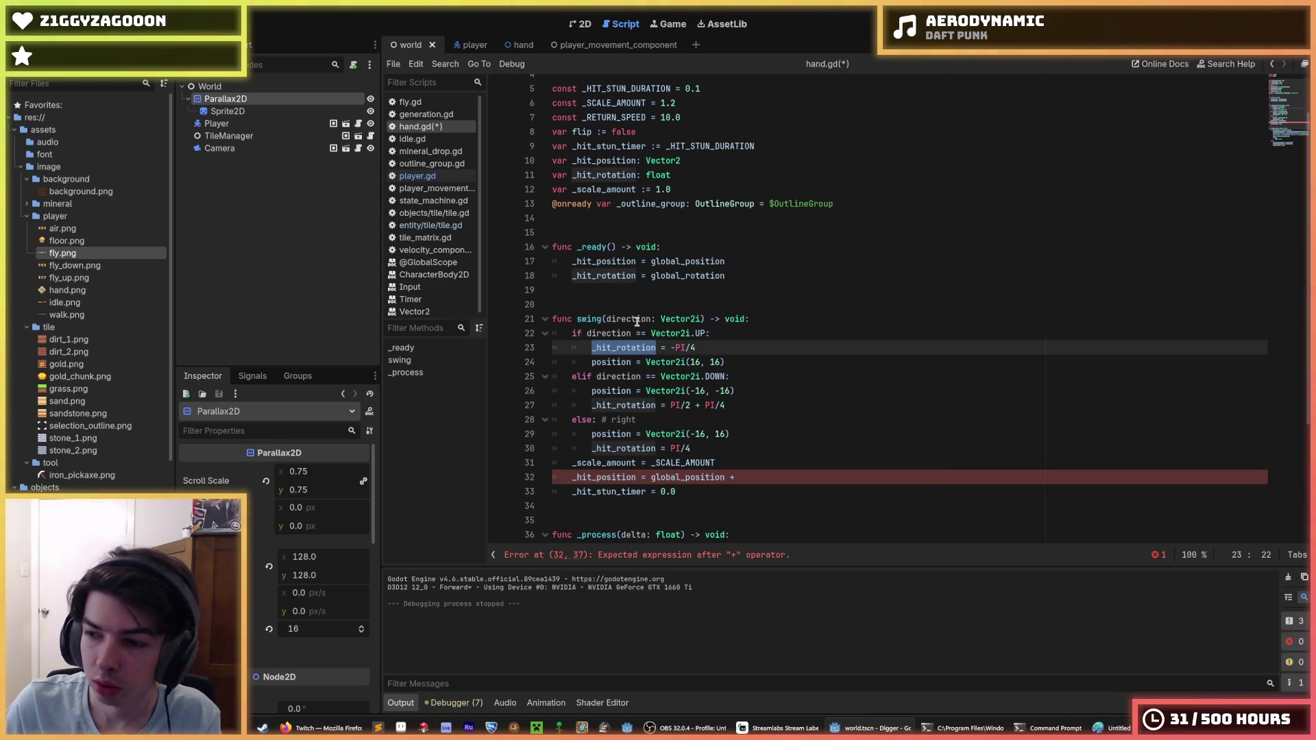
key(ctrl+s)
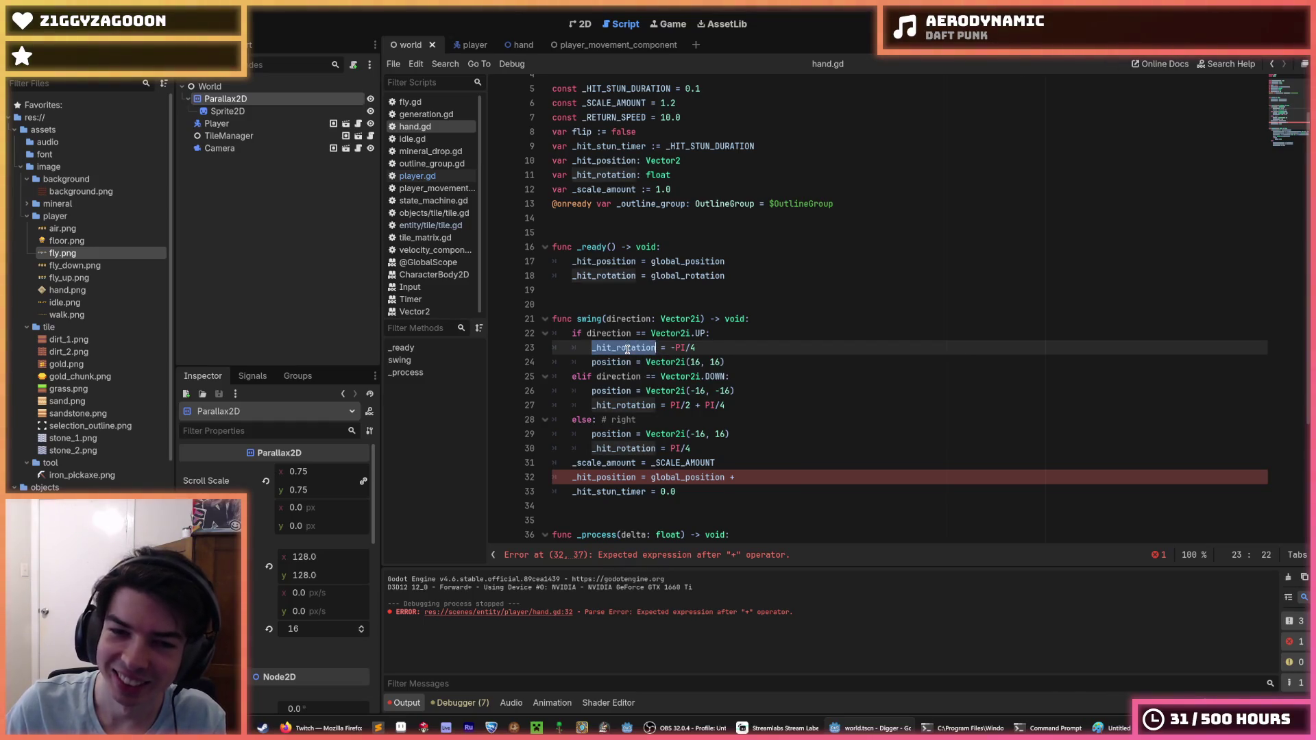
Replace the position references in the swing branches with _outline_group.position.
click(717, 343)
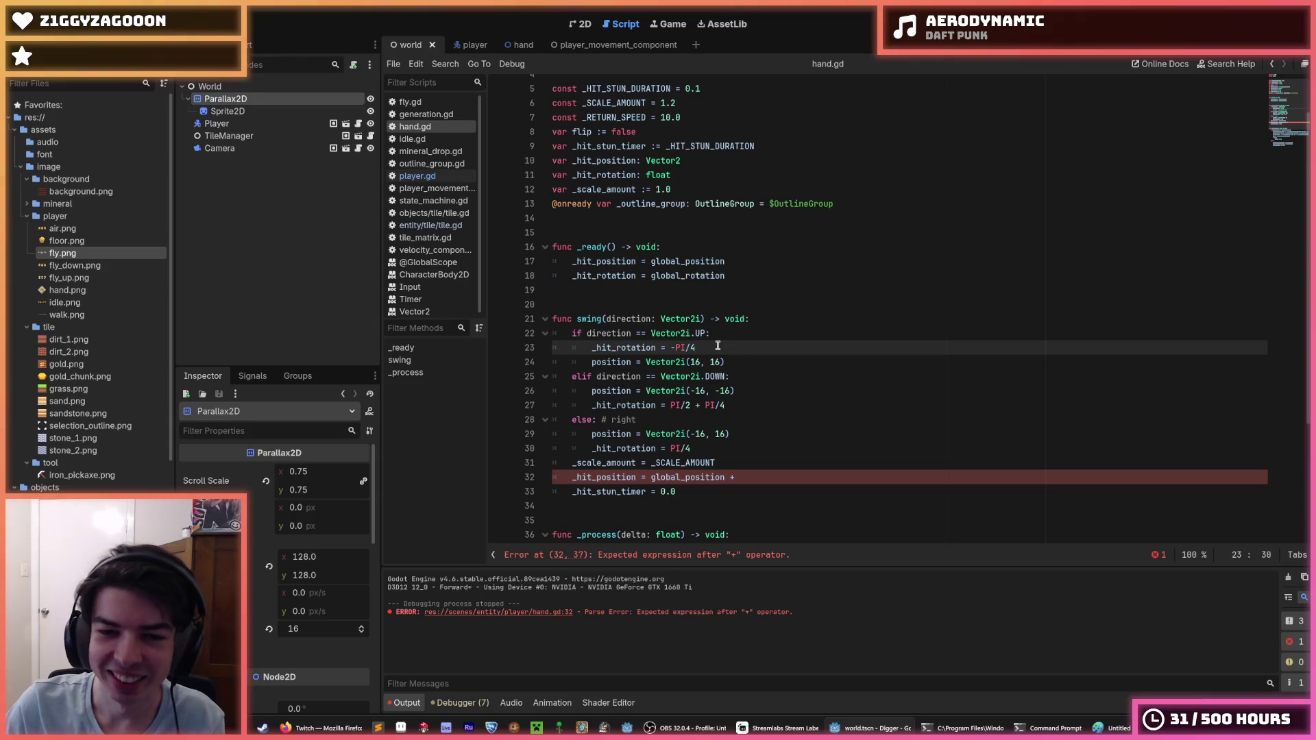
click(738, 326)
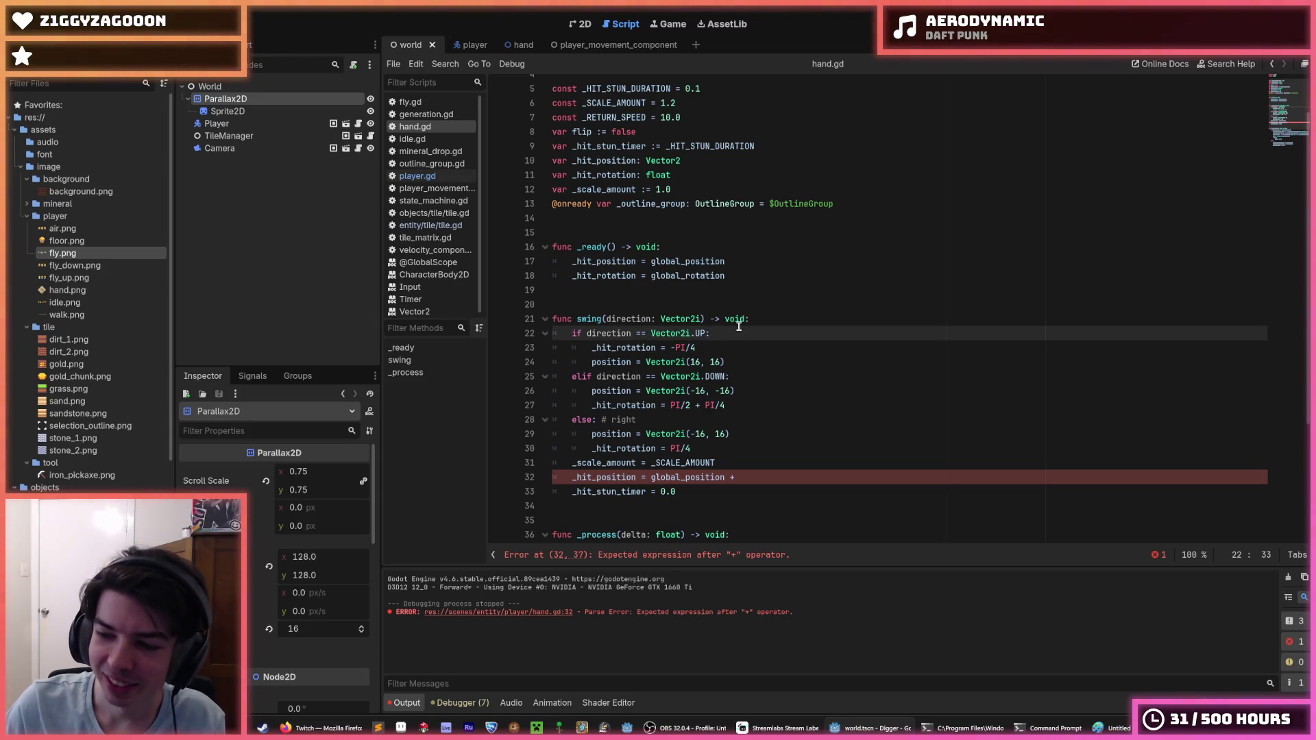
click(725, 348)
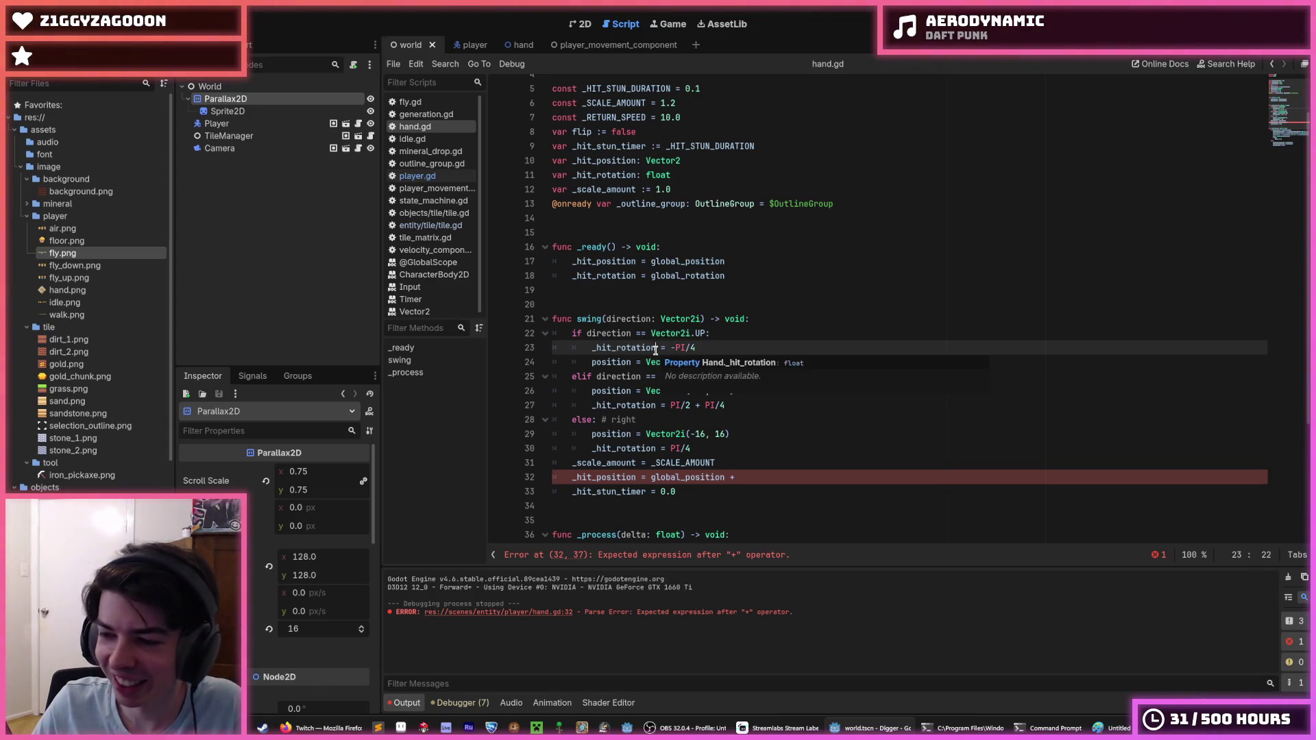
double_click(648, 347)
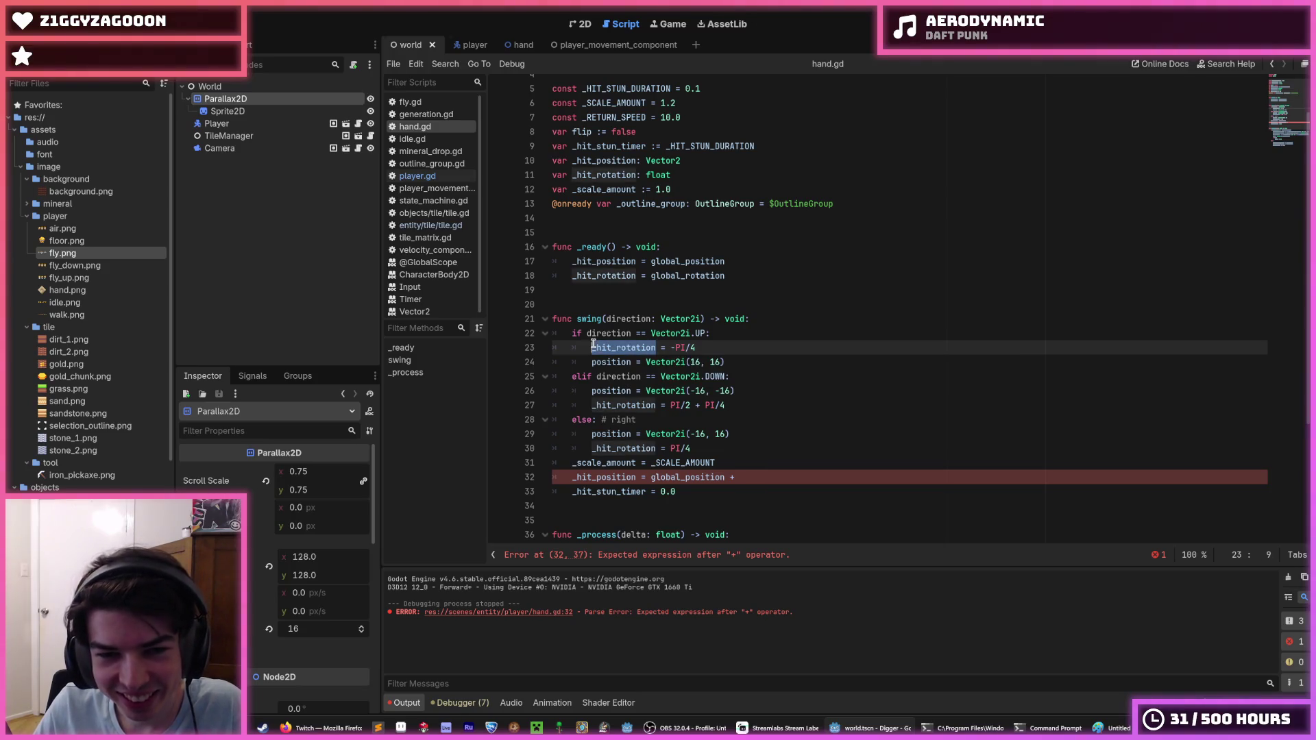
double_click(620, 362)
key(ctrl+v)
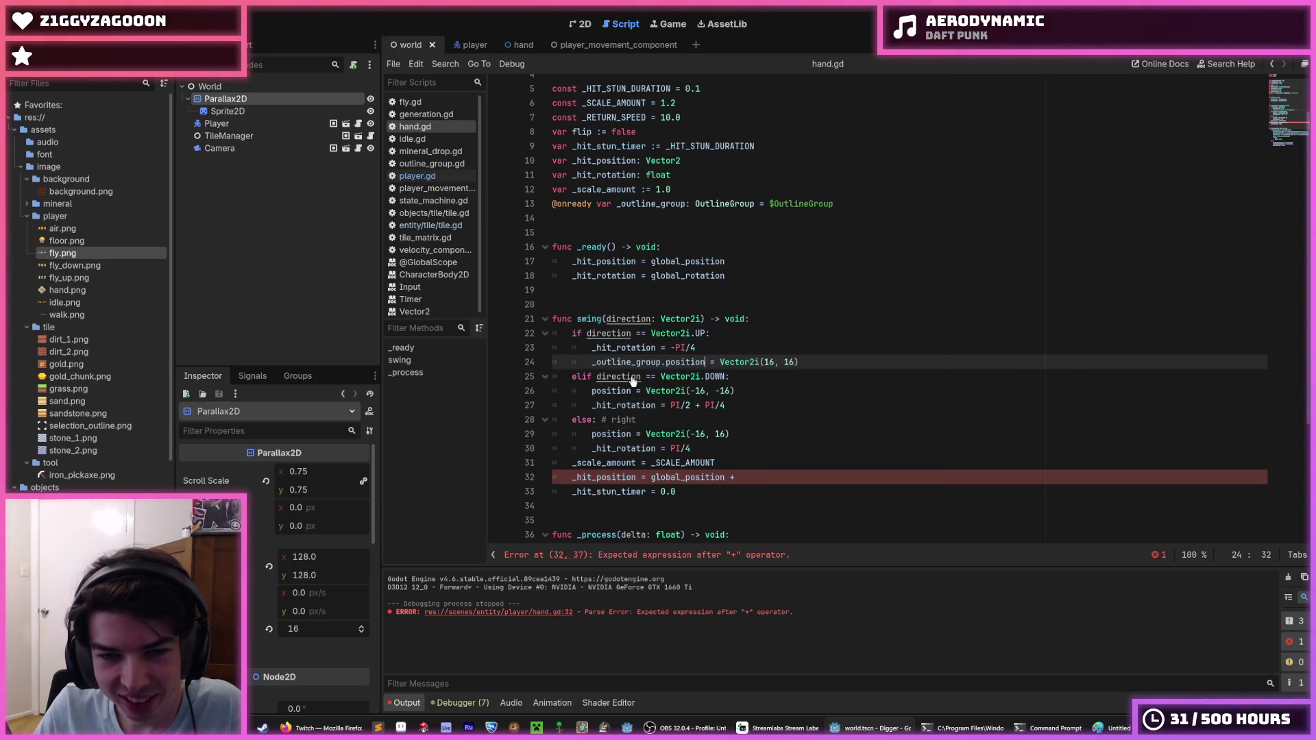
double_click(611, 391)
key(ctrl+v)
double_click(608, 434)
key(ctrl+v)
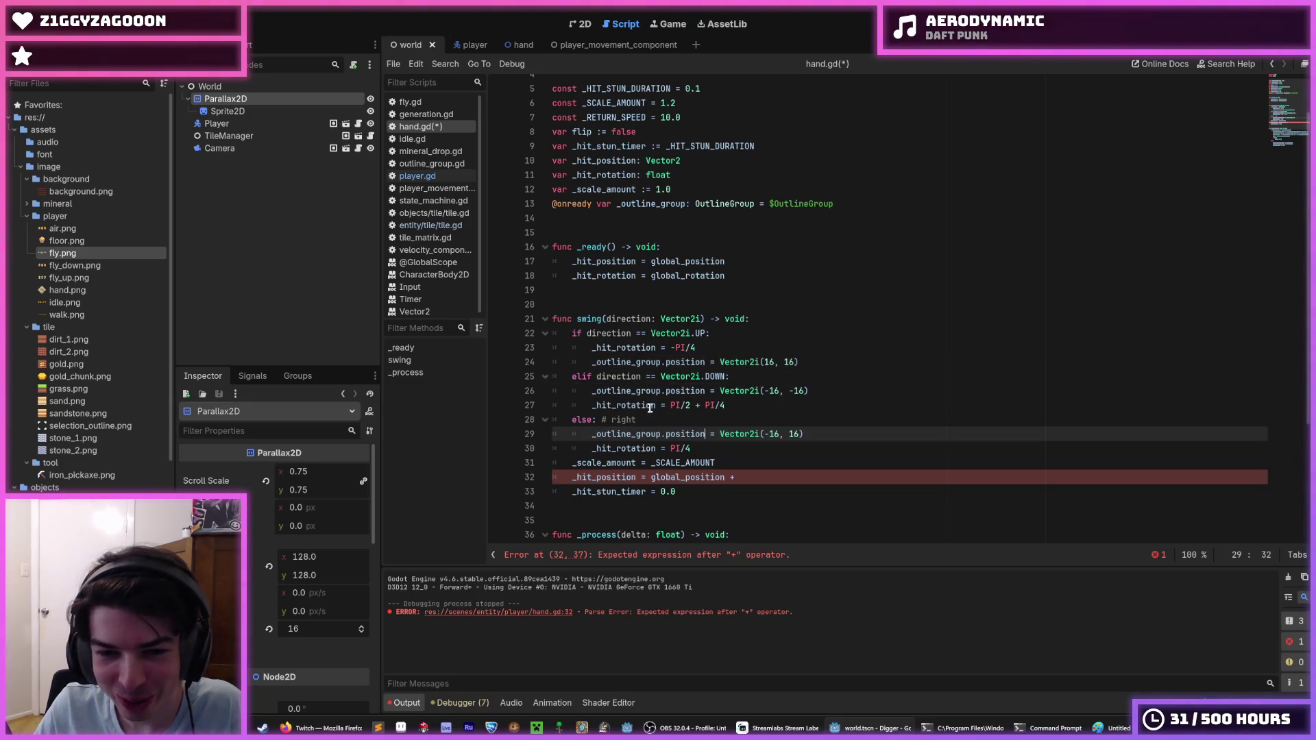
drag(706, 433, 593, 436)
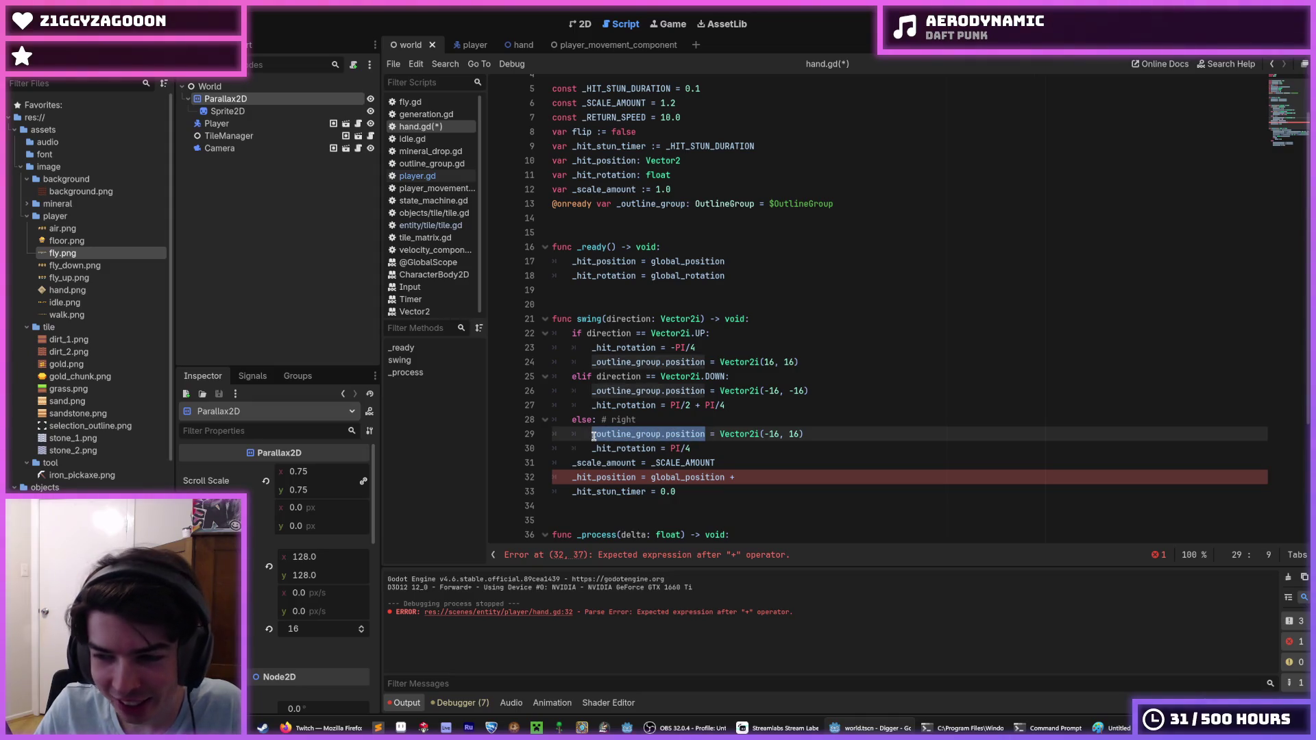
click(593, 436)
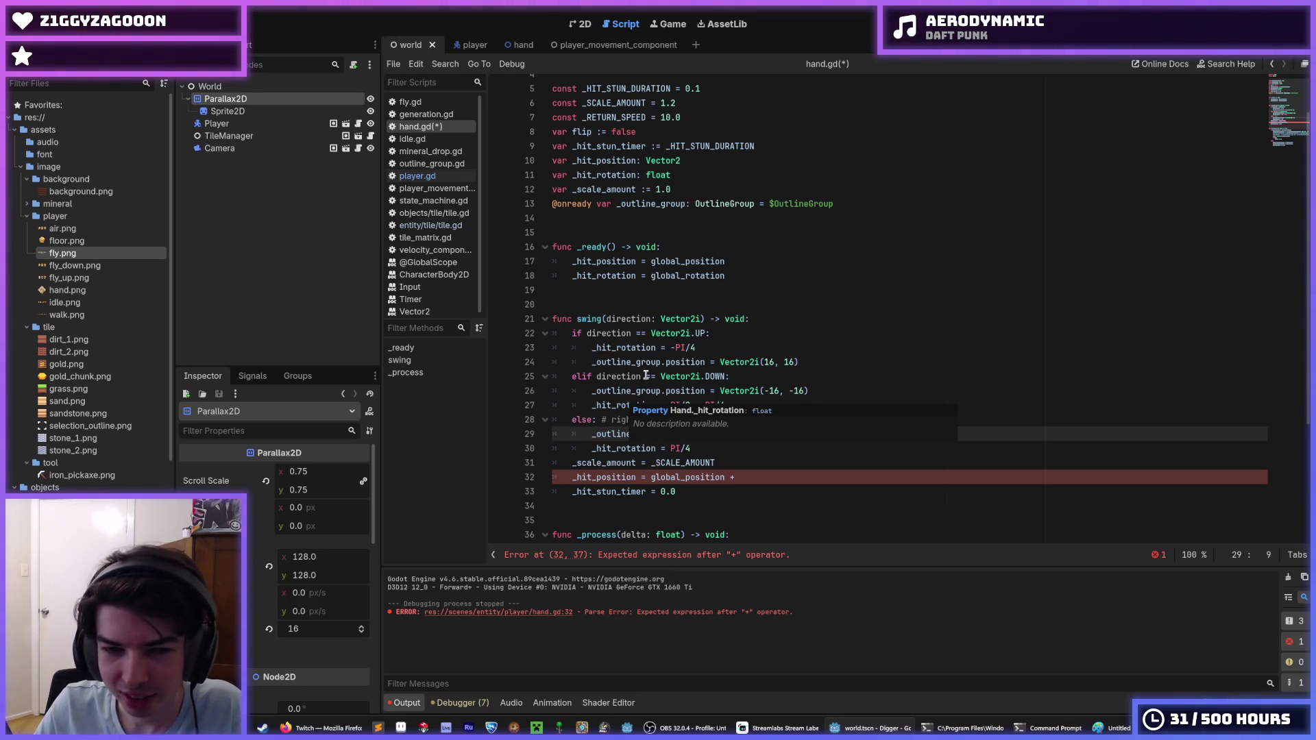
Replace _hit_rotation on lines 30 and 27 with _outline_group.rotation.
drag(658, 446, 591, 446)
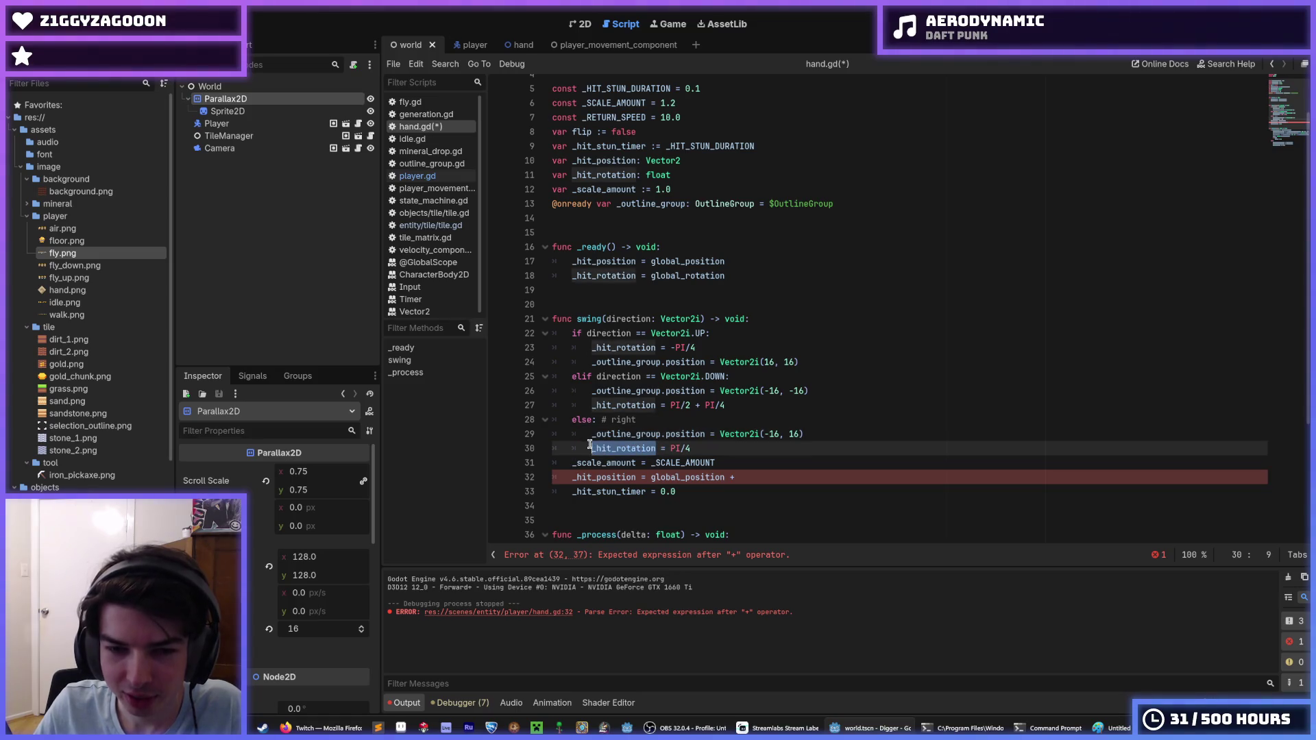
text(_outline_group.rotation)
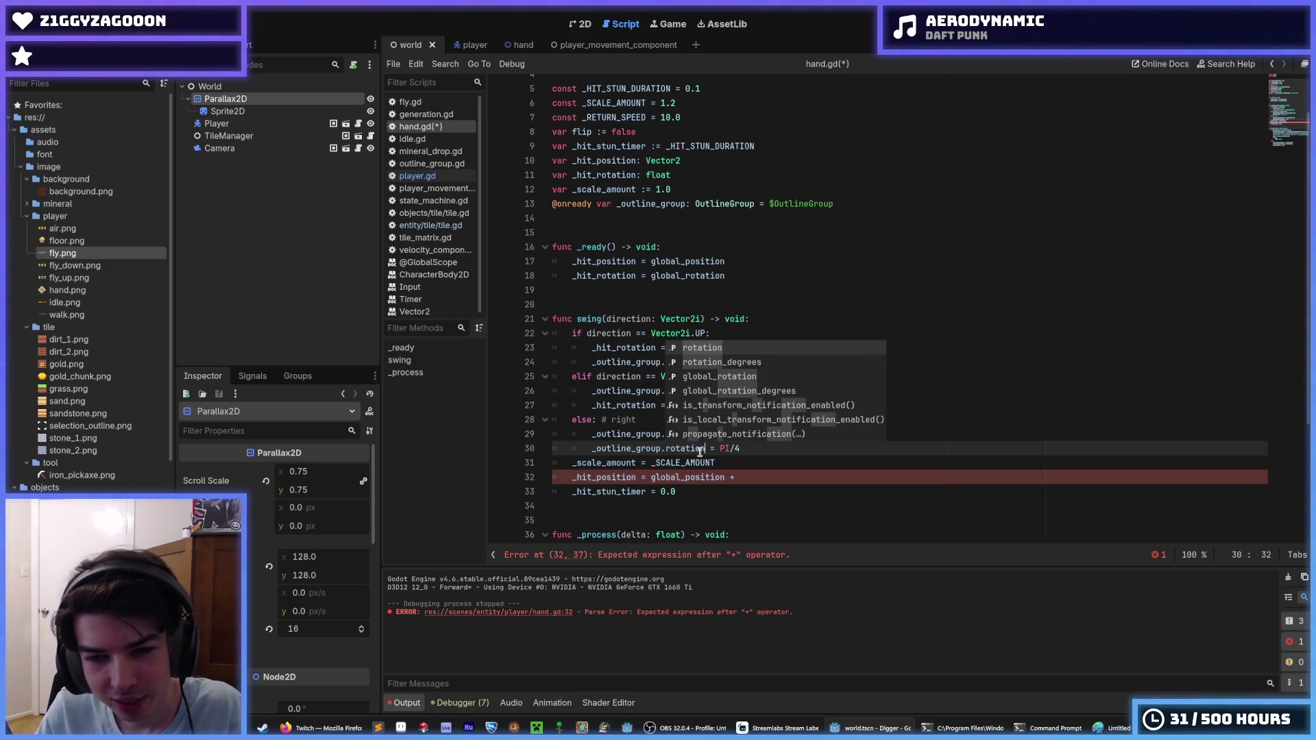
key(Escape)
key(shift+Home)
key(ctrl+c)
double_click(623, 406)
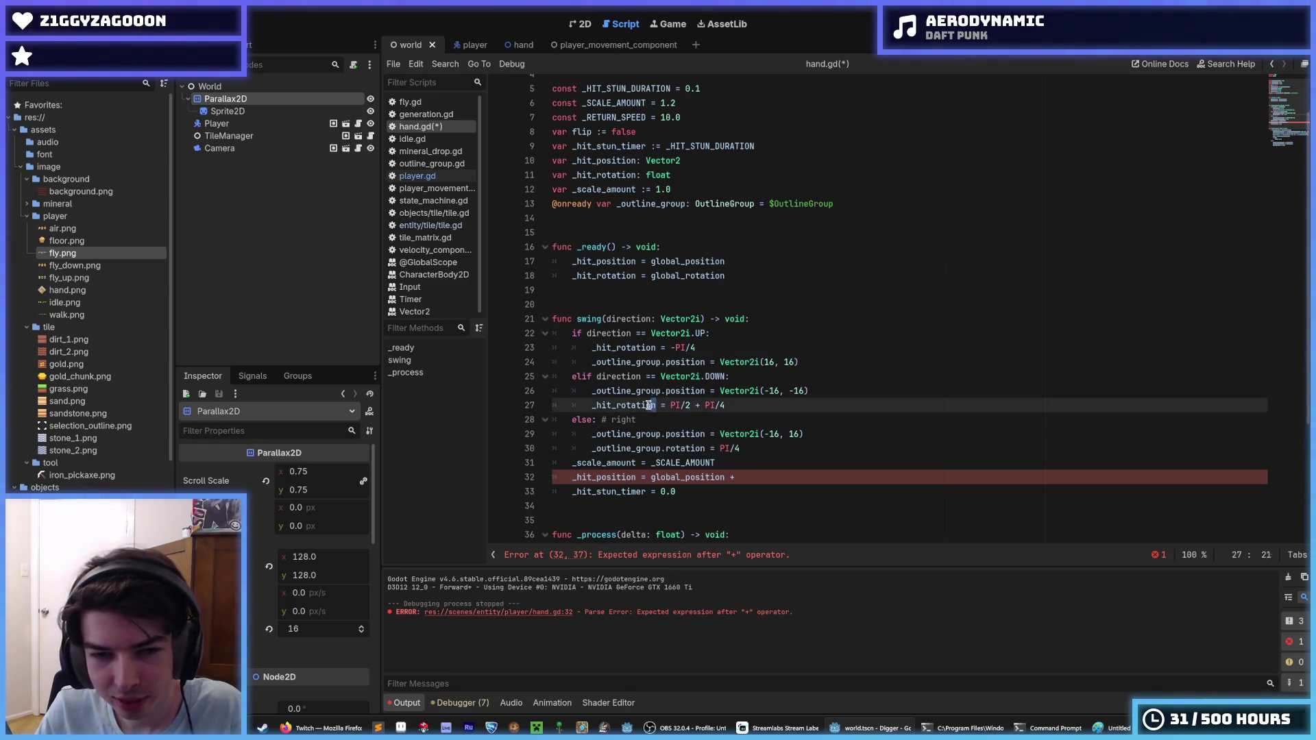
key(ctrl+v)
Save hand.gd and bring up the hand scene.
click(811, 365)
key(ctrl+s)
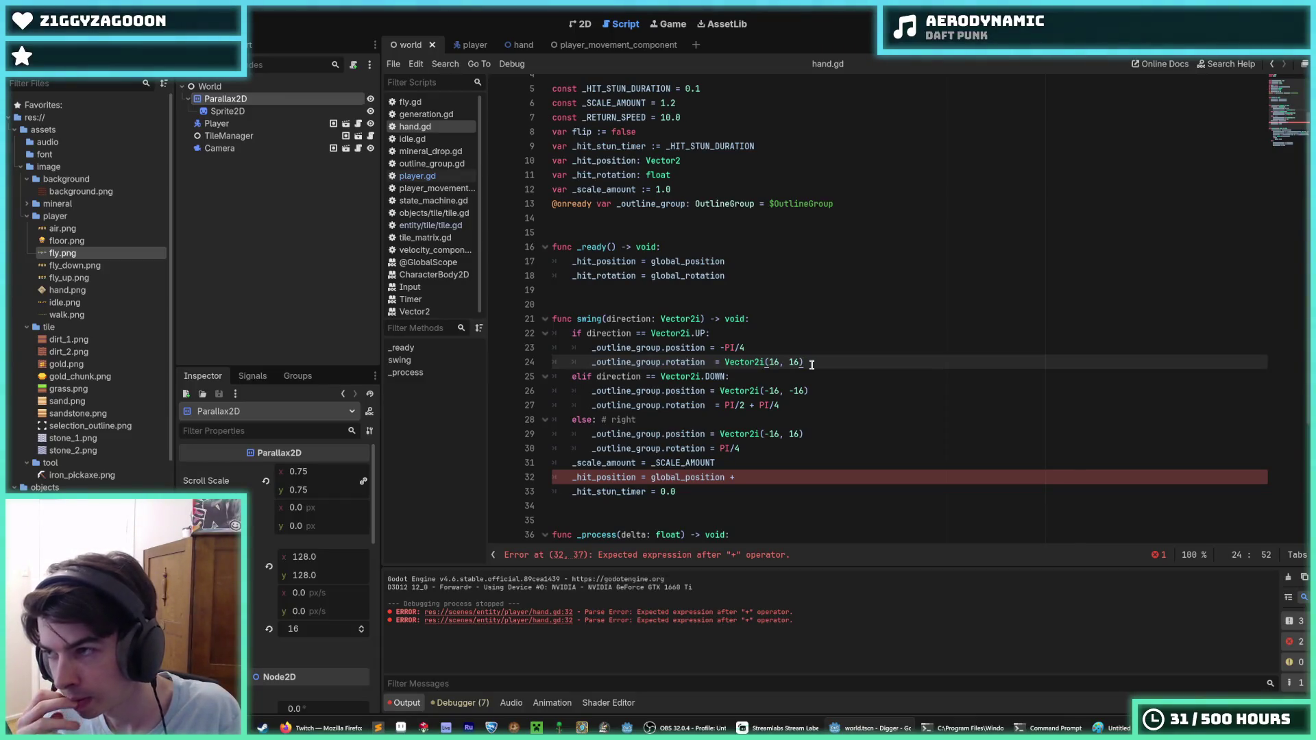
click(519, 45)
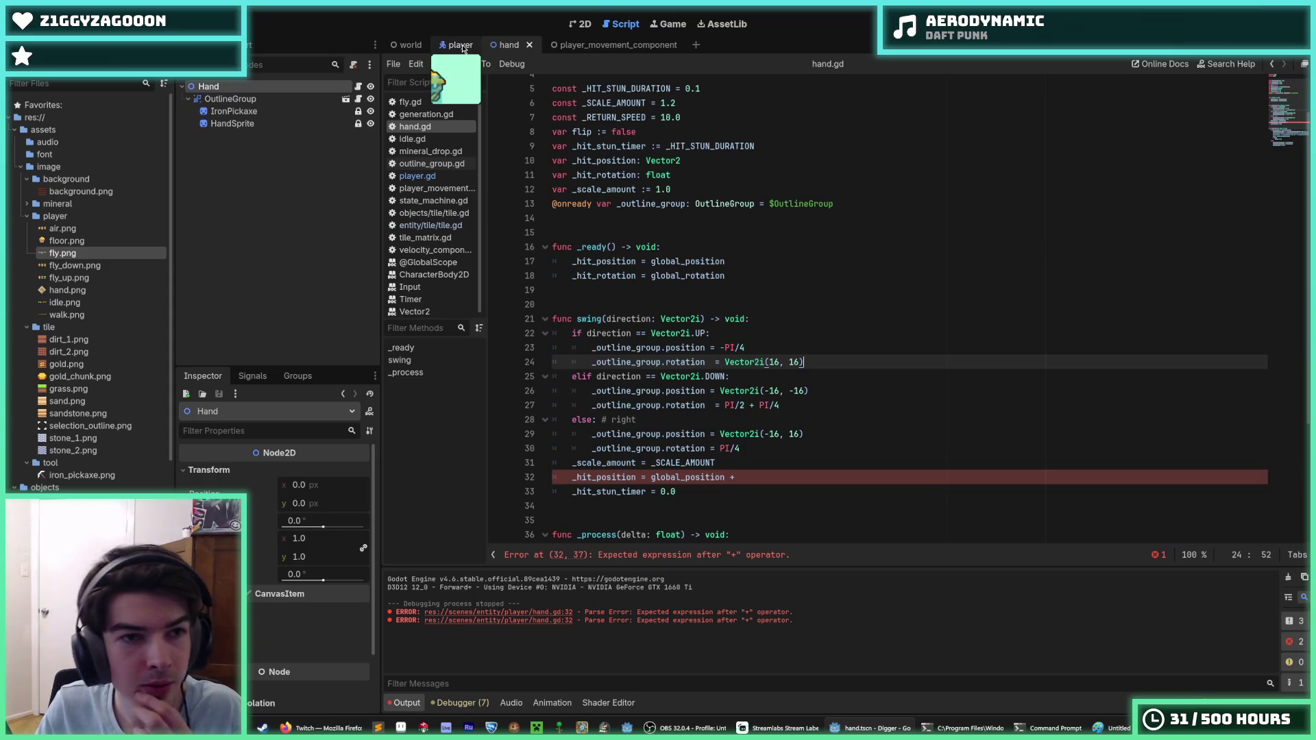
click(572, 25)
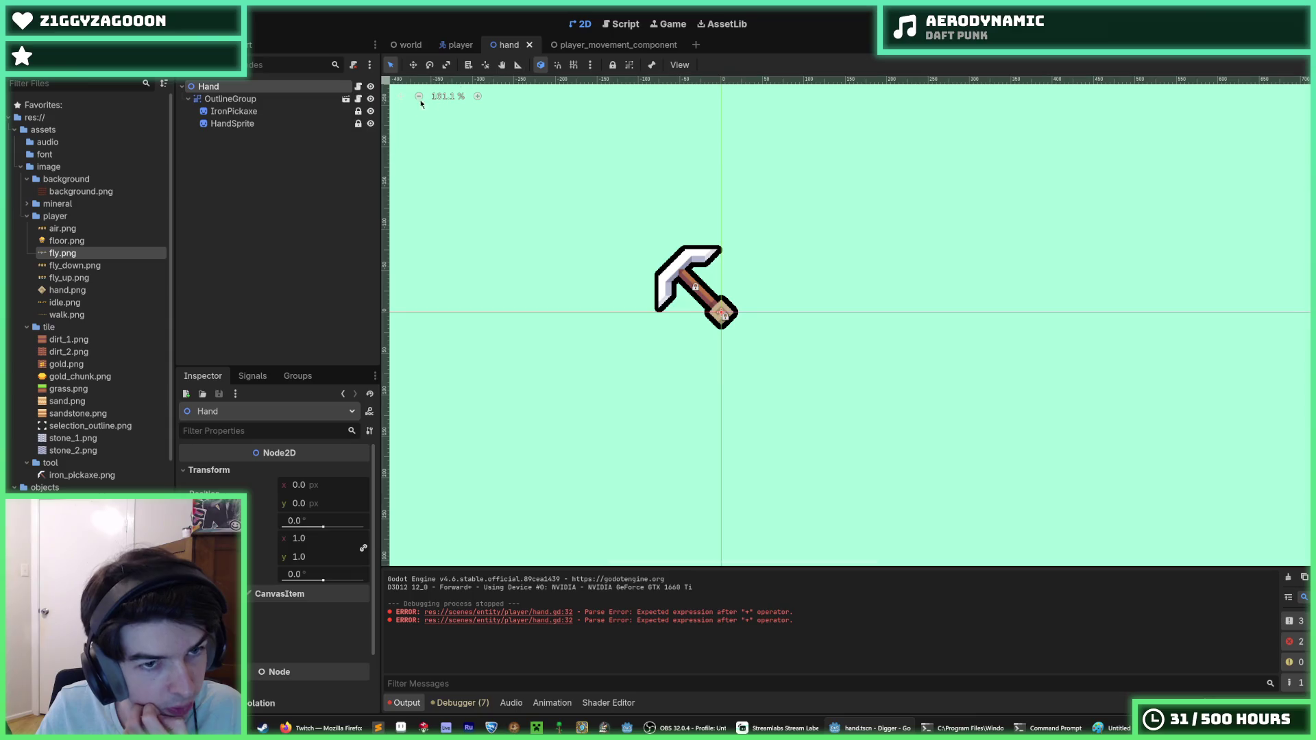
mouse_move(320, 542)
mouse_down()
mouse_move(363, 542)
mouse_move(302, 542)
mouse_move(336, 536)
mouse_up()
key(ctrl+z)
drag(301, 485, 336, 485)
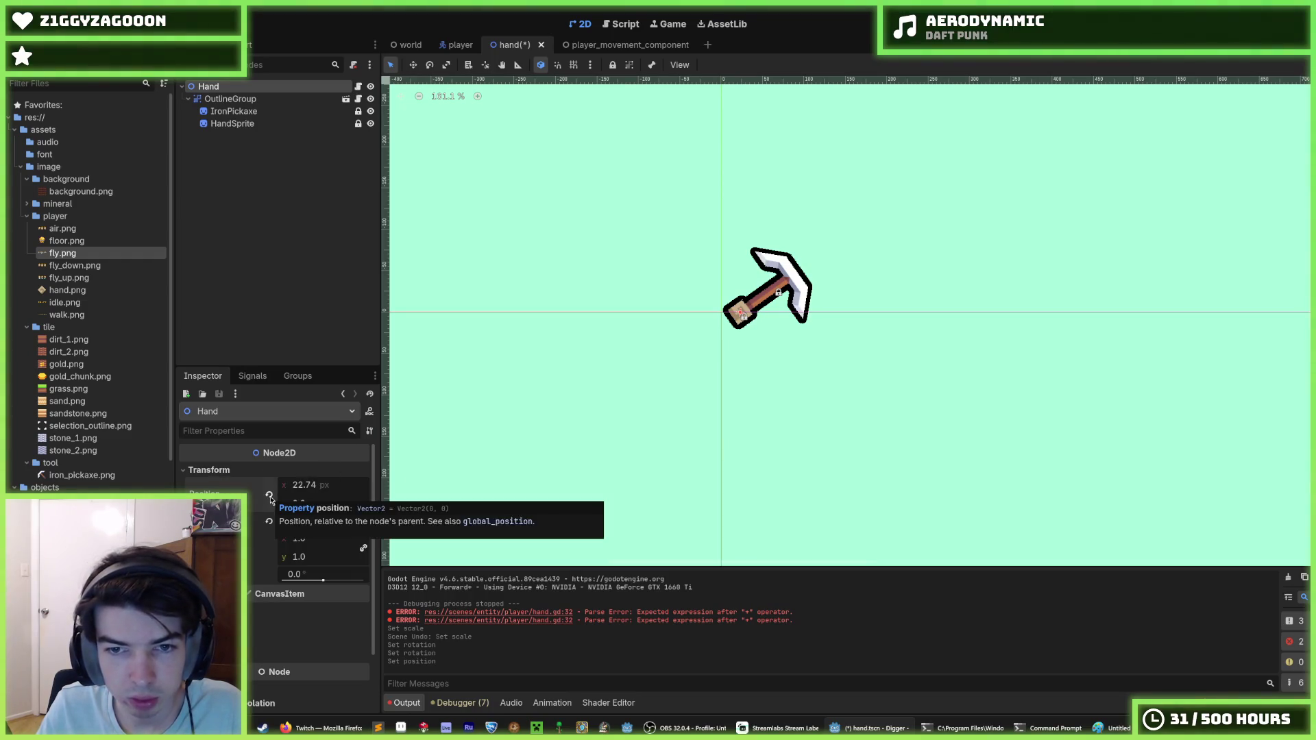
click(268, 494)
click(268, 521)
click(230, 98)
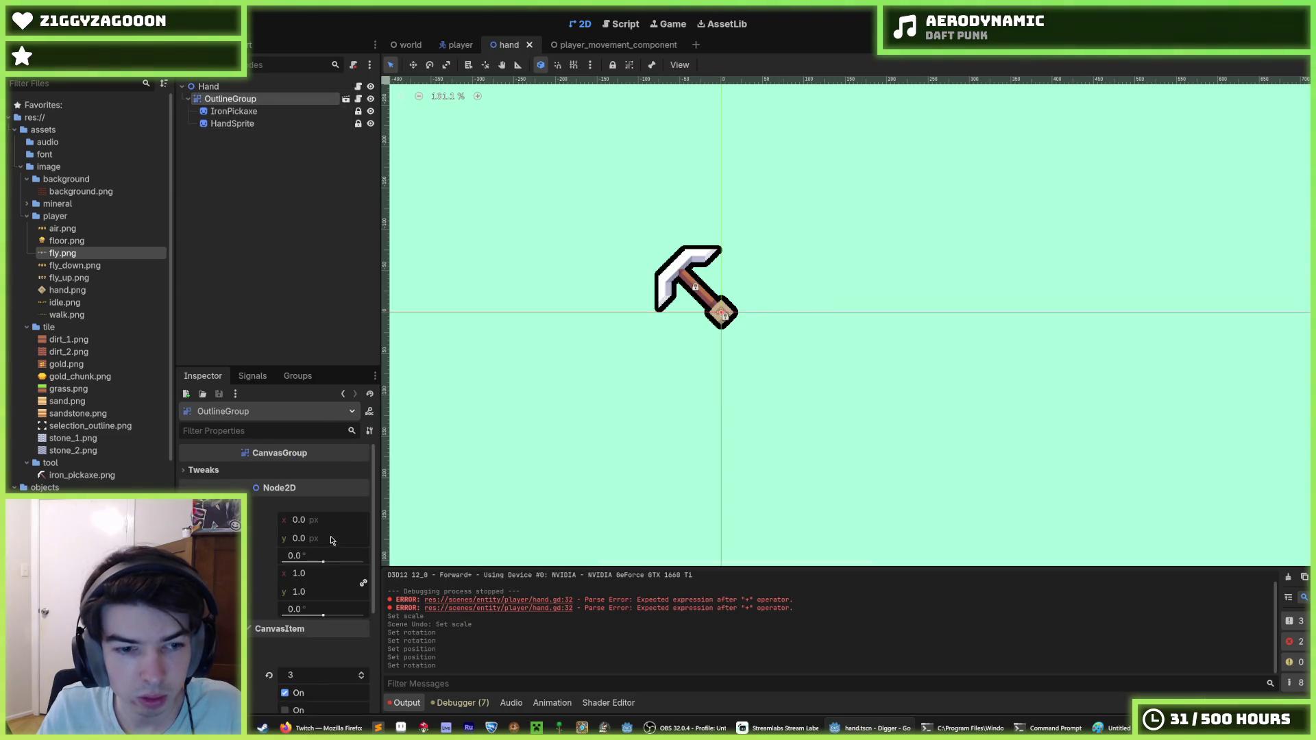
drag(329, 520, 359, 520)
drag(319, 561, 332, 561)
click(268, 555)
click(269, 529)
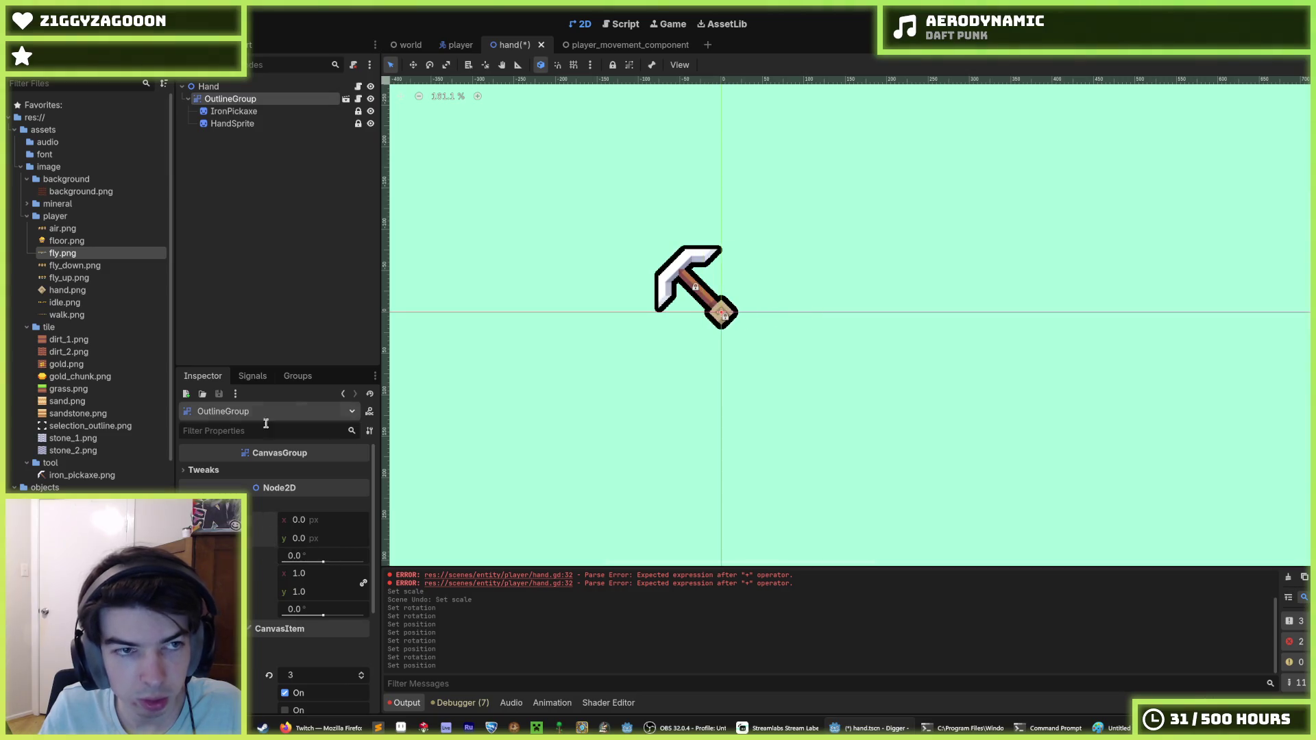
key(ctrl+s)
click(358, 87)
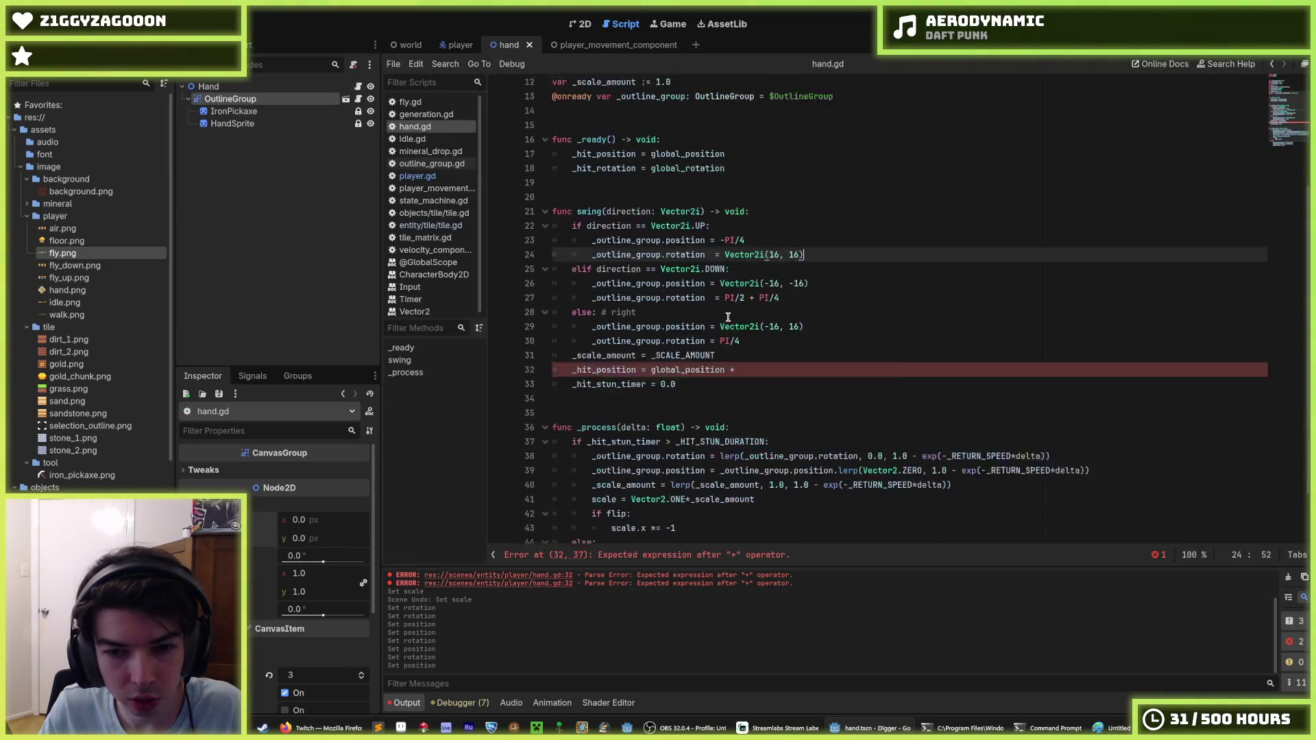
drag(665, 315, 592, 315)
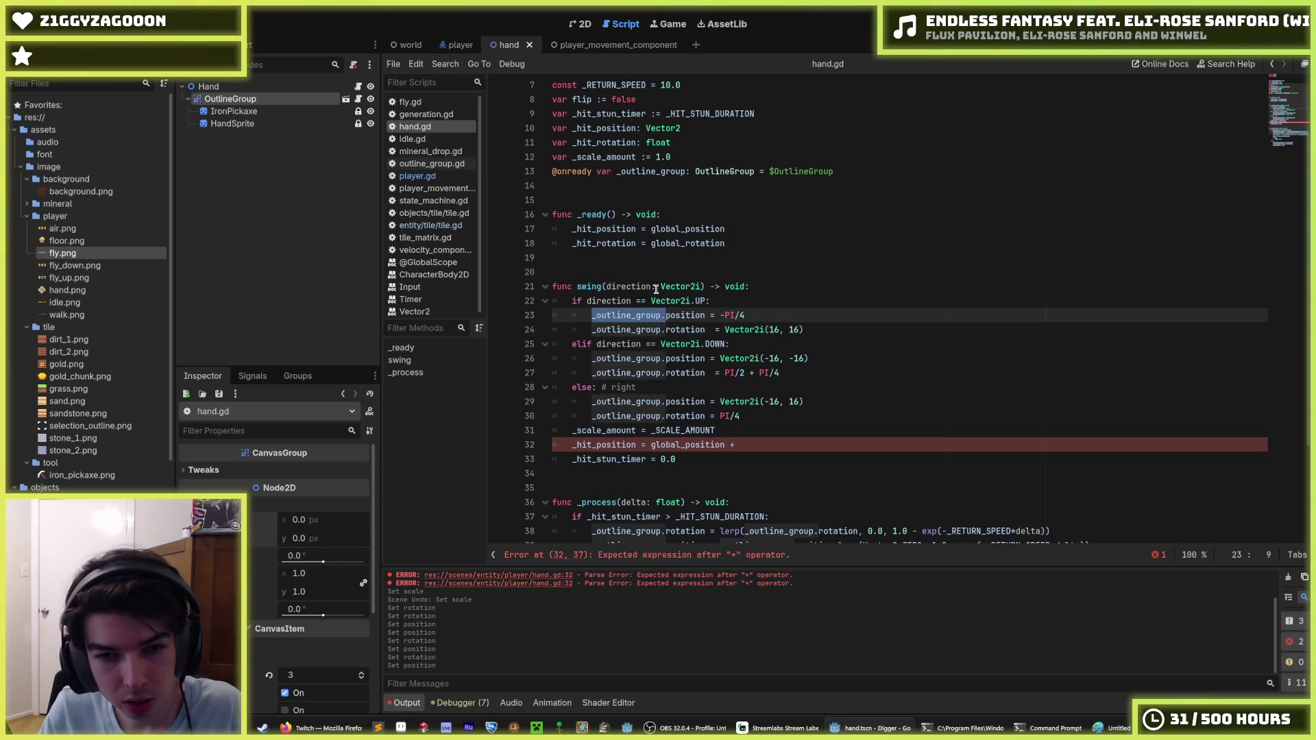
key(ctrl+d)
key(ctrl+d)
key(ctrl+d)
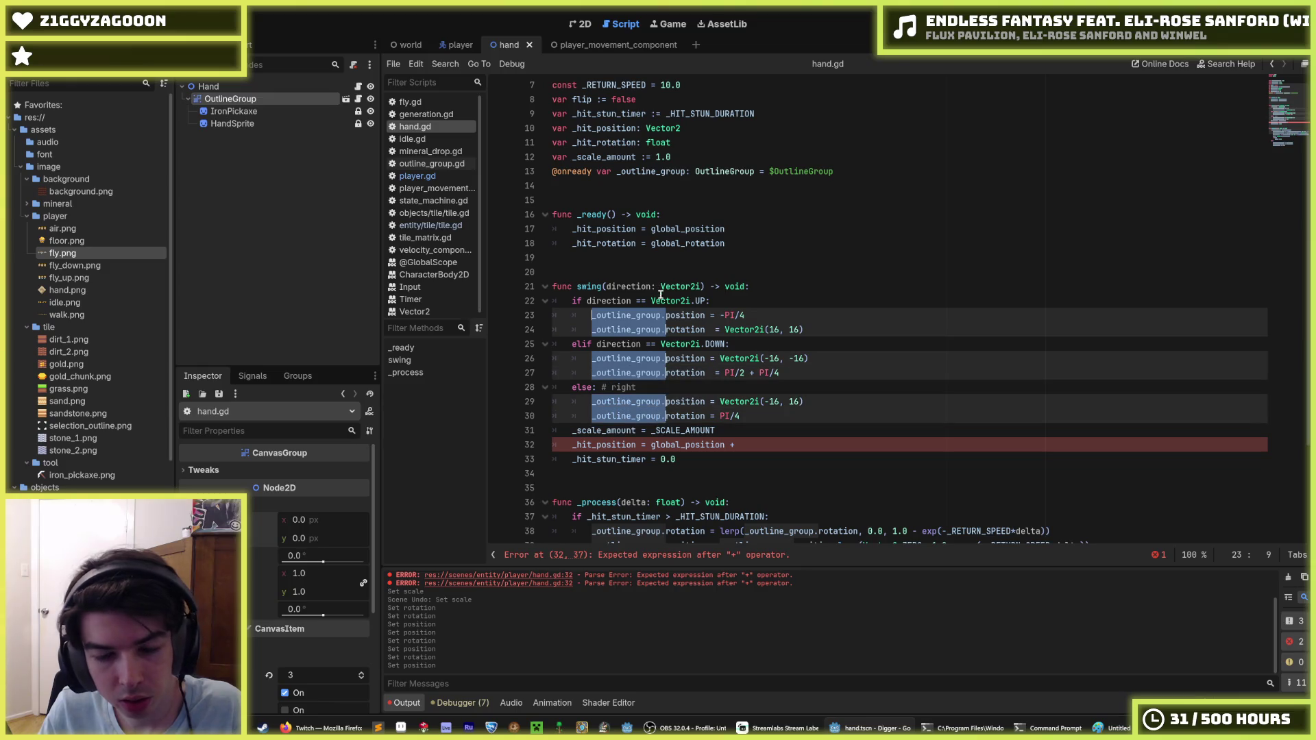
click(783, 355)
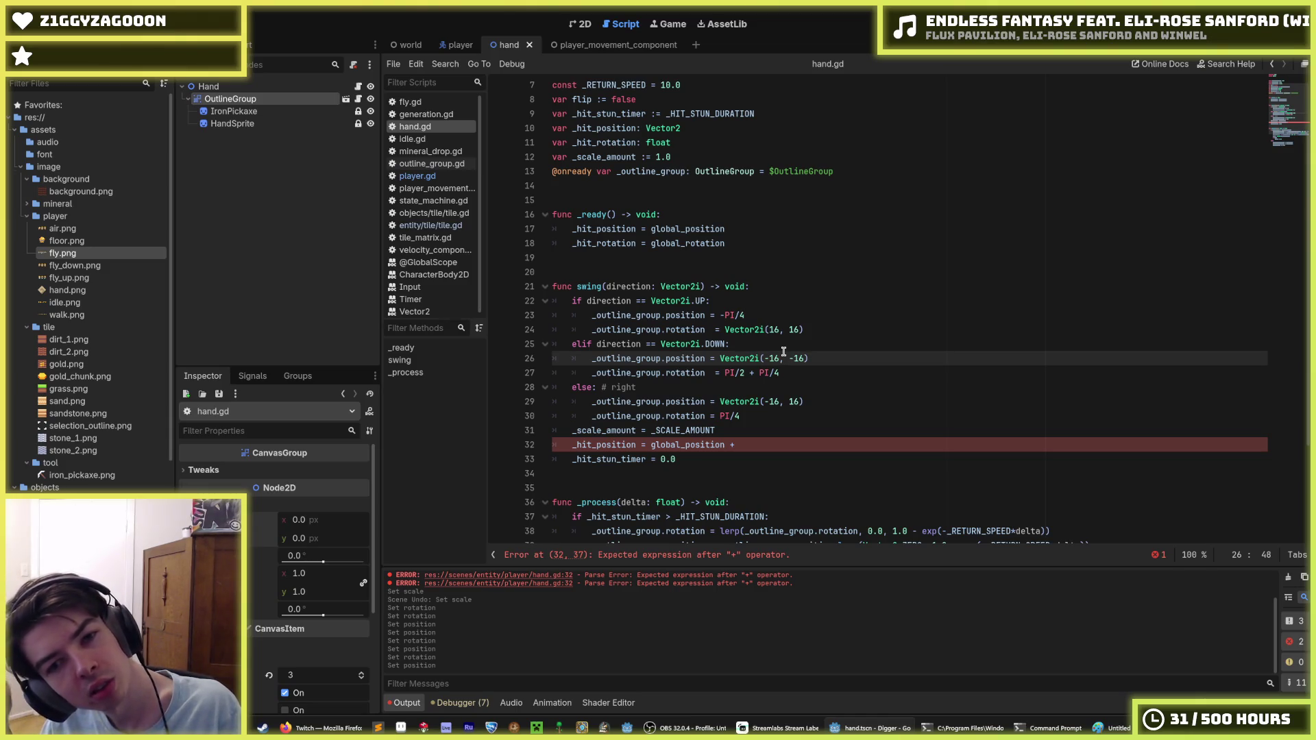
Strip the _outline_group. prefix from all six swing branch lines using multiple carets.
click(665, 315)
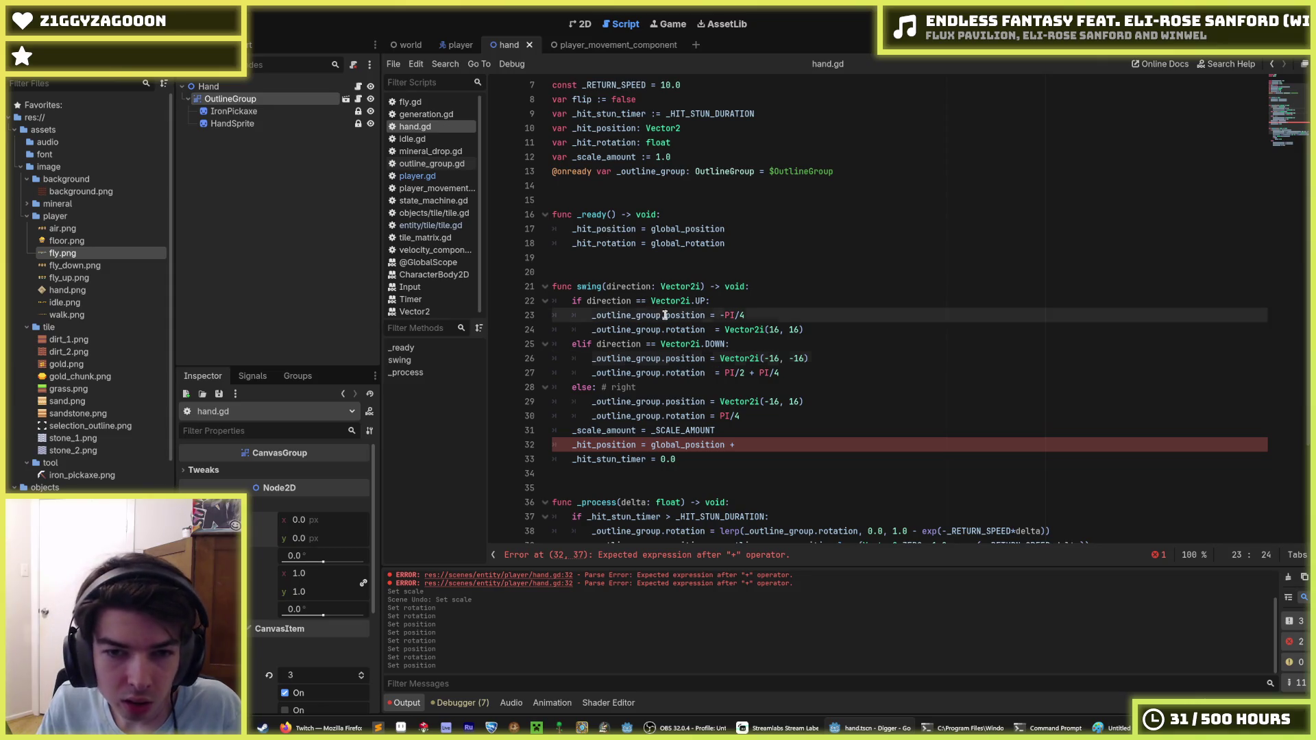
drag(664, 315, 592, 315)
key(ctrl+d)
key(ctrl+d)
key(ctrl+d)
key(BackSpace)
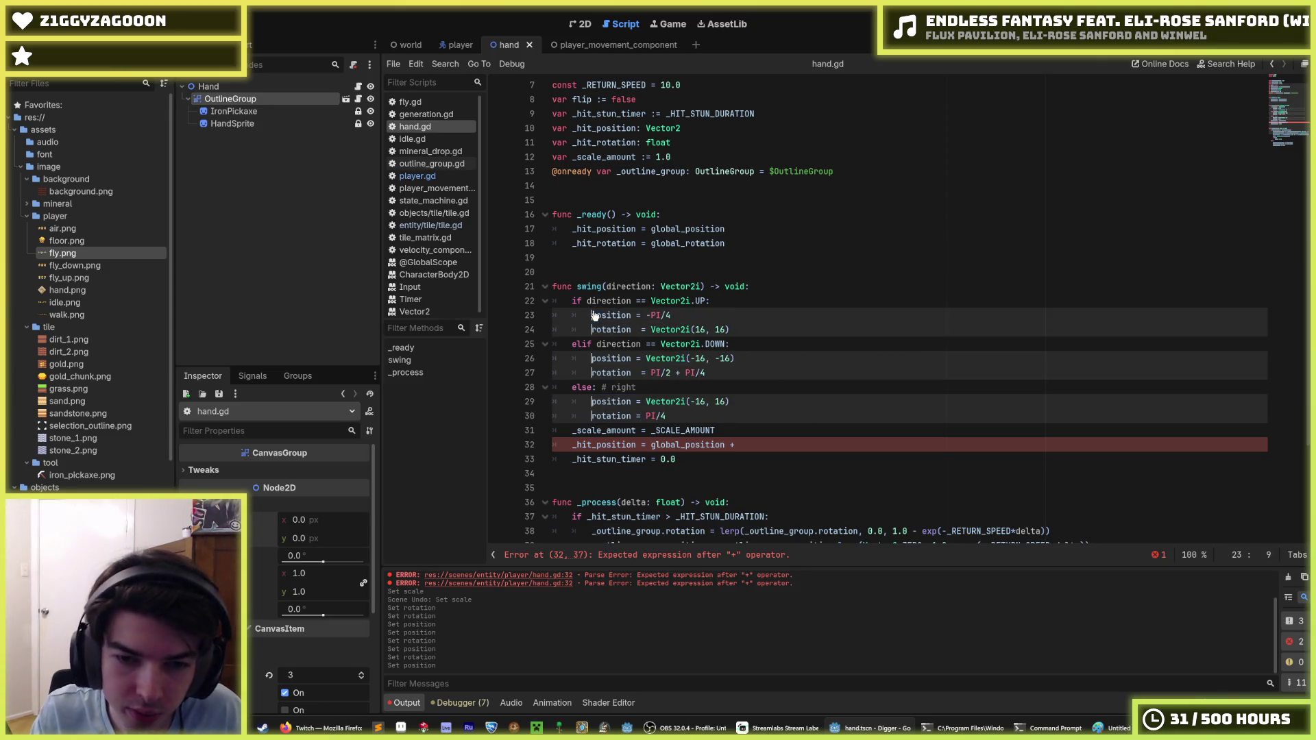
click(839, 425)
click(769, 414)
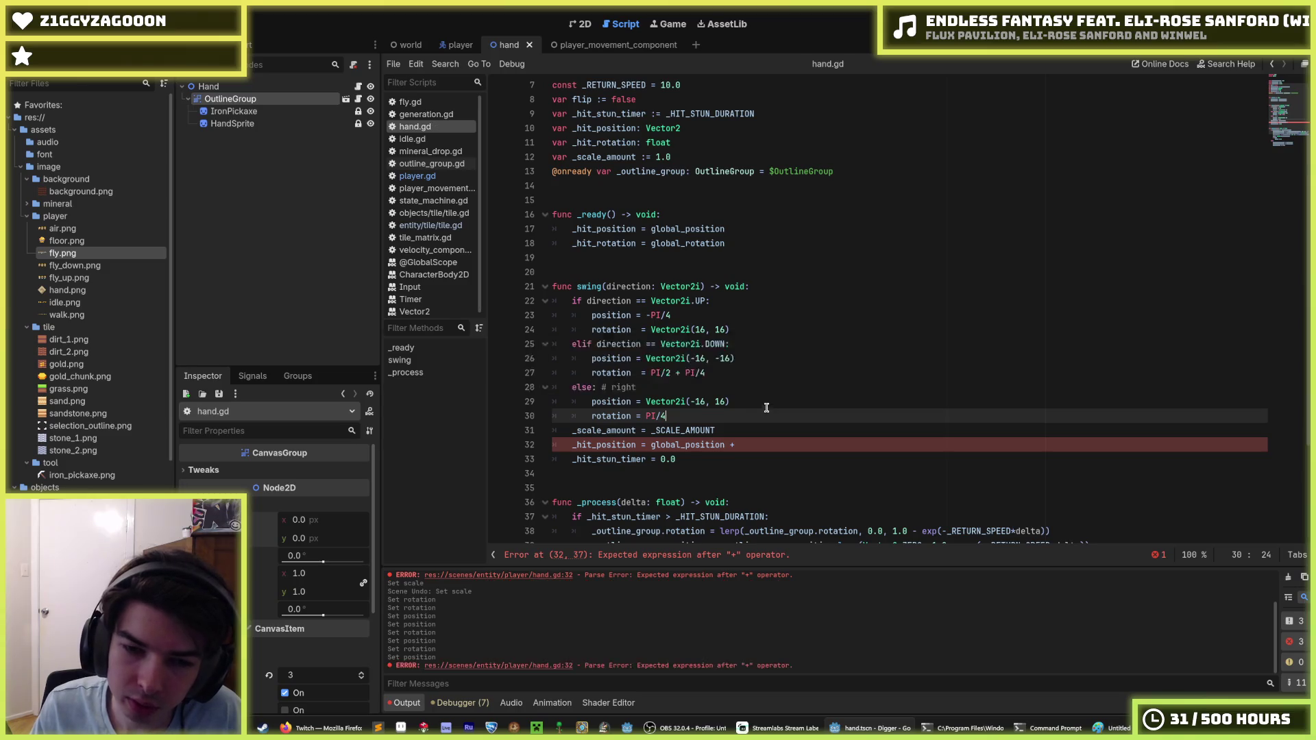
Remove the trailing plus so line 32 reads '_hit_position = global_position'.
scroll(766, 408, down, 2)
click(769, 356)
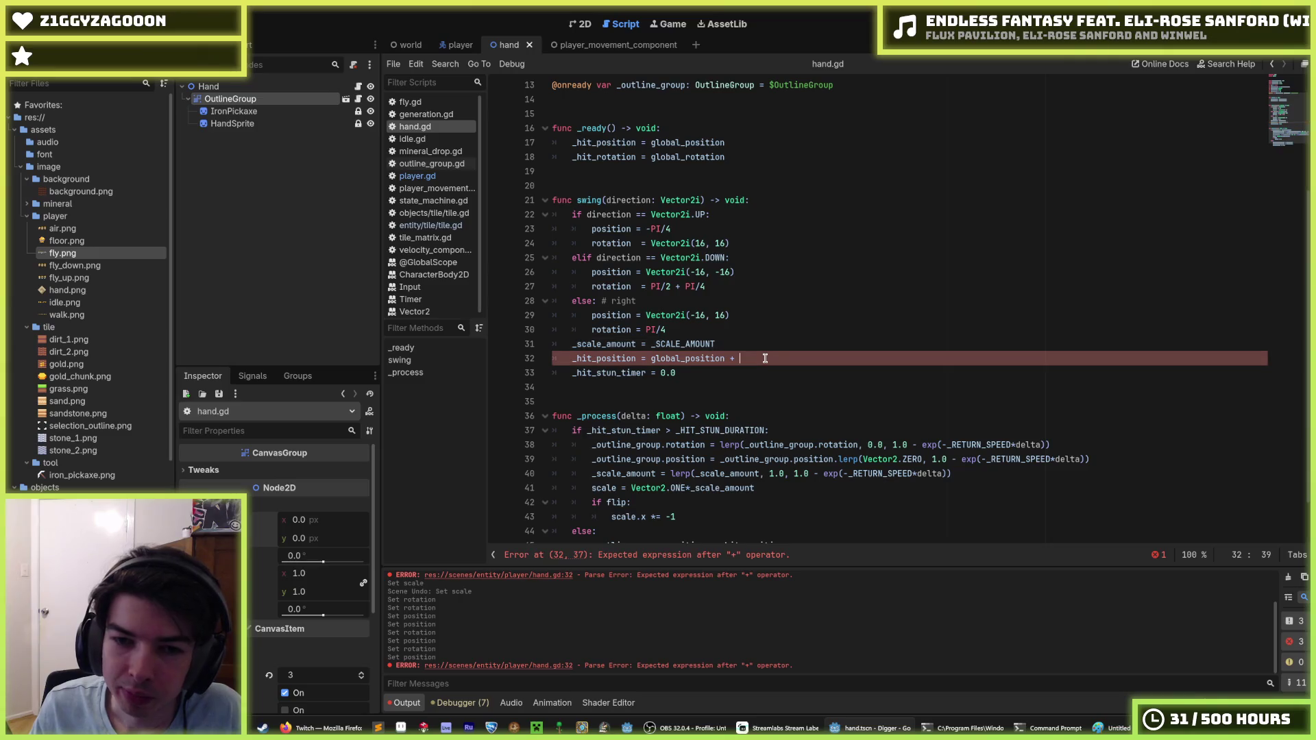
drag(739, 357, 652, 358)
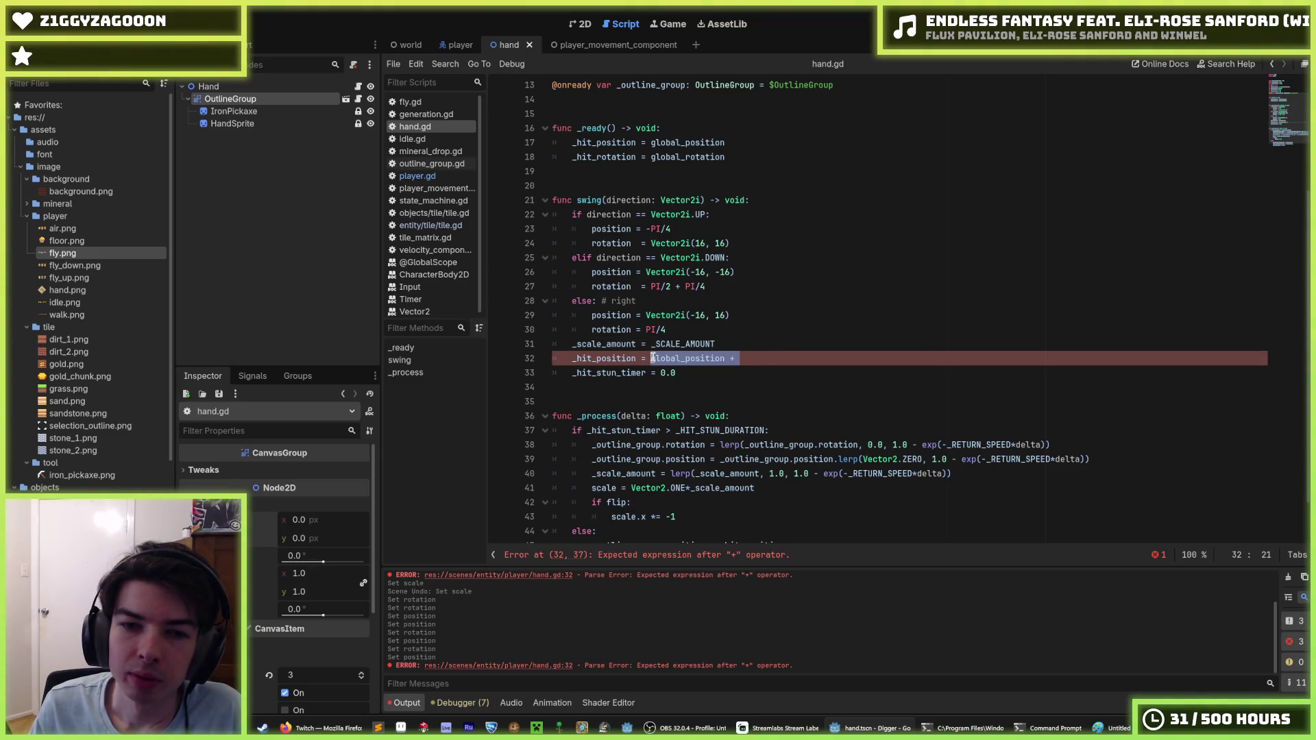
click(747, 357)
text(\)
key(BackSpace)
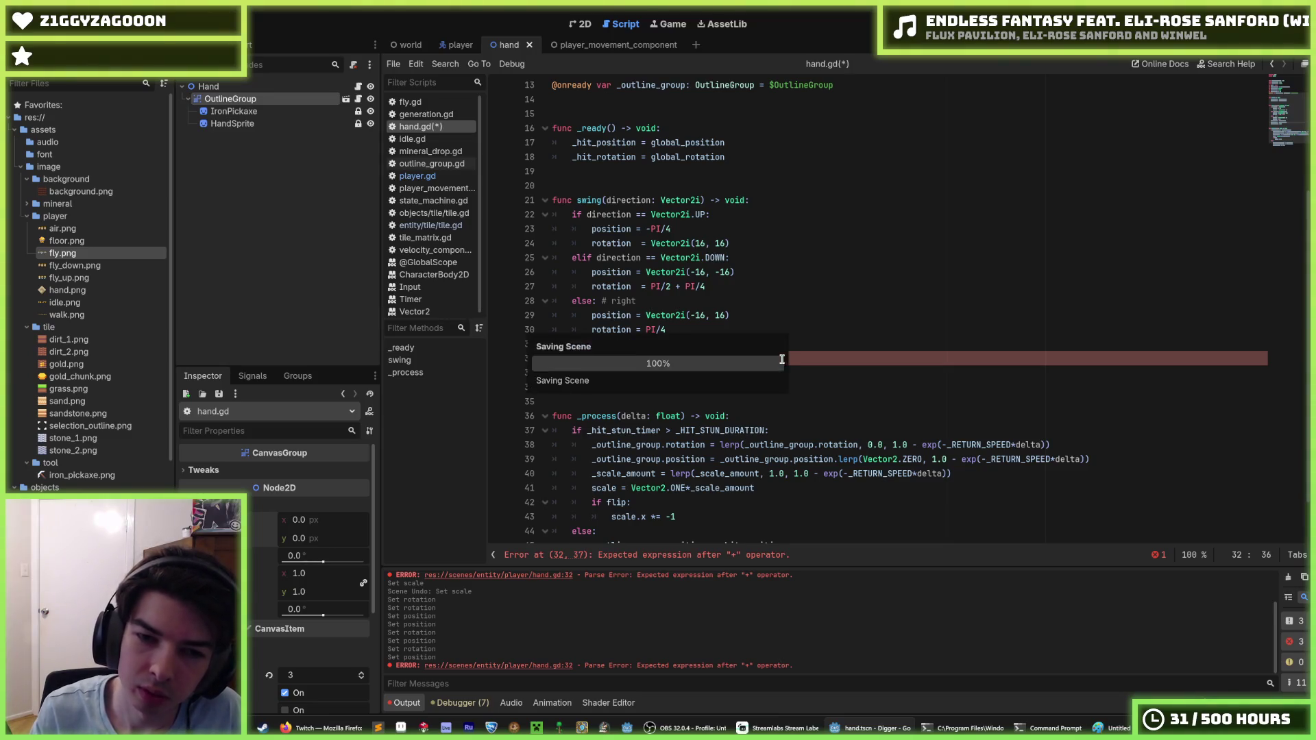
key(Up)
key(Up)
key(Up)
key(Up)
key(Up)
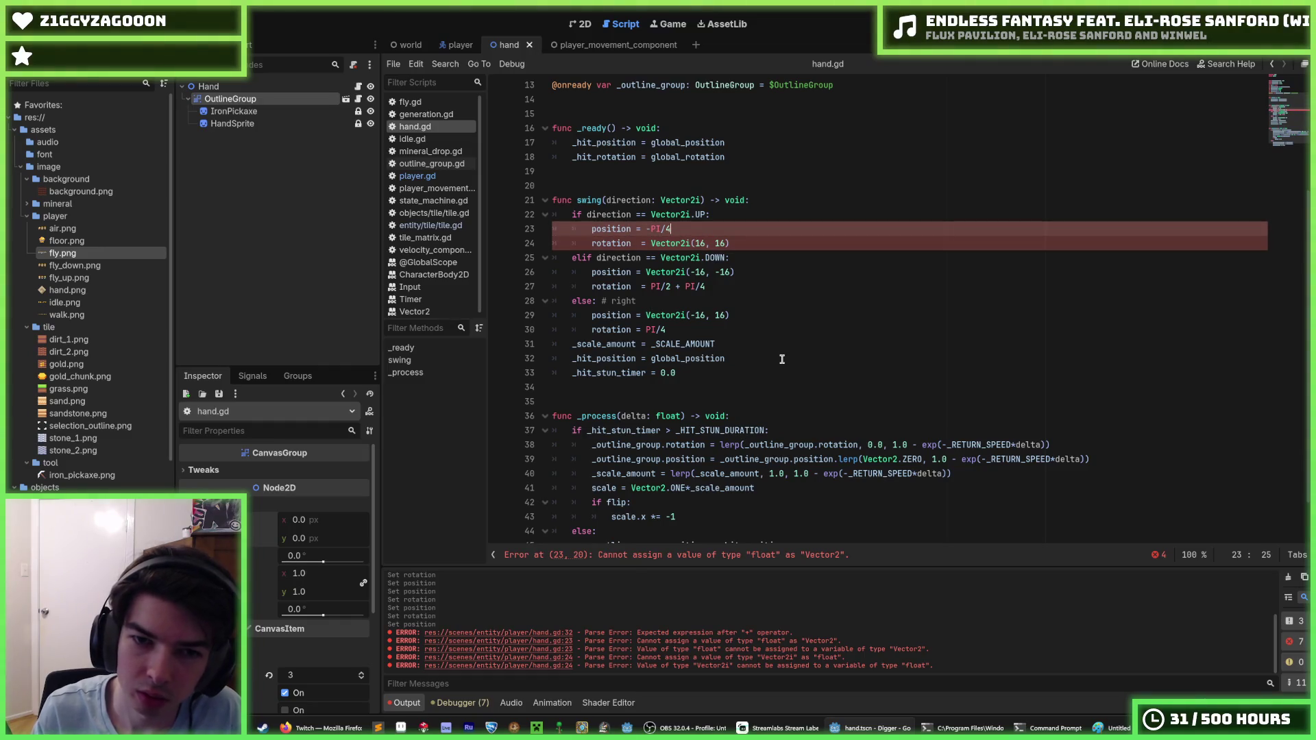
Swap rotation and position properties across lines 23 to 29 of the swing branches.
double_click(621, 286)
key(ctrl+c)
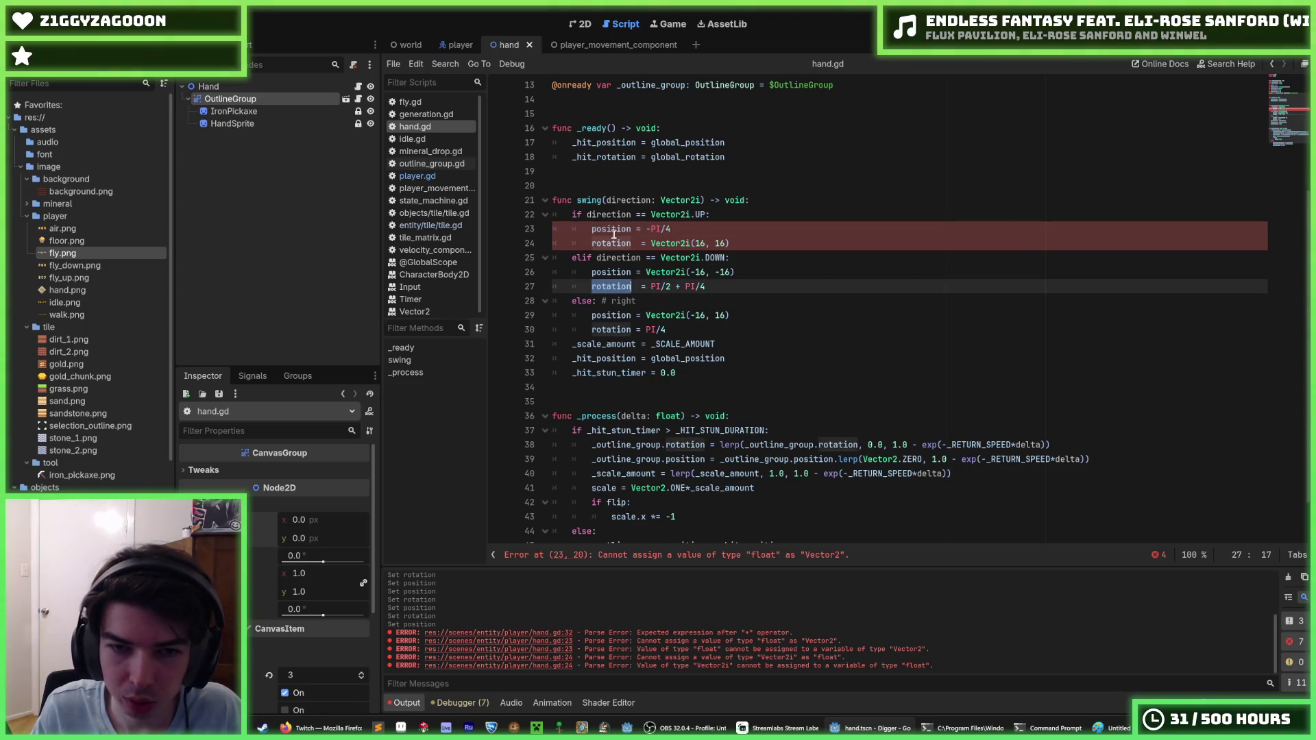
double_click(610, 229)
key(ctrl+v)
double_click(610, 272)
key(ctrl+v)
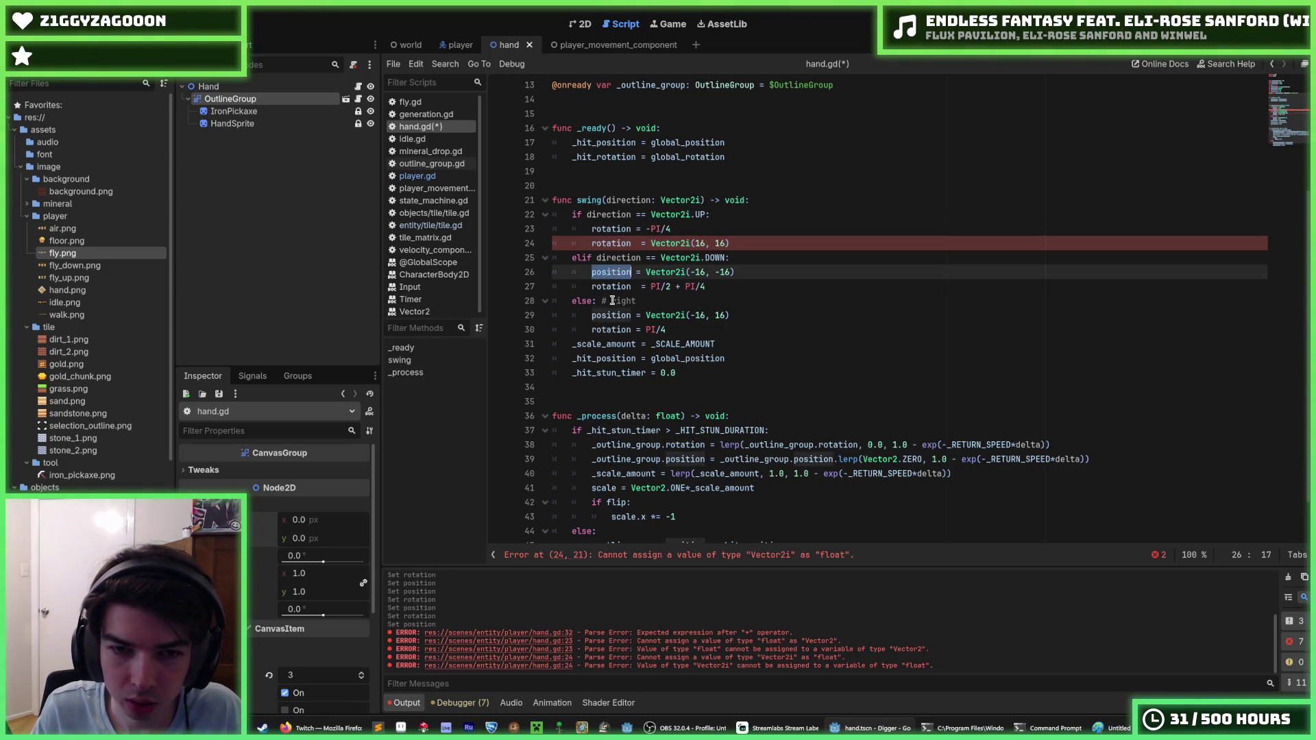
double_click(610, 316)
key(ctrl+v)
double_click(613, 243)
text(pos)
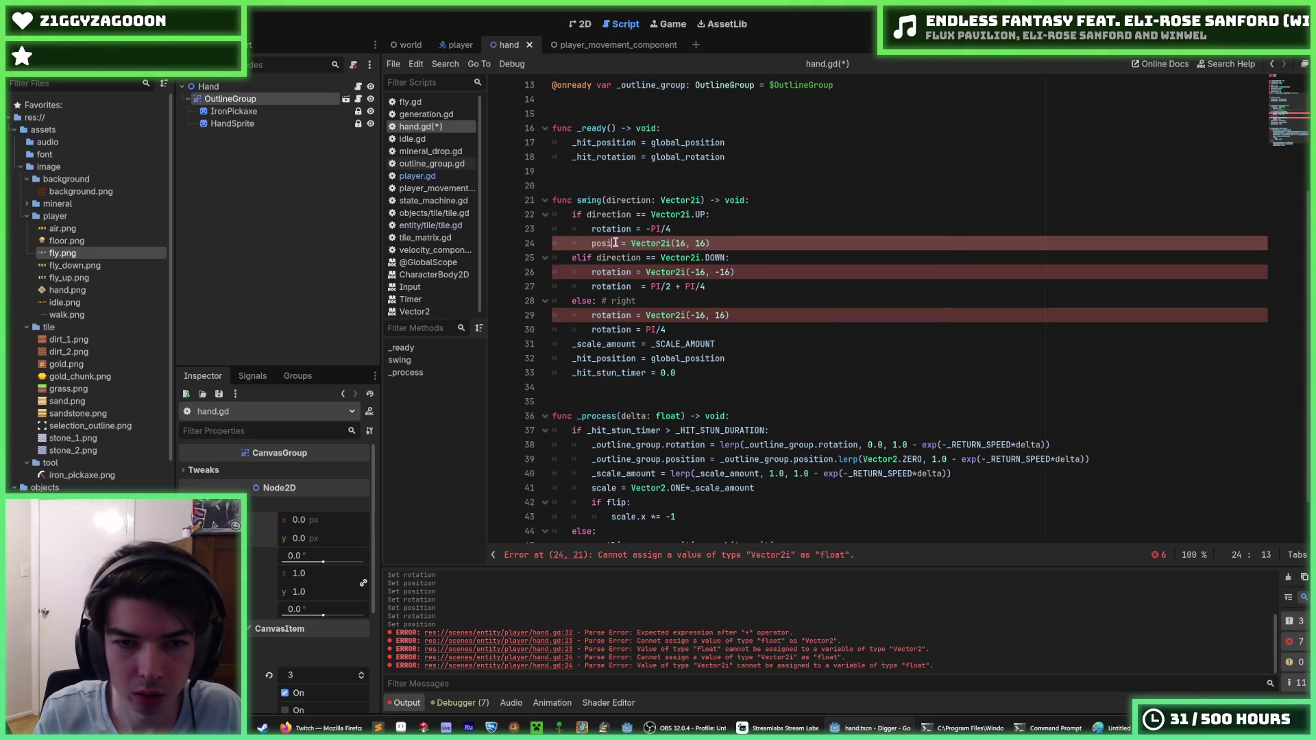
key(Return)
Undo the mistaken property swaps to restore the down branch, and save hand.gd.
key(ctrl+c)
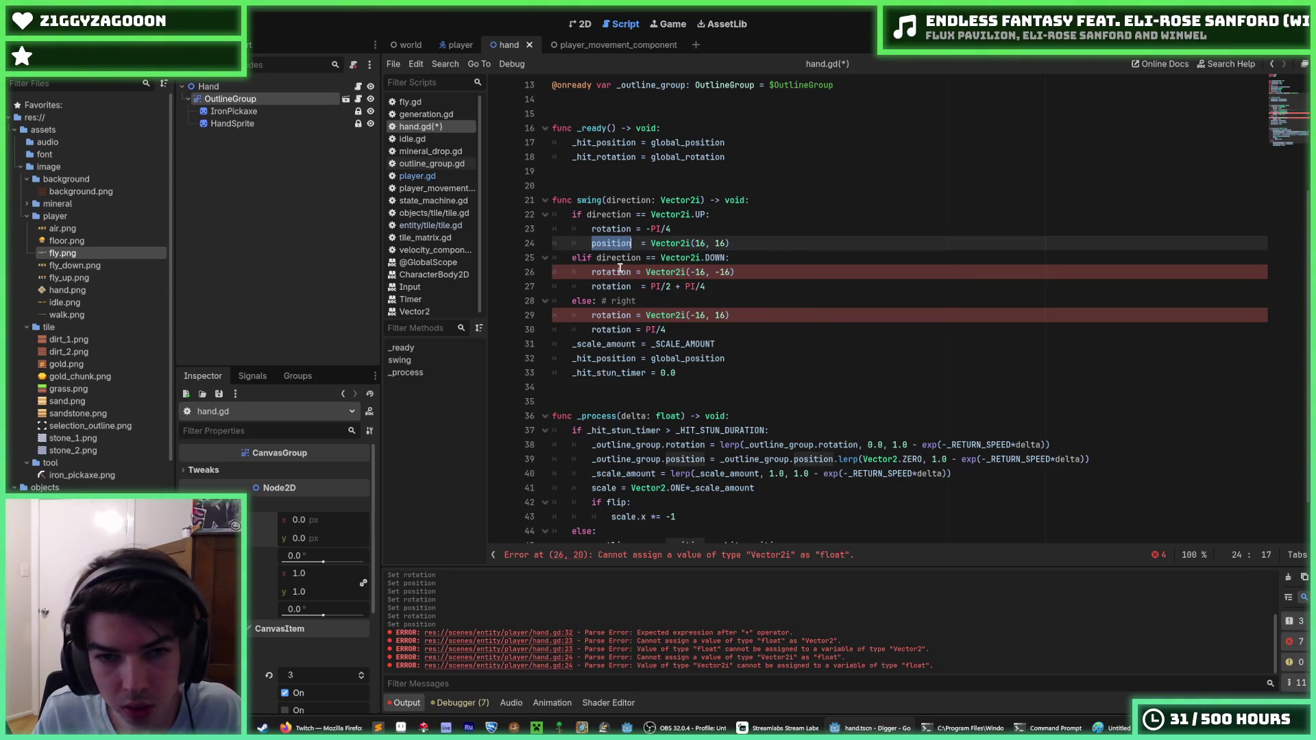
double_click(609, 286)
key(ctrl+v)
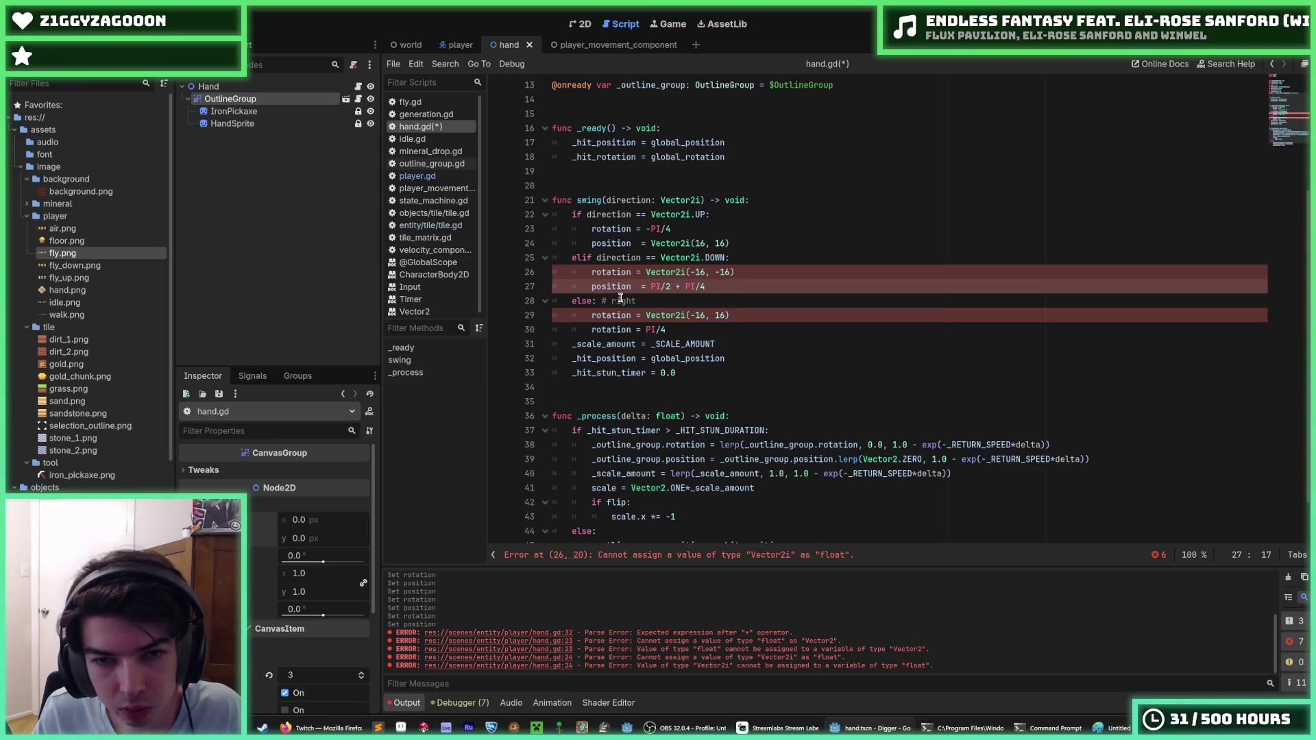
key(ctrl+z)
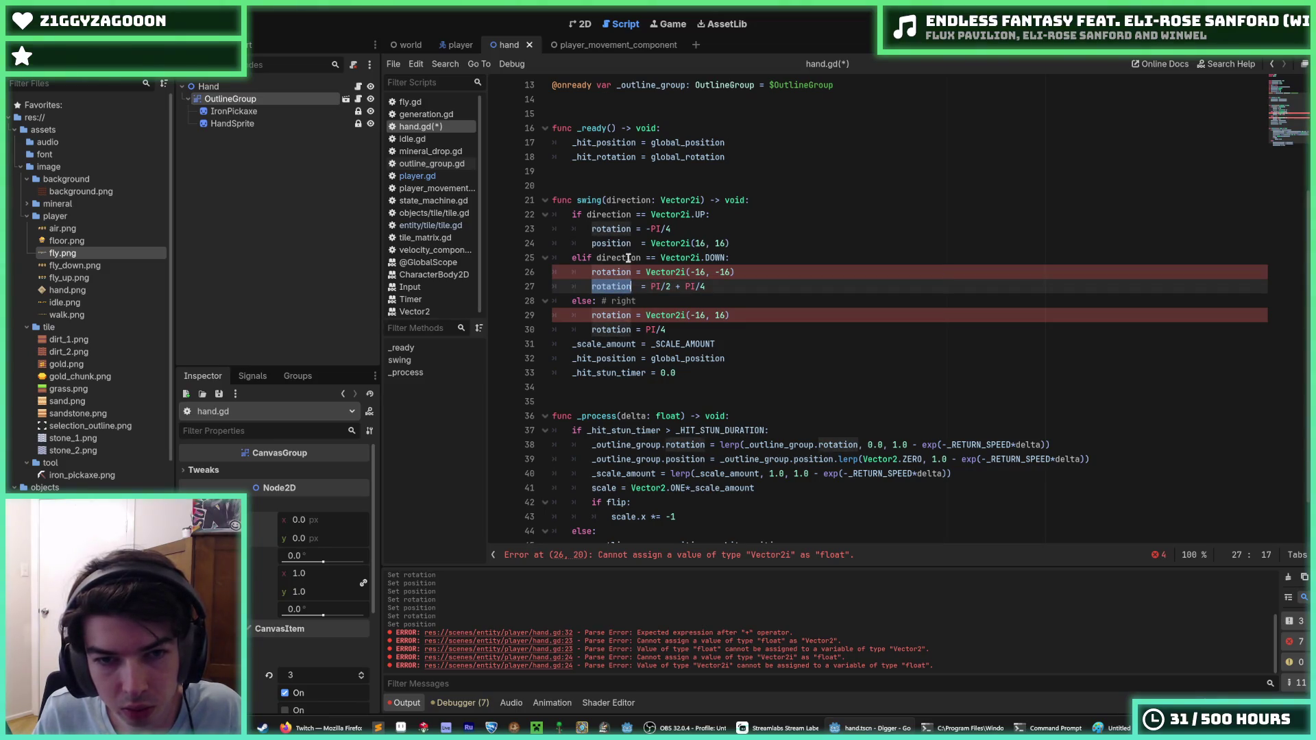
key(ctrl+z)
key(ctrl+z)
key(ctrl+z)
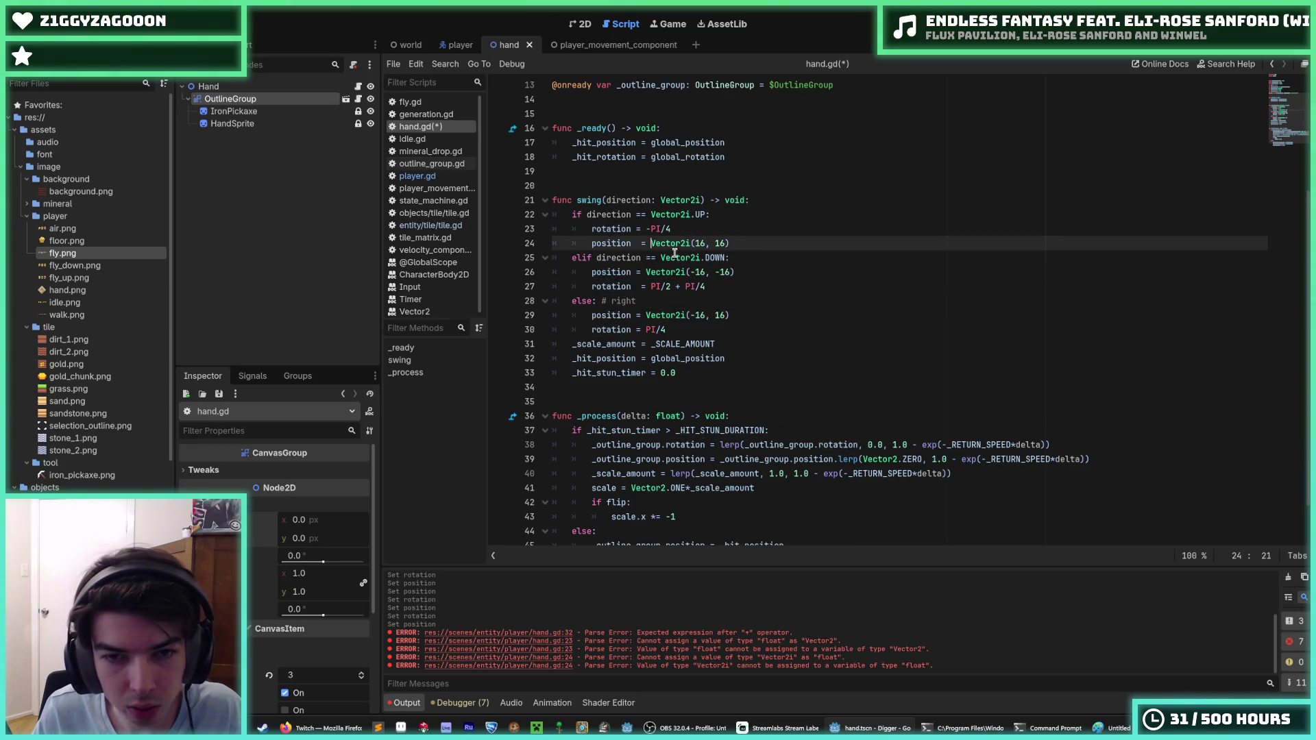
key(ctrl+z)
key(ctrl+z)
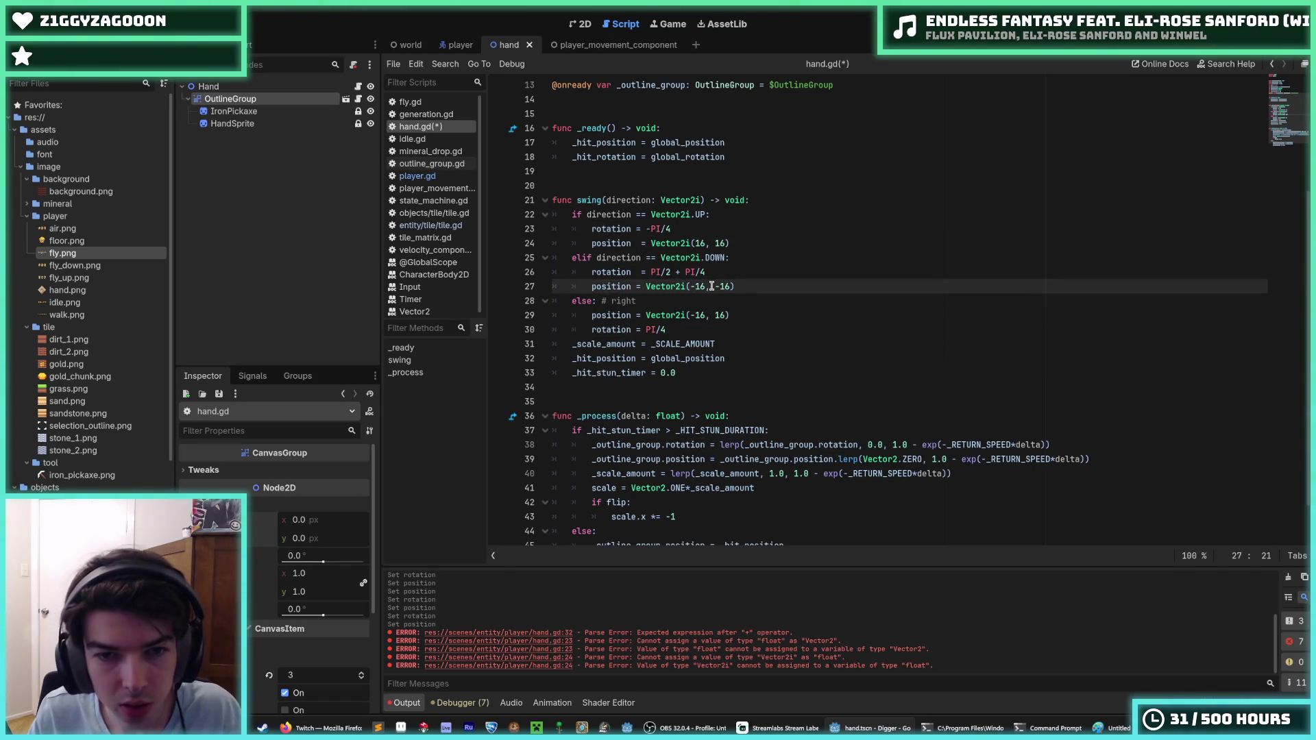
key(ctrl+z)
key(Down)
key(Down)
key(Down)
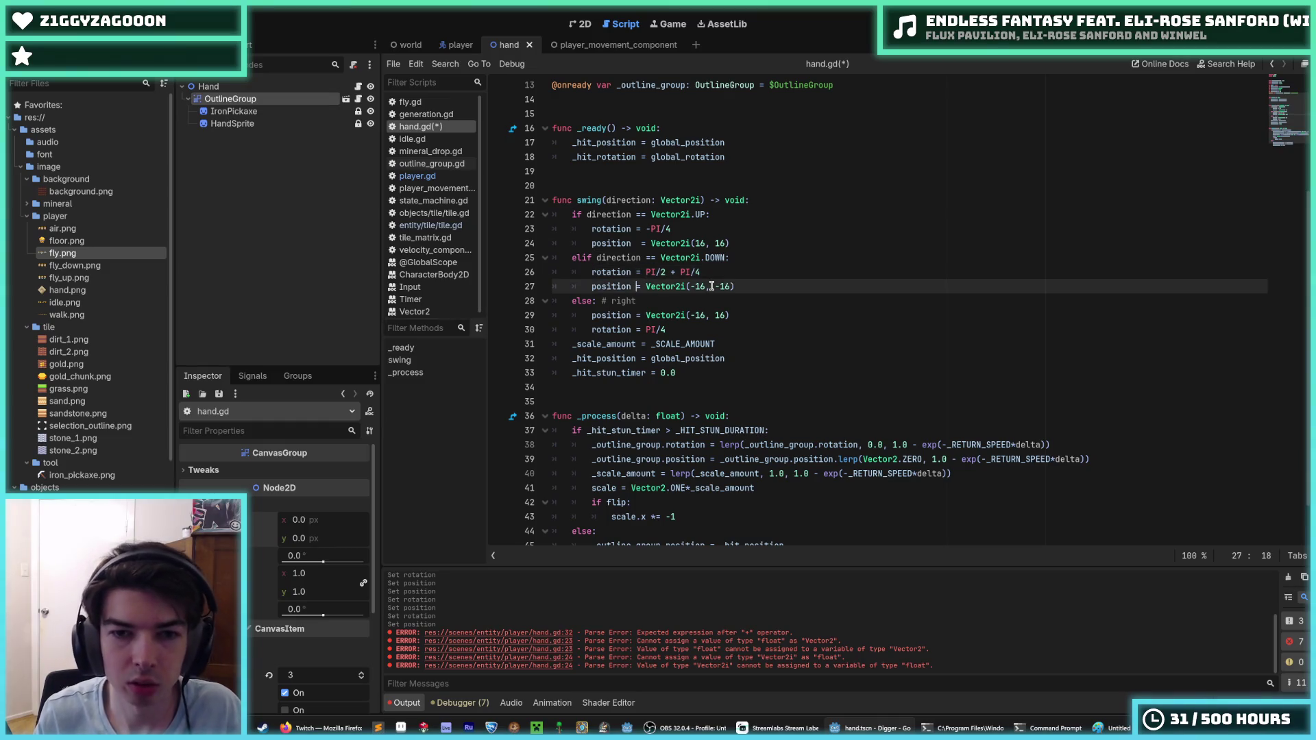
key(ctrl+s)
click(693, 328)
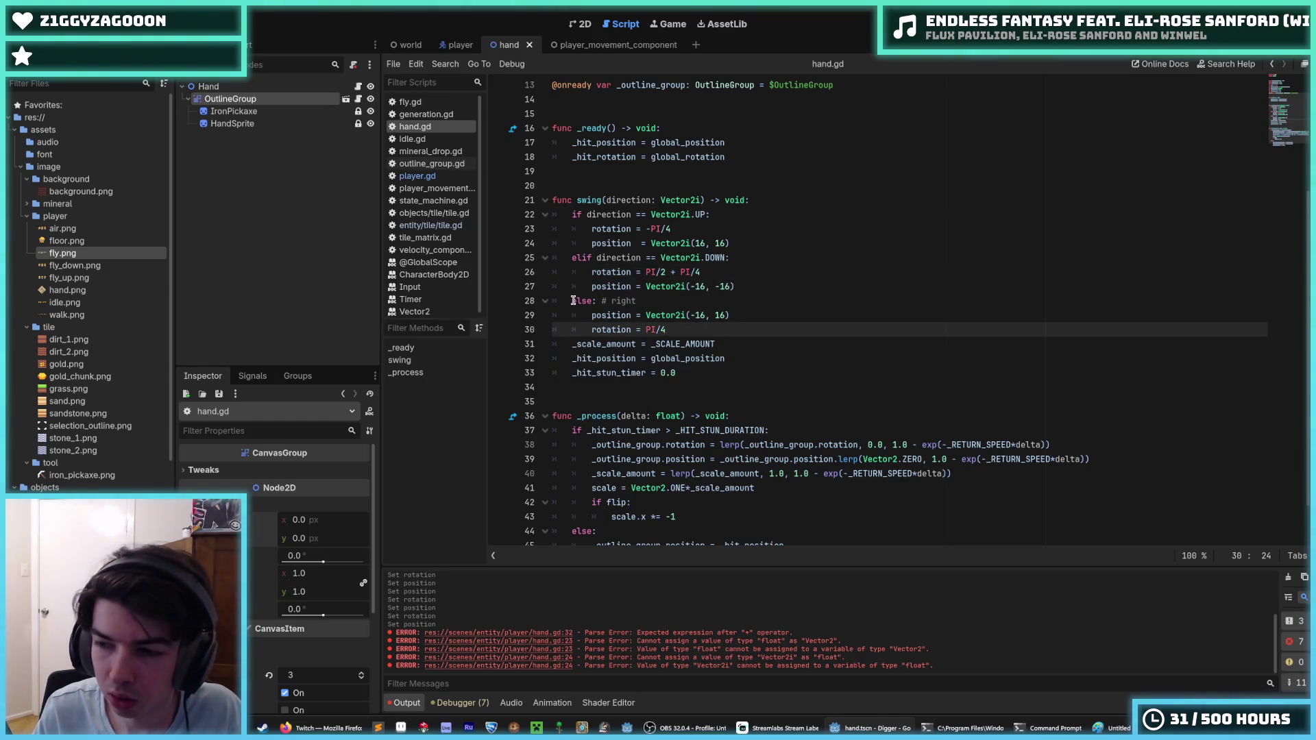
key(ctrl+s)
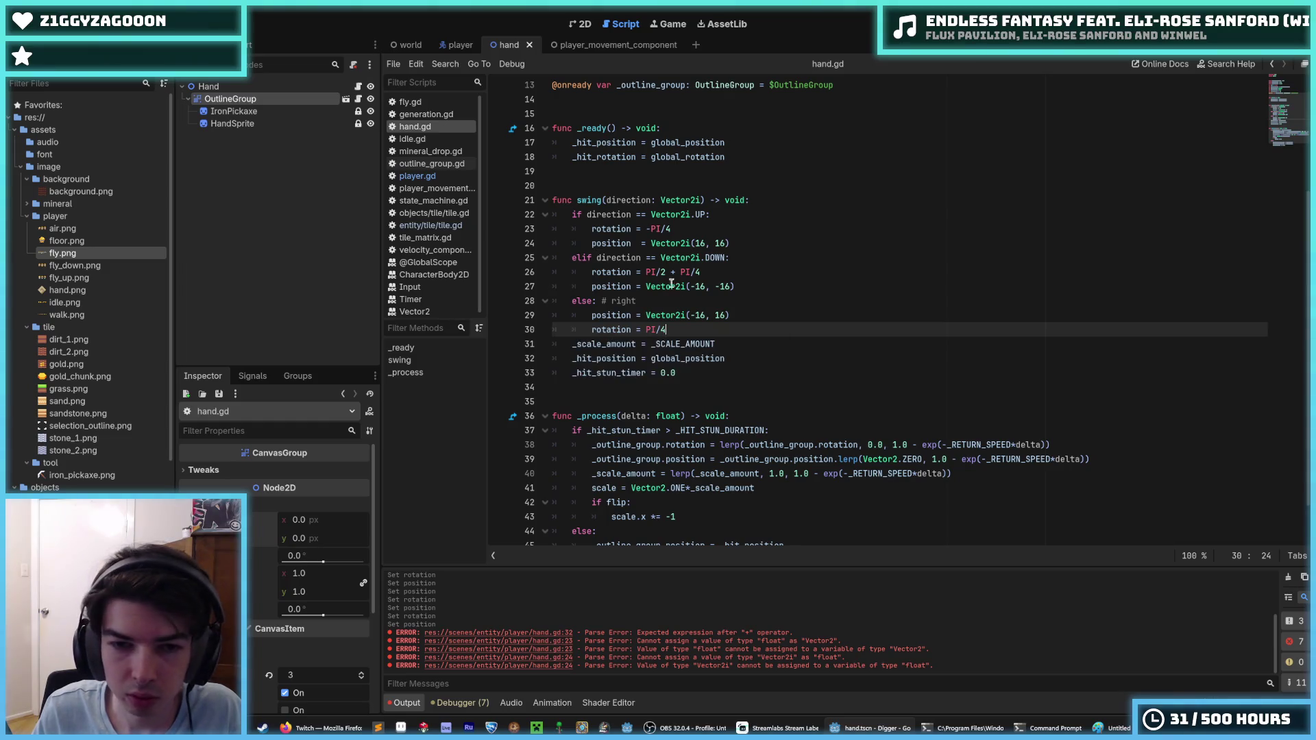
Add '_hit_rotation = global_rotation' below the _hit_position line and save.
click(724, 344)
key(alt+Down)
key(alt+Down)
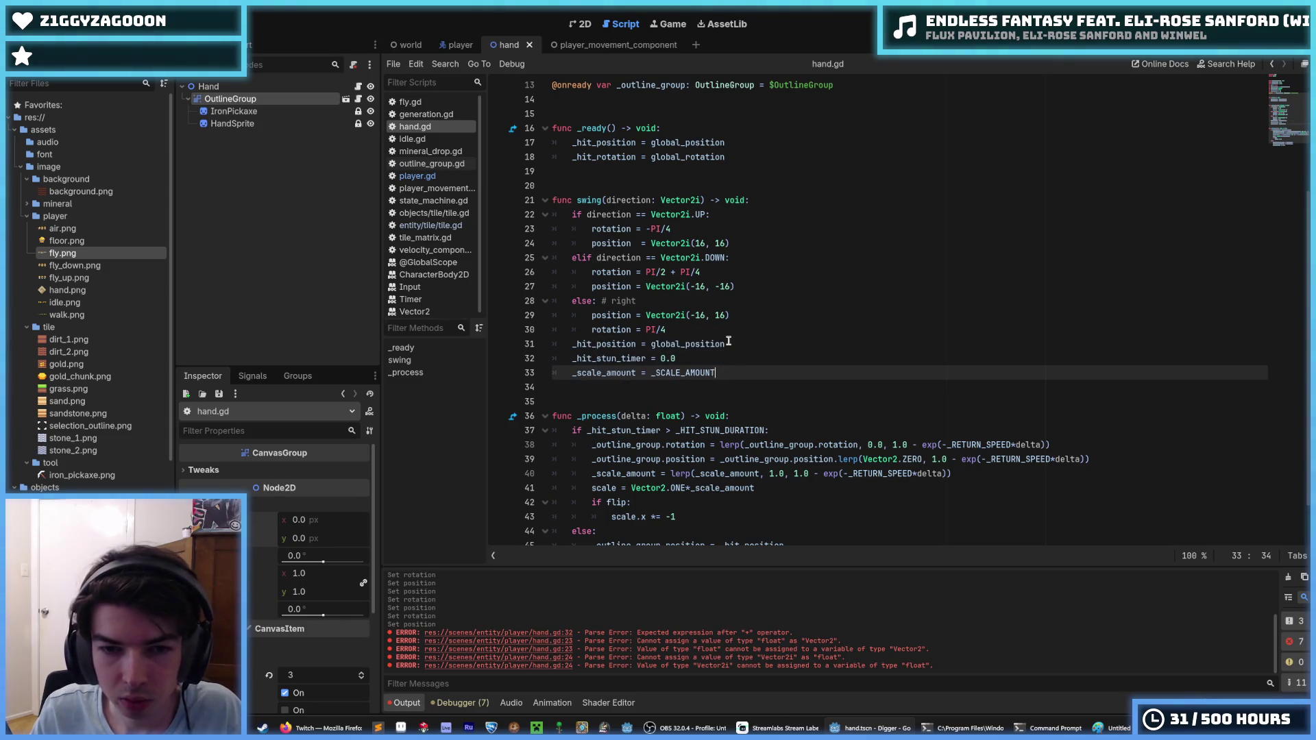
key(alt+Up)
key(Up)
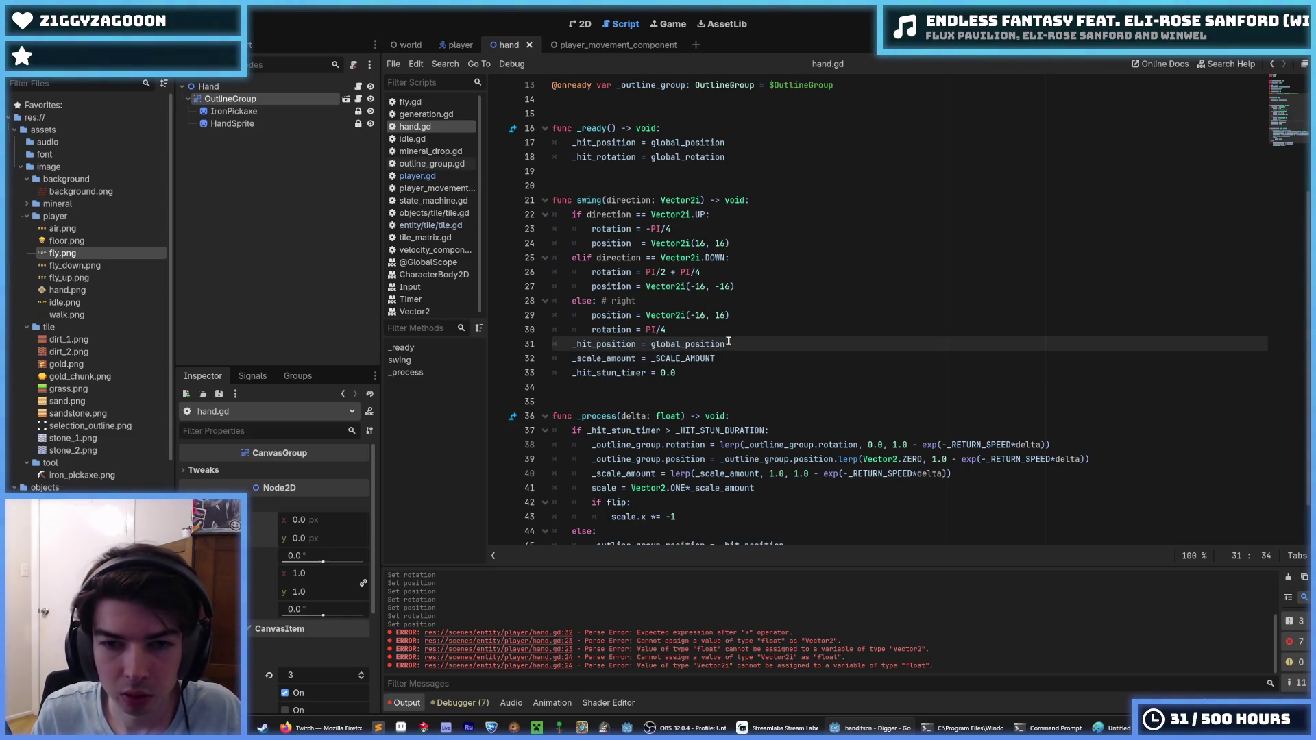
key(Return)
text(_hit_rota)
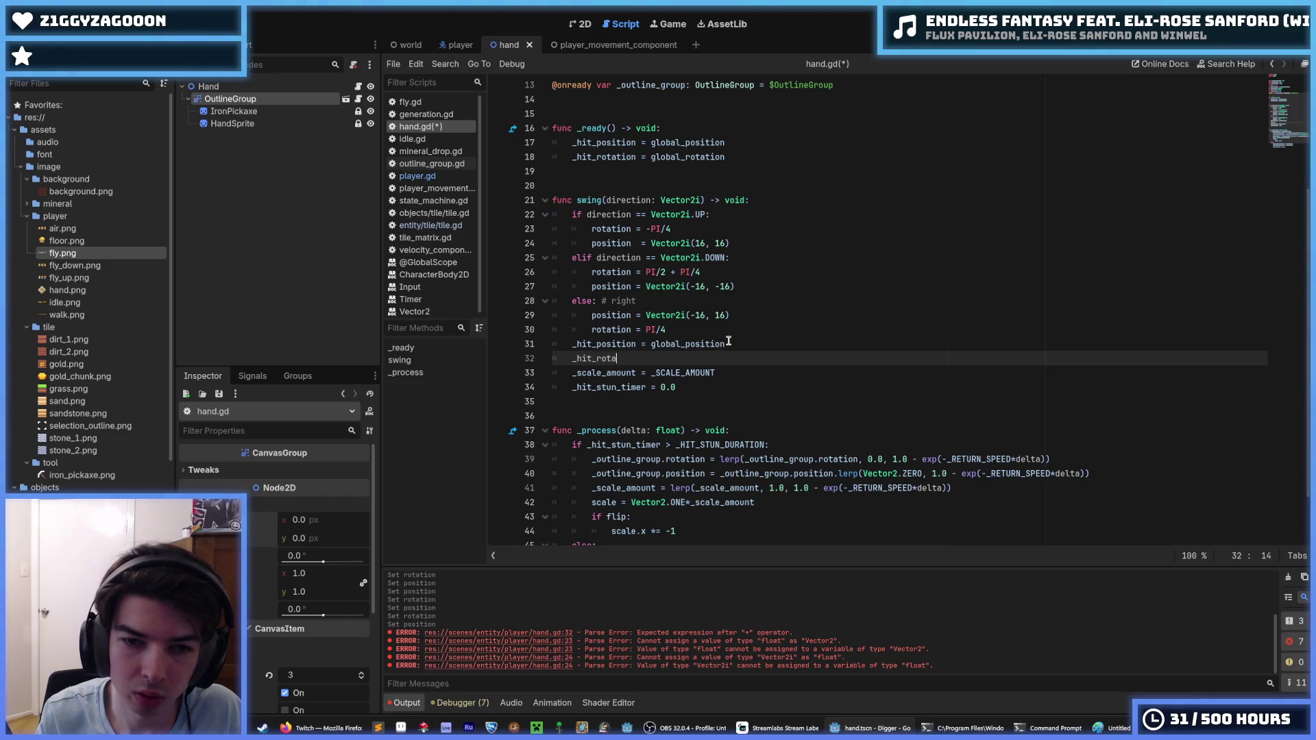
text(tion = global_r)
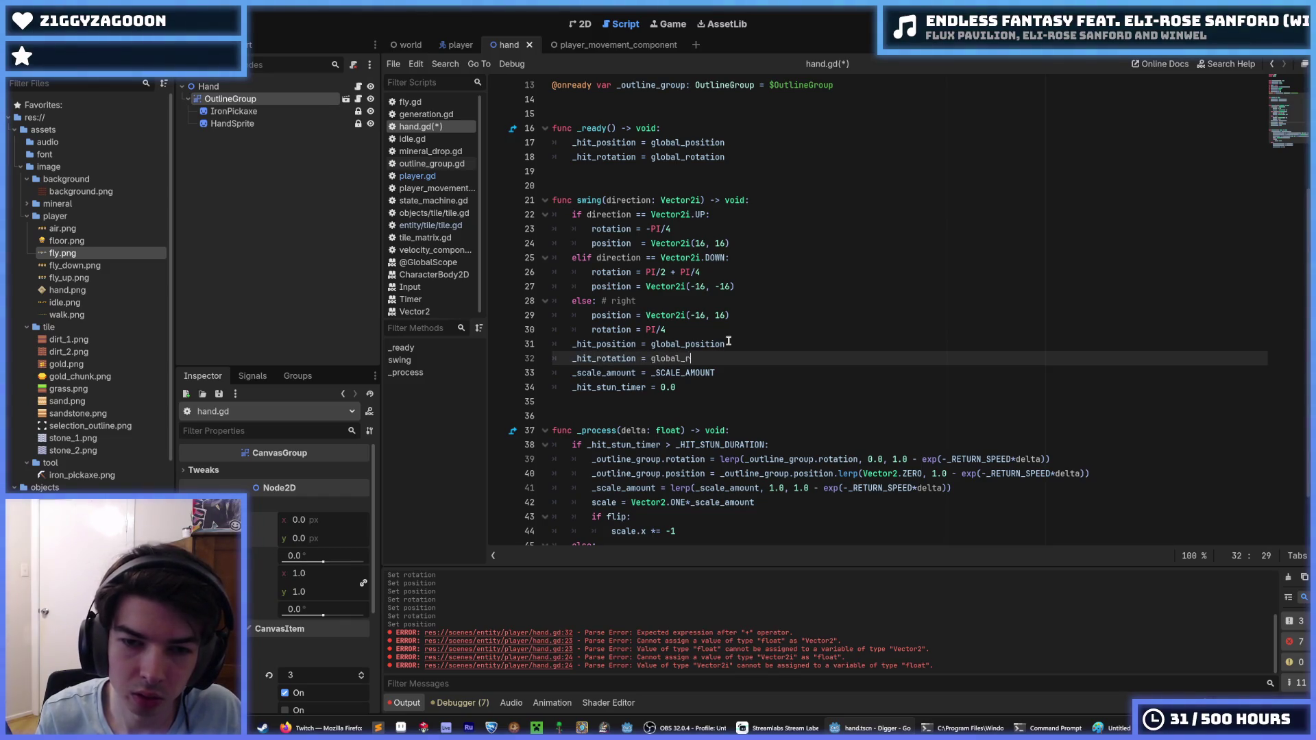
text(otation)
key(ctrl+s)
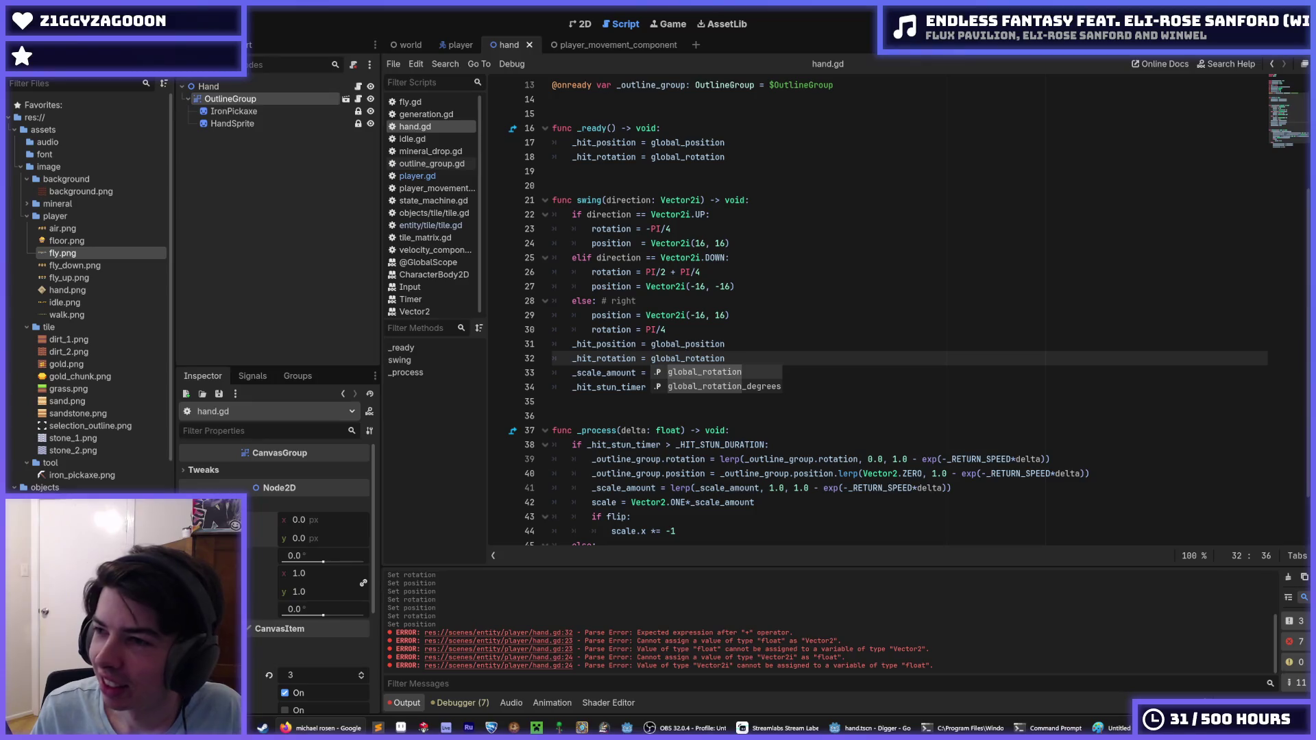
click(329, 728)
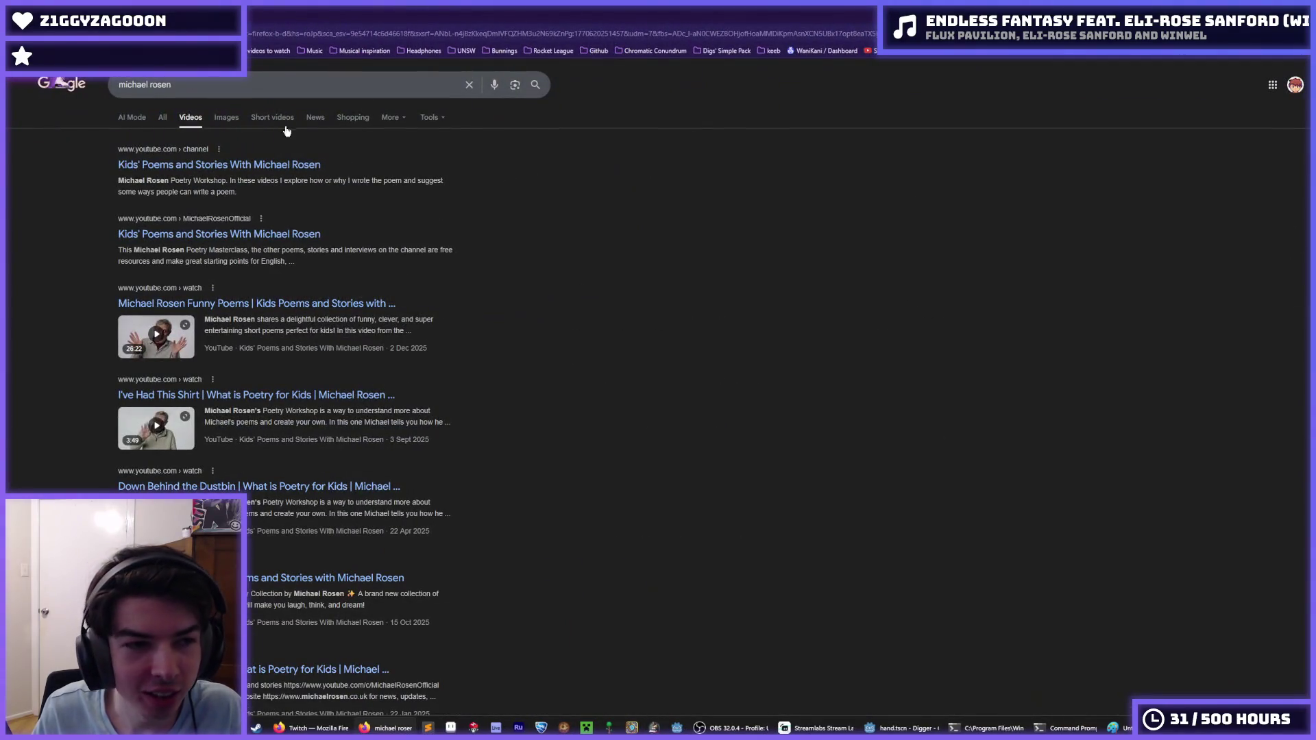
Add 'chocolate cake' to the Google query and search for the poem video.
click(285, 85)
text(choc)
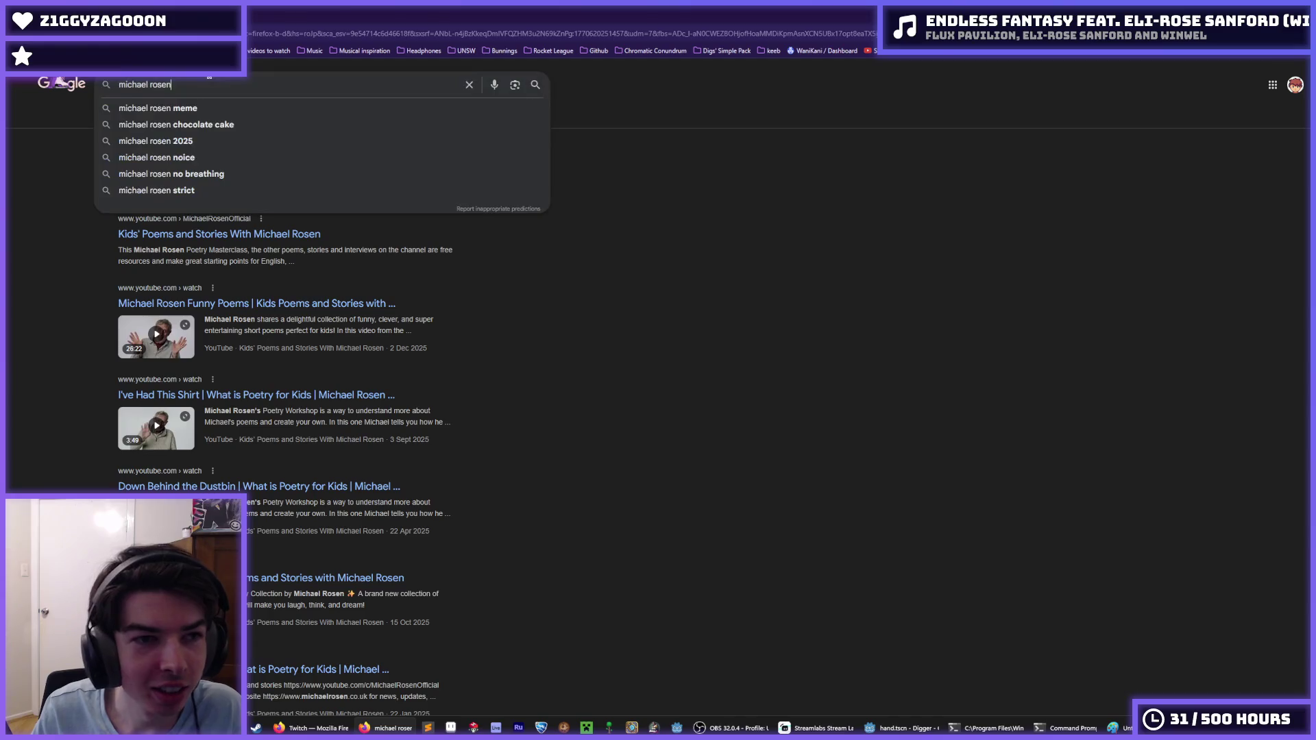
text(olate cake)
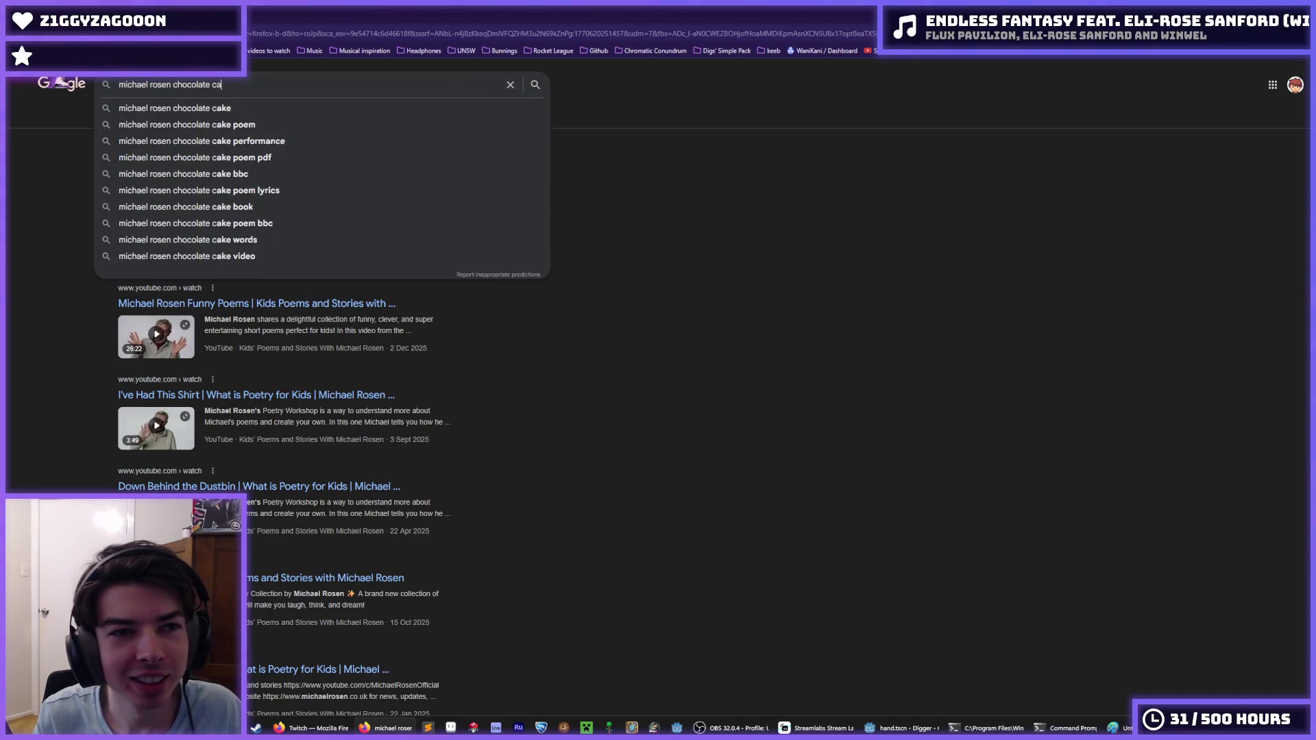
key(Return)
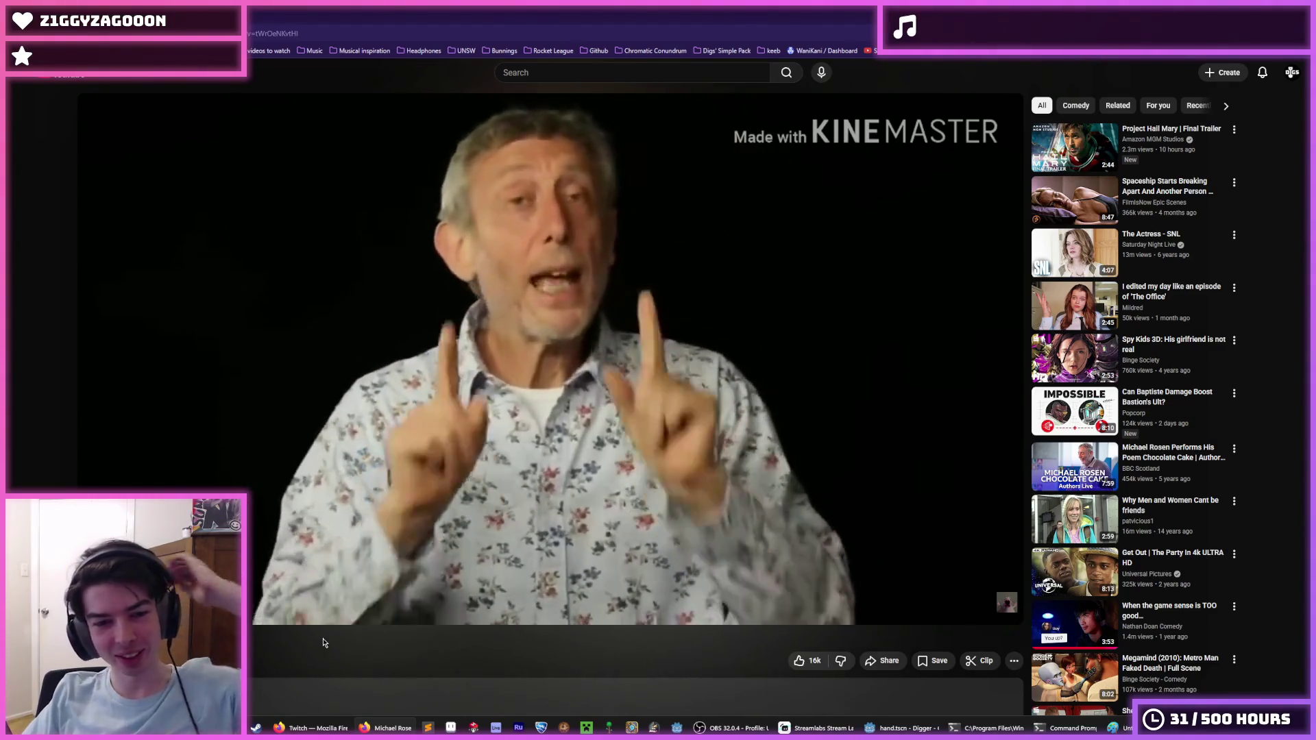
Pause the 'Michael Rosen Chocolate cake' video, expand its description, and watch it to the end.
click(311, 493)
scroll(315, 483, down, 3)
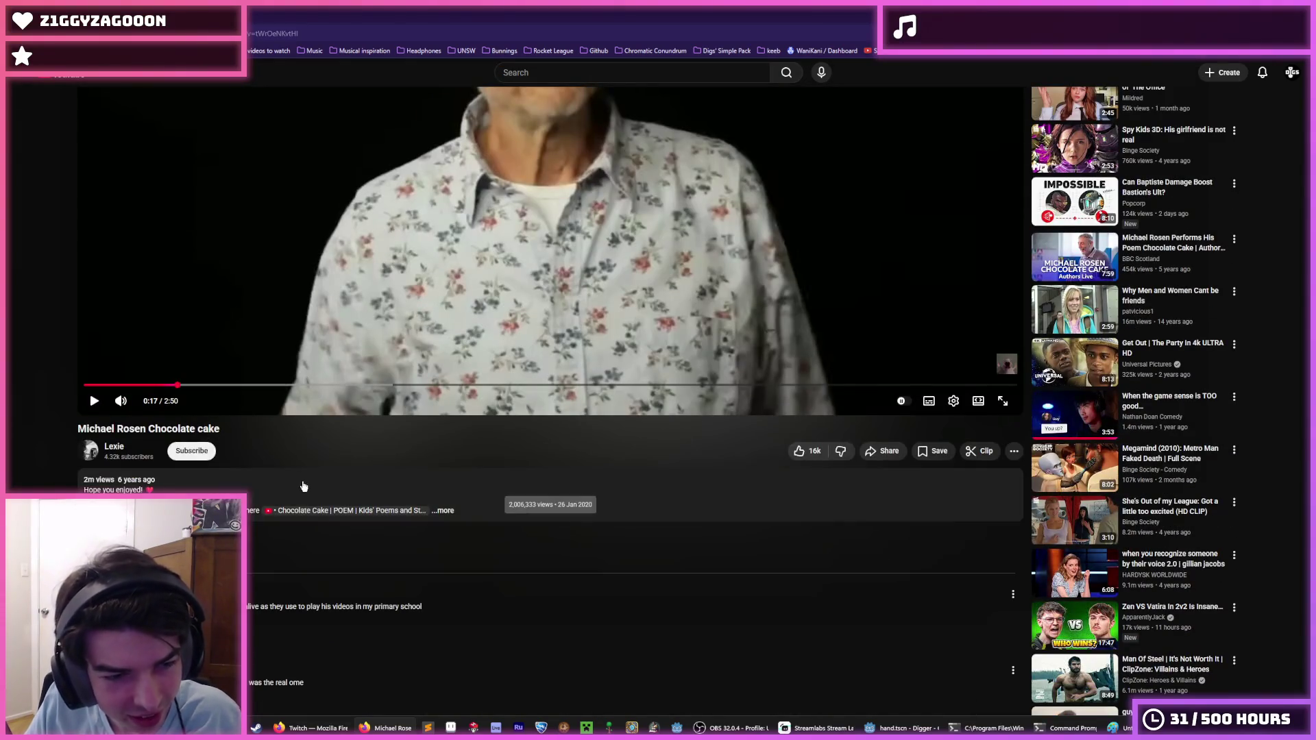
click(304, 486)
click(321, 510)
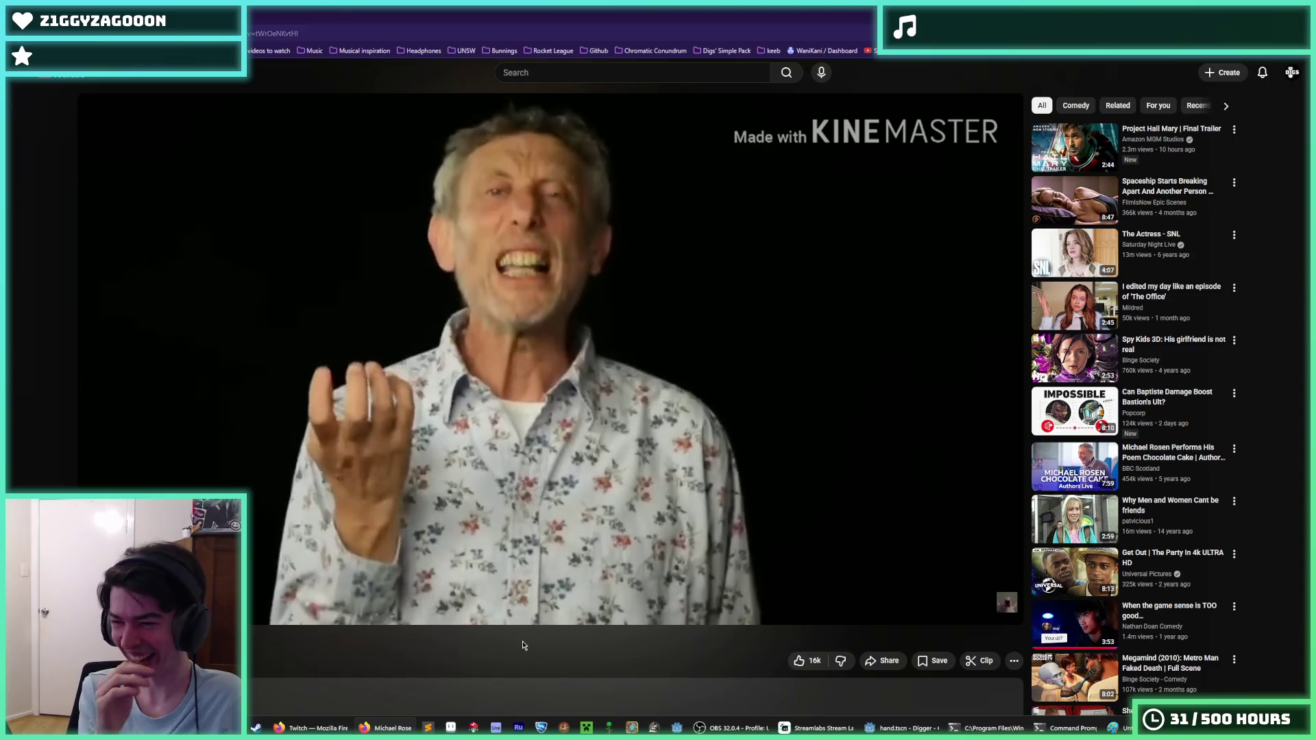
click(640, 429)
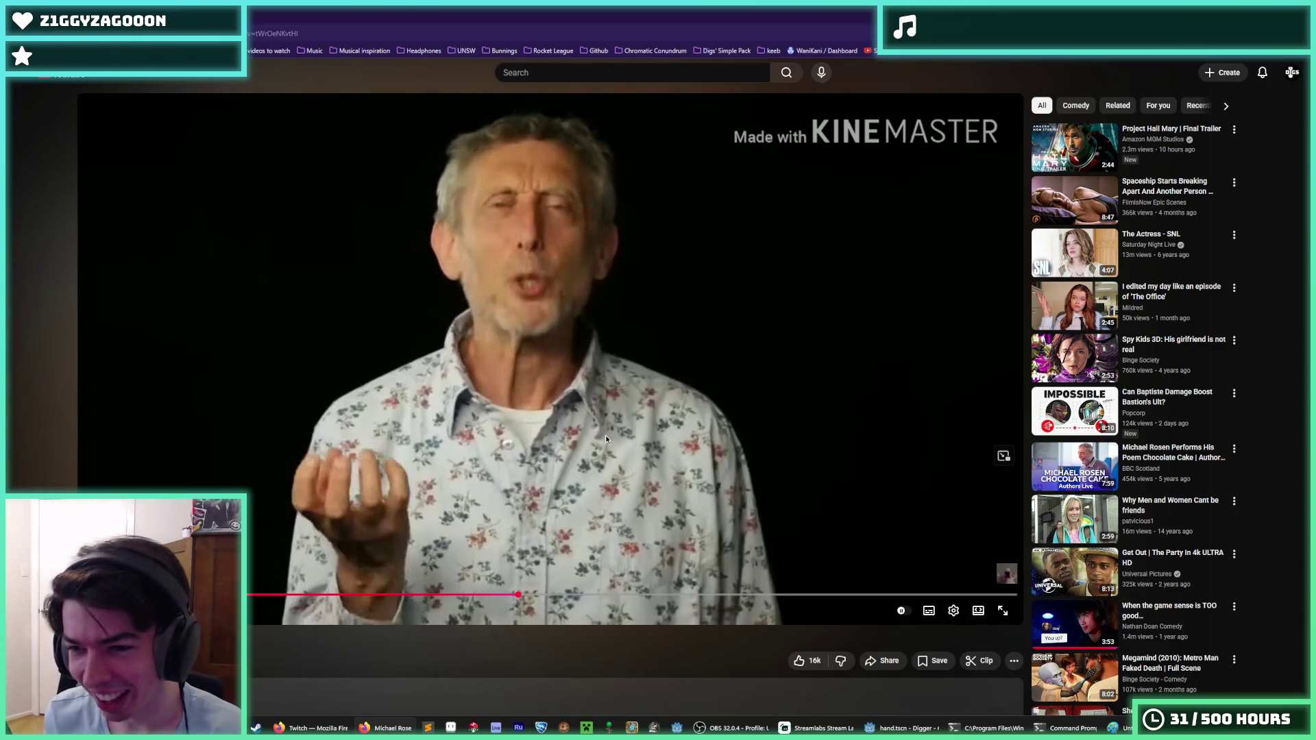
click(593, 360)
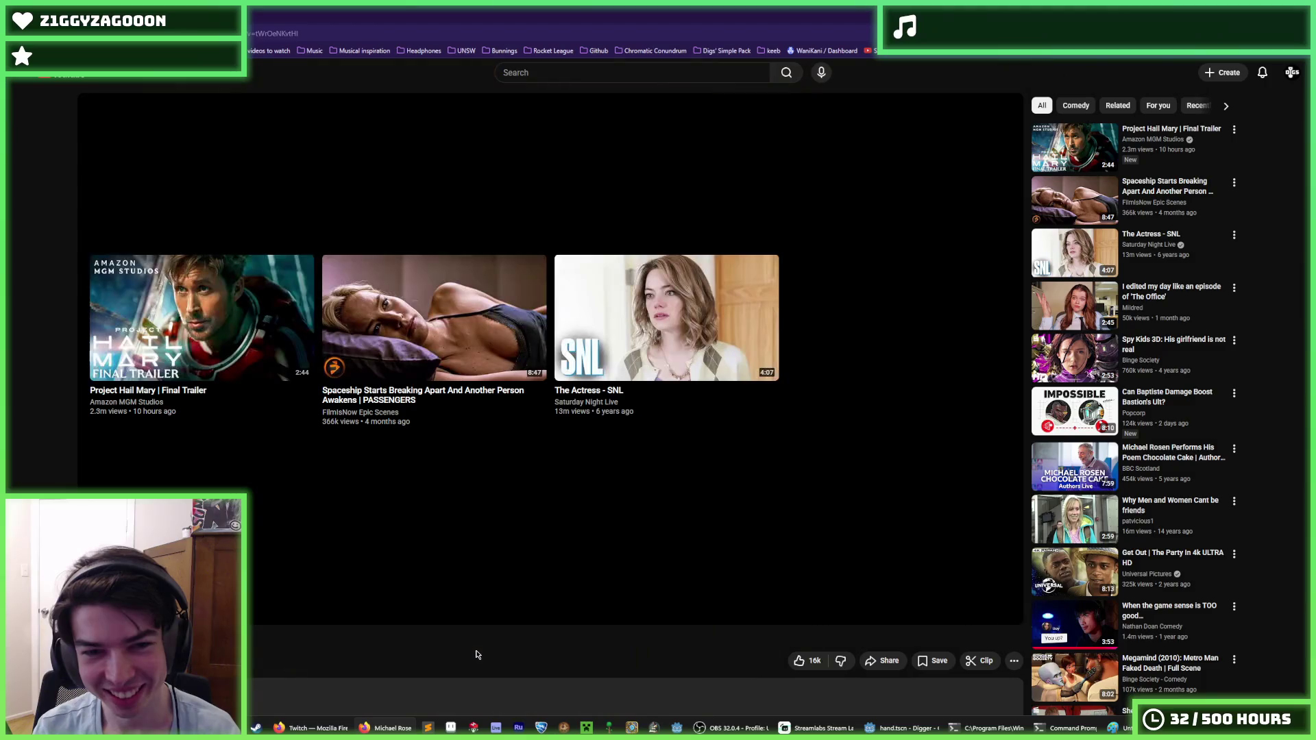
scroll(476, 623, down, 5)
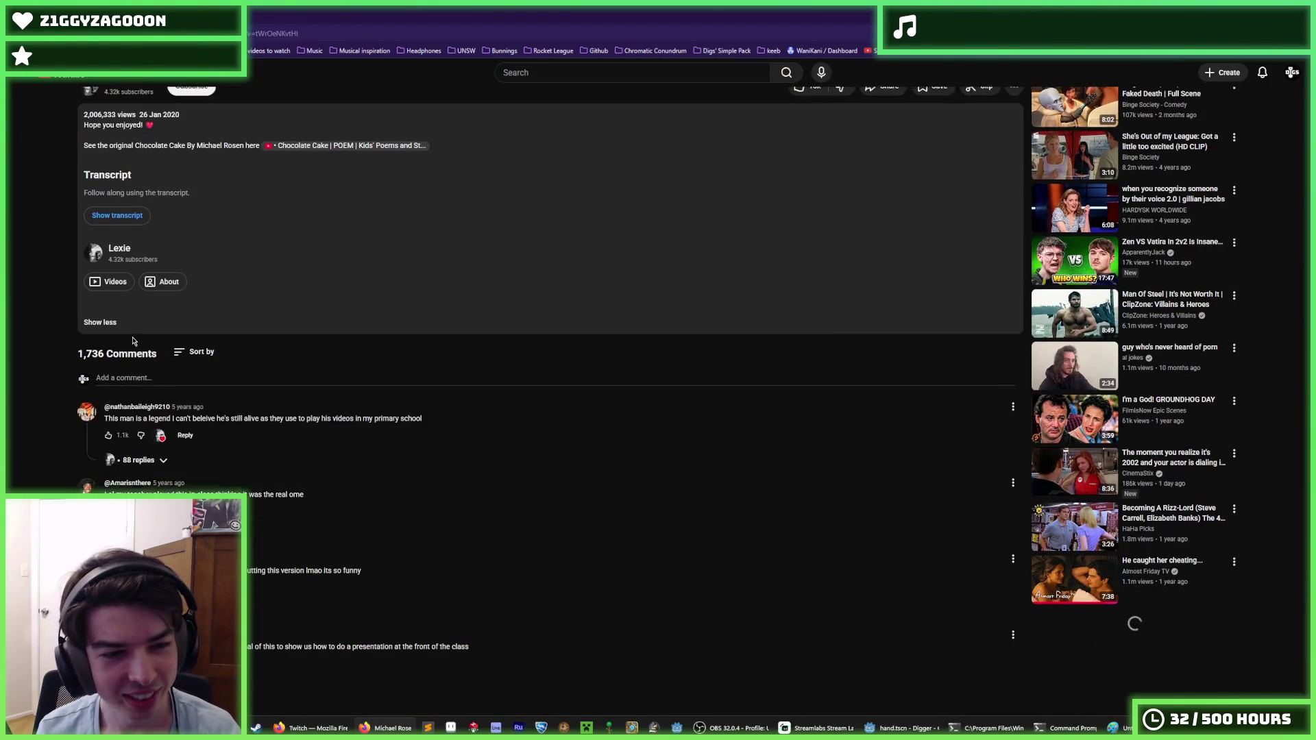
scroll(335, 277, up, 2)
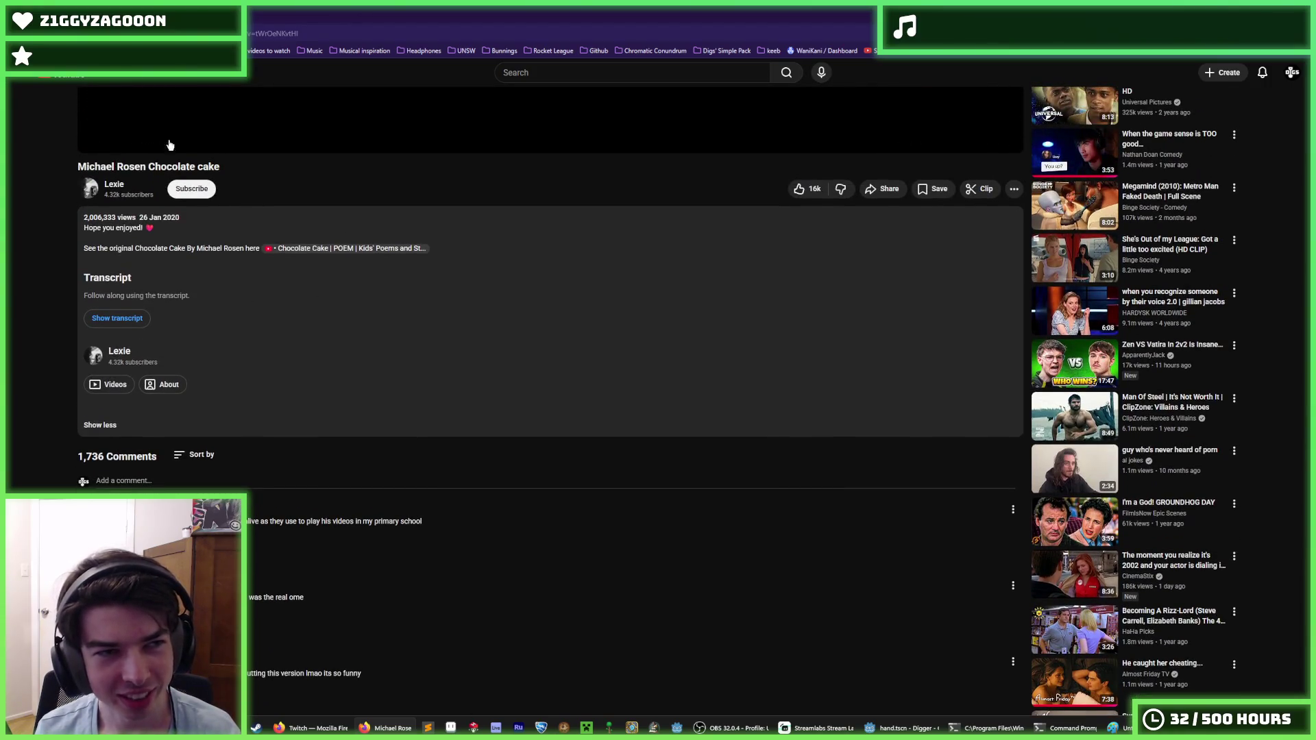
key(alt+Tab)
Review the _hit_position, _hit_rotation and _scale_amount lines in hand.gd's swing.
key(ctrl+v)
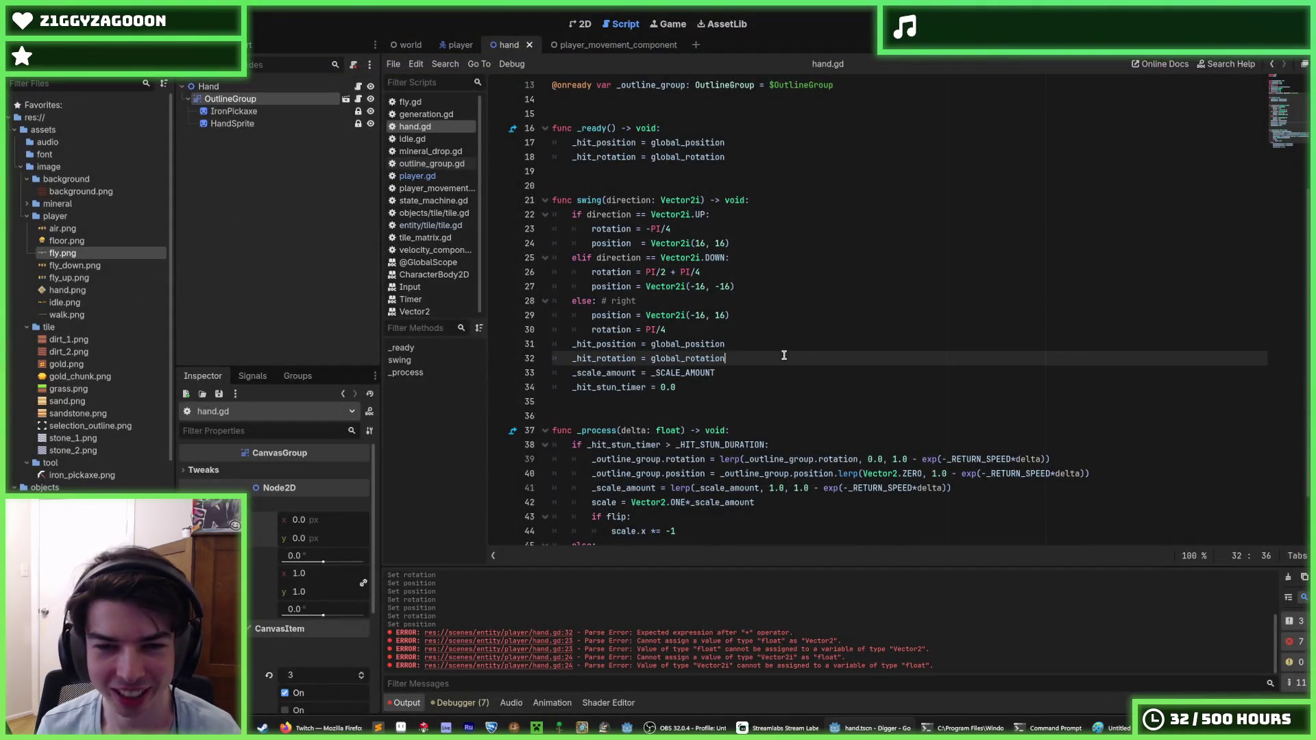
mouse_move(768, 371)
mouse_down()
mouse_move(576, 331)
mouse_move(569, 340)
mouse_up()
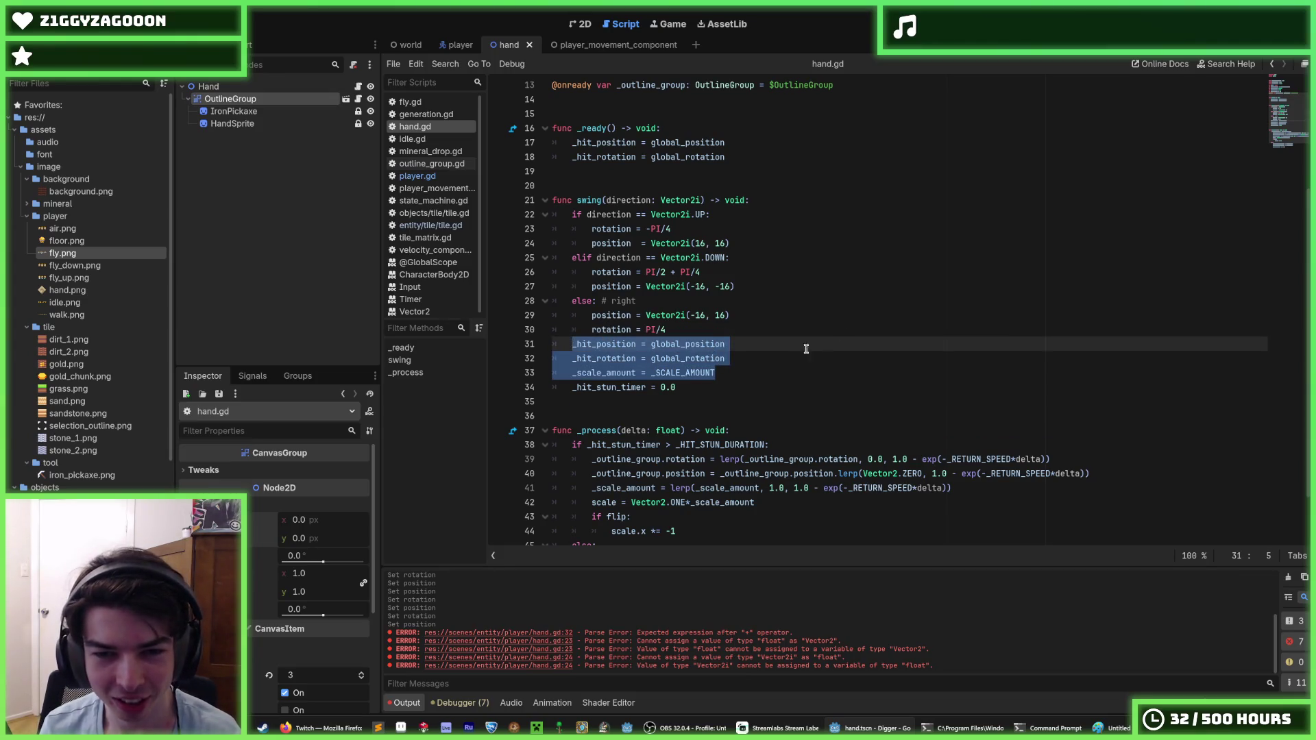
click(850, 359)
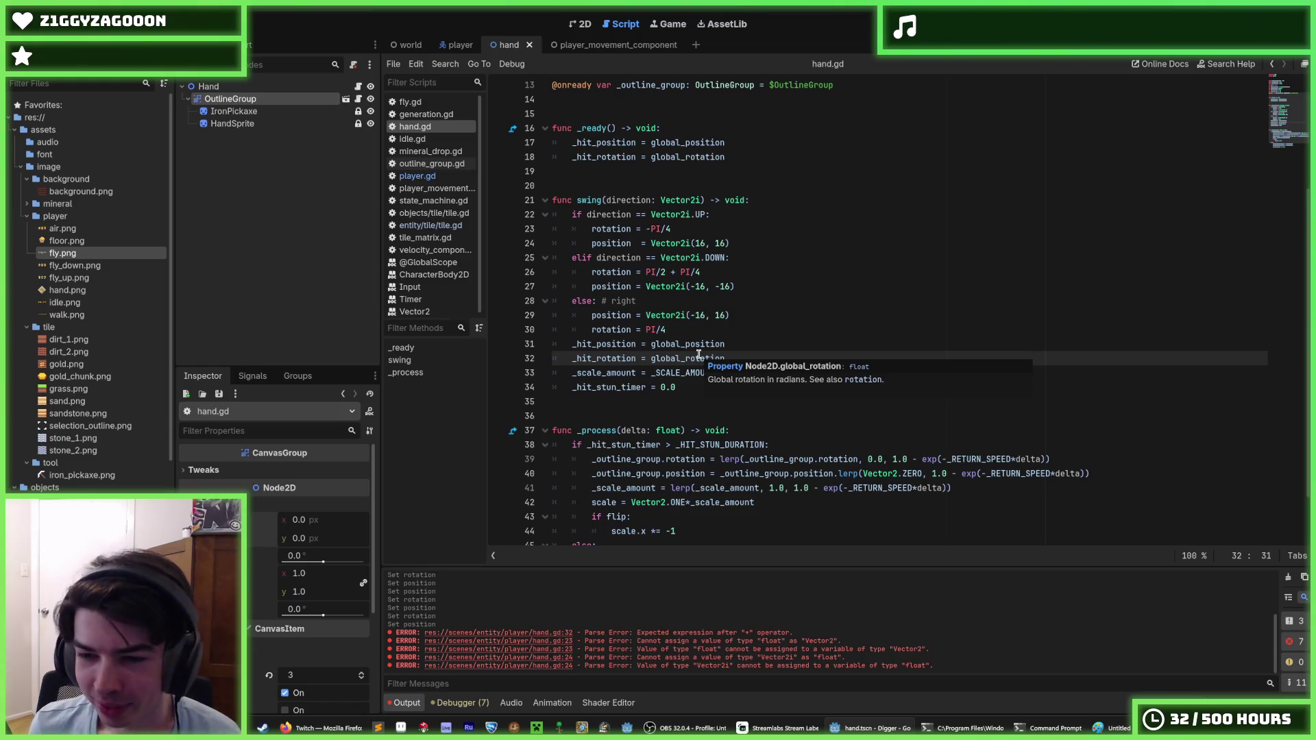
click(753, 336)
click(761, 351)
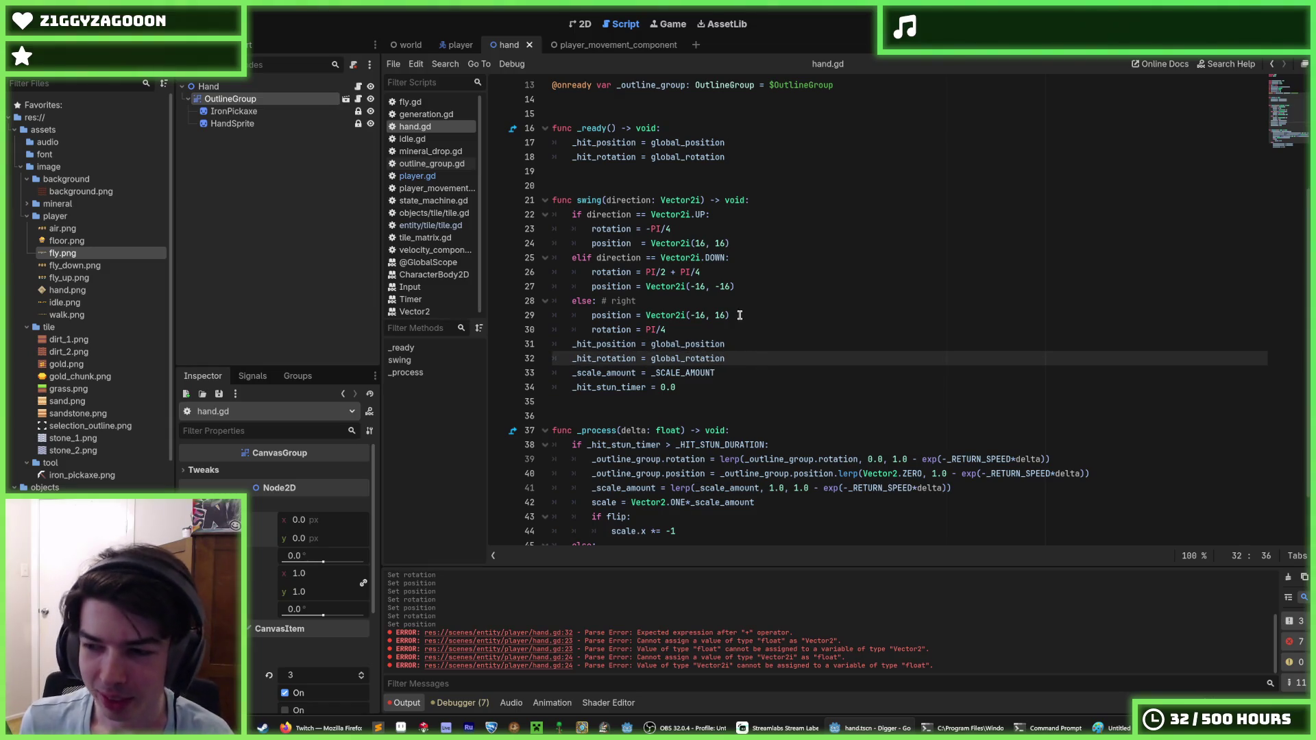
click(744, 345)
click(744, 351)
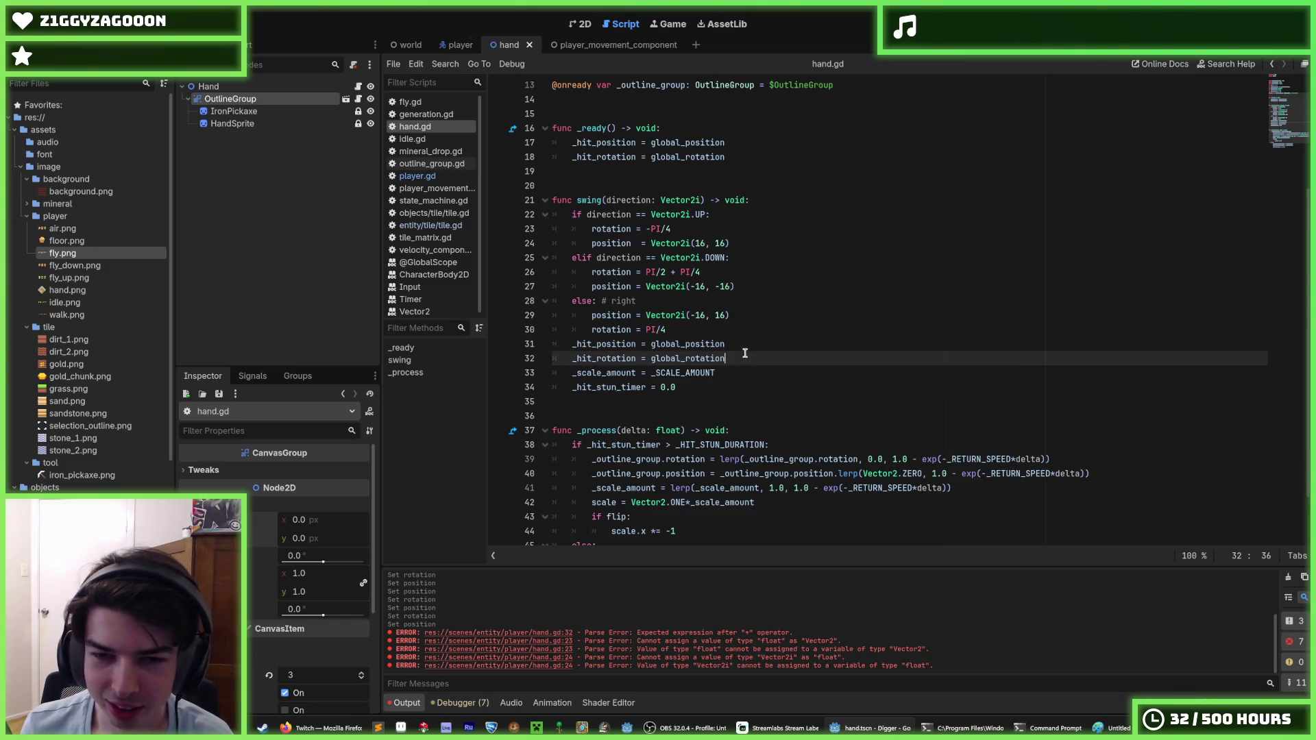
drag(744, 345, 565, 344)
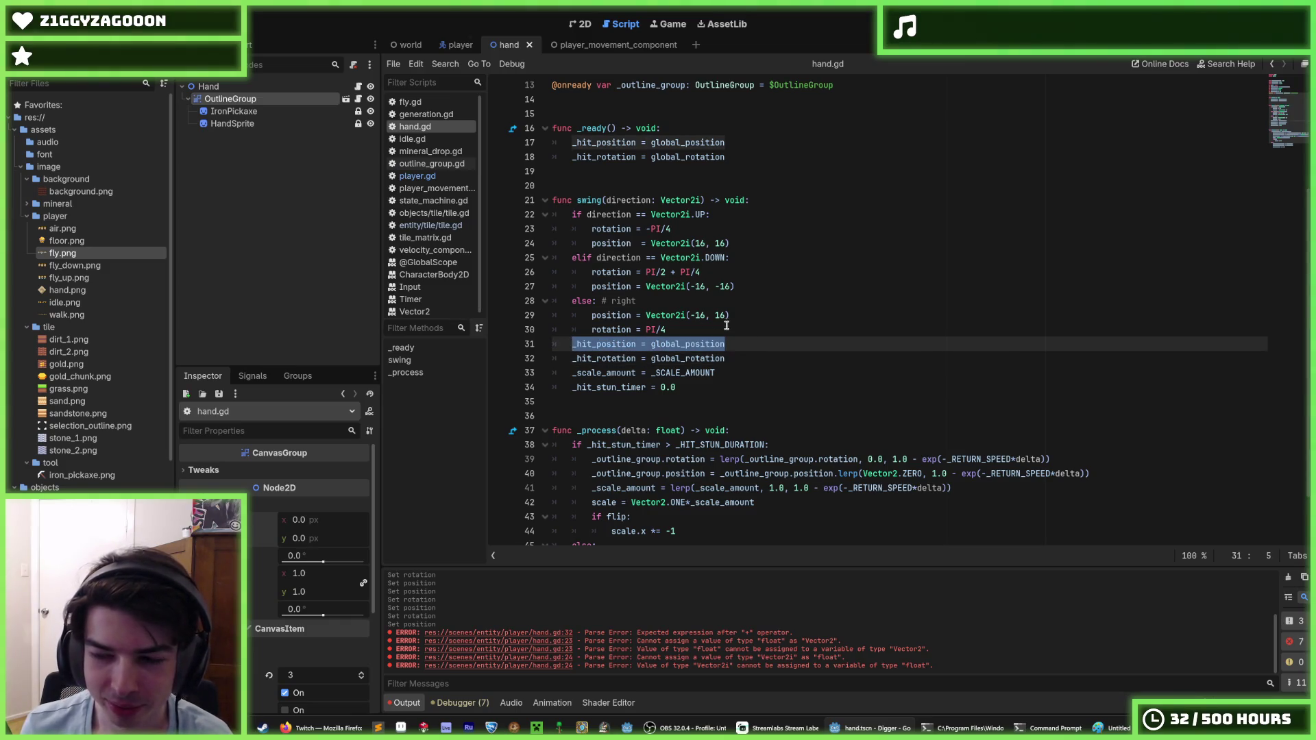
click(746, 346)
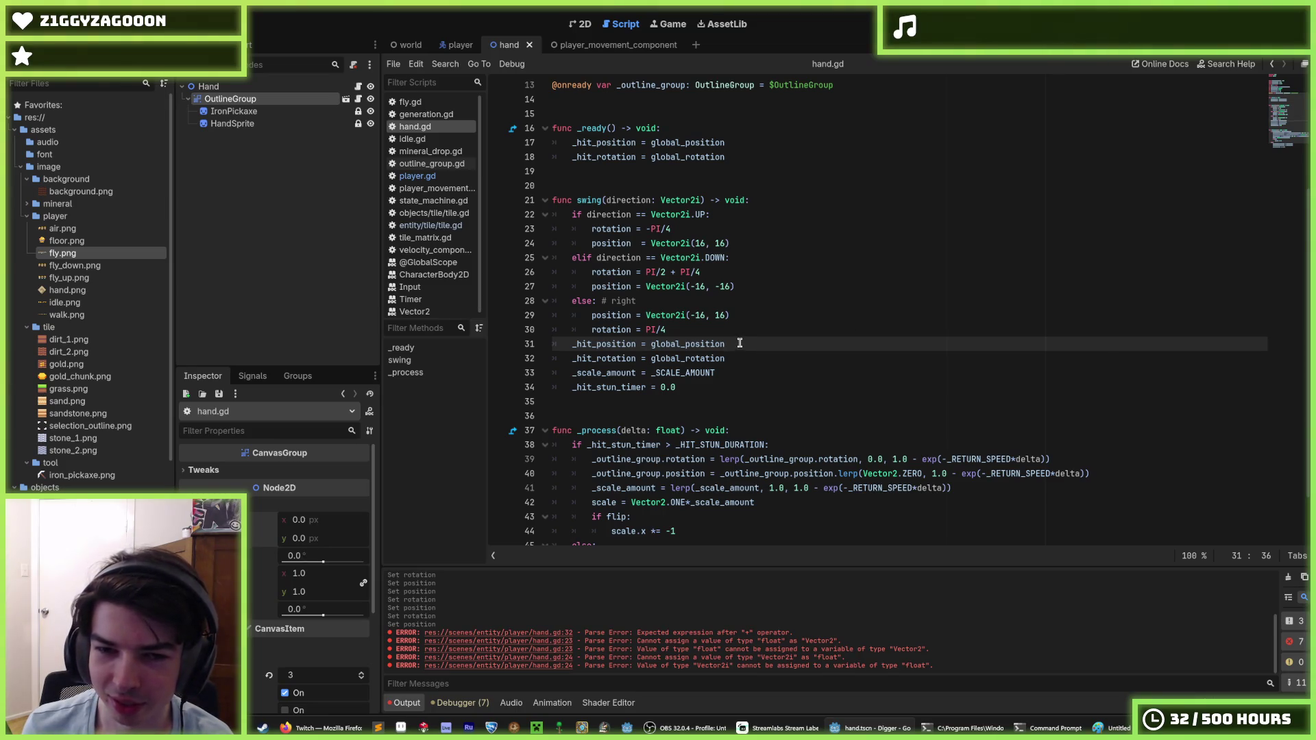
key(Down)
key(Down)
scroll(744, 362, down, 2)
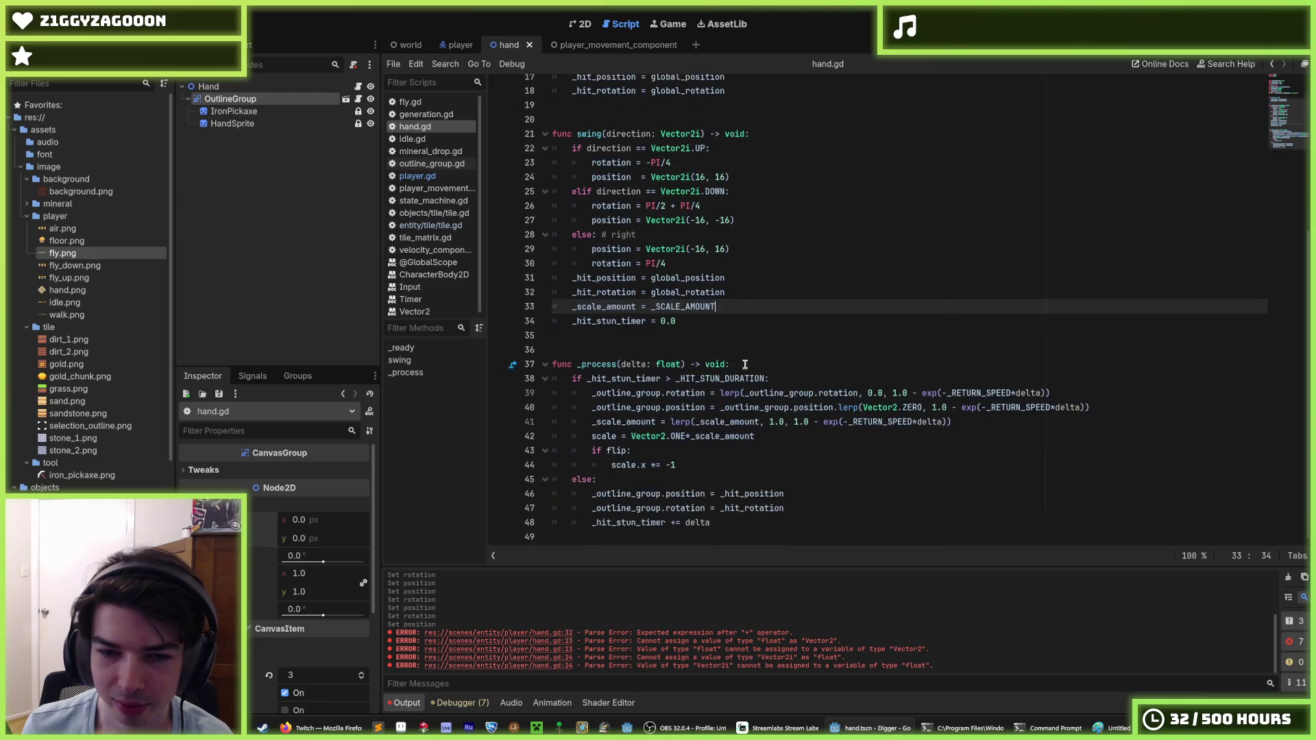
click(740, 296)
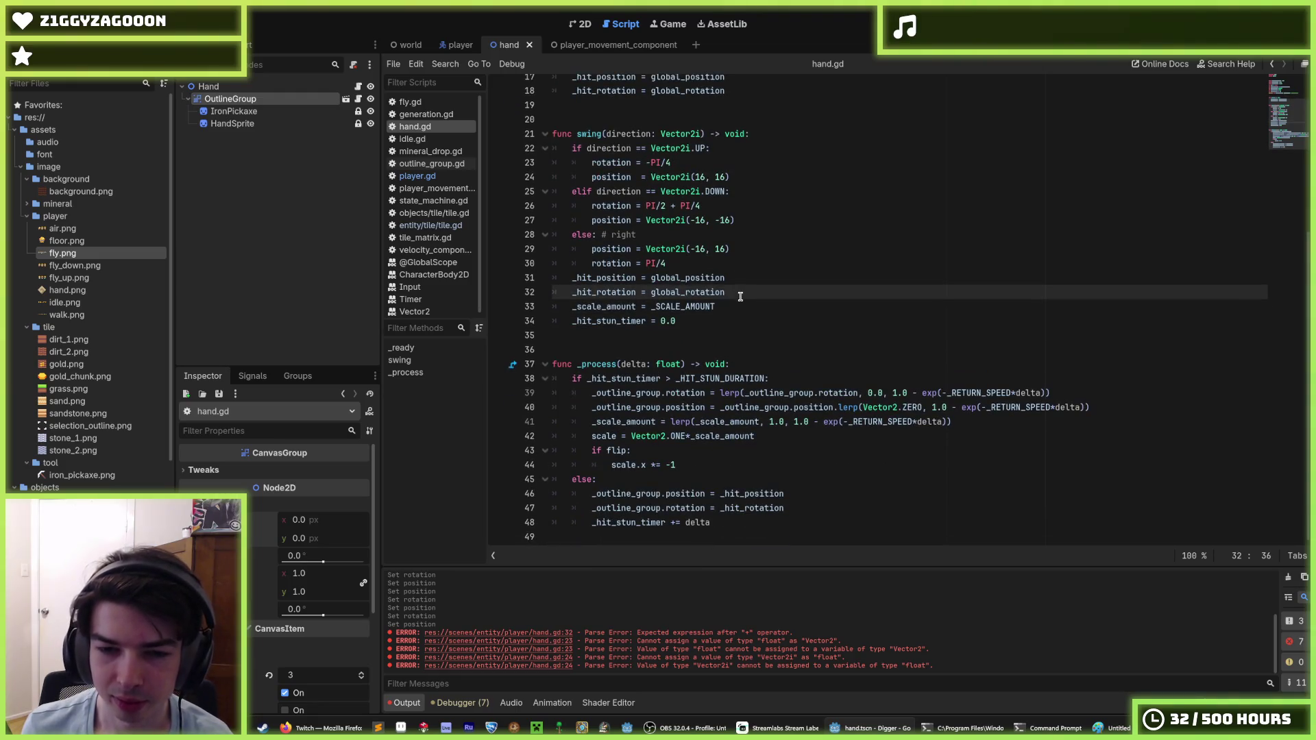
Make lines 46 and 47 set _outline_group's global_position and global_rotation, and save.
click(665, 494)
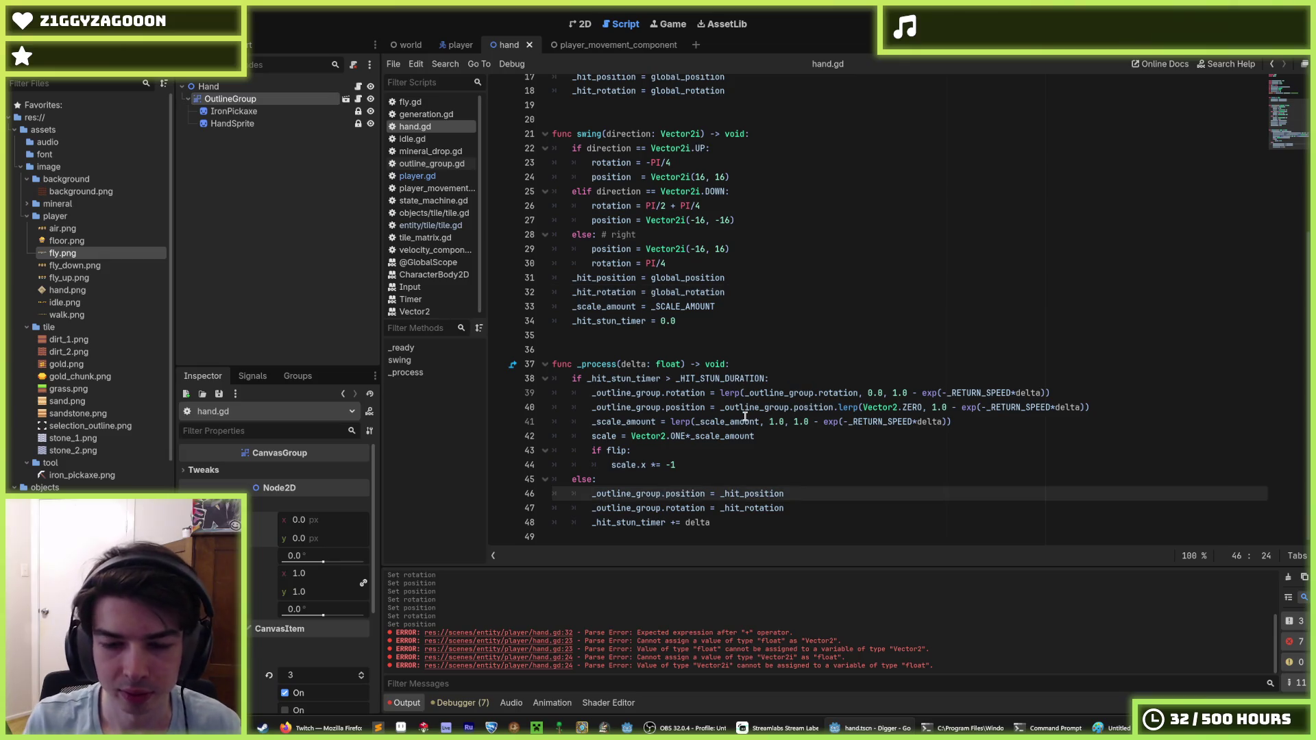
text(global_)
key(Escape)
key(Down)
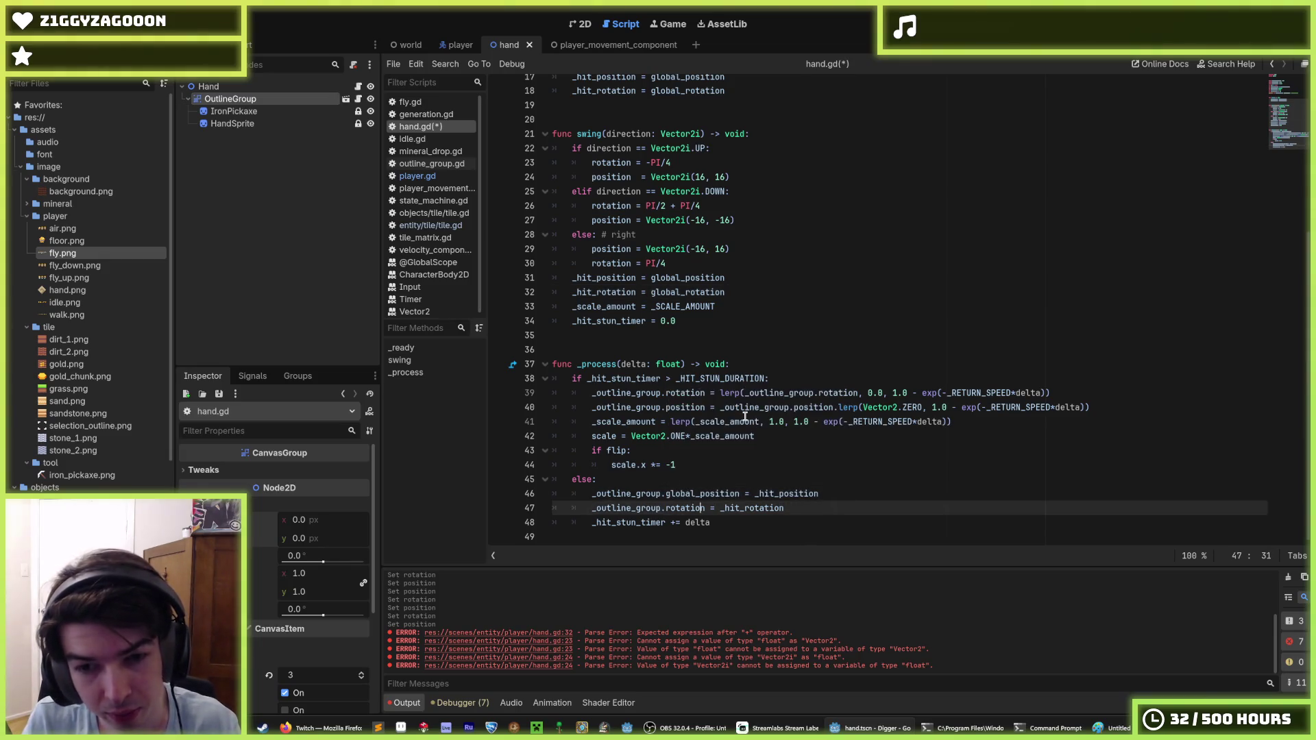
text(global_)
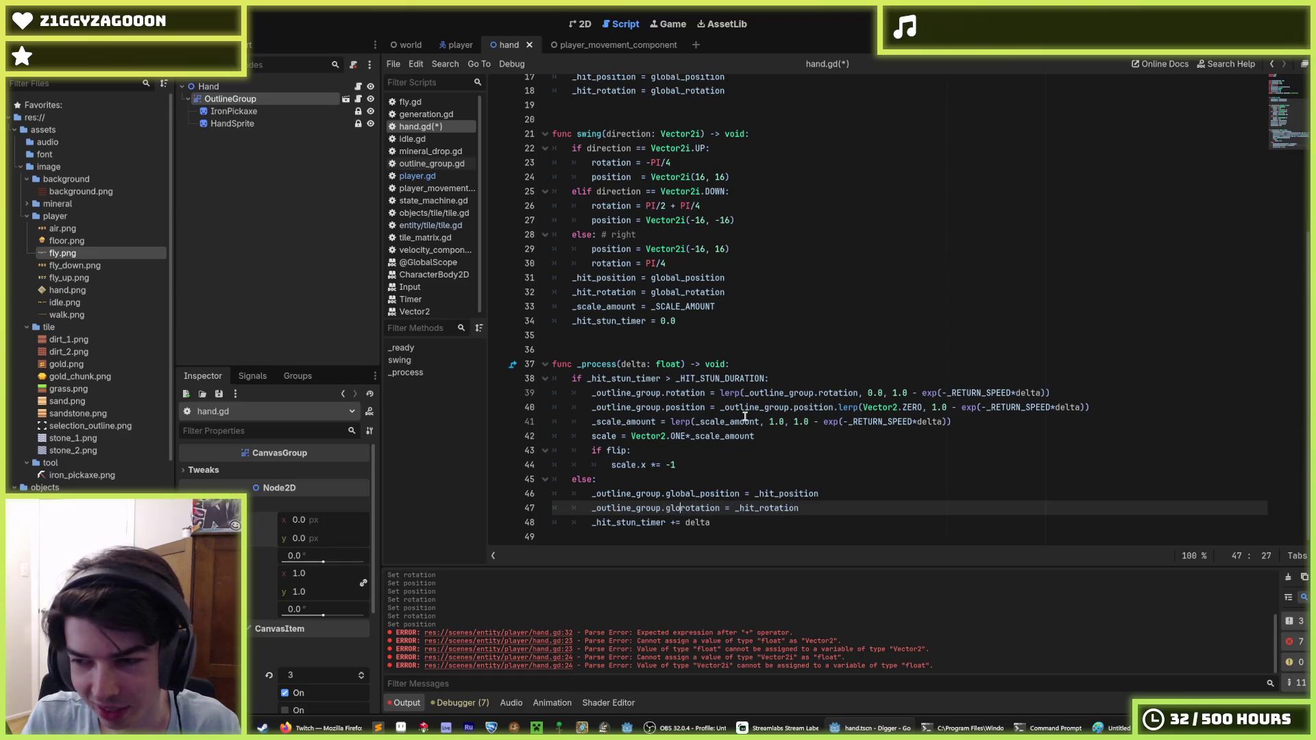
key(Escape)
key(End)
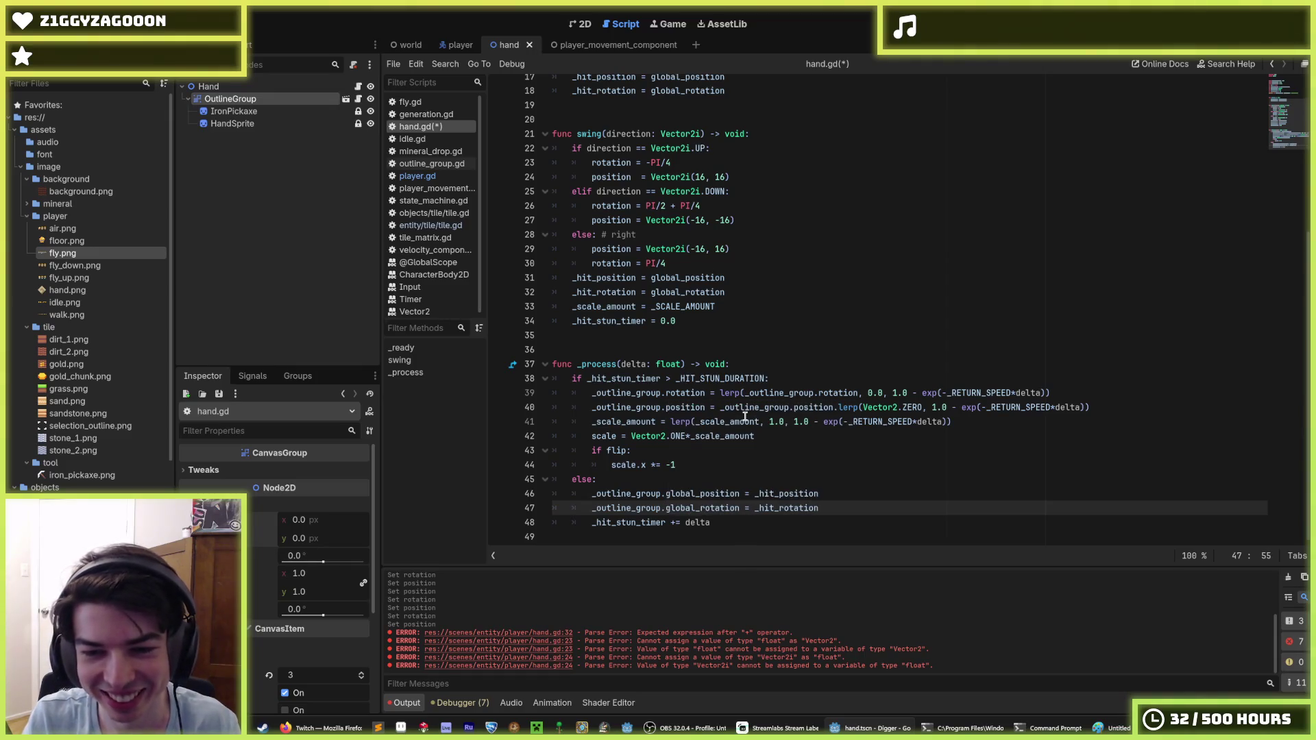
key(Up)
key(ctrl+s)
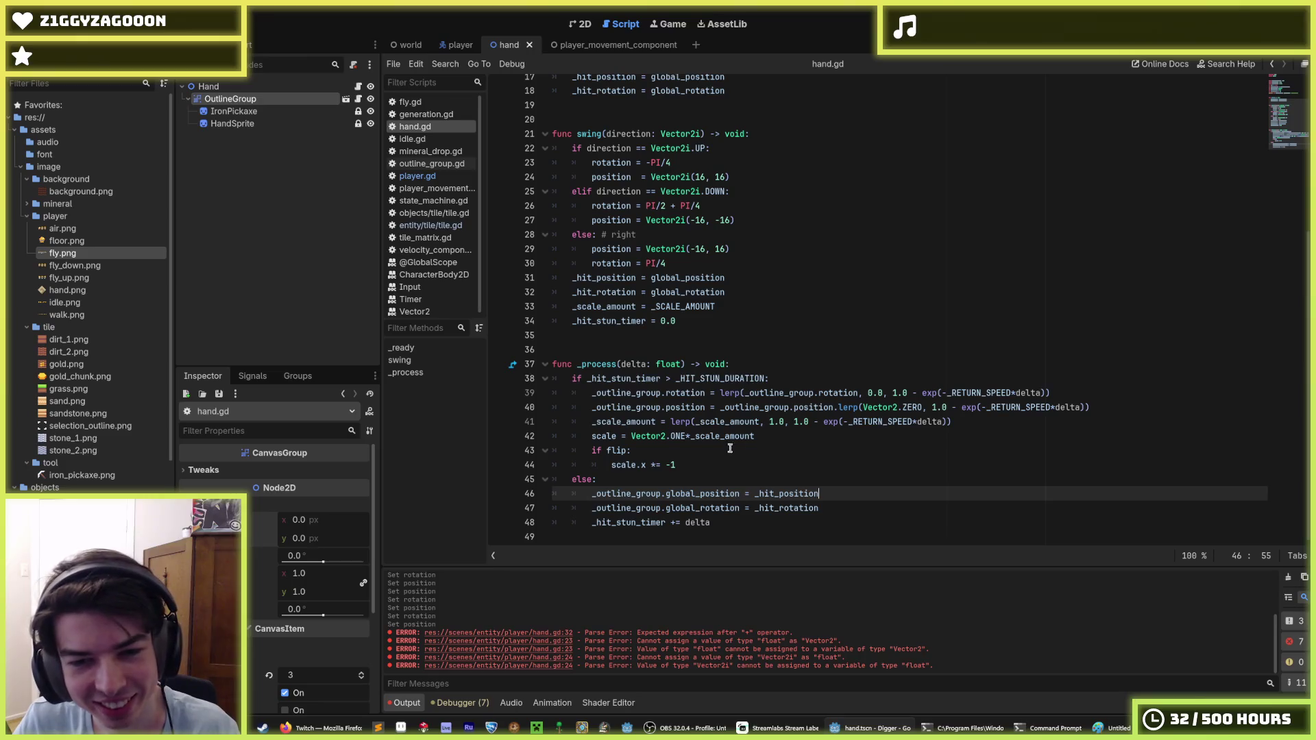
Run the Digger project's main scene.
click(730, 449)
click(794, 433)
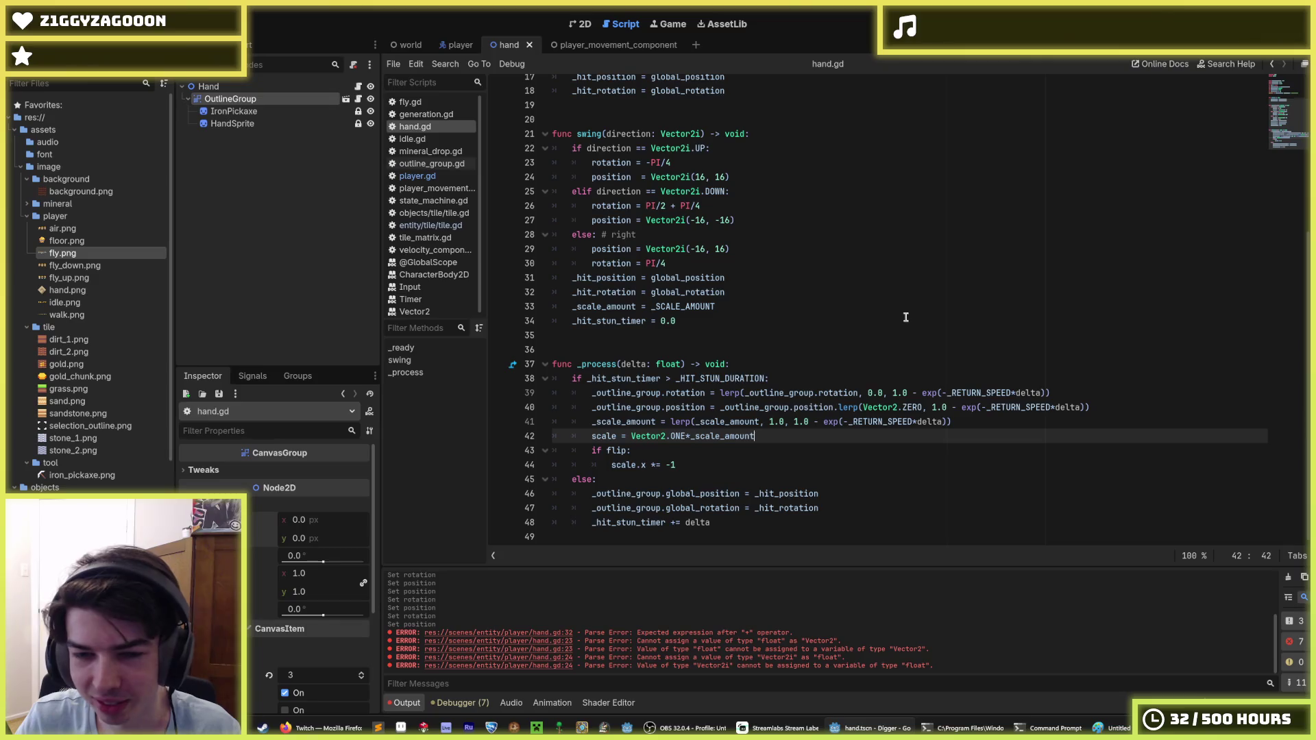
click(897, 337)
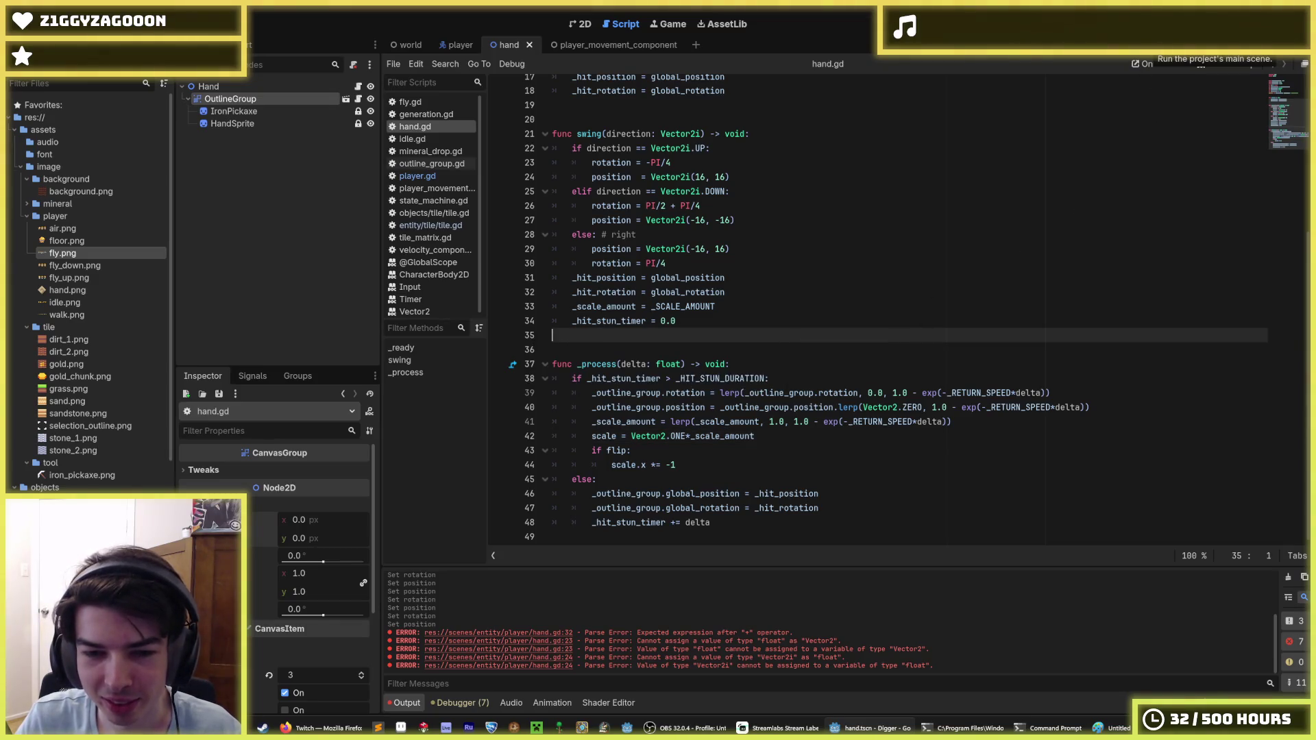
click(1271, 42)
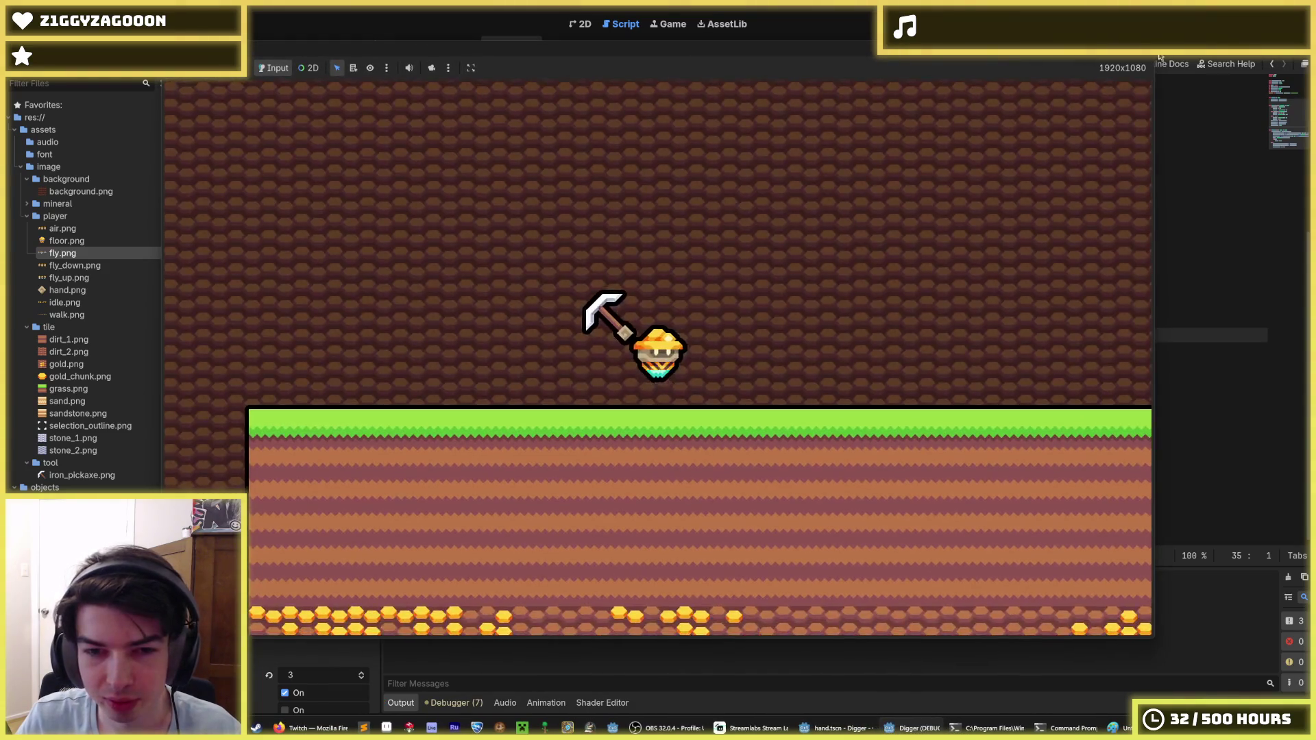
Dig down, right, down and left in the running Digger game, then stop it with F8.
key(Down)
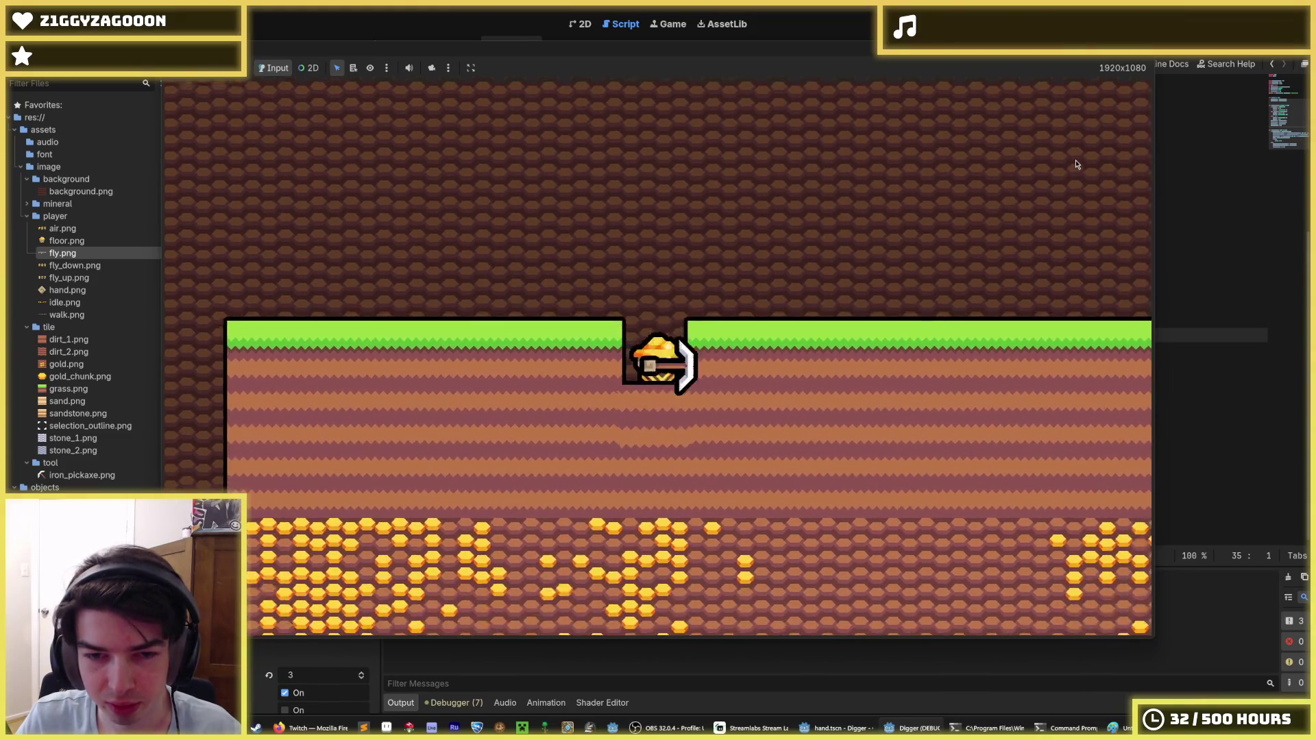
key(Right)
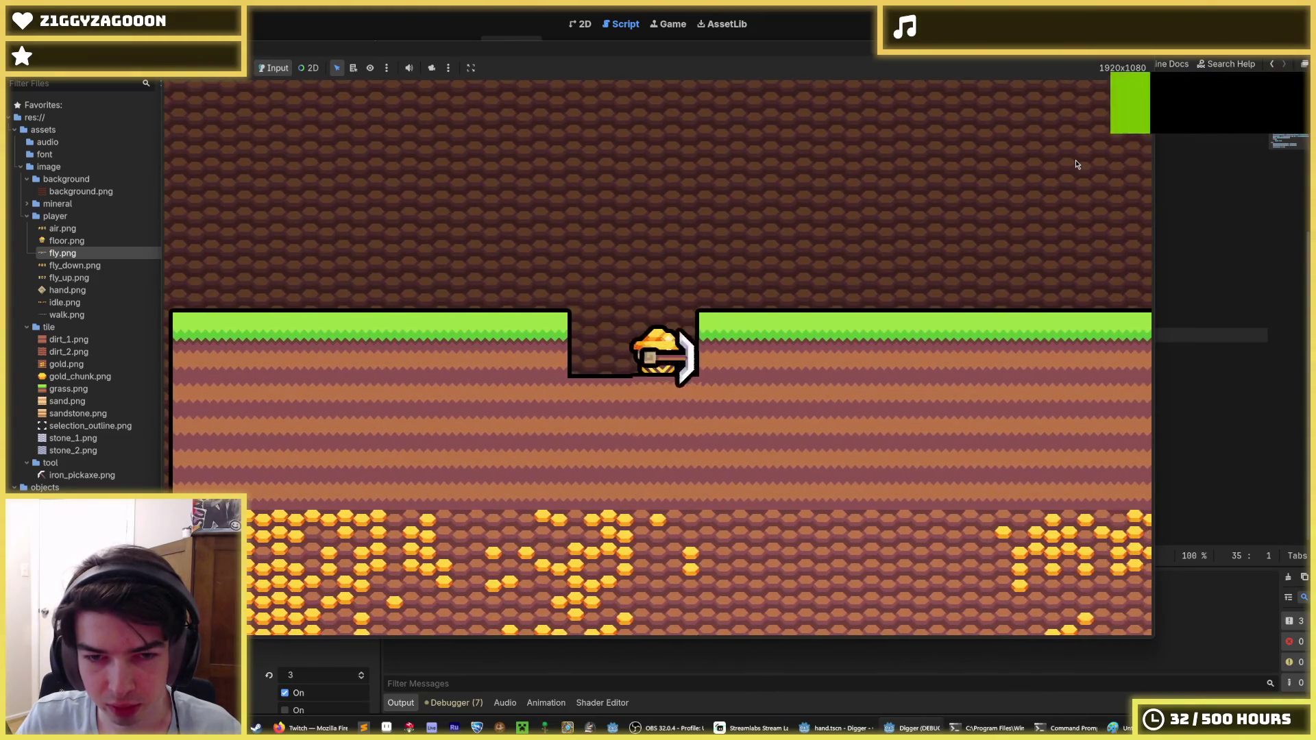
key(Down)
key(Left)
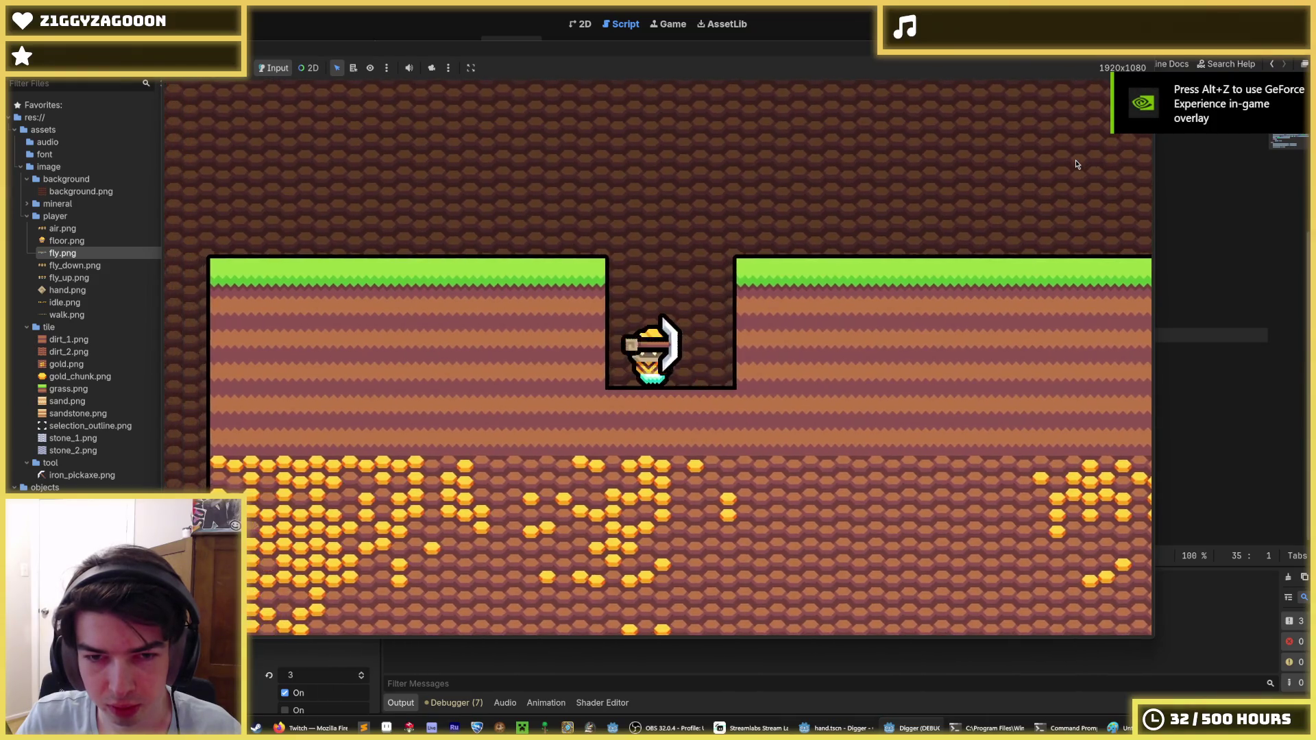
key(F8)
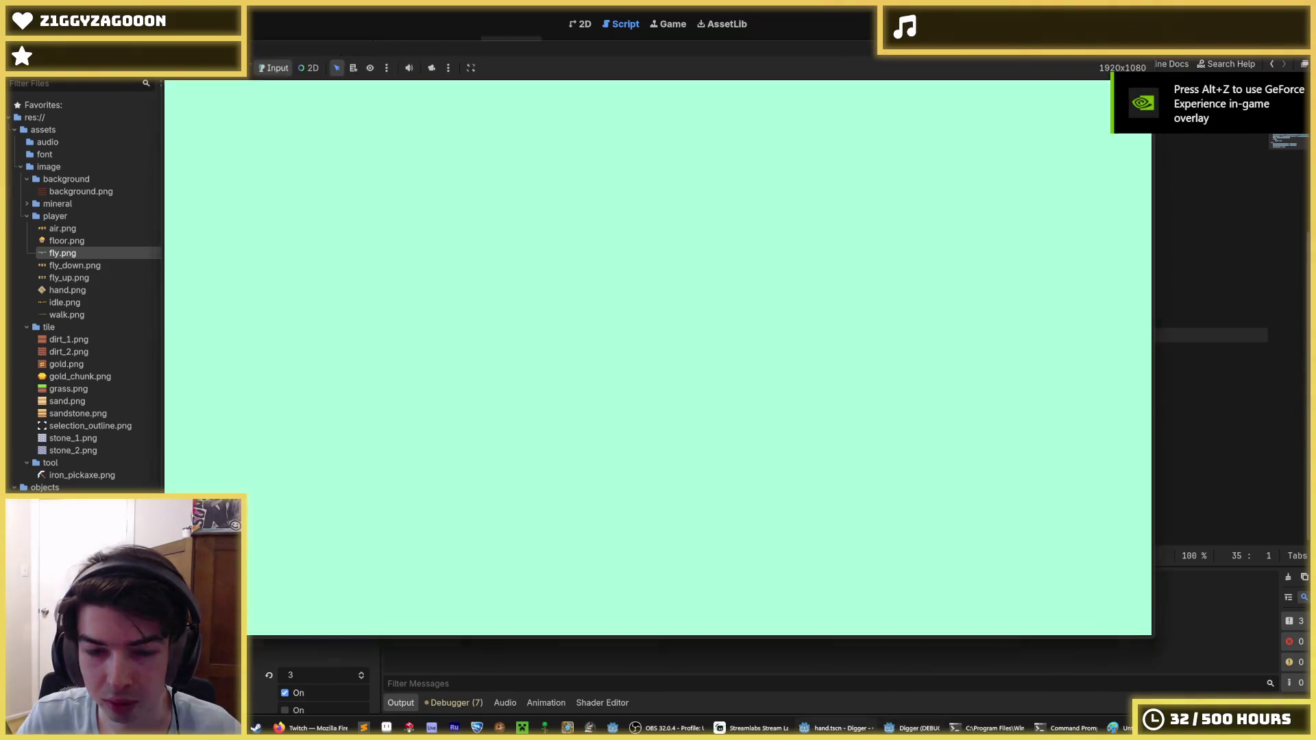
click(860, 492)
key(Down)
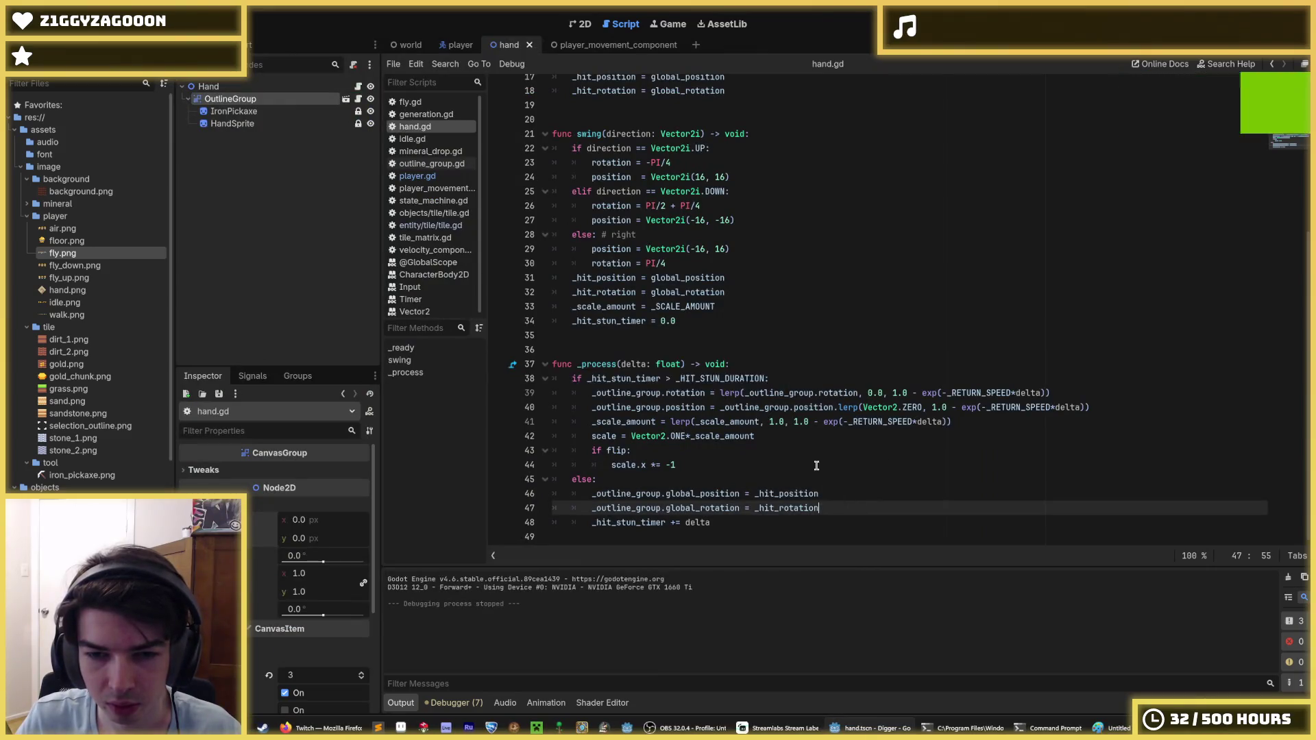
Remove the _outline_group. prefixes from lines 39, 40, 46 and 47, then save hand.gd.
double_click(827, 392)
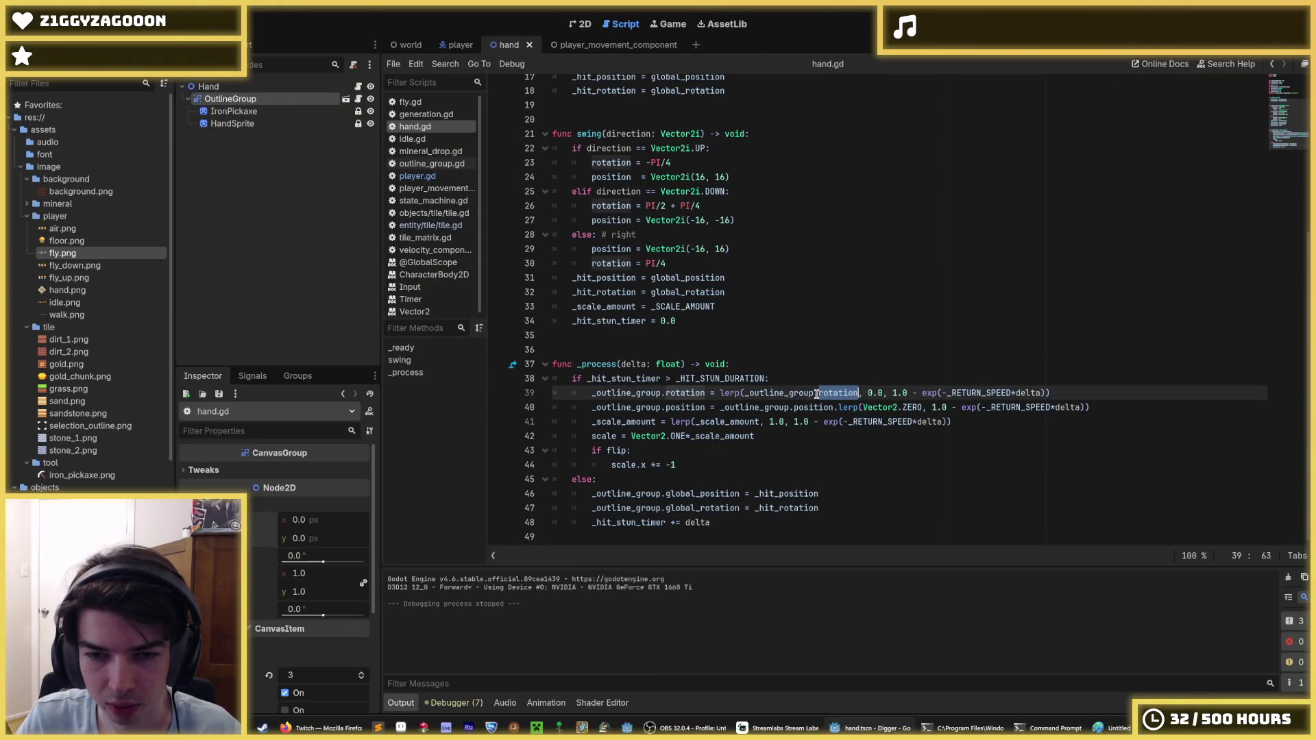
click(820, 393)
drag(818, 392, 744, 393)
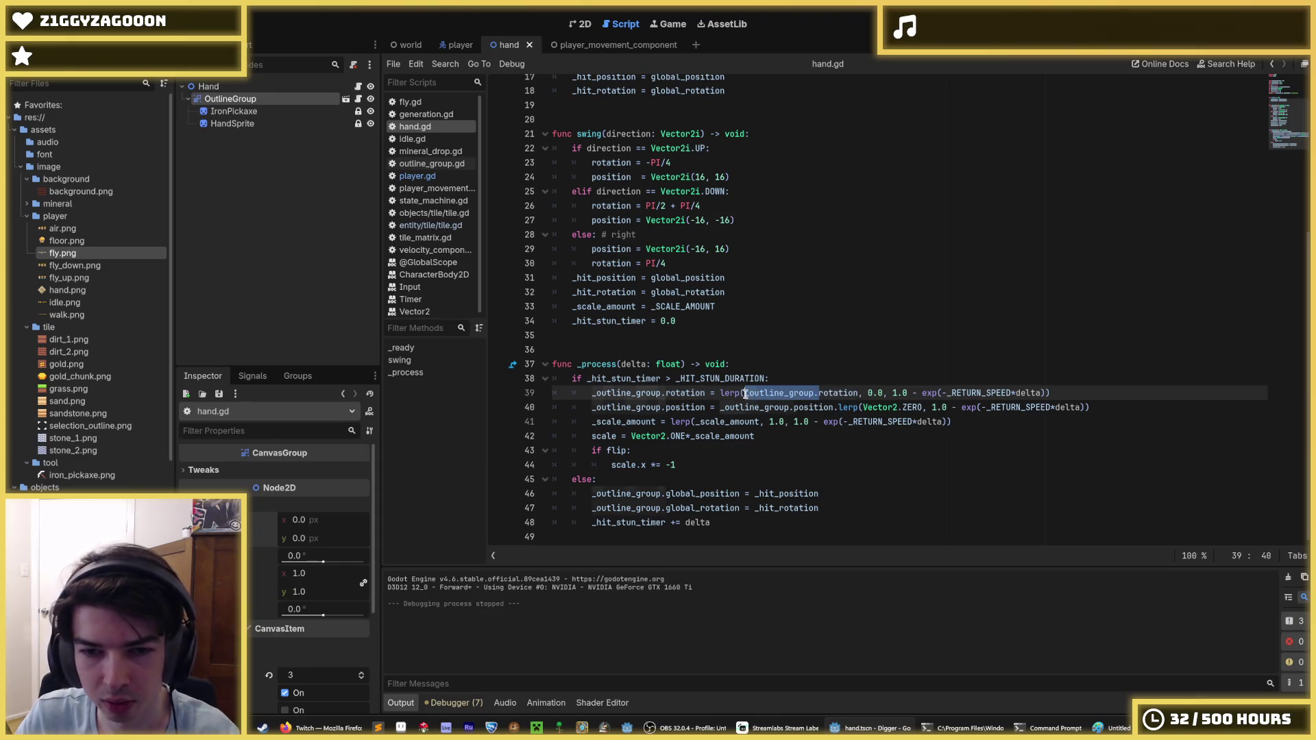
key(BackSpace)
mouse_move(661, 395)
mouse_down()
mouse_move(592, 394)
mouse_move(666, 410)
mouse_up()
key(BackSpace)
key(BackSpace)
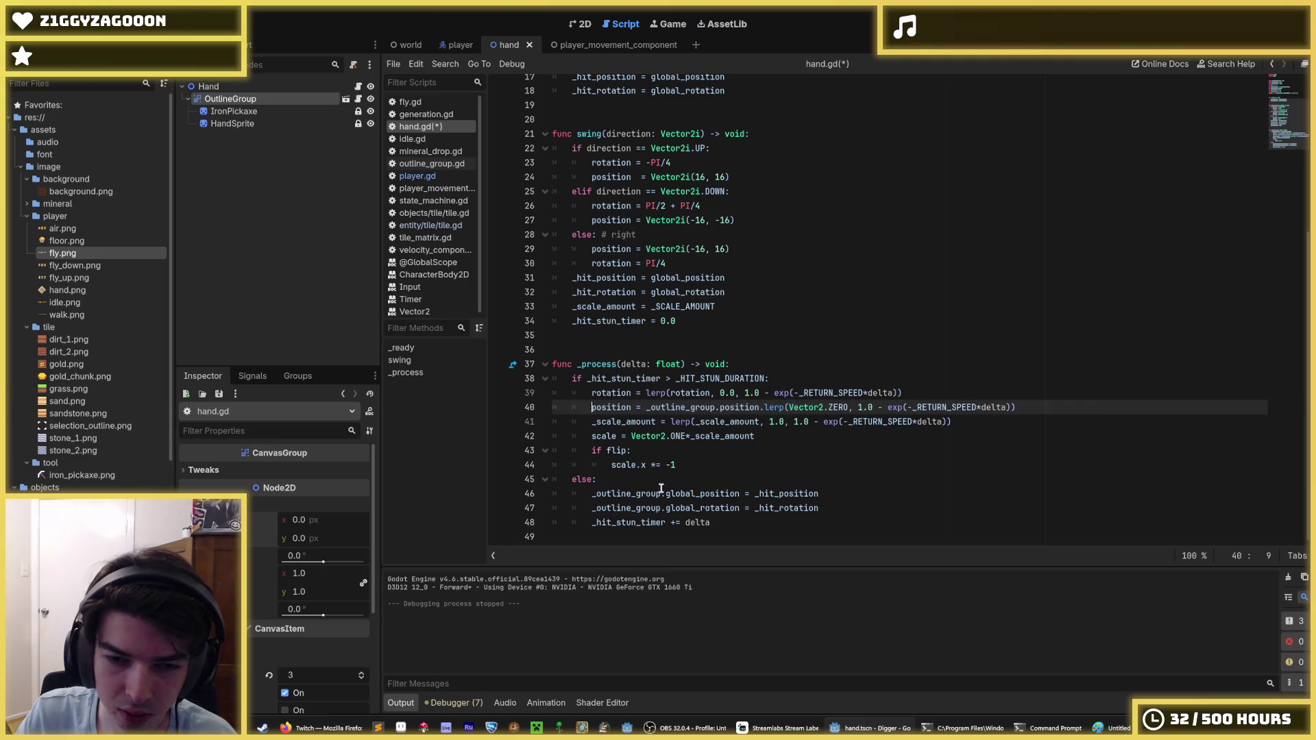
mouse_move(666, 493)
mouse_down()
mouse_move(594, 493)
mouse_move(666, 508)
mouse_up()
key(BackSpace)
key(BackSpace)
click(645, 407)
drag(644, 407, 719, 407)
key(BackSpace)
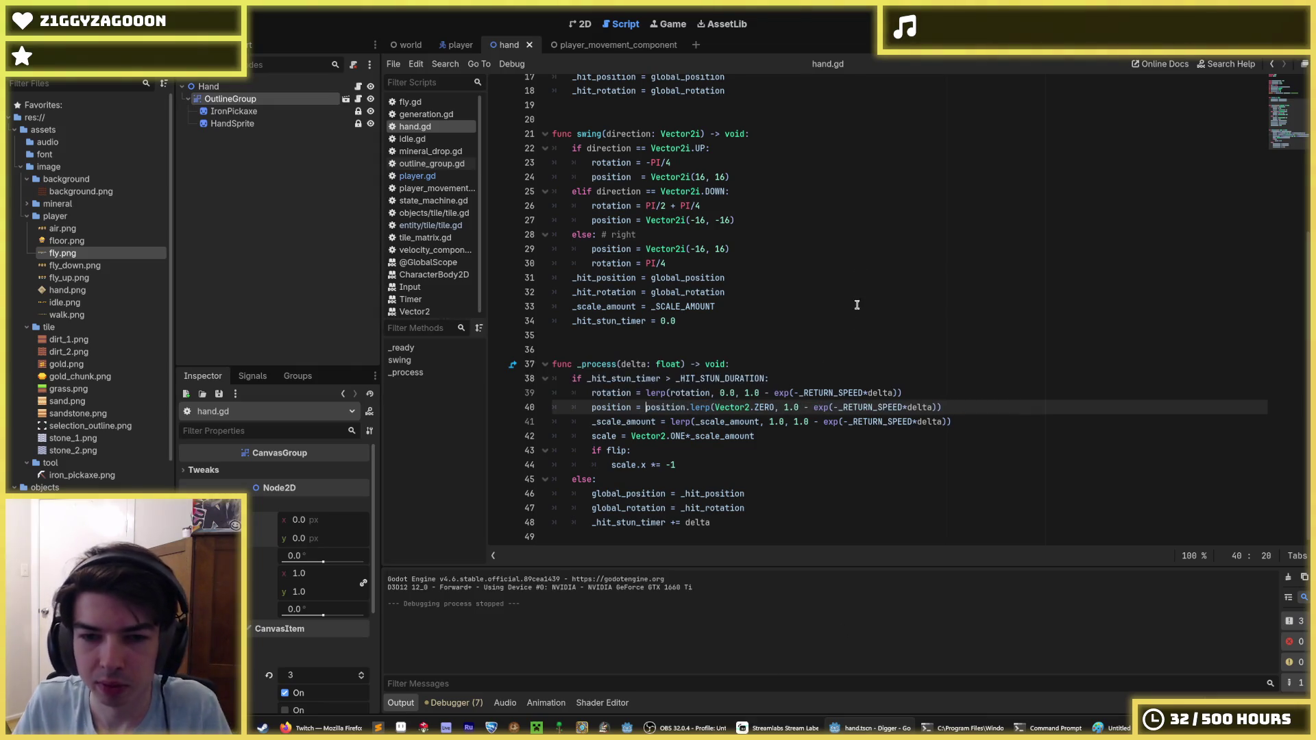
key(Delete)
key(ctrl+s)
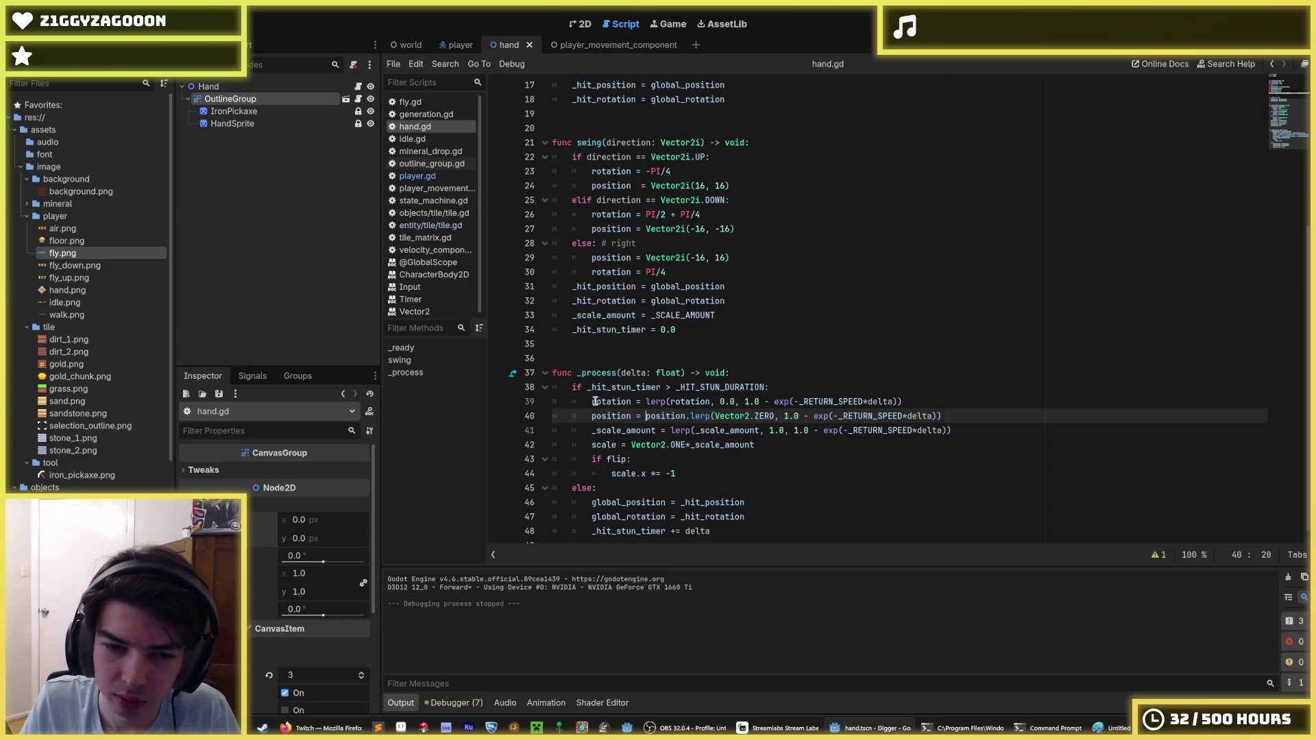
Relaunch the game with F5.
click(593, 401)
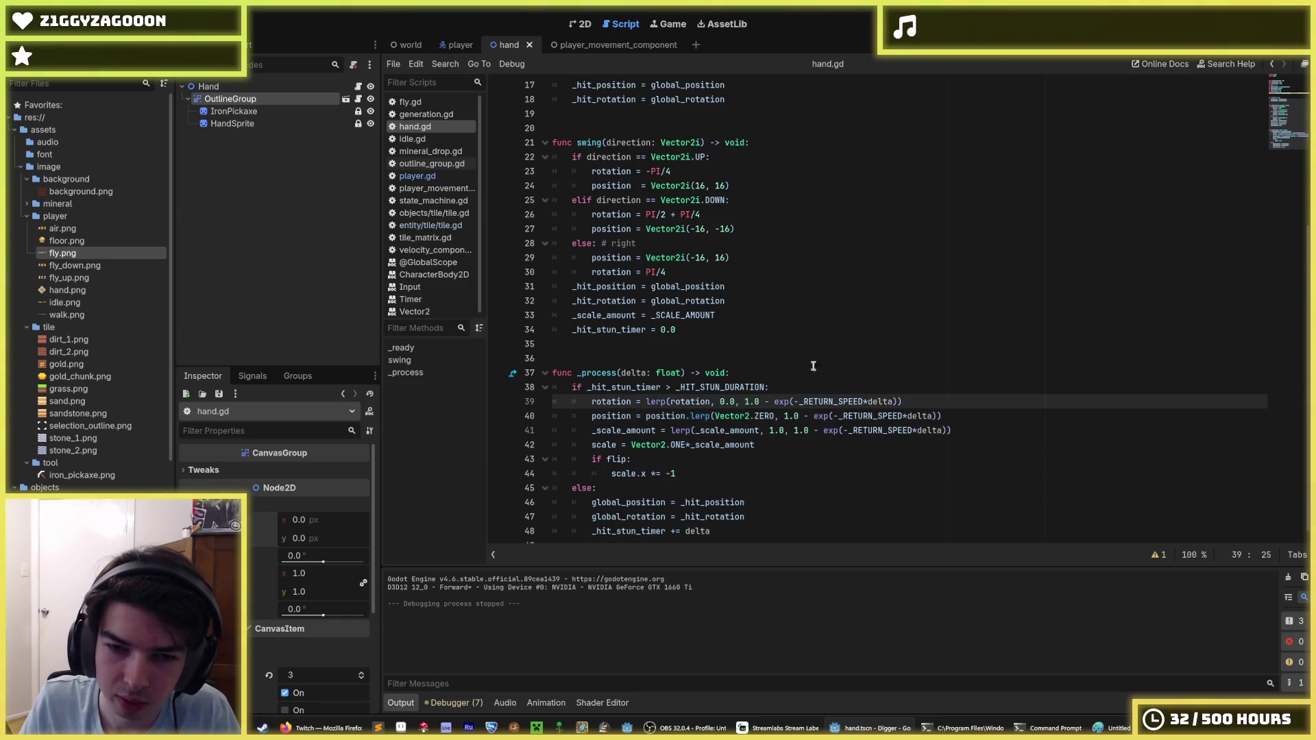
click(1008, 373)
key(F5)
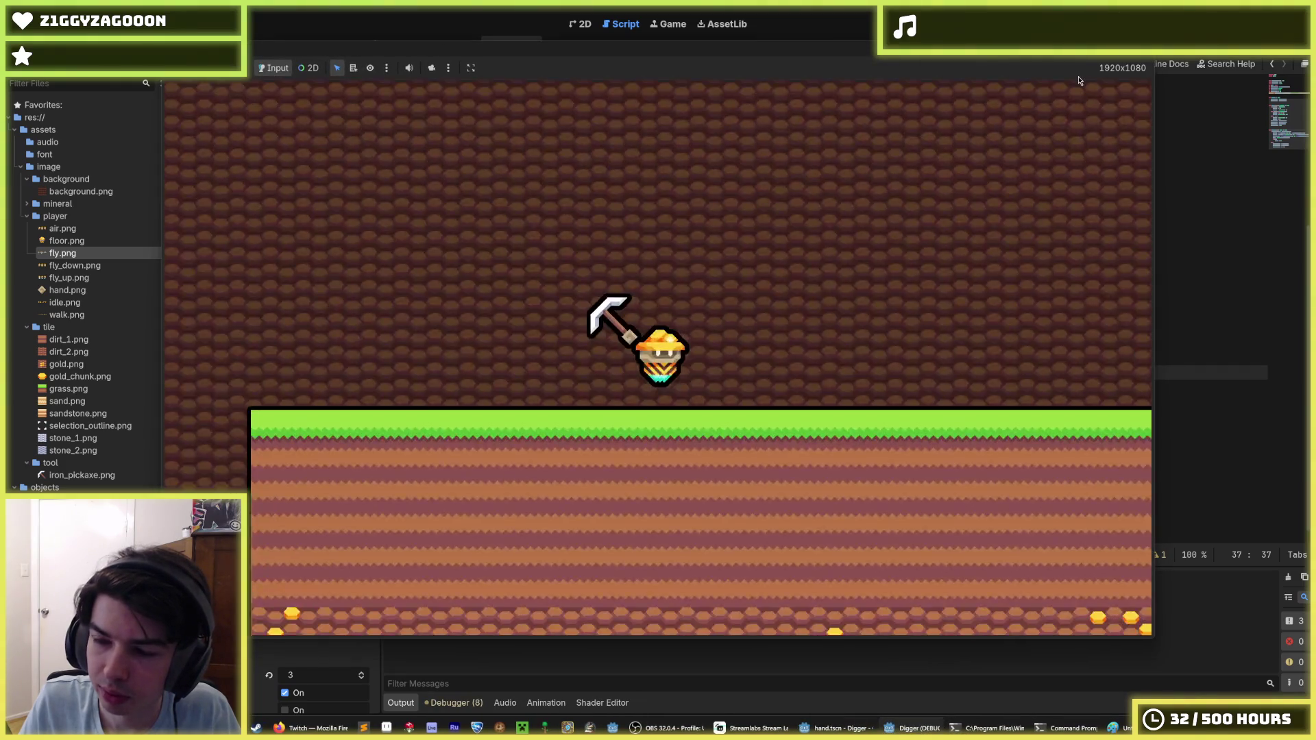
Dig down, once right and three tiles left to widen the trench, then stop with F8.
key(Down)
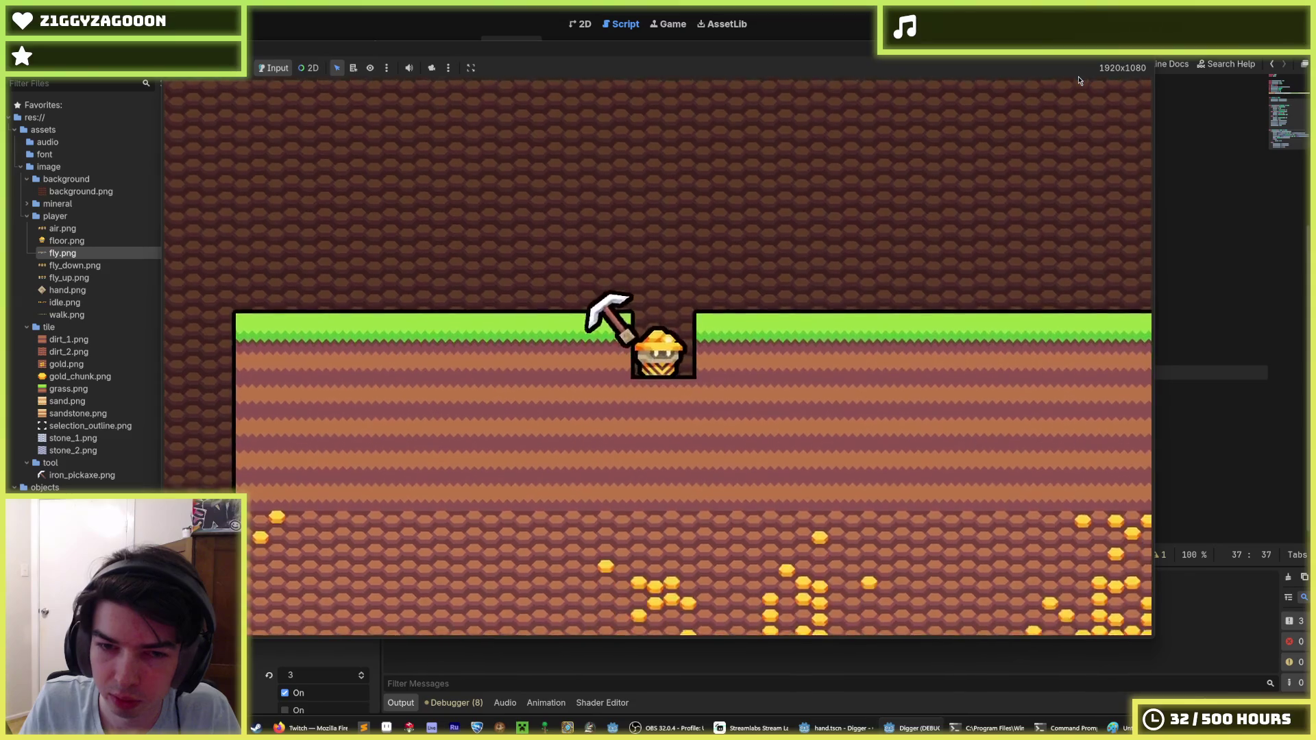
key(Right)
key(Right)
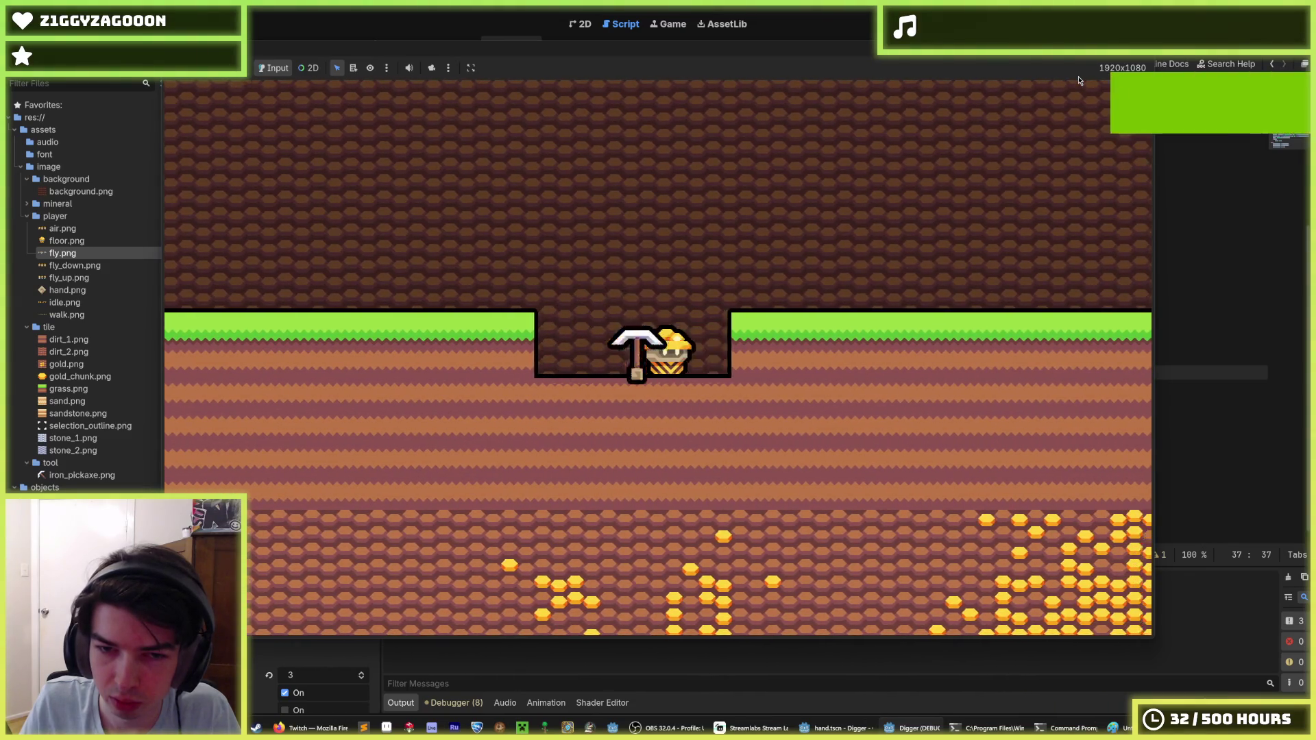
key(Left)
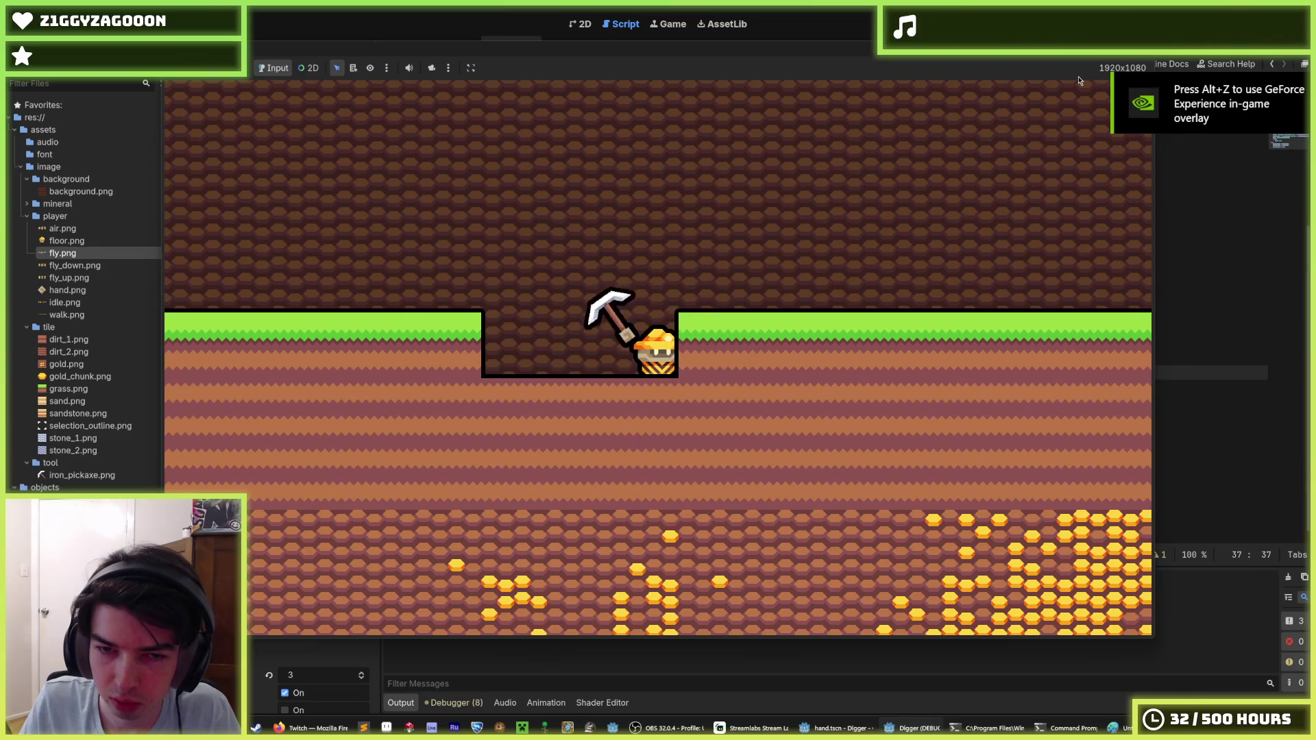
key(Left)
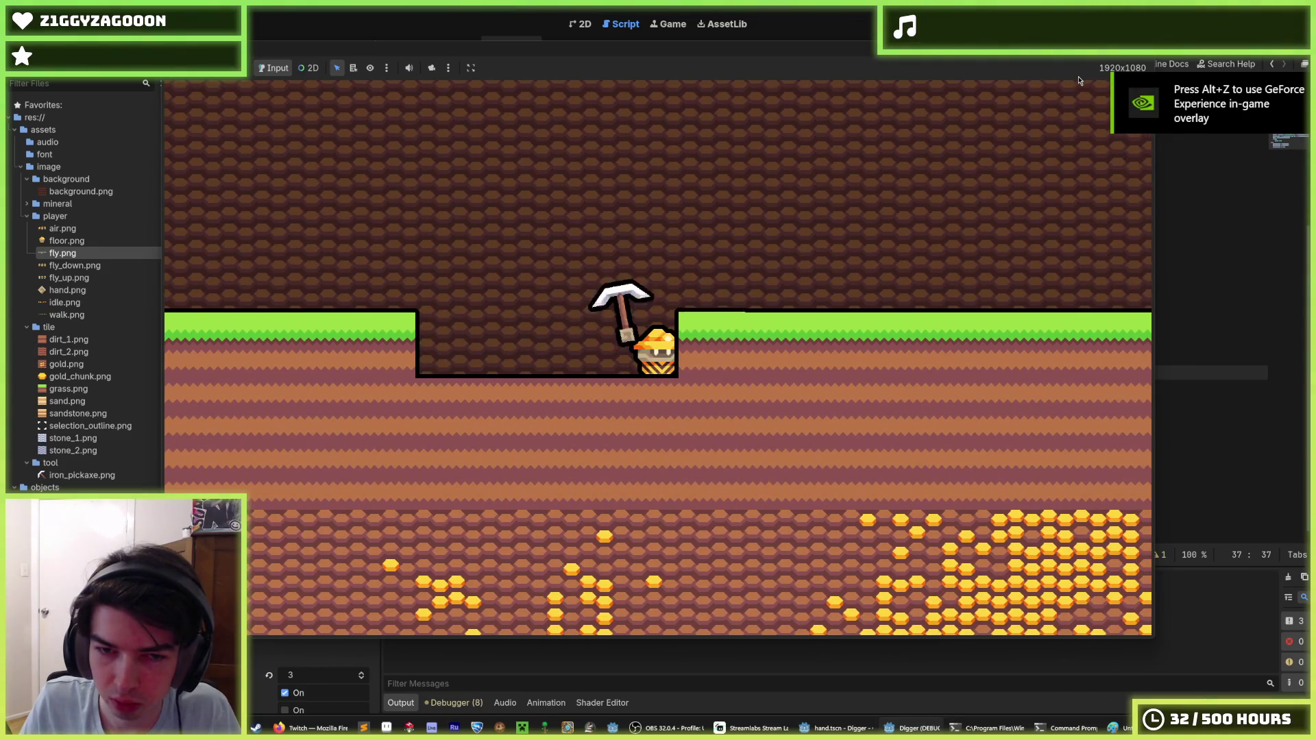
key(Left)
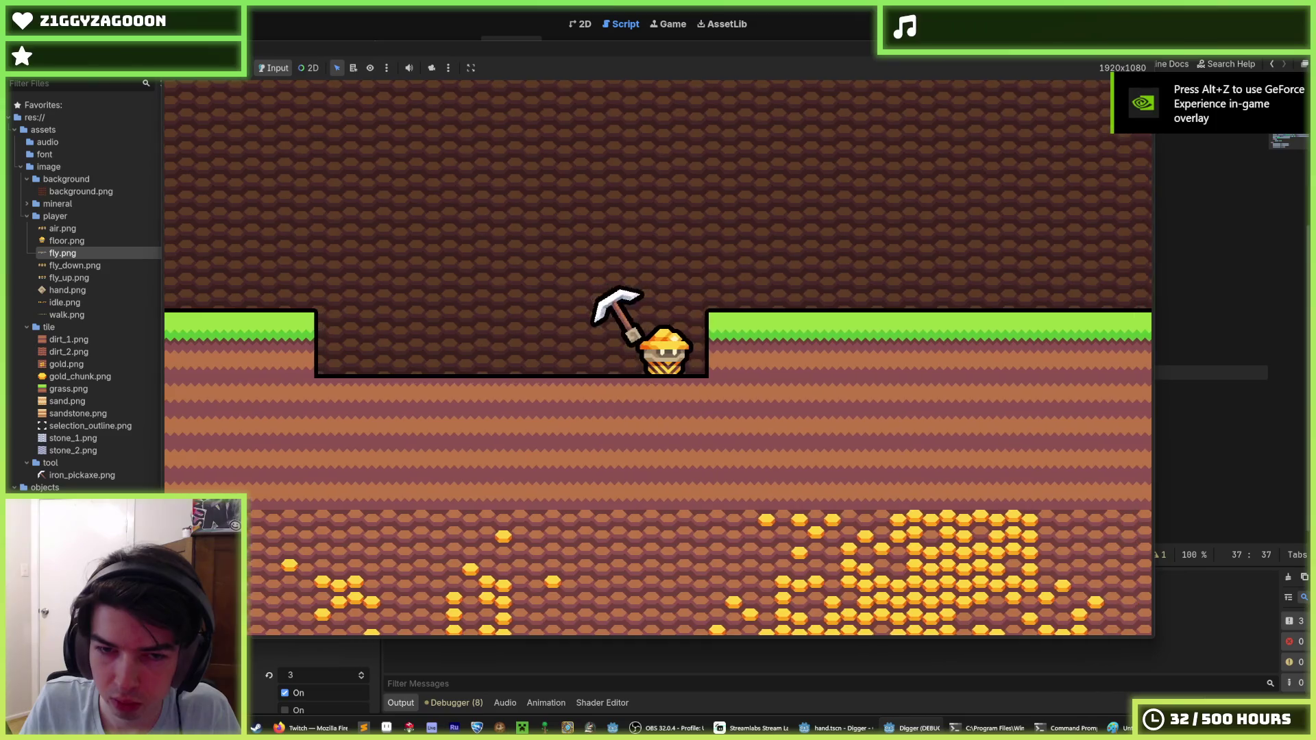
key(F8)
click(884, 402)
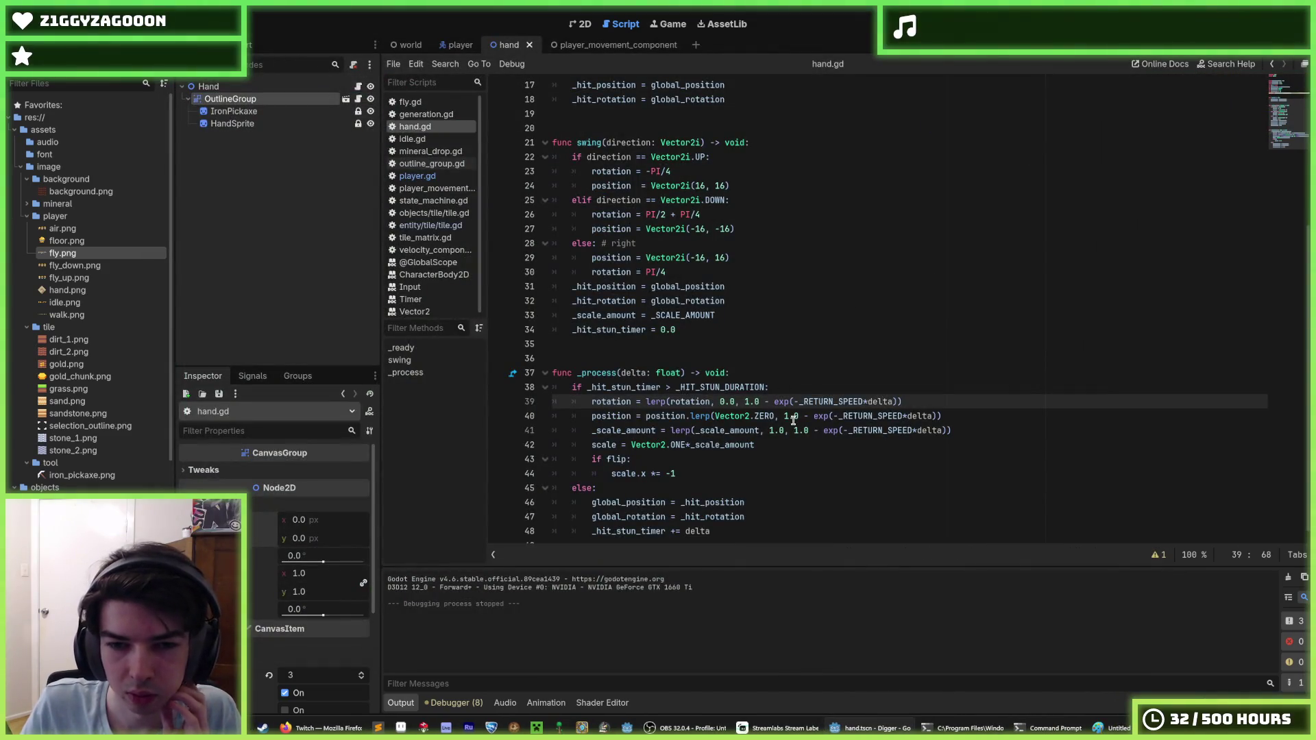
Inspect where rotation and _hit_position are used in hand.gd's swing code.
mouse_move(706, 422)
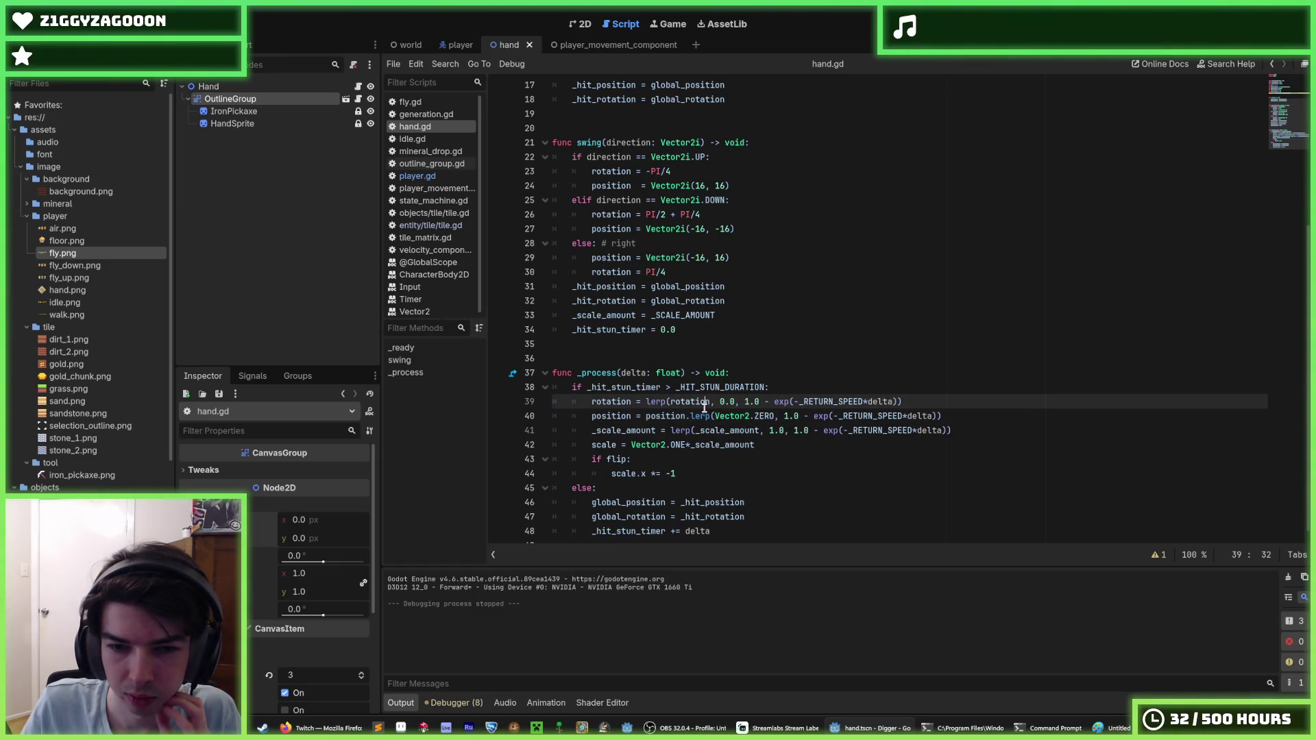
double_click(704, 403)
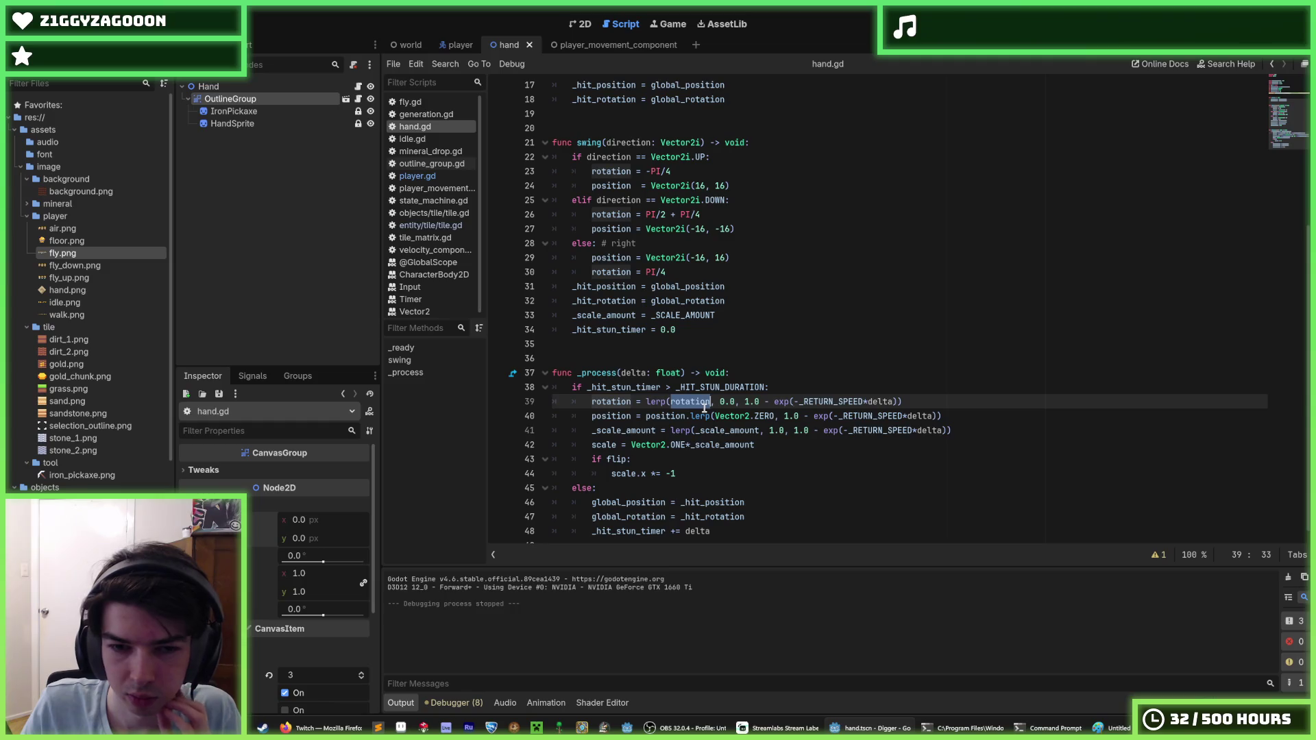
double_click(619, 401)
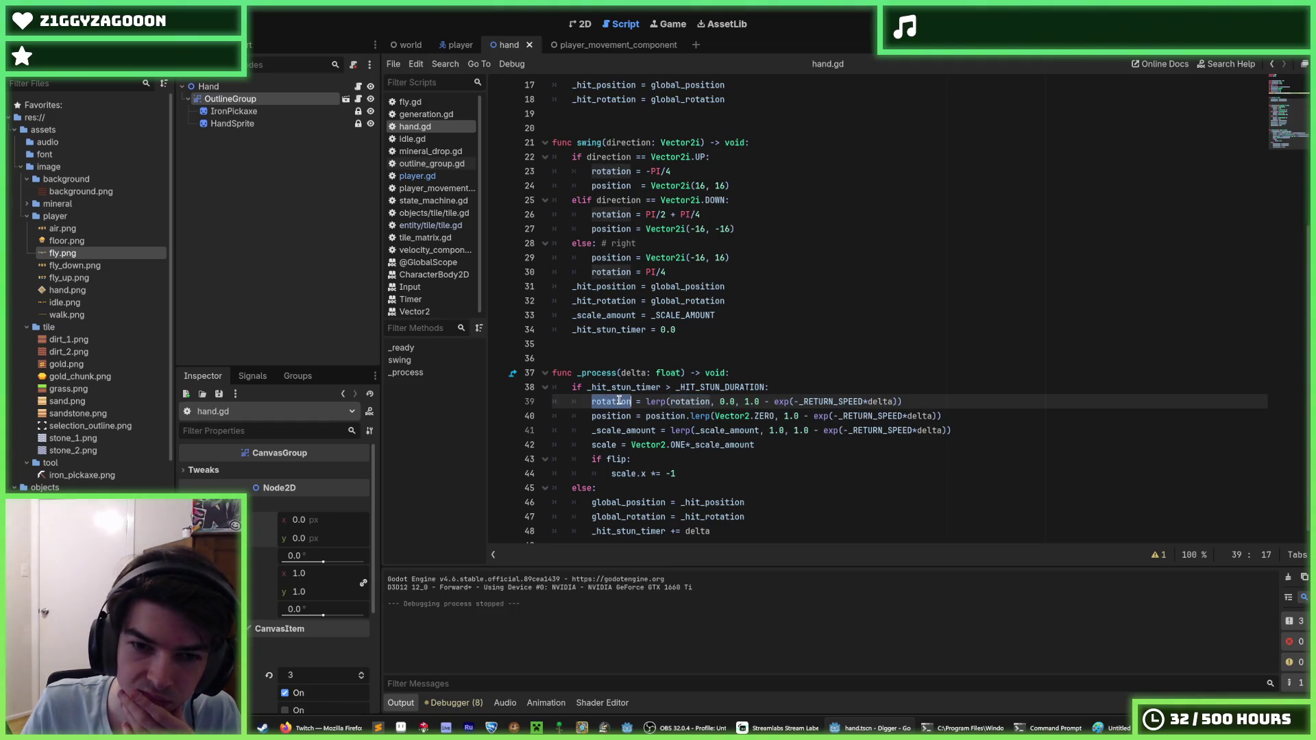
click(694, 384)
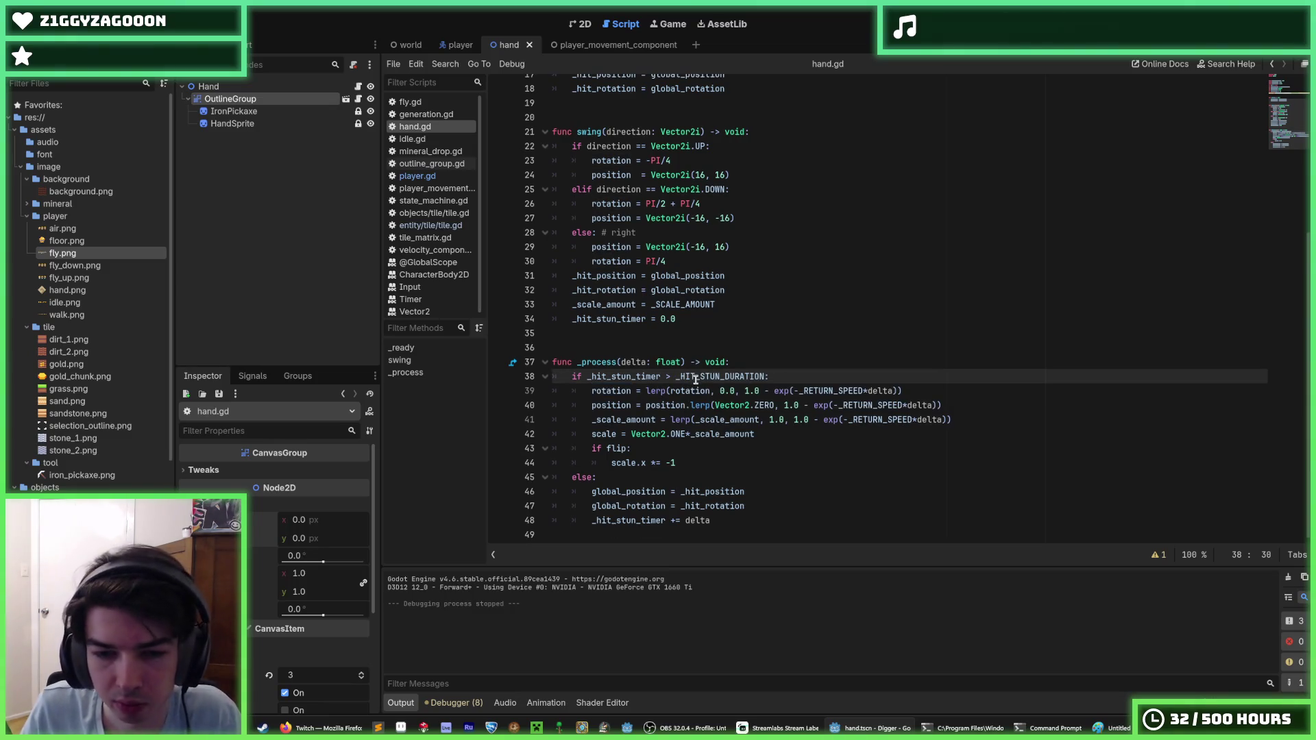
mouse_move(694, 383)
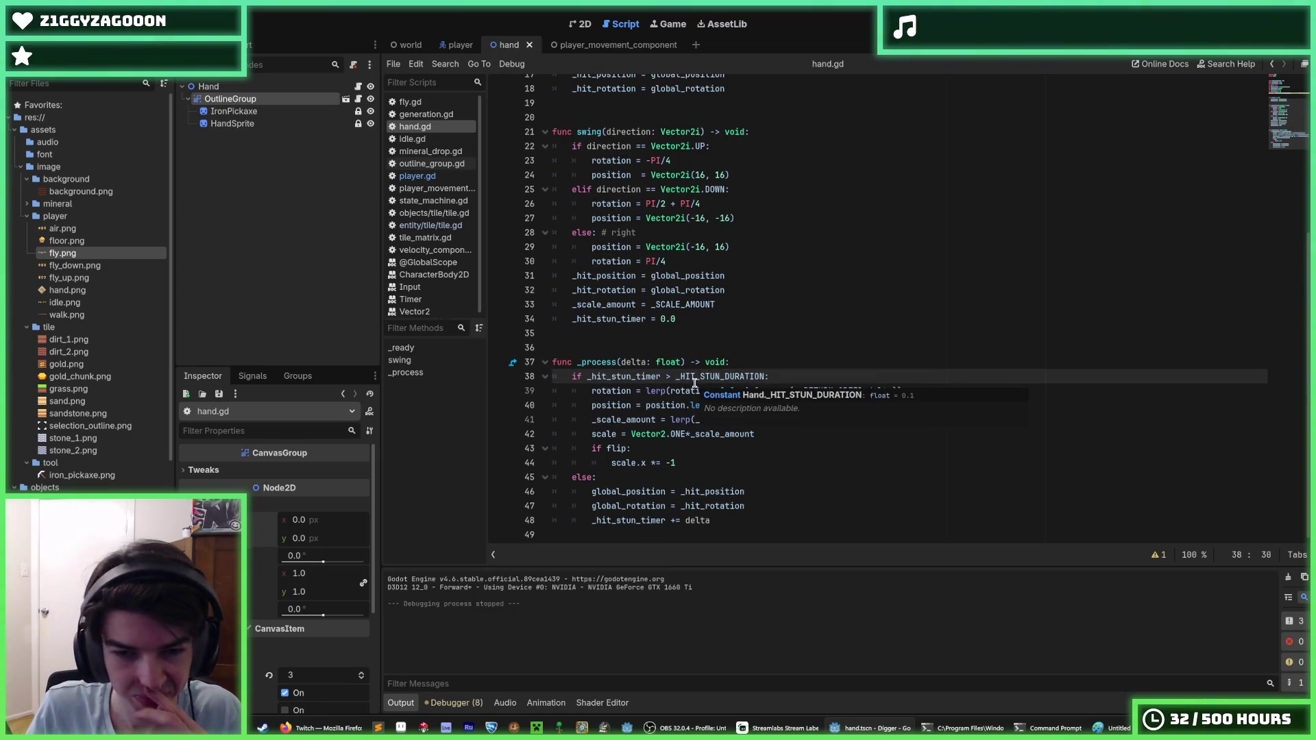
double_click(732, 491)
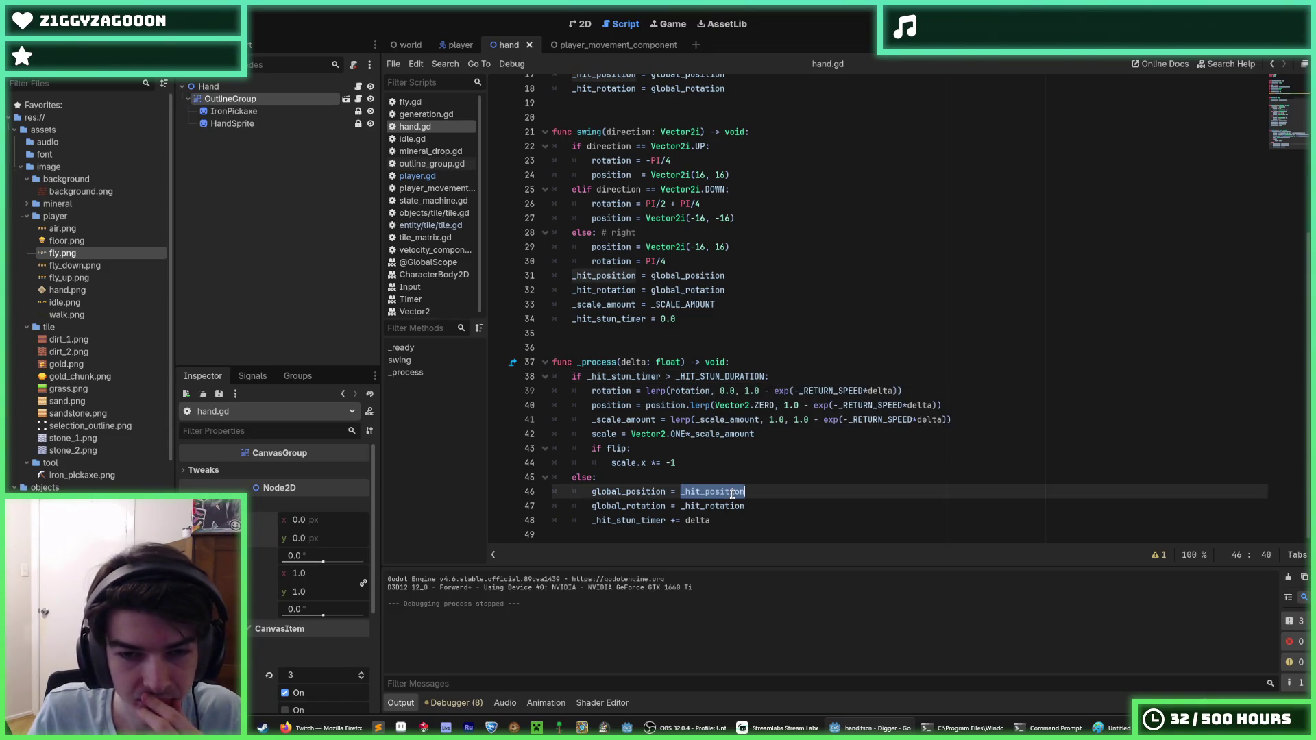
click(728, 492)
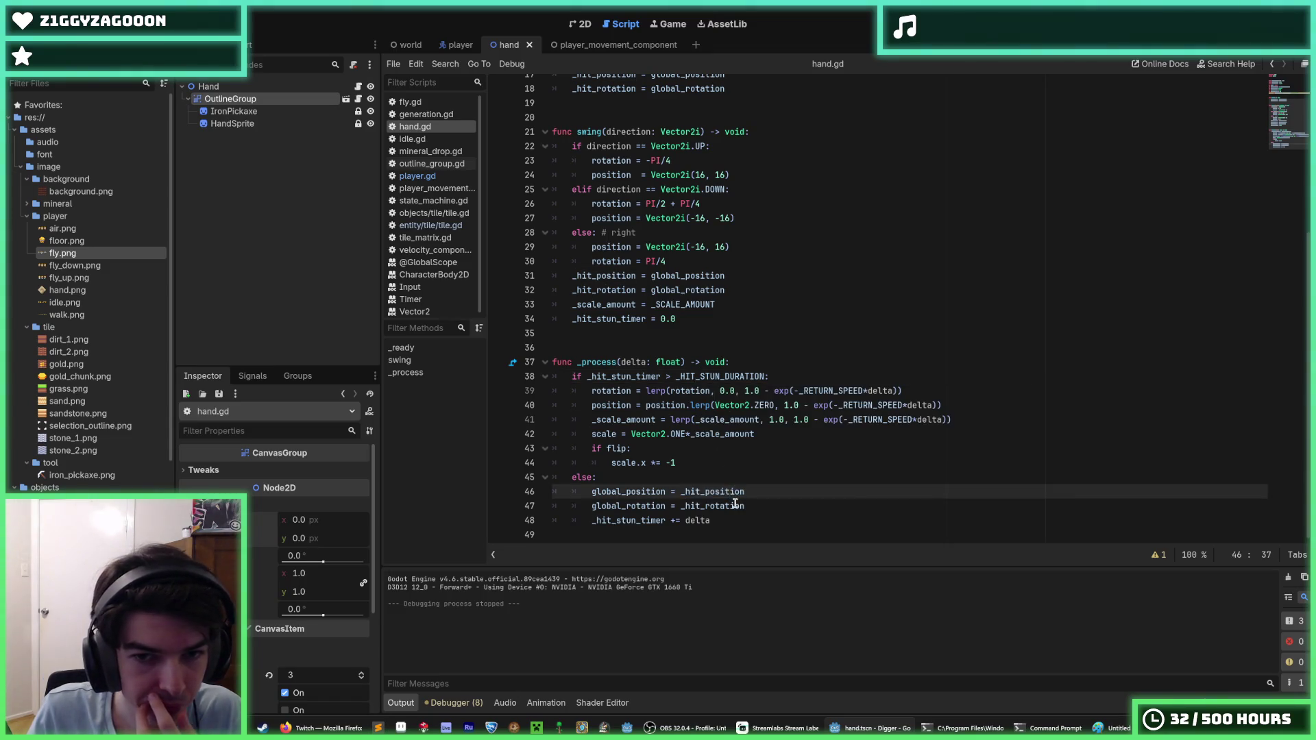
double_click(725, 491)
mouse_move(725, 491)
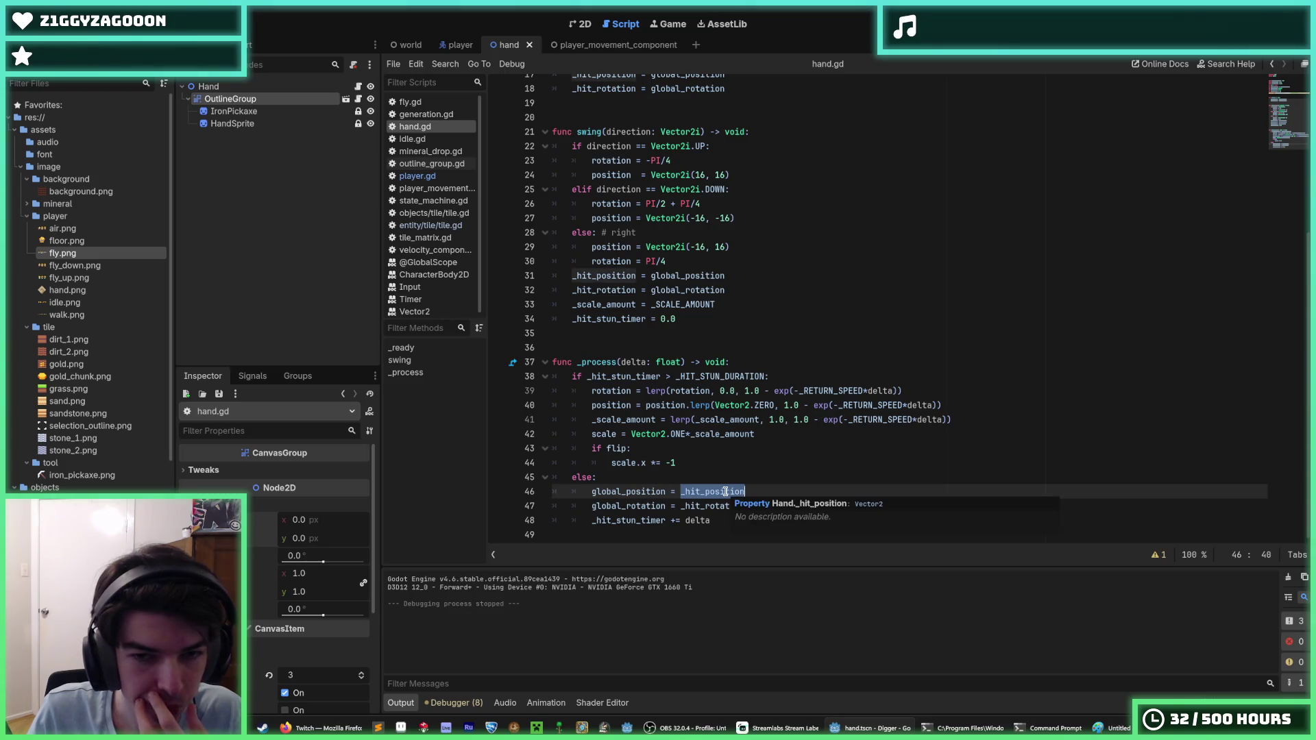
scroll(725, 492, up, 2)
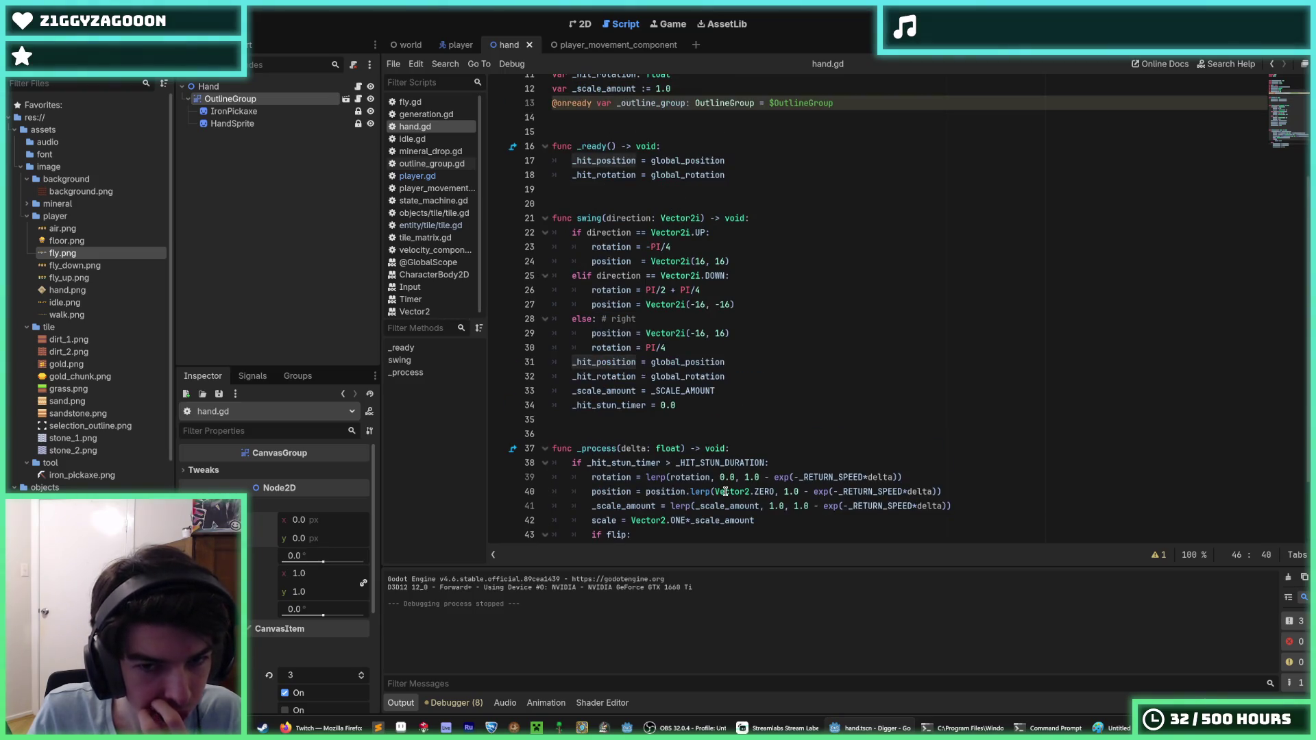
scroll(725, 491, down, 1)
scroll(726, 491, up, 2)
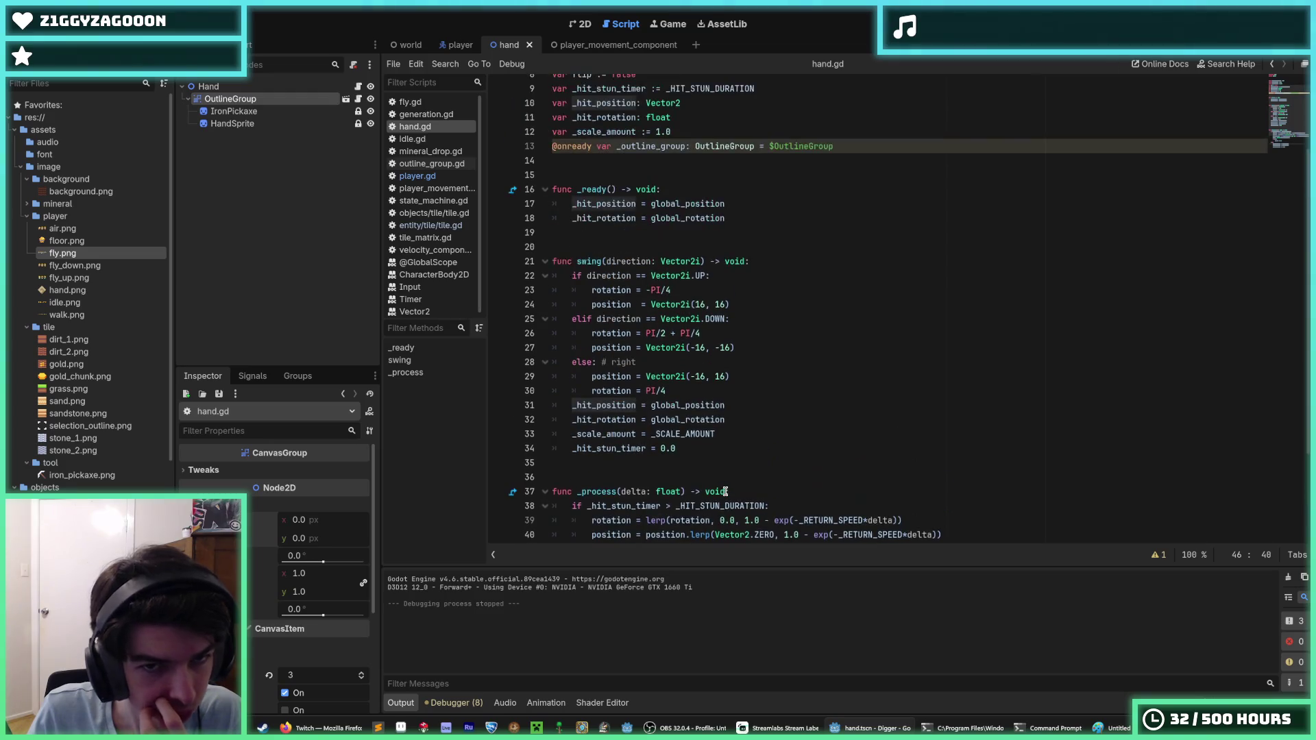
scroll(604, 361, up, 2)
Comment out the _ready function on lines 16–18 with Ctrl+K and run the game.
click(747, 293)
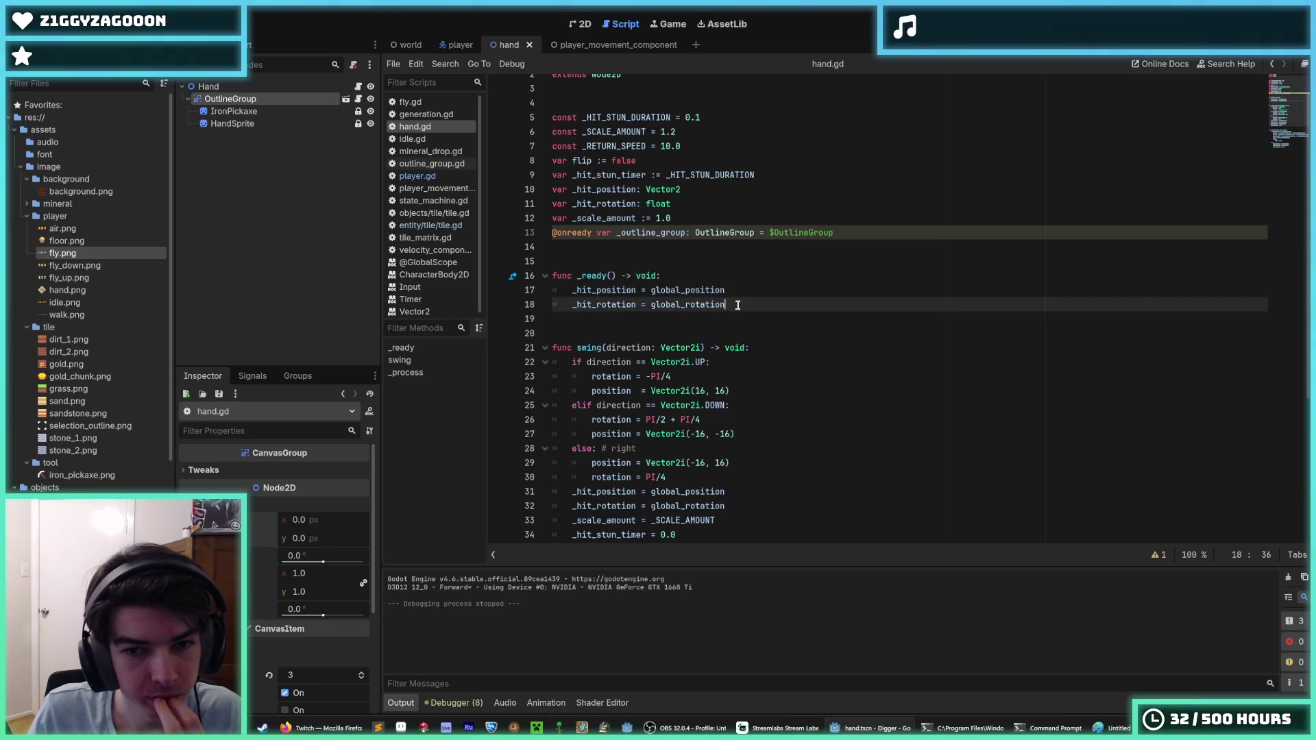
drag(736, 305, 562, 290)
scroll(592, 319, down, 5)
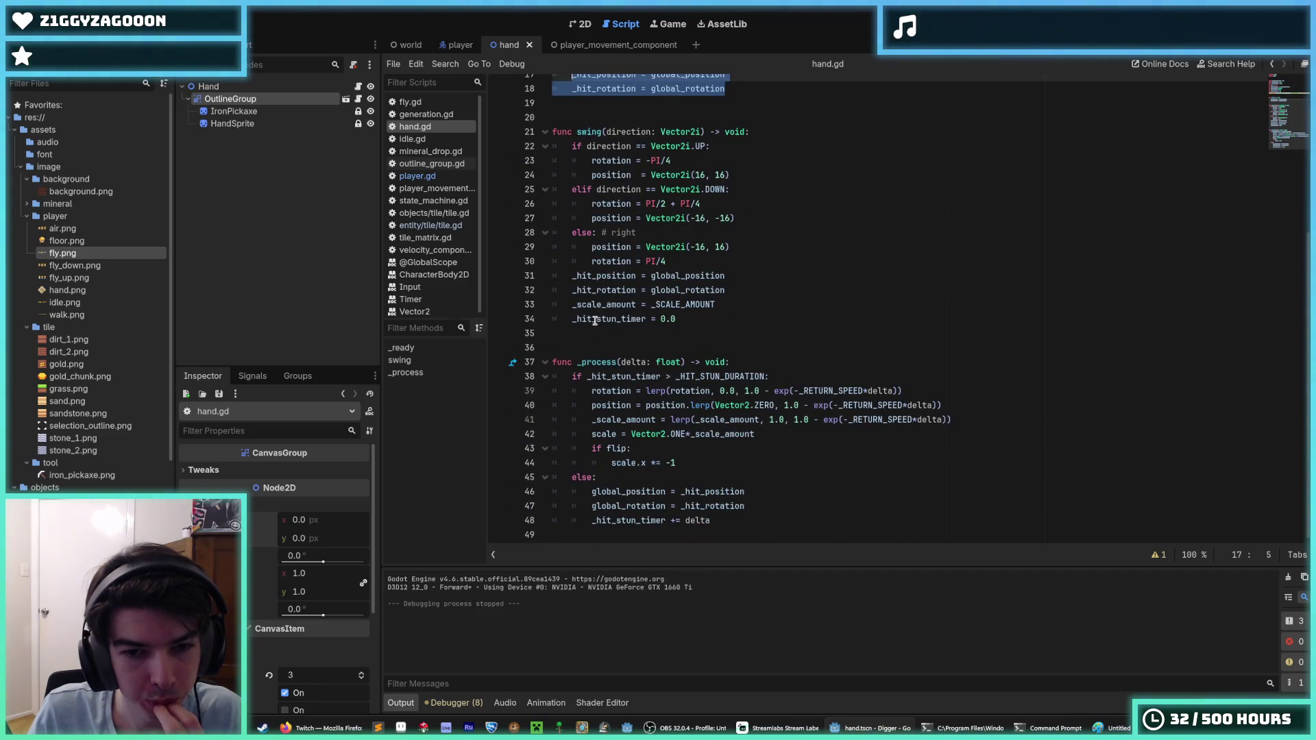
scroll(595, 320, up, 2)
scroll(602, 324, down, 1)
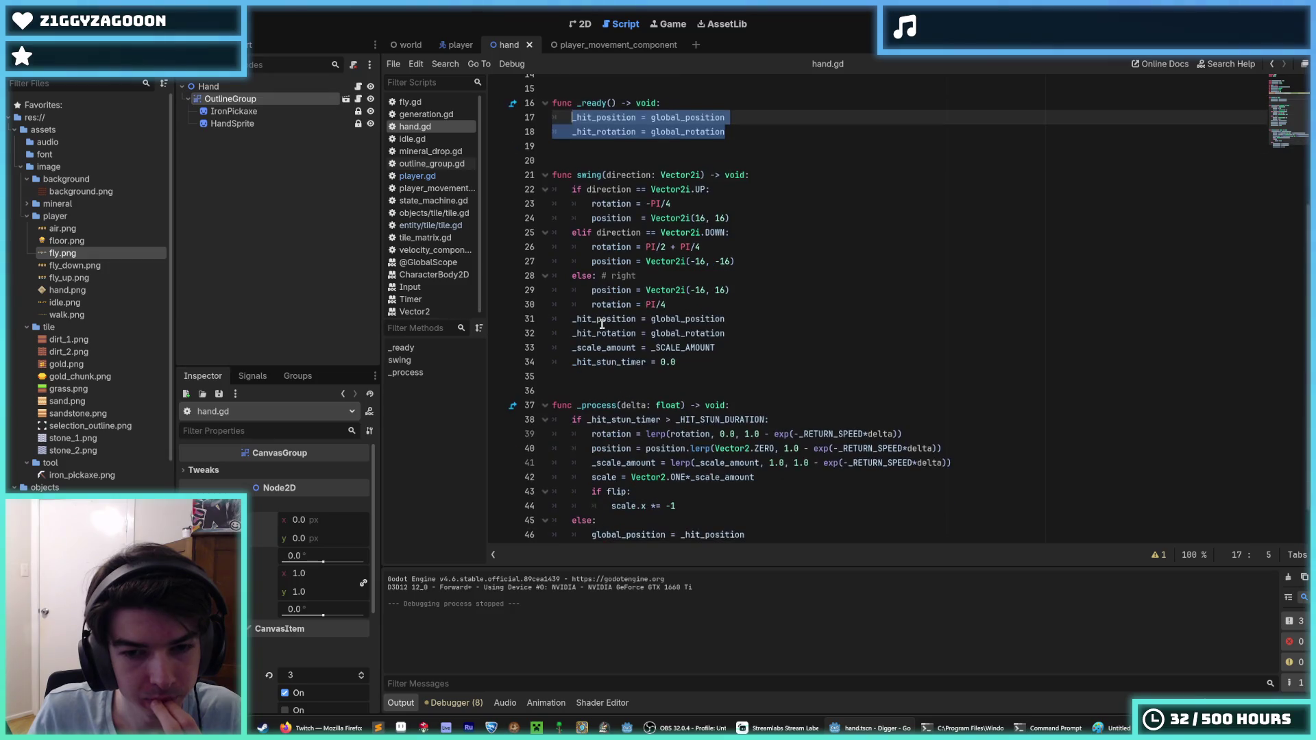
click(738, 349)
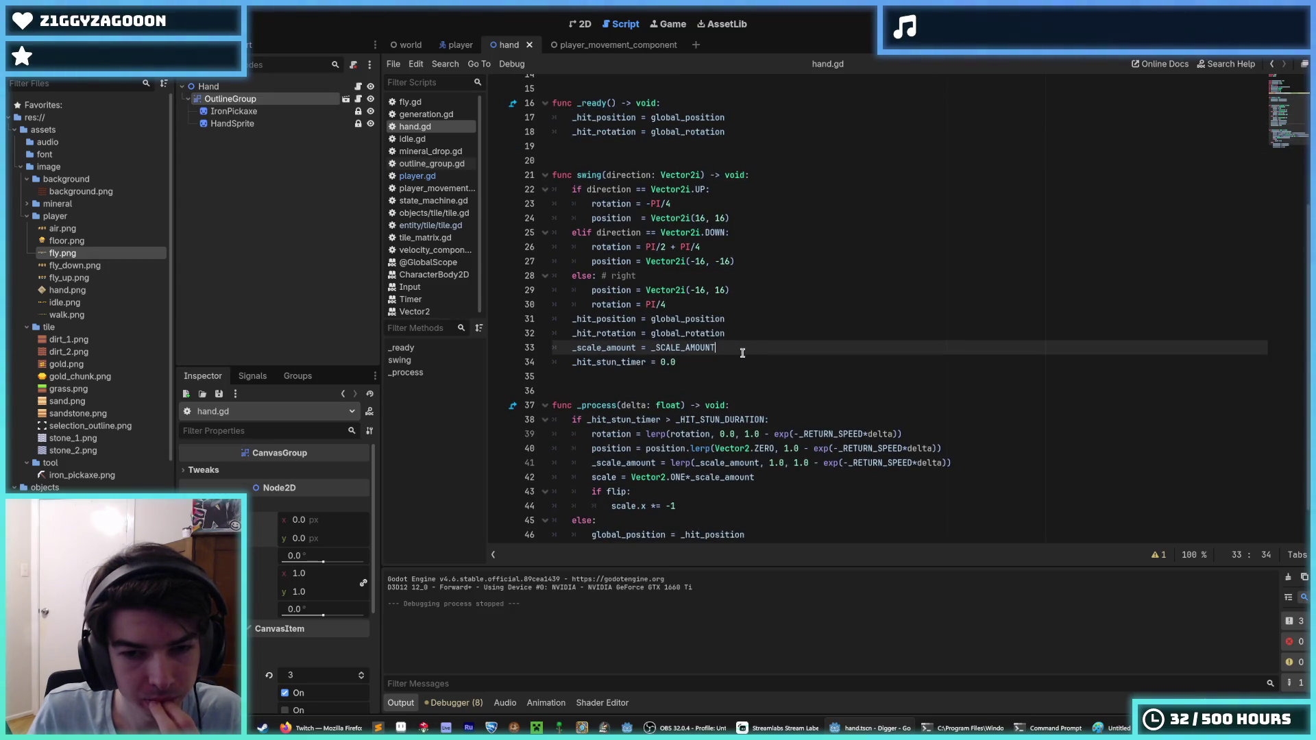
scroll(734, 213, up, 2)
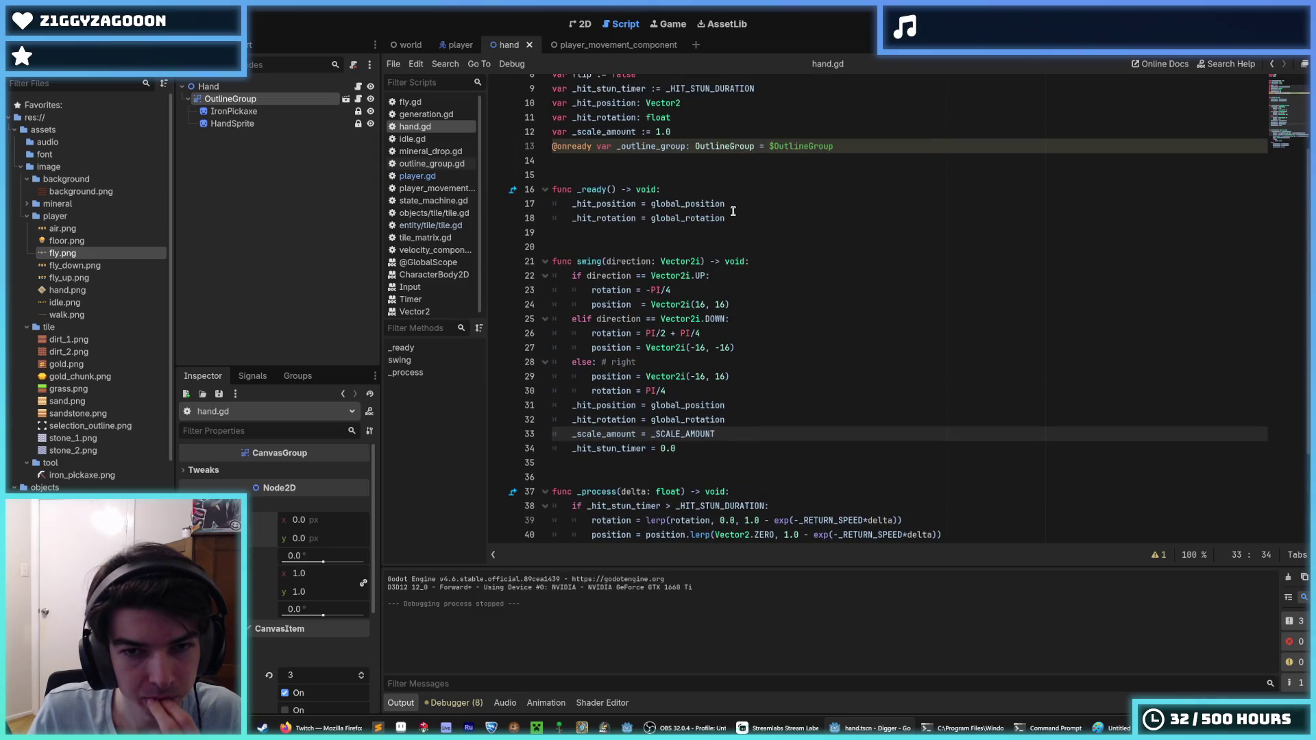
mouse_move(738, 218)
mouse_down()
mouse_move(558, 205)
mouse_move(547, 189)
mouse_up()
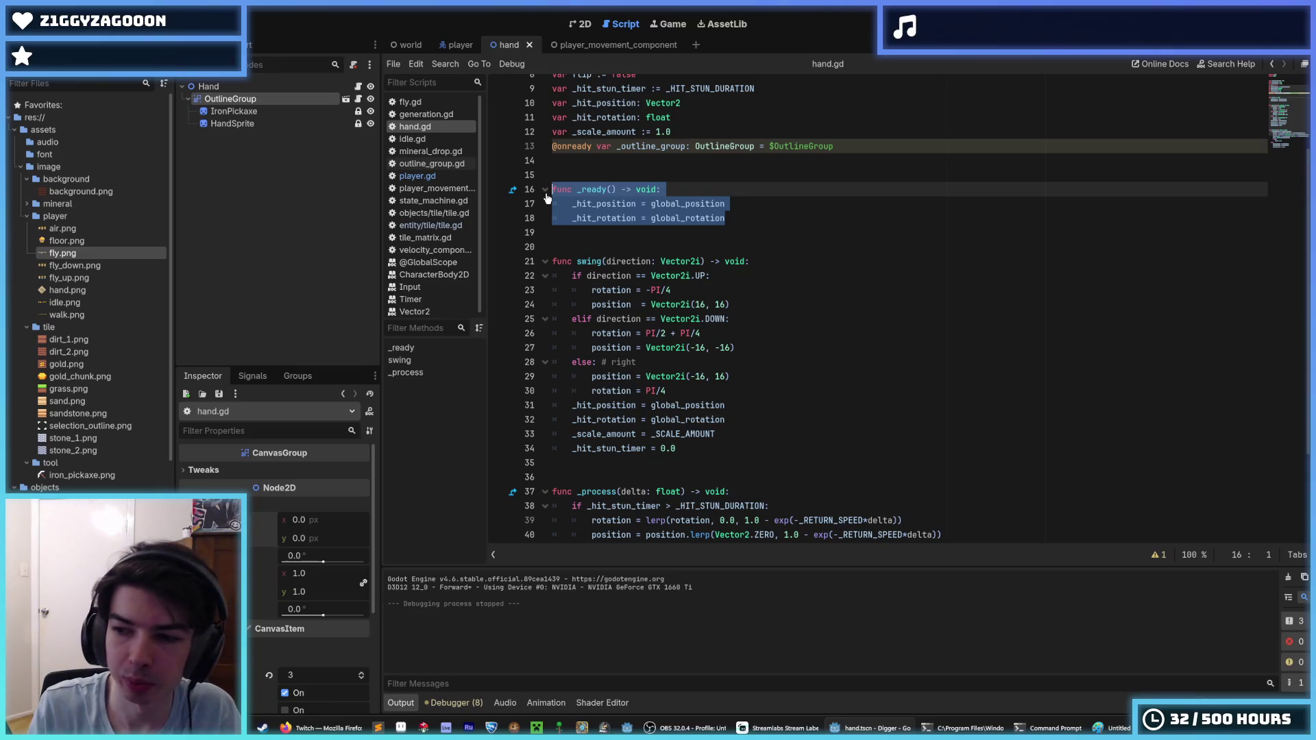
key(ctrl+k)
key(F5)
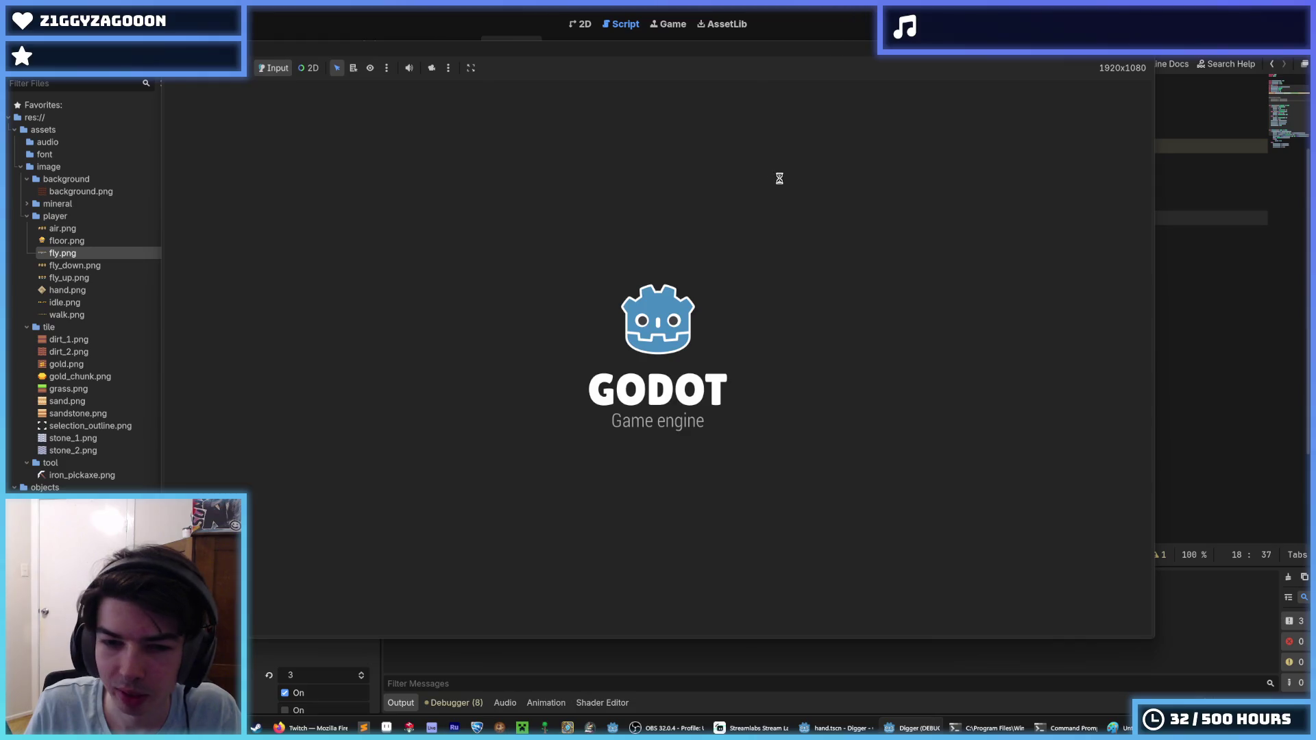
Dig four tiles down and four tiles right while watching the pickaxe, then stop the game.
key(s)
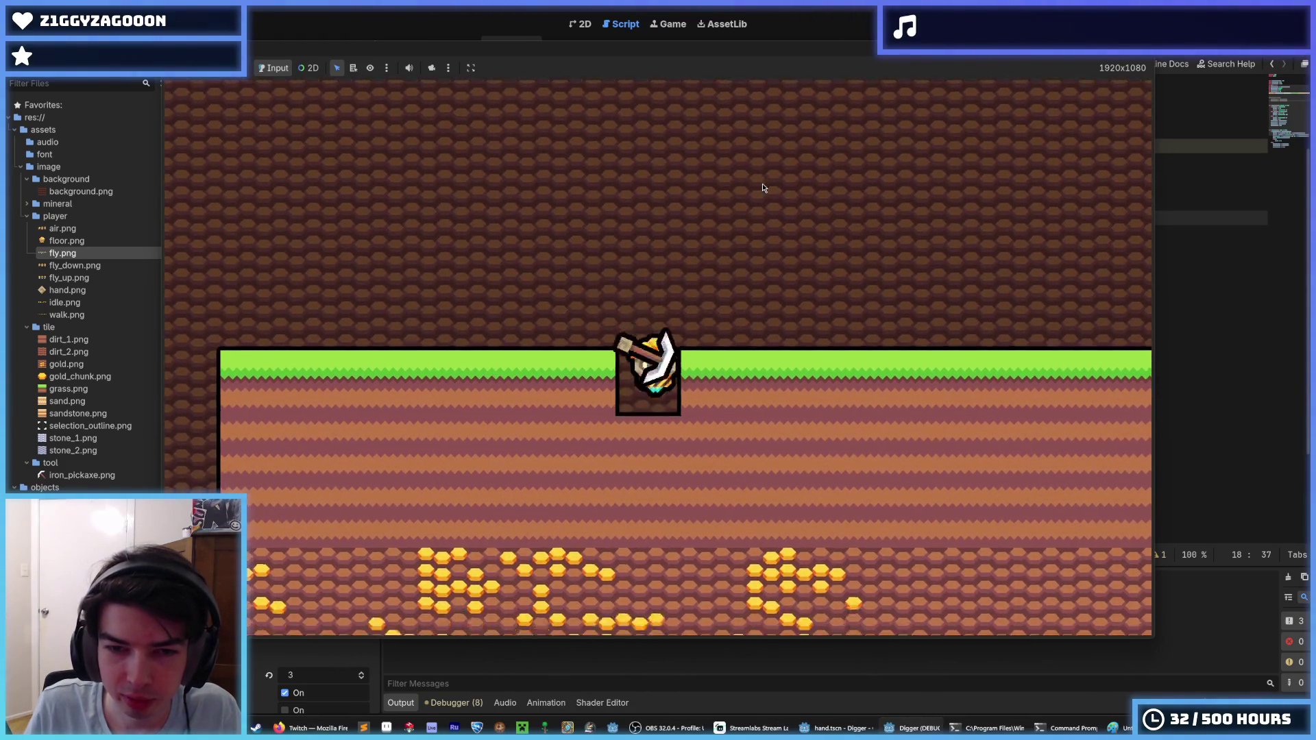
key(s)
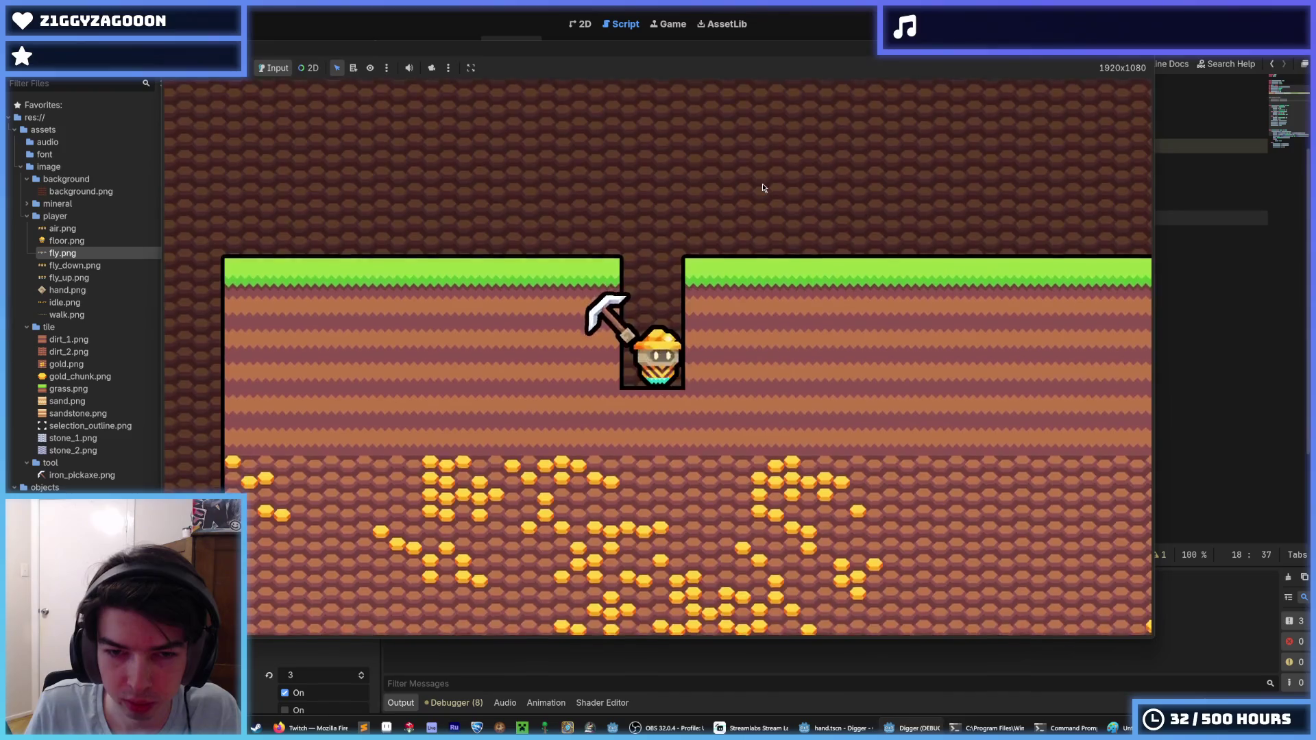
key(s)
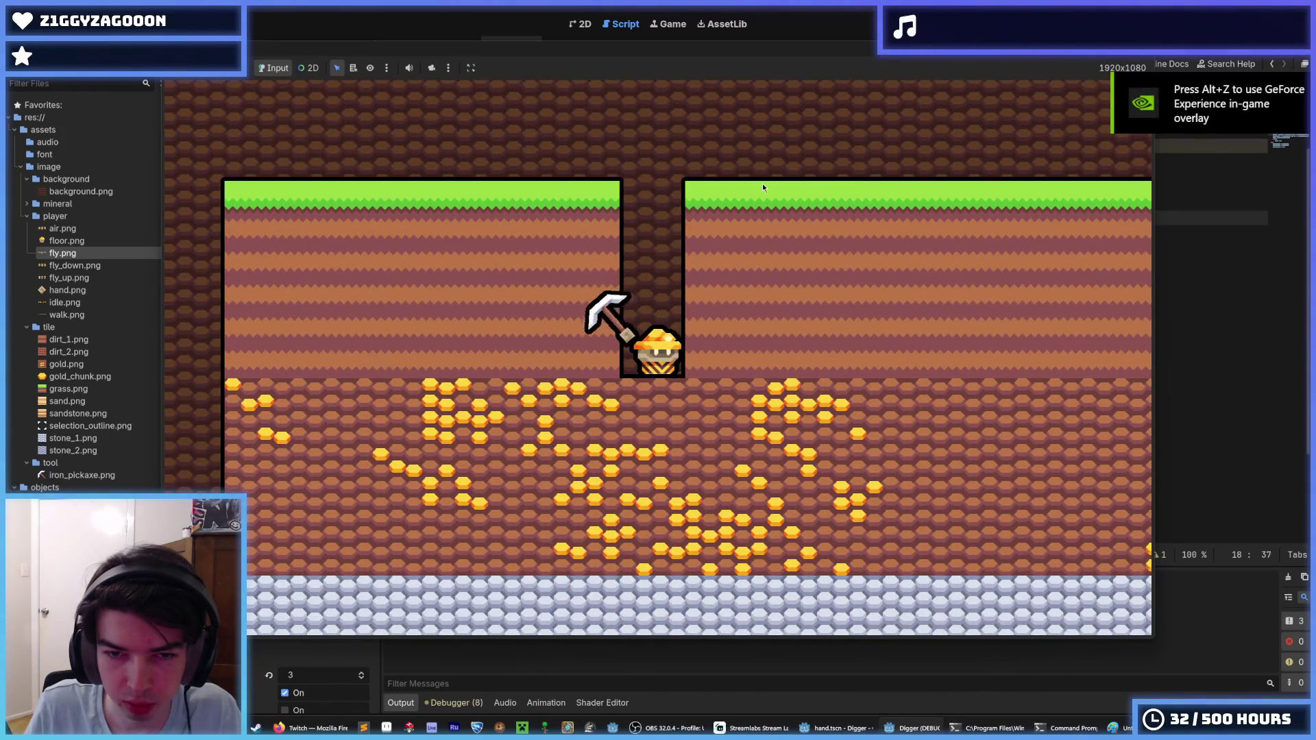
key(s)
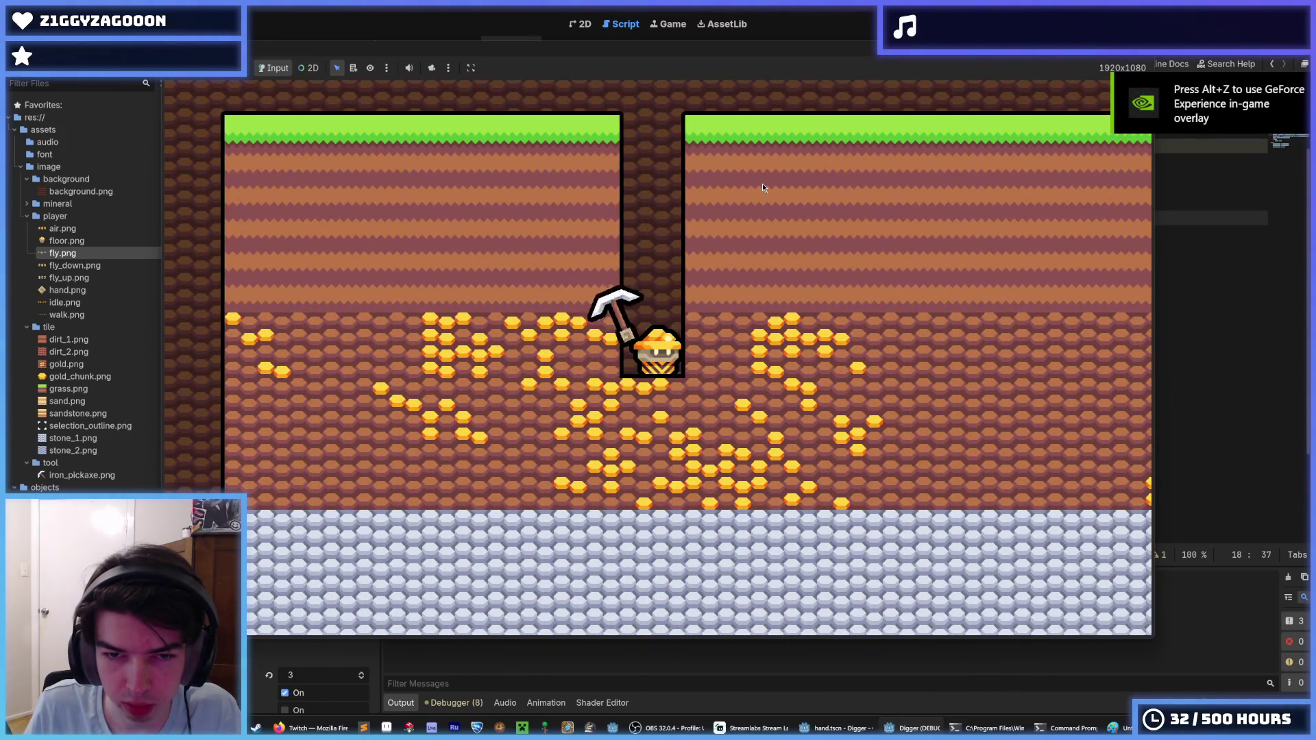
key(d)
key(d)
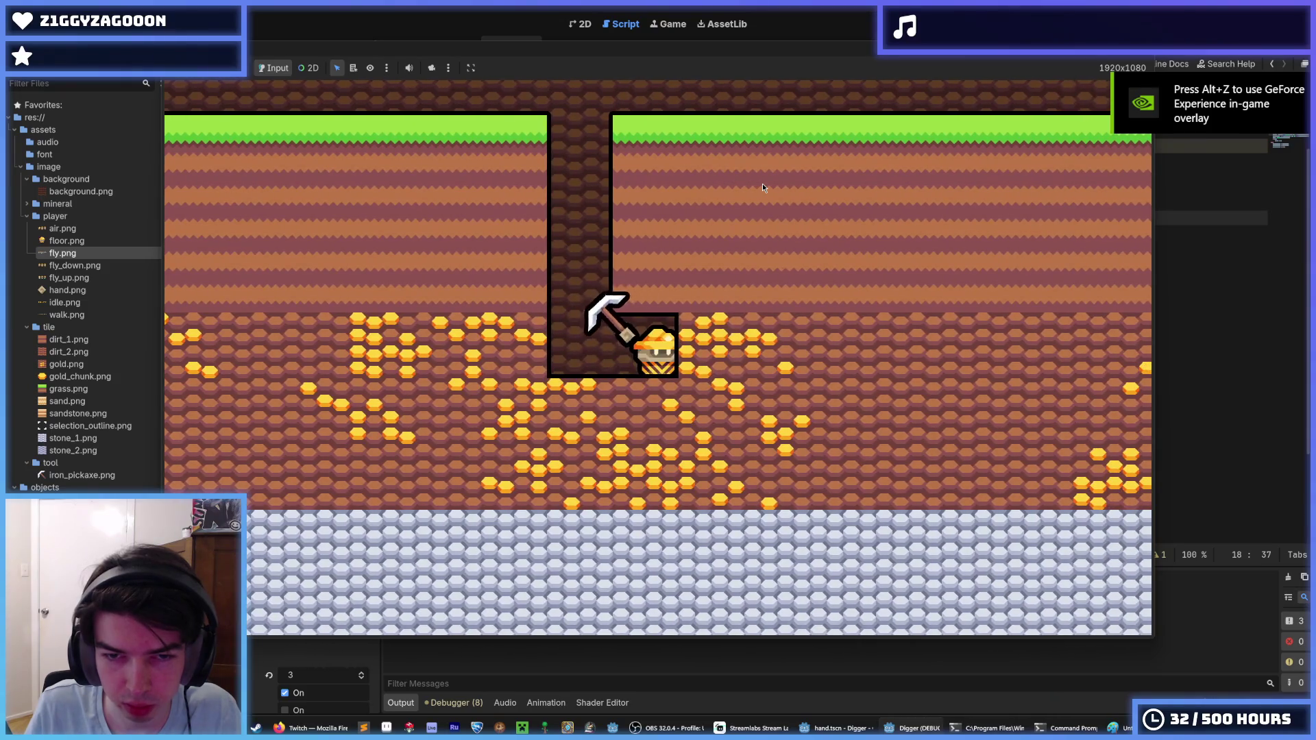
key(d)
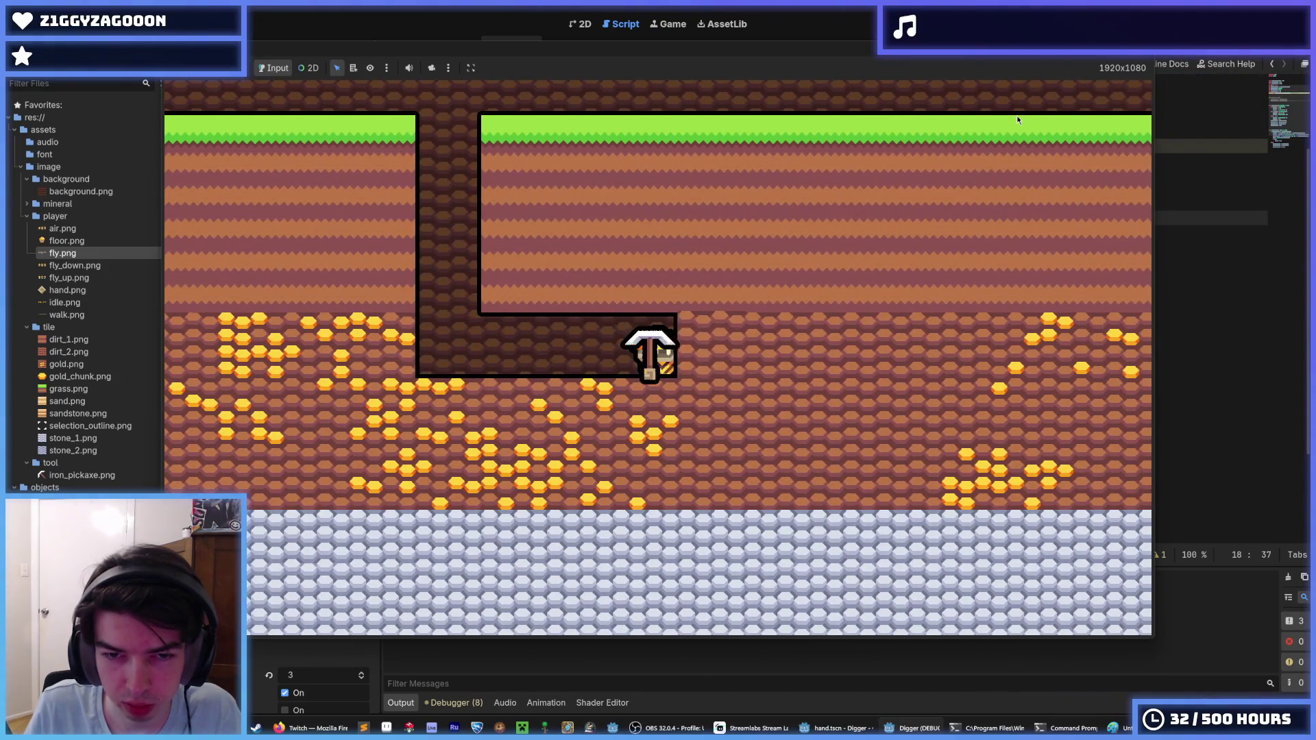
key(d)
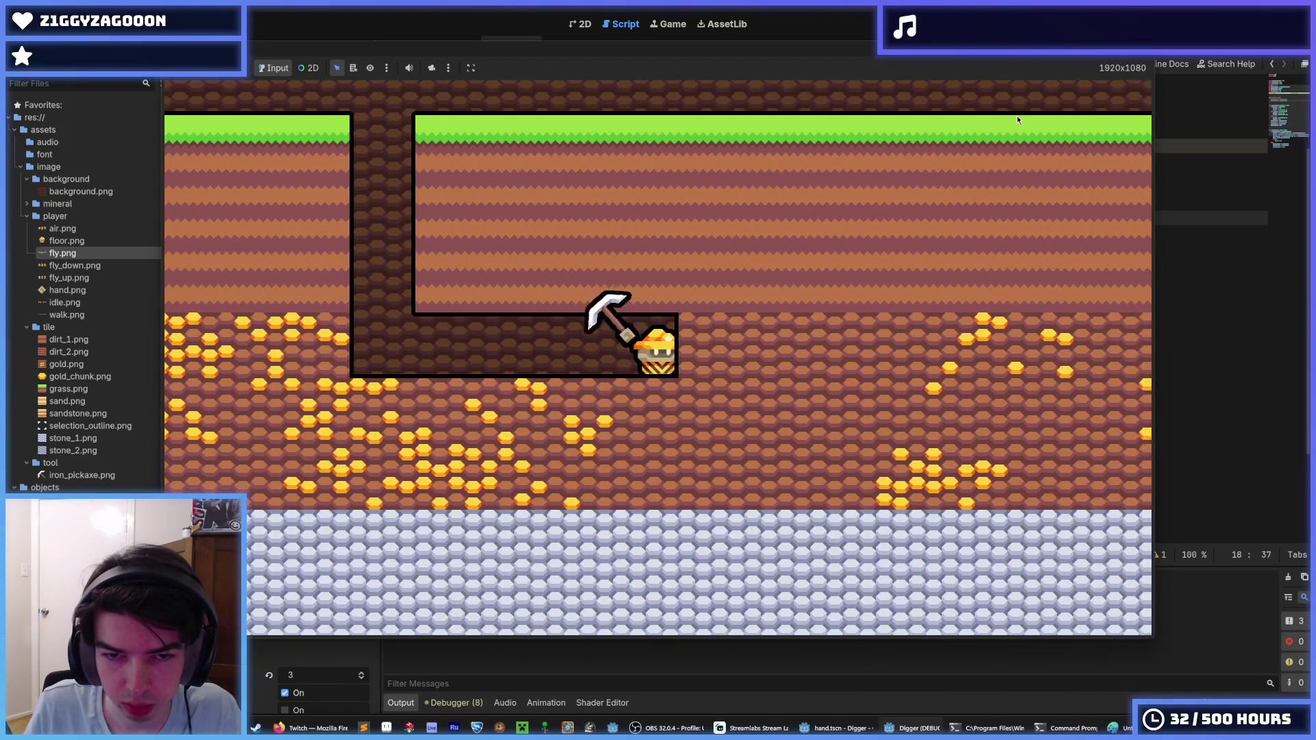
key(d)
key(F8)
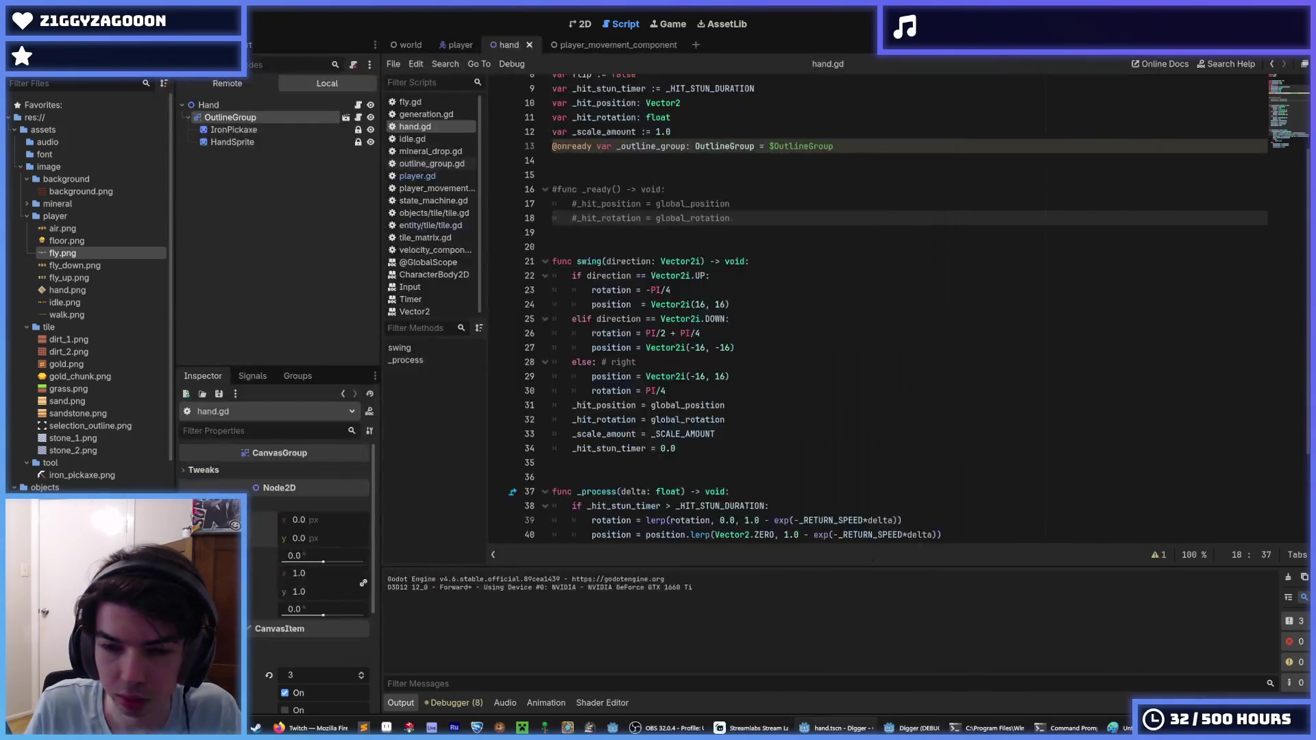
Review the _hit_position and _hit_rotation lines in swing.
scroll(919, 285, down, 3)
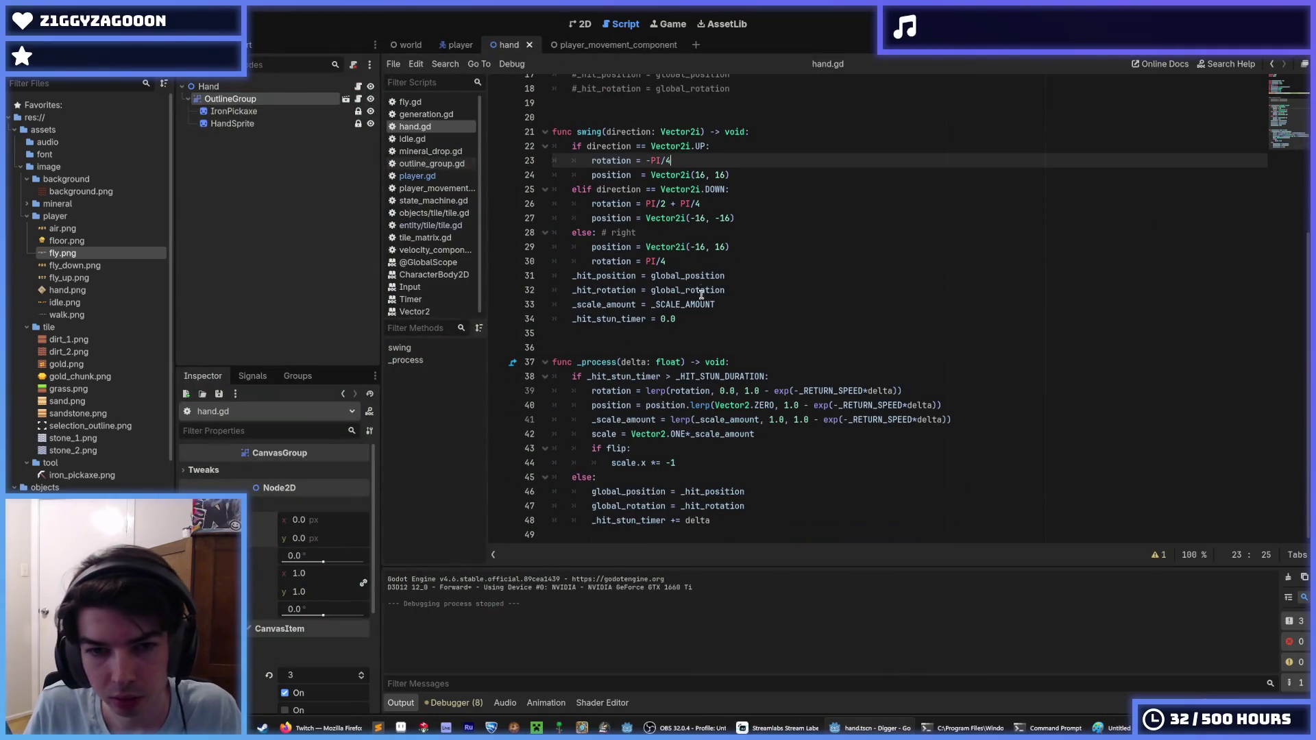
click(711, 313)
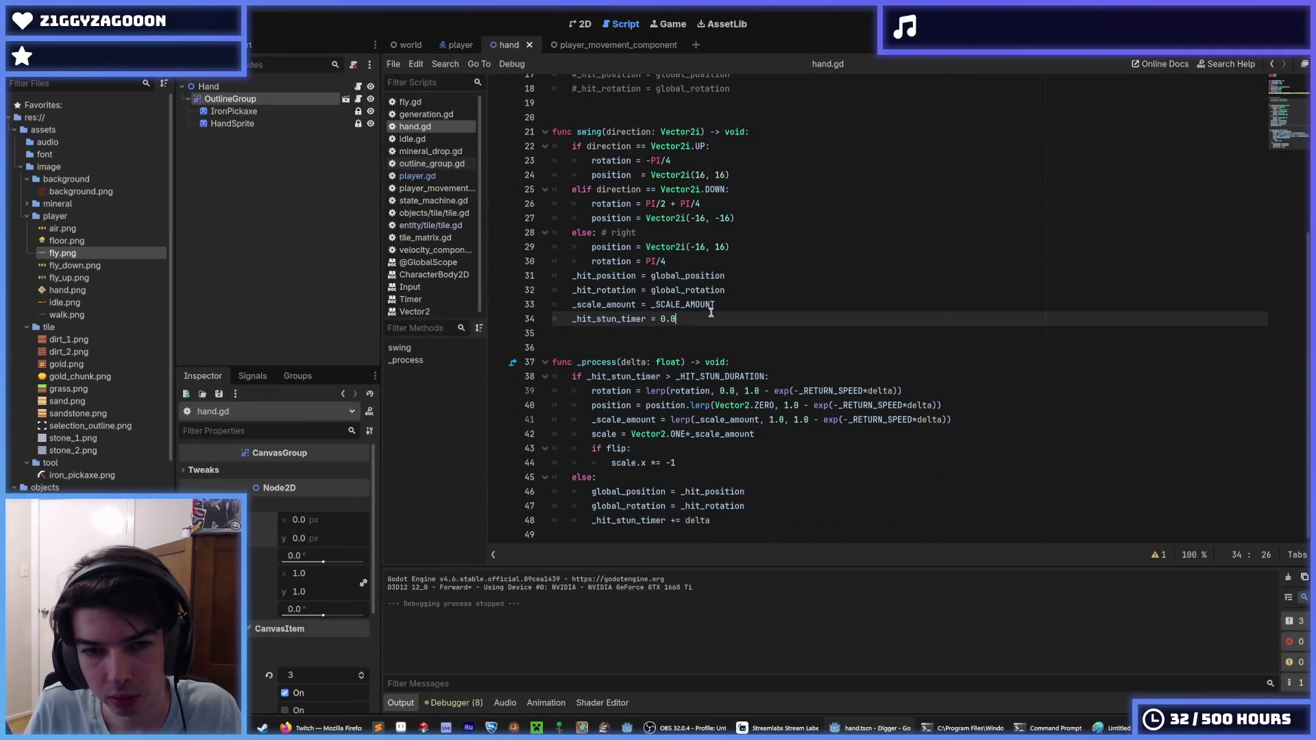
click(749, 276)
click(743, 284)
click(737, 280)
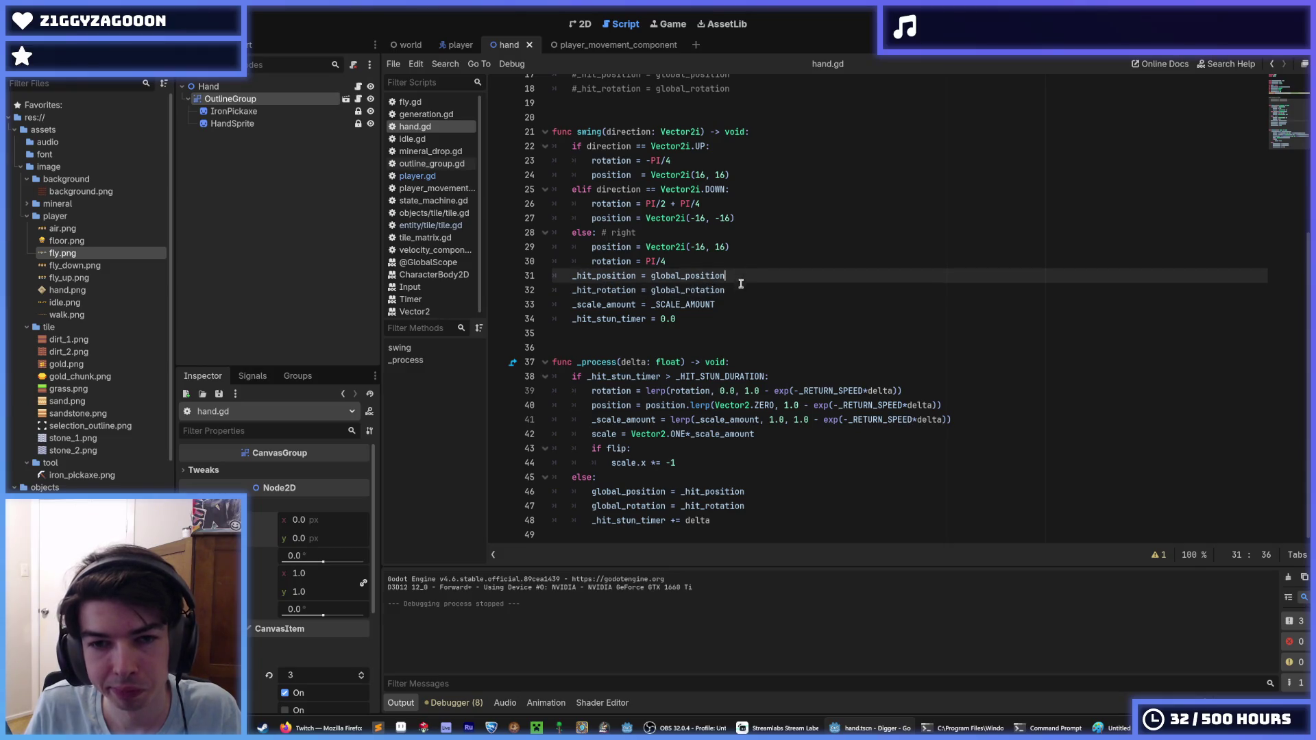
click(737, 292)
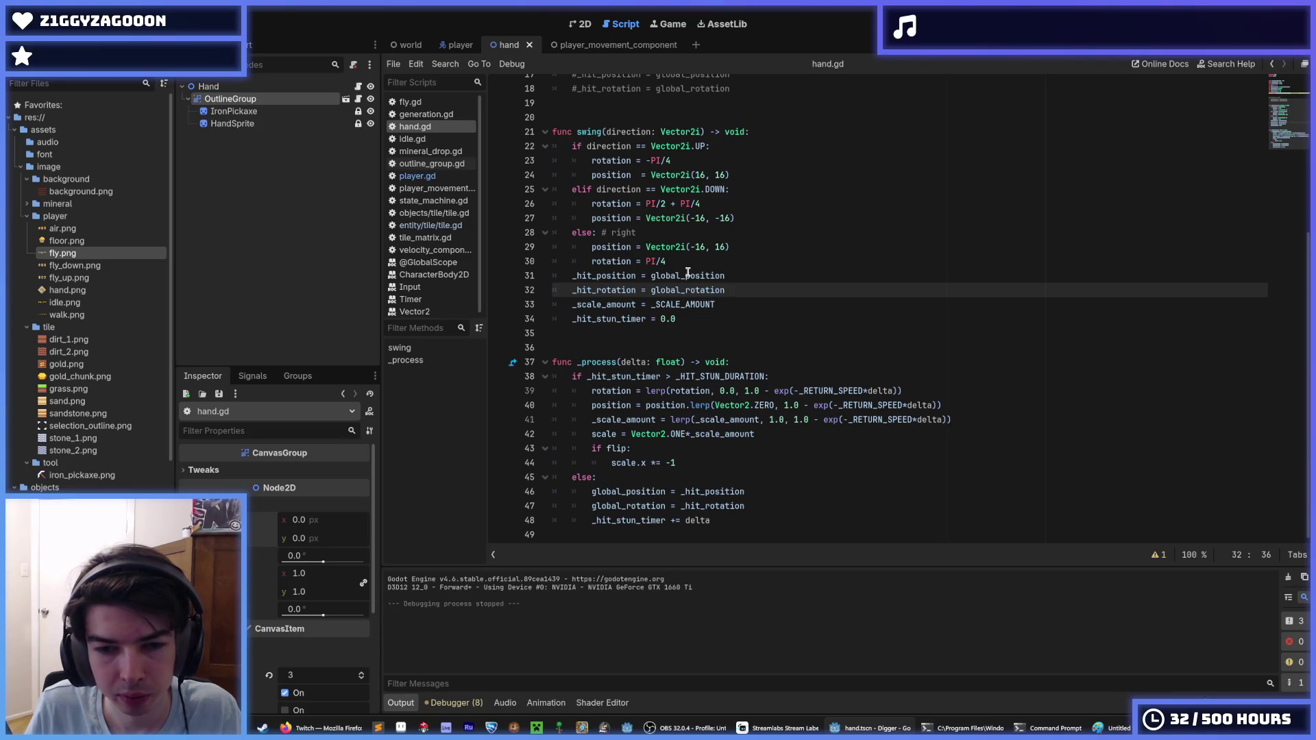
click(744, 276)
click(743, 285)
click(742, 280)
click(743, 285)
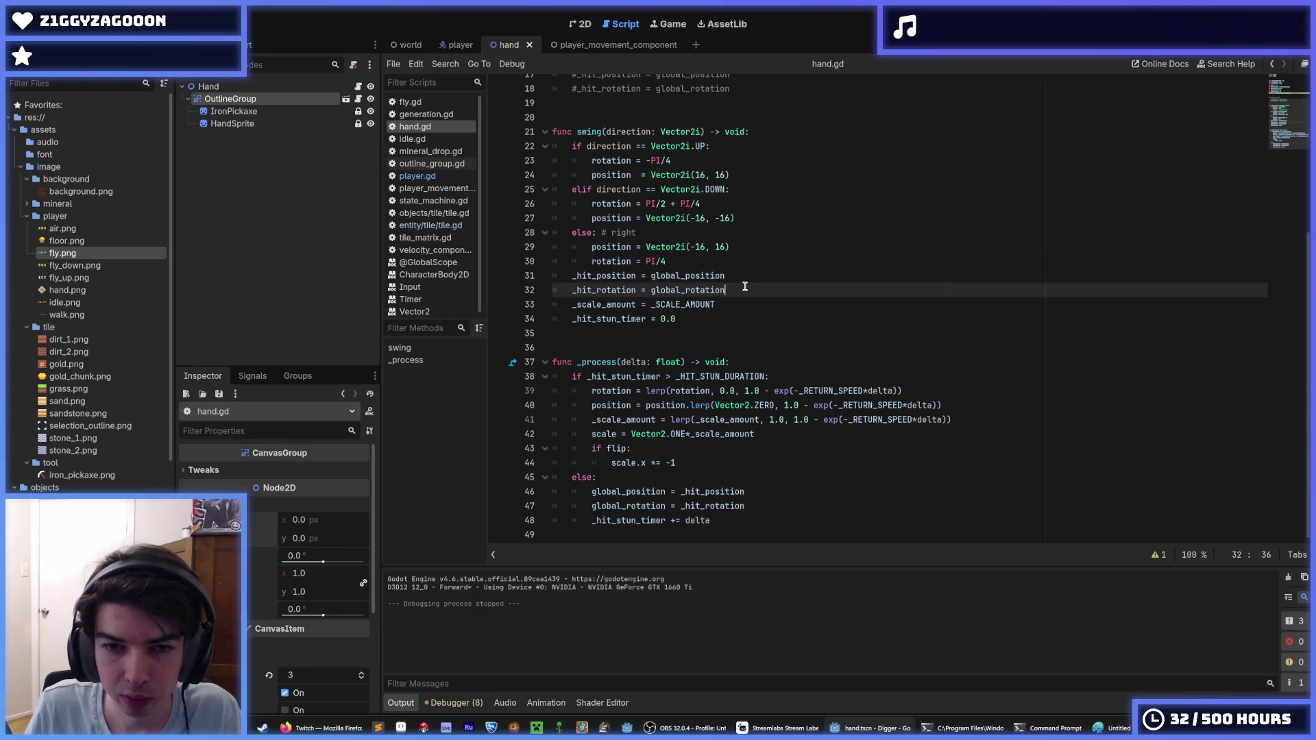
click(742, 281)
click(743, 285)
click(742, 281)
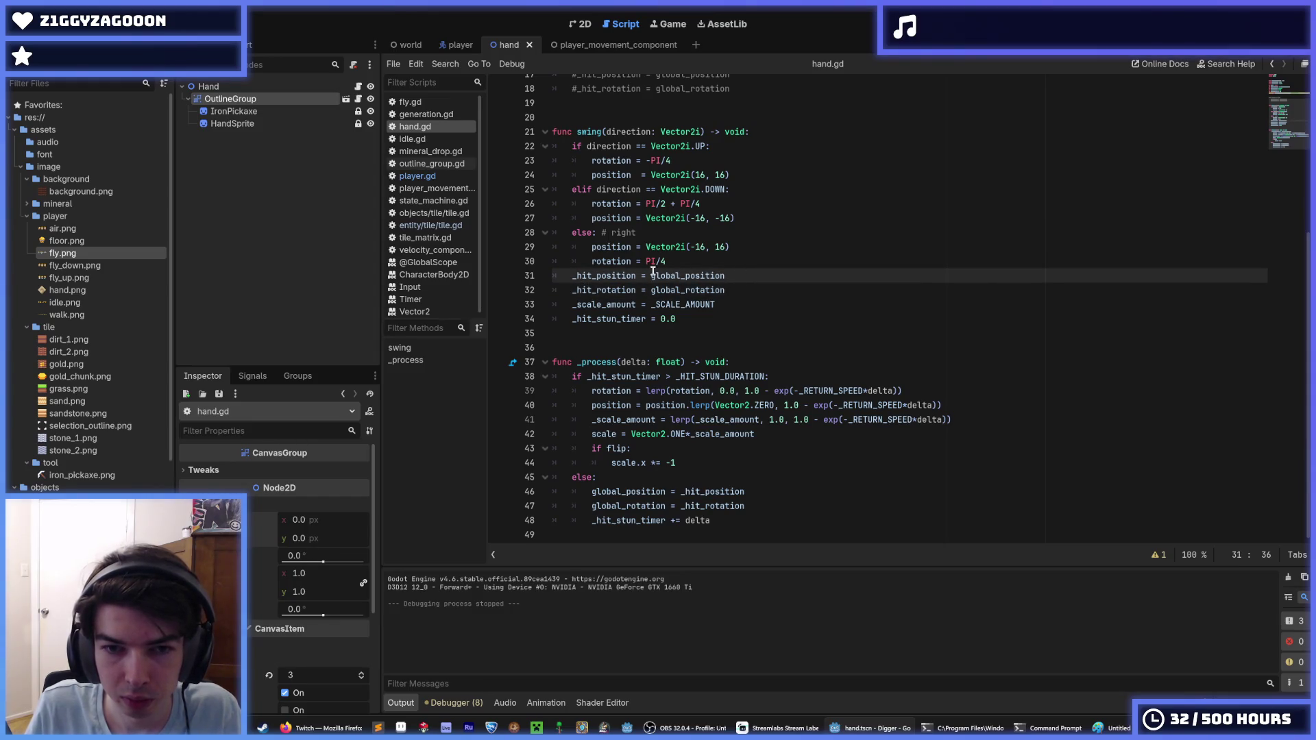
Make line 31 read '_hit_position = global_position + global_position' and add a line atop swing.
click(651, 275)
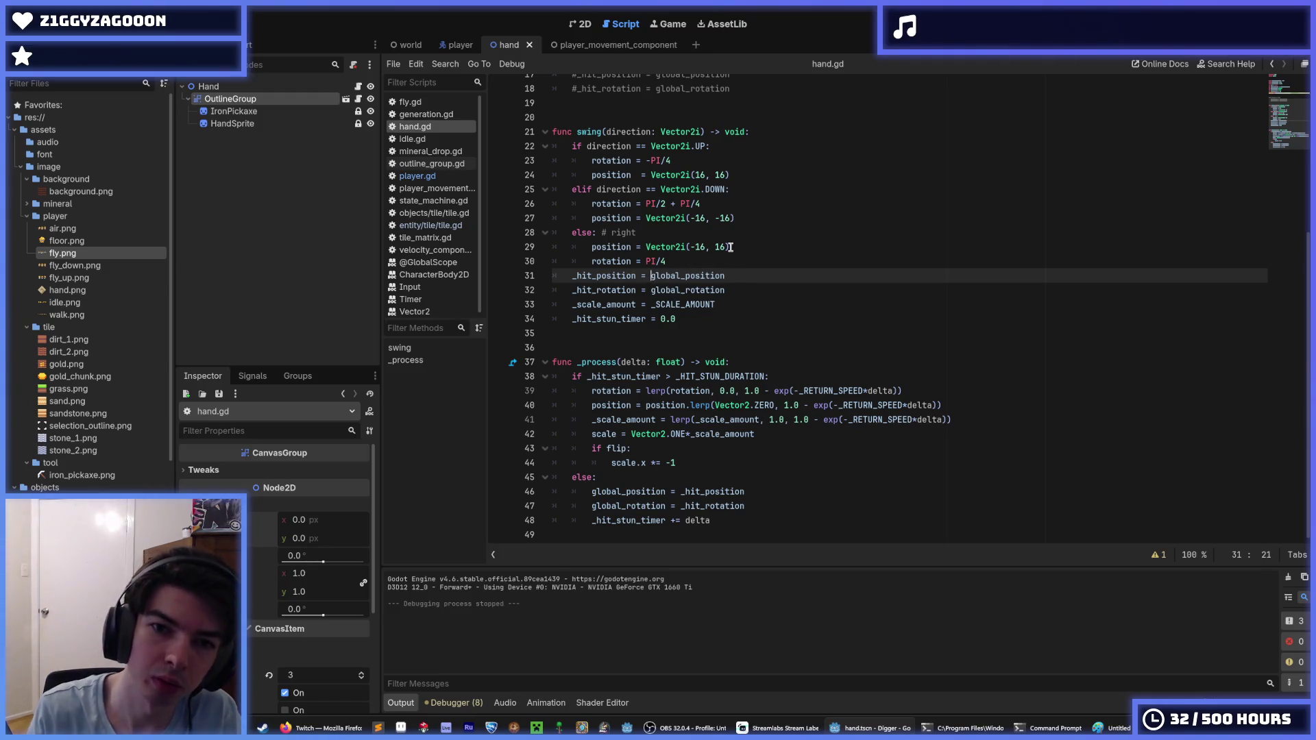
text(global_post)
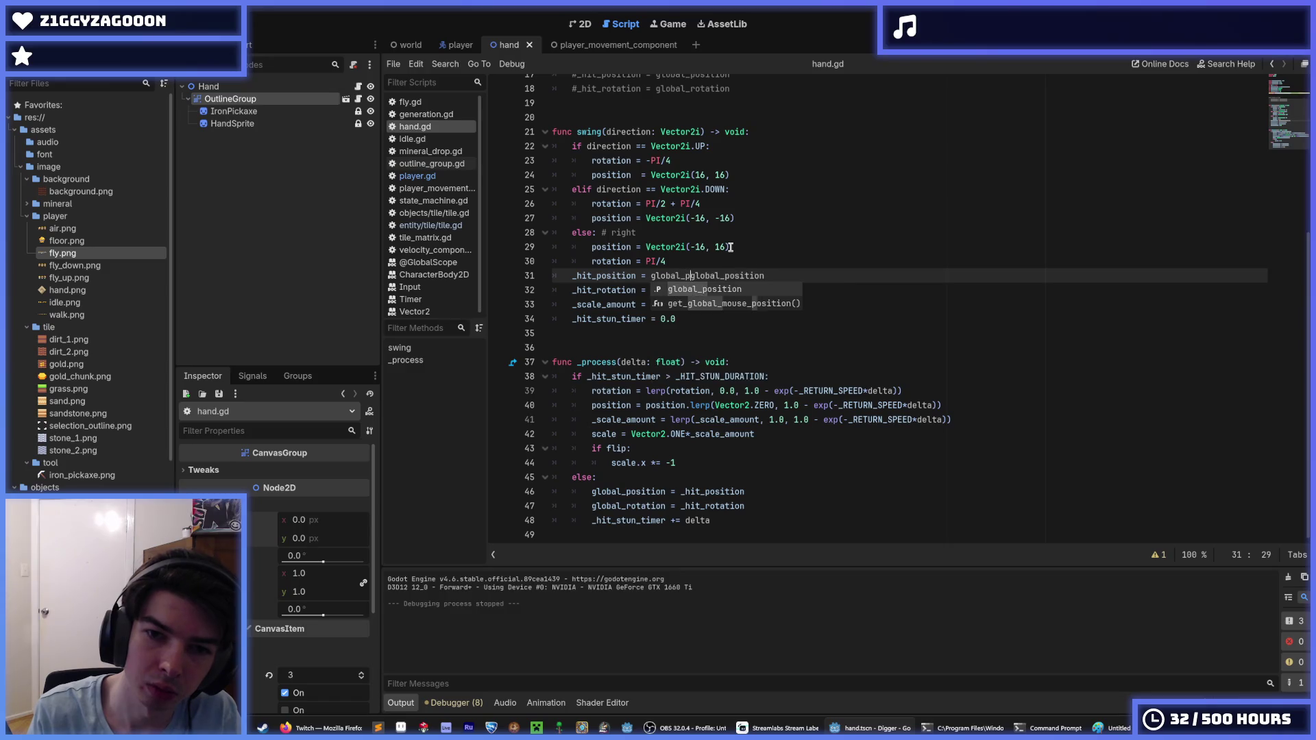
key(BackSpace)
text(ition +)
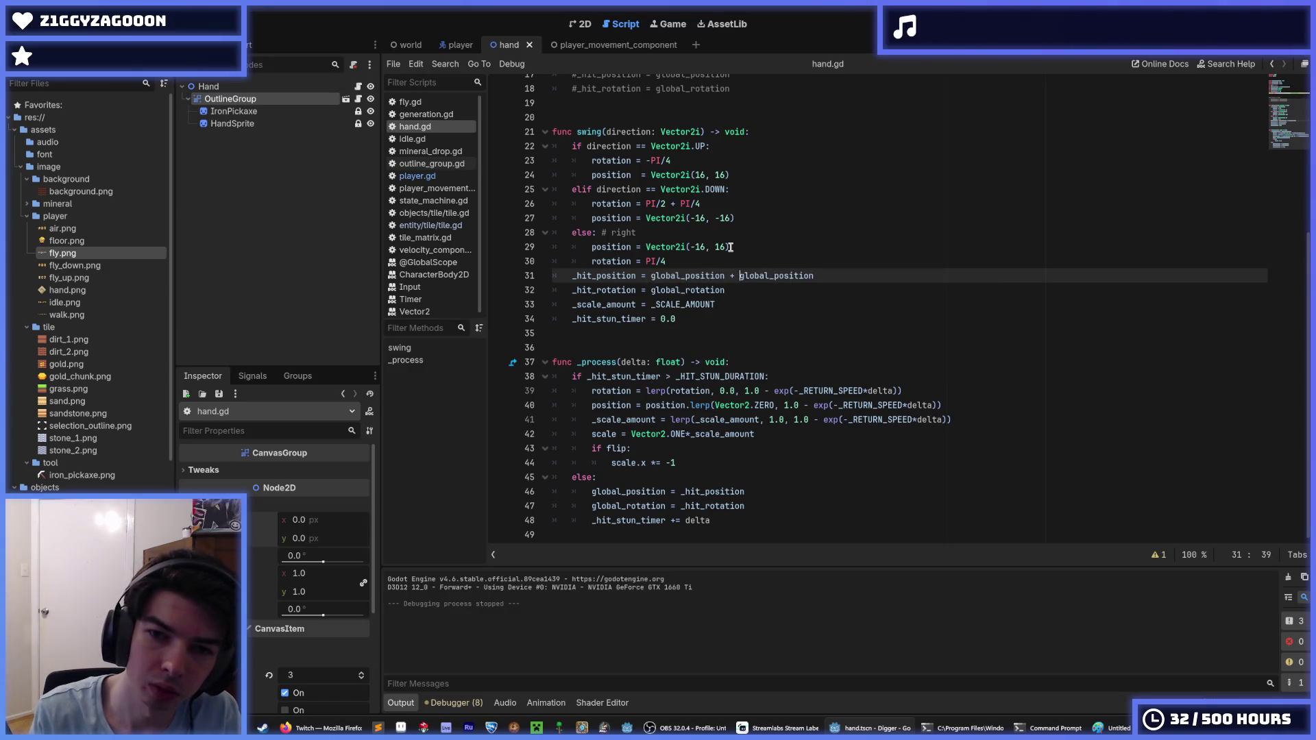
drag(812, 276, 736, 277)
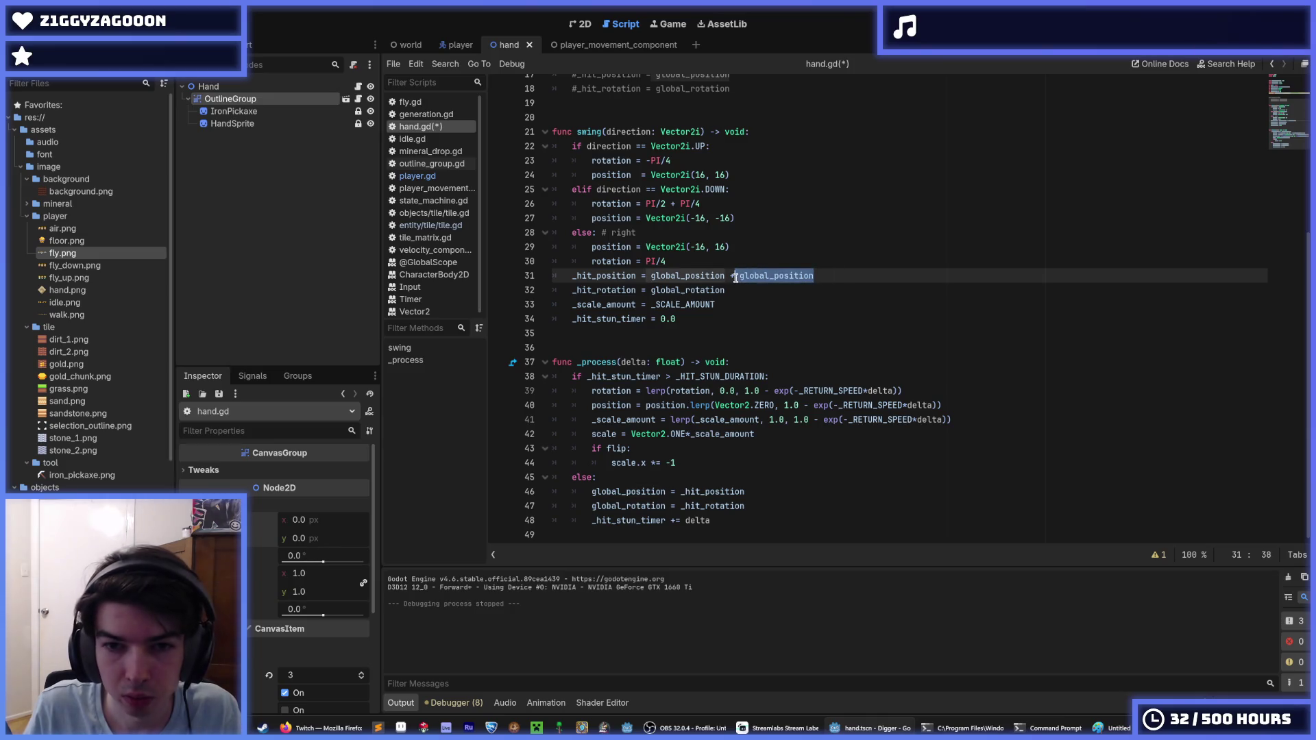
click(761, 132)
key(Return)
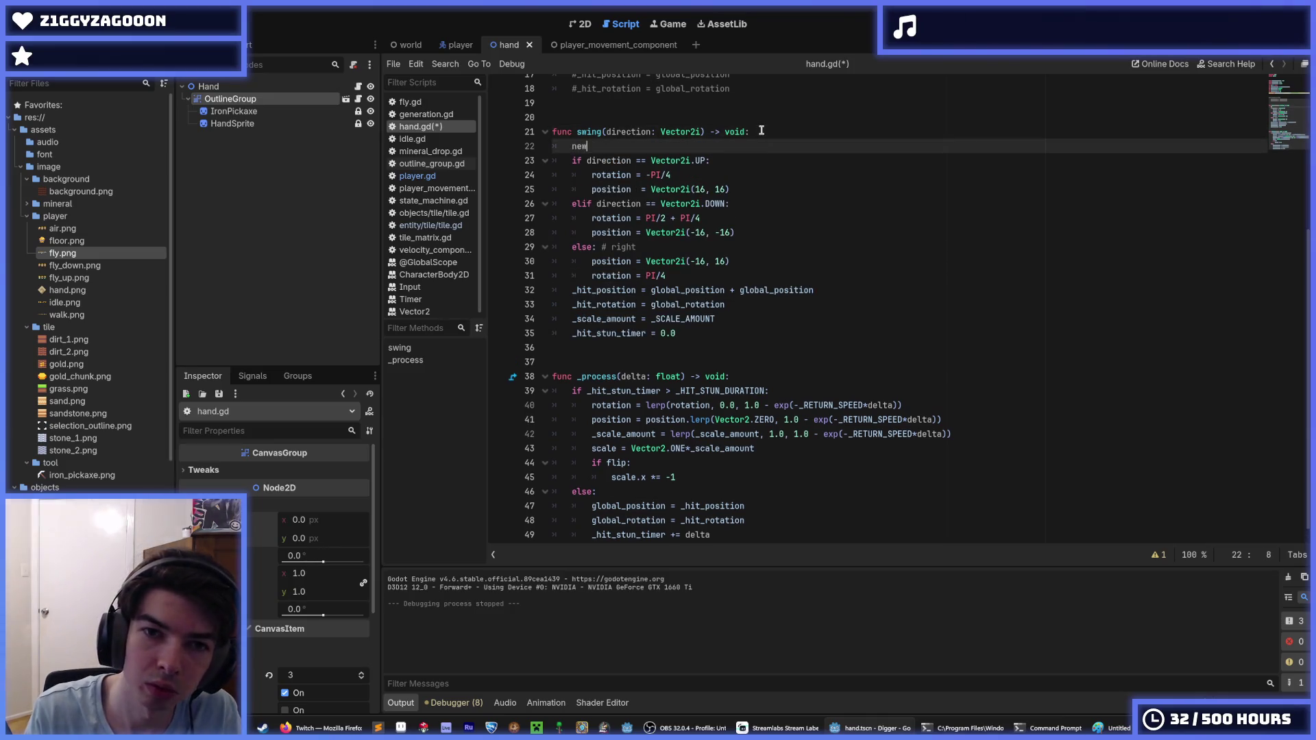
Declare new_position and new_rotation at the top of swing, with new_rotation first.
text(new_position)
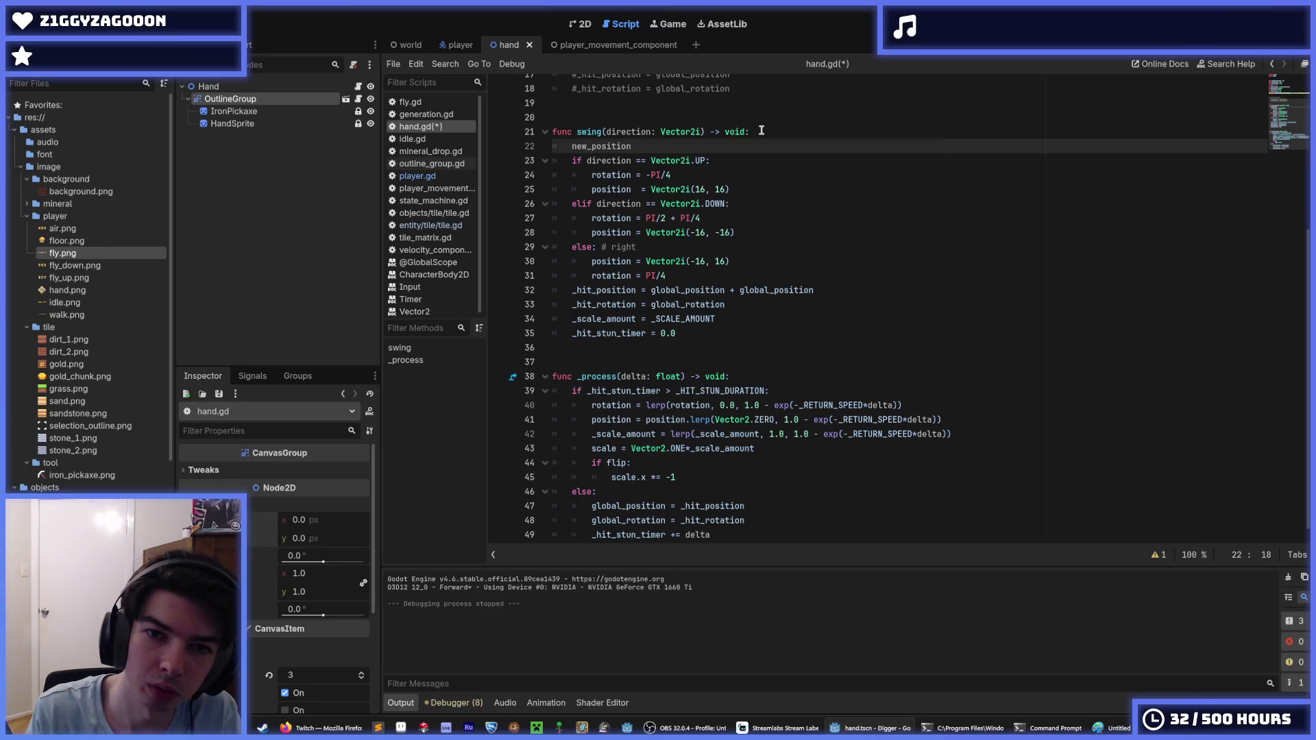
text(var)
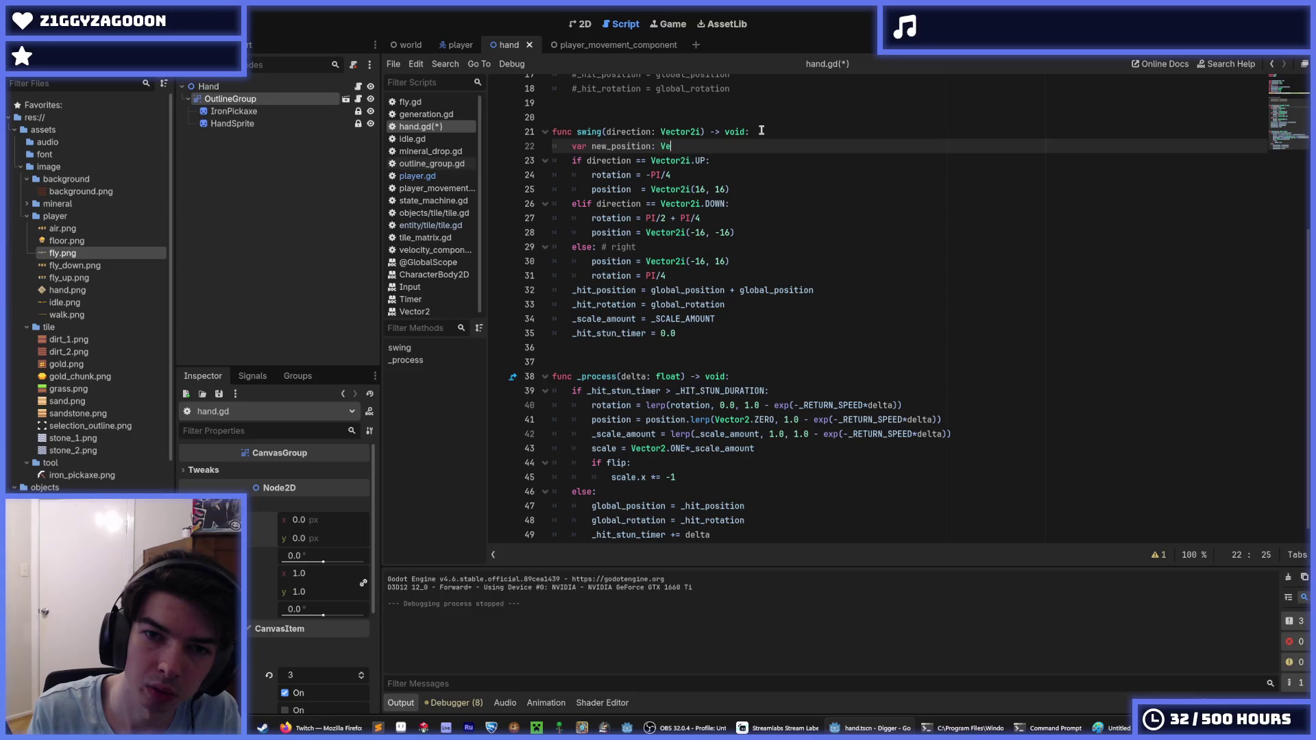
key(Return)
text(var new_rotation: float)
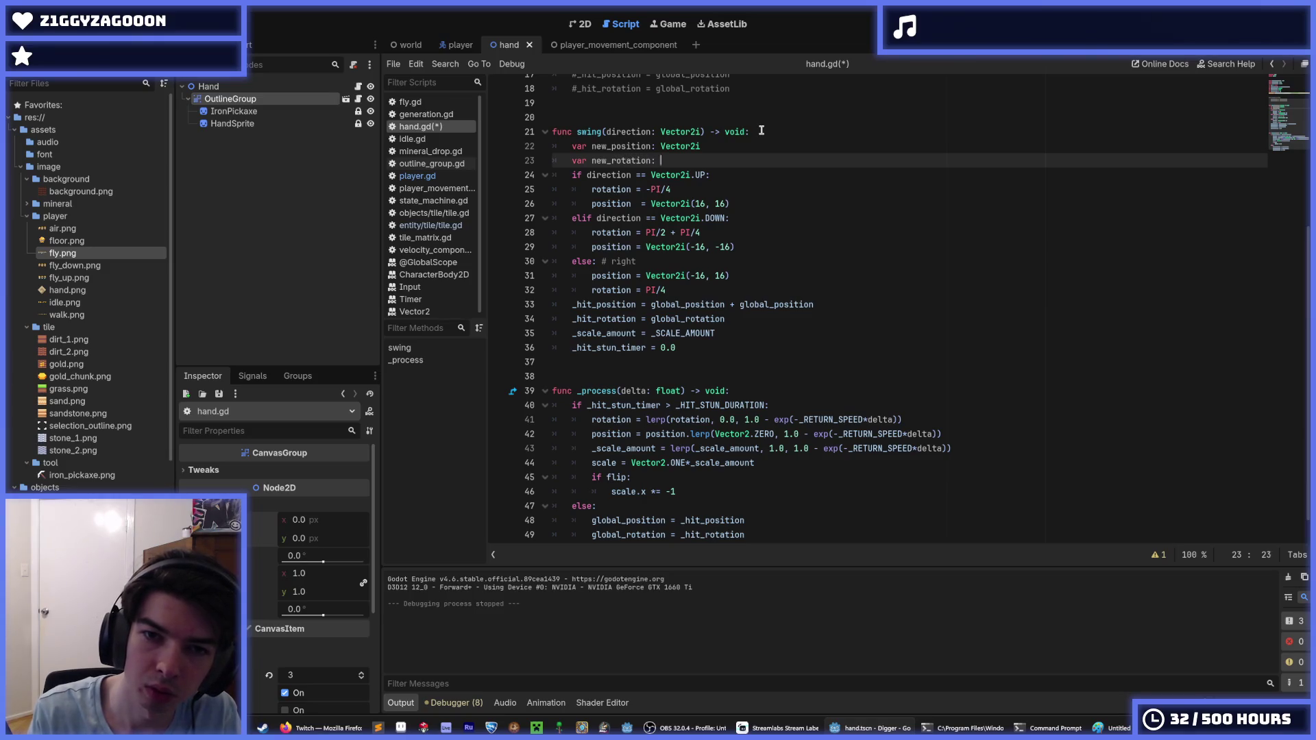
drag(609, 154, 621, 159)
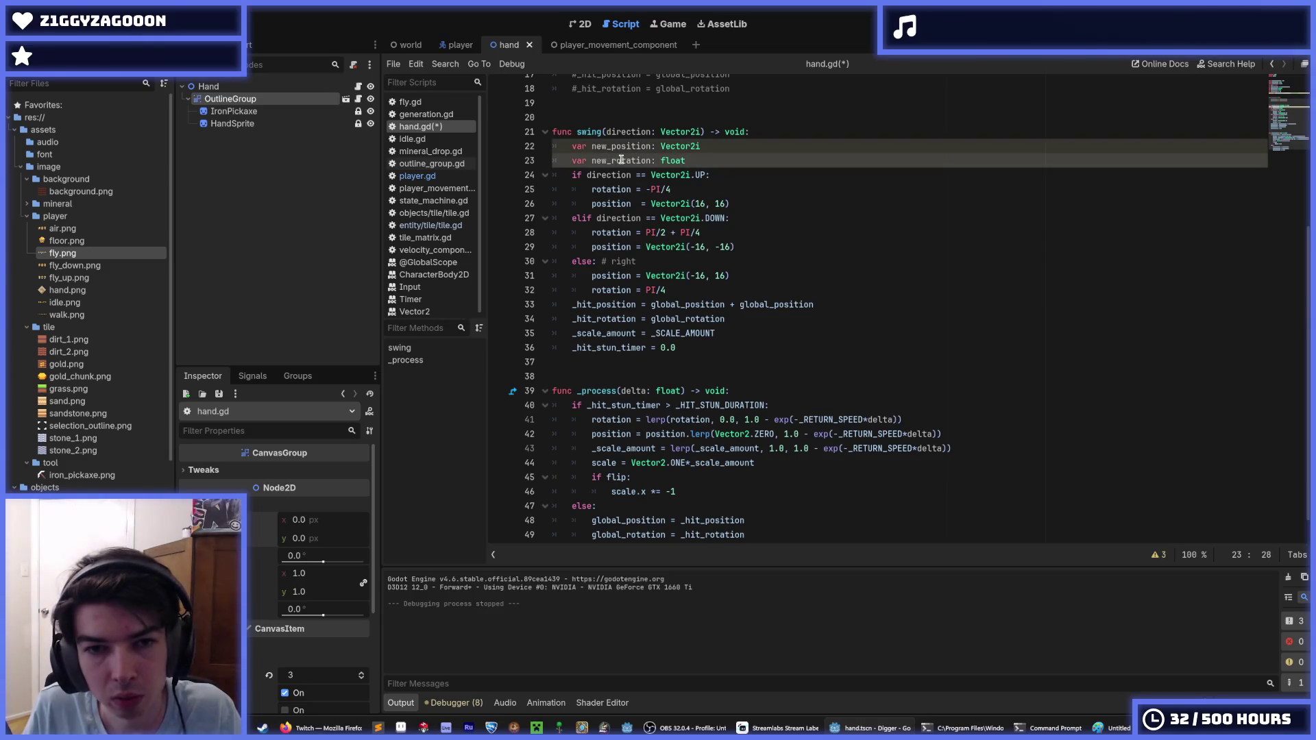
key(alt+Up)
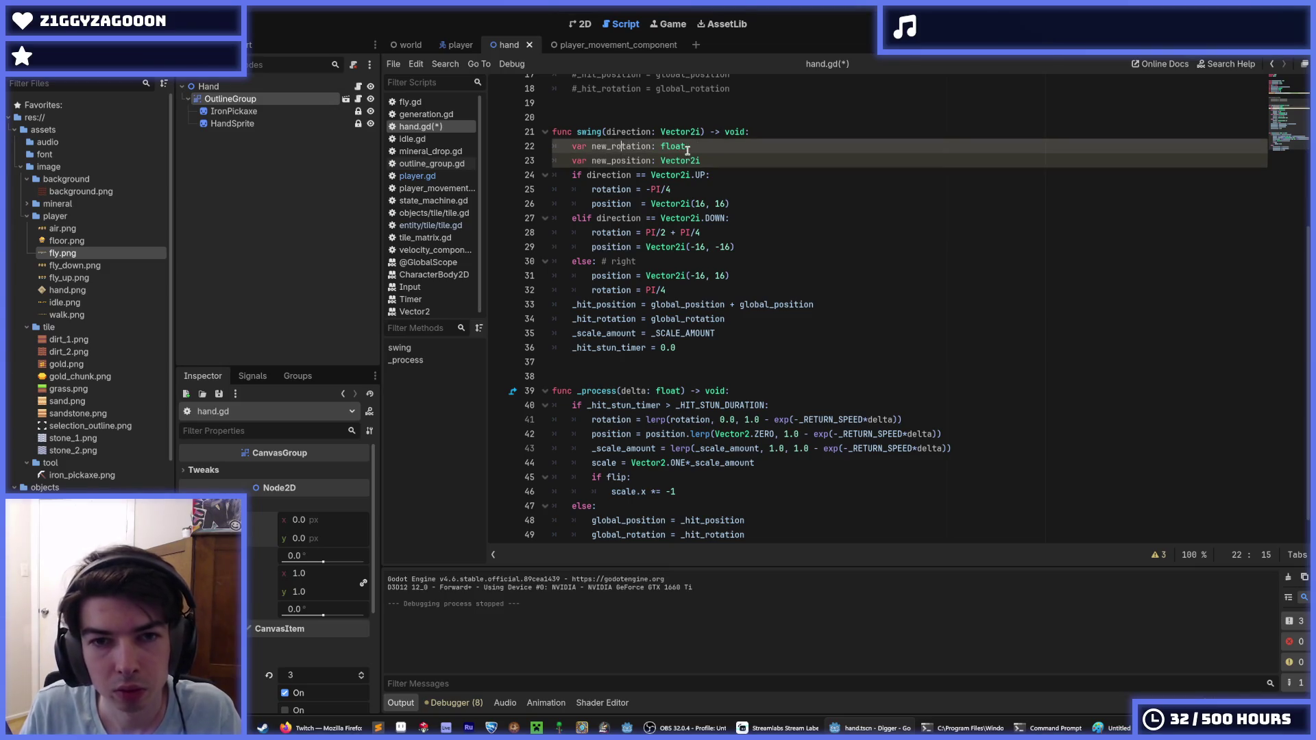
Rename the branch assignments to new_rotation and new_position, keeping rotation lines first.
double_click(620, 189)
key(ctrl+d)
key(ctrl+d)
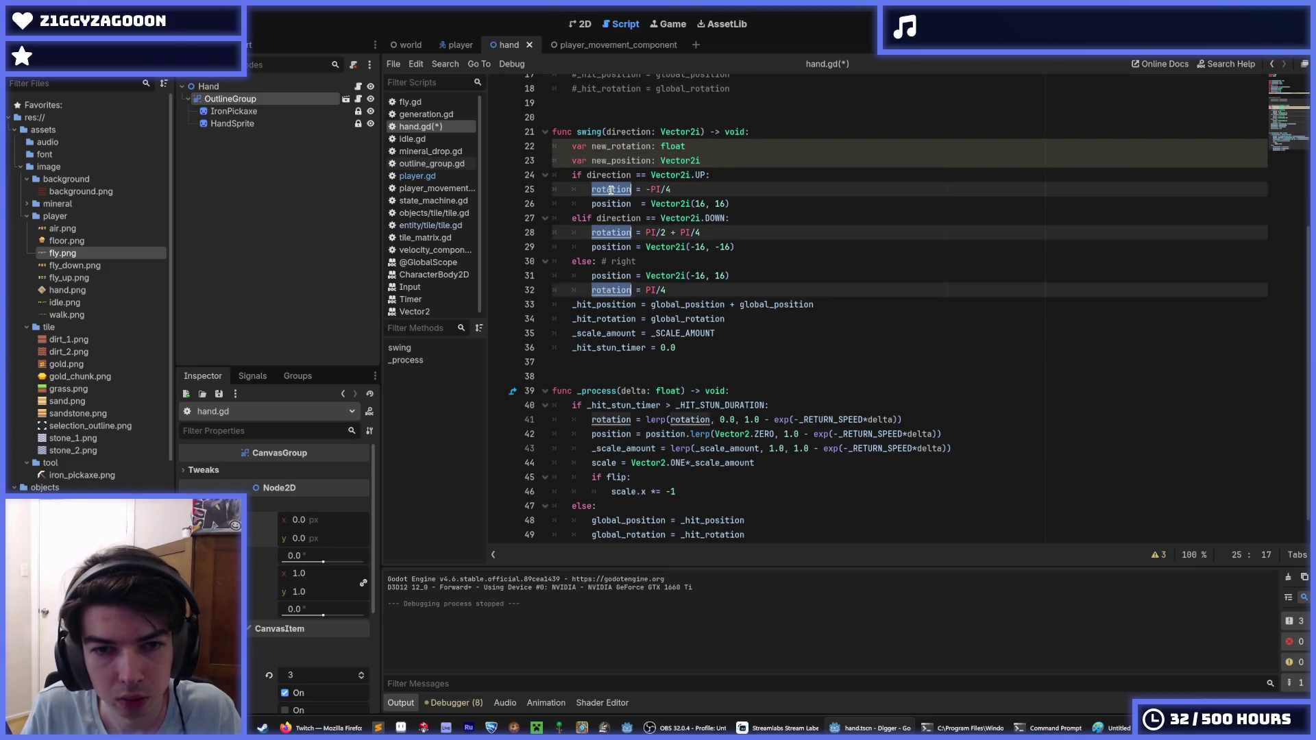
text(new_rotation)
click(642, 276)
key(Down)
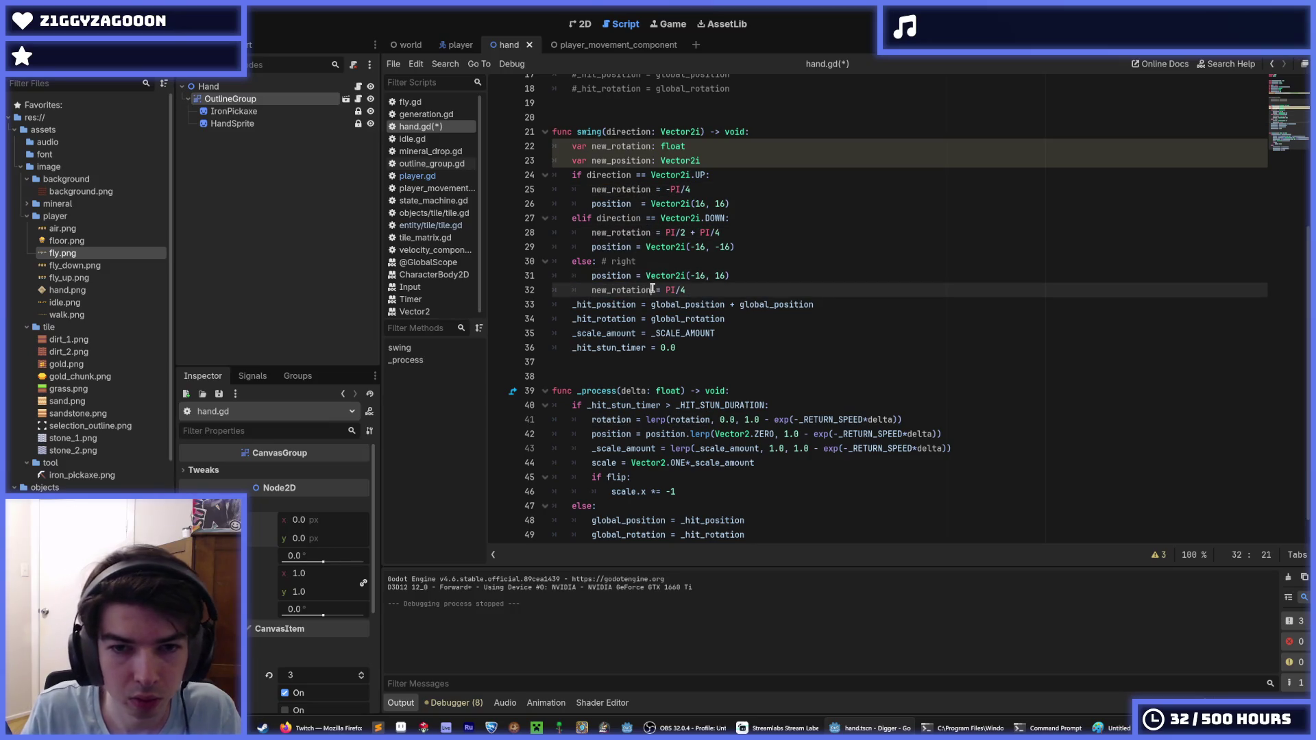
key(alt+Up)
double_click(621, 160)
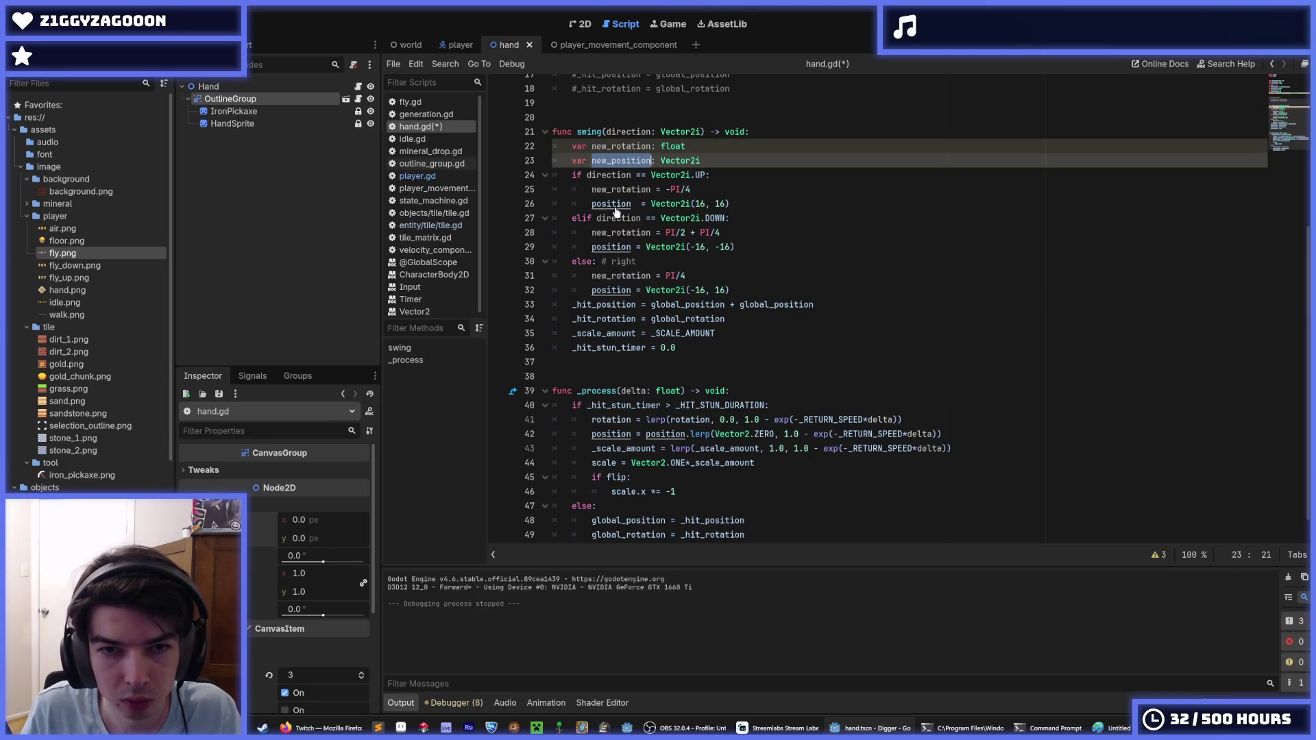
double_click(610, 204)
key(ctrl+d)
key(ctrl+d)
text(new_position)
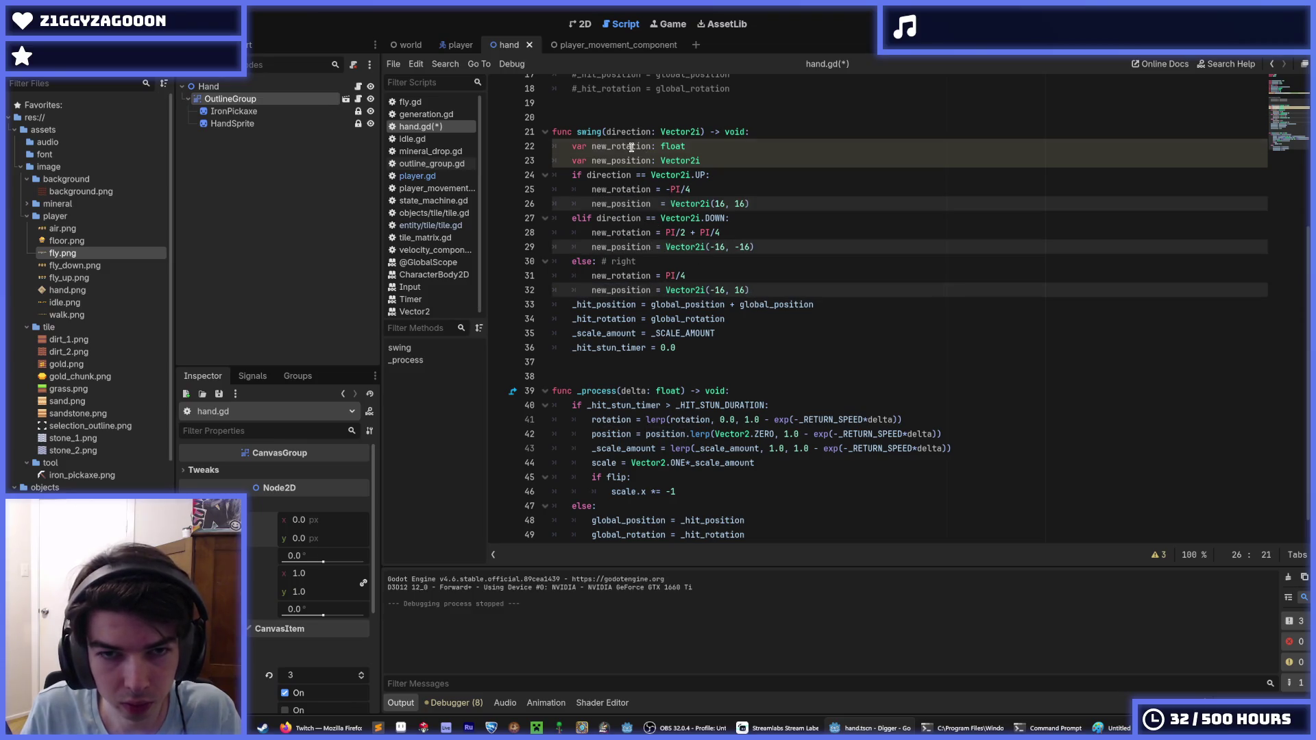
Add new_rotation to _hit_rotation and replace the second global_position with new_position.
double_click(621, 146)
key(ctrl+c)
click(757, 319)
text(+)
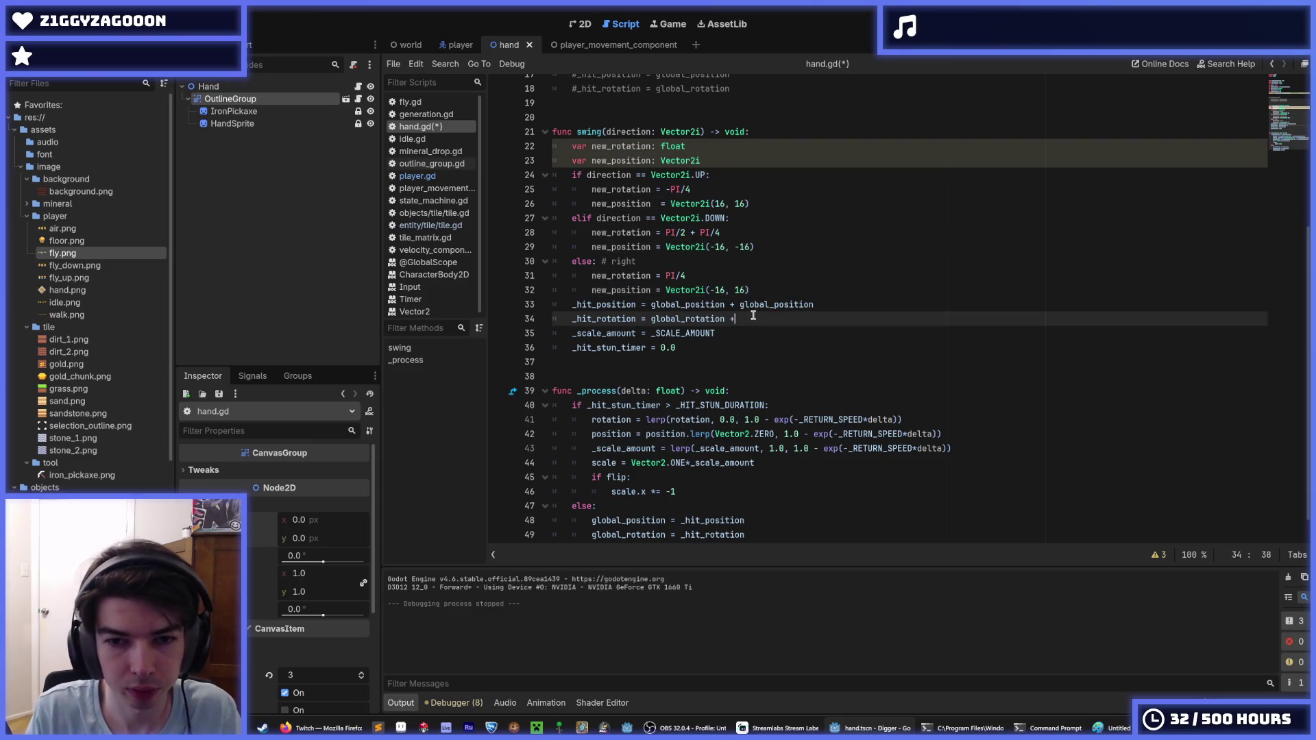
key(ctrl+v)
double_click(621, 160)
key(ctrl+c)
double_click(768, 305)
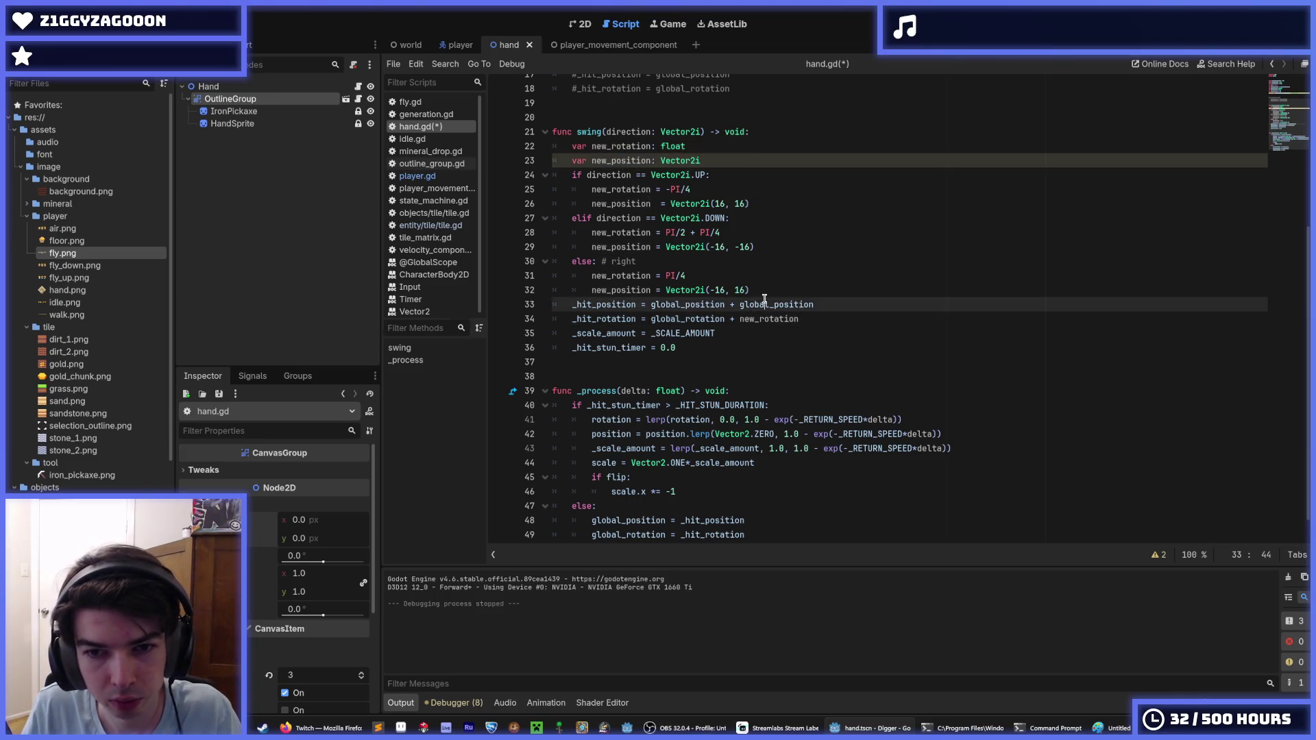
key(ctrl+v)
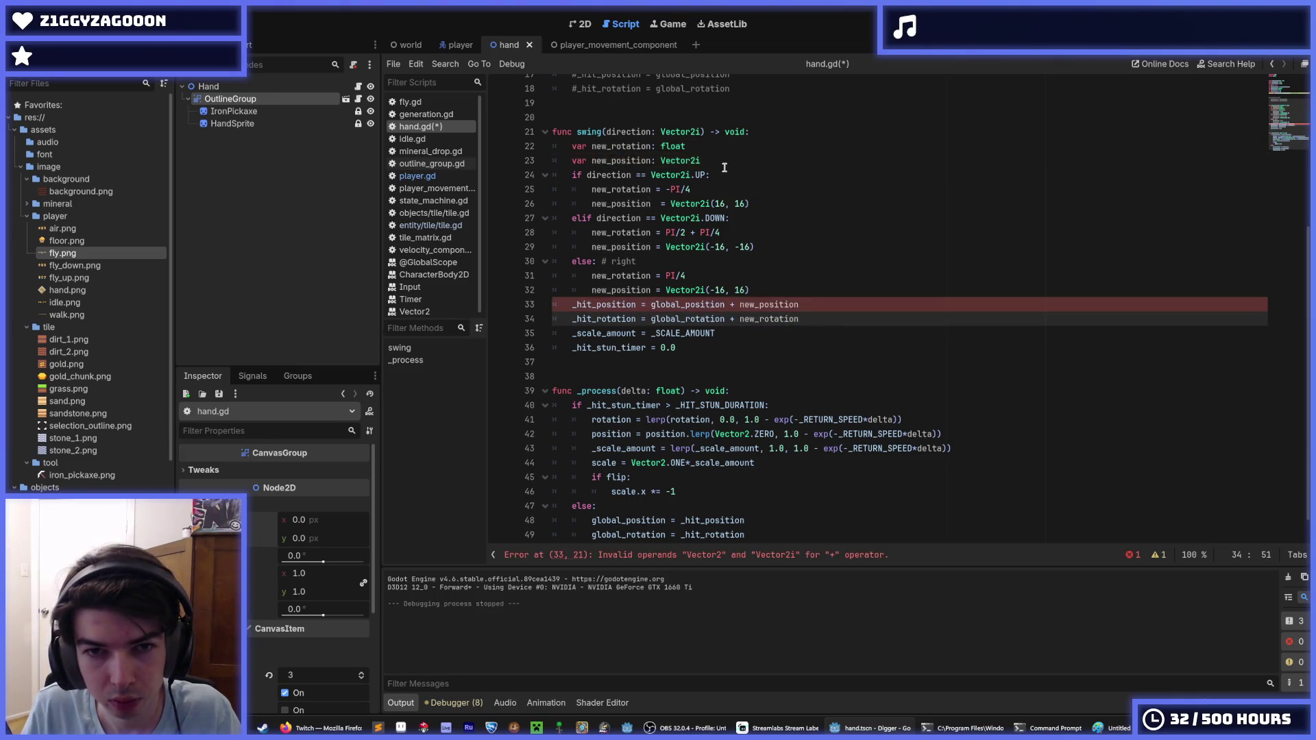
Change new_position's type from Vector2i to Vector2 to clear the Invalid operands error, and save.
click(629, 161)
key(ctrl+s)
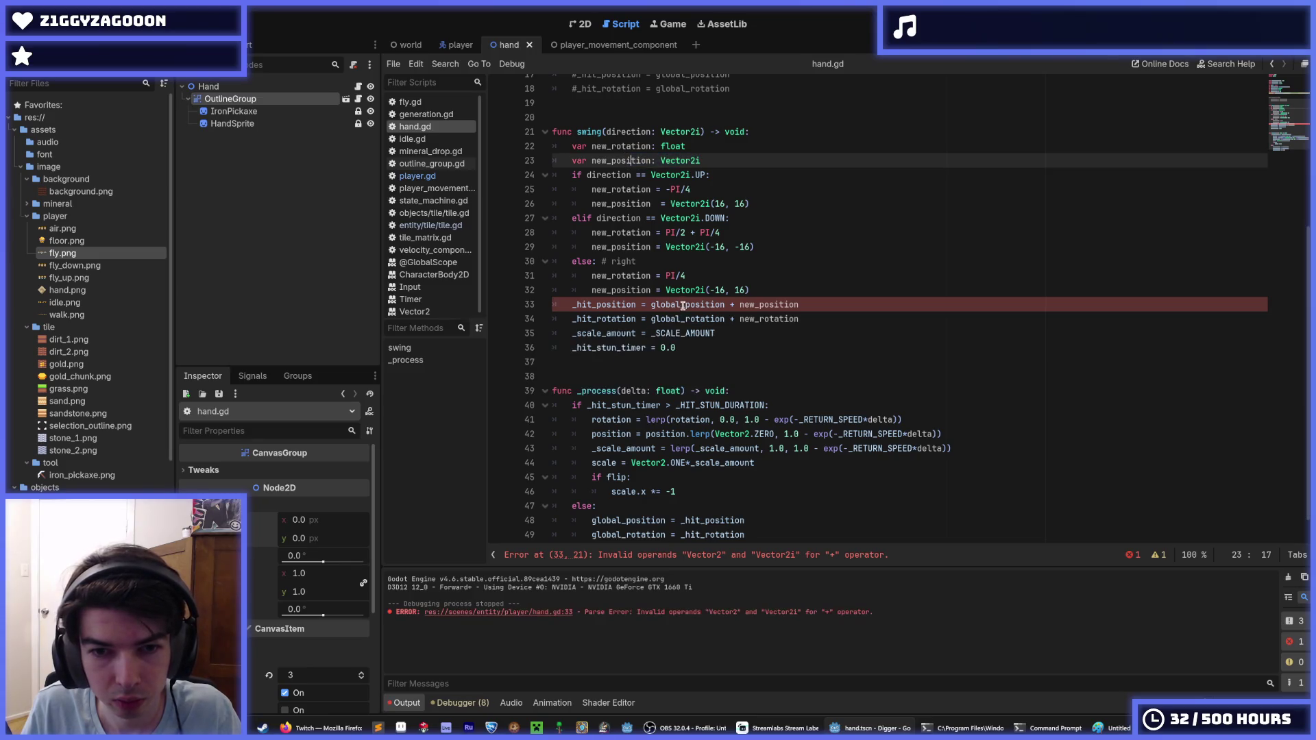
double_click(712, 304)
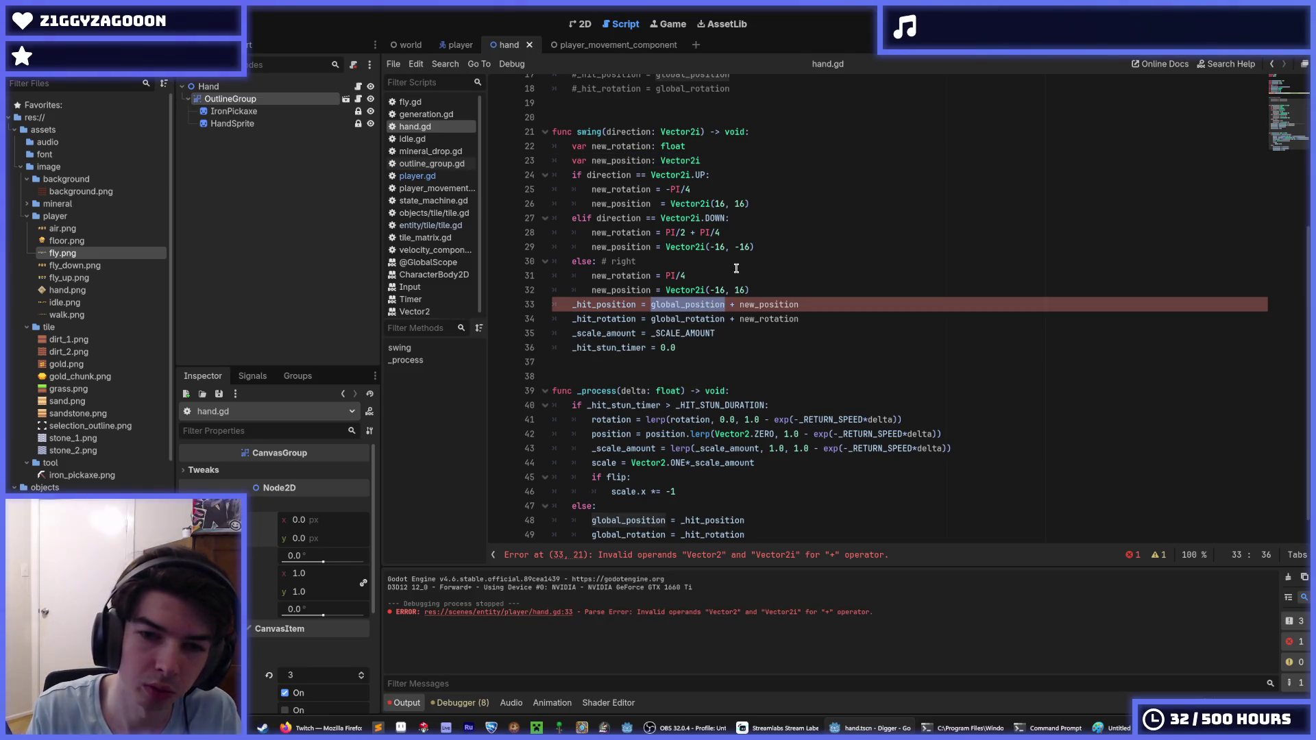
key(Right)
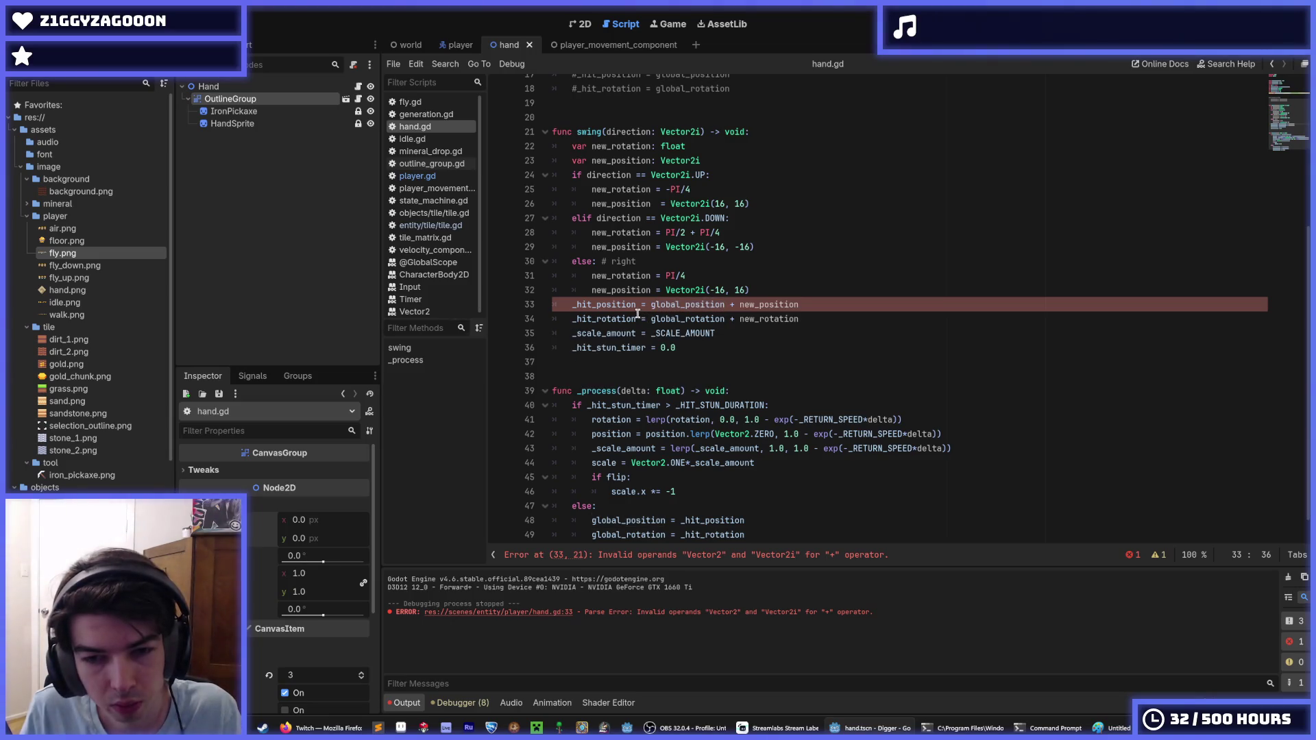
click(698, 159)
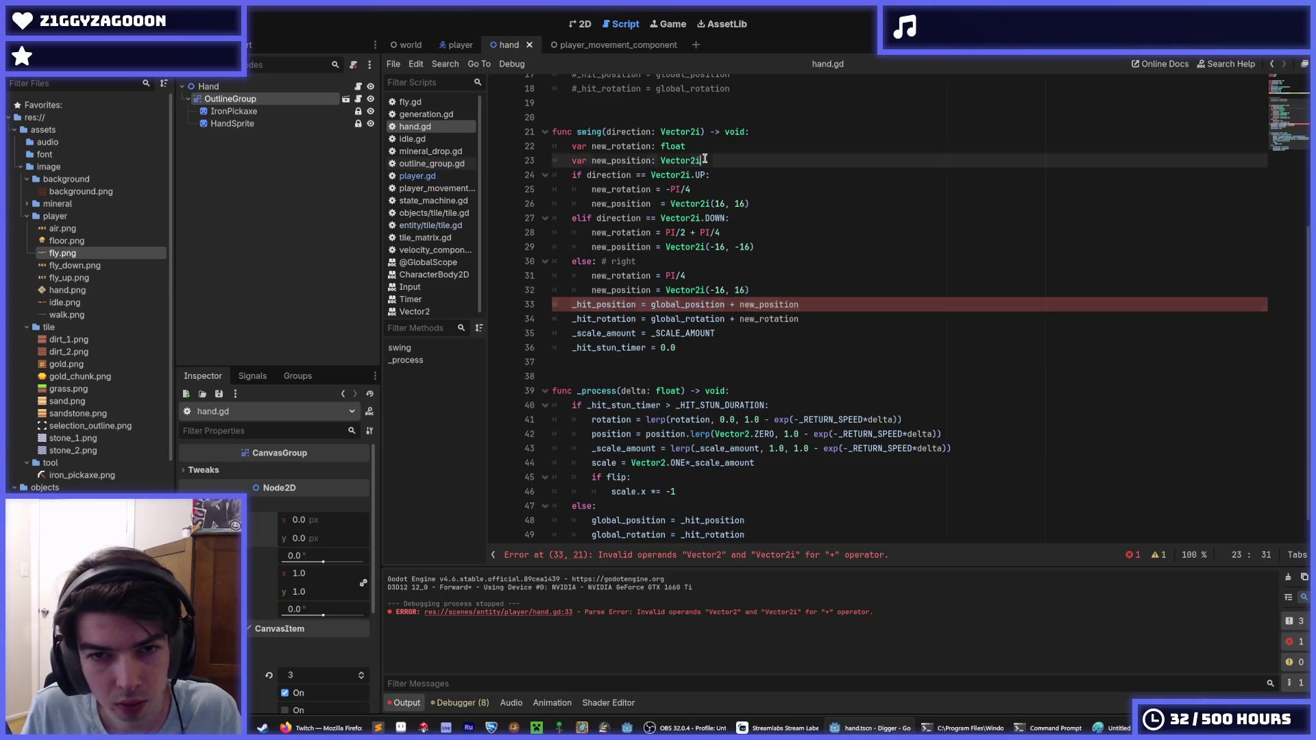
key(BackSpace)
key(ctrl+s)
scroll(754, 274, up, 5)
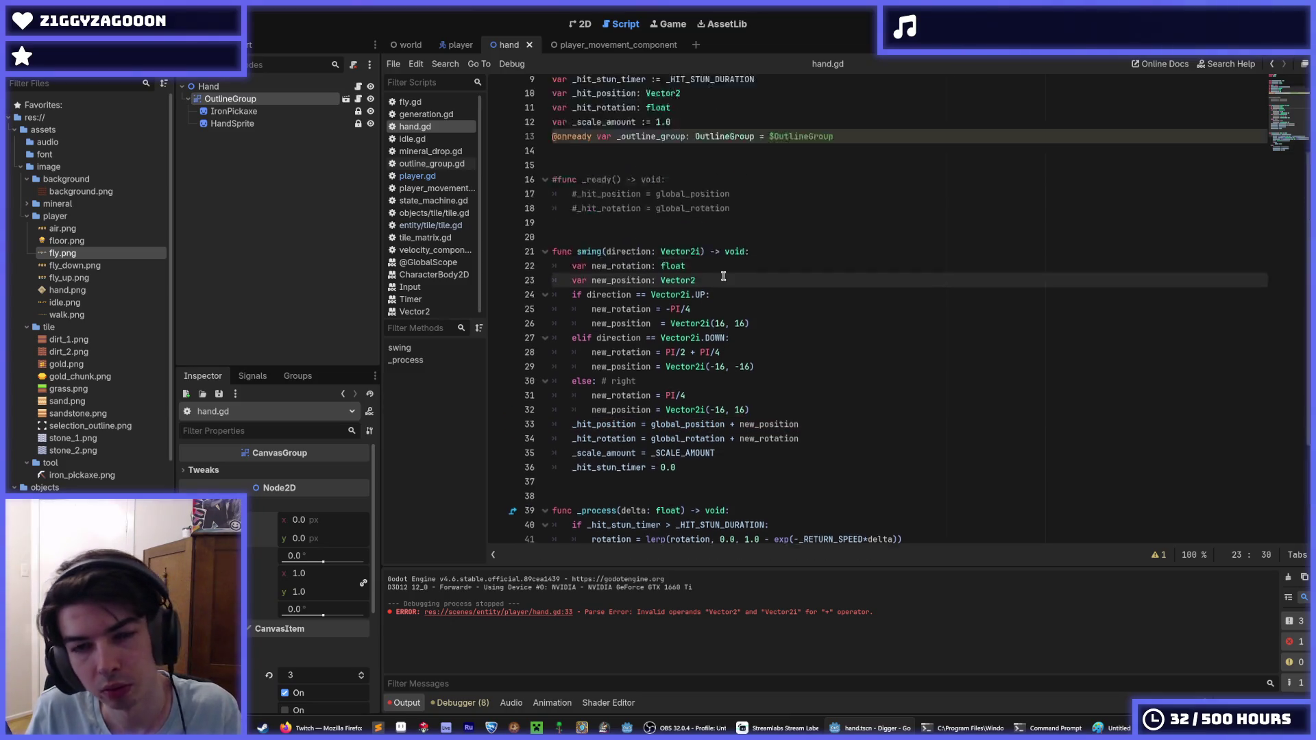
scroll(815, 306, down, 3)
key(Up)
Move the _hit_rotation line above _hit_position and run the game.
click(815, 306)
click(795, 348)
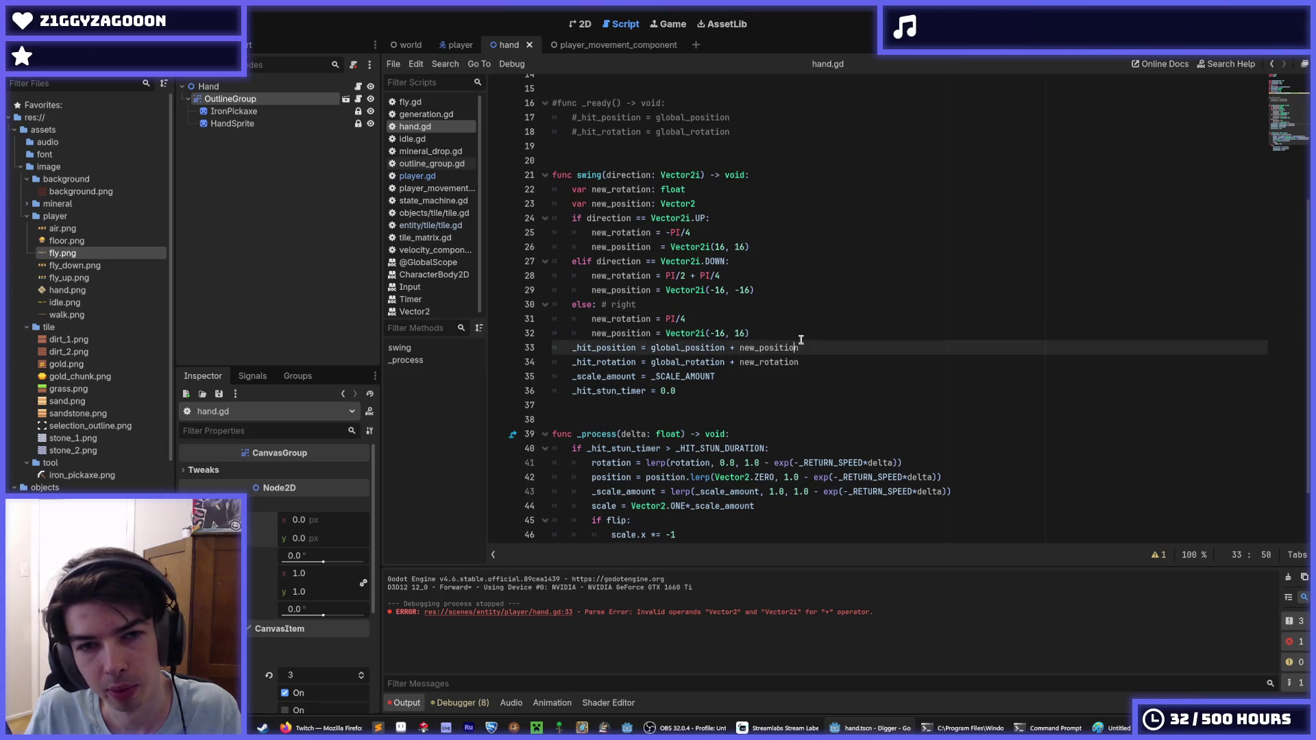
key(alt+Down)
key(Up)
key(Down)
key(Down)
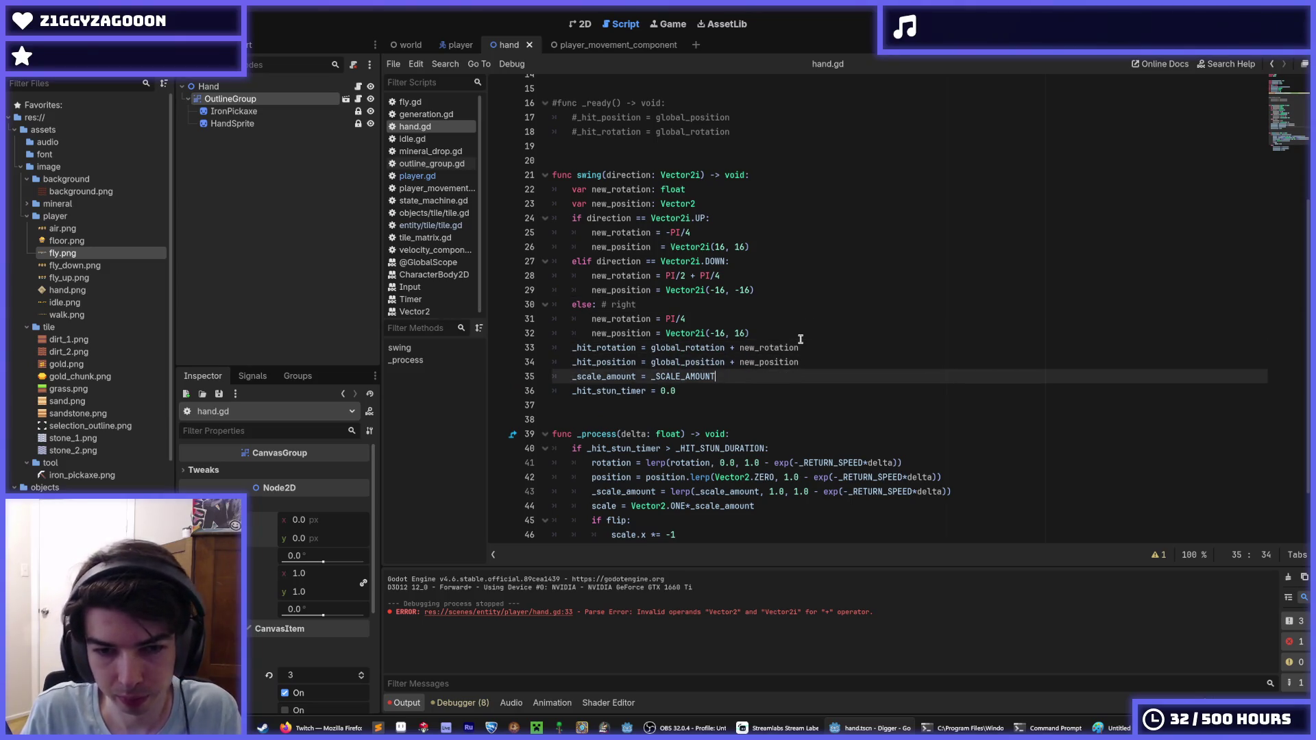
scroll(800, 339, down, 2)
click(897, 261)
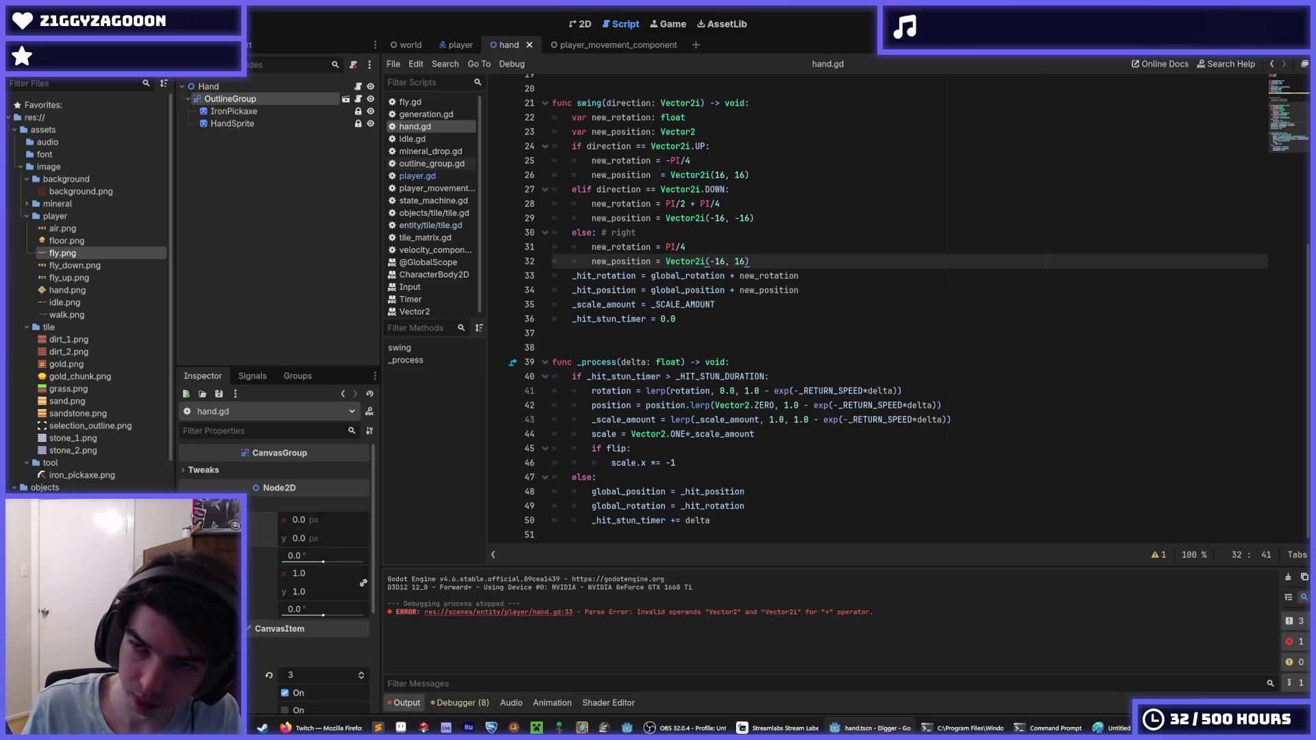
key(F5)
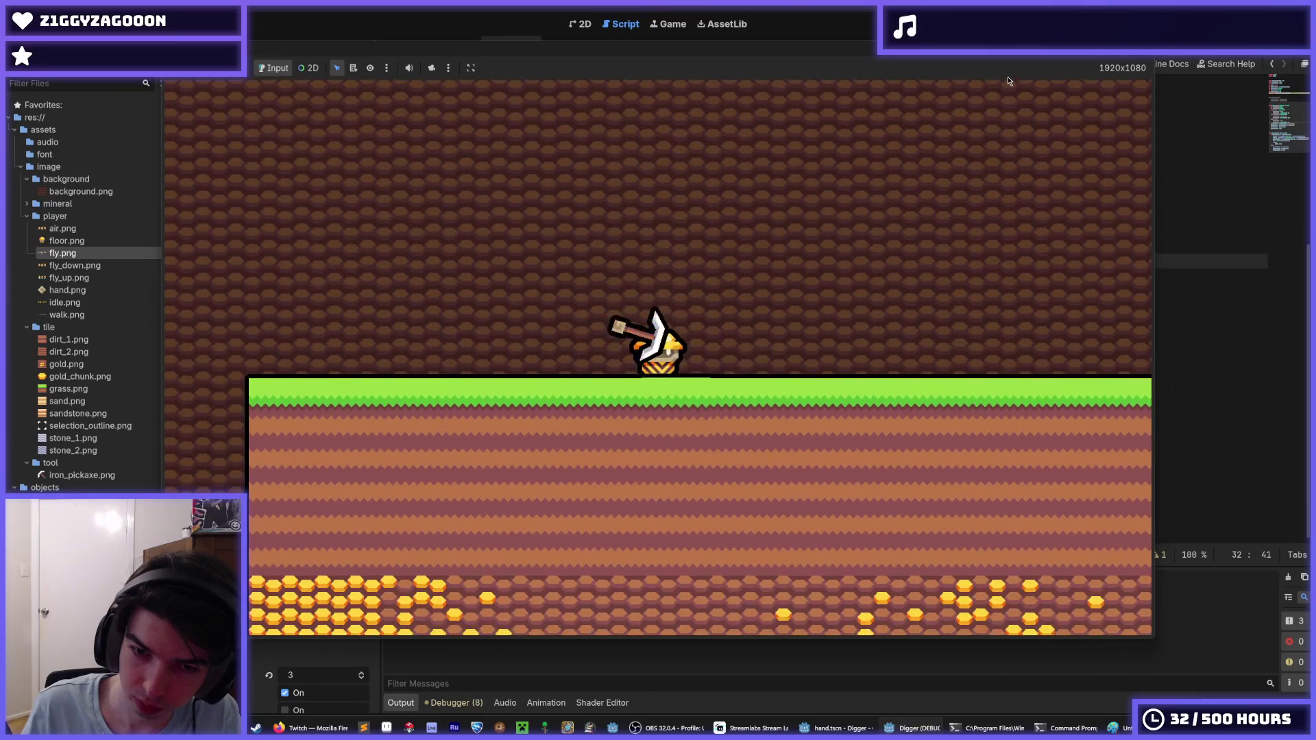
Dig left and down in the running game, stop it, and return to line 31 of hand.gd.
key(Left)
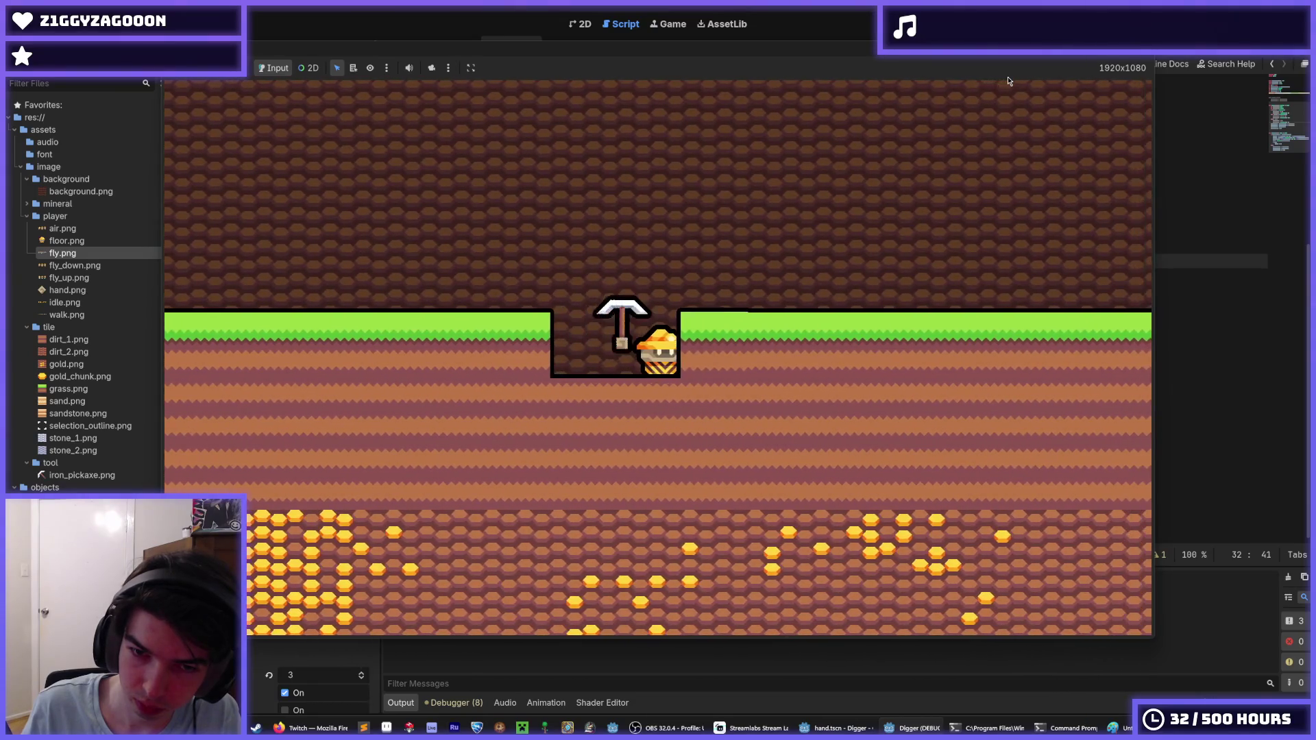
key(Down)
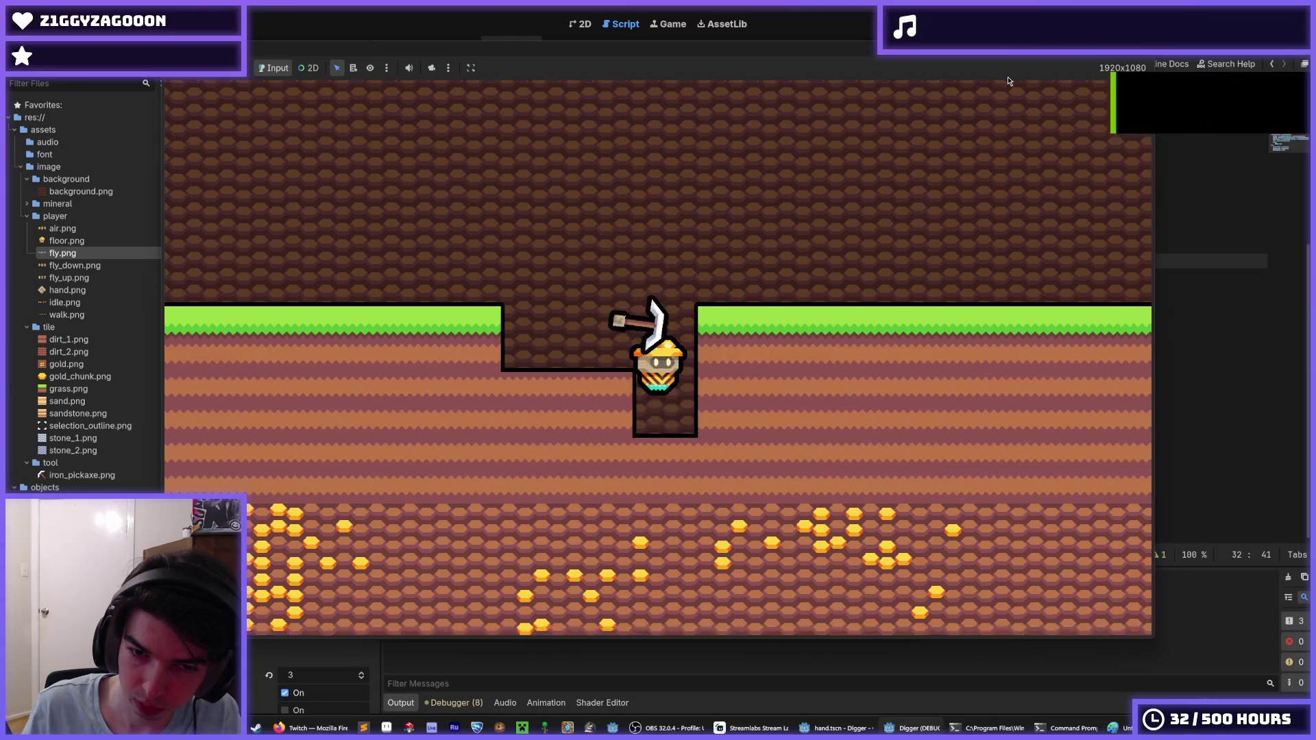
key(F8)
click(817, 246)
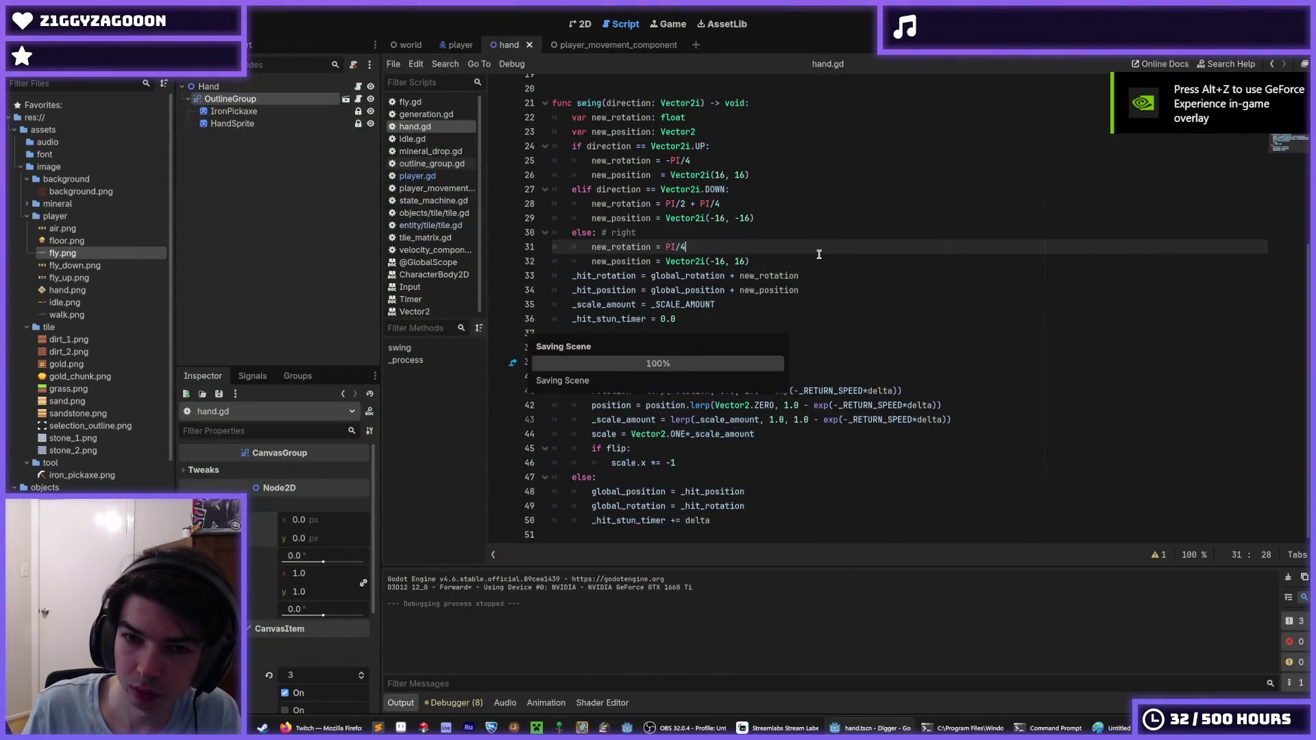
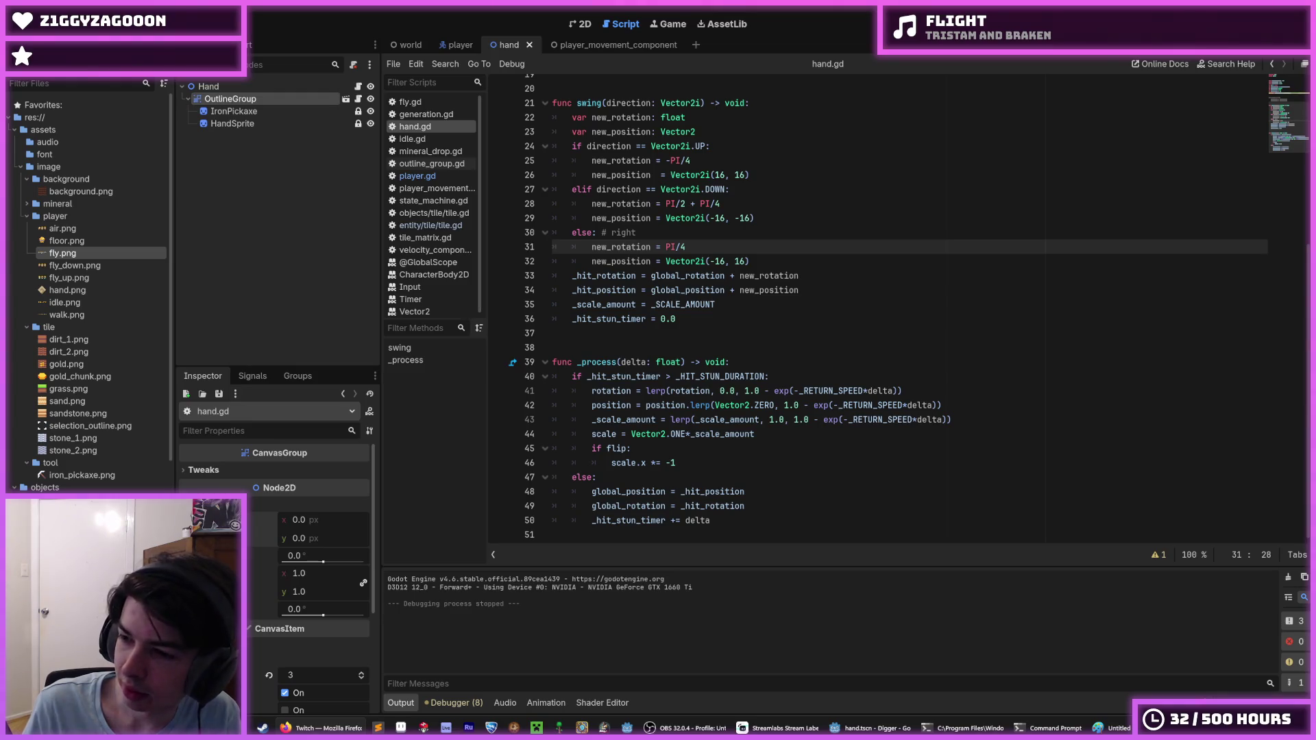
Review the swing code from line 33 down to the stun-timer check and line 44.
click(1026, 302)
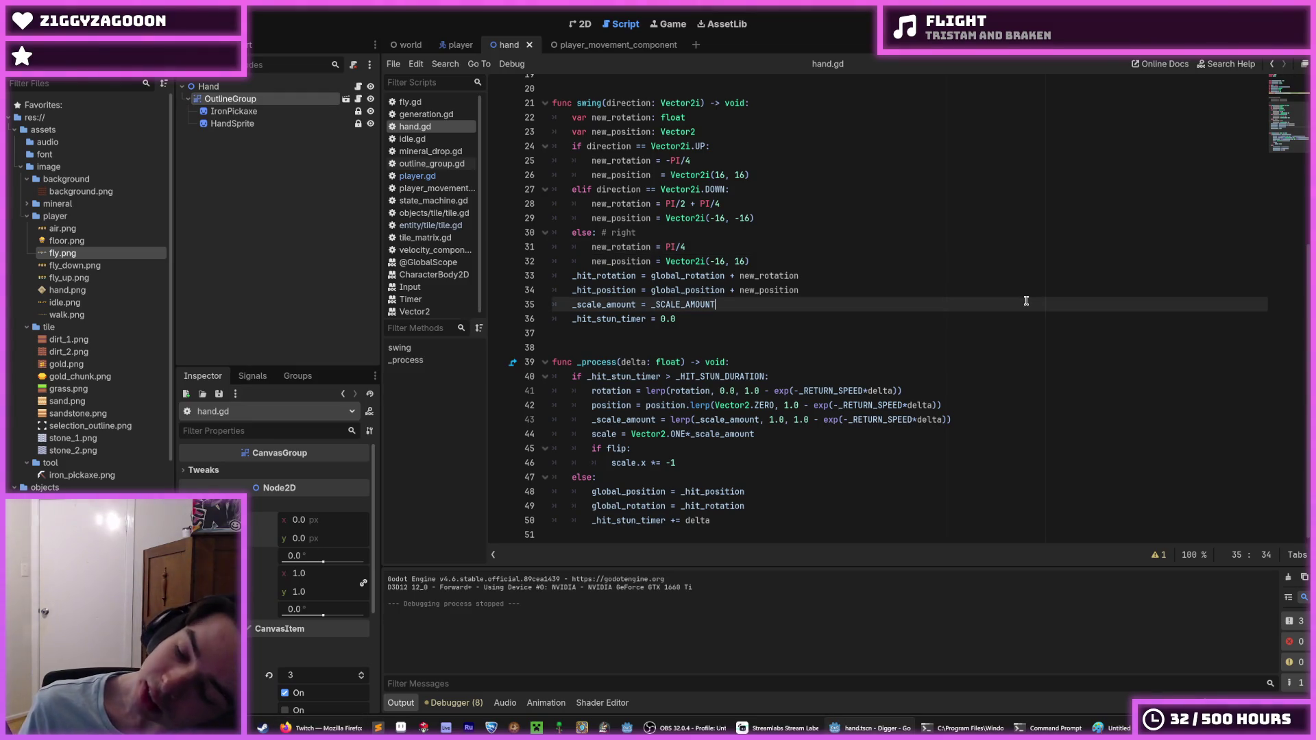
click(815, 291)
click(811, 274)
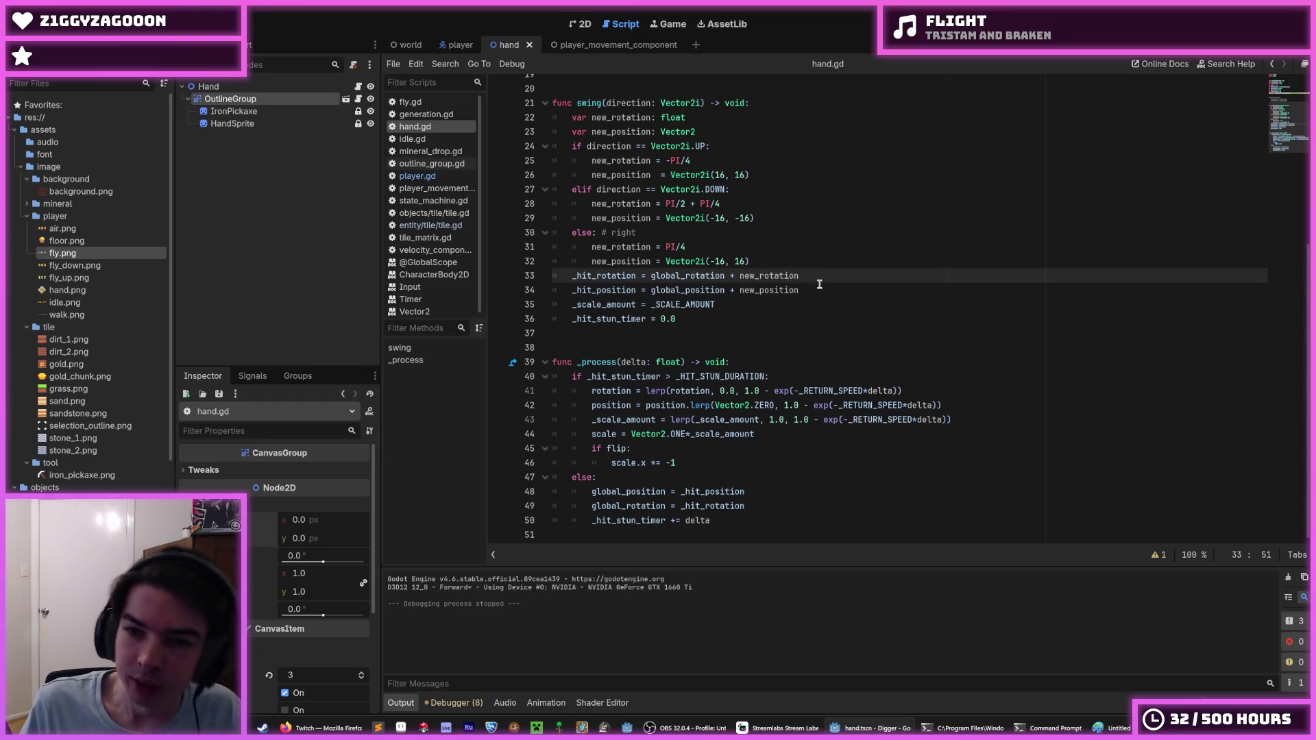
click(819, 284)
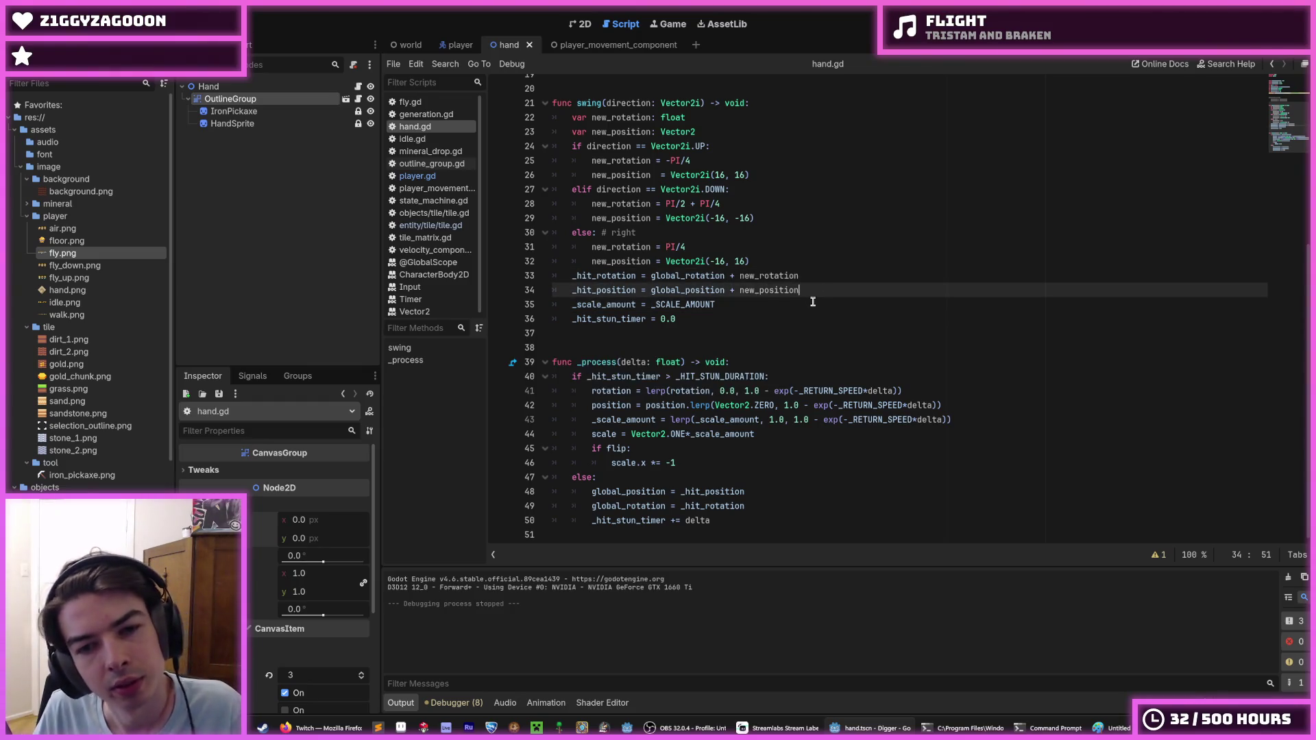
click(742, 300)
click(803, 436)
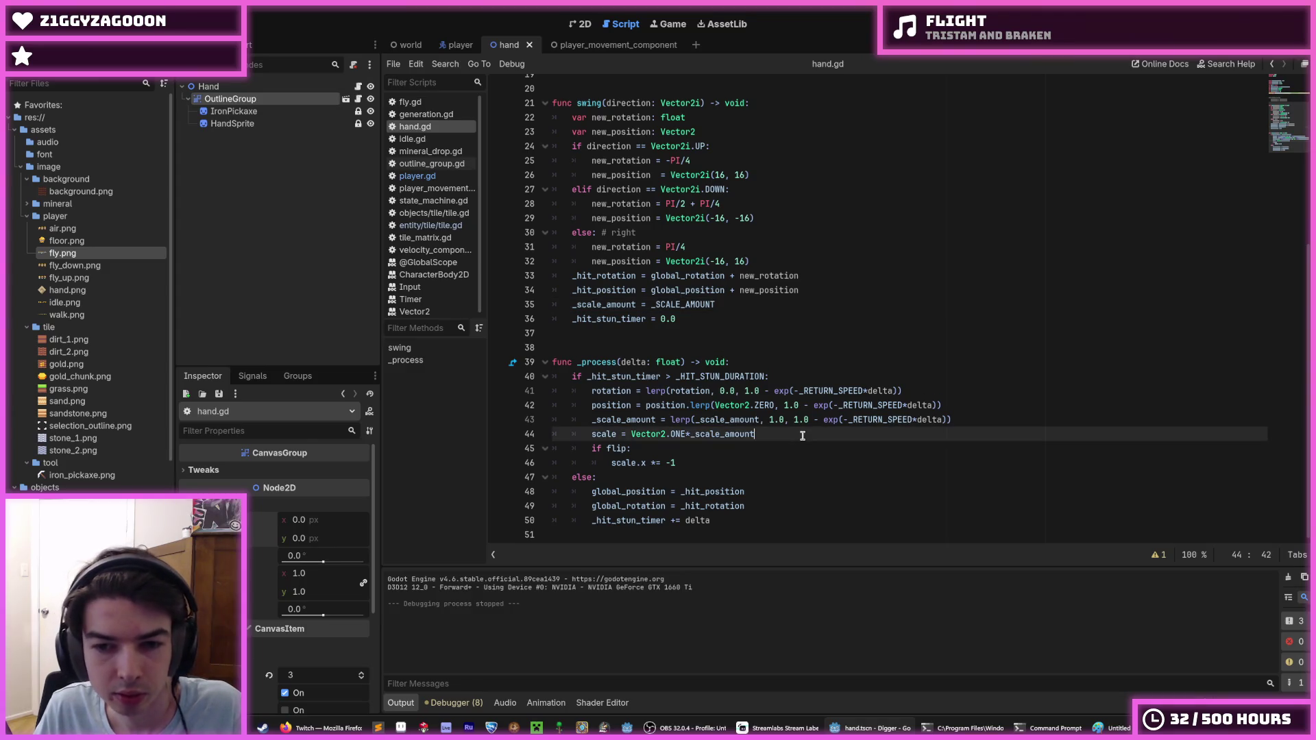
click(788, 376)
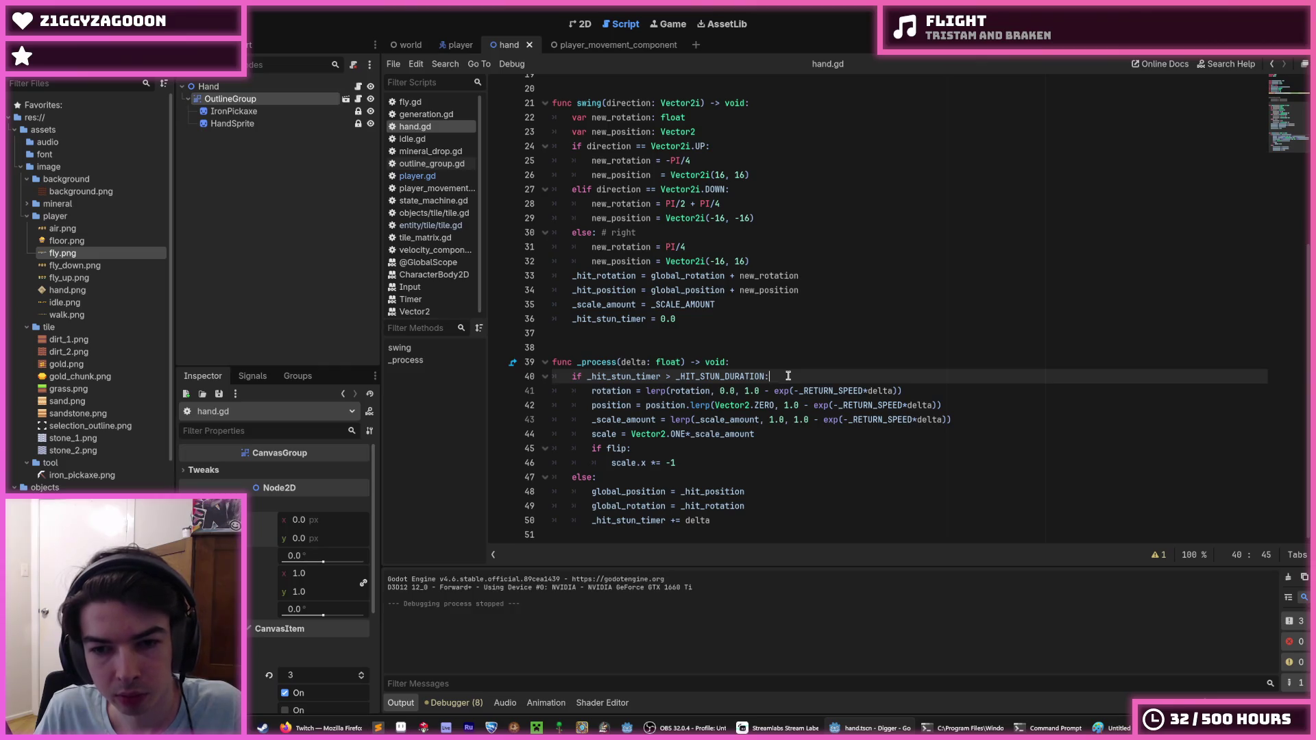
double_click(630, 404)
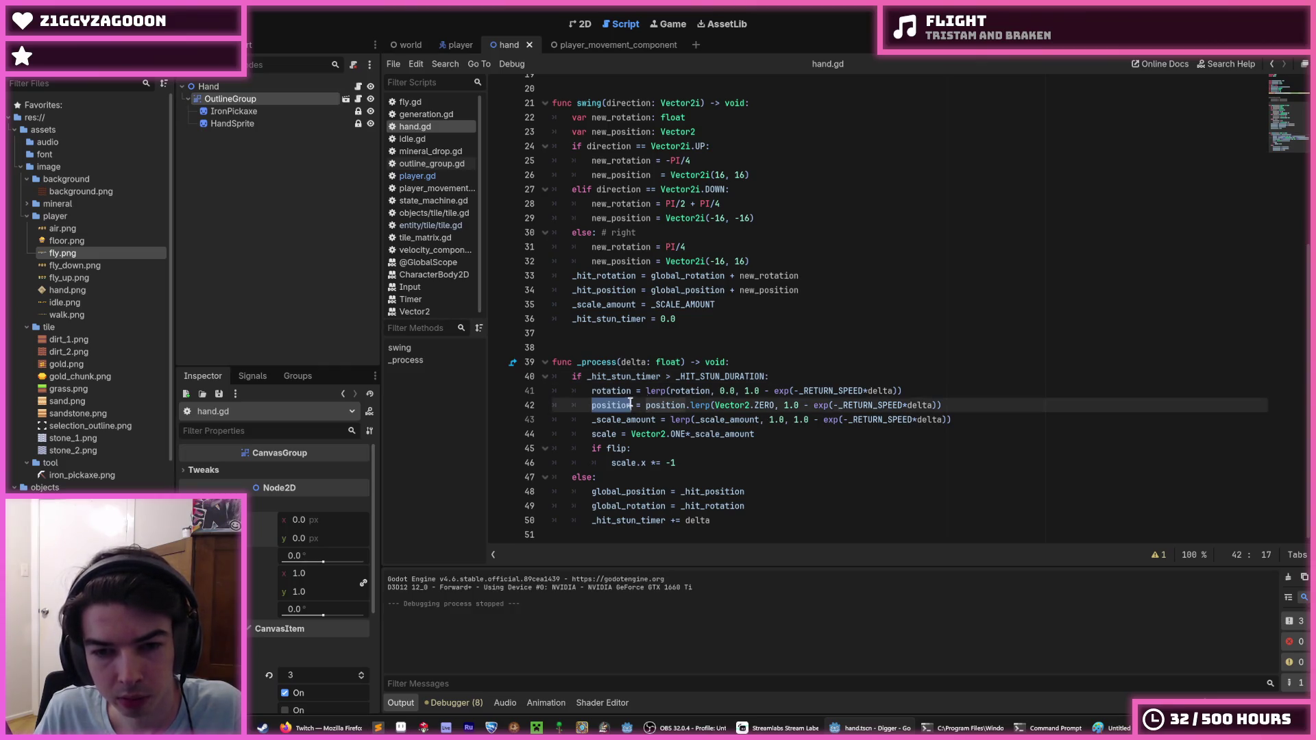
drag(776, 405, 716, 407)
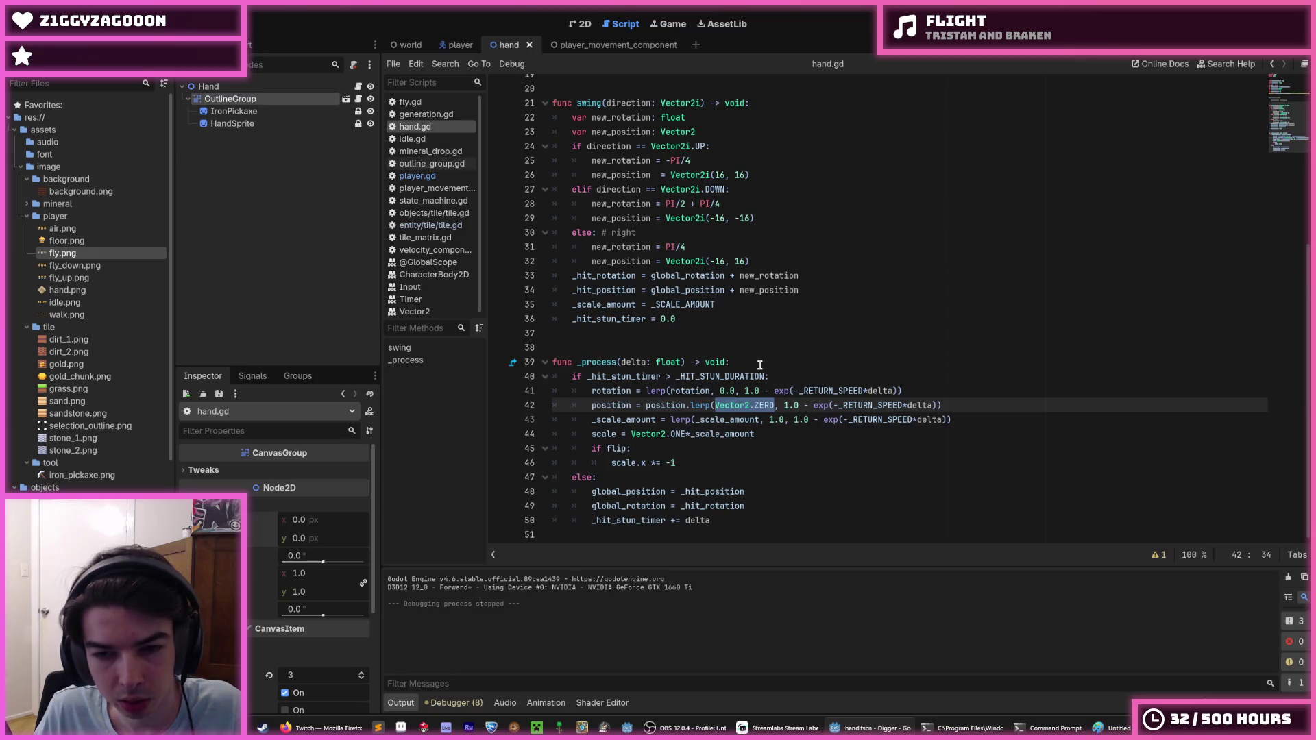
click(717, 407)
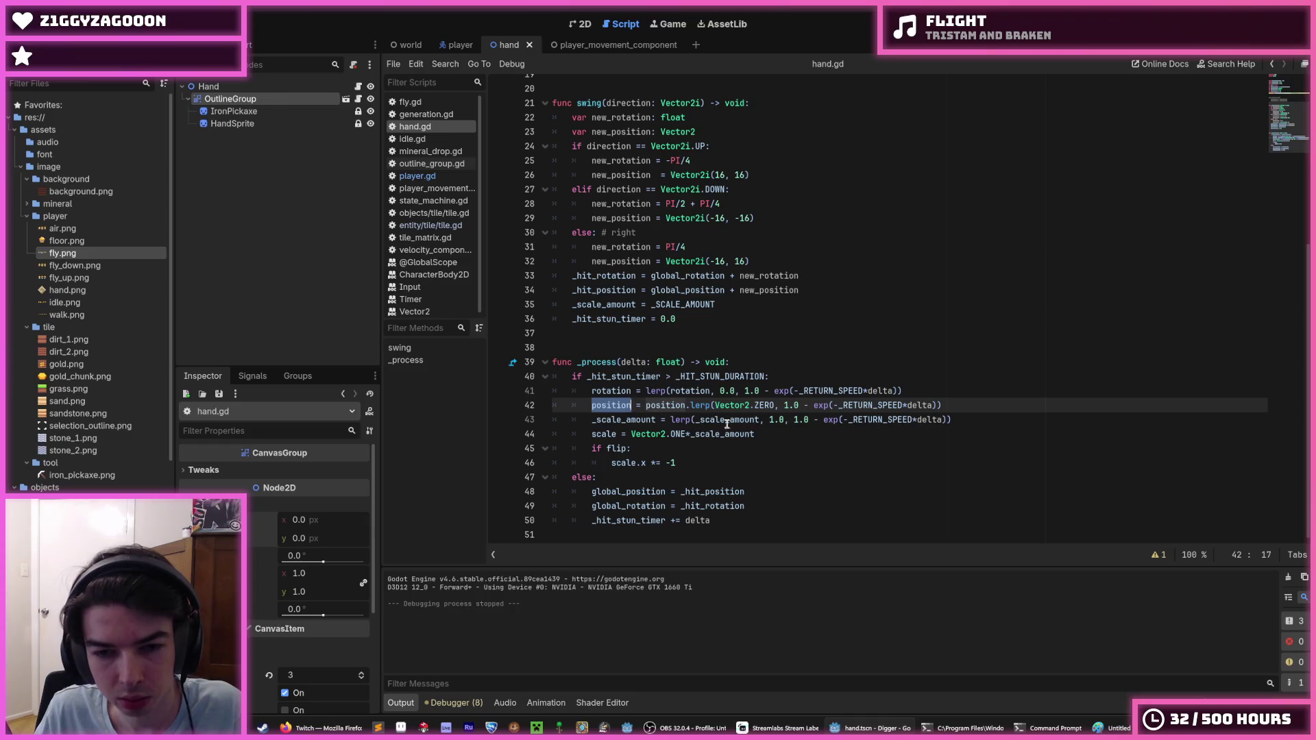
click(788, 433)
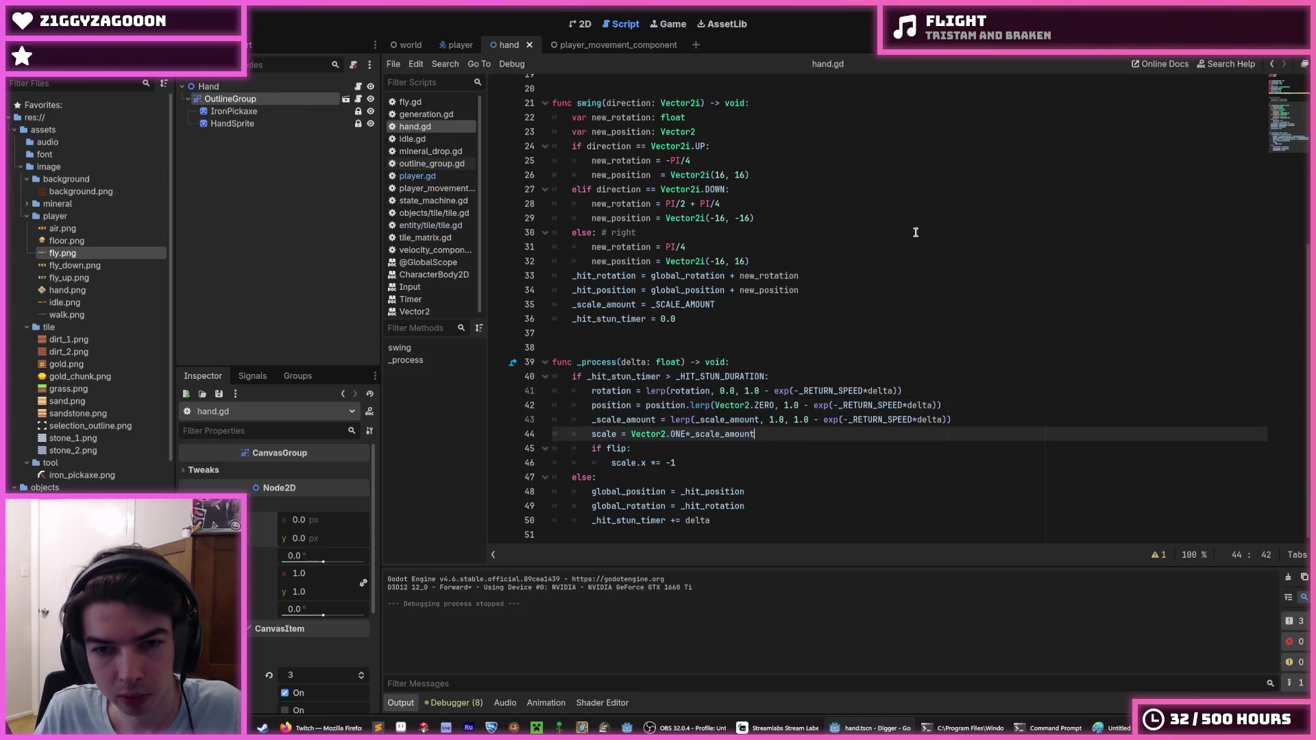
scroll(884, 274, up, 3)
Inspect the new_rotation and new_position terms on lines 33–34.
click(852, 326)
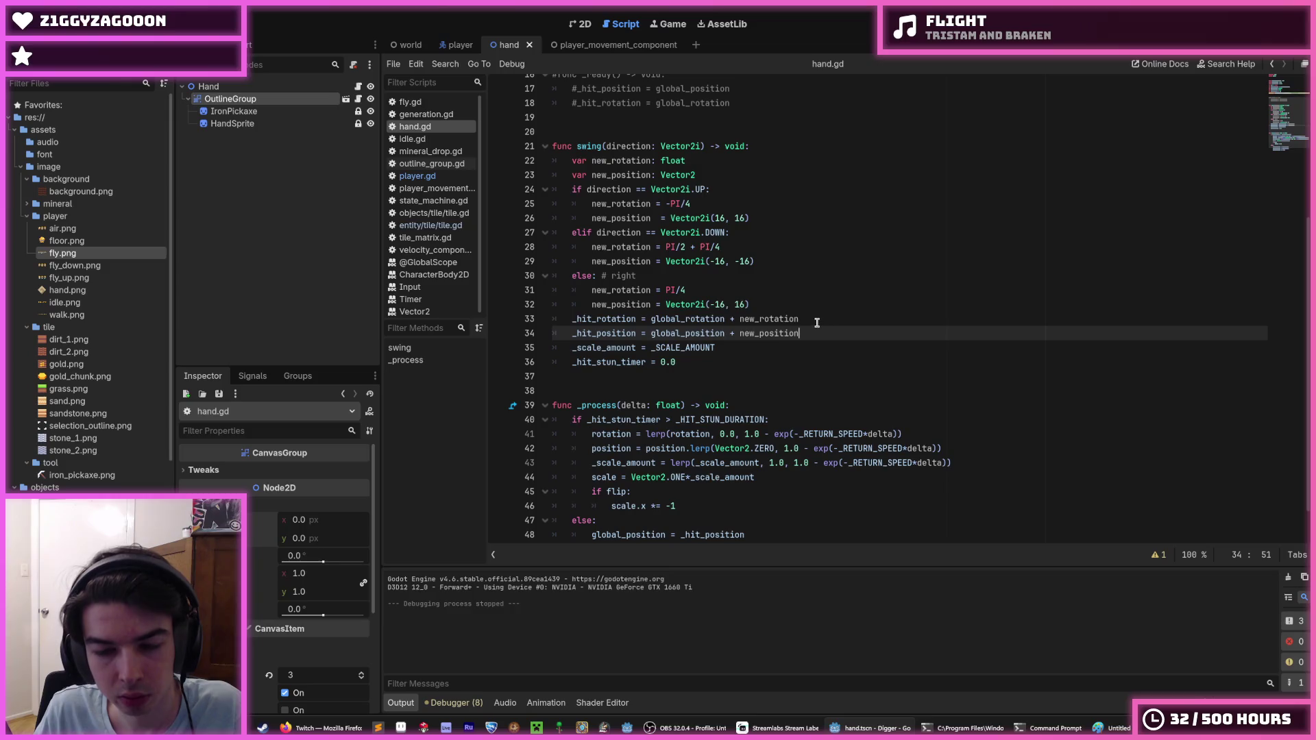
click(816, 320)
scroll(909, 237, down, 1)
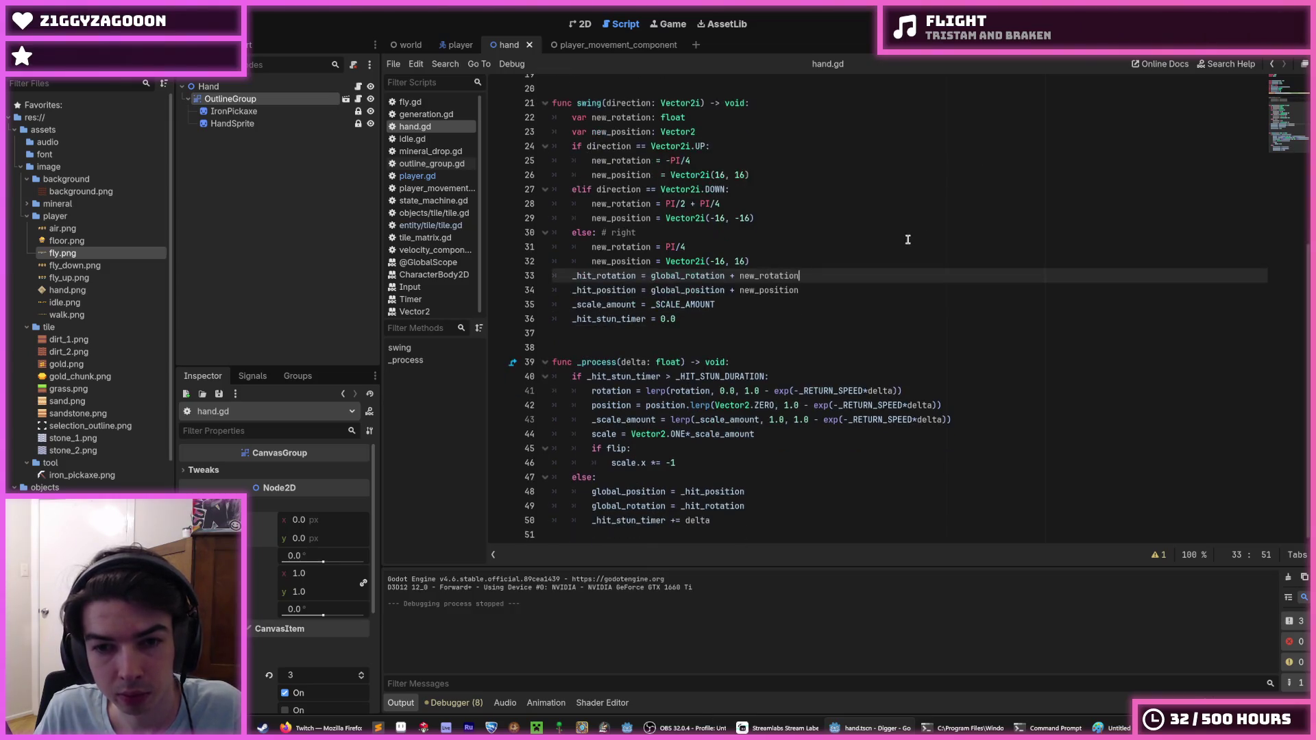
click(811, 293)
click(811, 274)
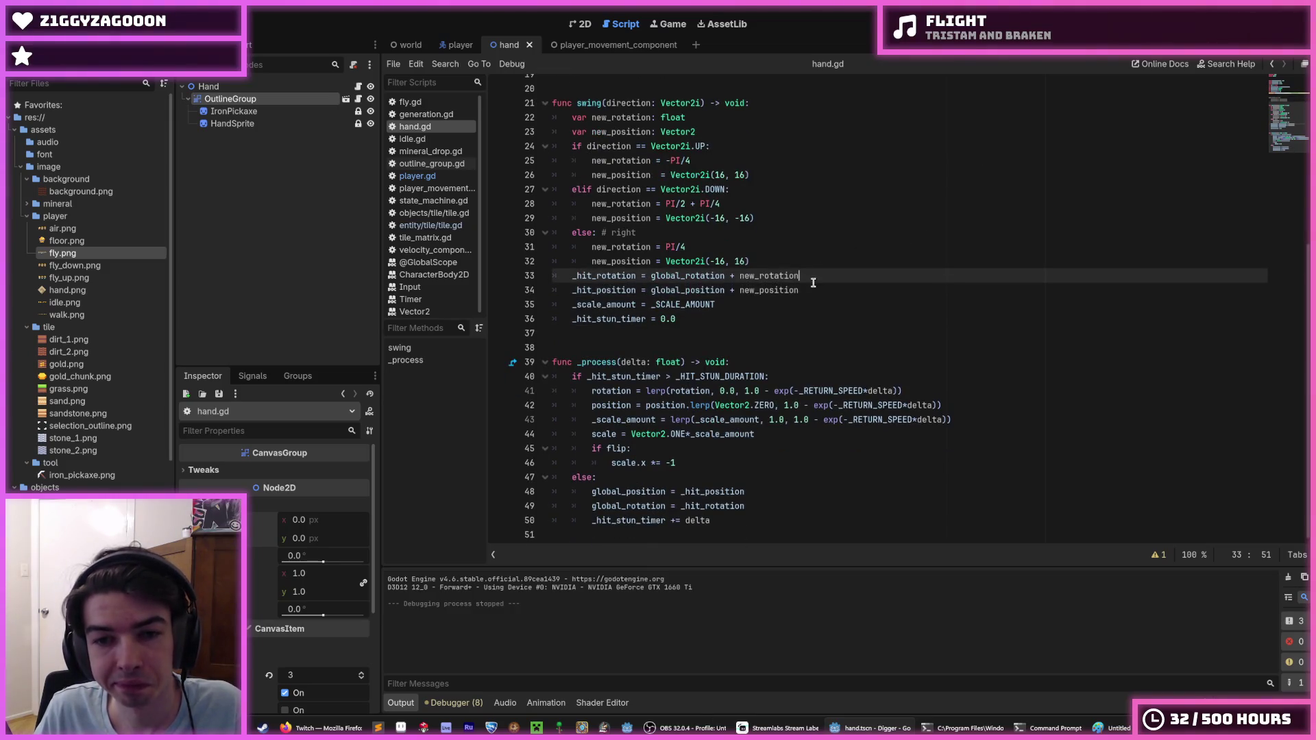
click(810, 291)
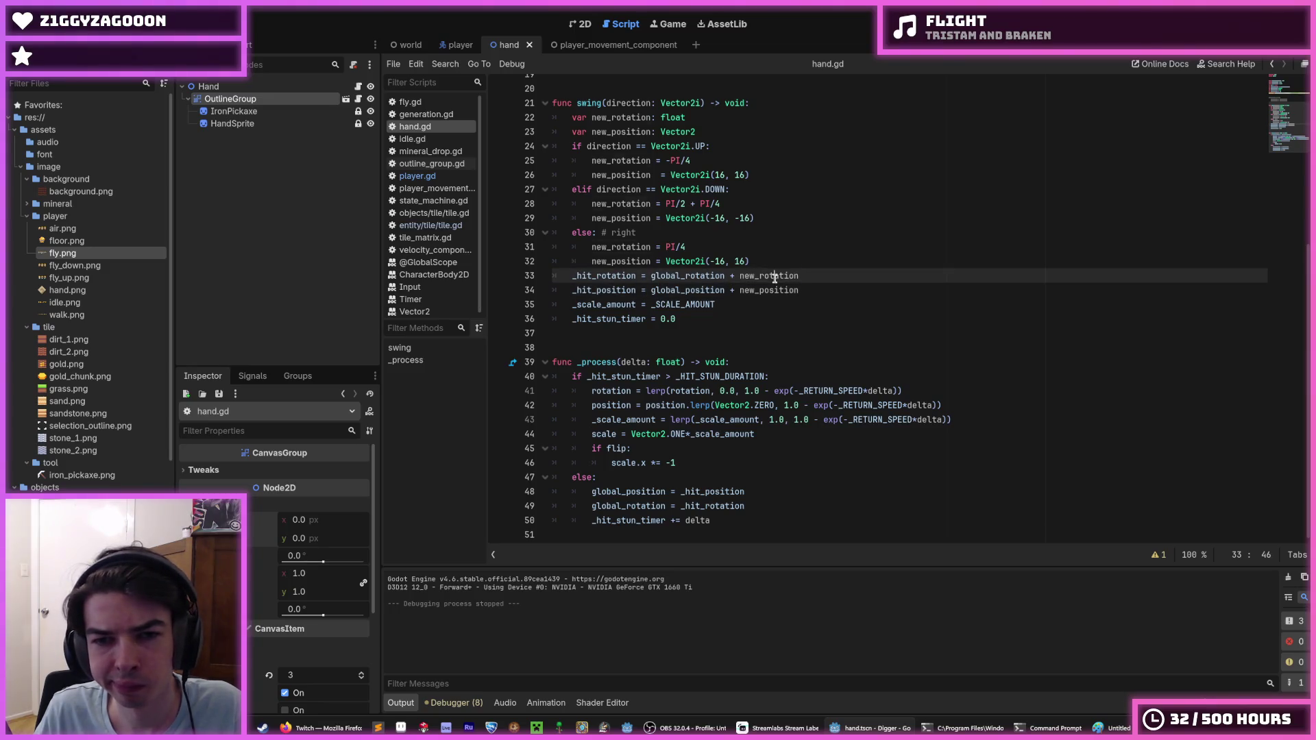
double_click(767, 275)
right_click(775, 278)
key(Escape)
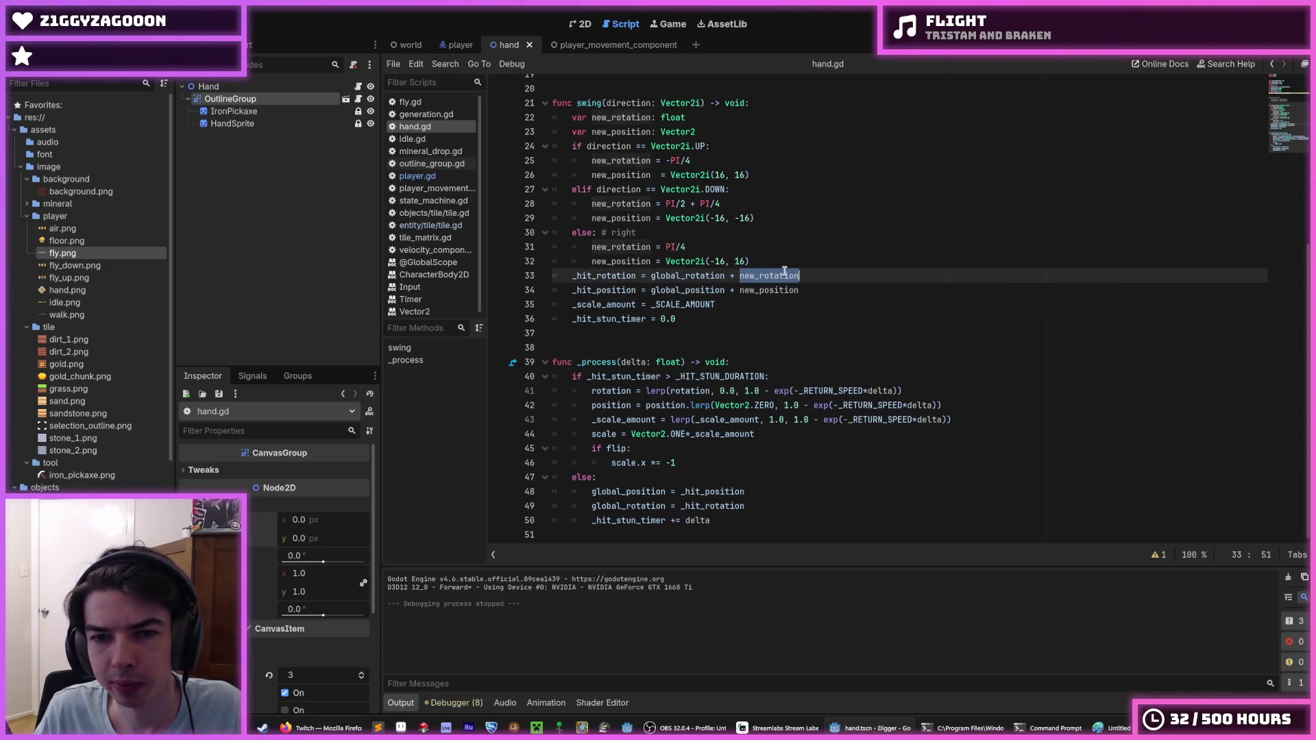
right_click(785, 271)
key(Escape)
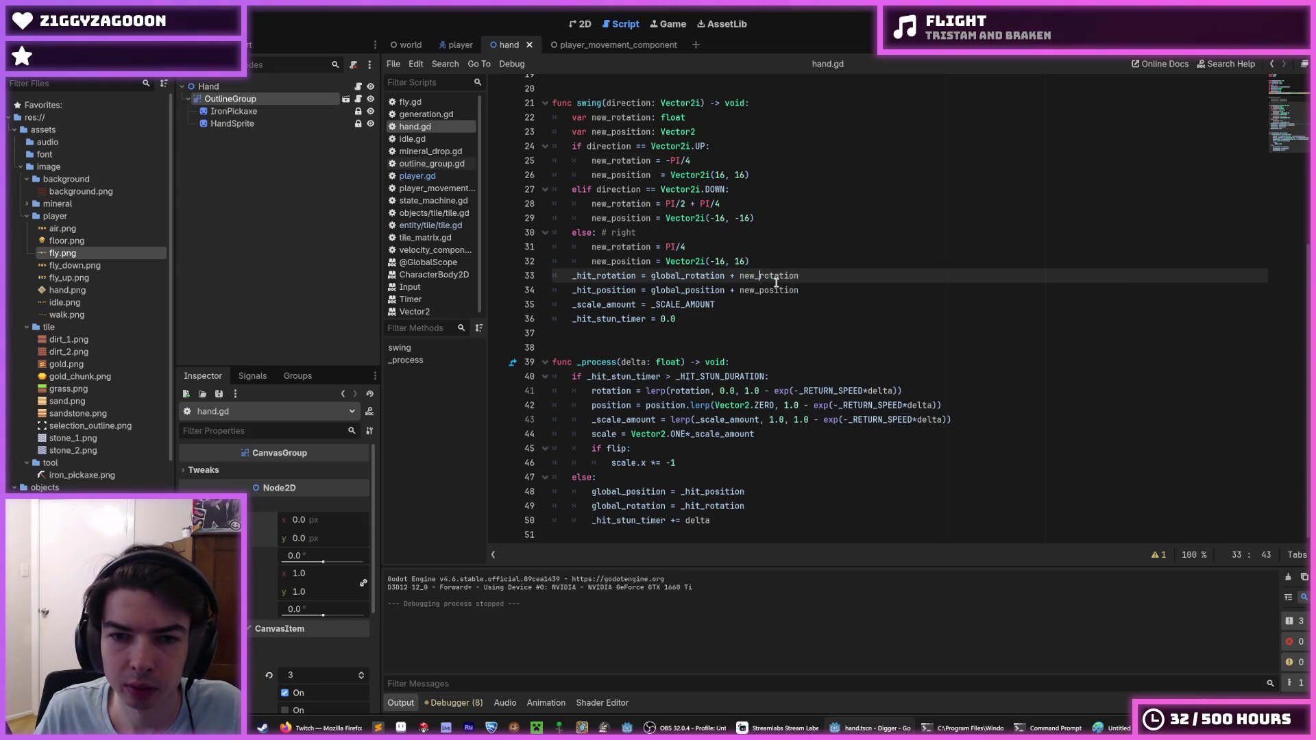
double_click(777, 285)
double_click(769, 277)
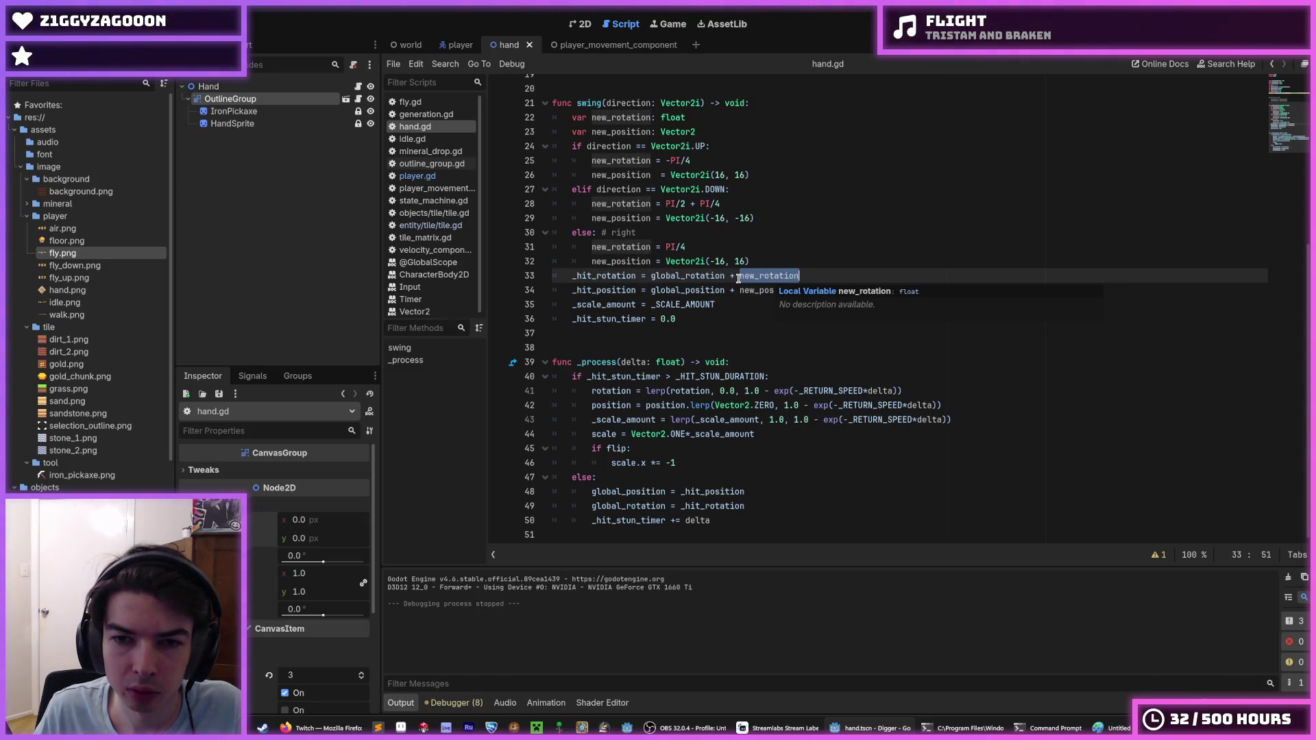
click(738, 277)
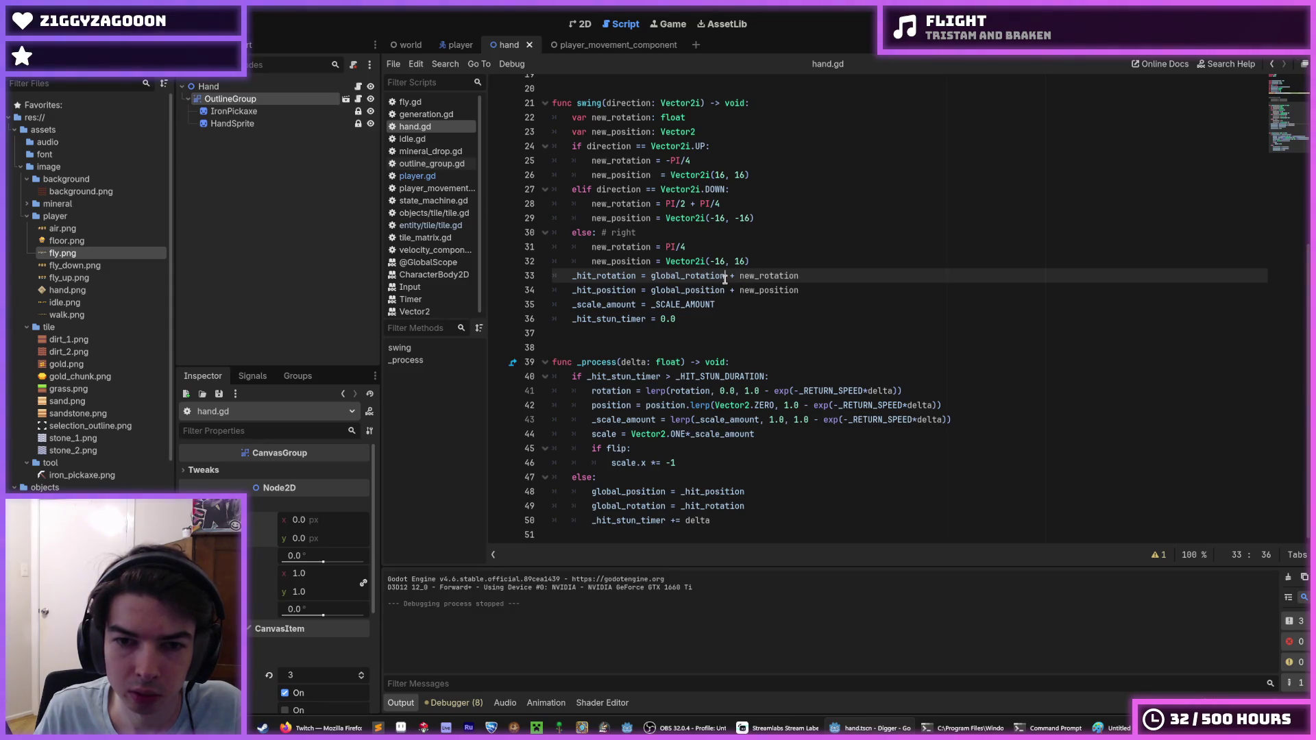
Insert '- rotation' after global_rotation on line 33 and '- position' on line 34.
drag(728, 280, 650, 278)
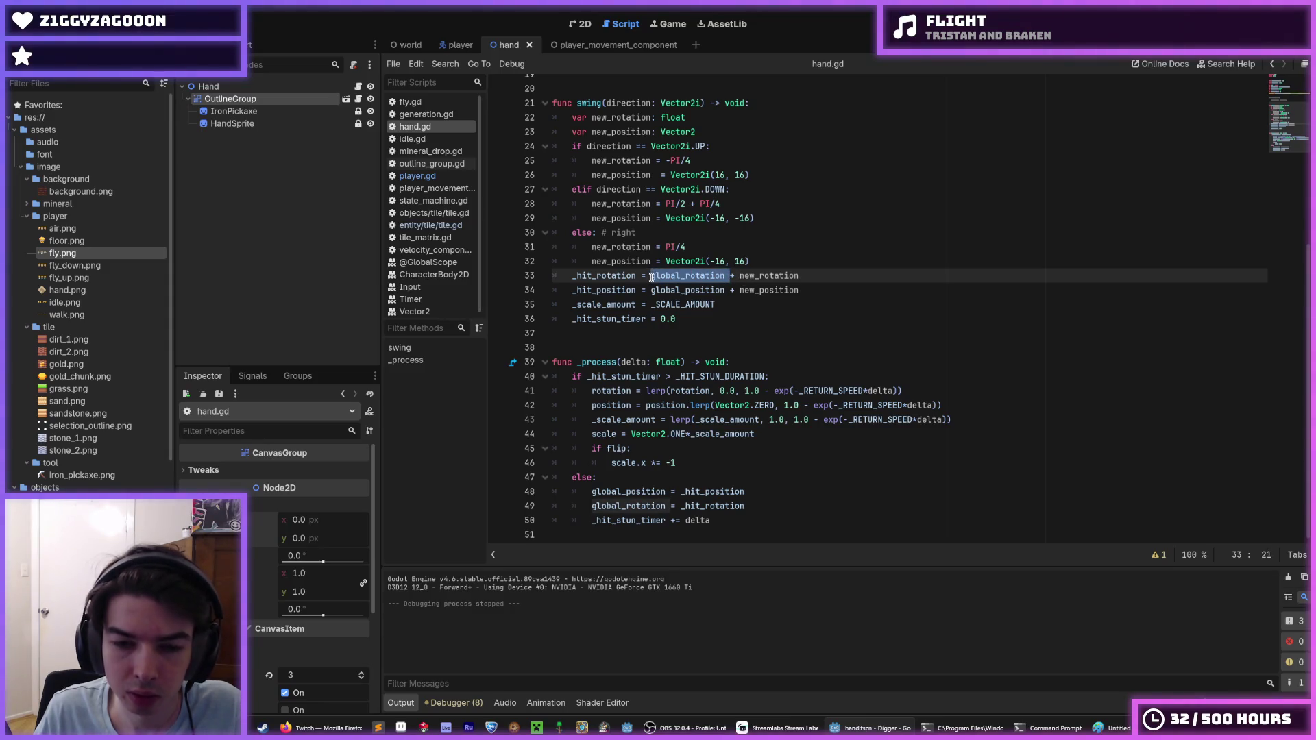
key(Right)
text(- p)
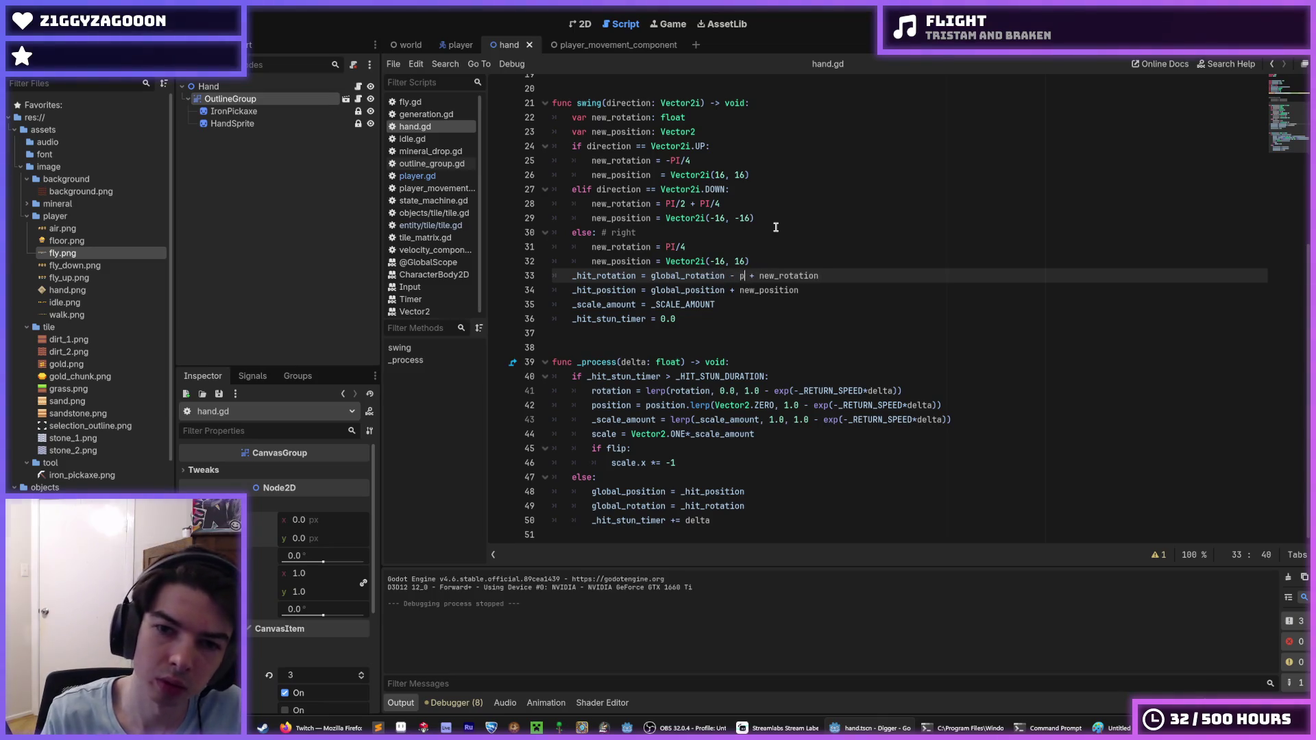
key(Return)
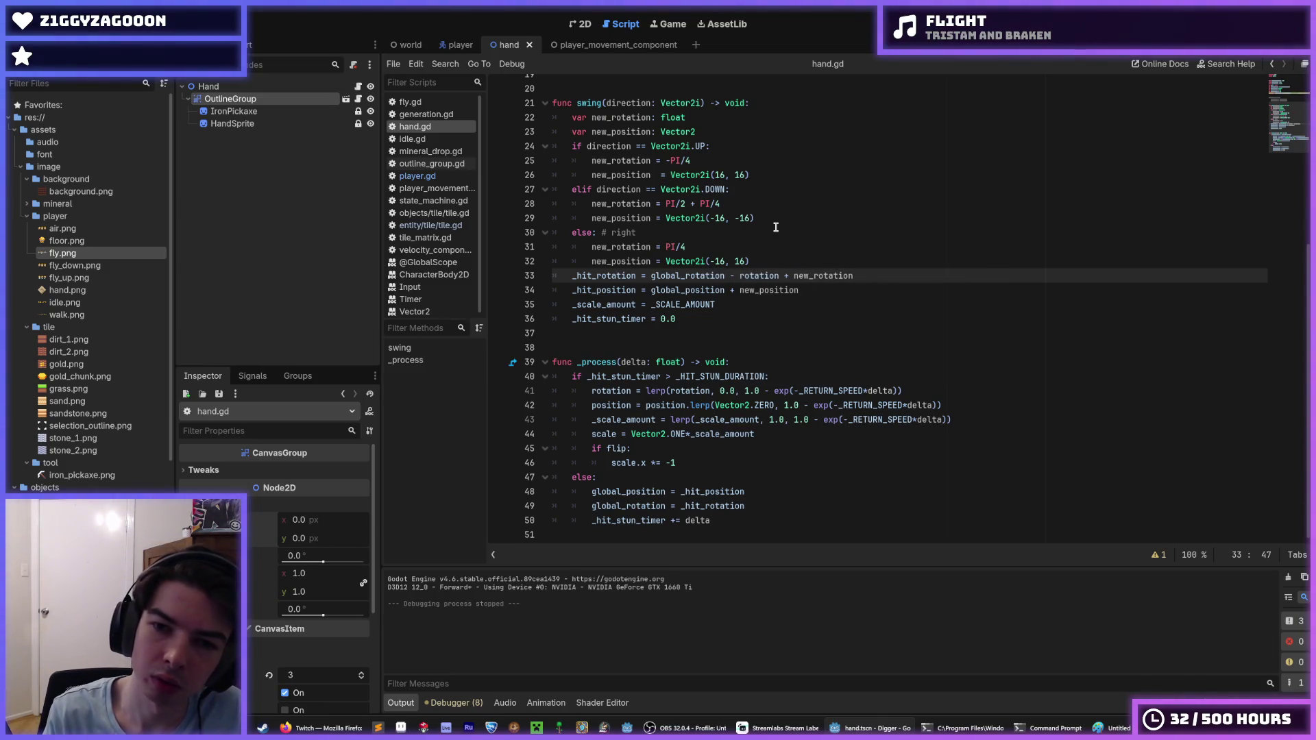
key(Down)
text(- )
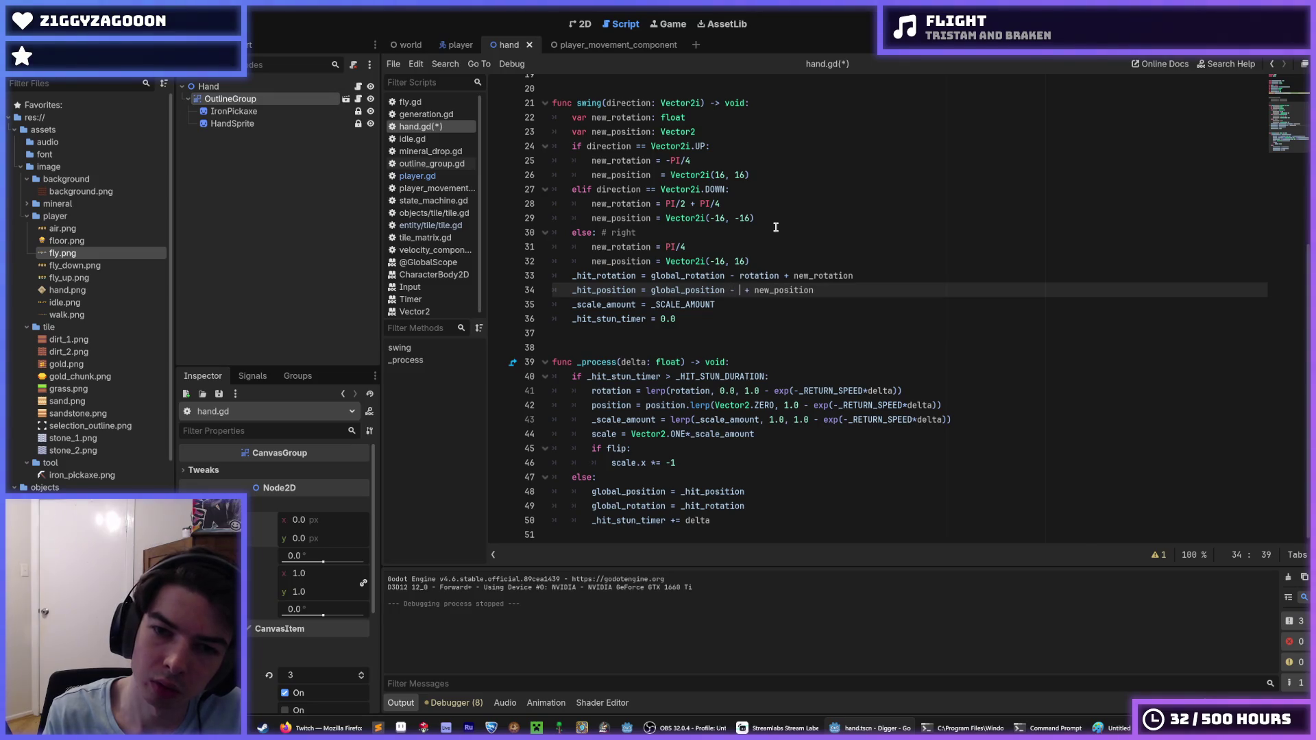
text(position)
Save hand.gd, run Digger, dig left and down, then stop the game.
key(ctrl+s)
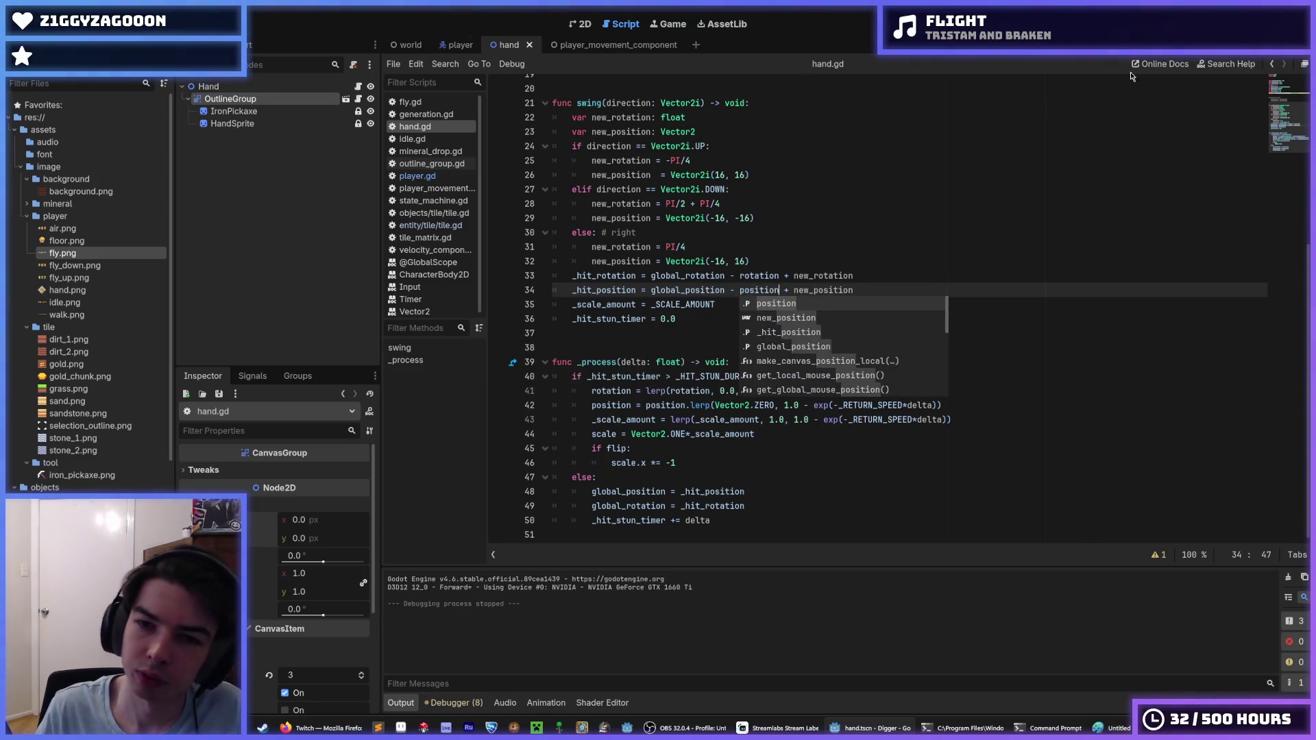
key(F5)
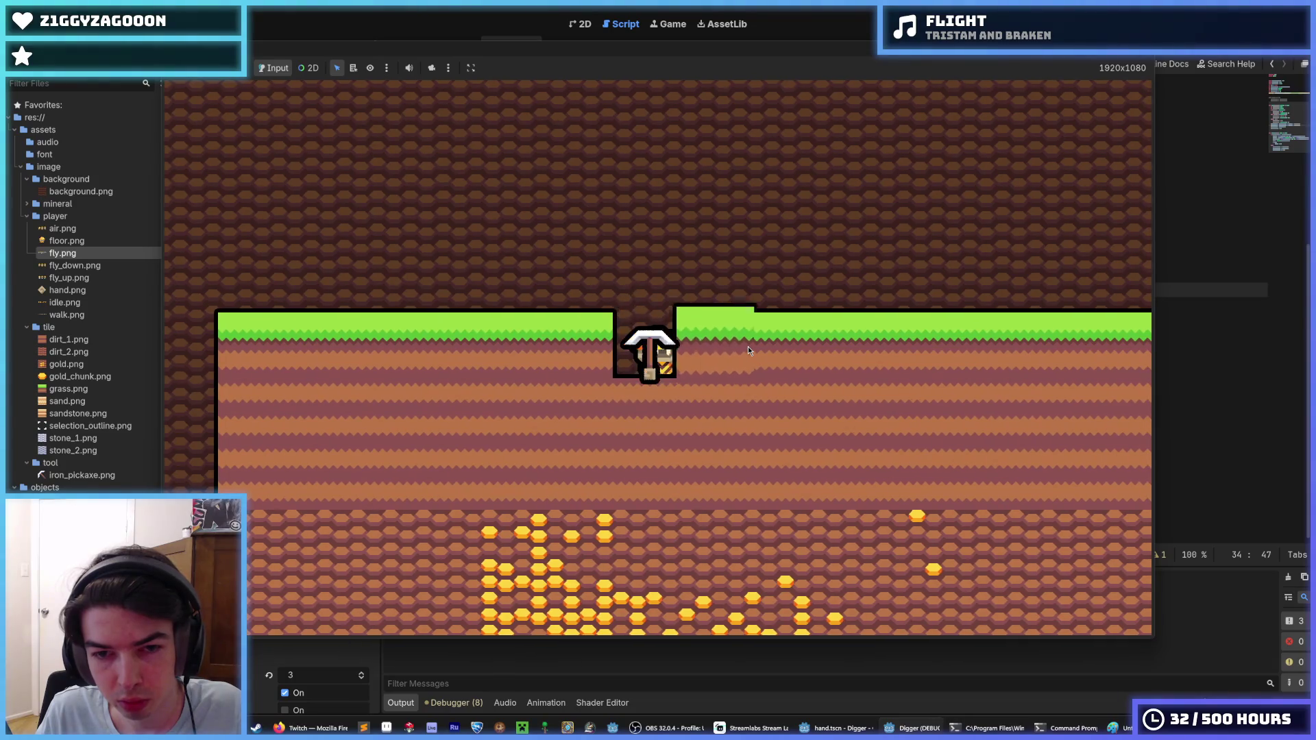
key(a)
key(s)
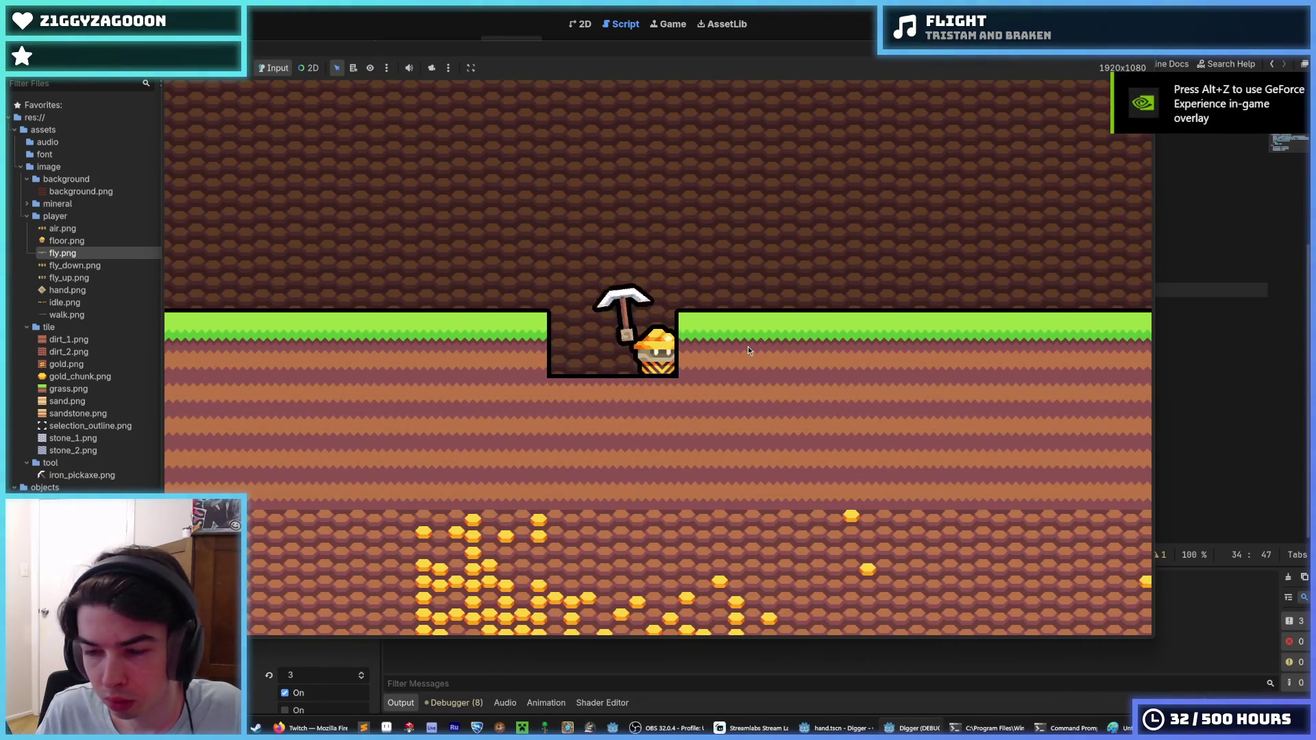
key(F8)
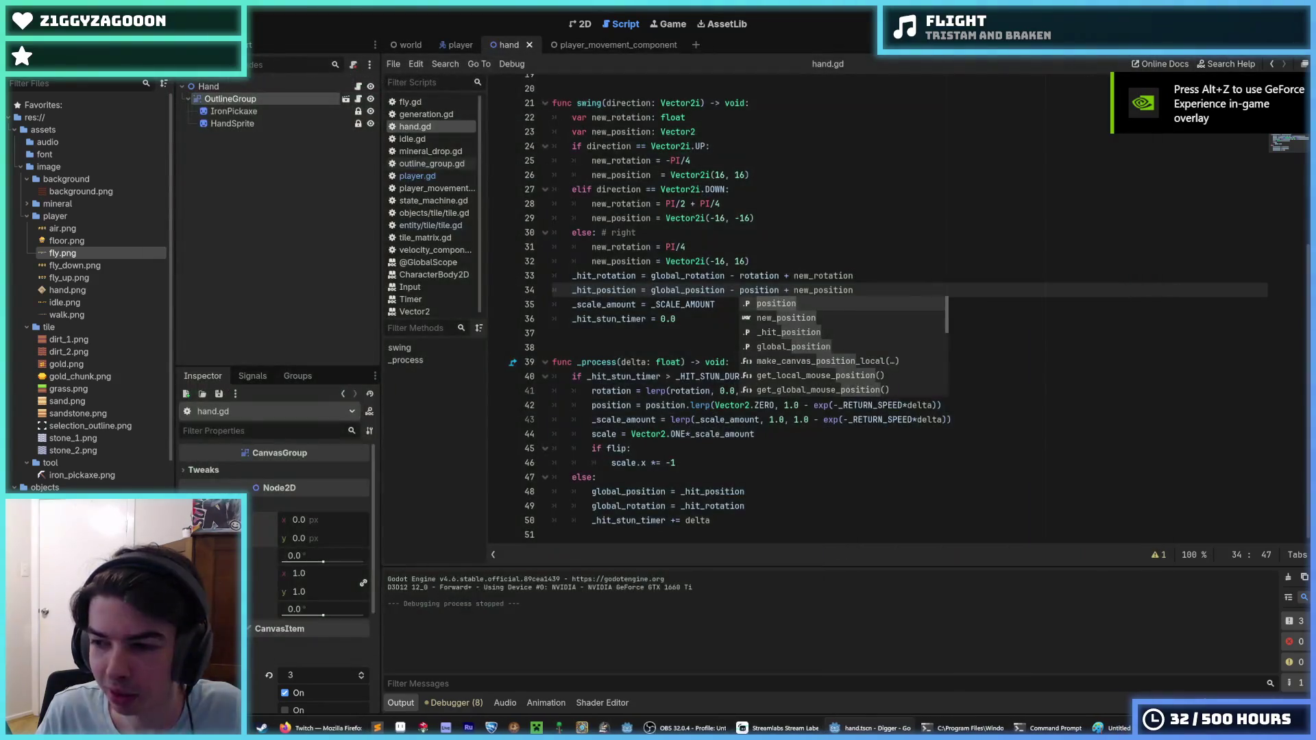
Review lines 31–39 of swing() where _hit_rotation and _hit_position are set.
click(1012, 245)
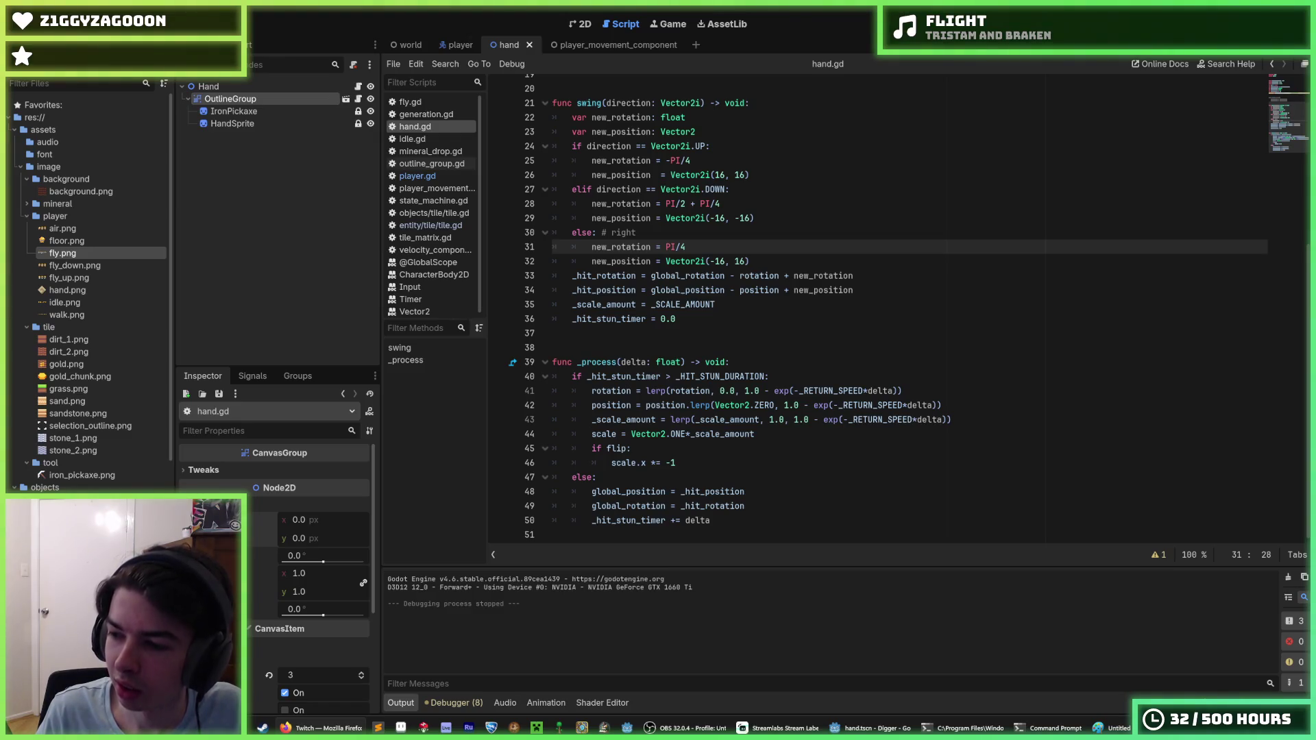
click(874, 362)
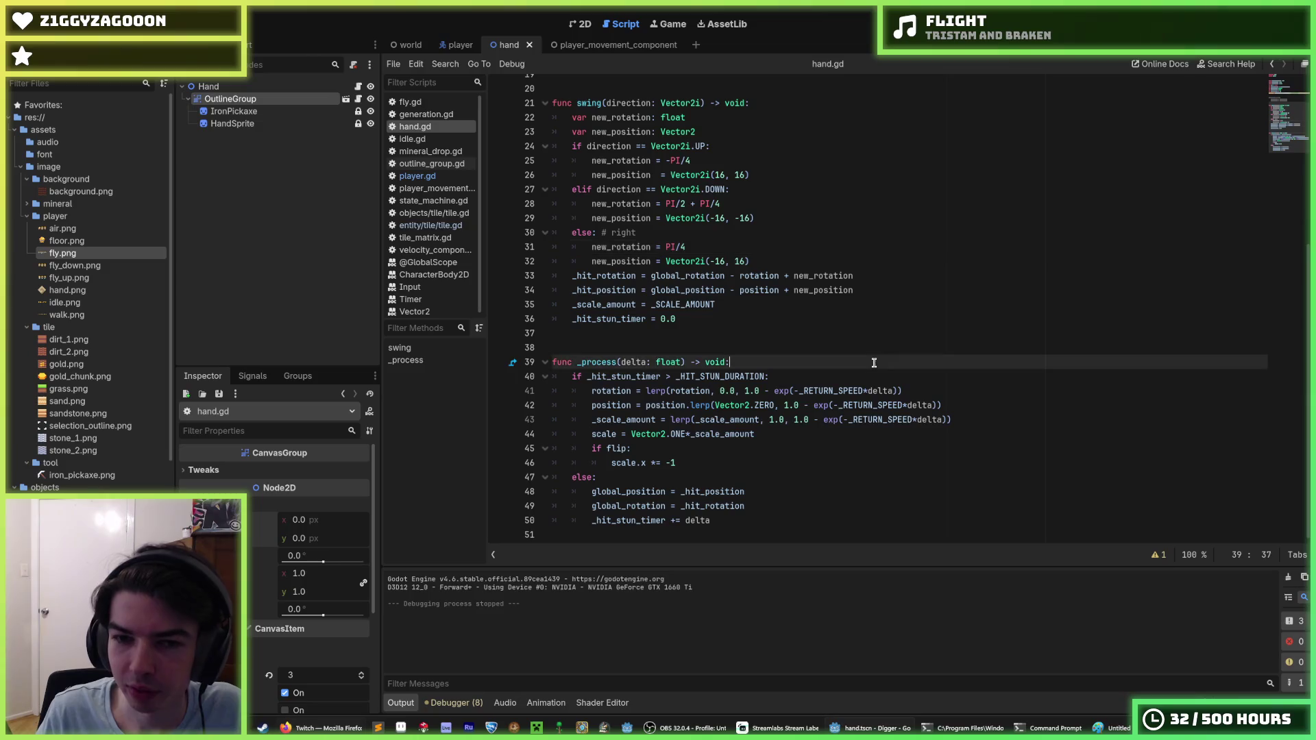
click(740, 302)
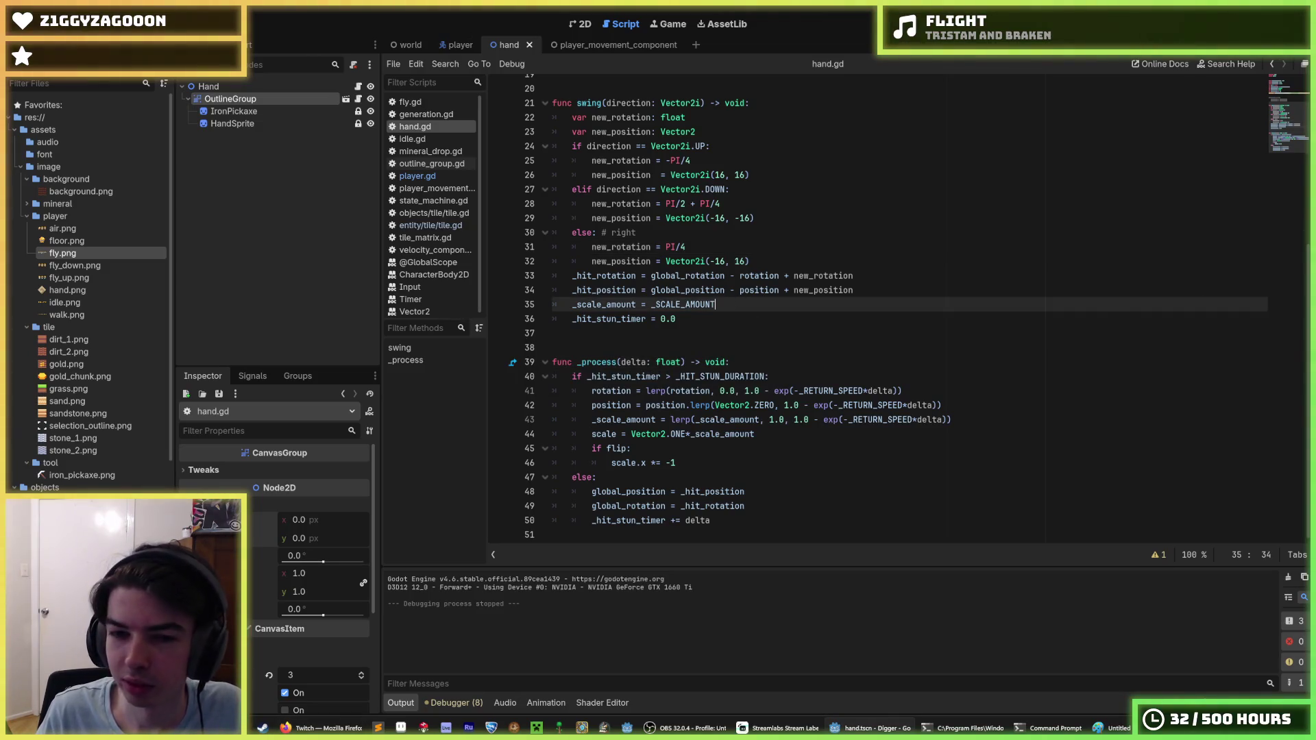
click(690, 321)
click(727, 310)
key(Down)
key(Down)
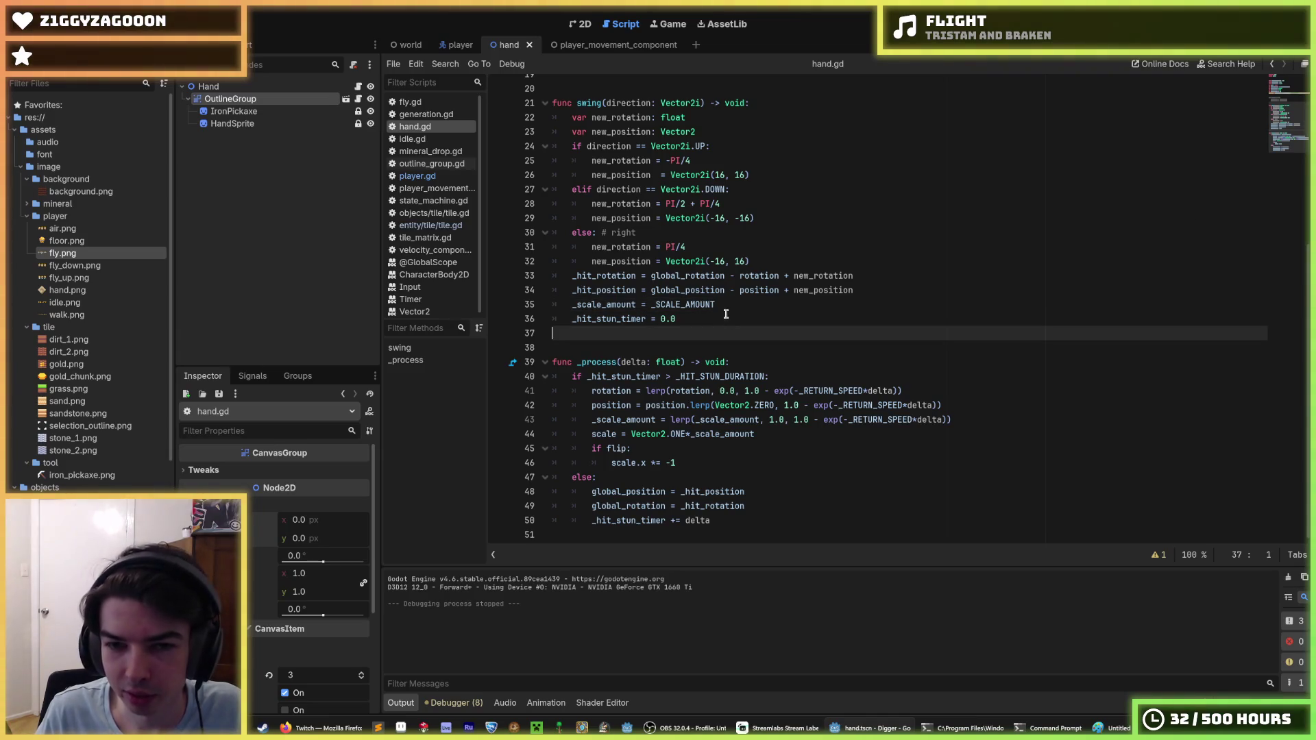
key(Up)
key(Up)
click(733, 321)
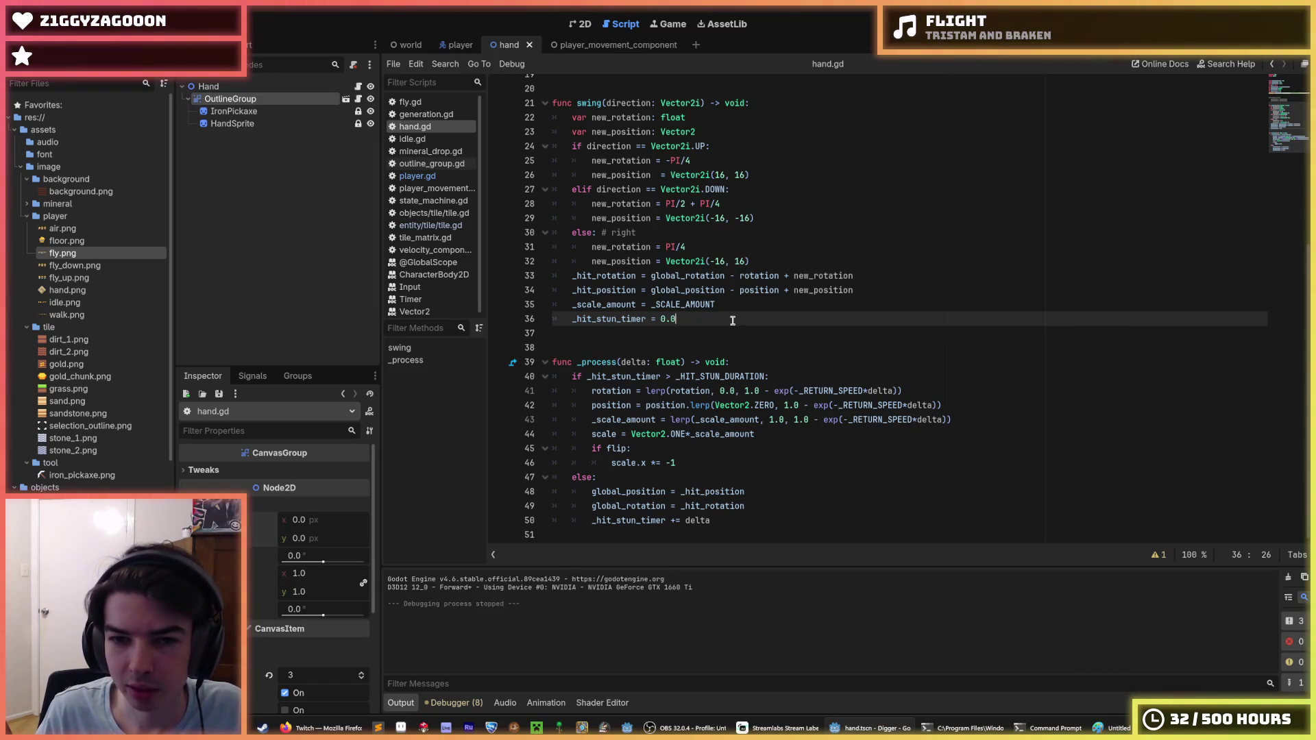
click(733, 306)
click(723, 319)
click(736, 305)
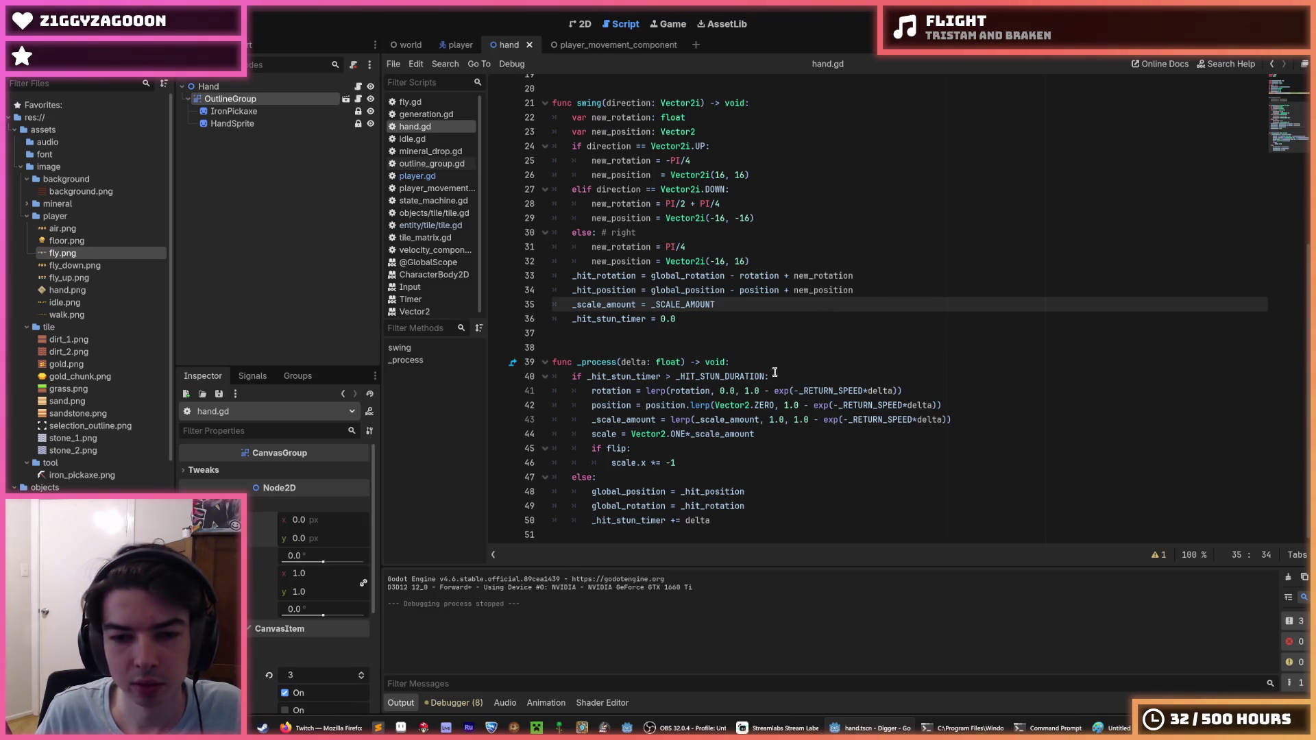
click(769, 505)
scroll(766, 236, up, 1)
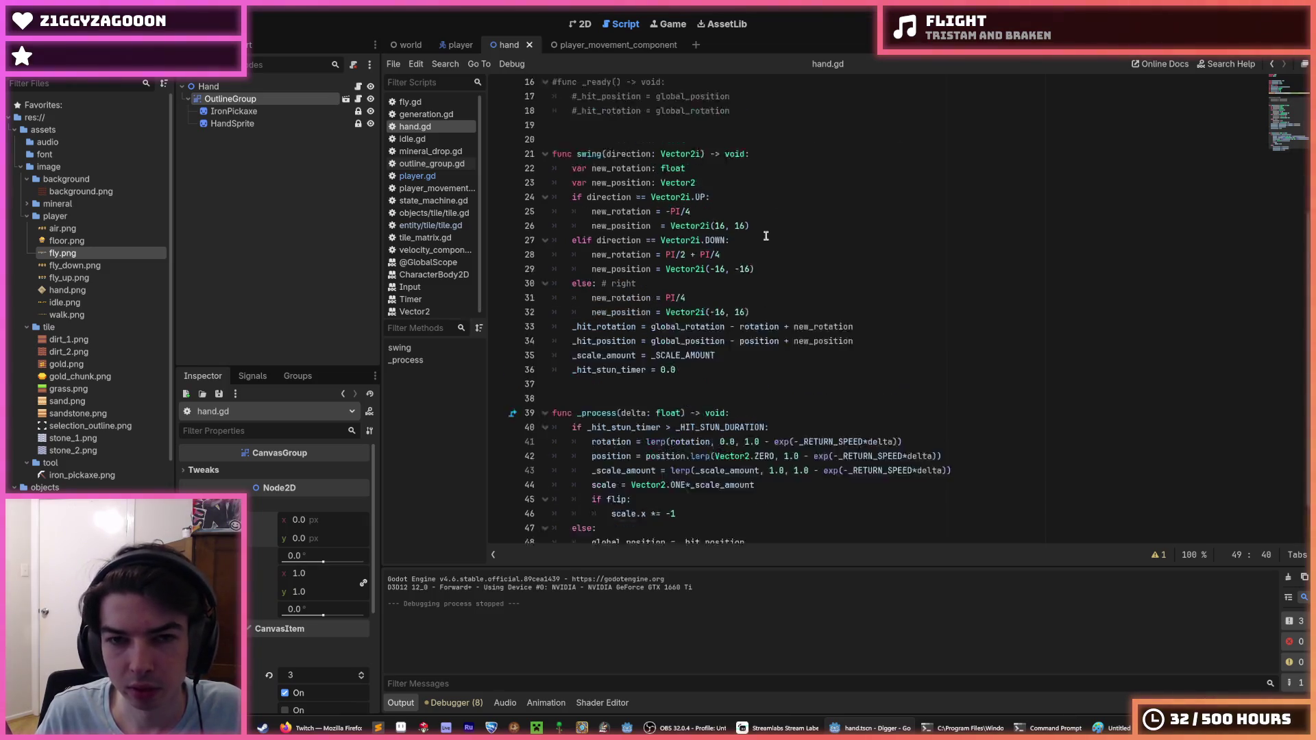
Lower the _RETURN_SPEED constant from 10.0 and save hand.gd.
scroll(766, 236, up, 5)
click(709, 143)
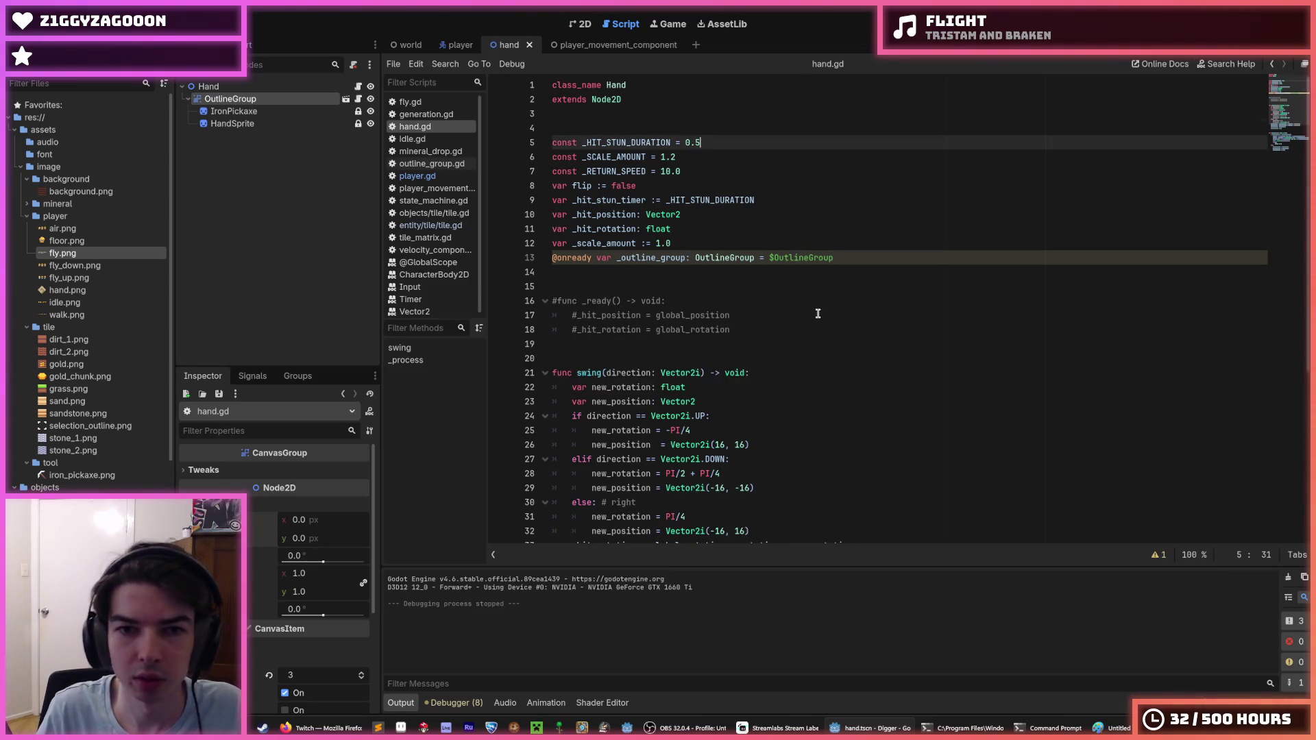
click(661, 171)
key(Delete)
key(Delete)
text(8)
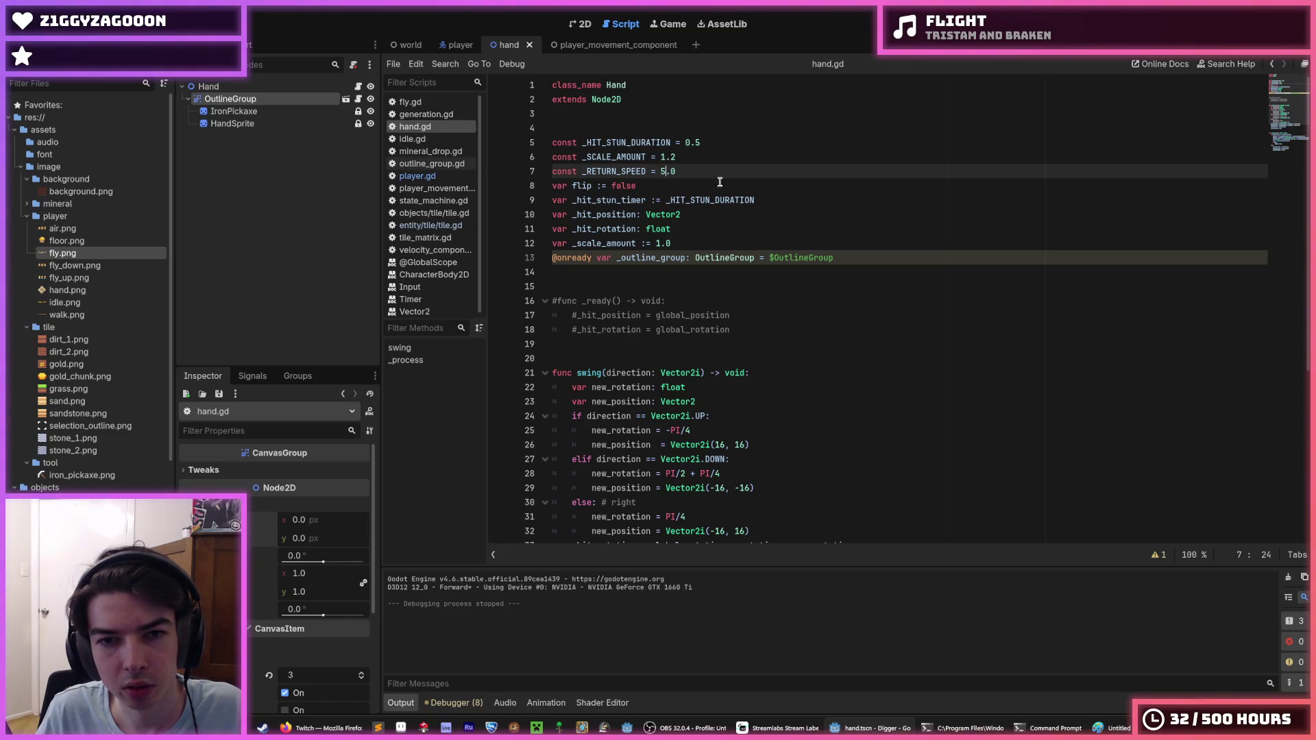
key(ctrl+s)
scroll(946, 323, down, 6)
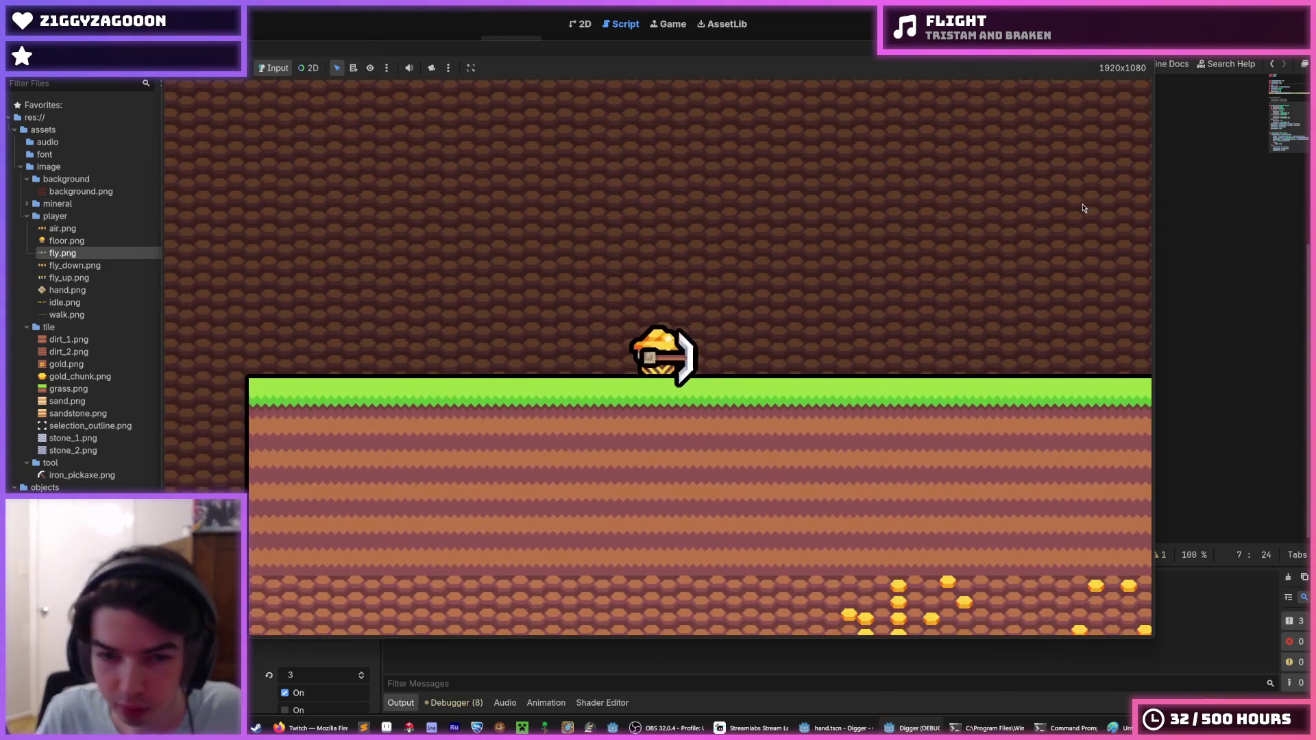
Dig several blocks down and to the right with the arrow keys, then stop the game.
key(Down)
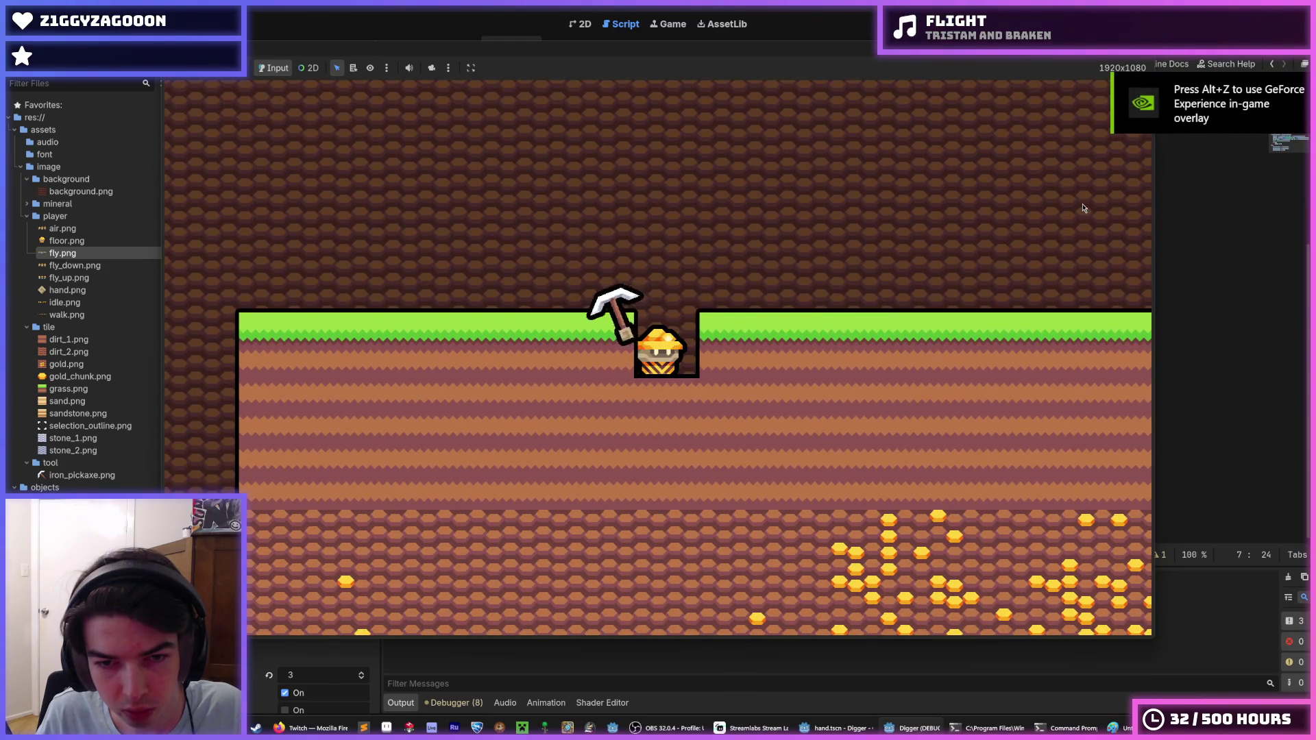
key(Up)
key(Right)
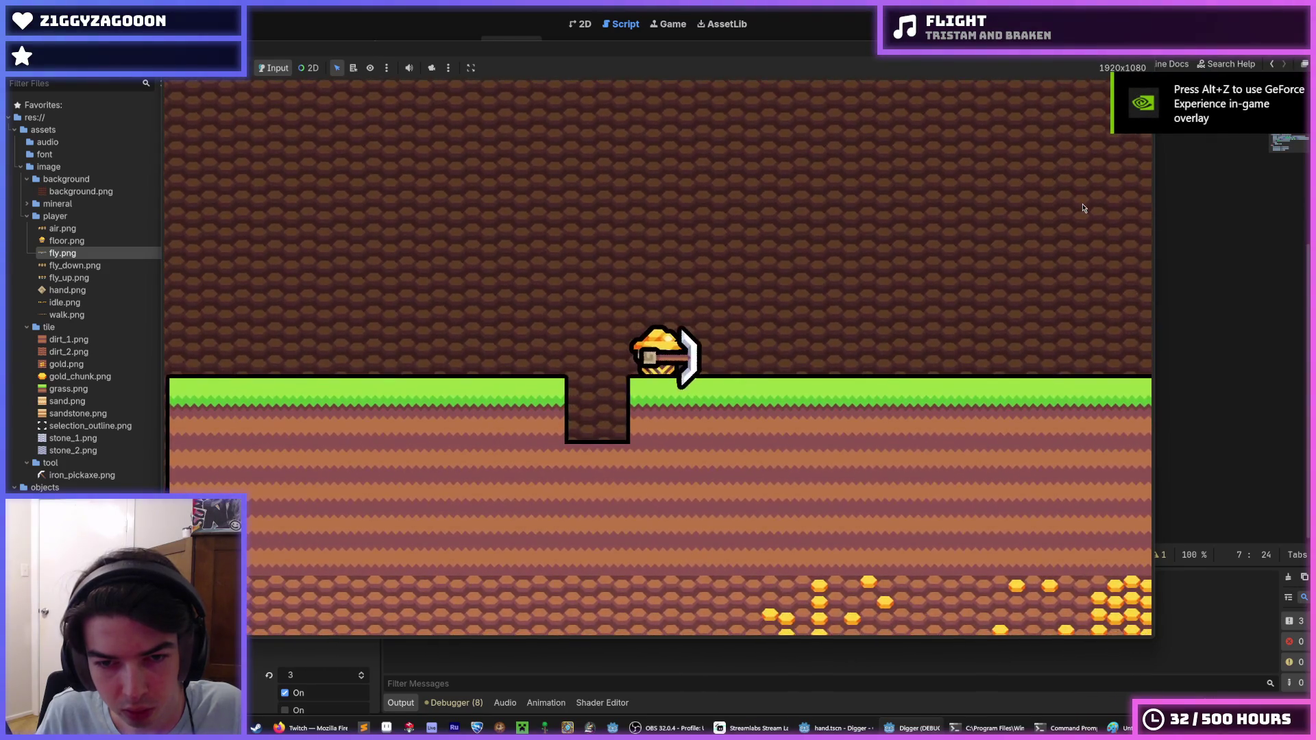
key(Down)
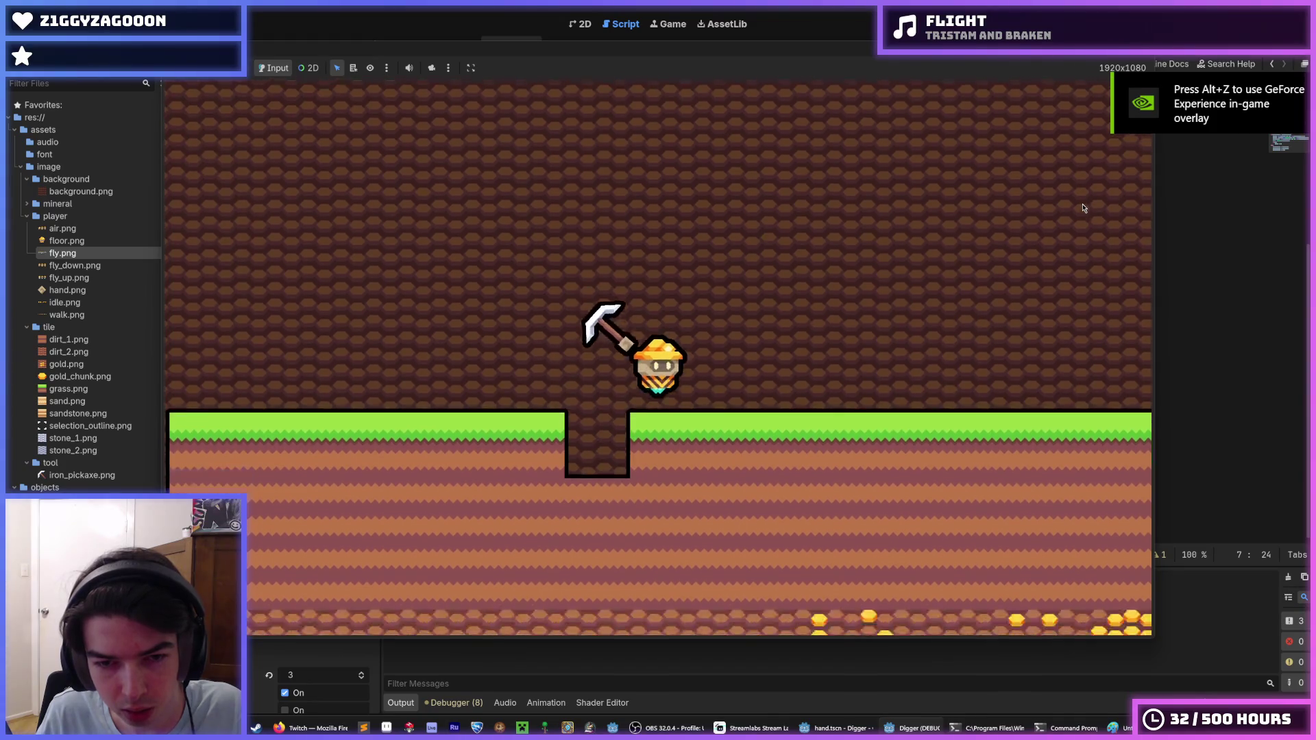
key(Up)
key(Right)
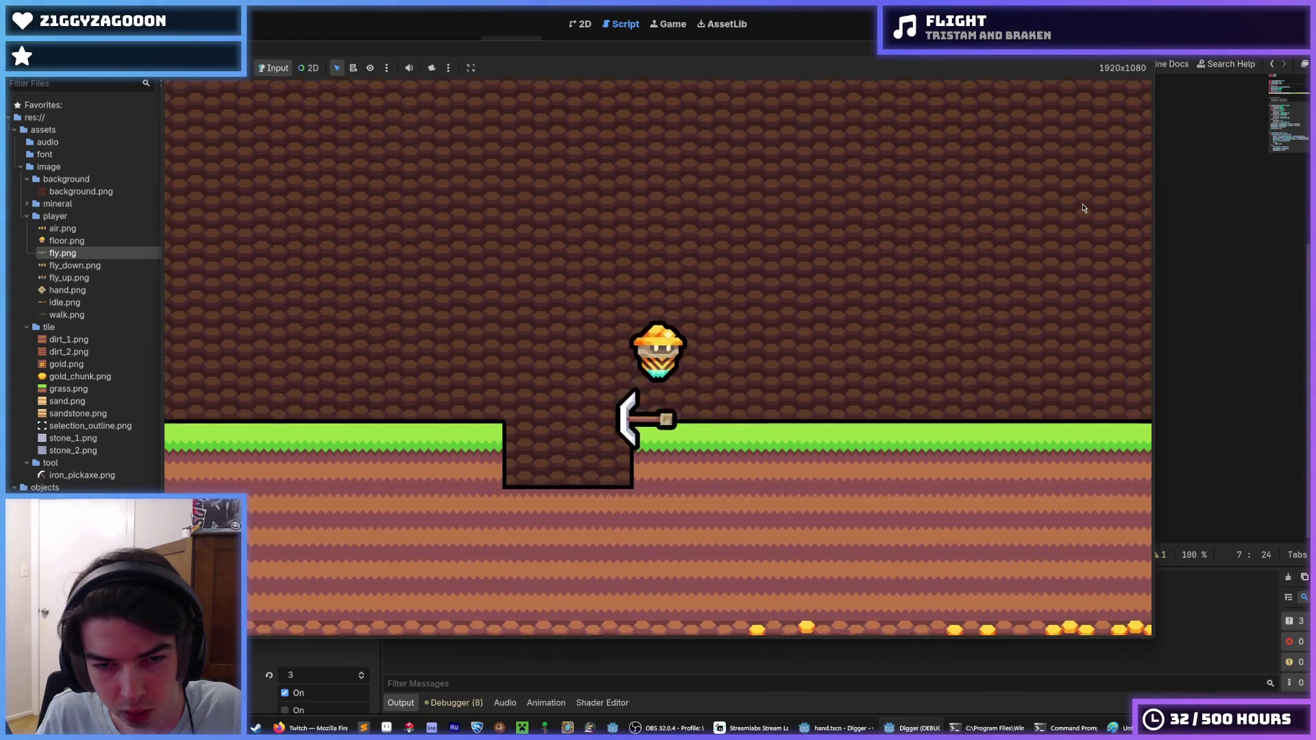
key(Right)
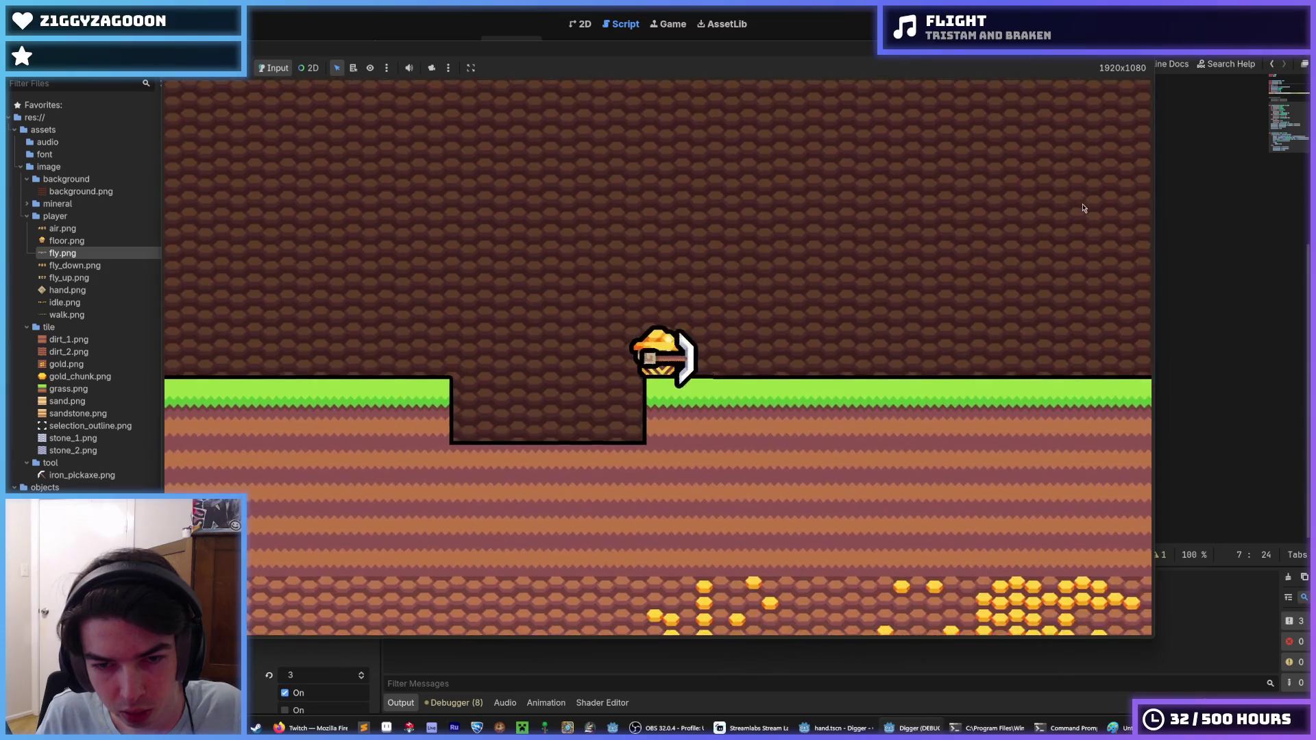
key(Left)
key(Down)
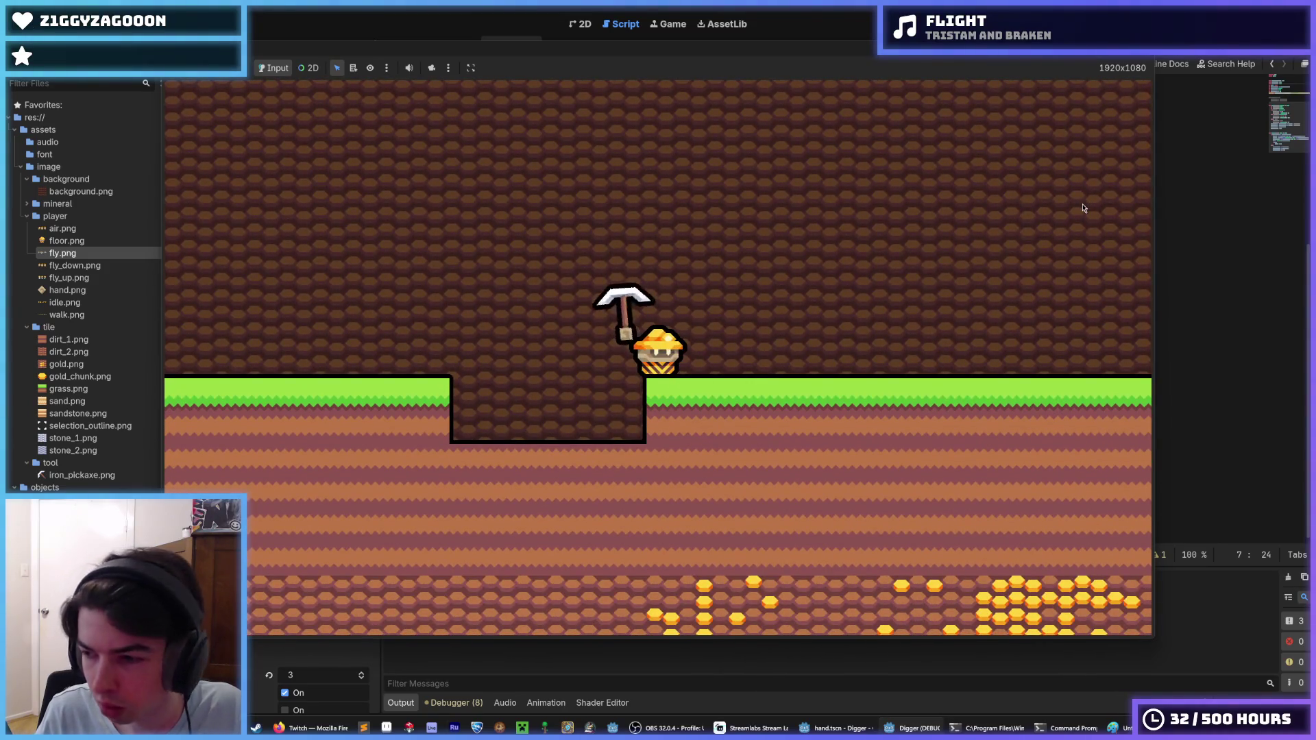
key(Right)
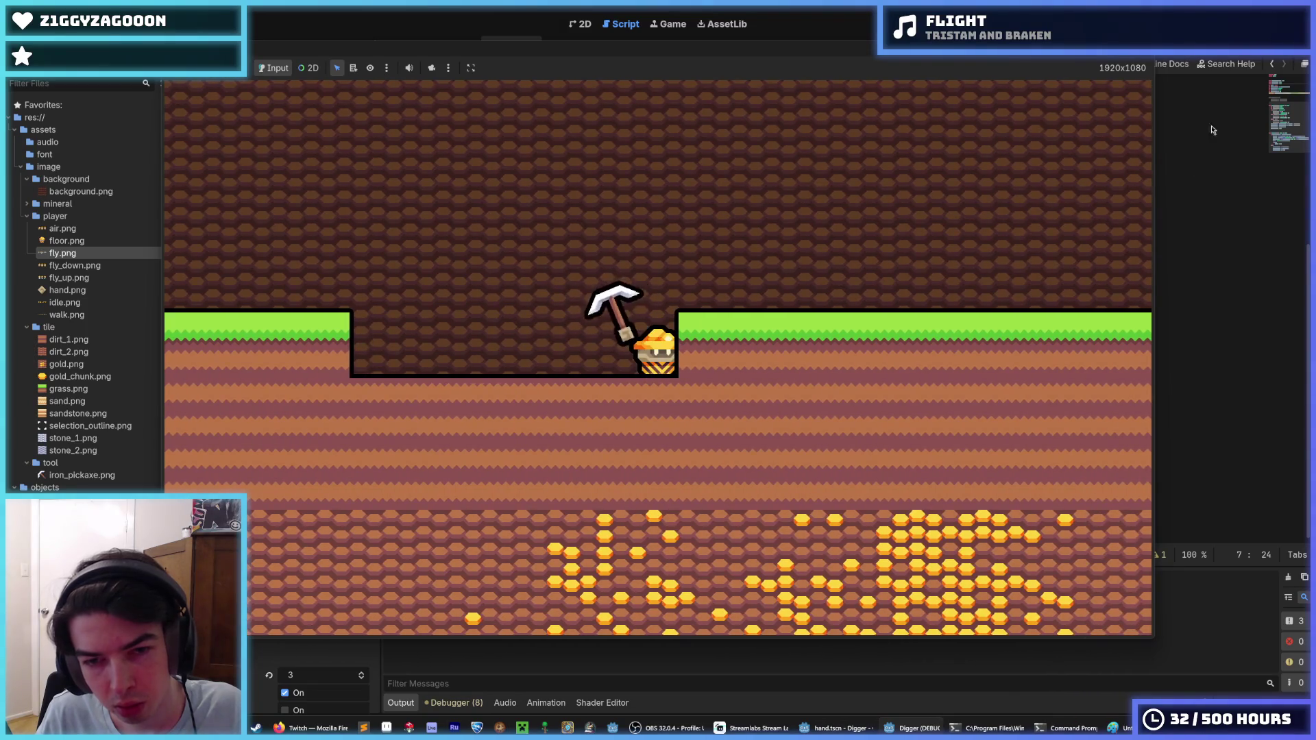
key(F8)
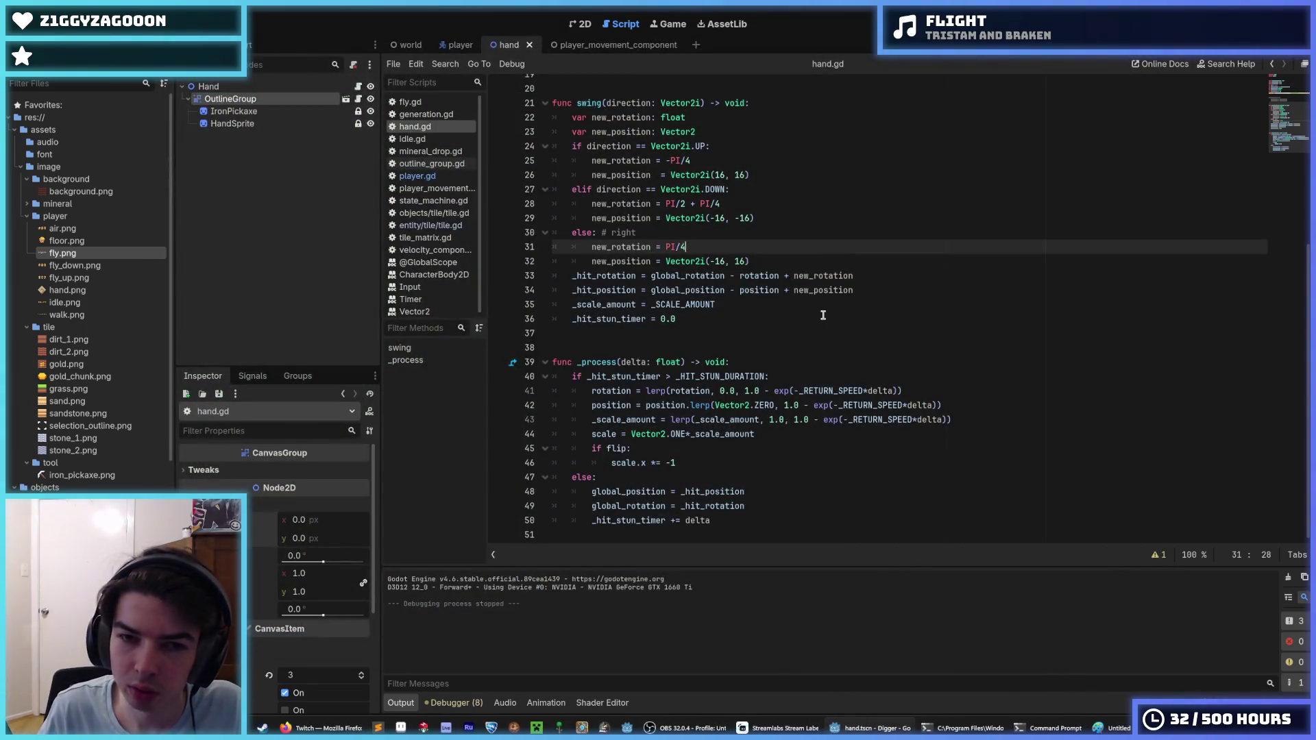
click(459, 47)
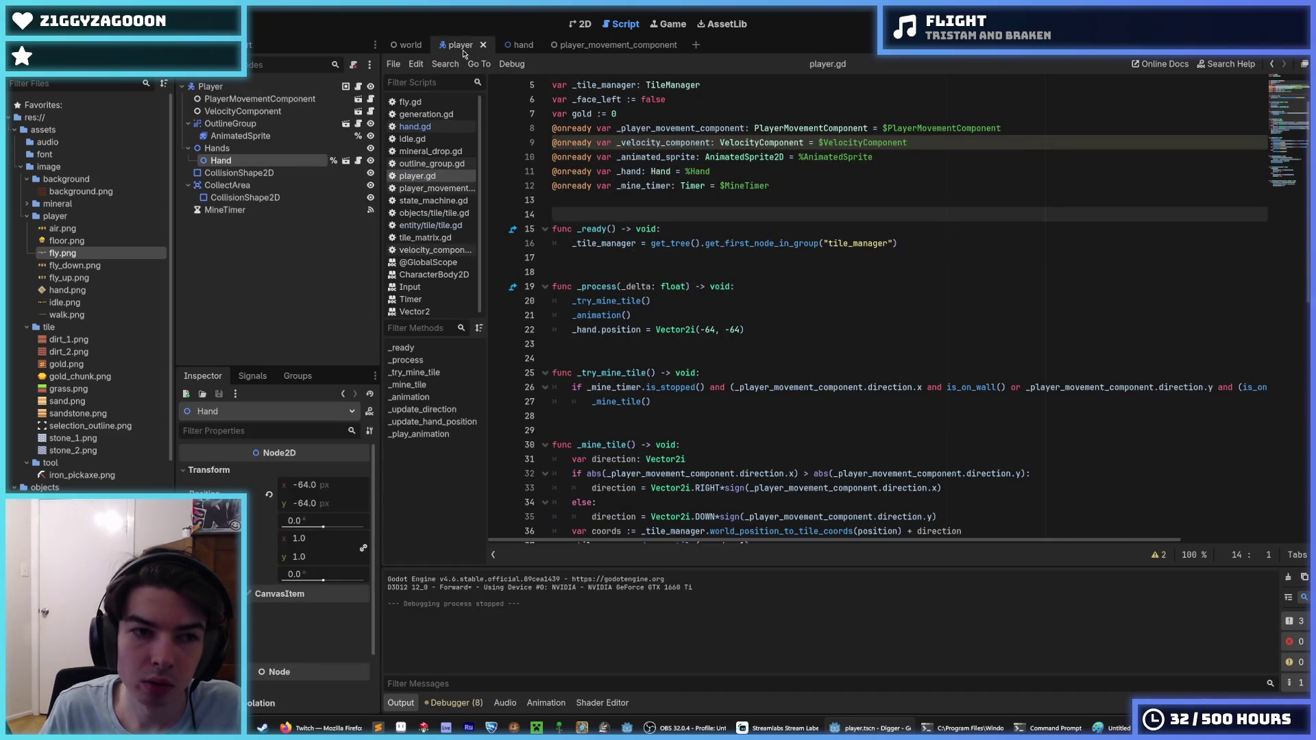
click(233, 149)
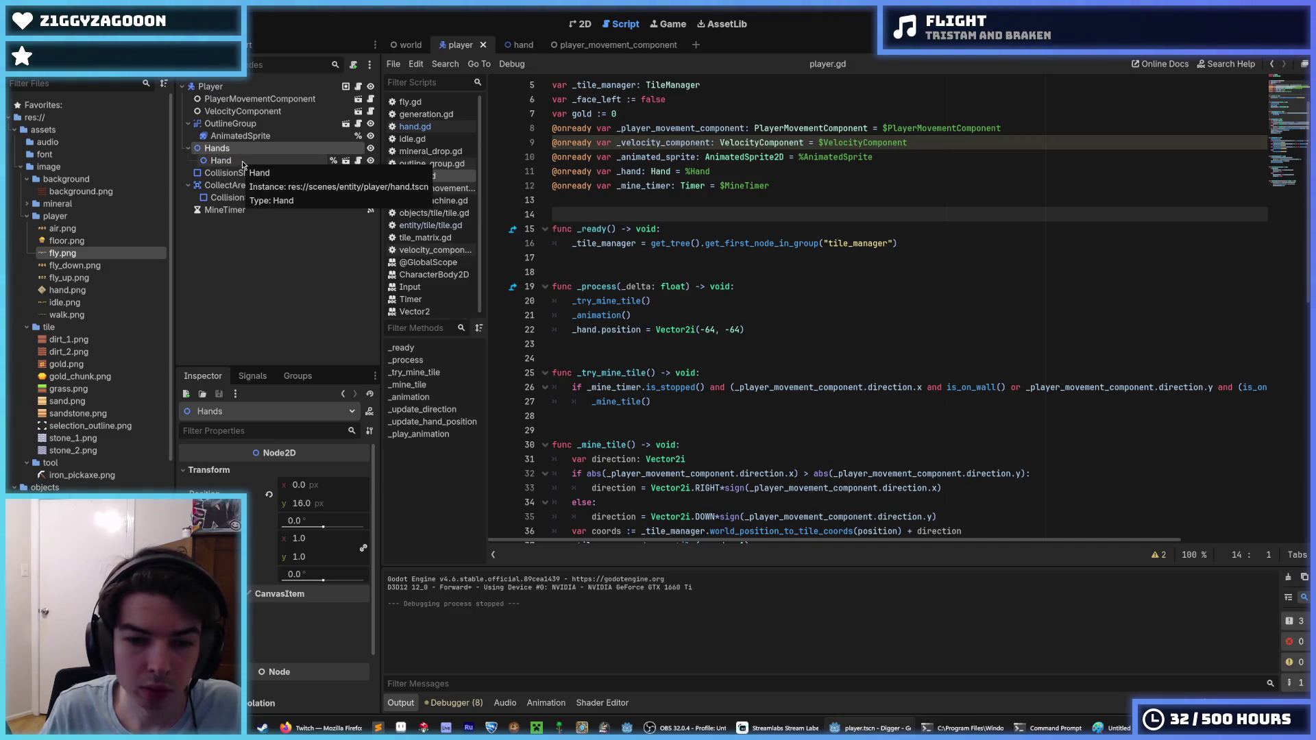
click(241, 160)
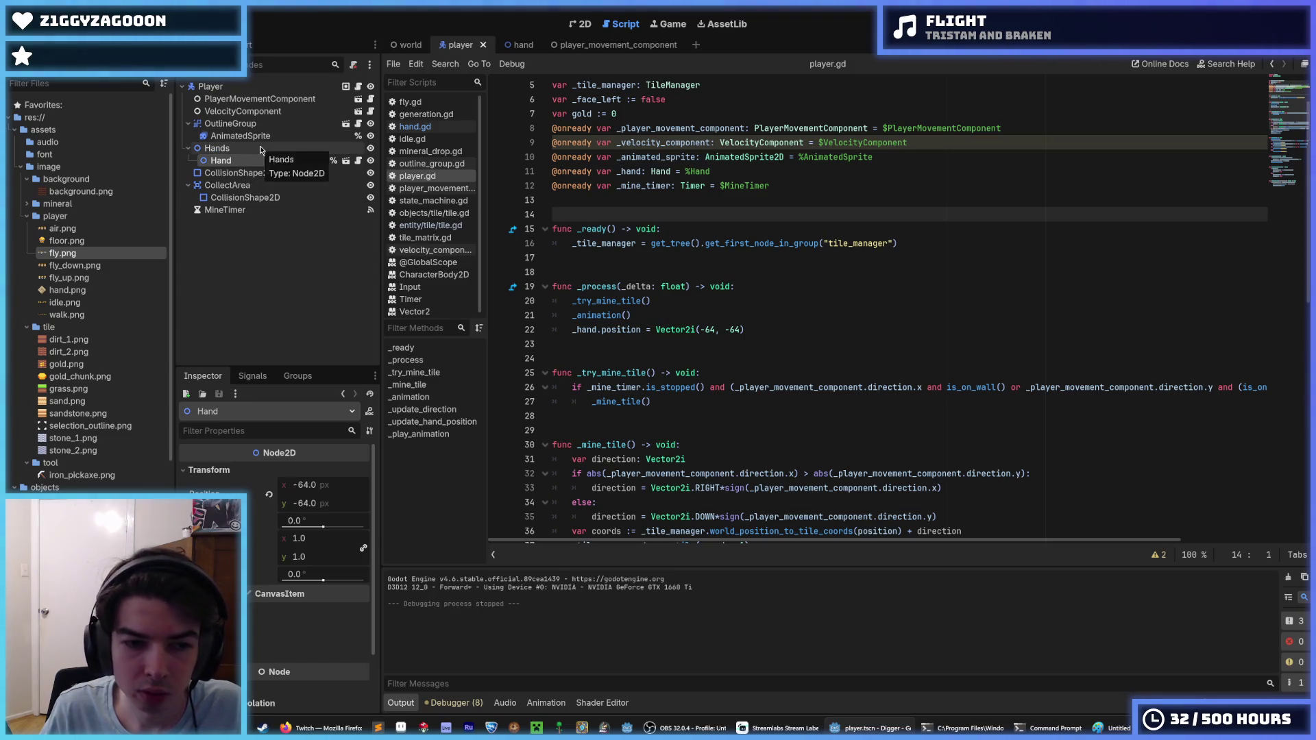
click(261, 149)
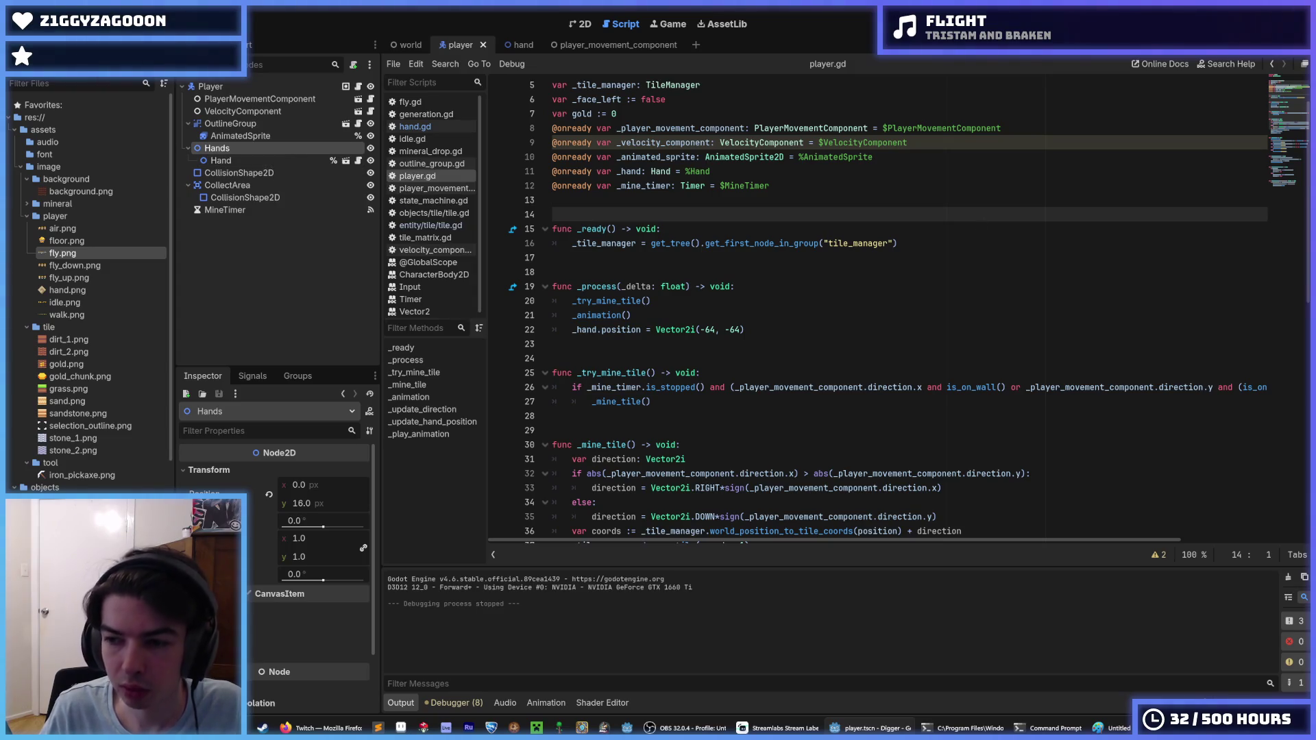
click(222, 160)
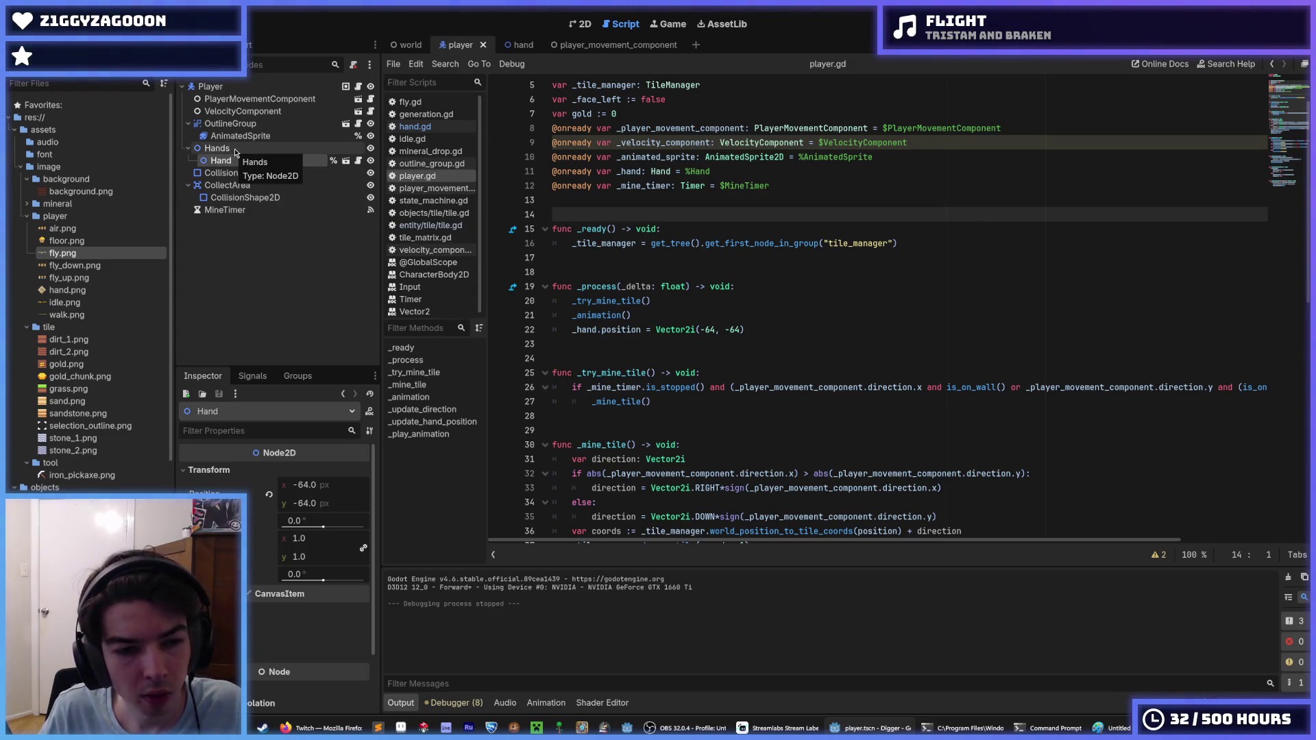
click(235, 150)
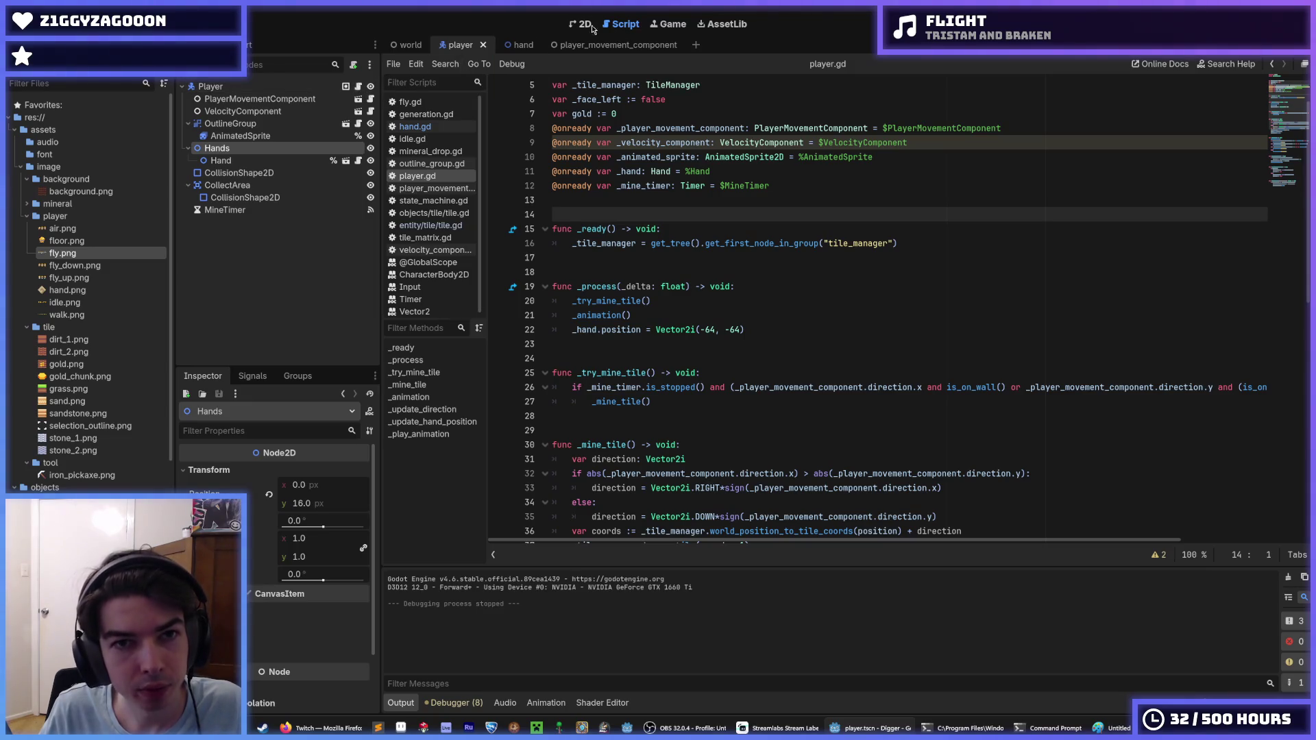
click(592, 27)
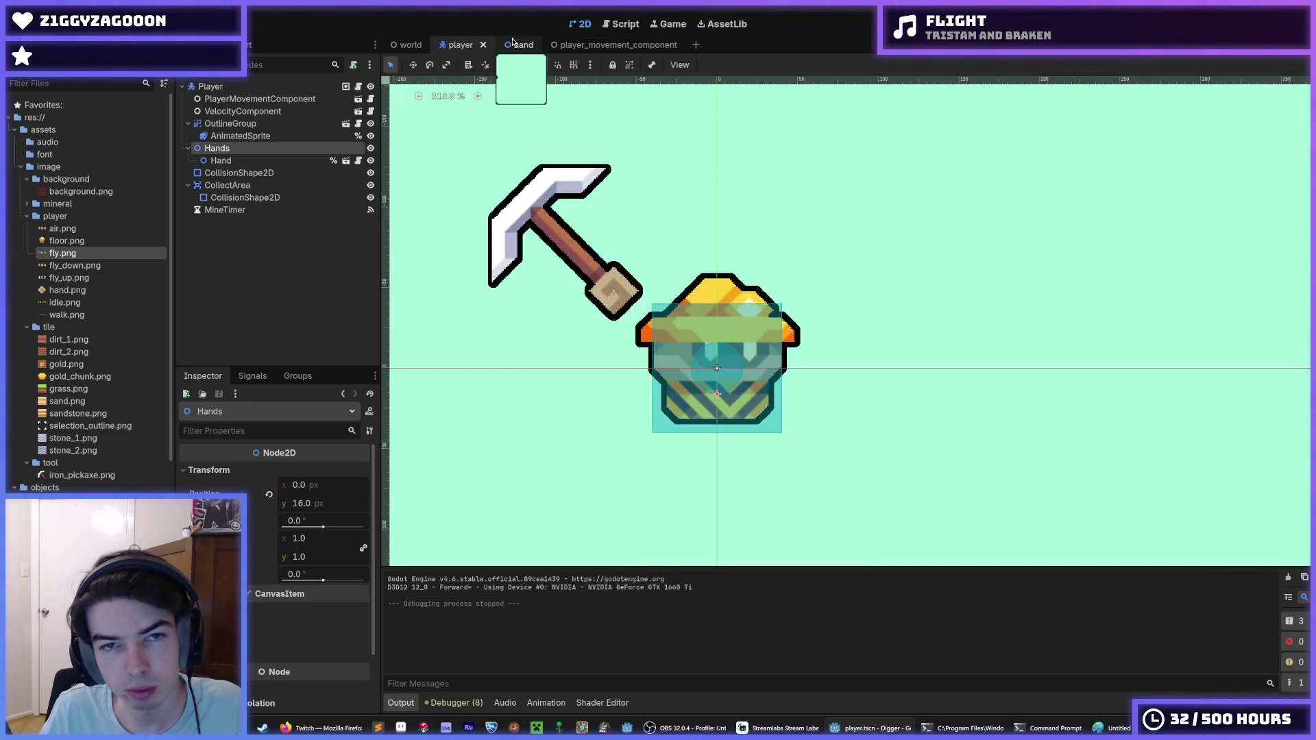
click(519, 44)
click(610, 26)
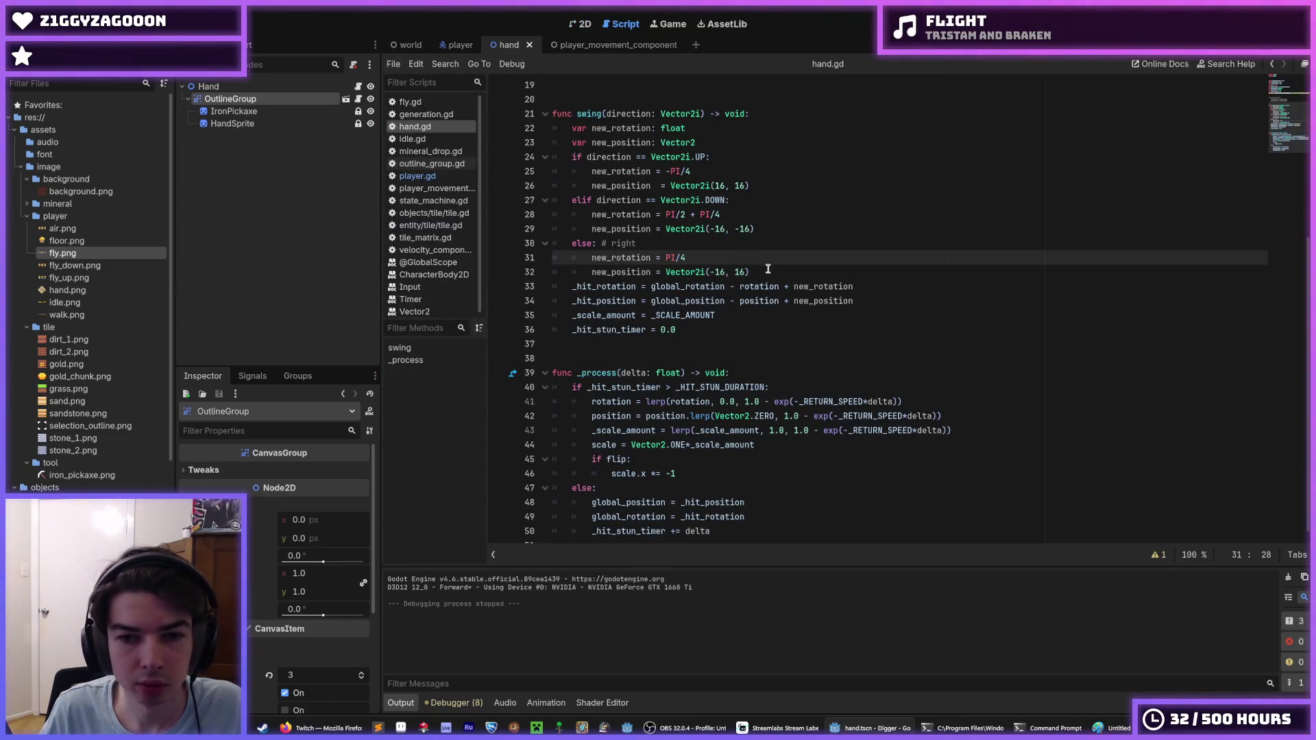
scroll(760, 260, down, 1)
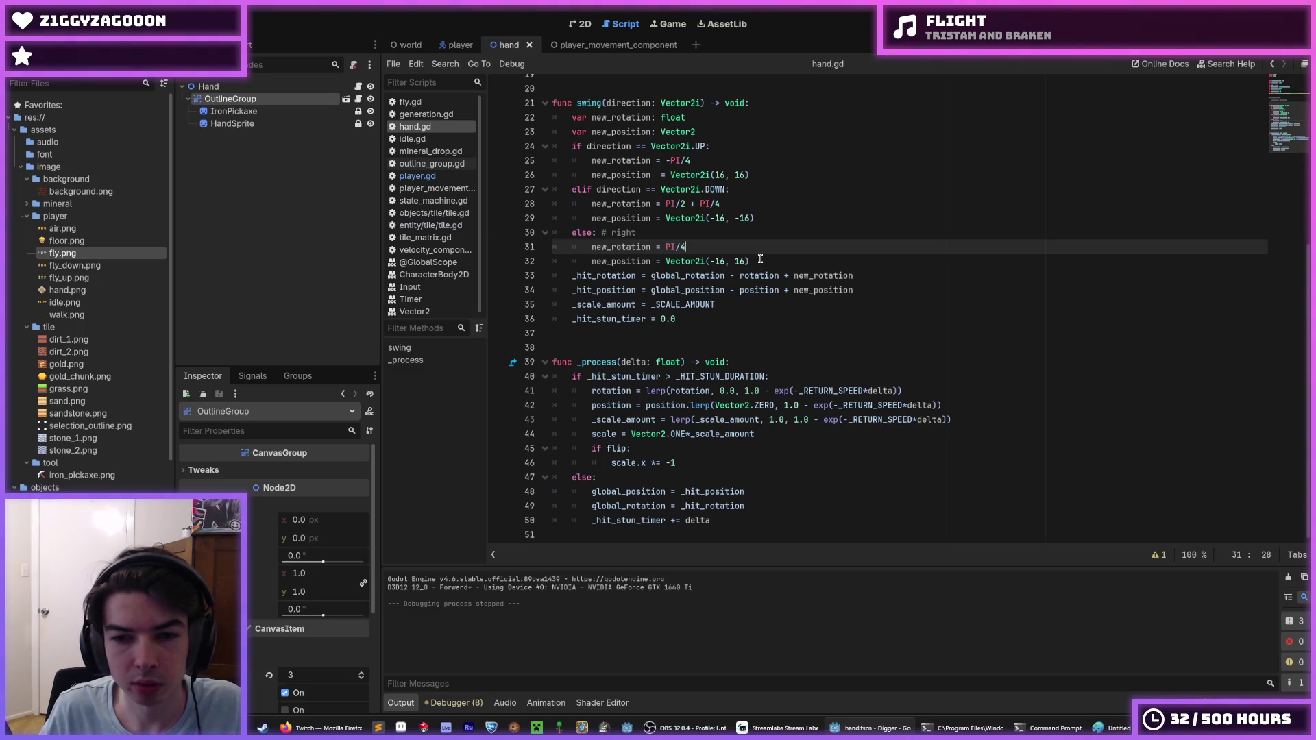
click(457, 45)
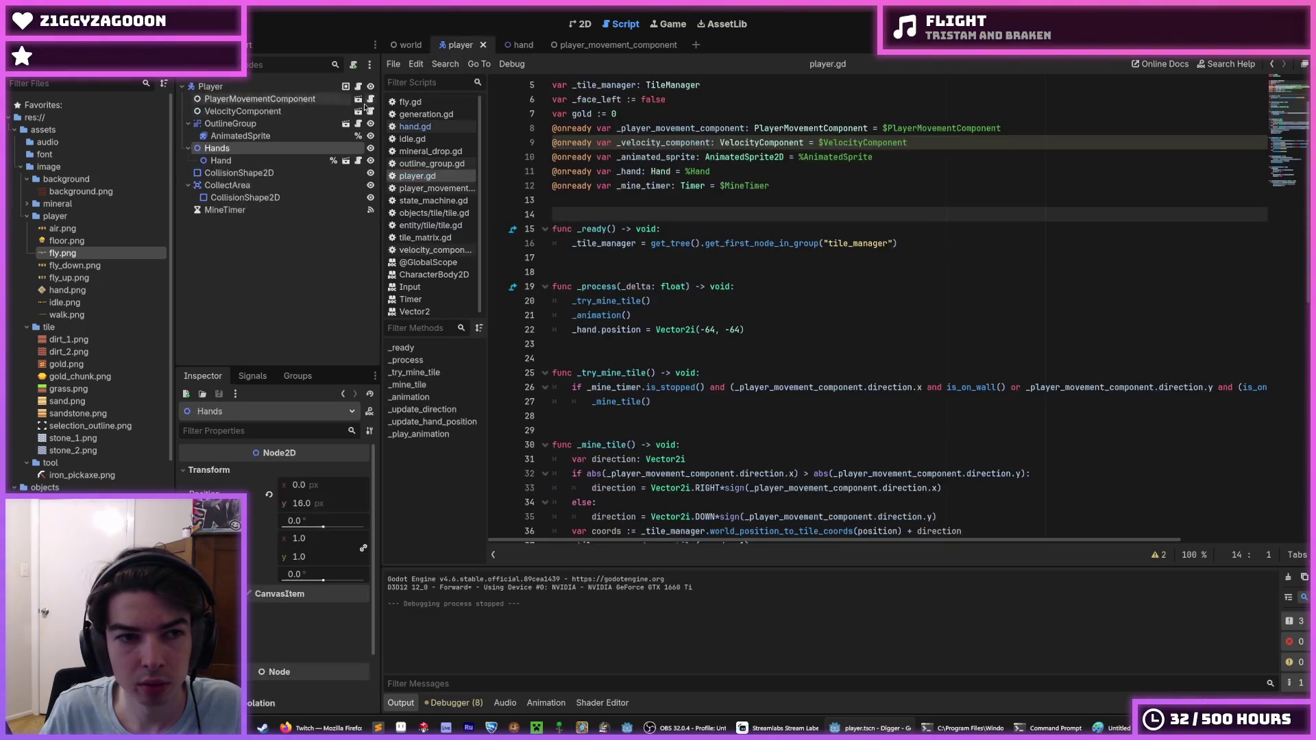
click(250, 164)
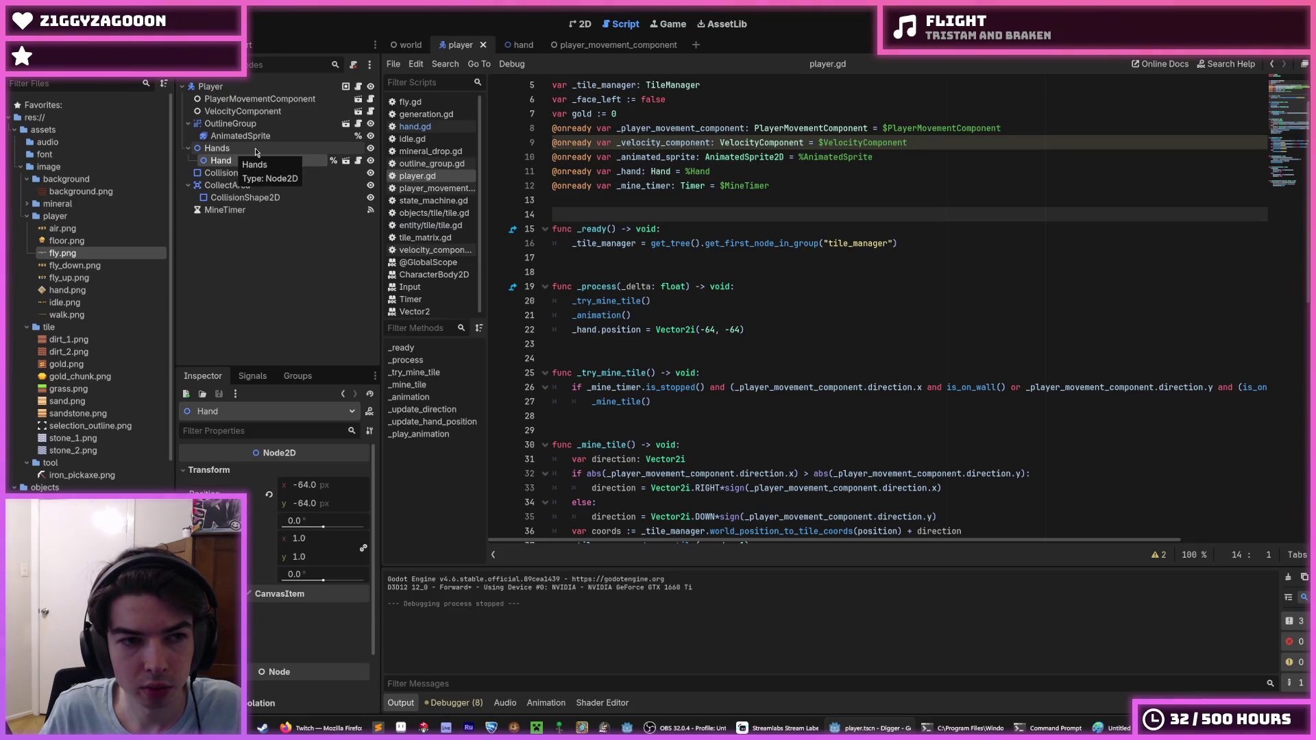
click(510, 44)
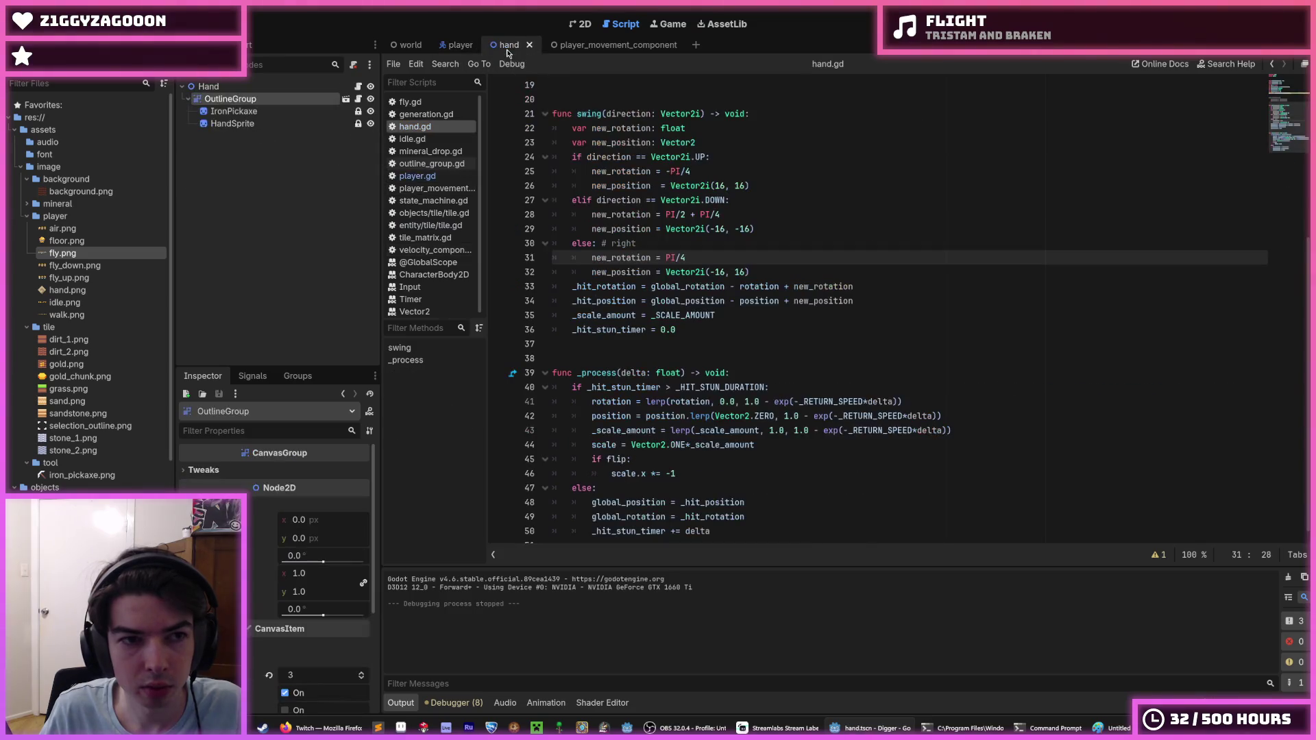
click(258, 88)
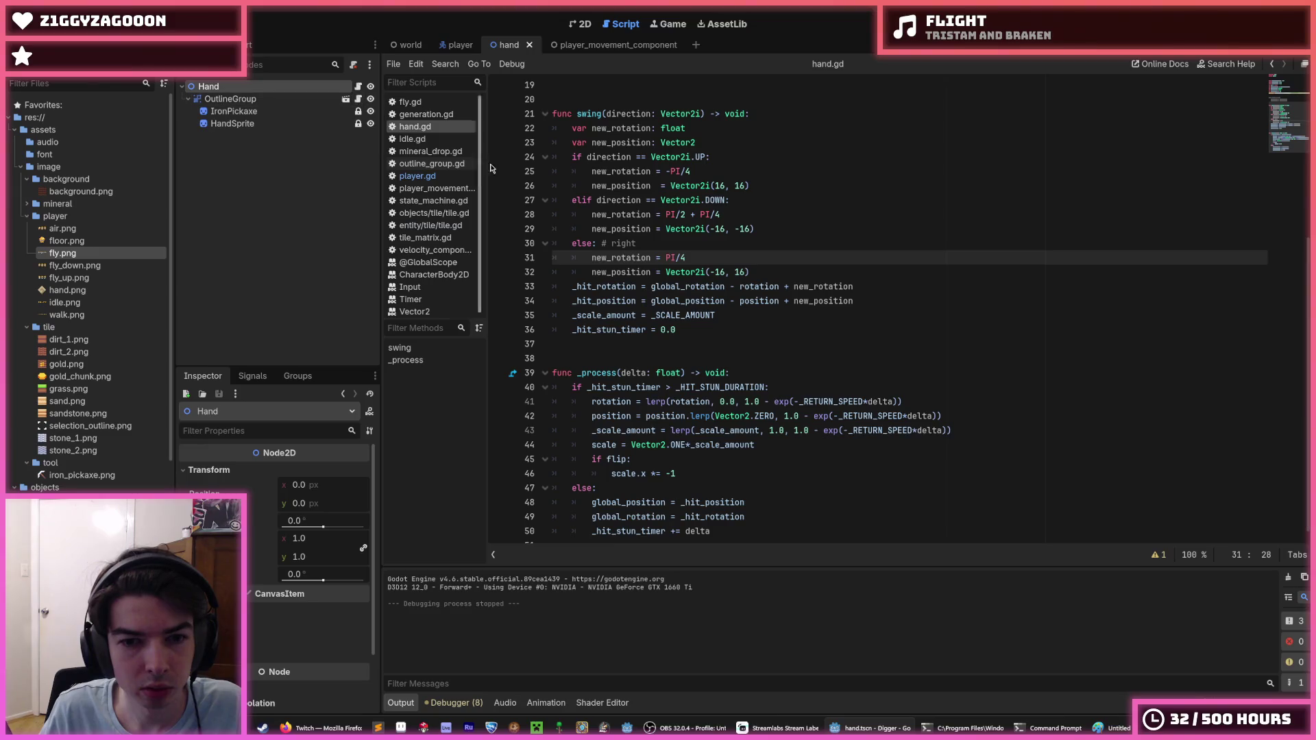
scroll(683, 266, down, 1)
click(996, 443)
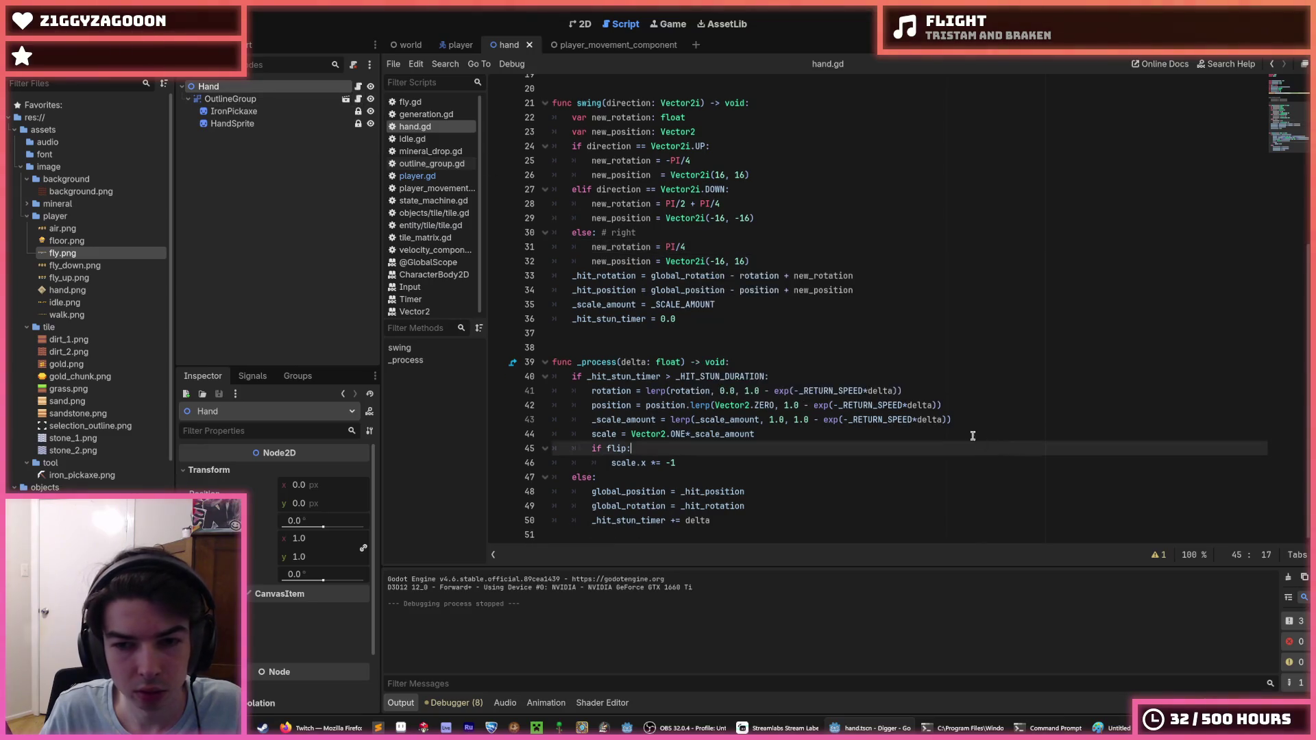
click(955, 414)
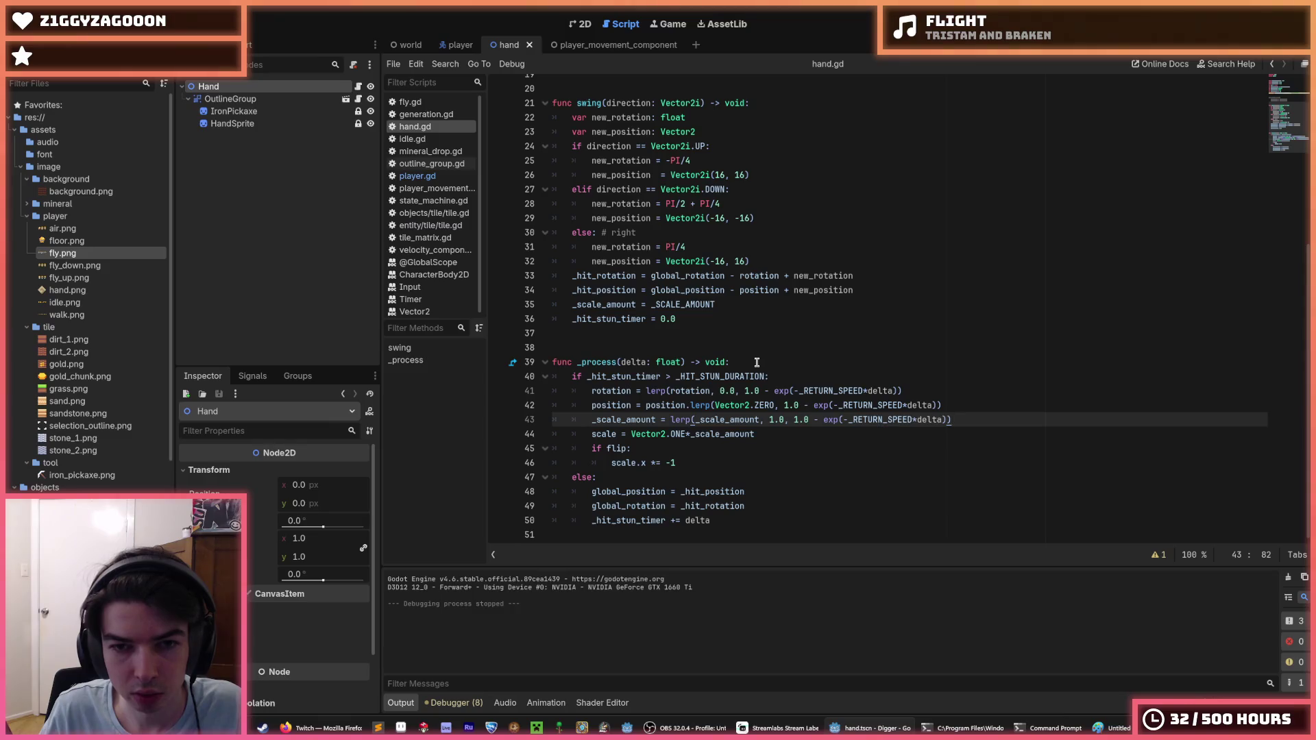
scroll(757, 362, up, 6)
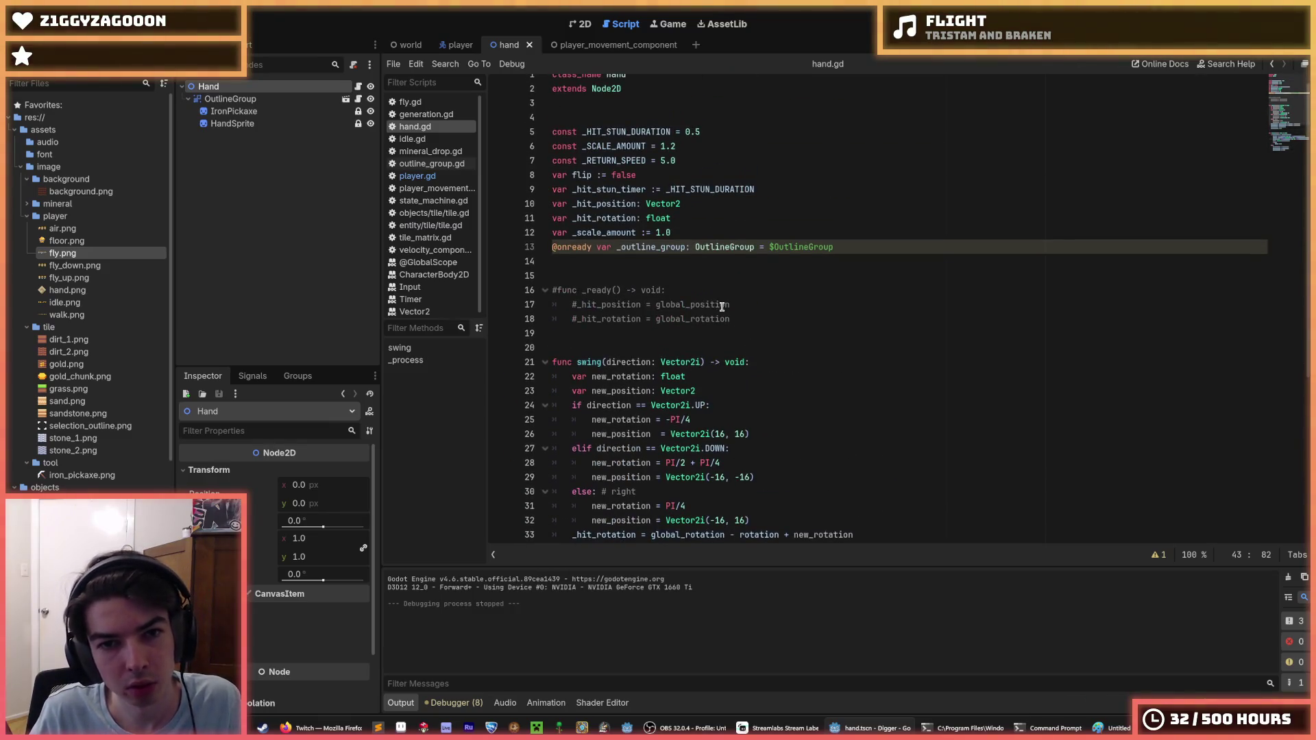
scroll(722, 306, down, 6)
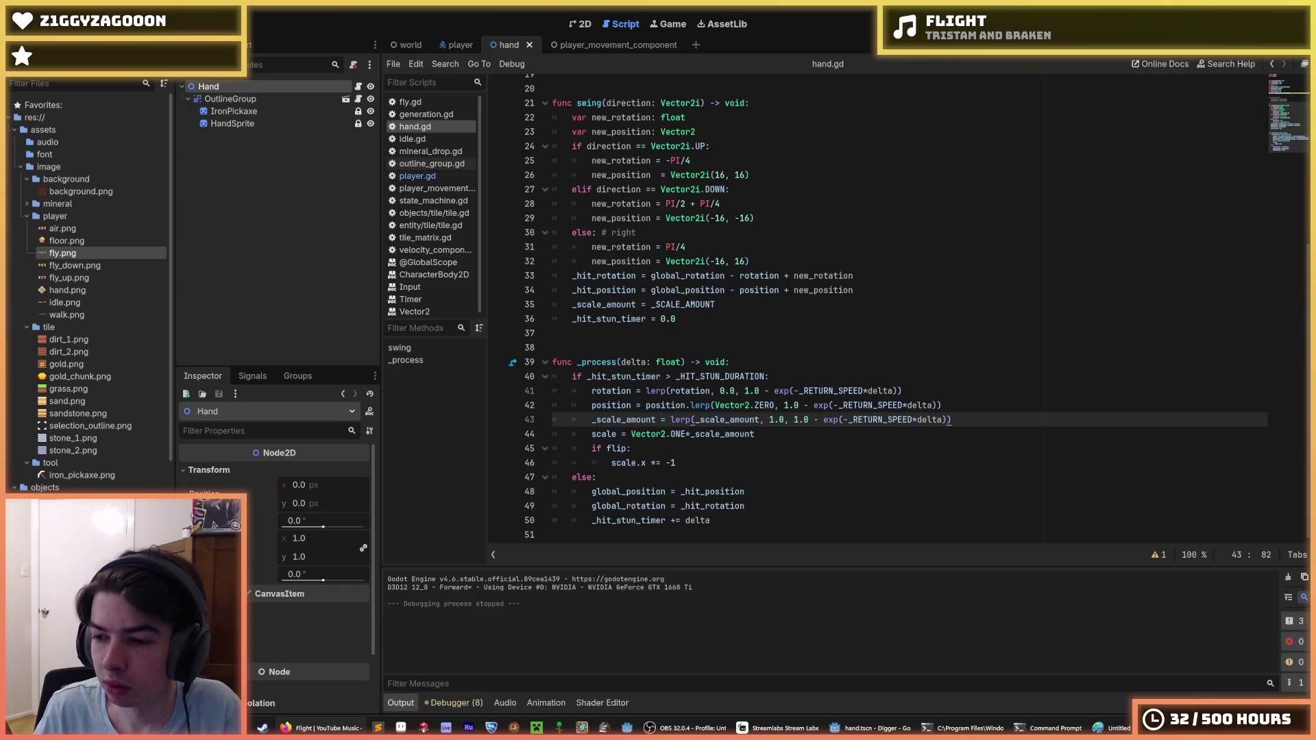
click(924, 350)
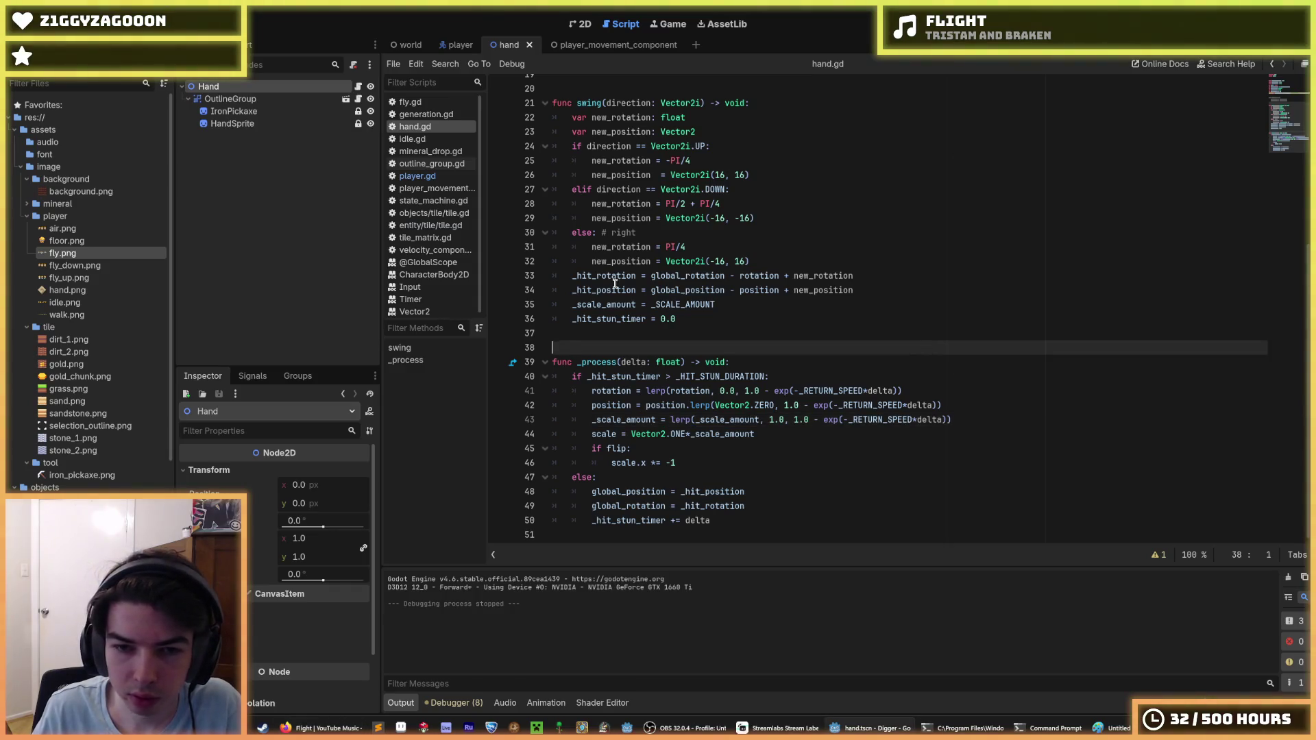
click(732, 330)
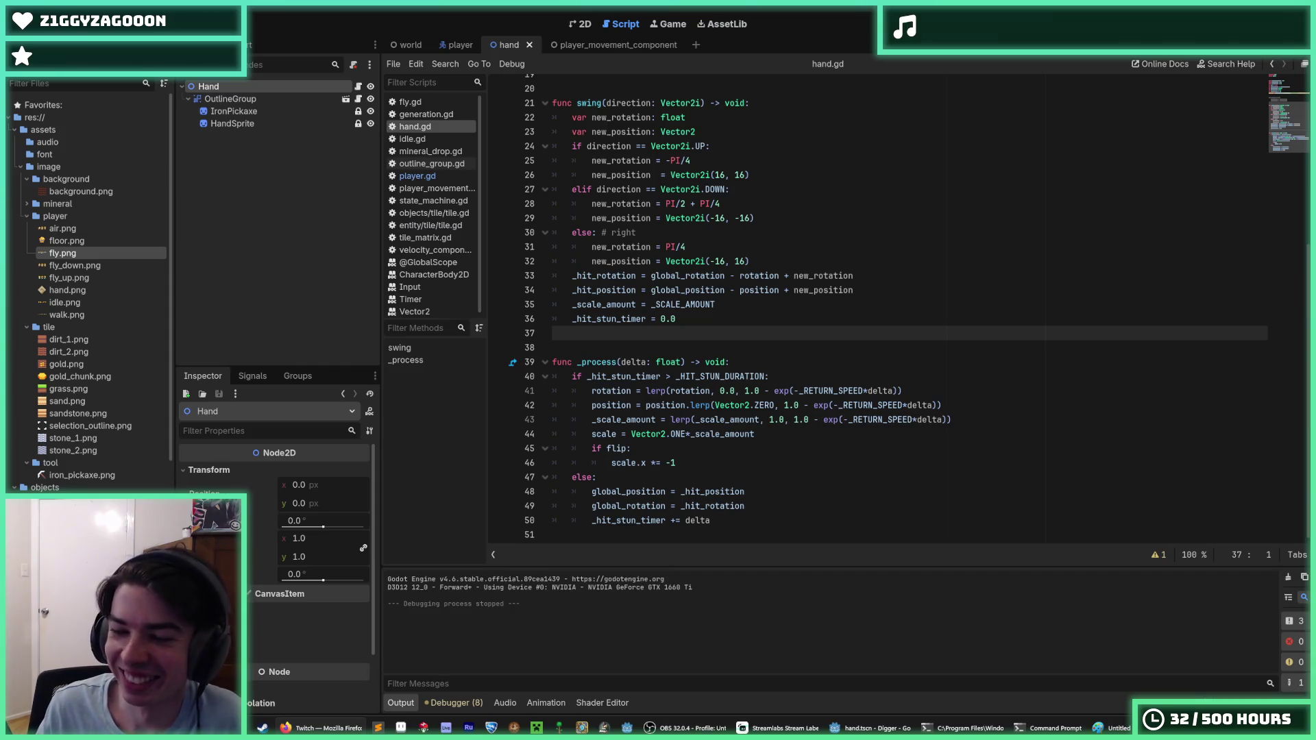
Close the YouTube Music window in Firefox and return to the Relaxing Turtle video.
key(alt+Tab)
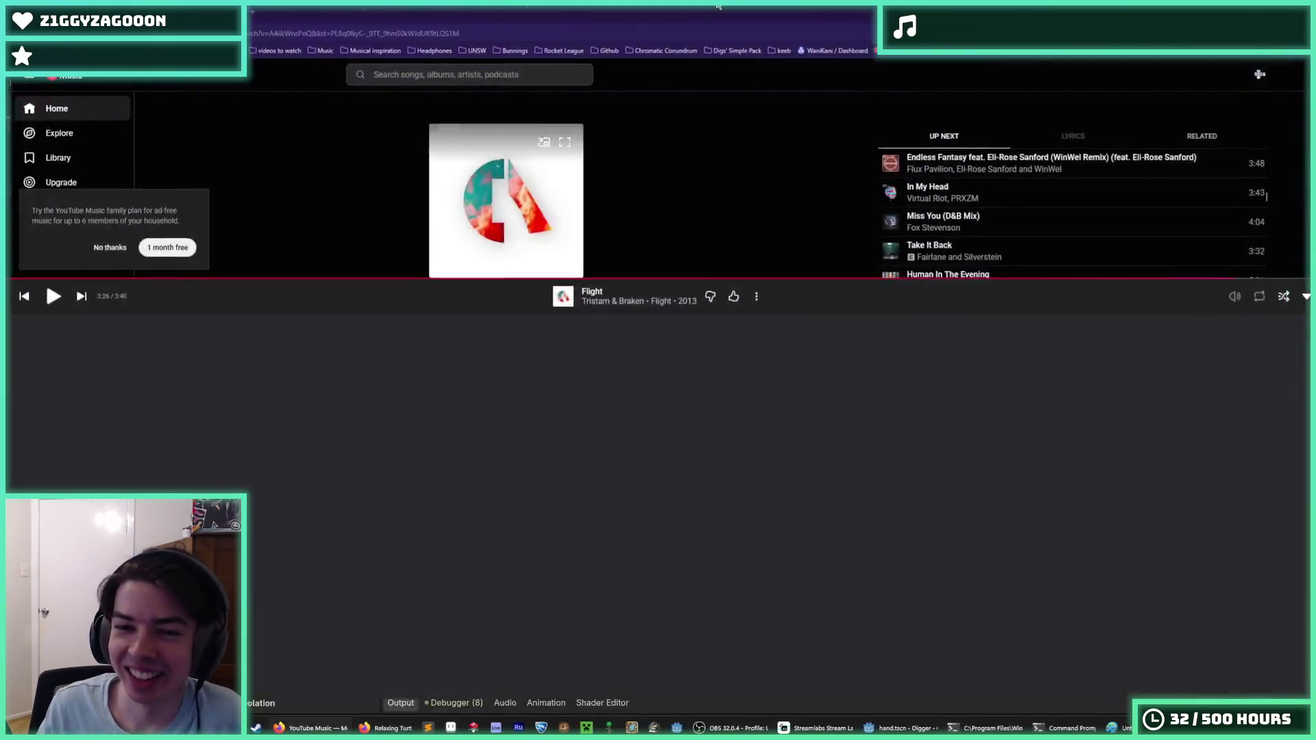
key(ctrl+w)
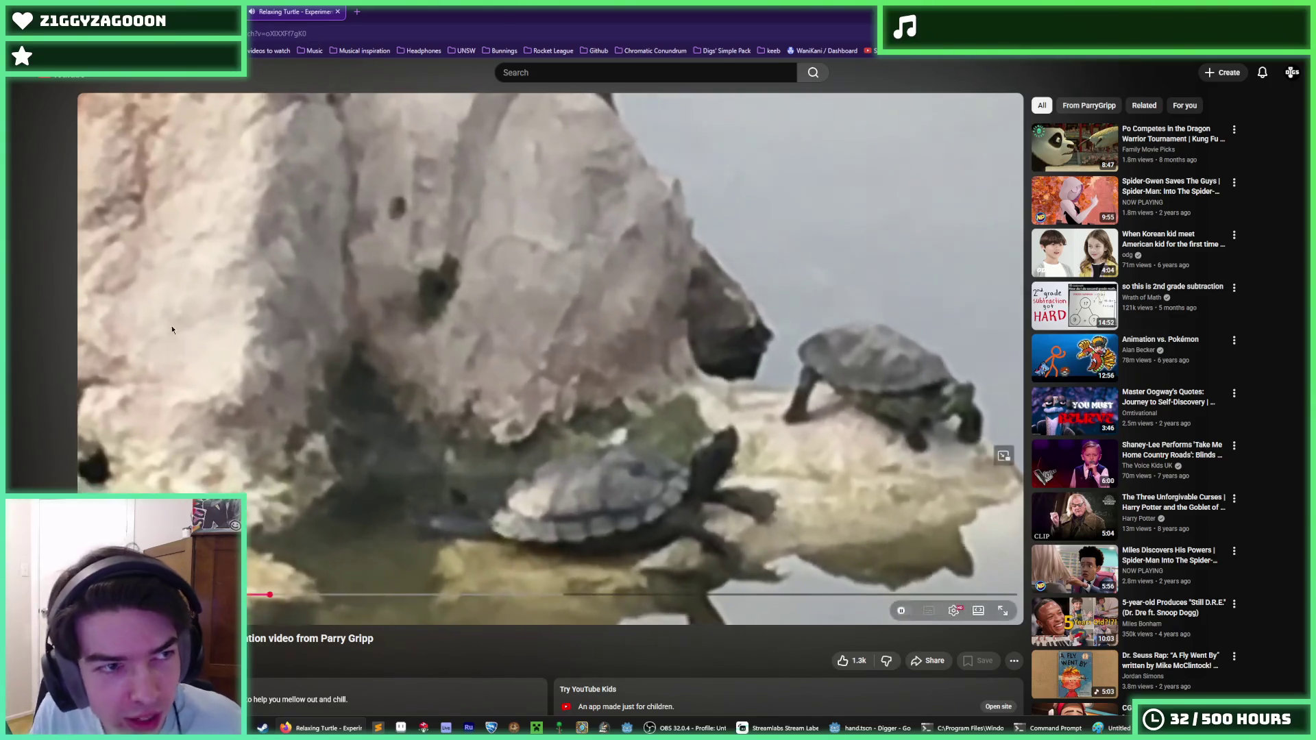
key(alt+Tab)
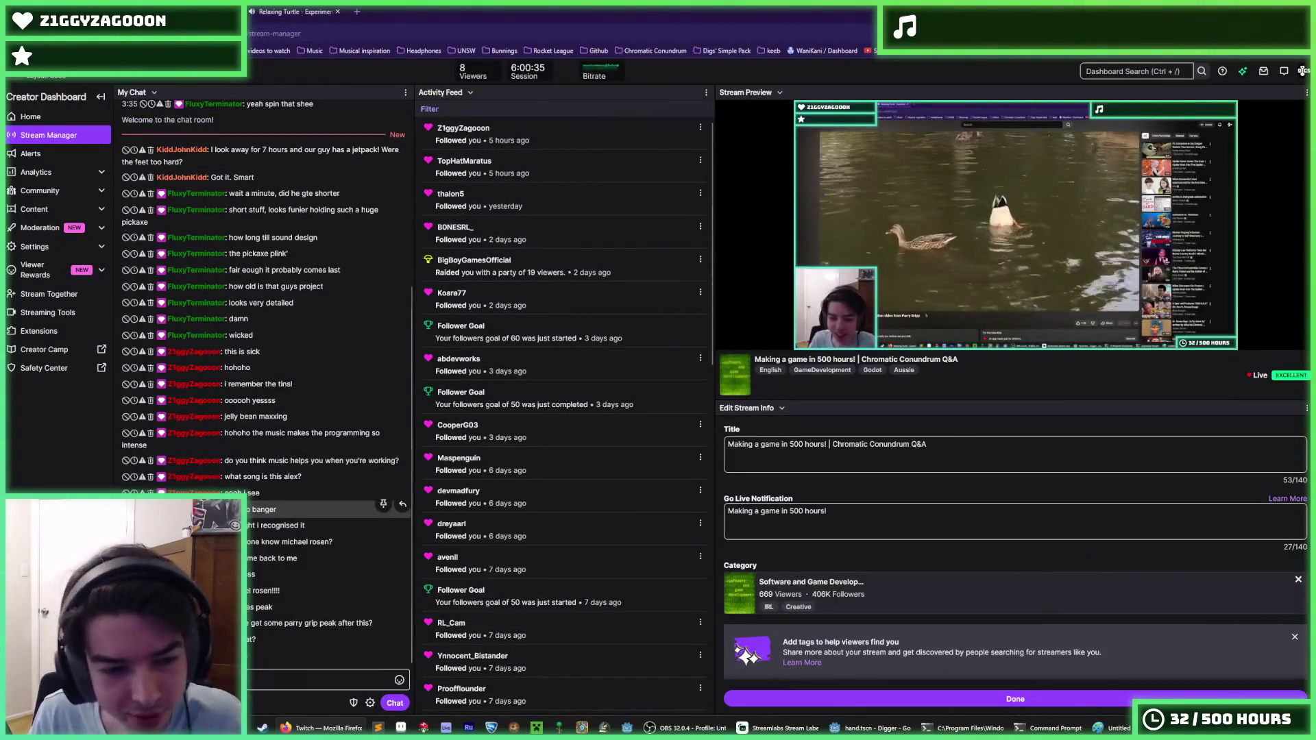
key(alt+Tab)
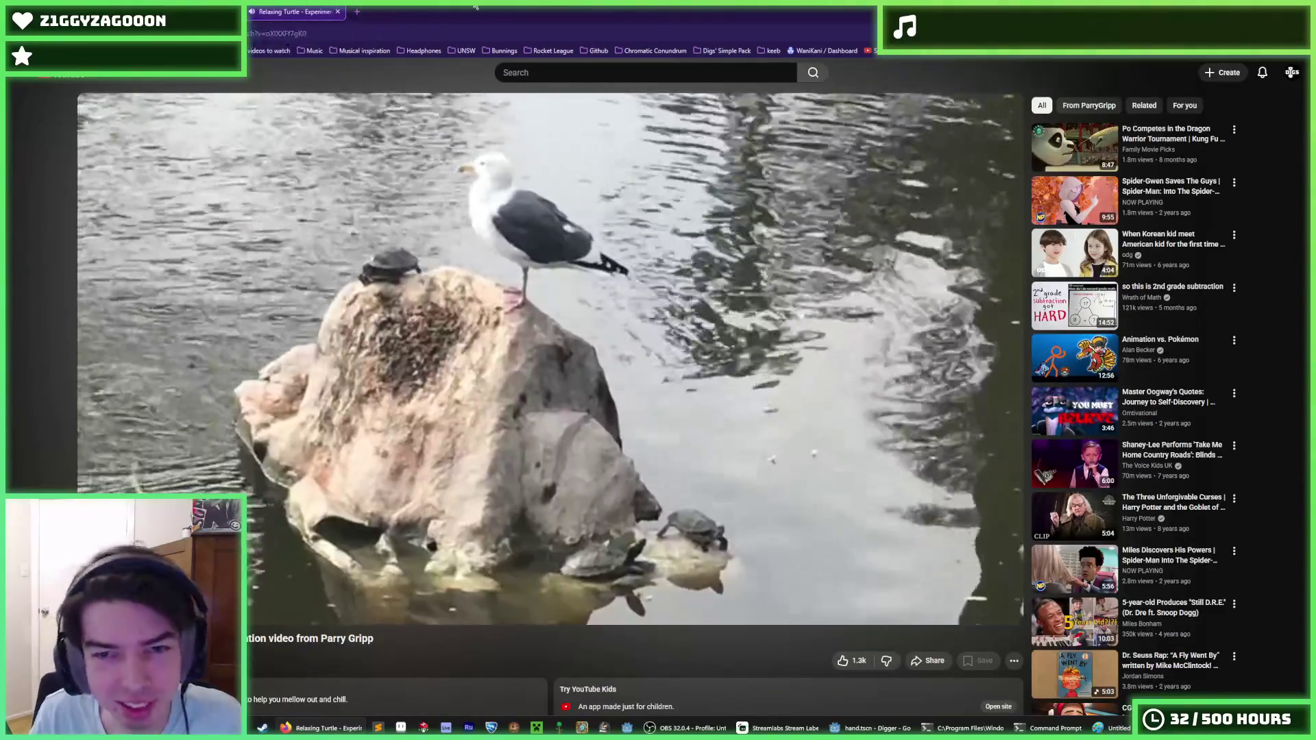
key(alt+Tab)
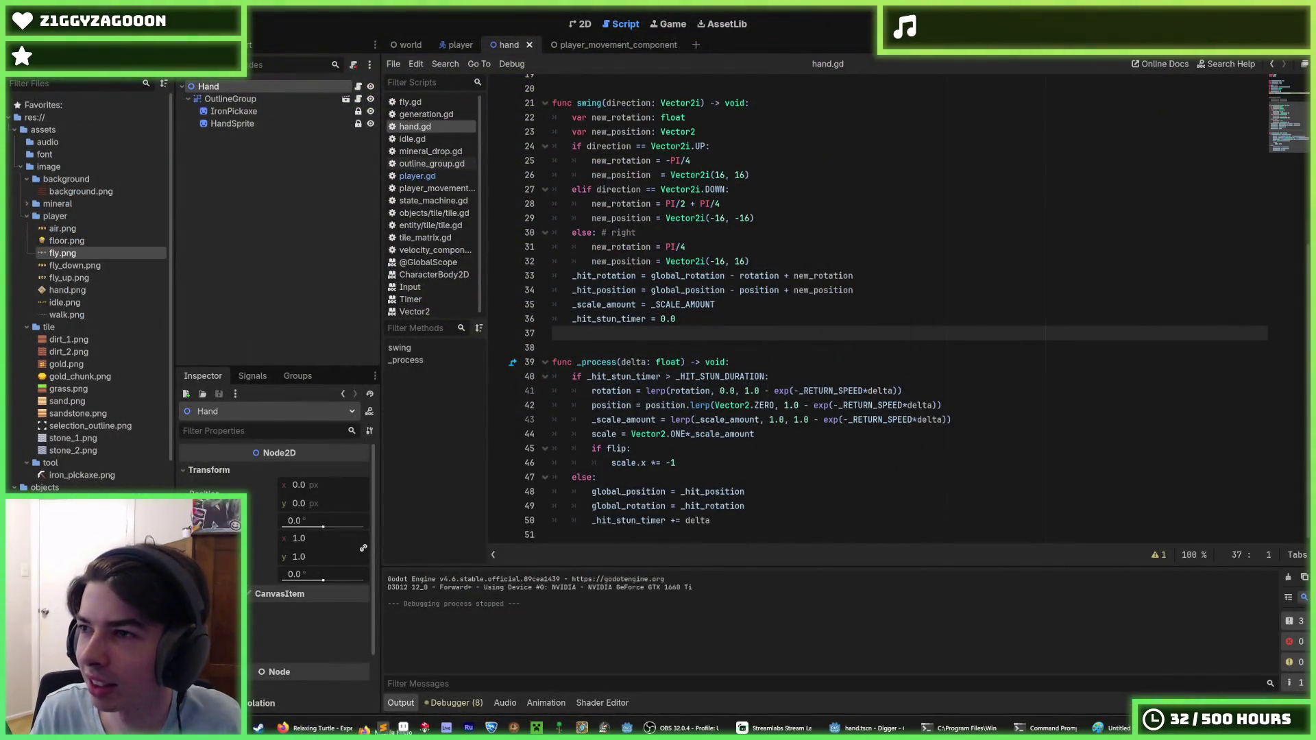
key(alt+Tab)
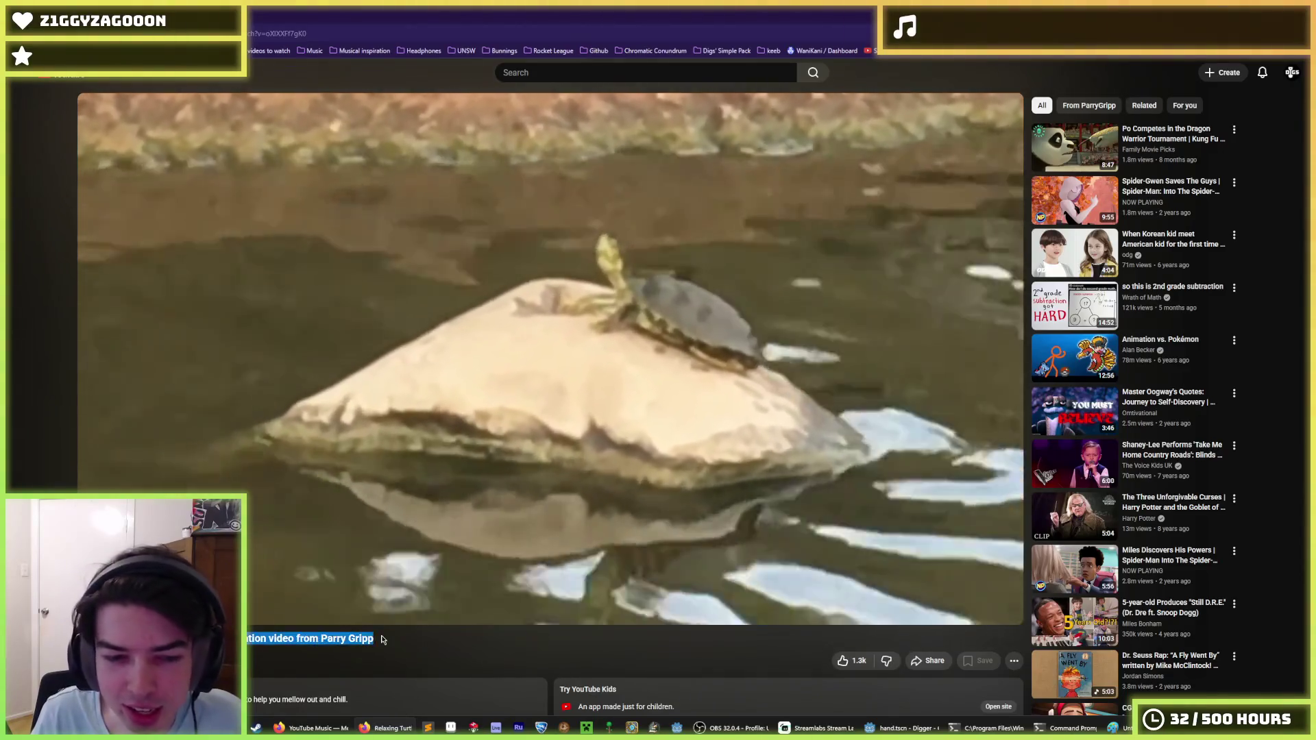
double_click(381, 639)
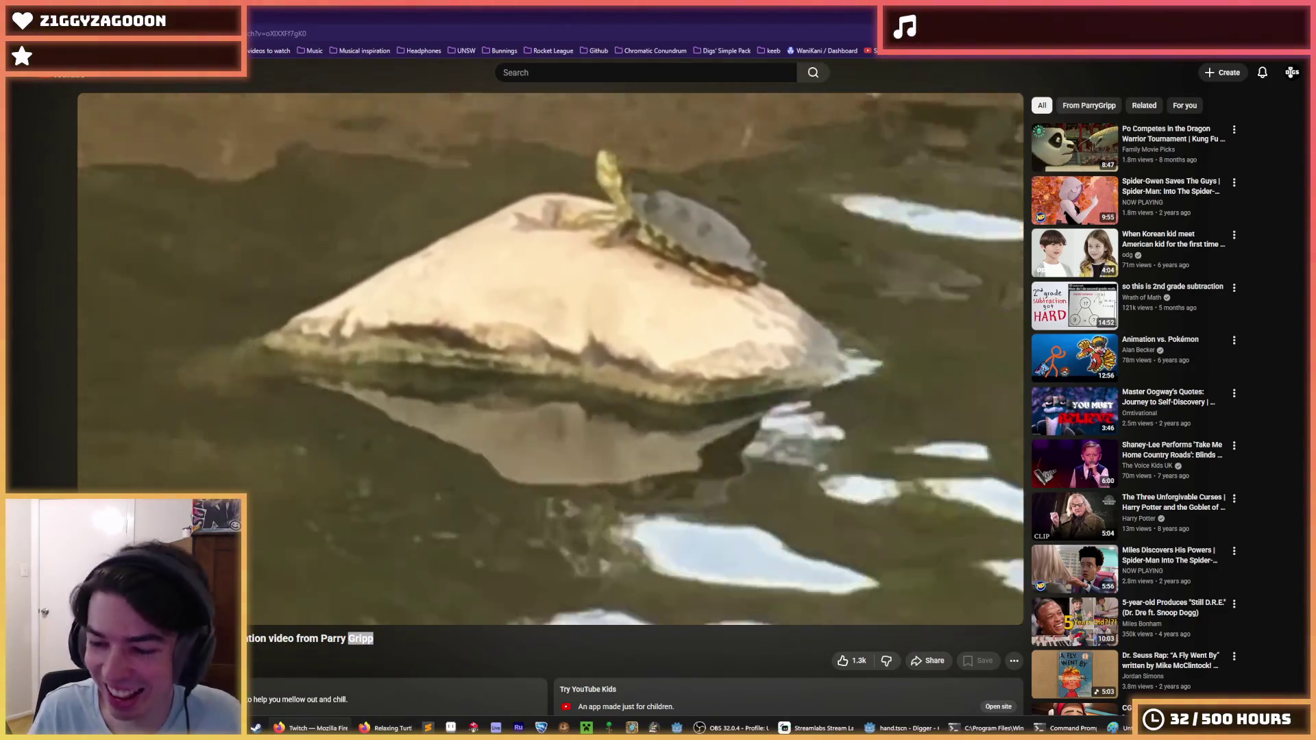
click(1273, 580)
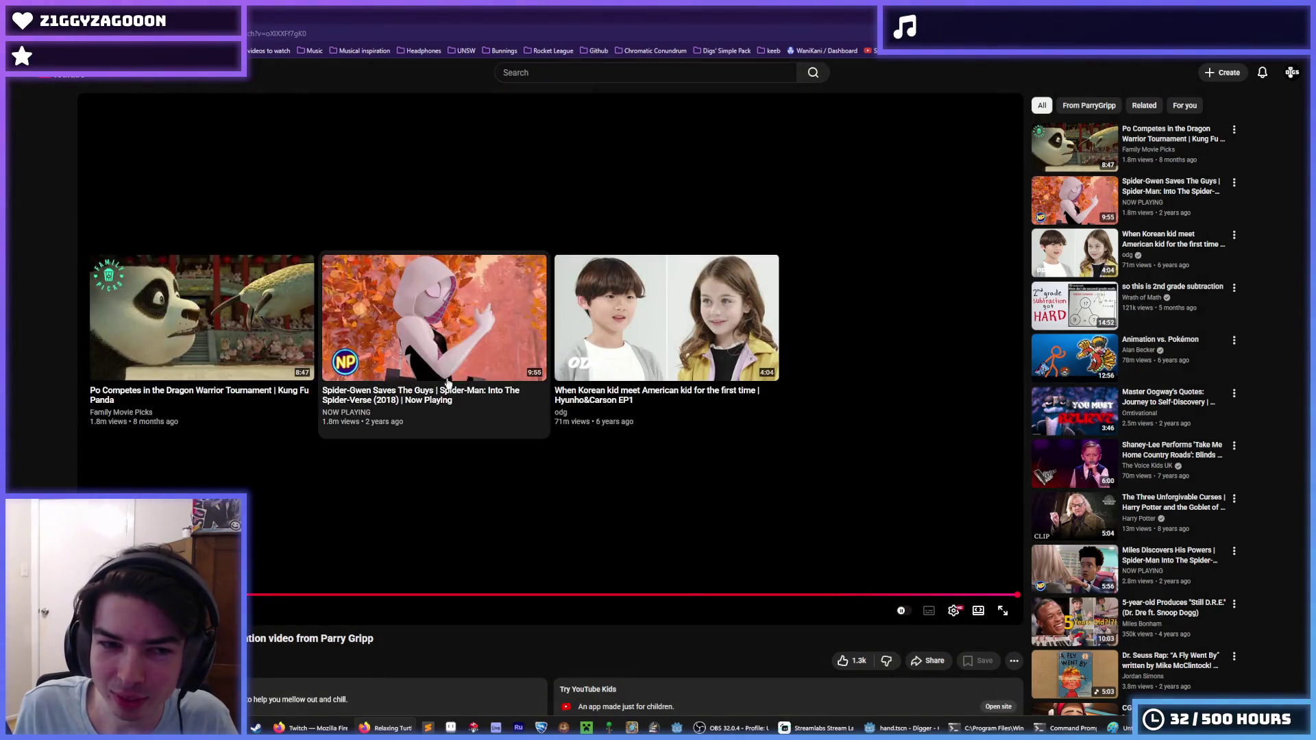
Search YouTube for 'elephant eating a stick' and open the first result.
scroll(349, 472, down, 3)
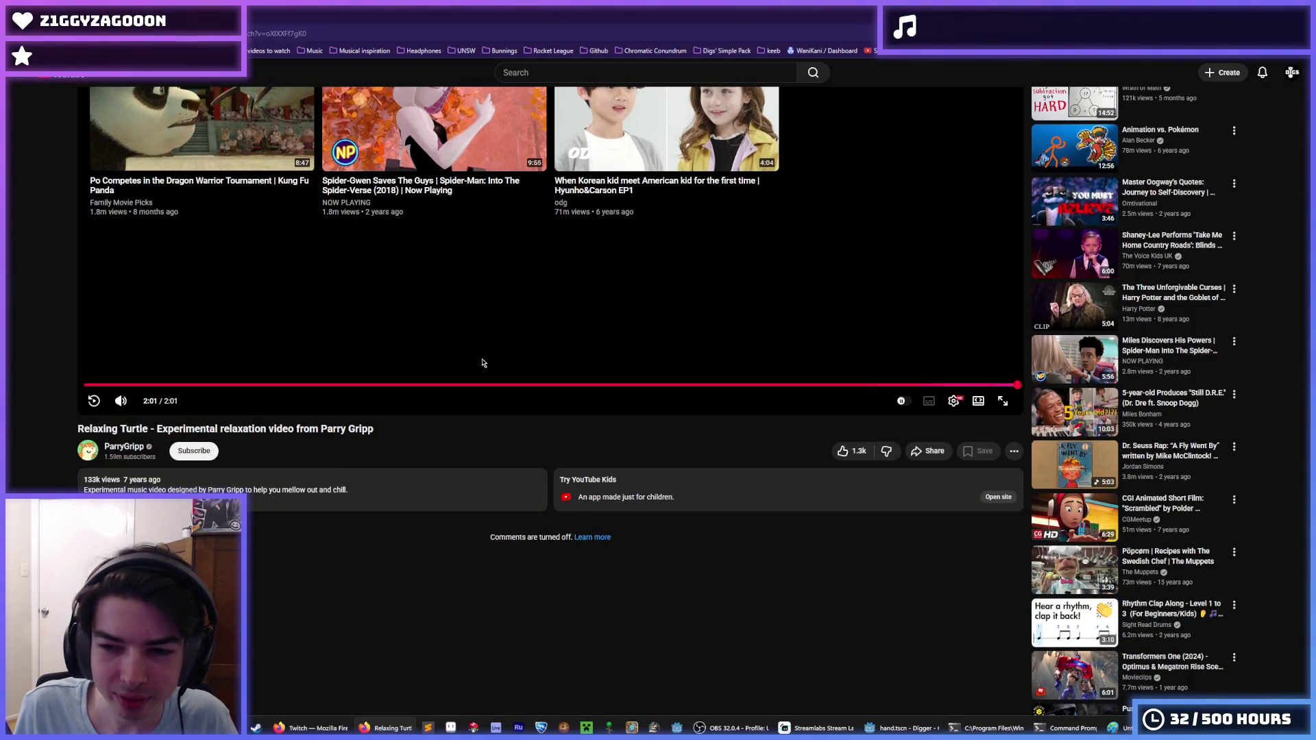
click(537, 72)
text(elep)
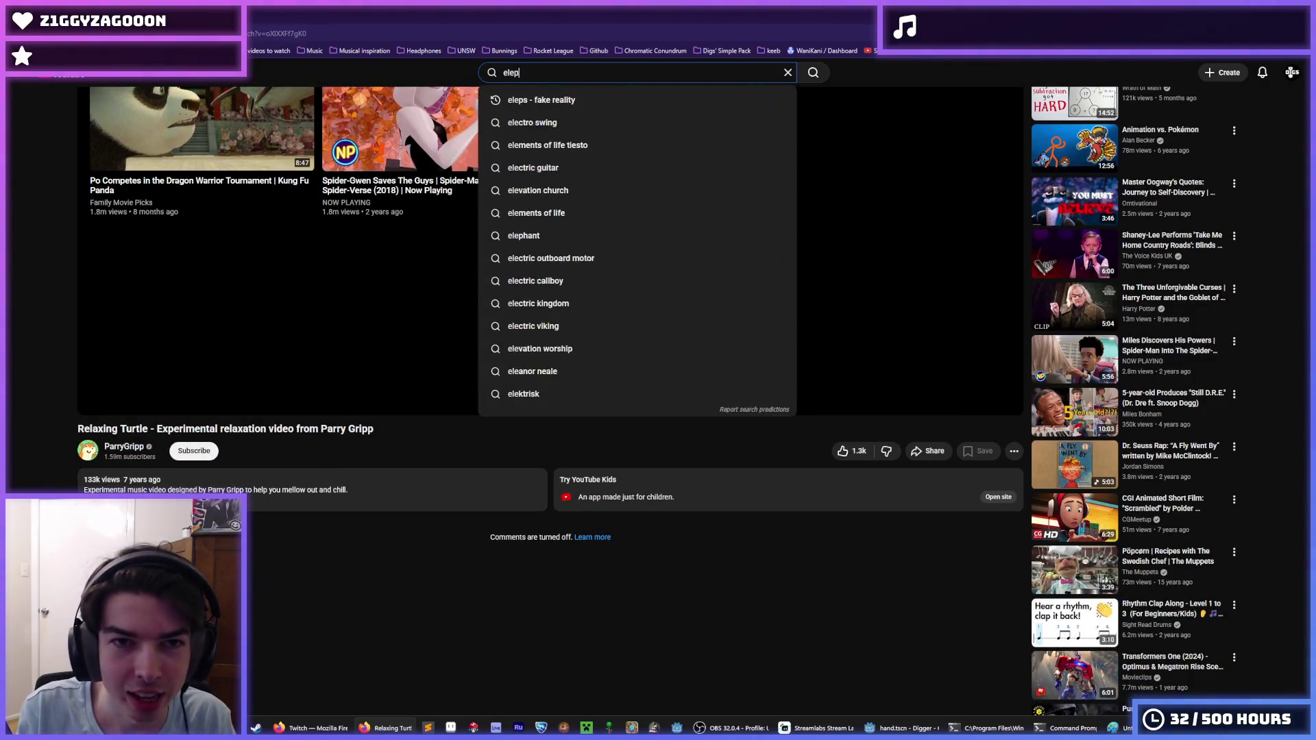
key(BackSpace)
key(BackSpace)
key(BackSpace)
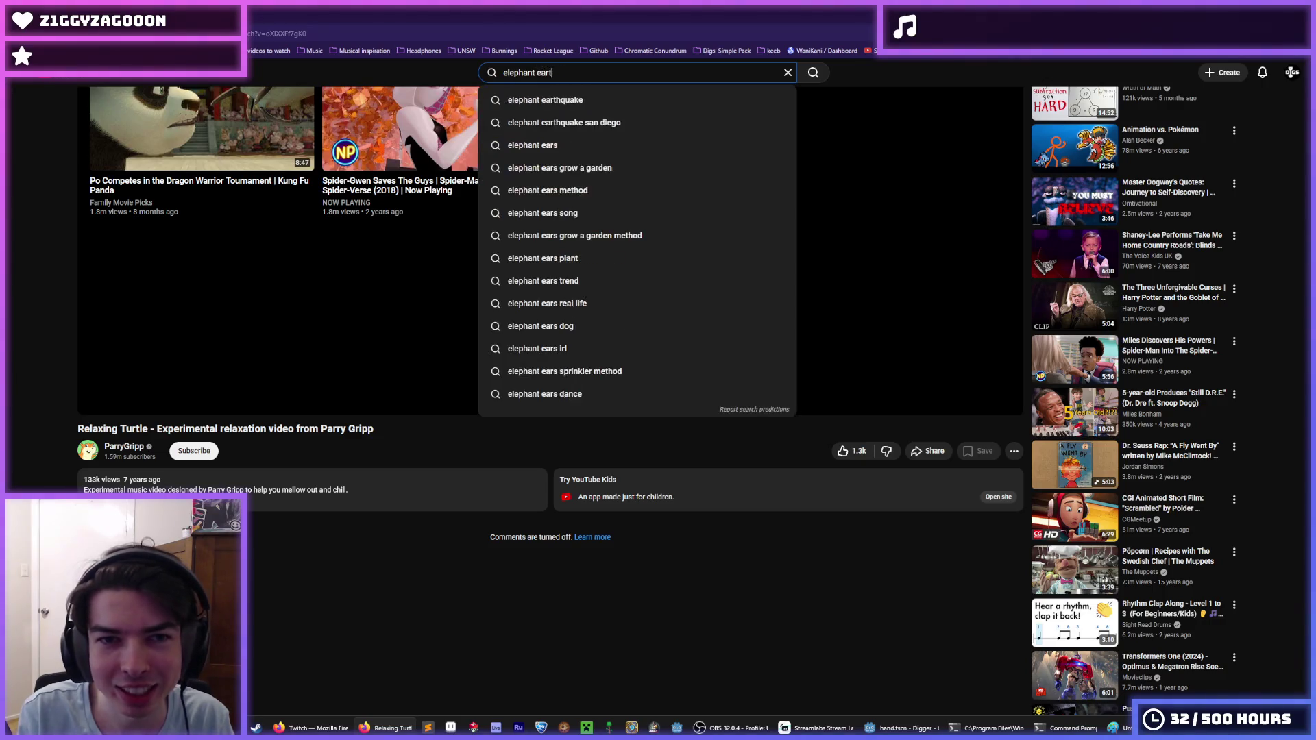
text(tick)
key(Return)
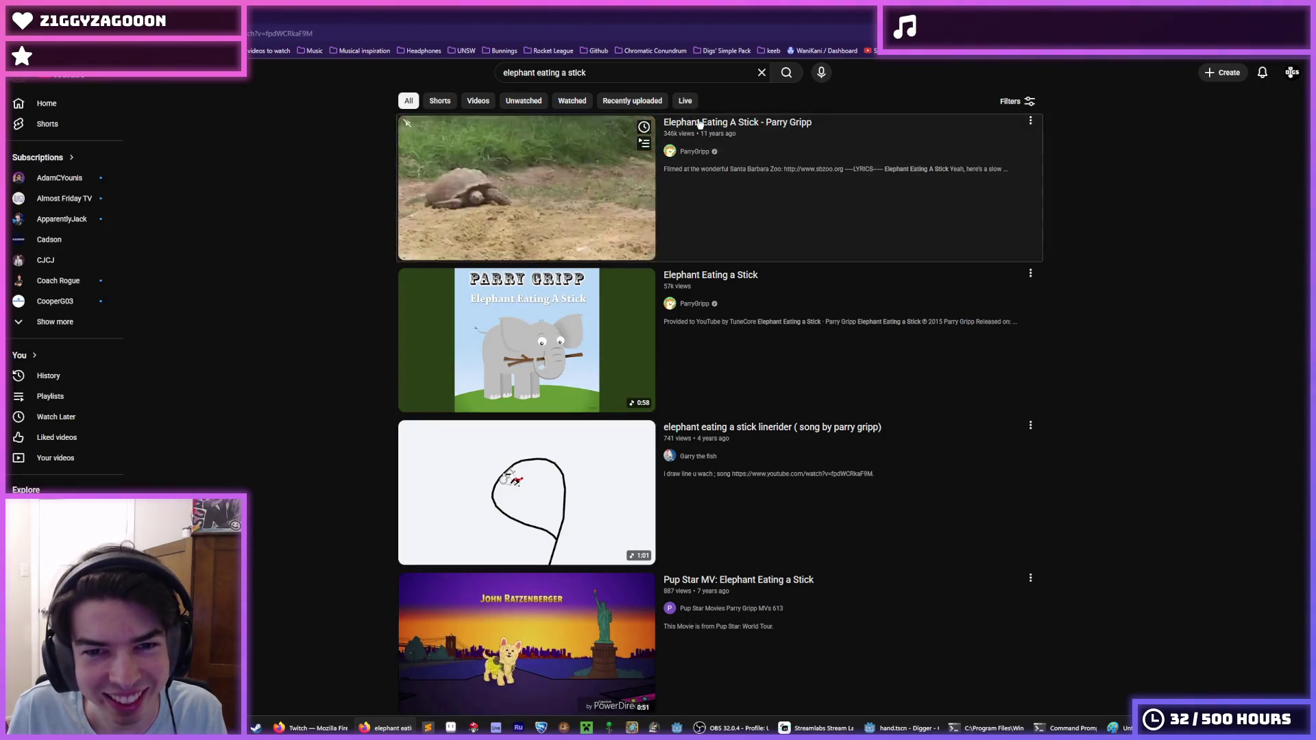
click(620, 194)
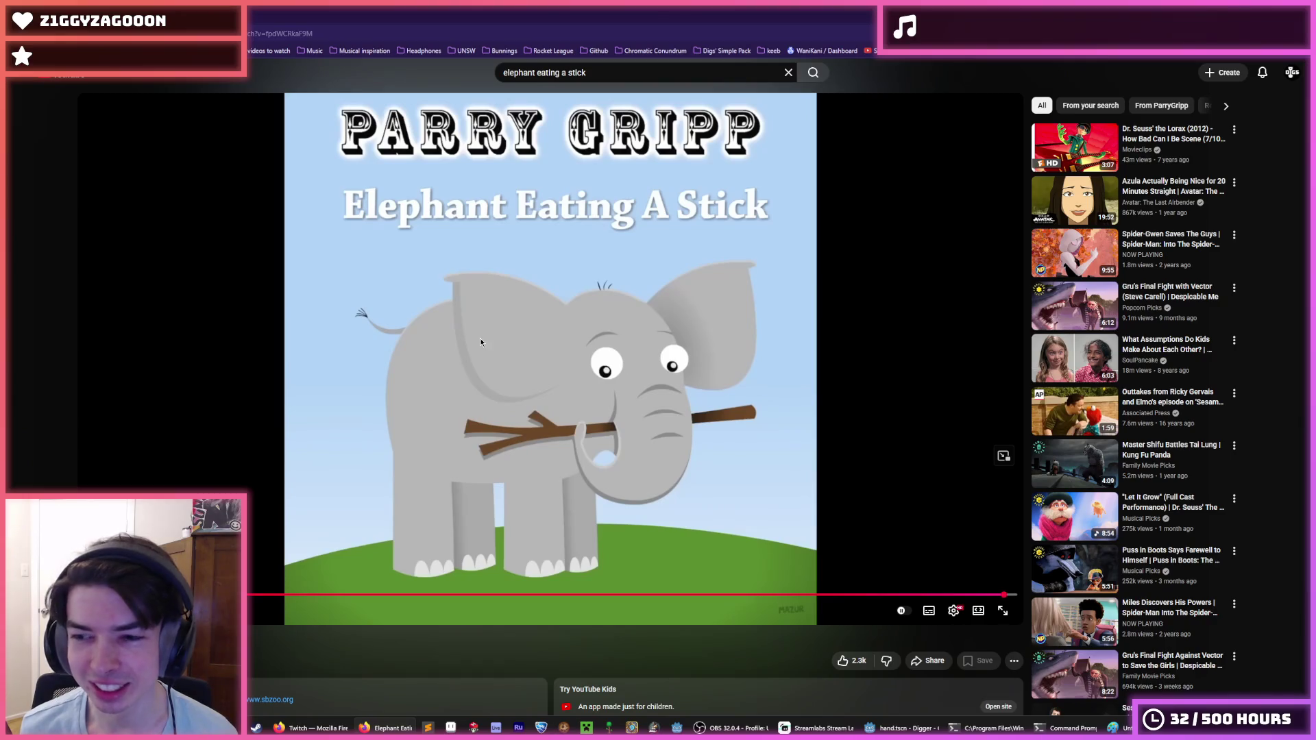
Pause the Elephant Eating A Stick video at its closing title card.
click(480, 340)
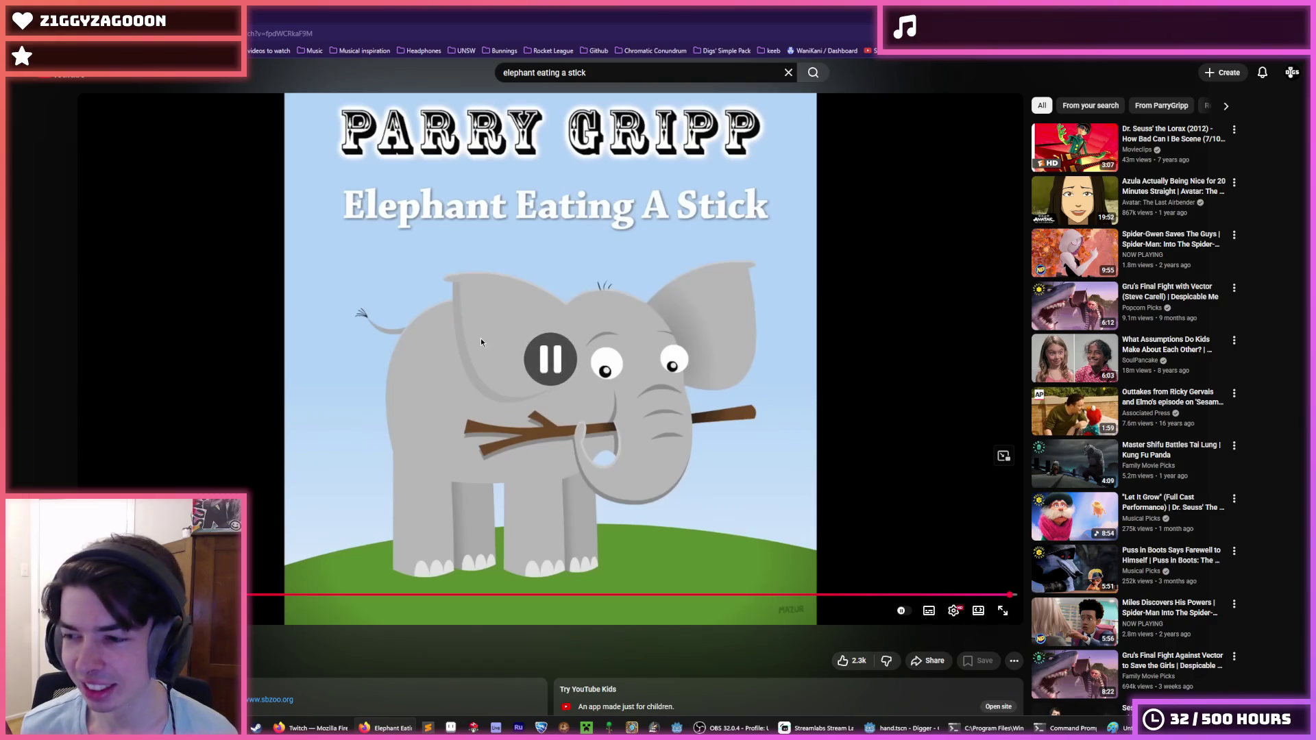
scroll(484, 348, down, 3)
scroll(415, 273, up, 3)
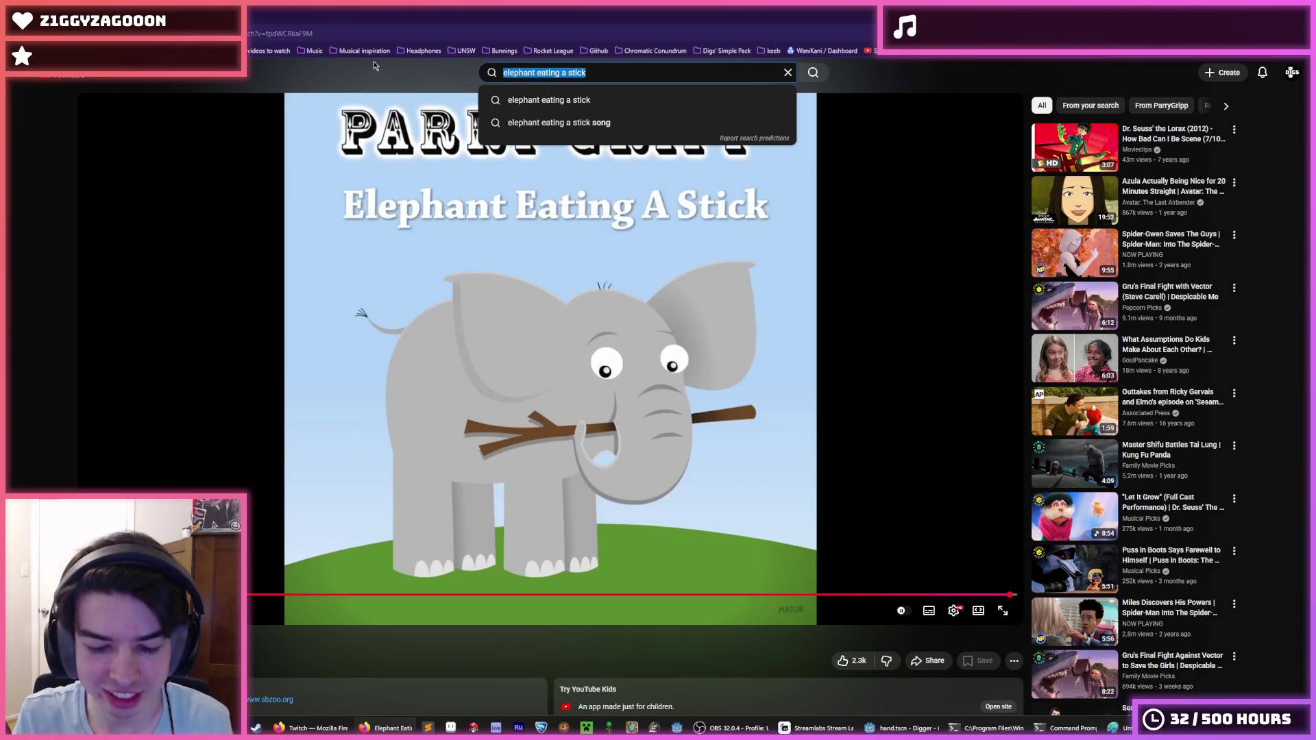
Search 'lazy harp seal' and open the Lazy Harp Seal Has No Job video.
text(lazy harp seal)
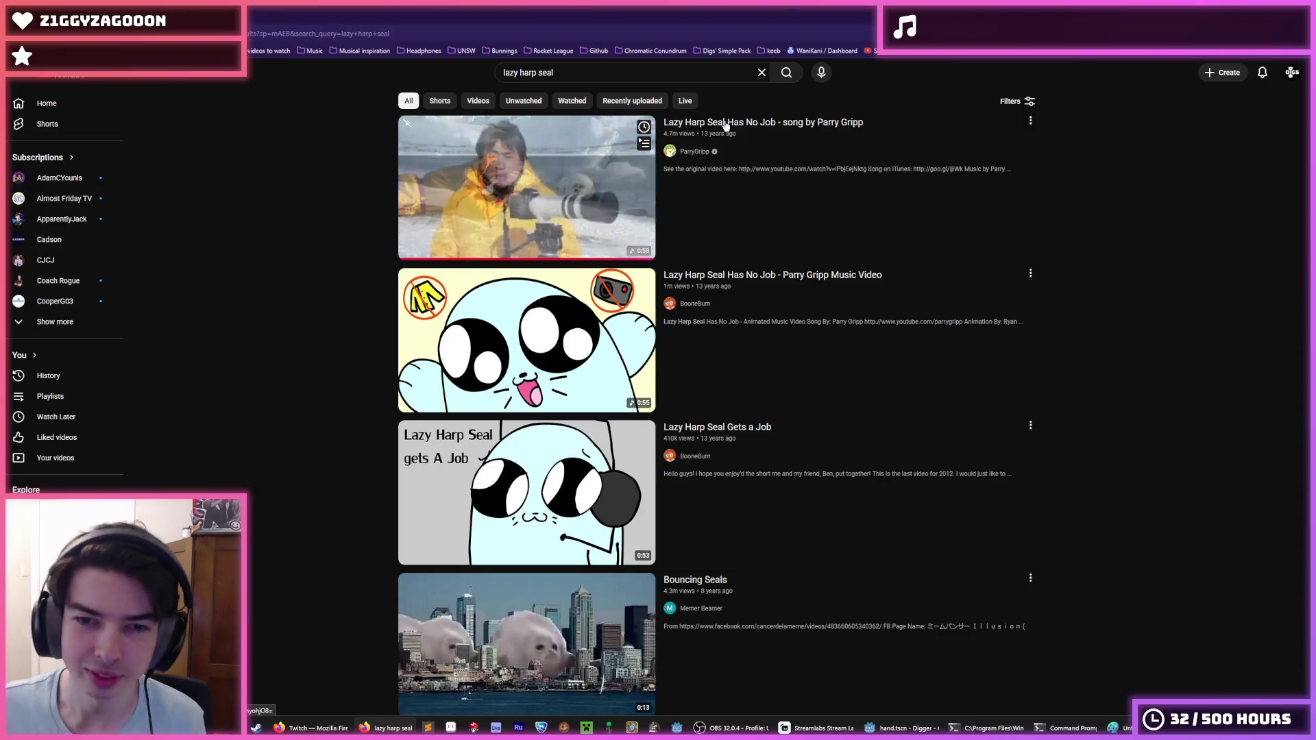
click(725, 124)
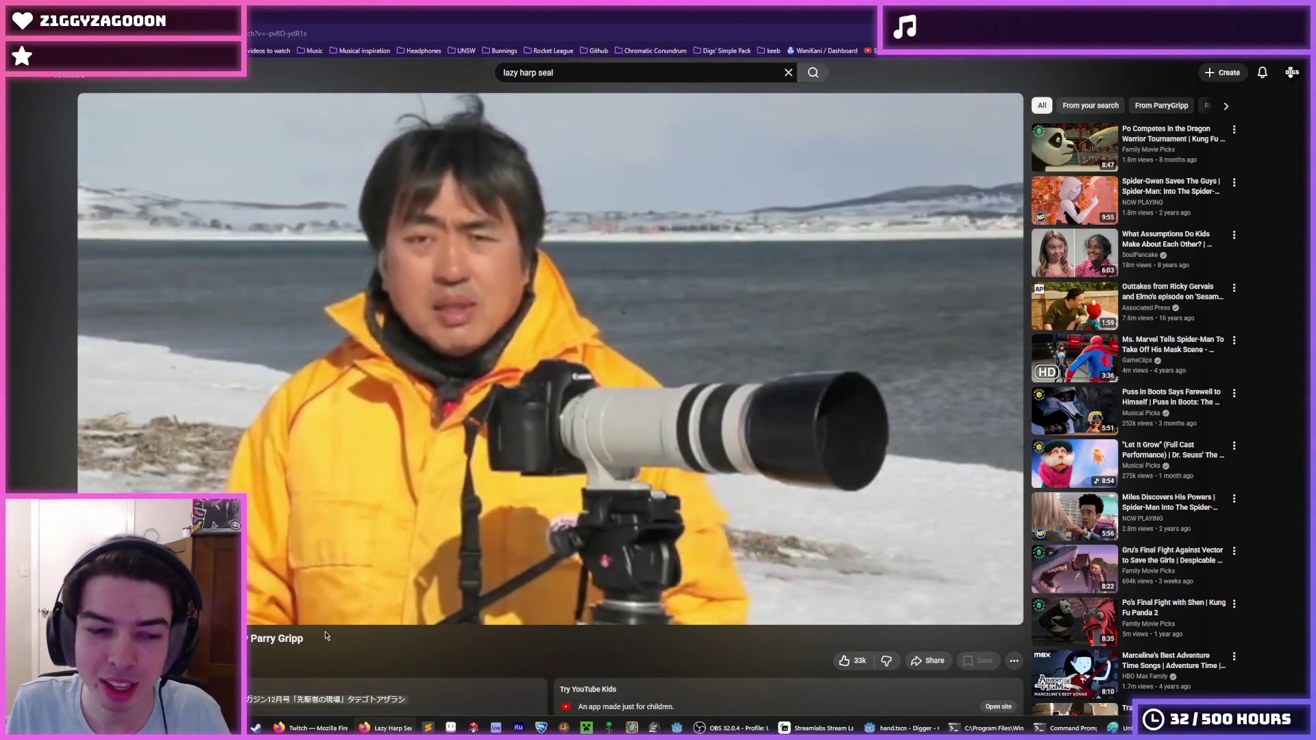
scroll(259, 566, down, 5)
scroll(257, 488, up, 5)
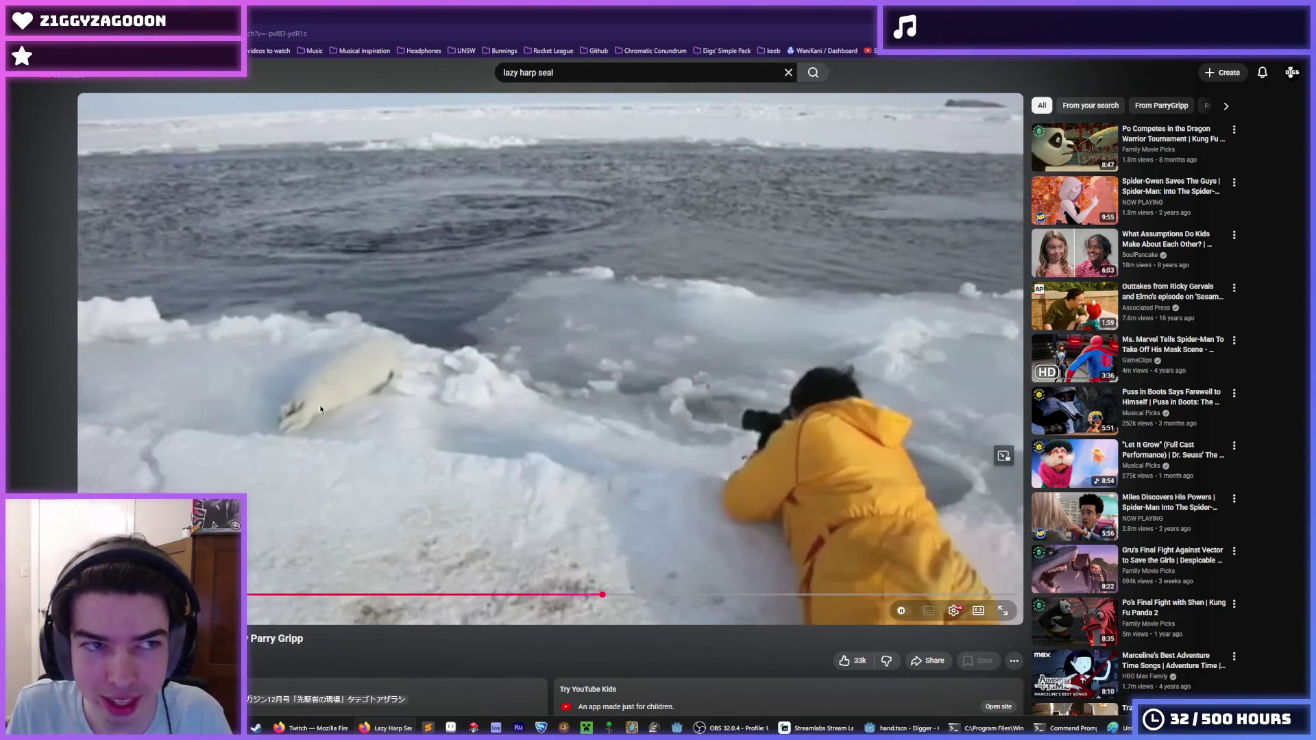
Go to the ParryGripp channel and show its Videos tab.
click(137, 663)
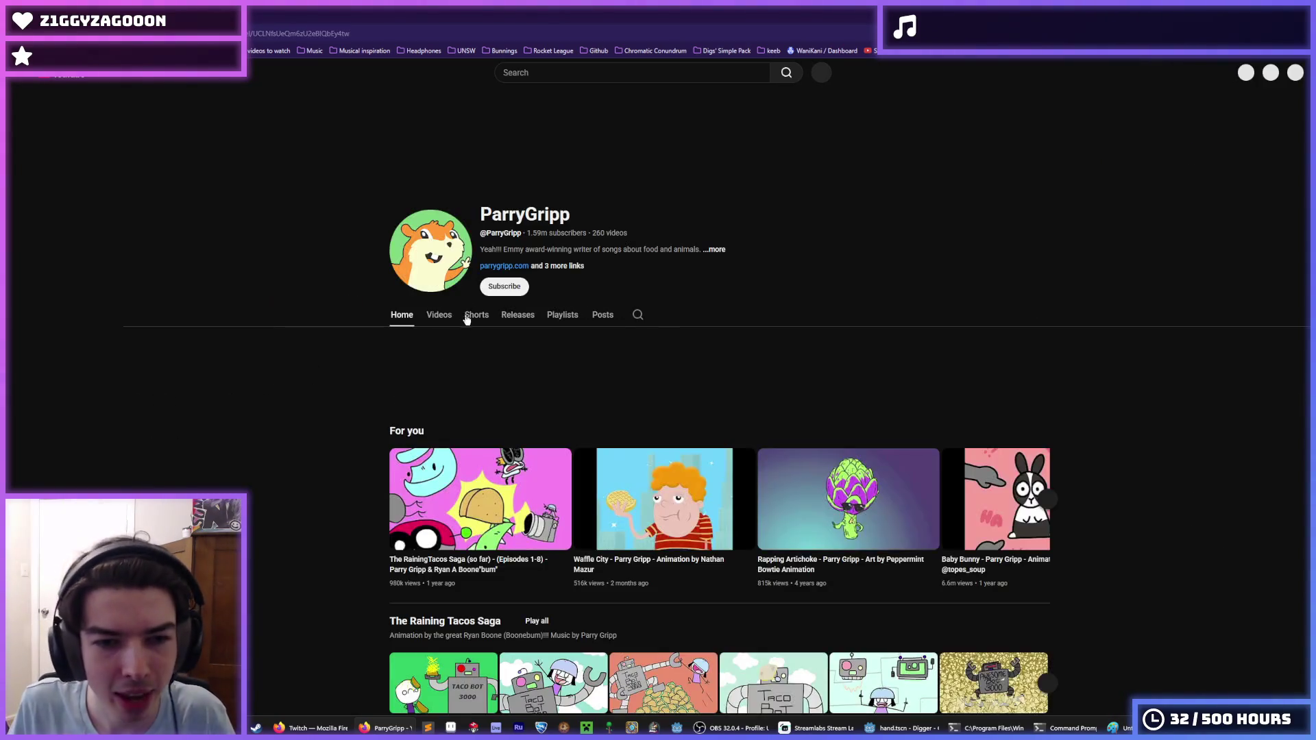
click(437, 316)
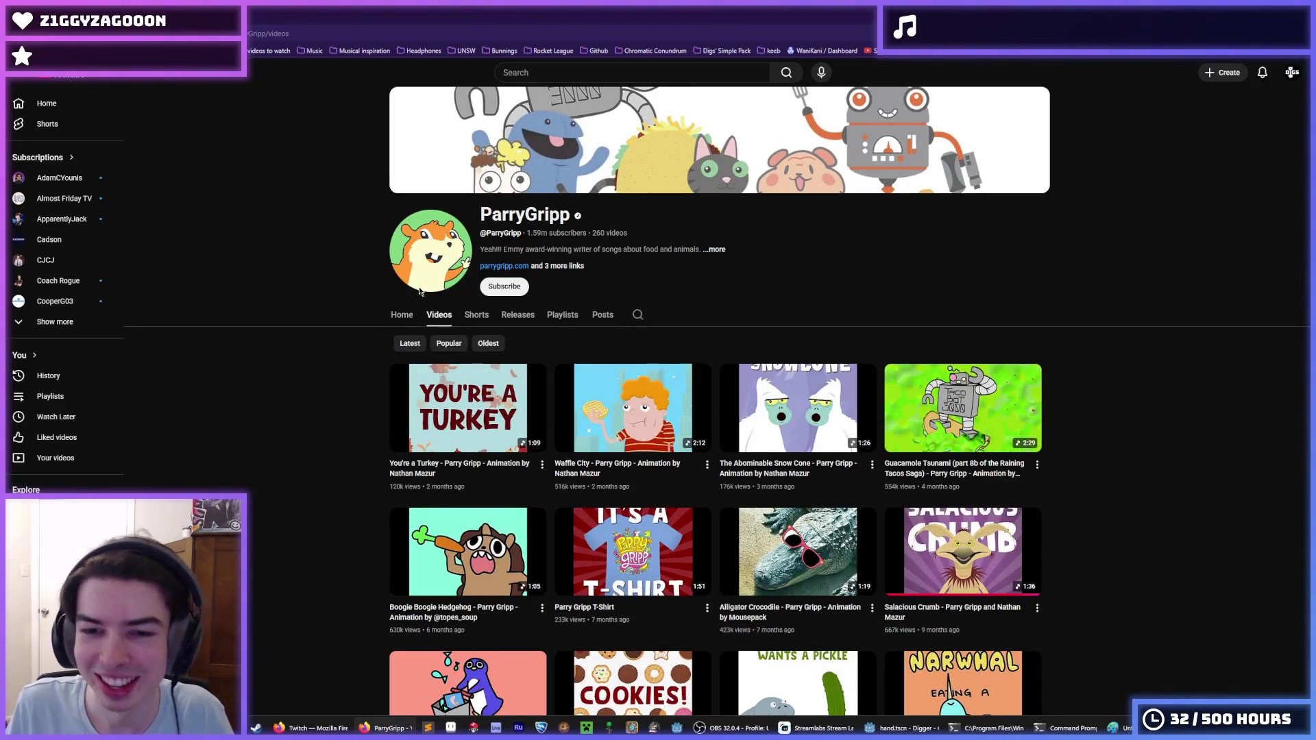
key(alt+Left)
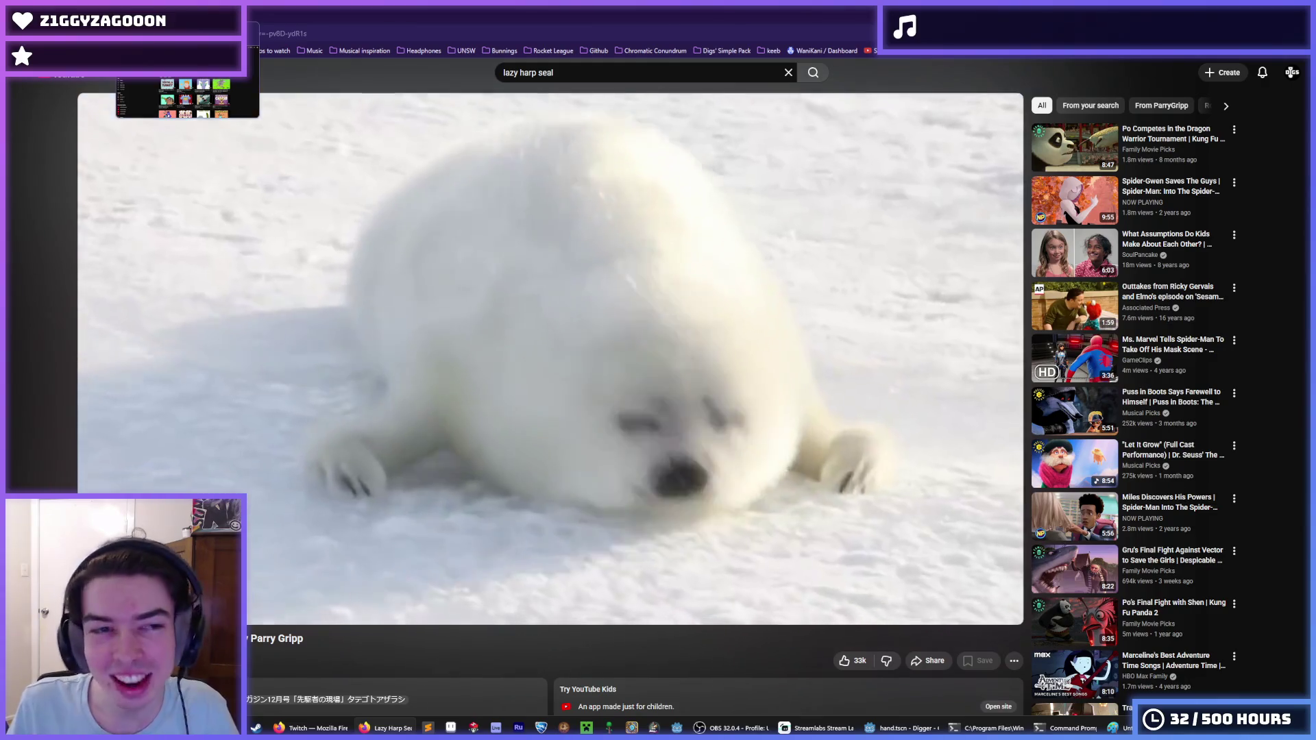
key(alt+Right)
scroll(293, 405, down, 5)
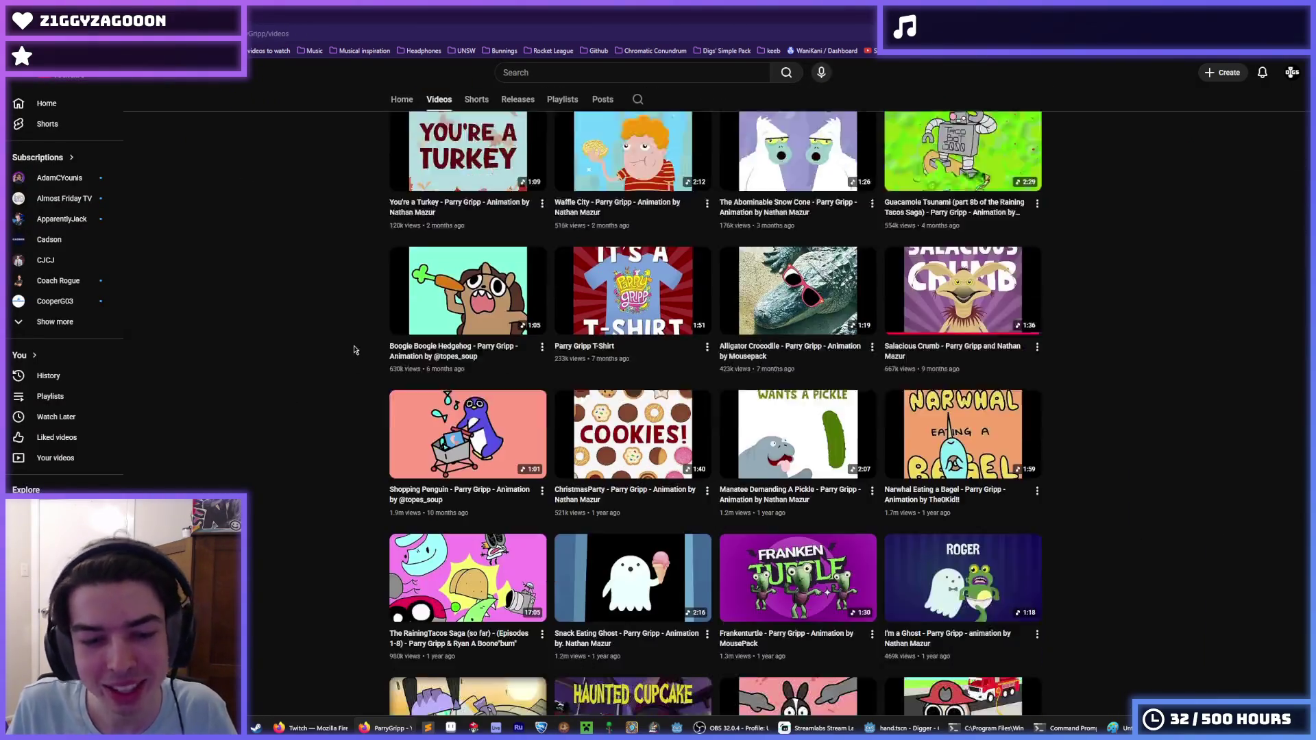
scroll(332, 334, up, 5)
scroll(342, 329, down, 6)
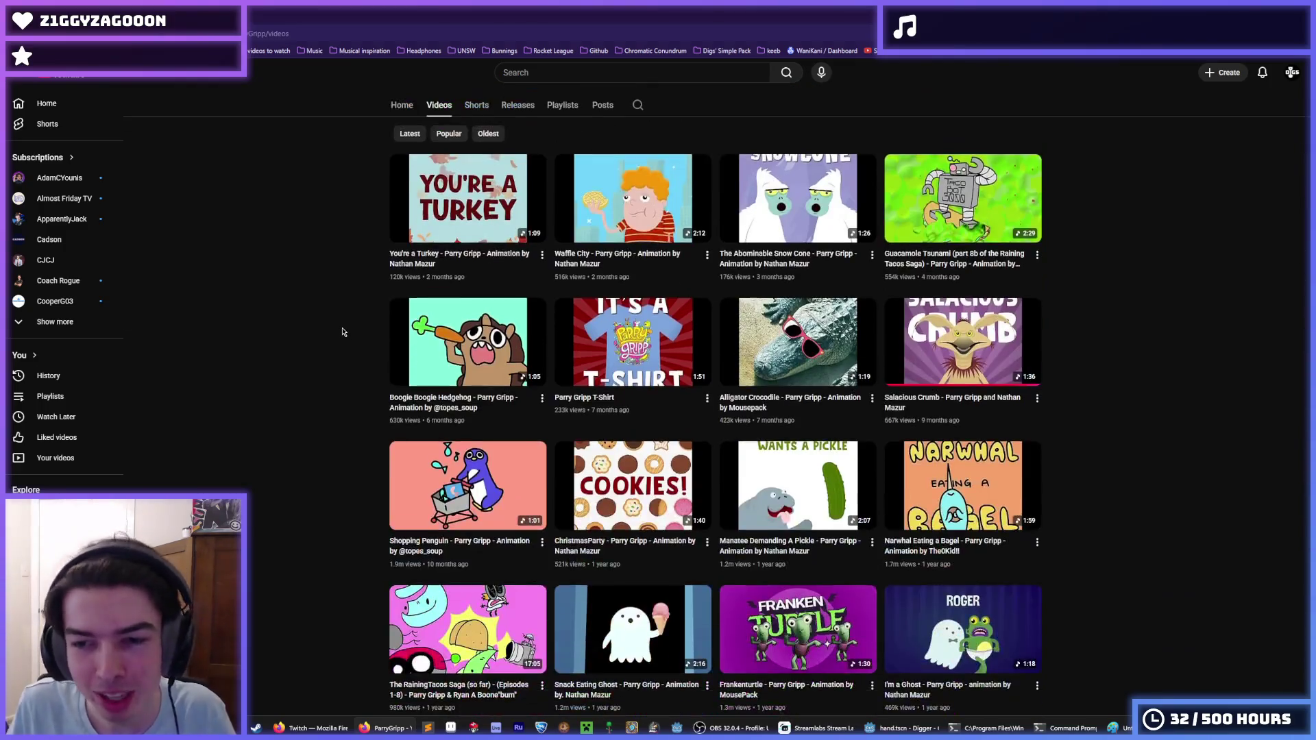
scroll(787, 384, up, 6)
scroll(788, 384, down, 6)
scroll(375, 282, up, 6)
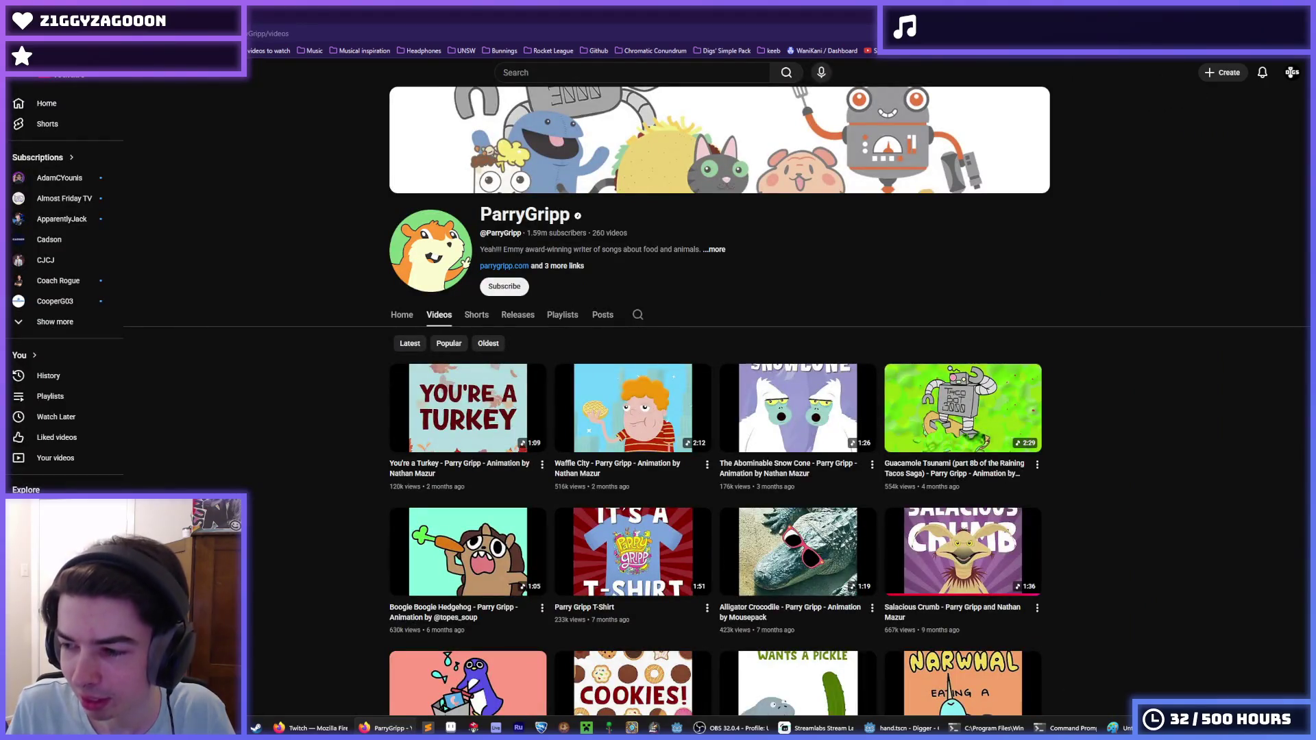
scroll(246, 284, down, 8)
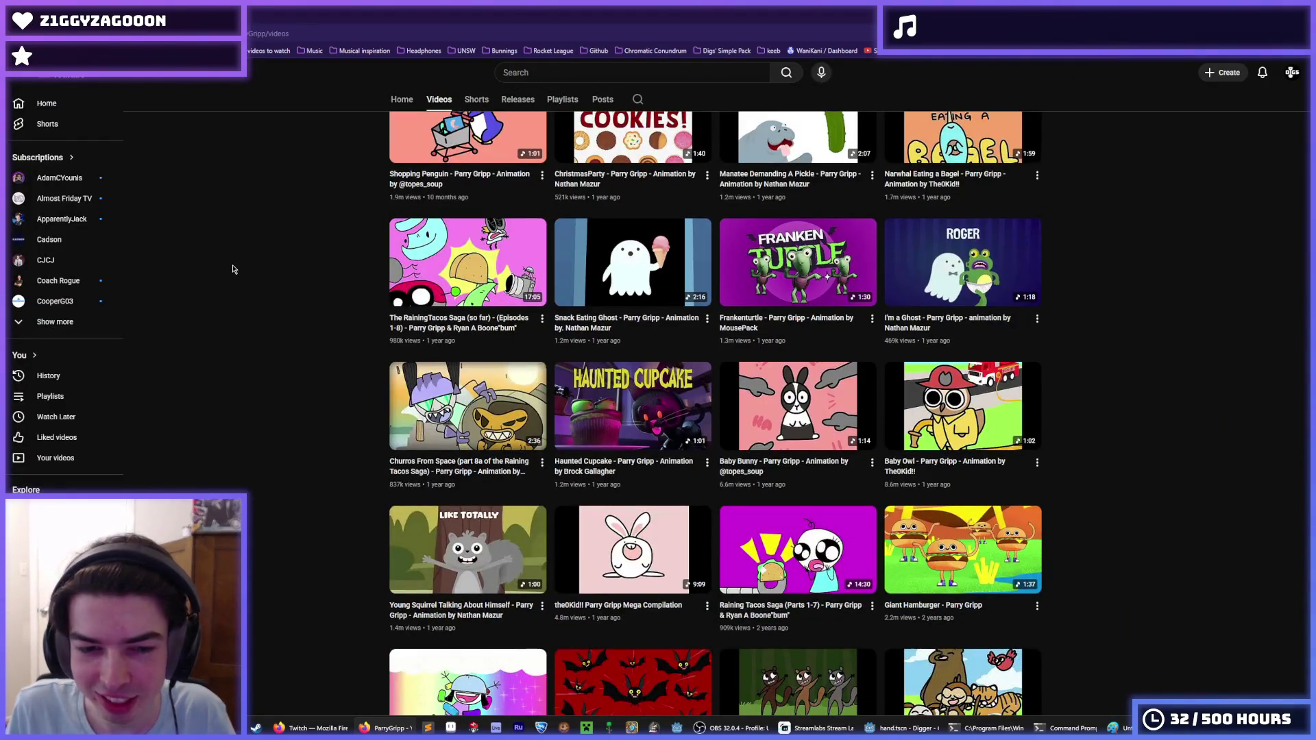
scroll(233, 269, up, 8)
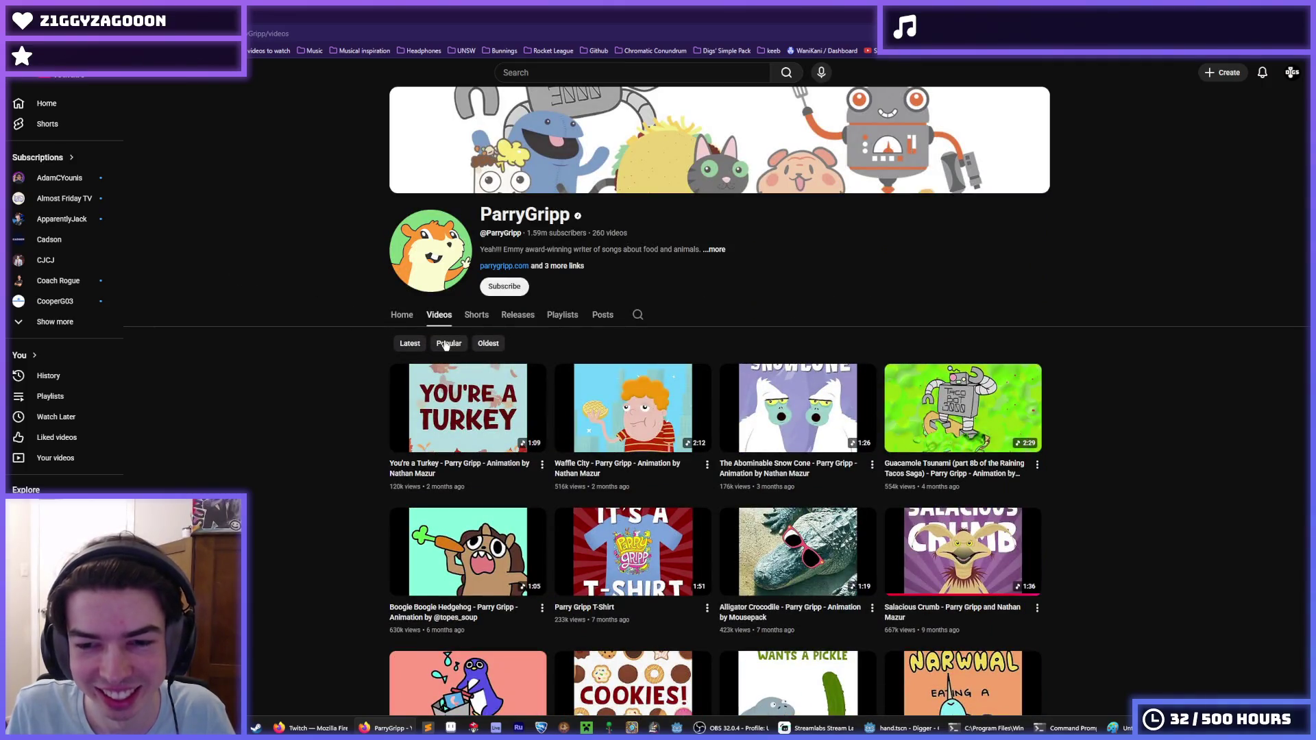
Sort the channel's videos by Popular and browse the list.
click(445, 348)
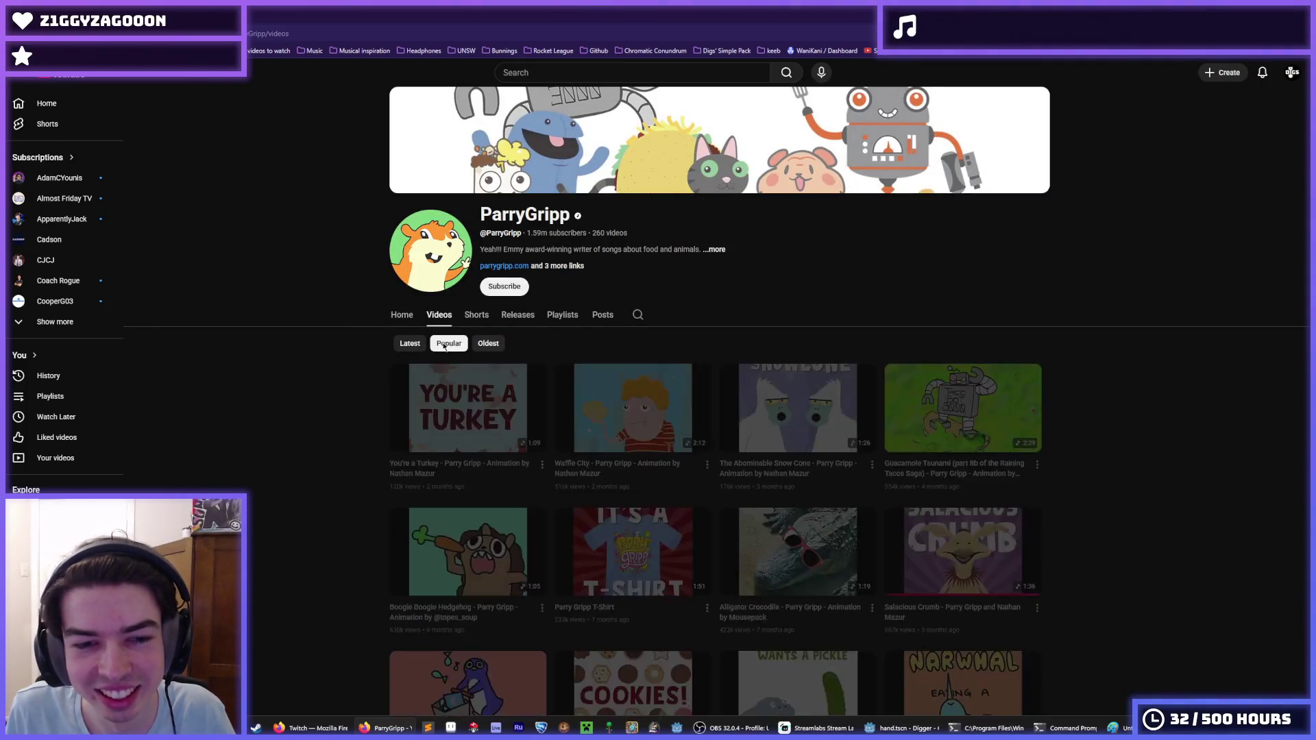
scroll(407, 409, down, 2)
scroll(407, 409, down, 2)
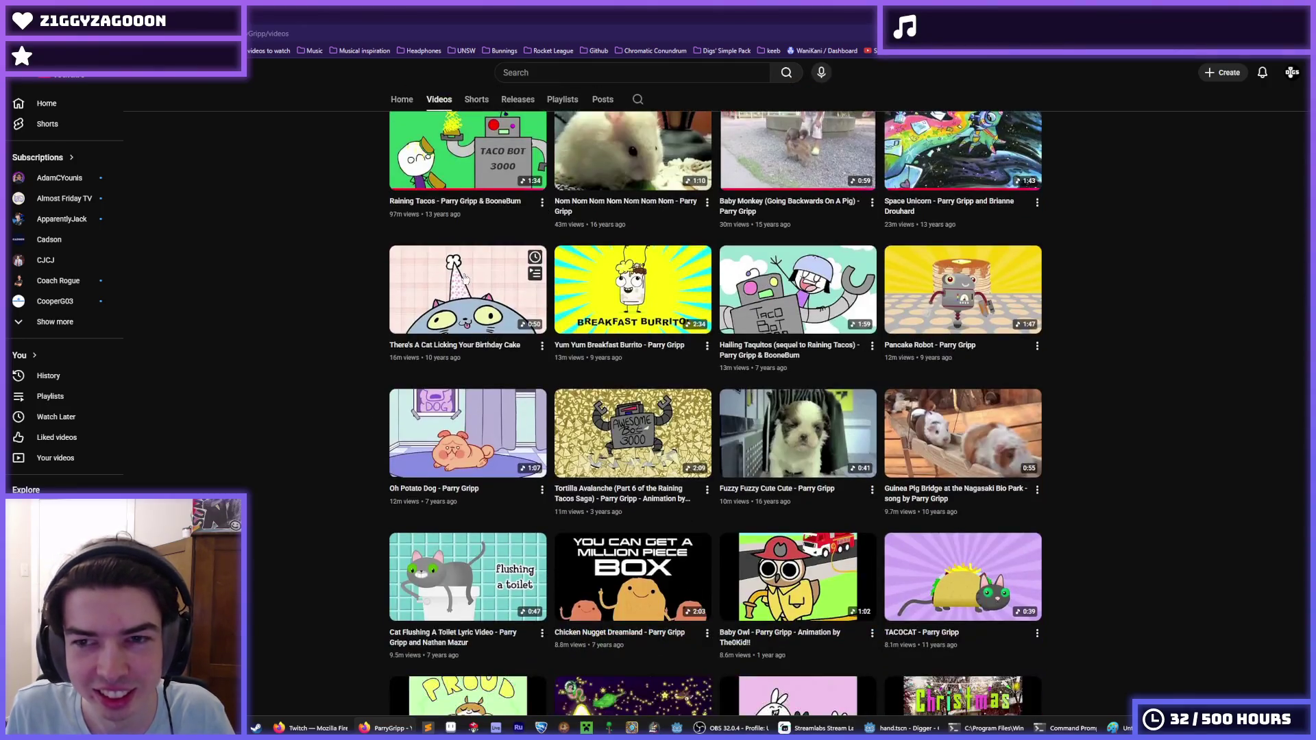
scroll(480, 390, up, 2)
scroll(564, 373, down, 2)
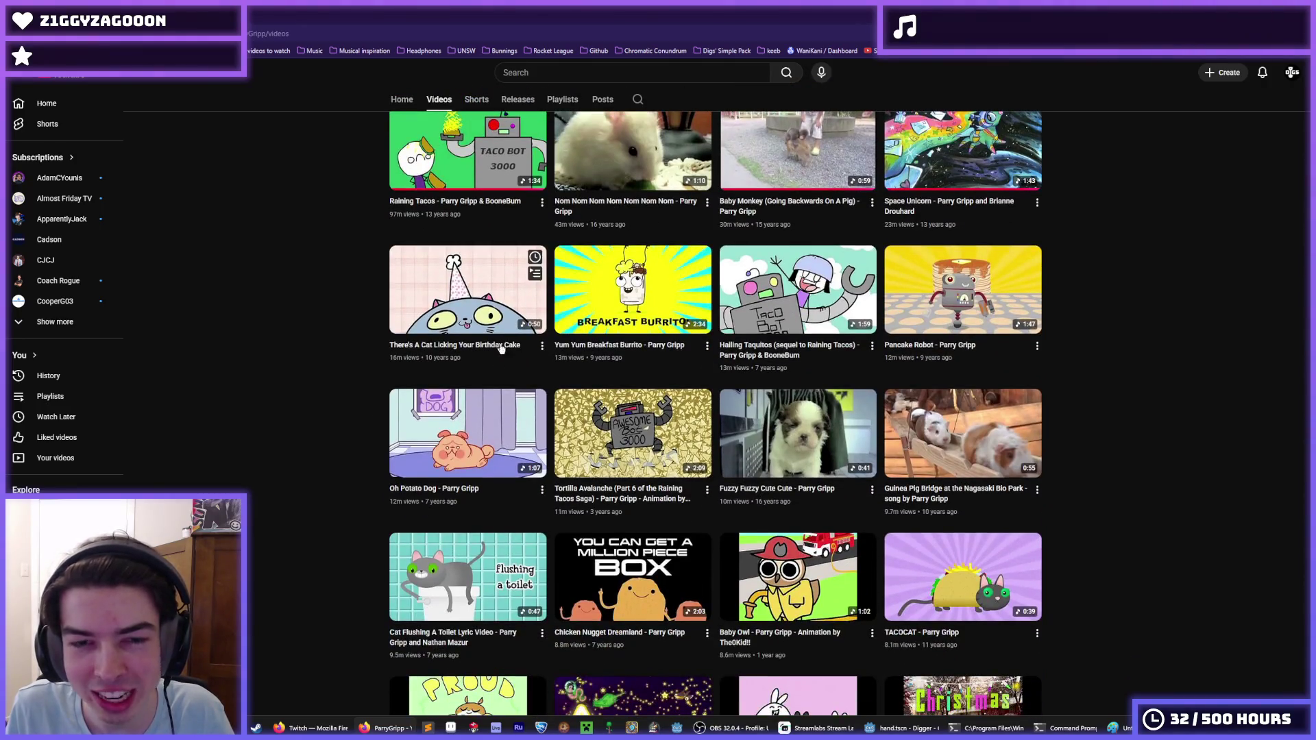
scroll(528, 226, up, 3)
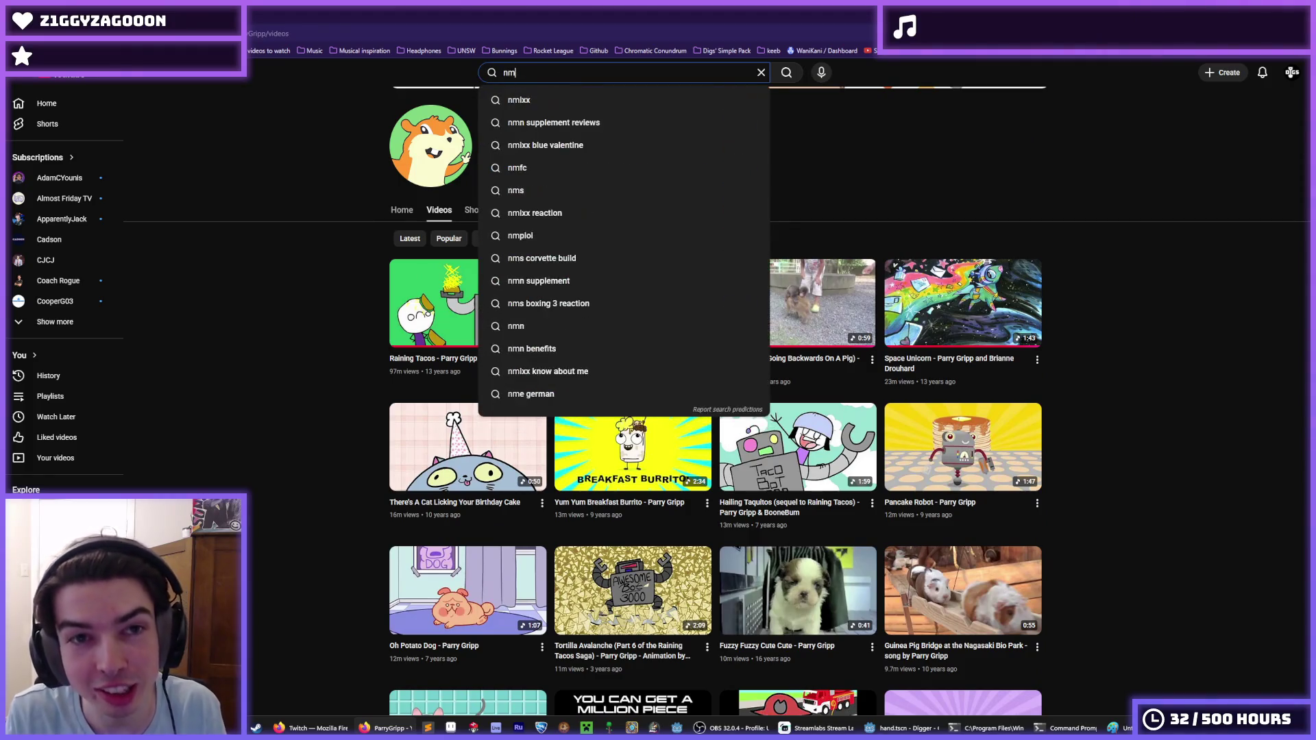
Open 'Neon Pegasus - Parry Gripp' from the search results.
text(sus)
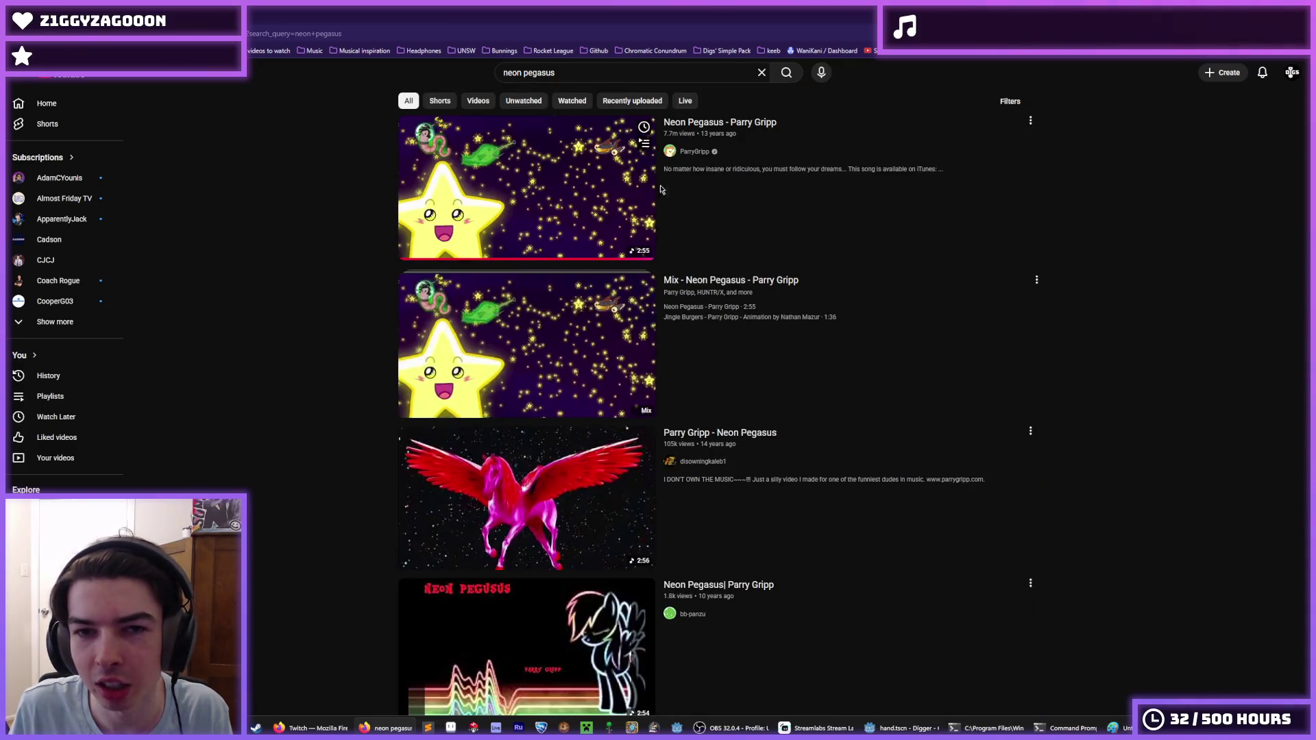
click(728, 130)
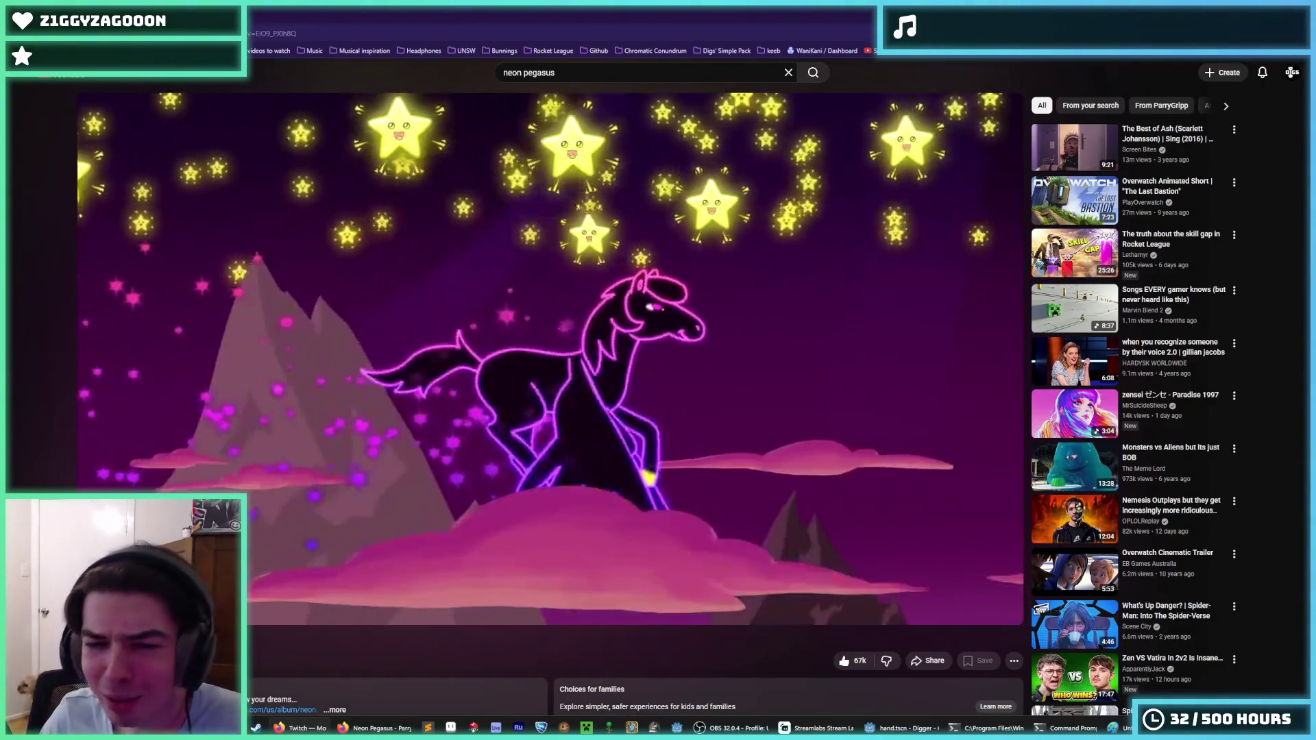
Scroll below the Neon Pegasus player to view the video details.
mouse_move(886, 508)
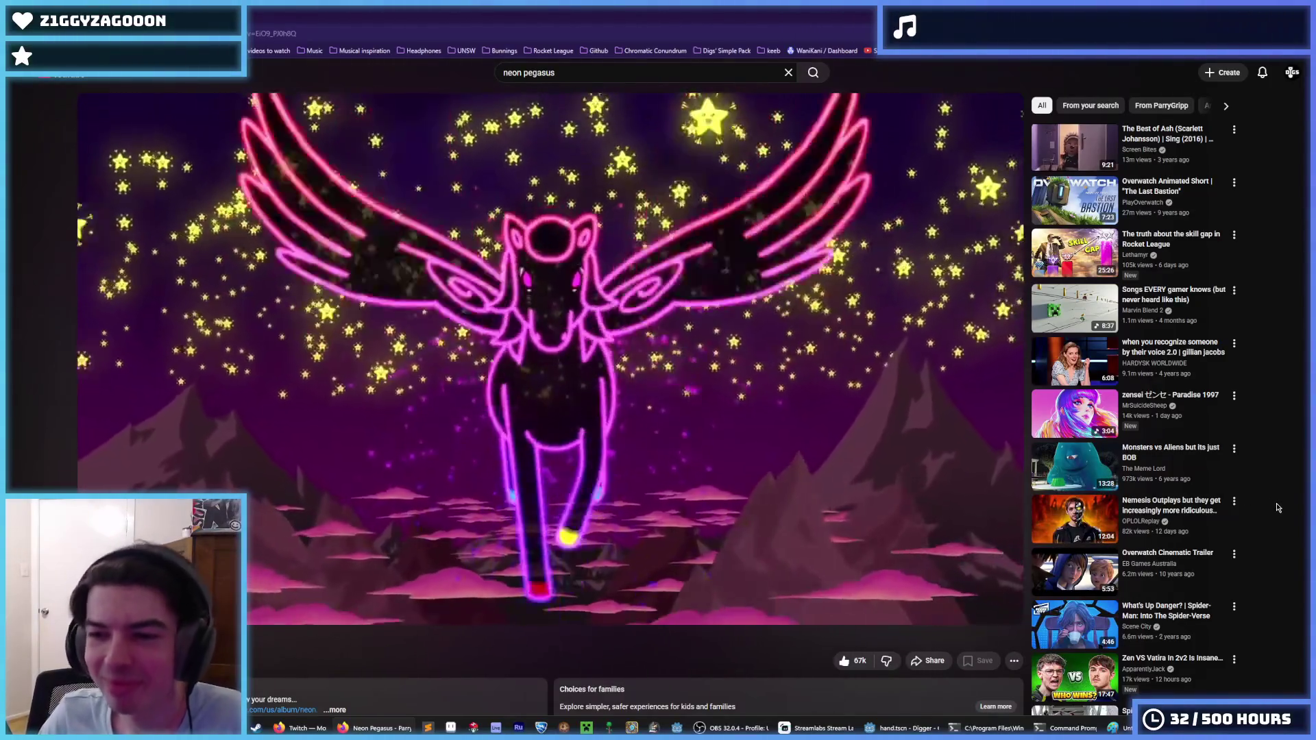
scroll(765, 392, down, 4)
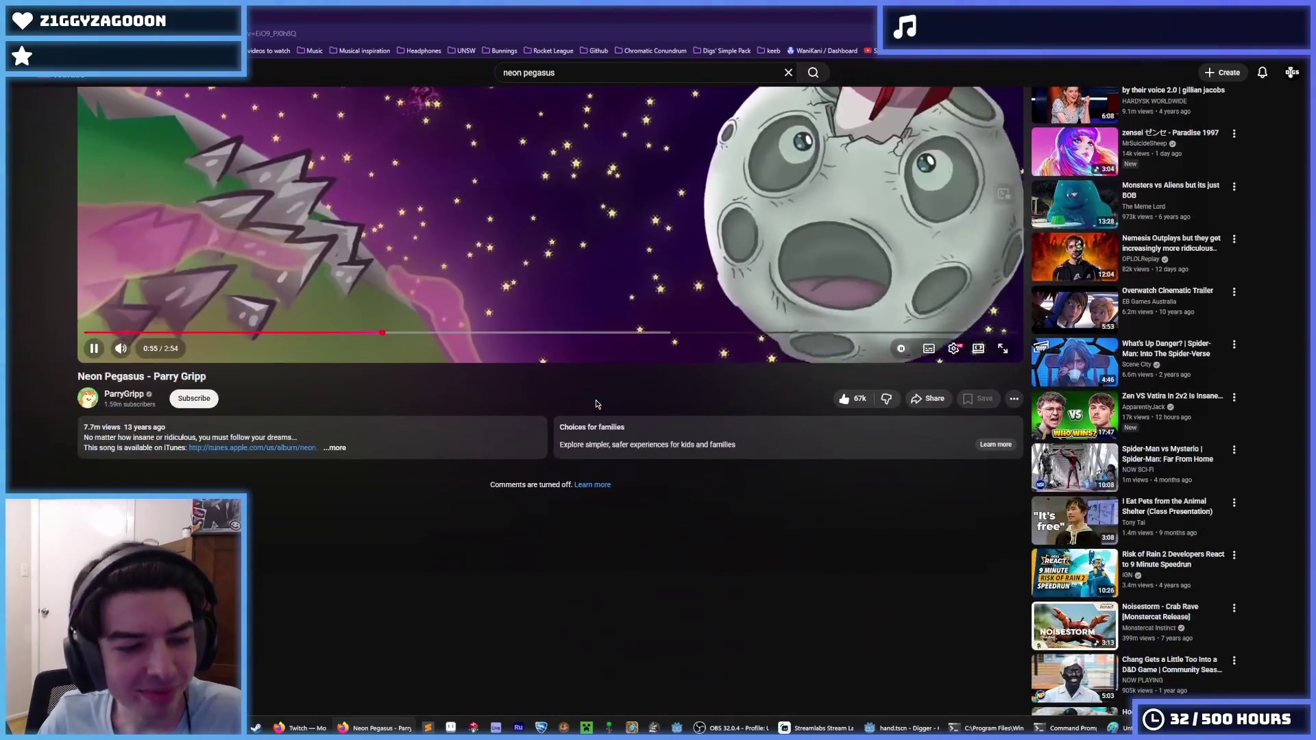
scroll(418, 389, up, 4)
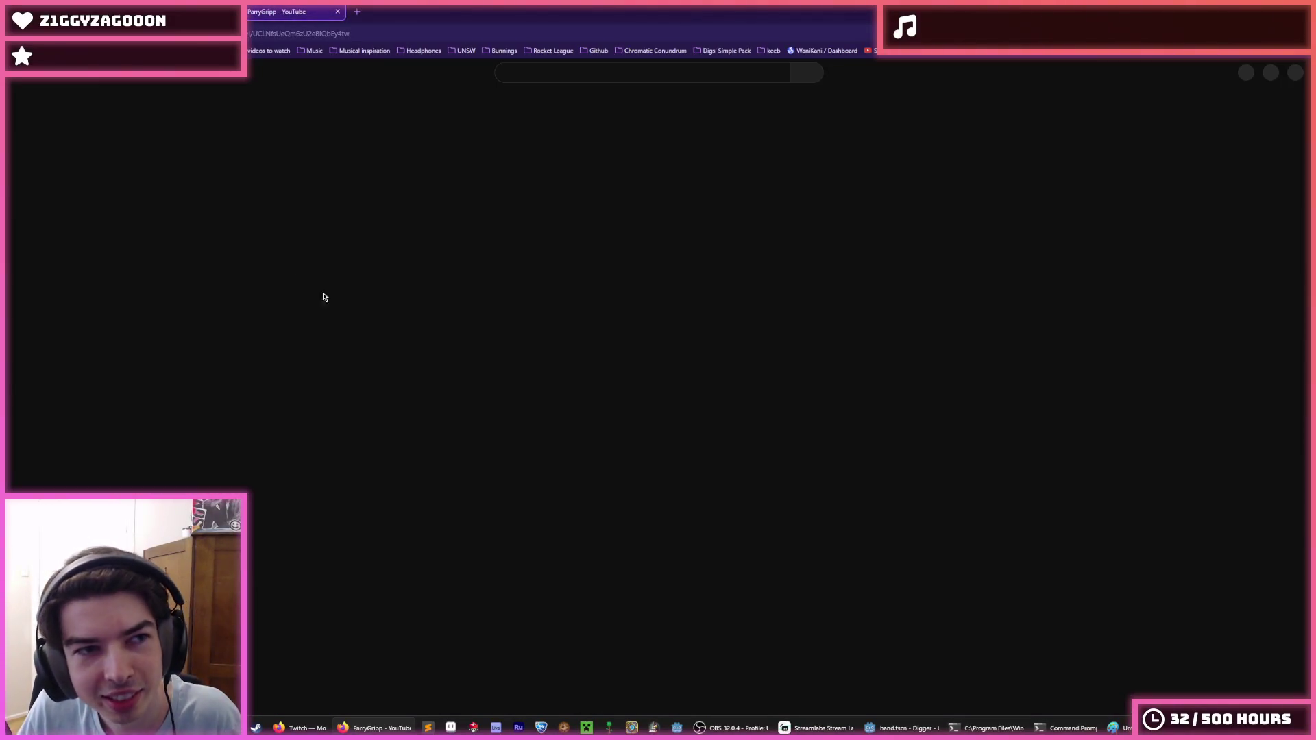
Show the ParryGripp Videos tab and scroll through the grid of uploads.
click(437, 315)
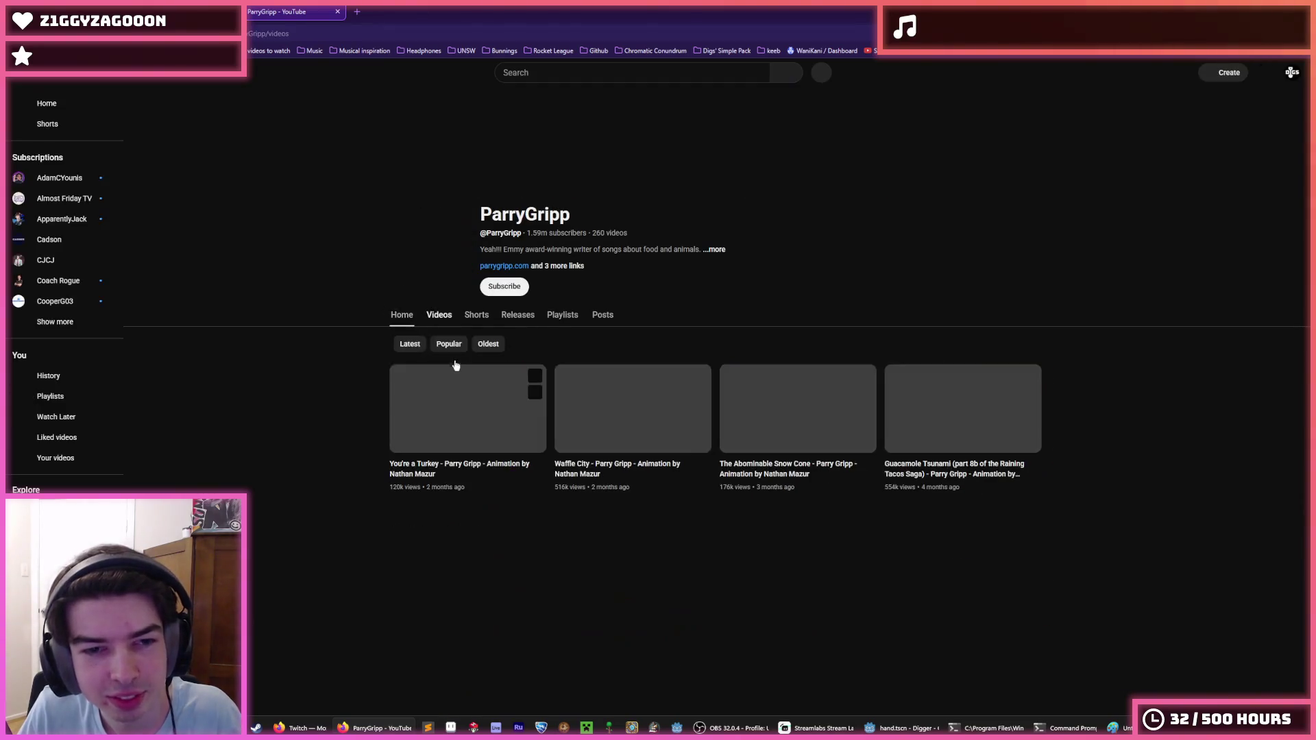
scroll(304, 471, down, 5)
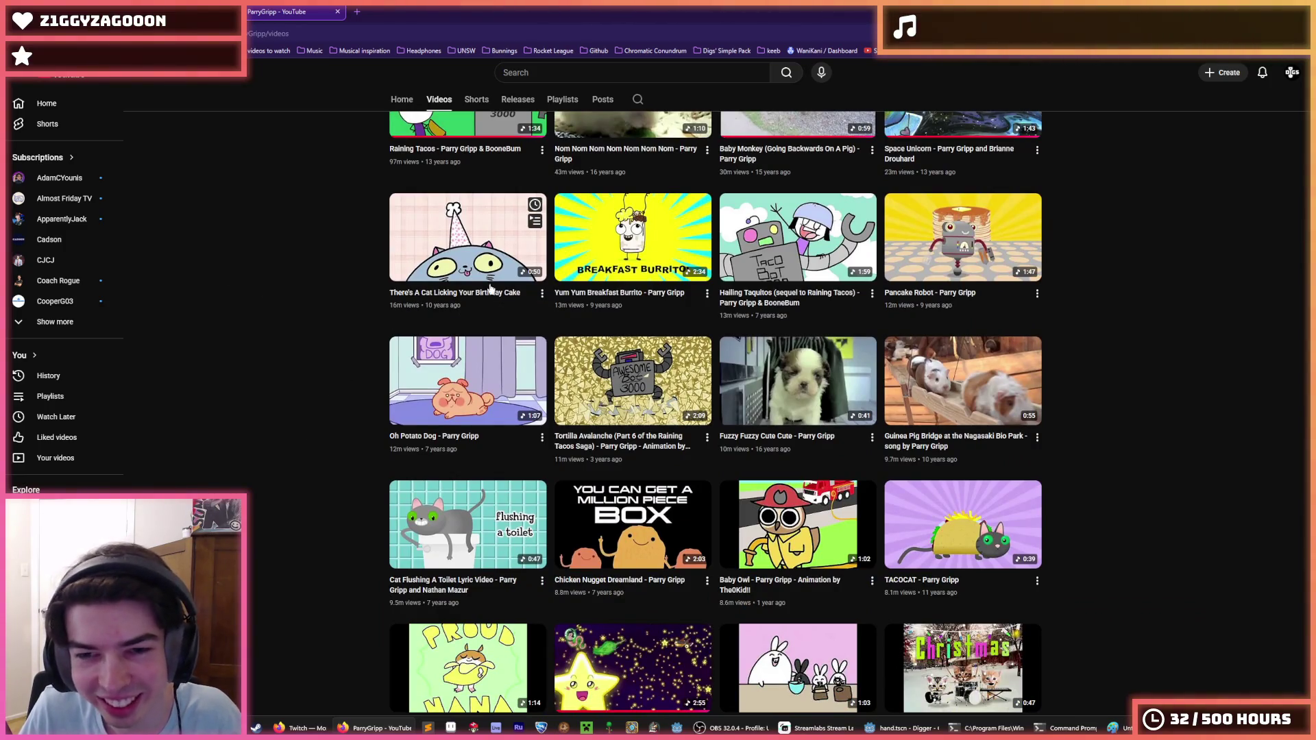
scroll(391, 232, down, 1)
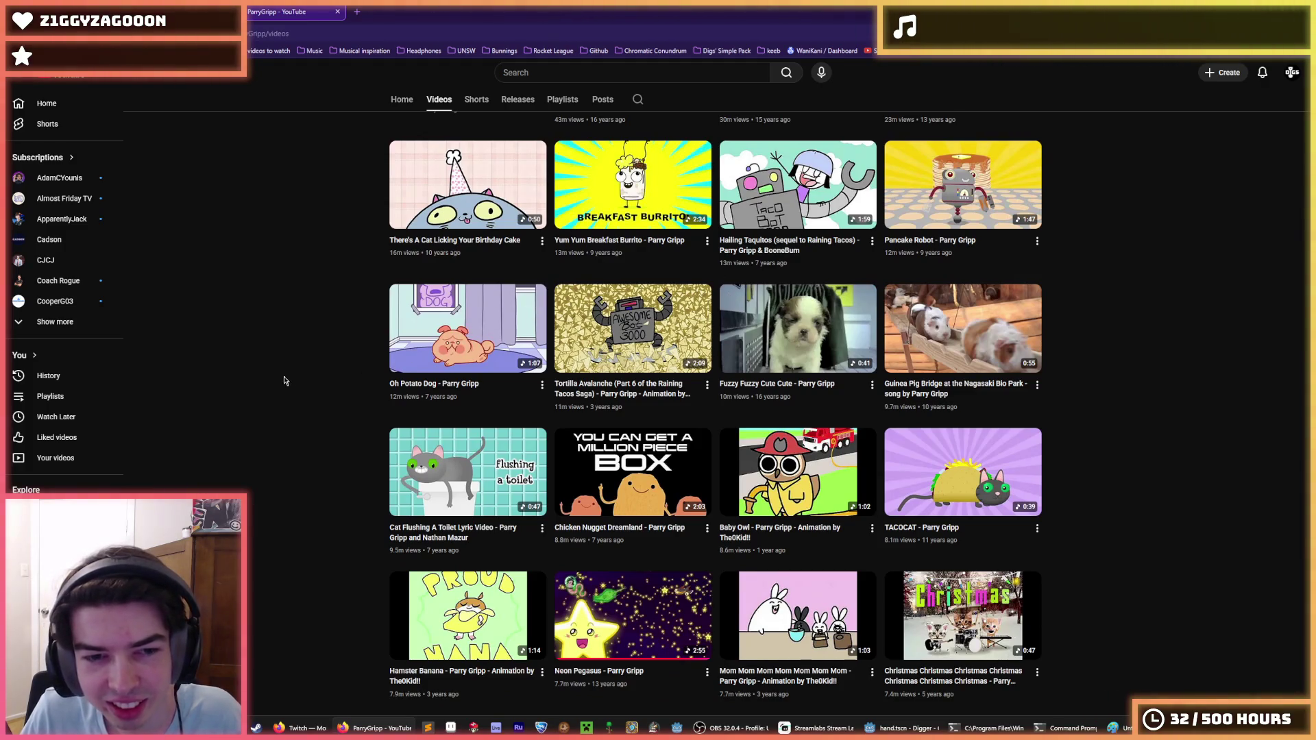
scroll(283, 380, down, 1)
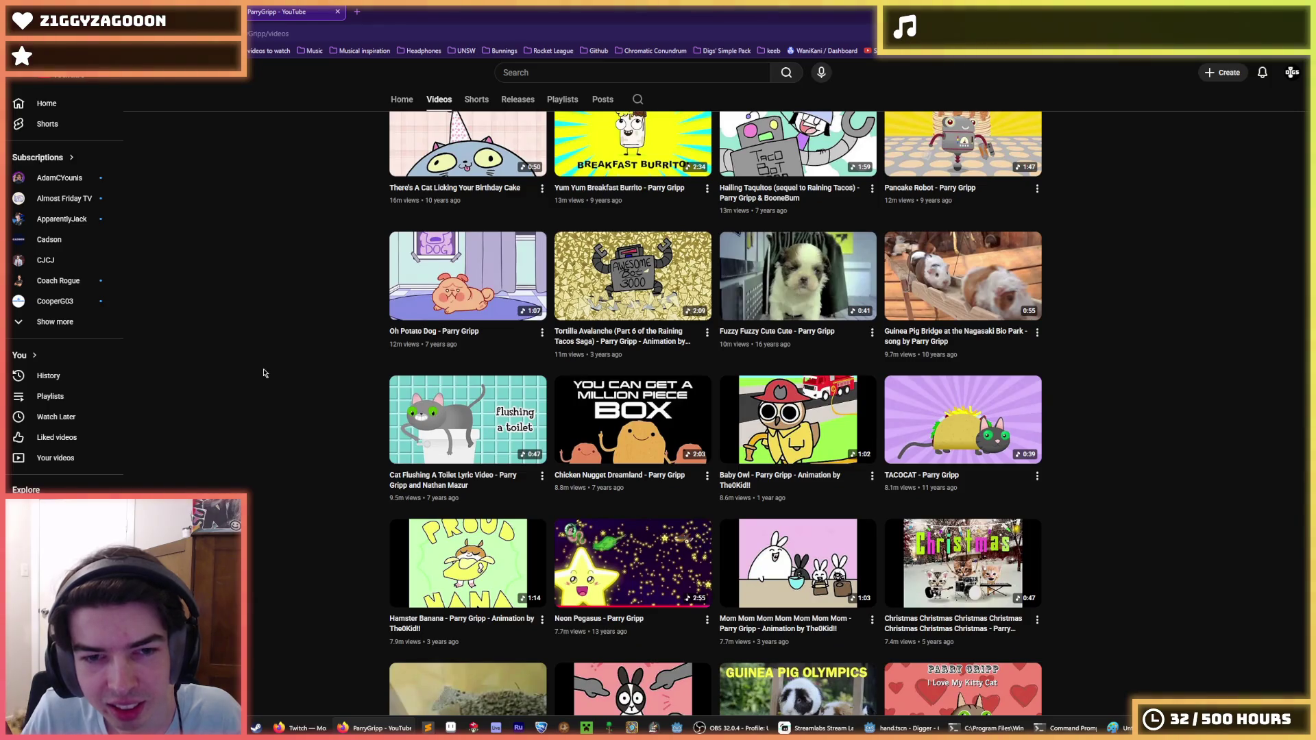
scroll(276, 360, up, 8)
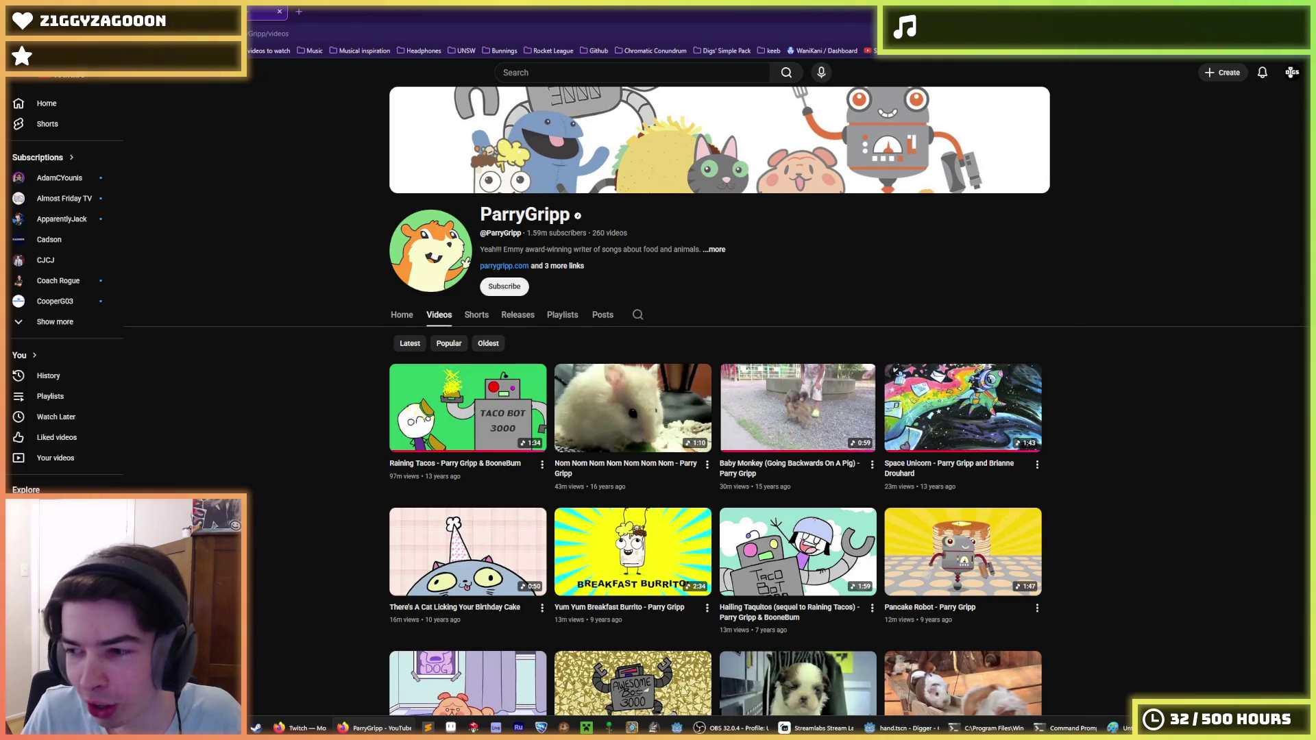
scroll(287, 395, down, 7)
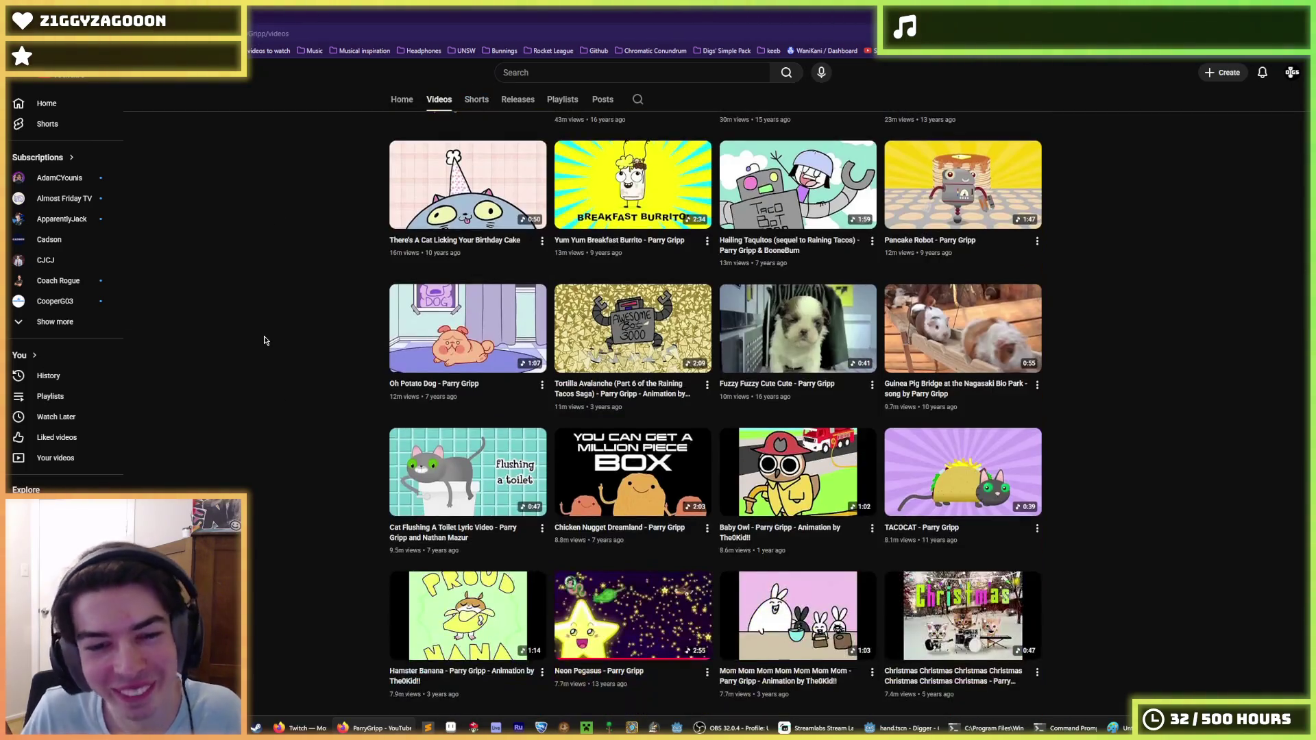
scroll(275, 342, up, 4)
scroll(285, 346, down, 4)
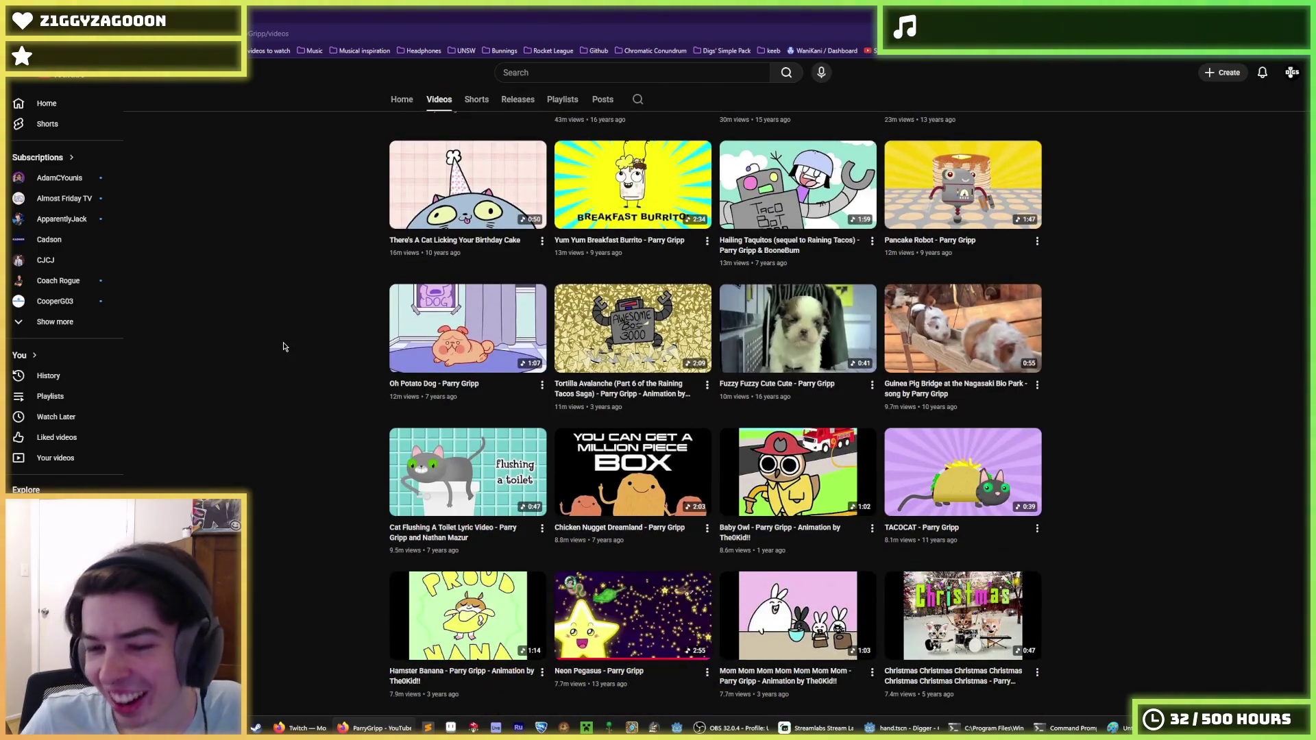
scroll(284, 346, down, 3)
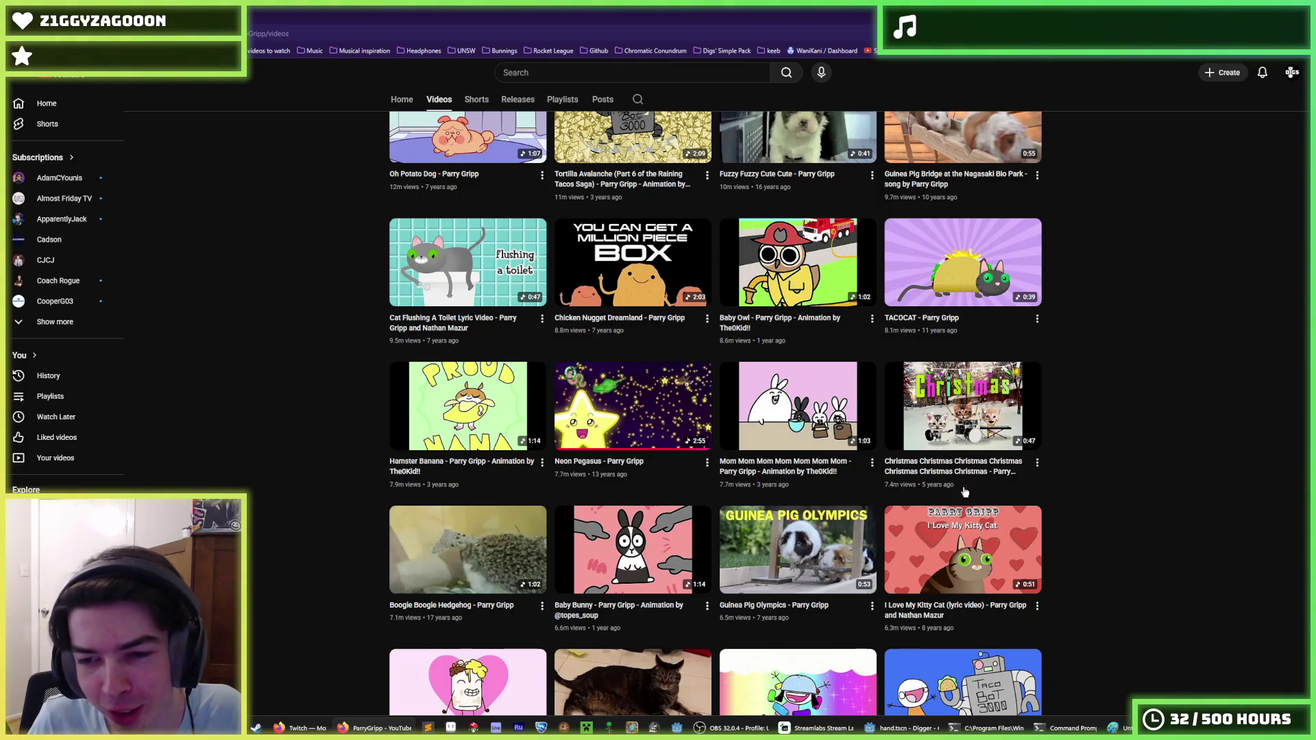
scroll(285, 459, down, 1)
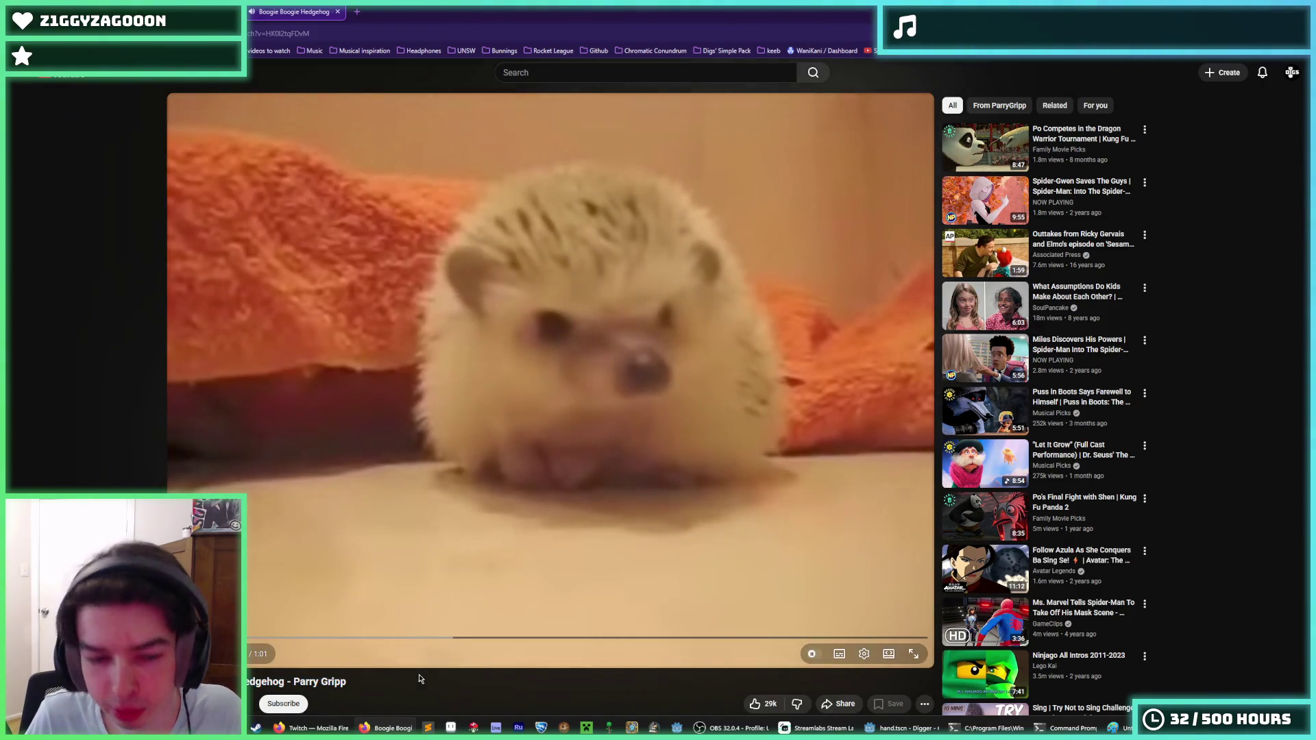
Watch Boogie Boogie Hedgehog to about 0:45, then go back to ParryGripp's popular videos list.
triple_click(420, 679)
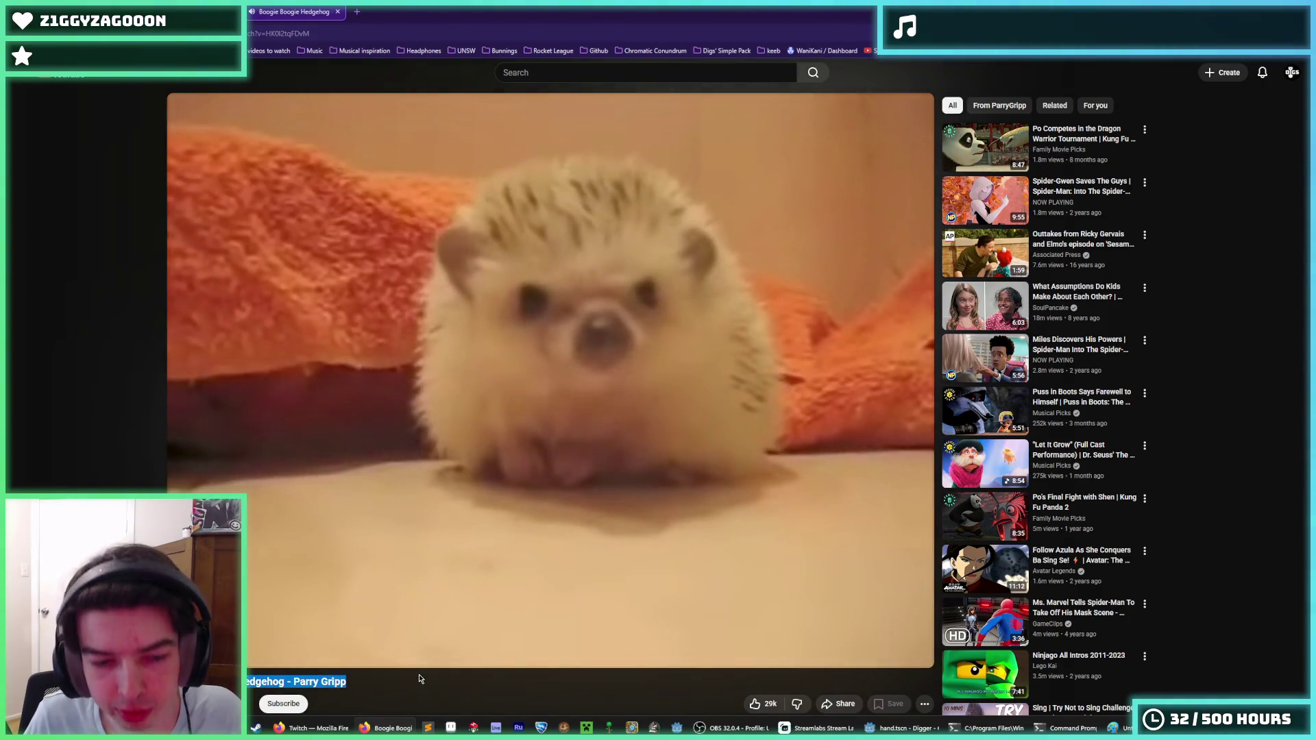
double_click(420, 679)
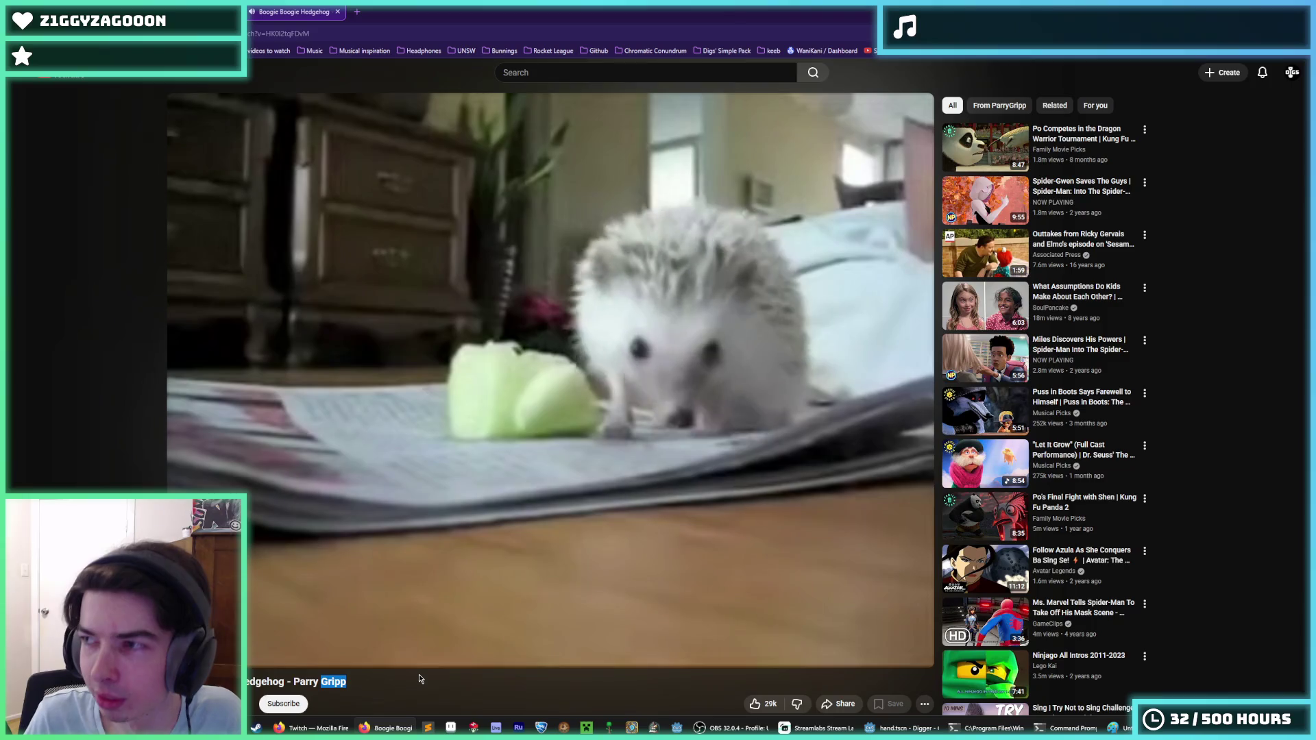
click(420, 678)
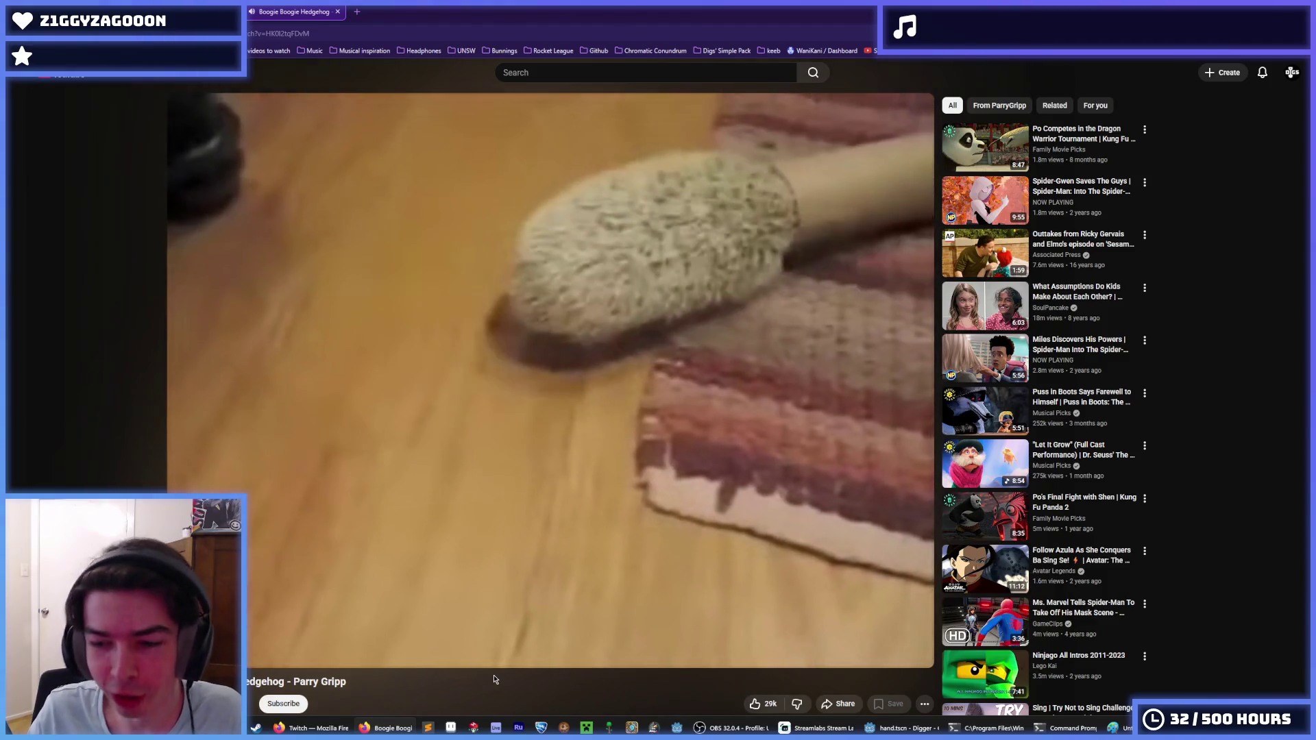
triple_click(495, 679)
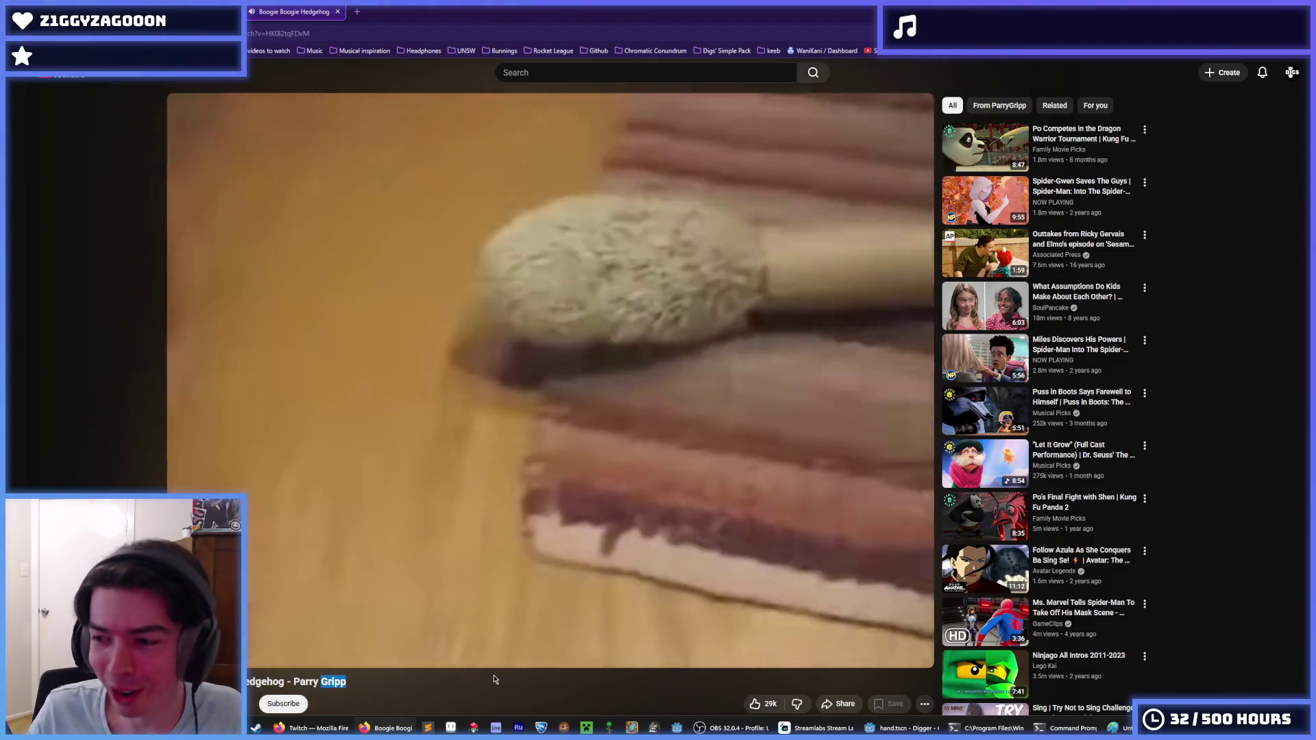
click(495, 679)
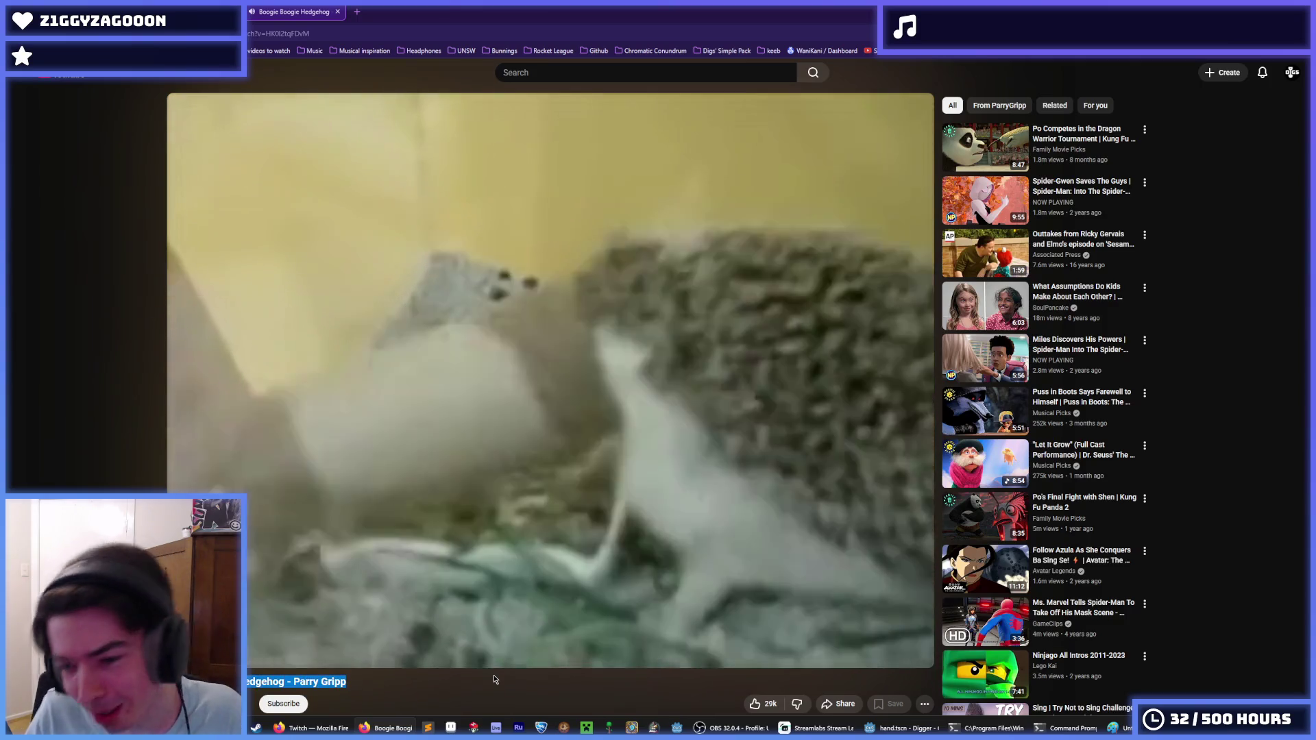
double_click(495, 680)
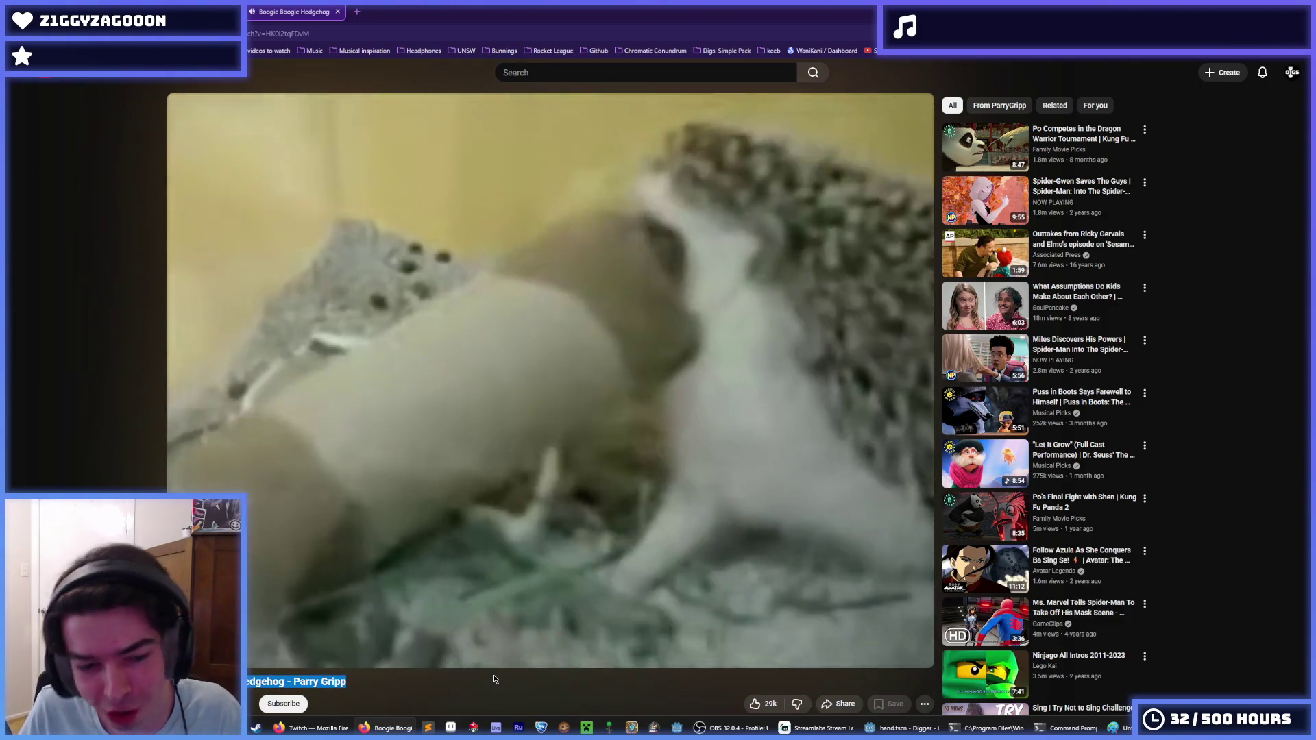
click(495, 679)
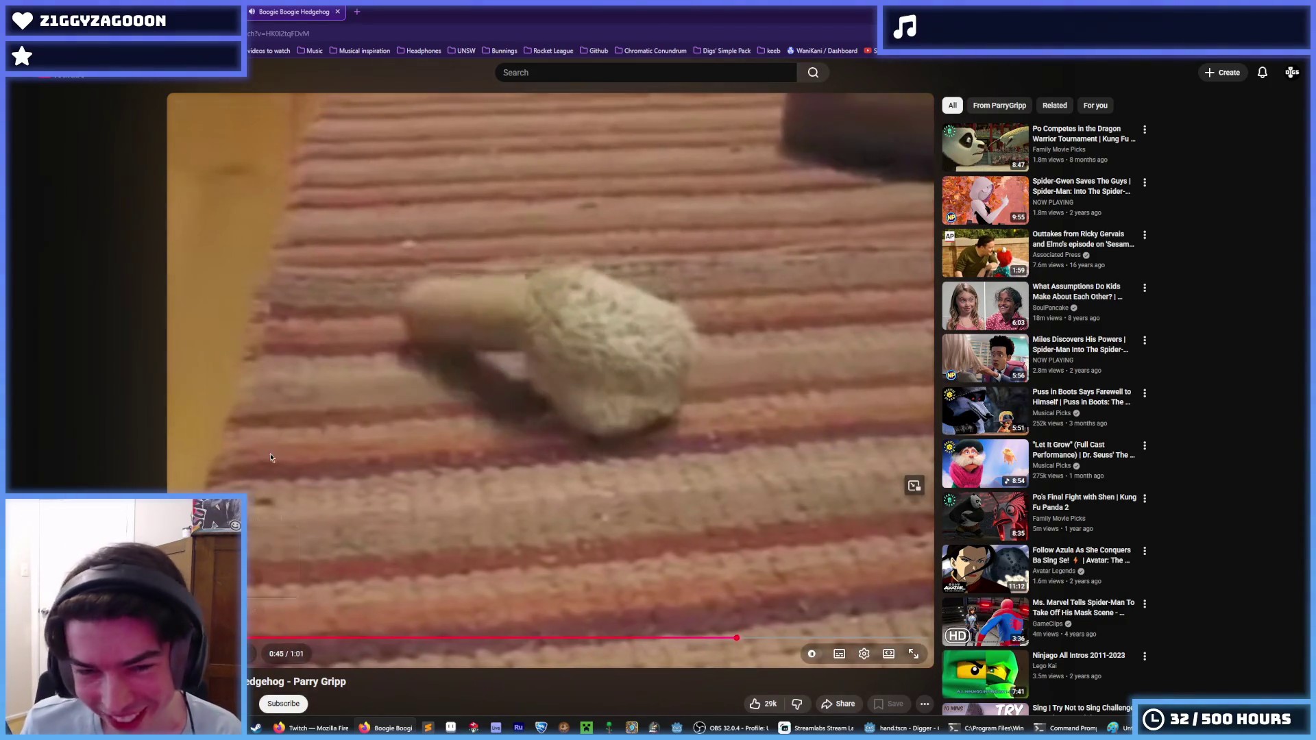
key(alt+Left)
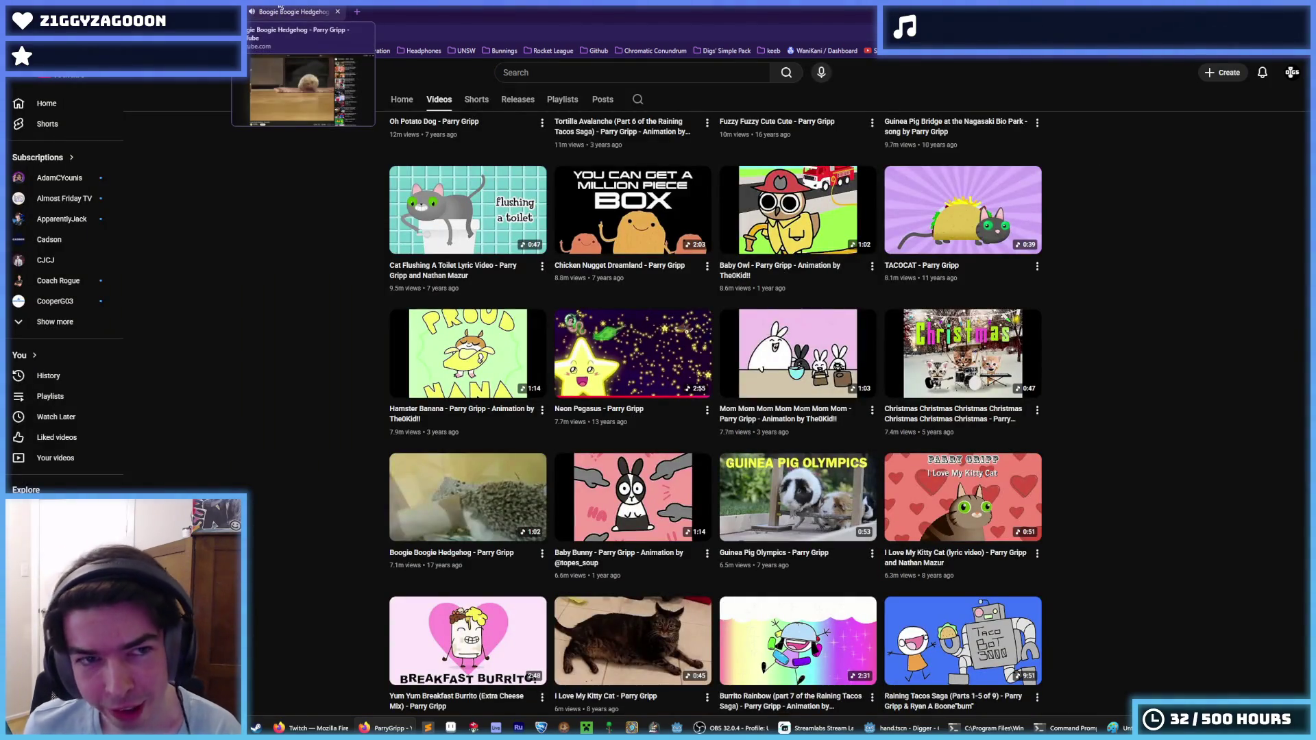
Revisit Boogie Boogie Hedgehog, then return and scroll through ParryGripp's Popular videos to the top.
key(alt+Right)
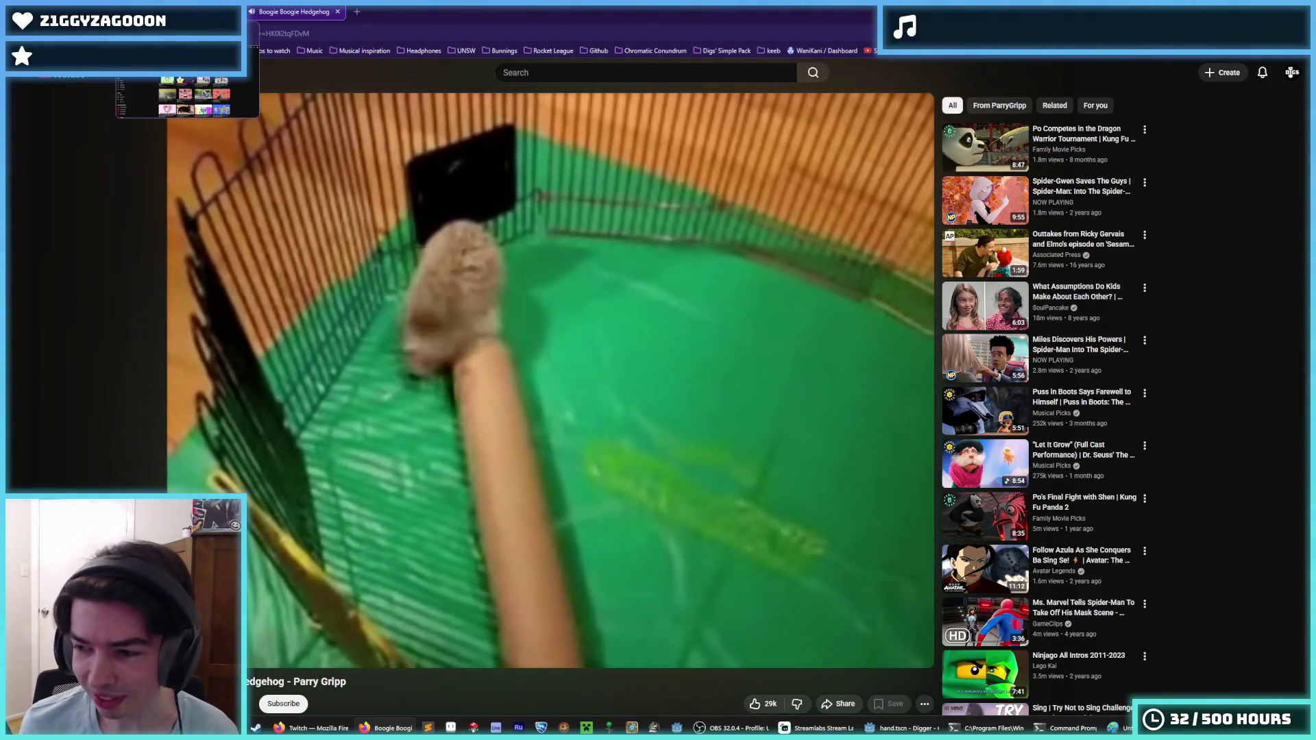
key(alt+Left)
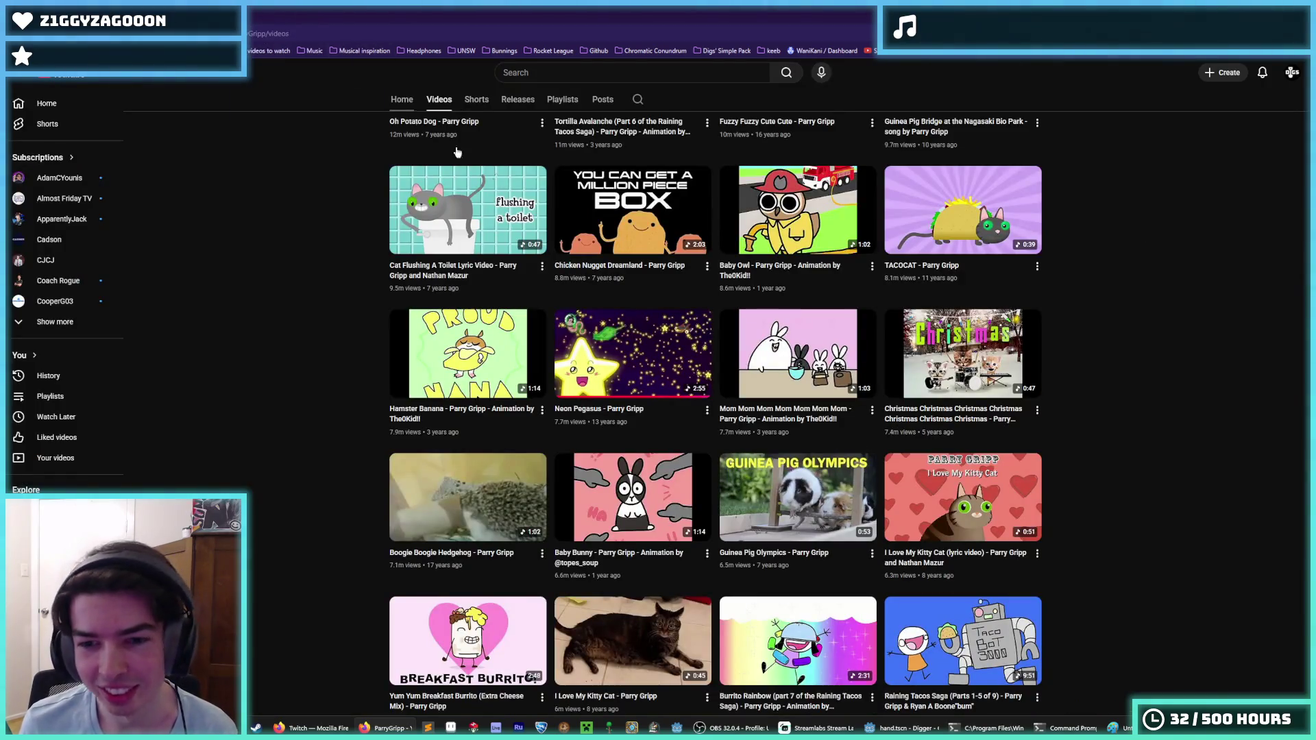
scroll(820, 403, down, 1)
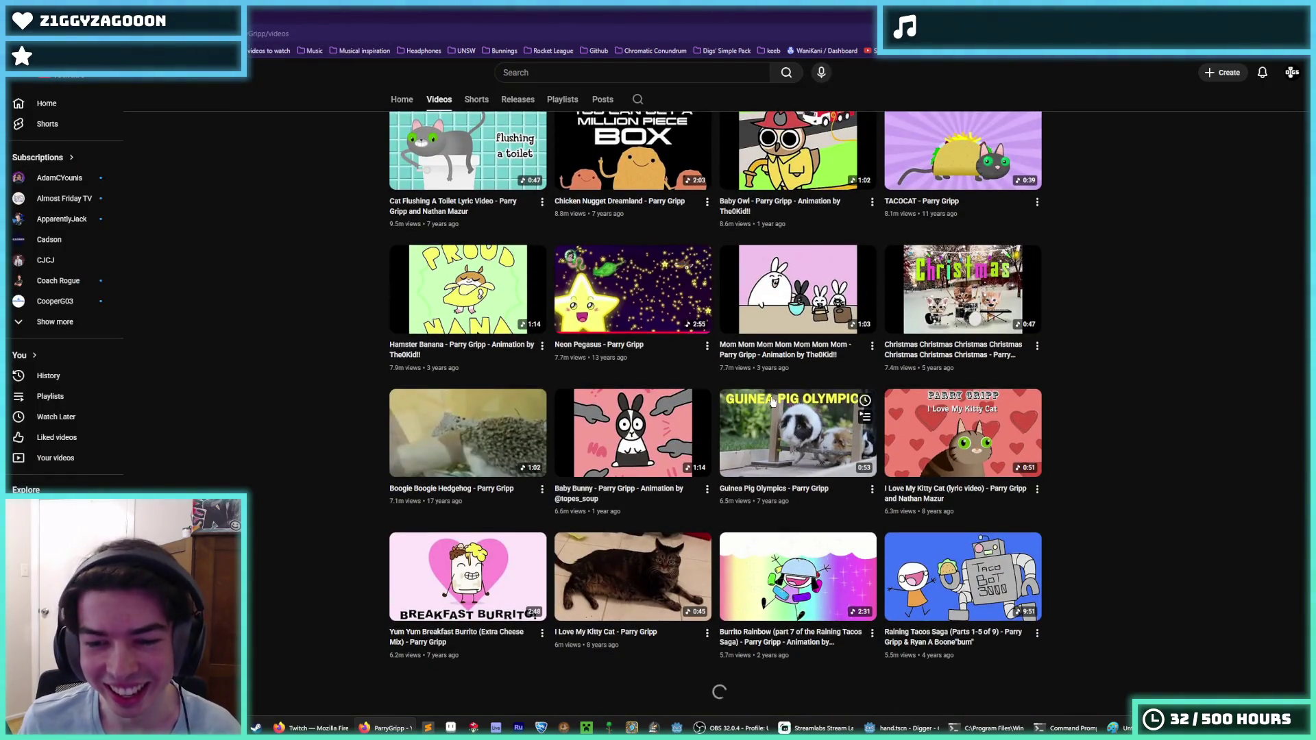
scroll(654, 390, down, 3)
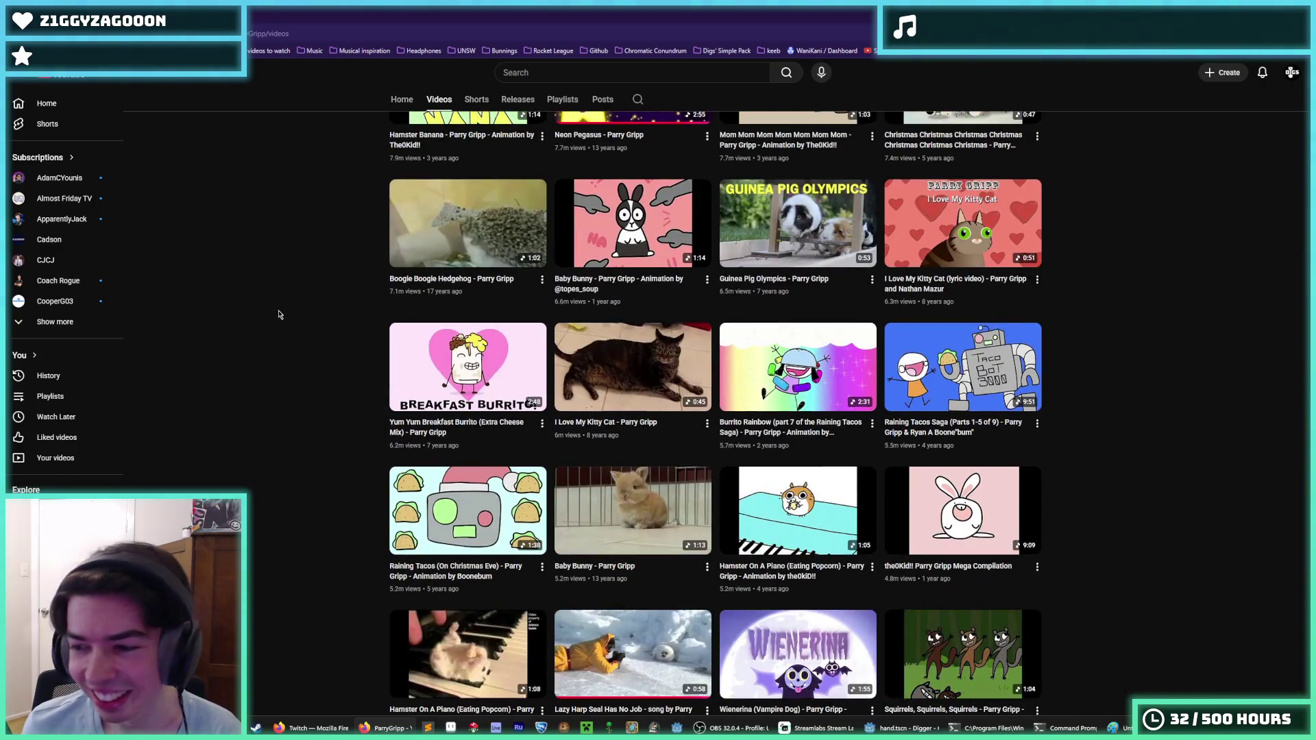
scroll(281, 314, down, 3)
scroll(280, 316, up, 2)
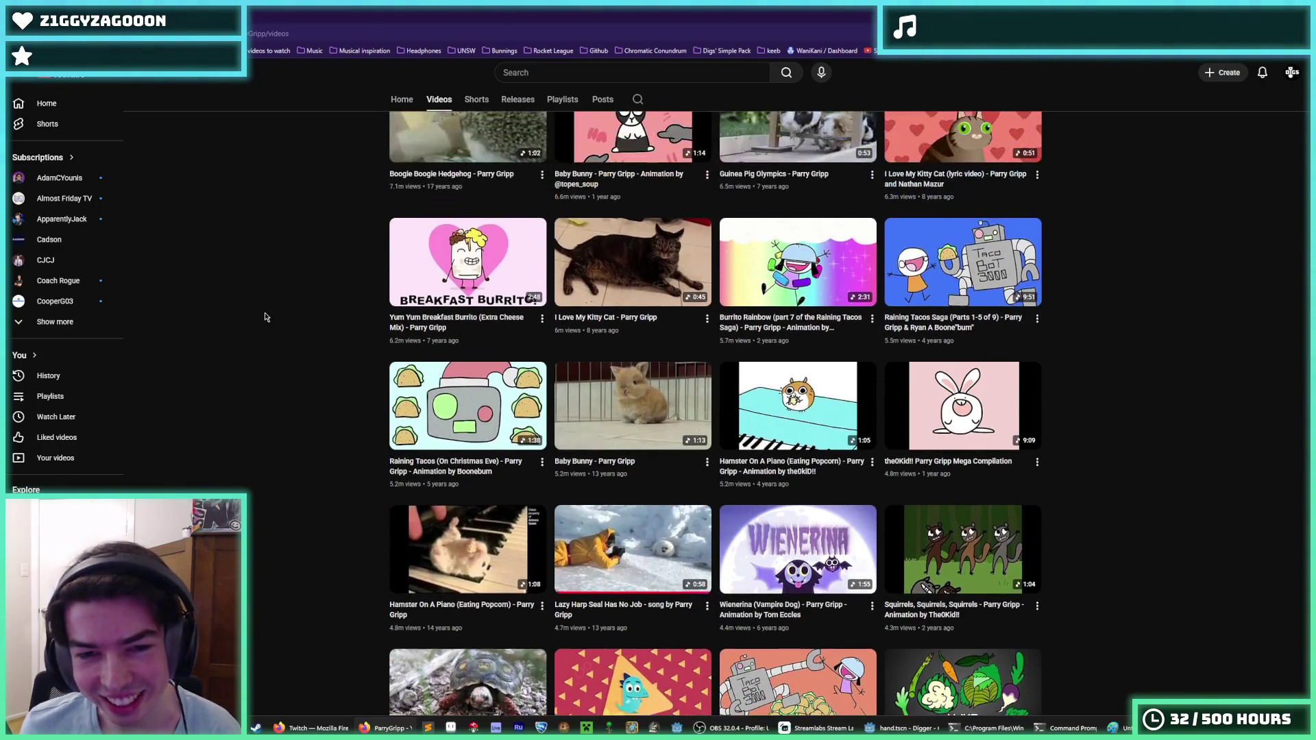
scroll(347, 377, down, 6)
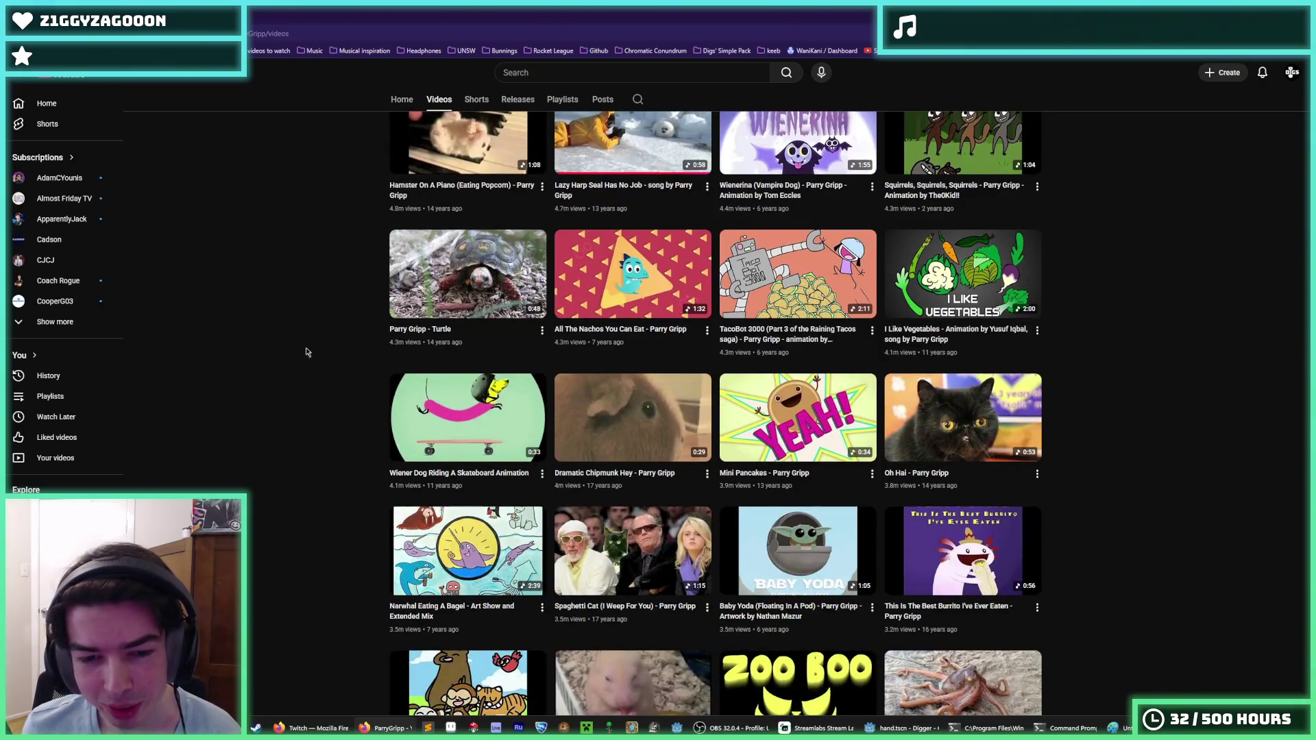
scroll(309, 358, up, 4)
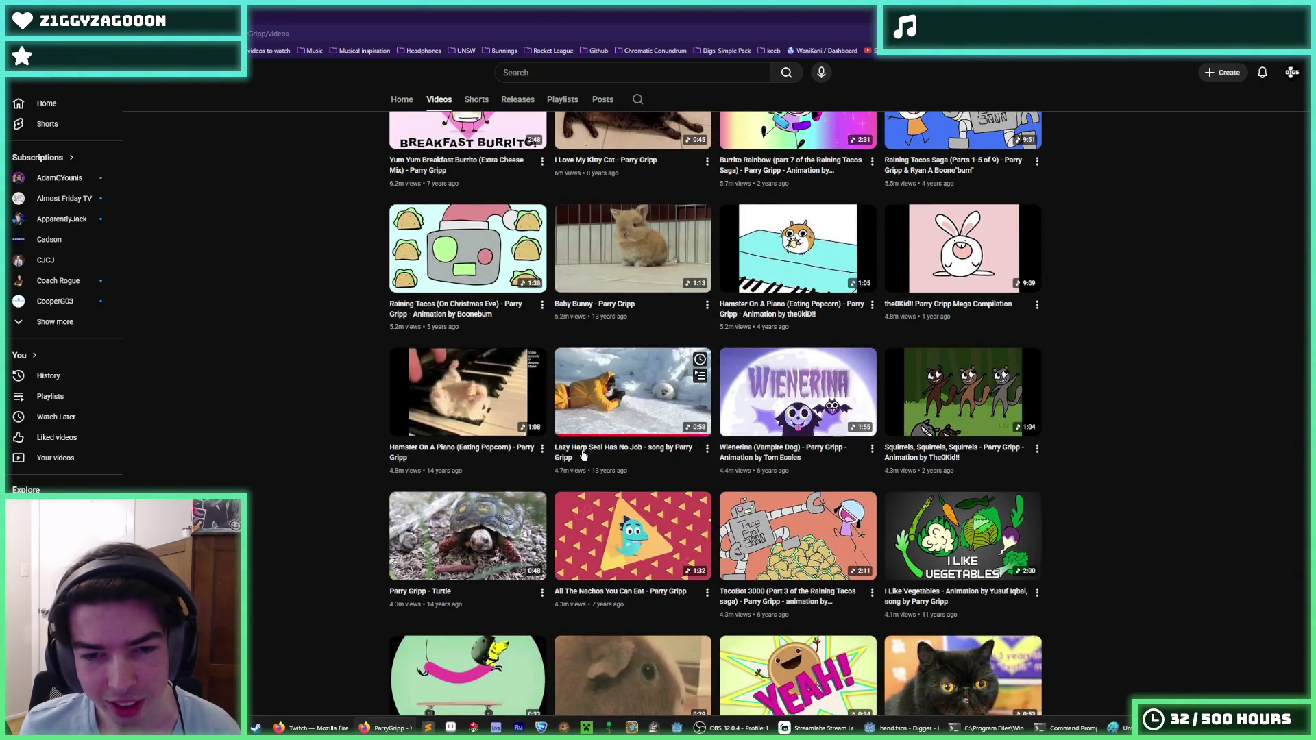
scroll(233, 345, up, 10)
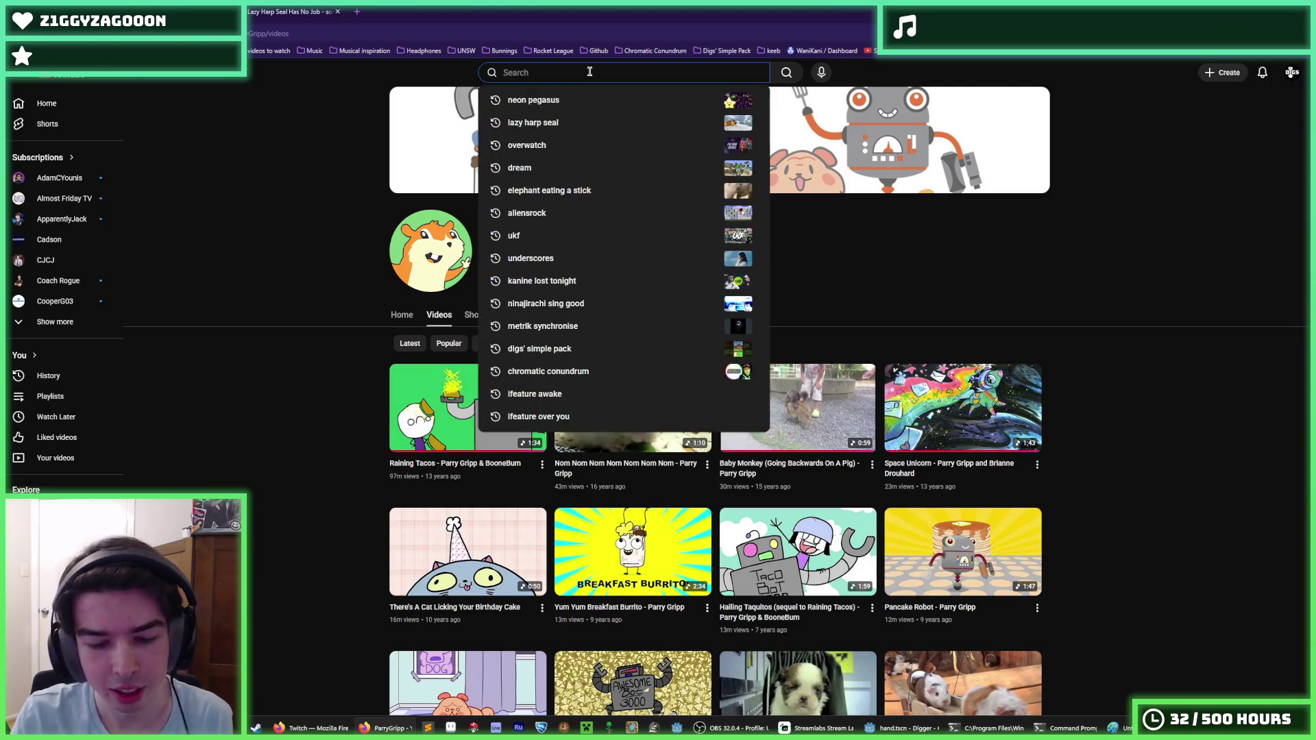
Search 'elephant eating stick', watch the Elephant Eating A Stick clip and pause it.
text(elepha)
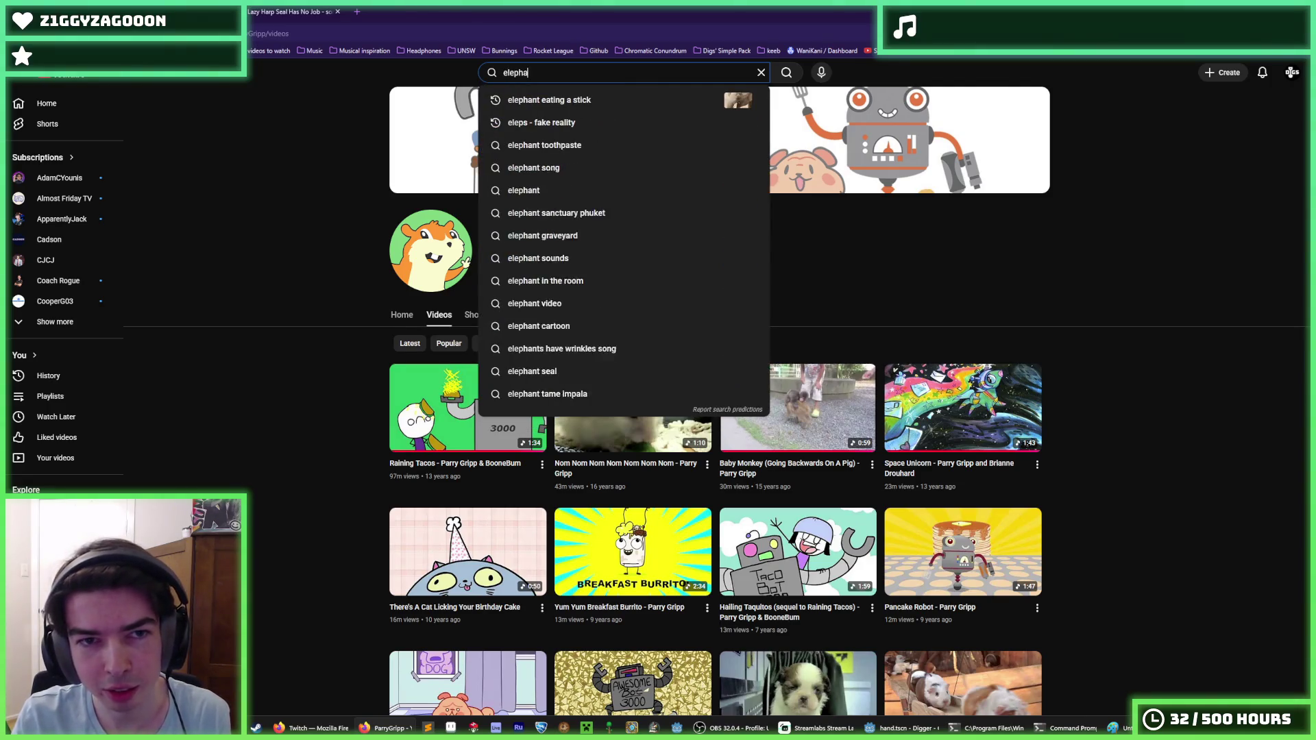
text(nt eating stick)
key(Return)
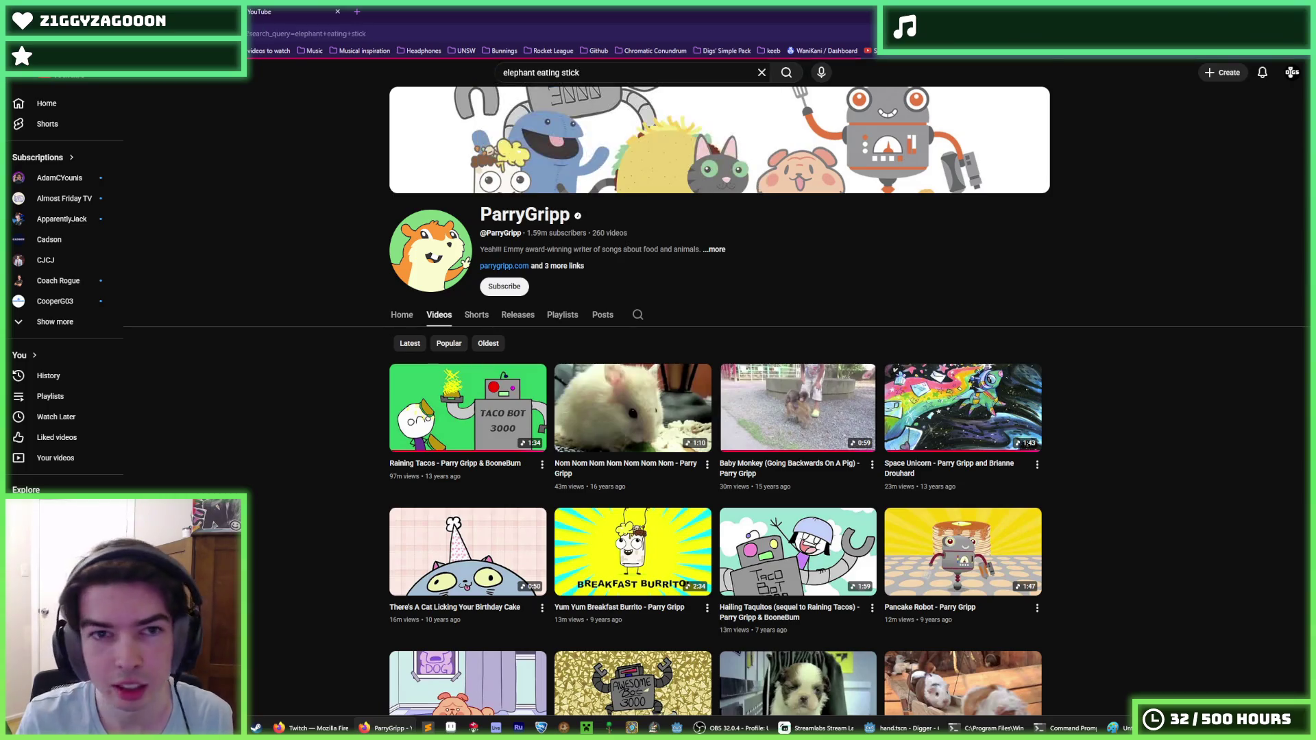
click(697, 140)
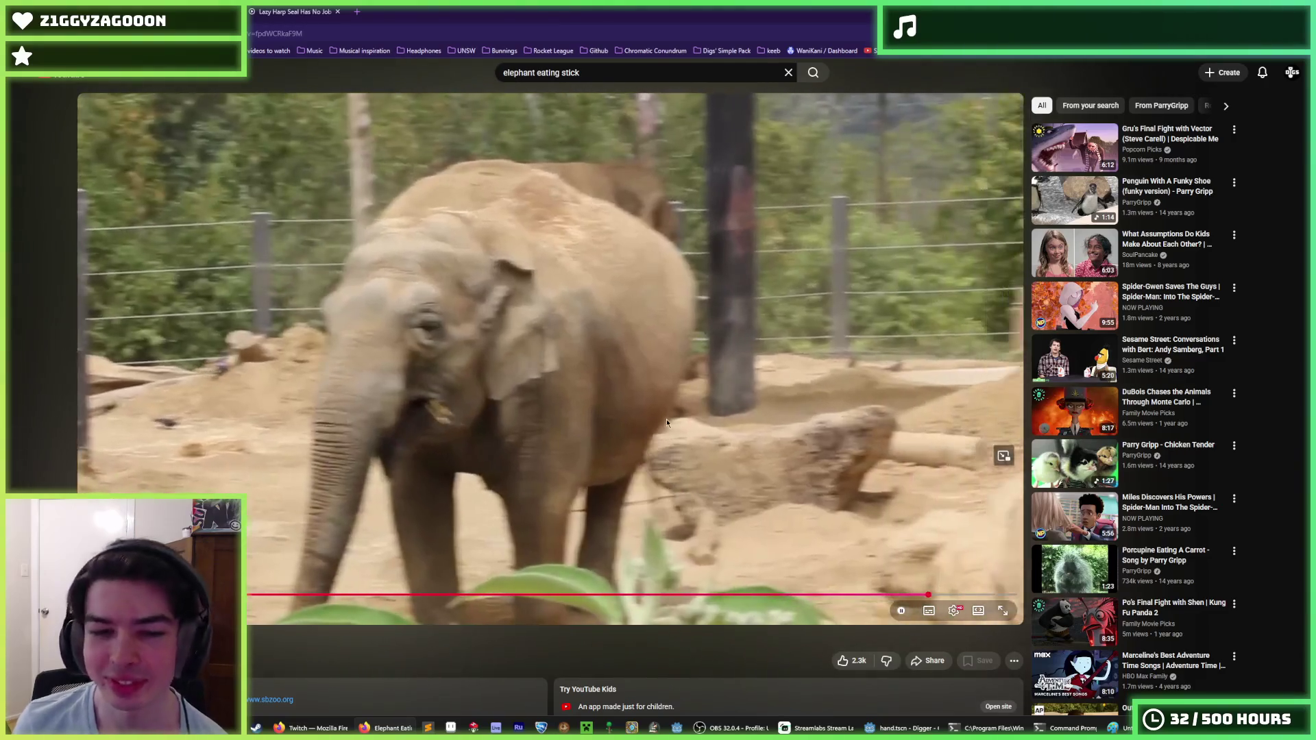
click(610, 384)
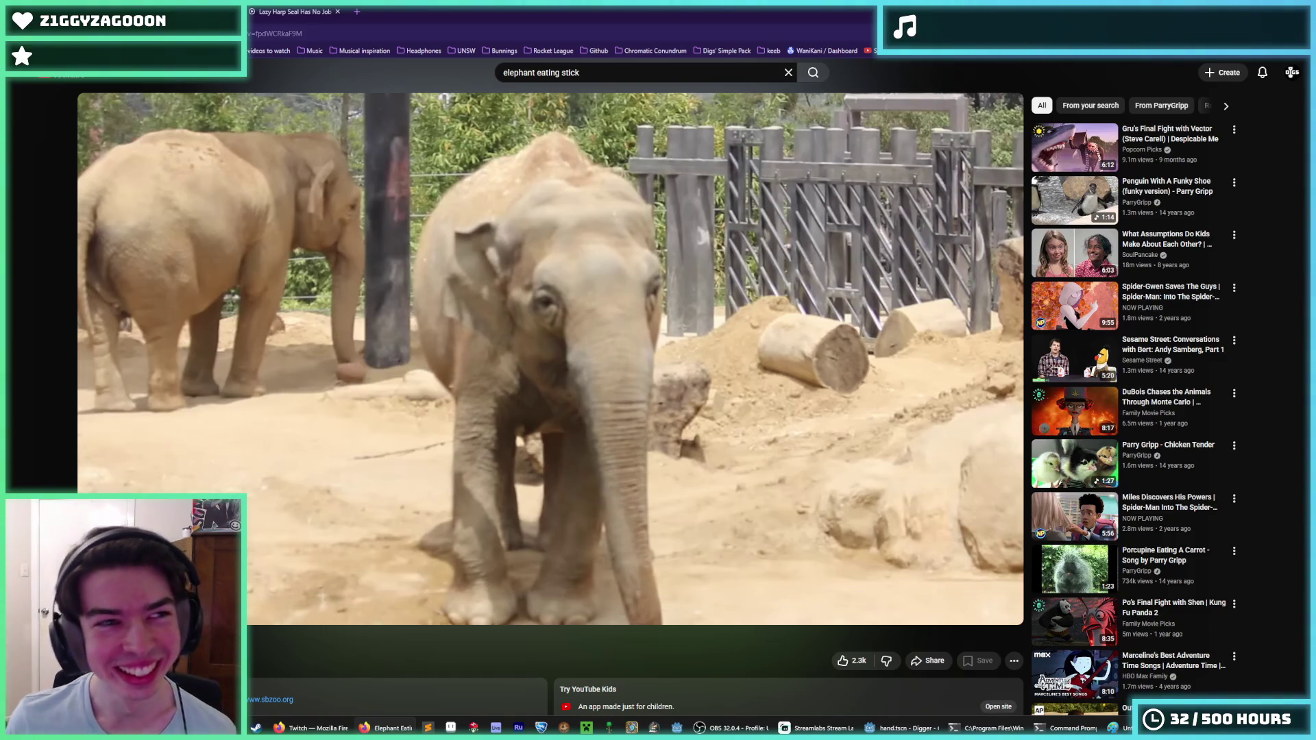
scroll(390, 450, down, 2)
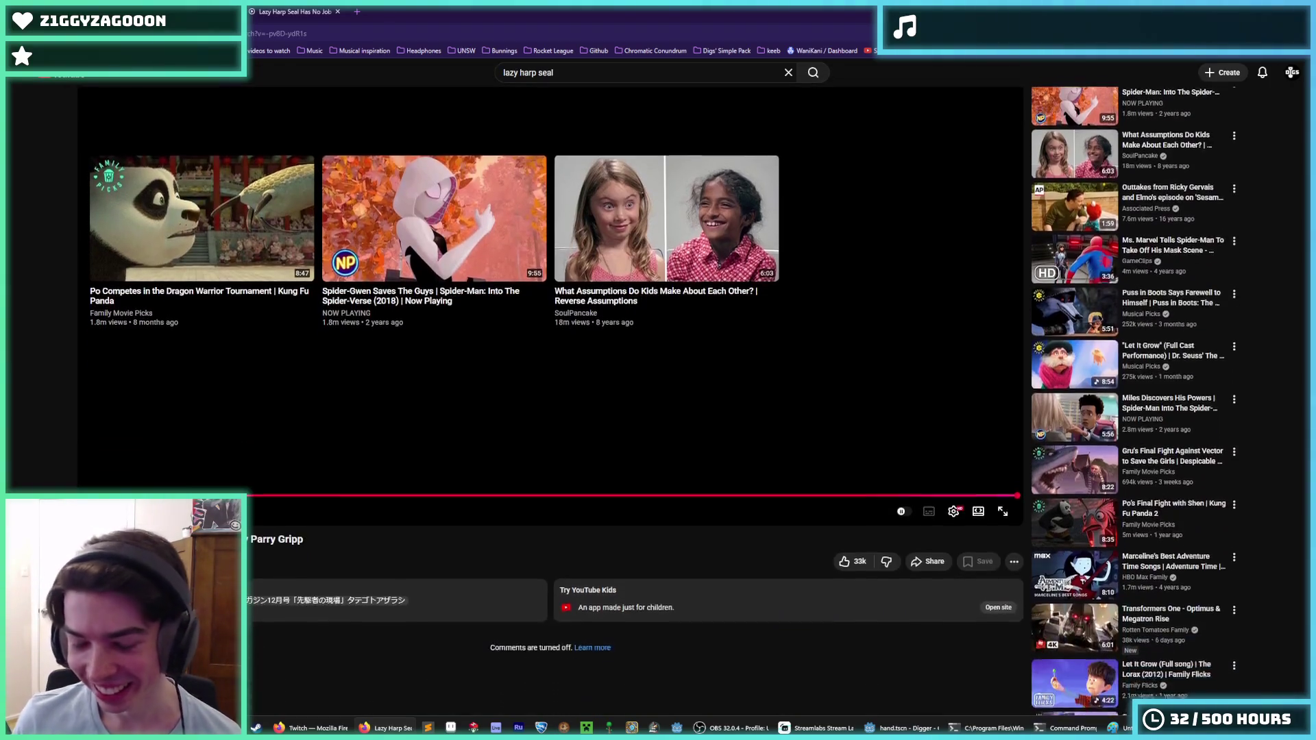
Replay Lazy Harp Seal Has No Job to its end screen, then go back toward the ParryGripp channel.
click(390, 449)
scroll(390, 450, up, 2)
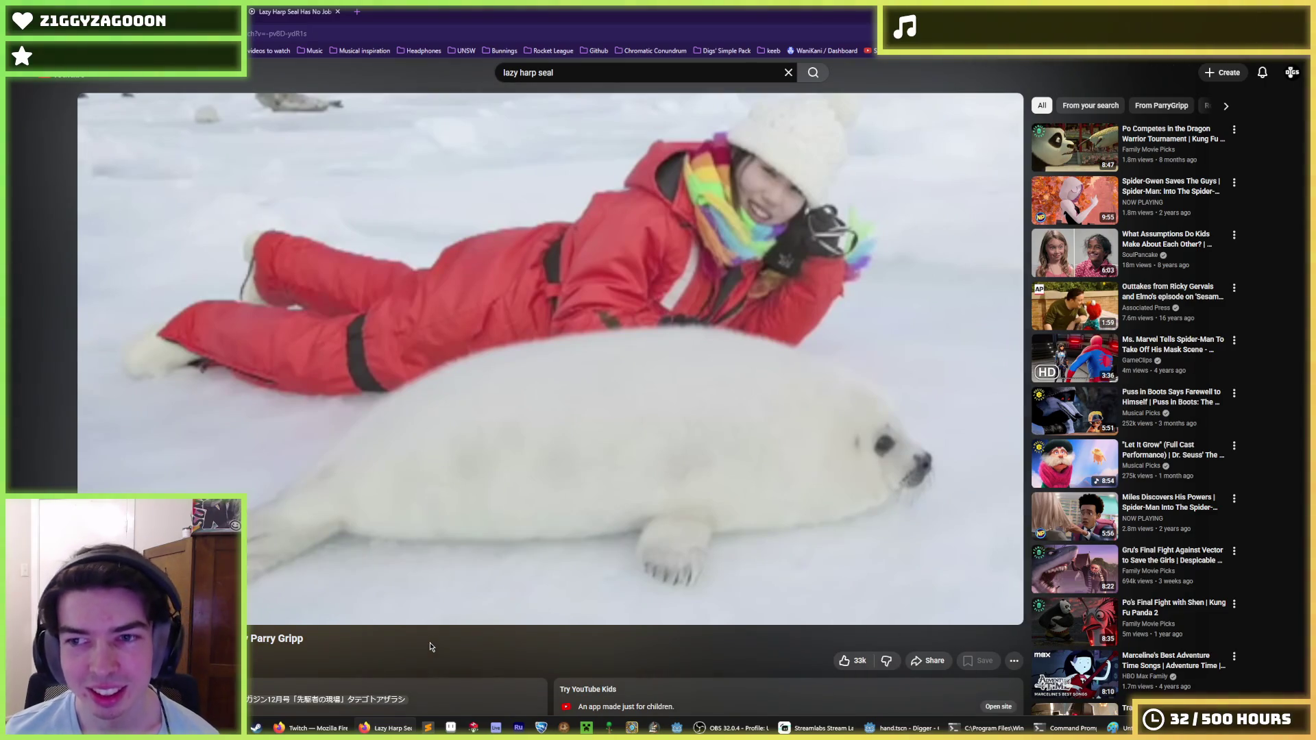
scroll(228, 400, down, 4)
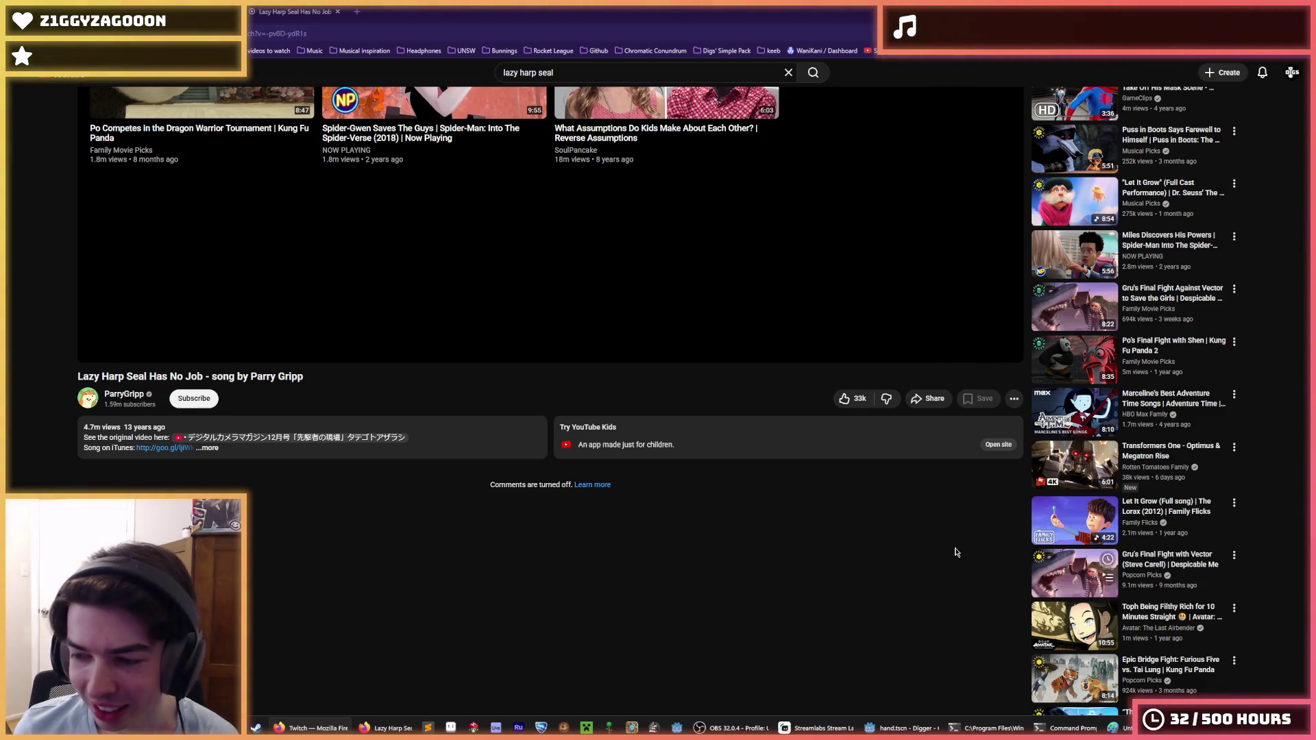
scroll(429, 377, up, 4)
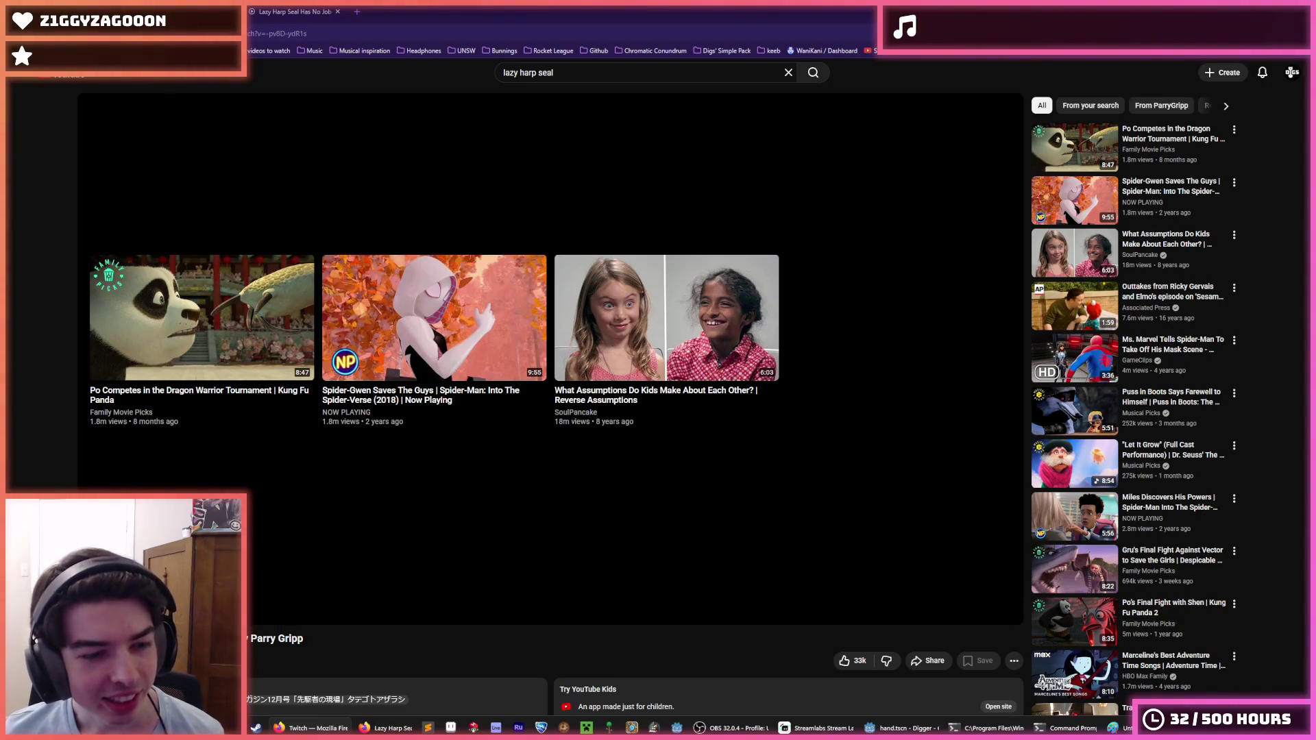
key(alt+Left)
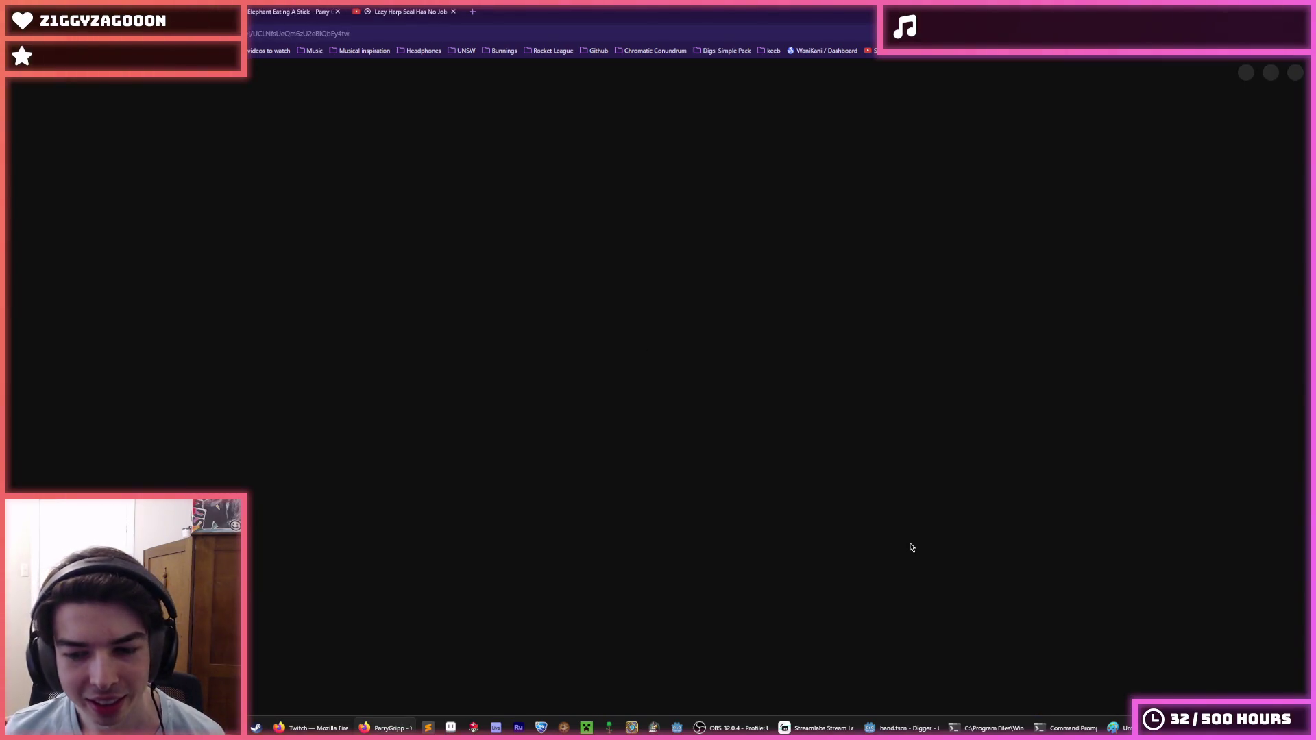
Bring the browser back in front of the terminal and scroll through the ParryGripp channel page.
click(995, 728)
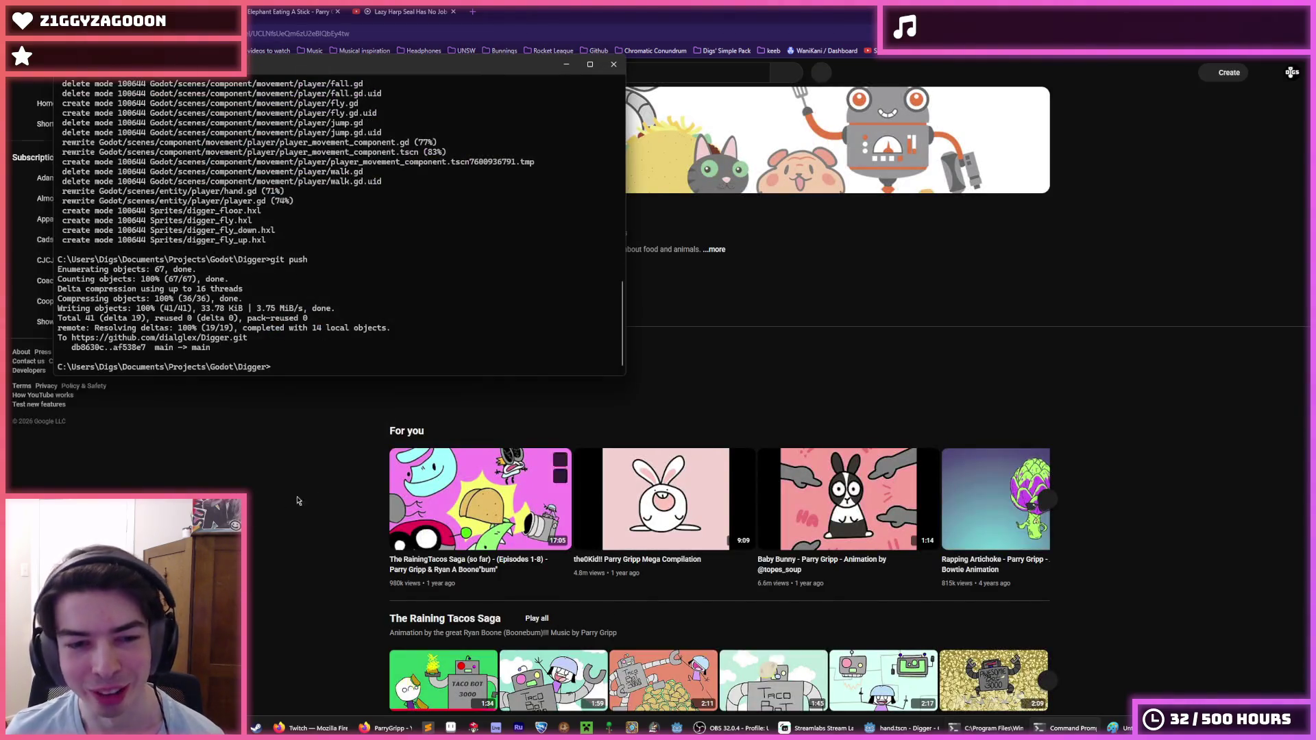
click(294, 499)
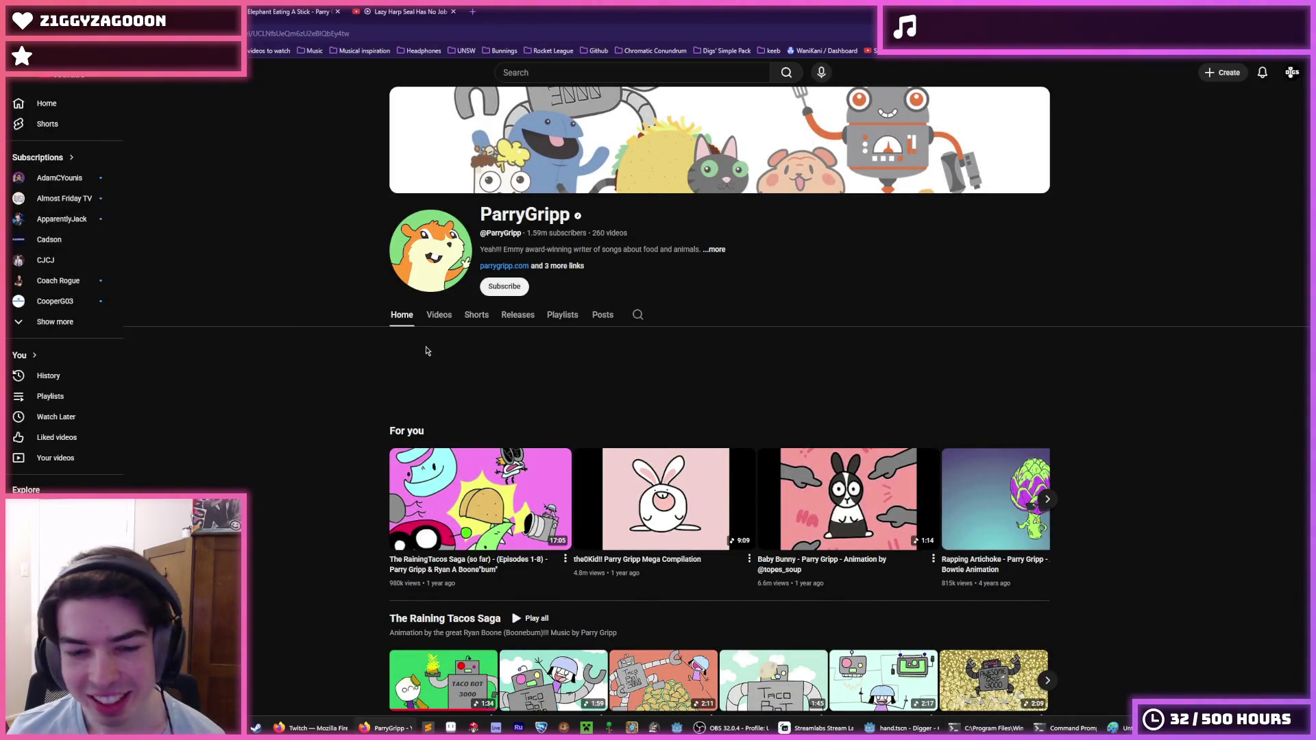
scroll(445, 256, down, 1)
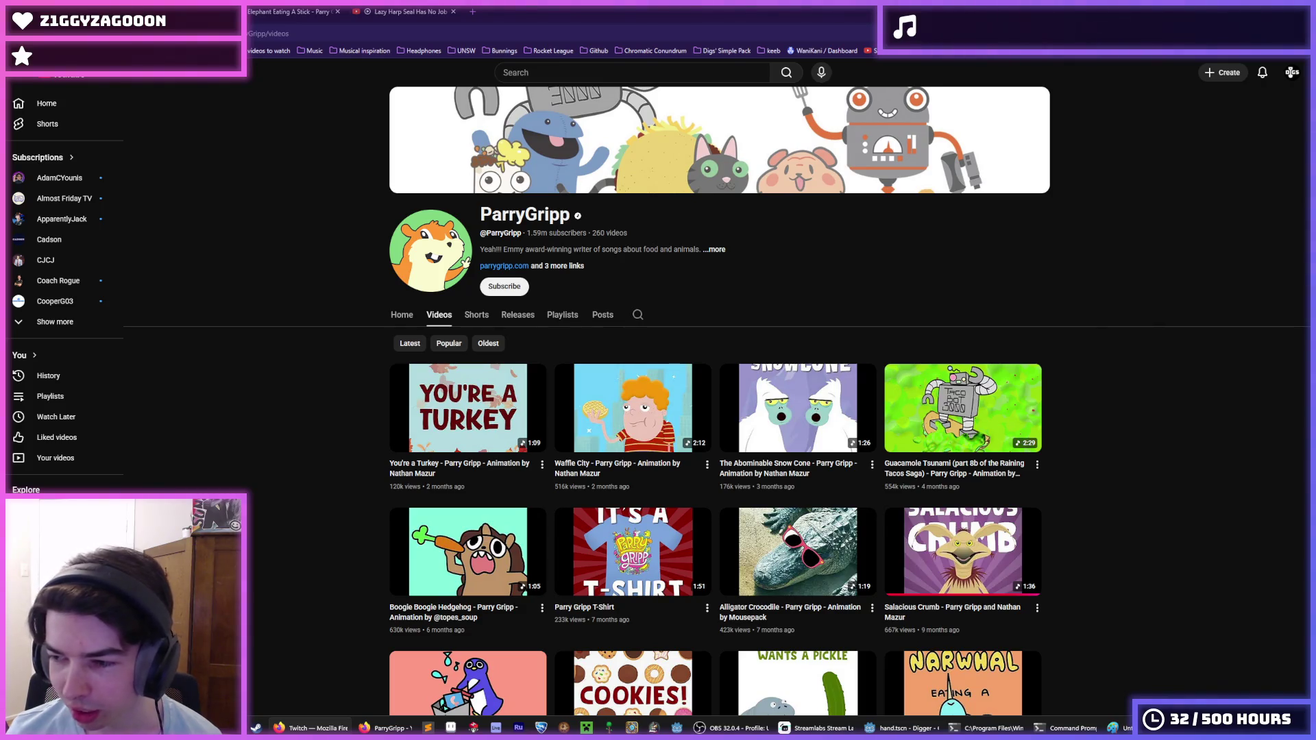
scroll(1152, 640, down, 4)
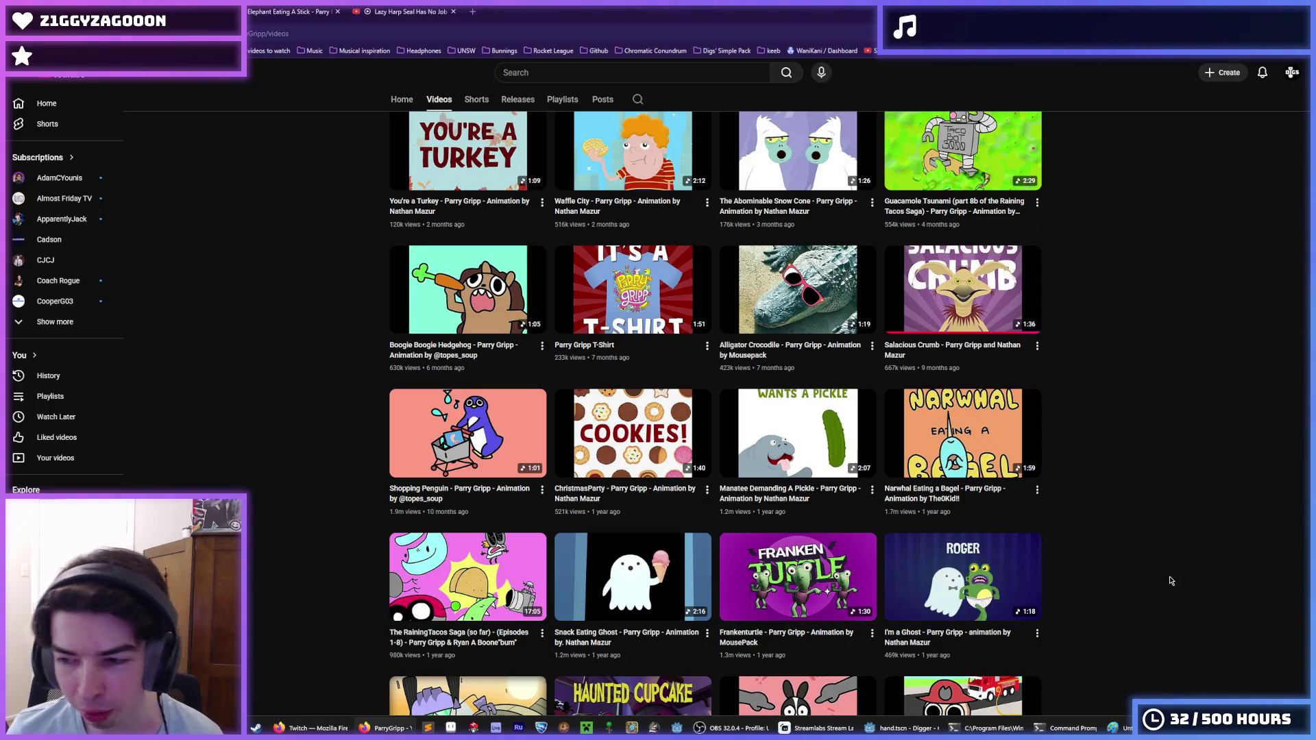
scroll(969, 521, down, 2)
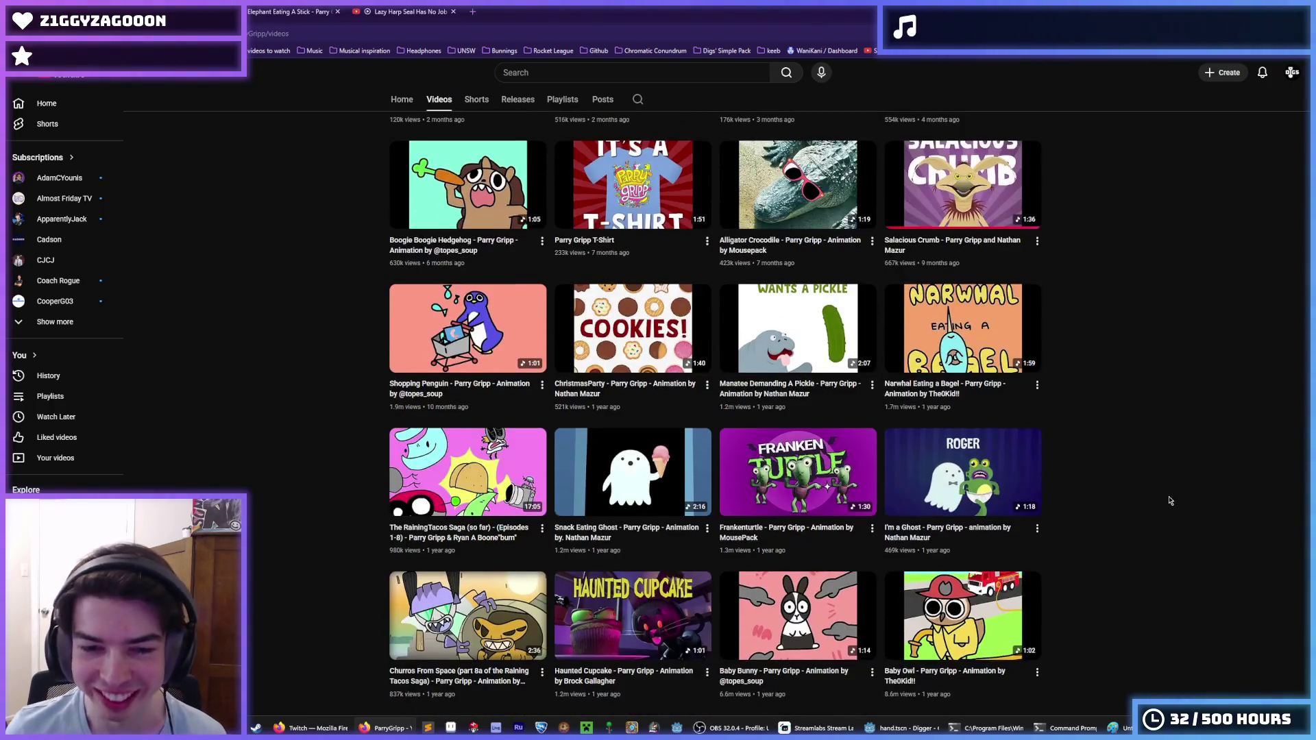
scroll(1123, 413, up, 7)
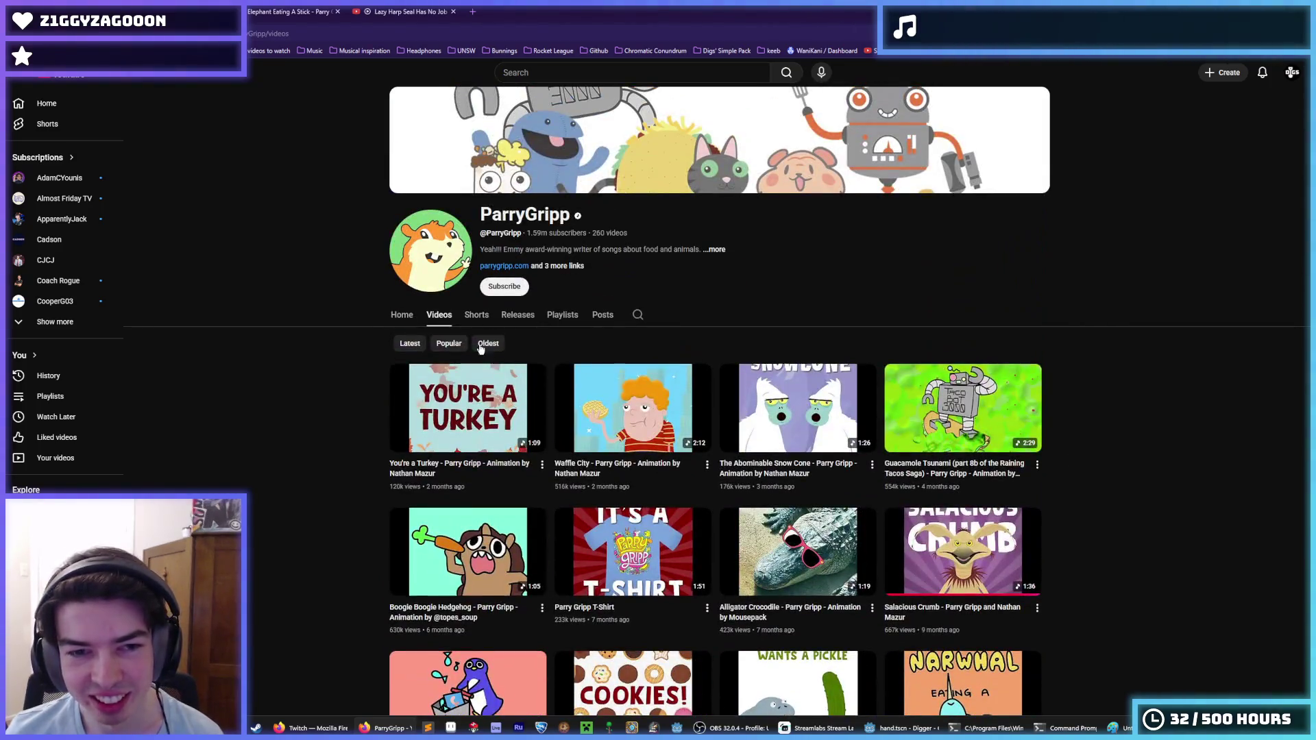
Sort the channel's videos by Popular and open Spaghetti Cat (I Weep For You).
click(457, 346)
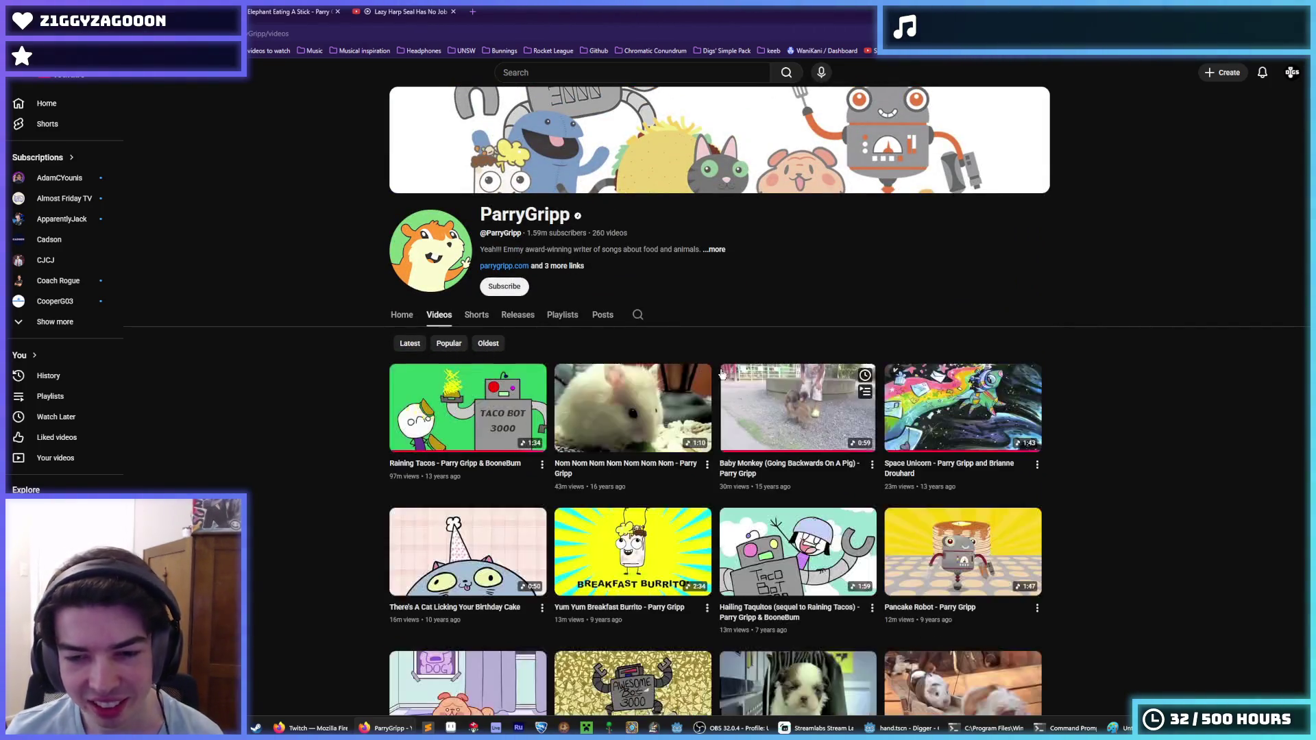
scroll(722, 369, down, 5)
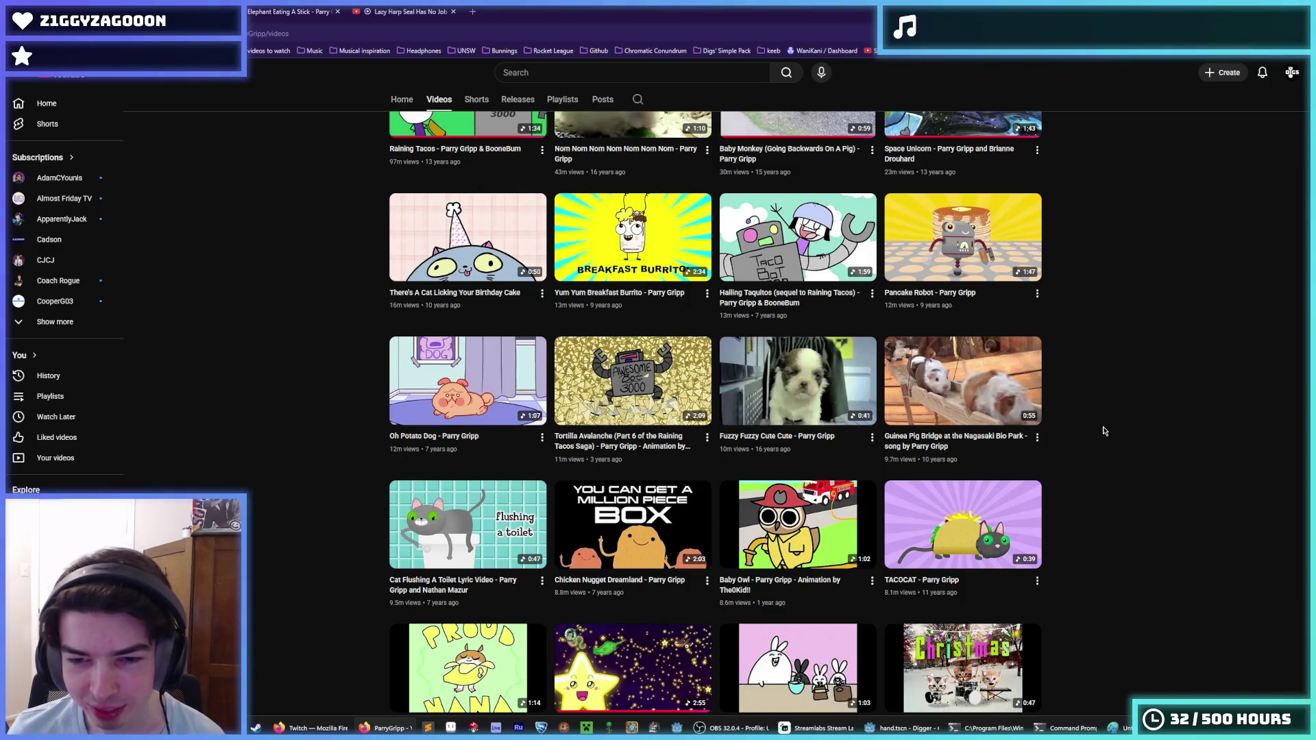
scroll(1104, 430, down, 3)
scroll(1080, 452, down, 3)
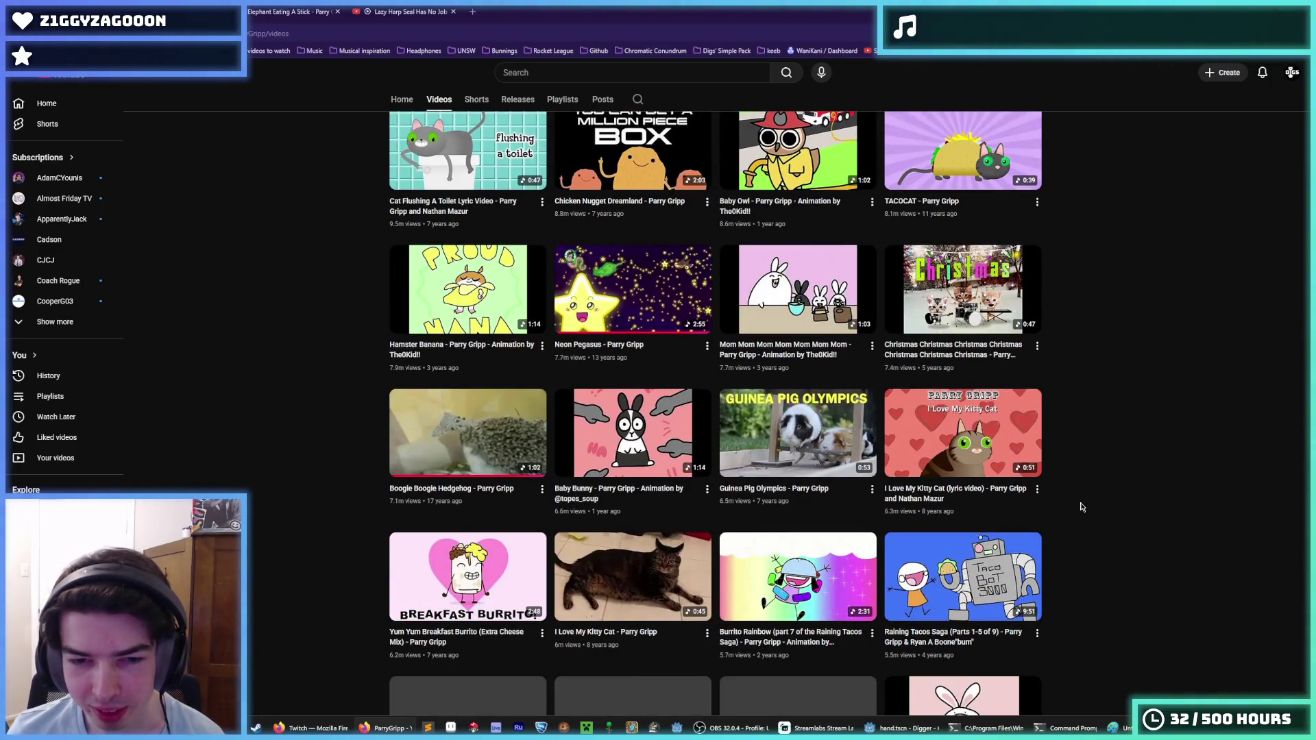
scroll(1076, 506, down, 5)
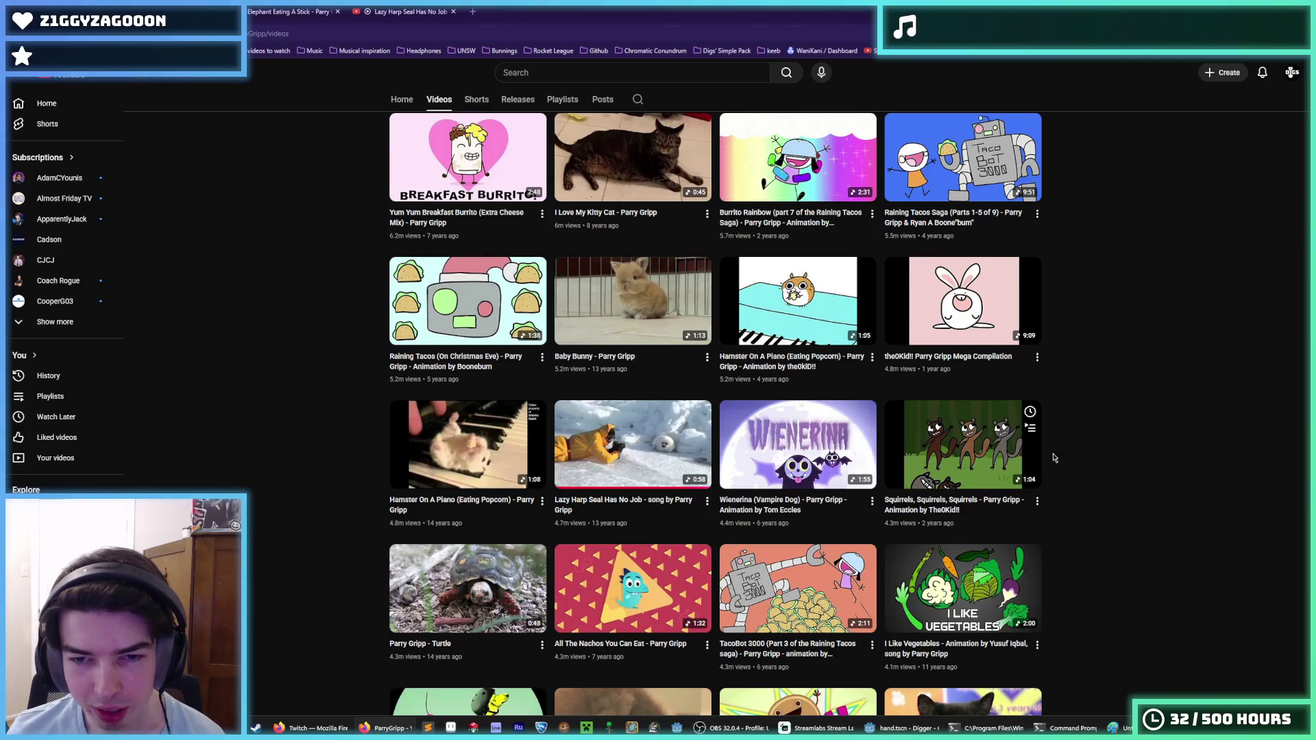
scroll(1054, 457, down, 4)
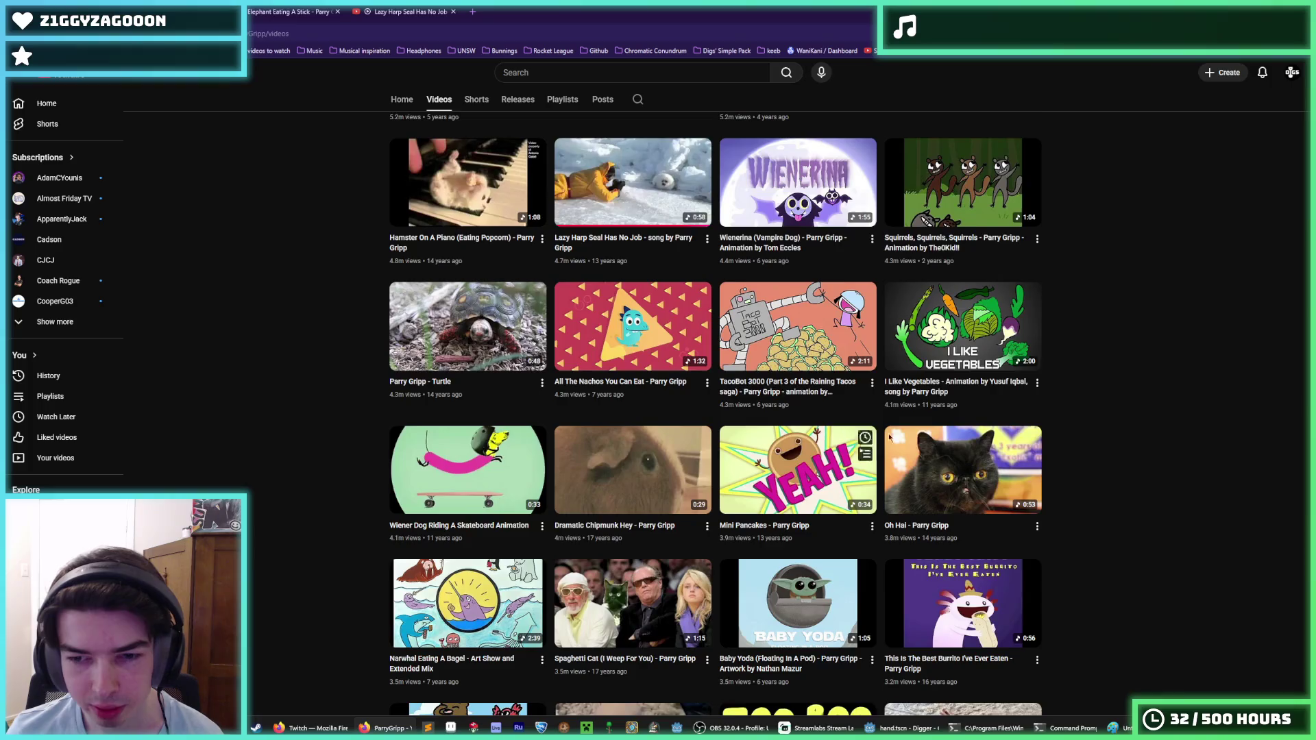
scroll(1092, 461, down, 4)
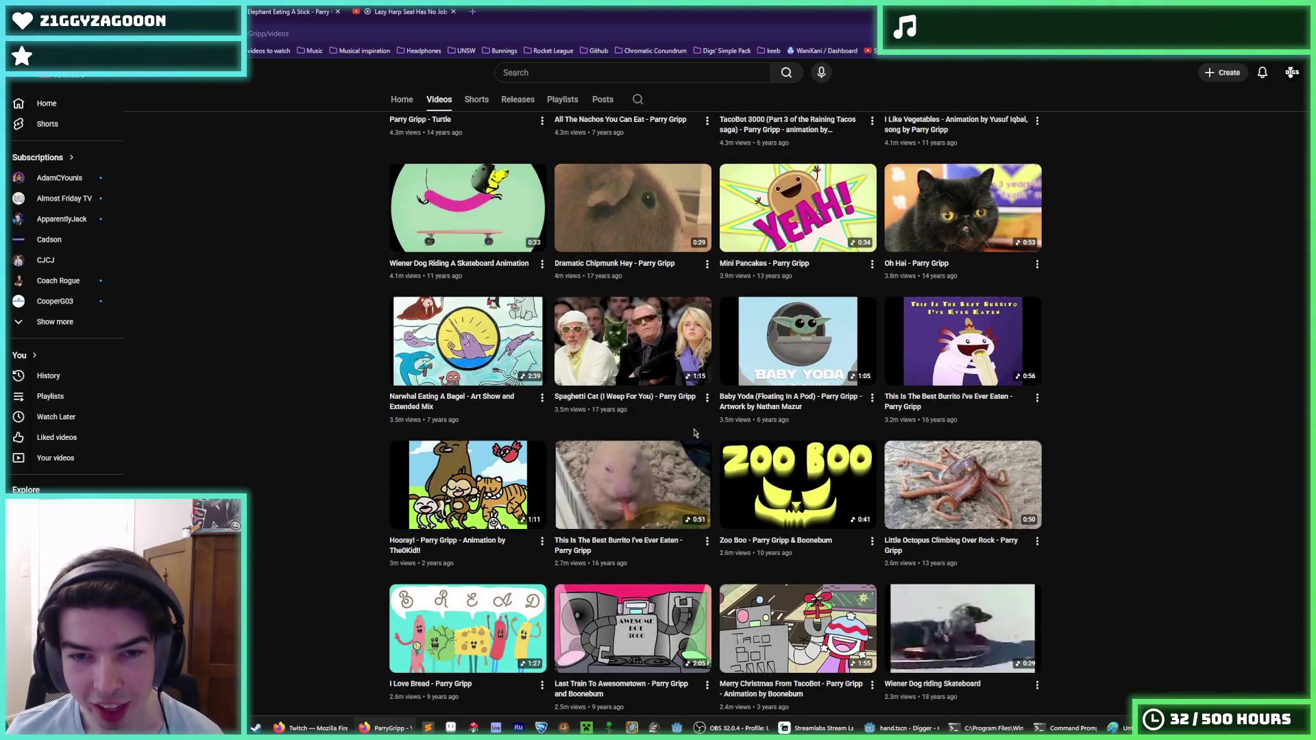
click(616, 402)
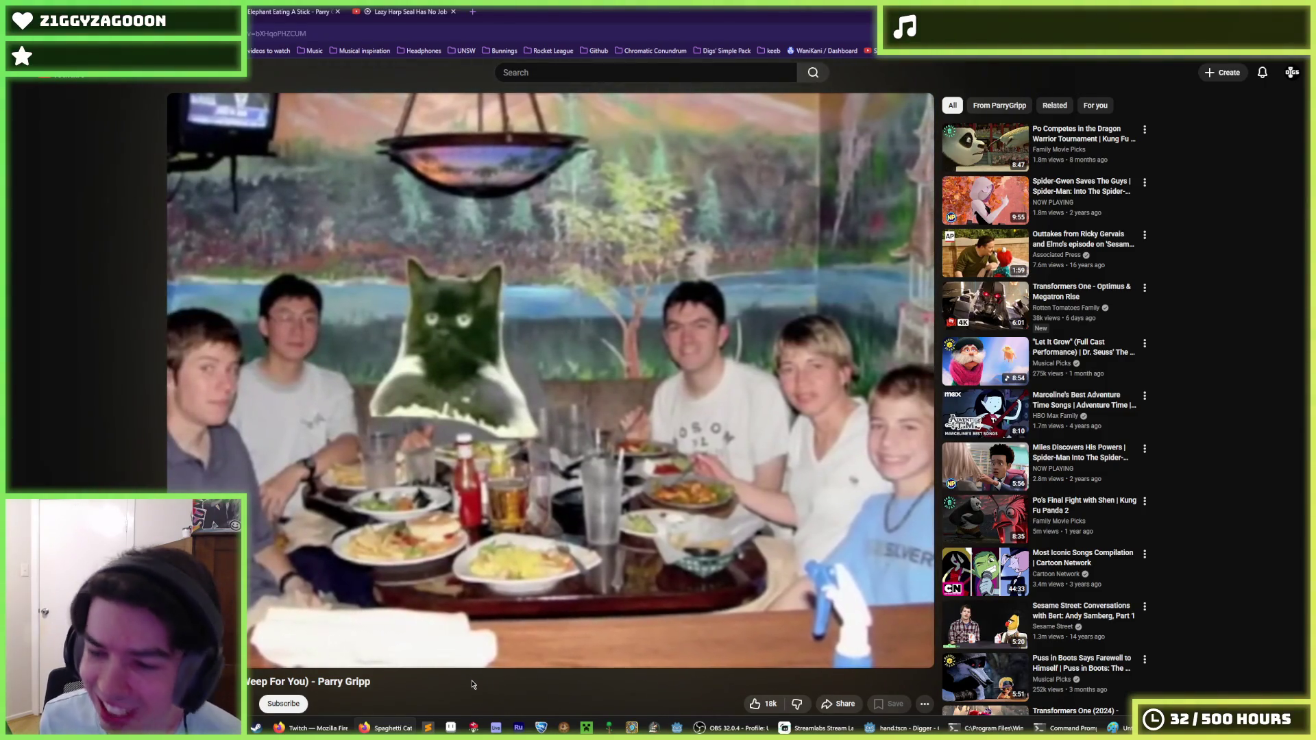
double_click(472, 684)
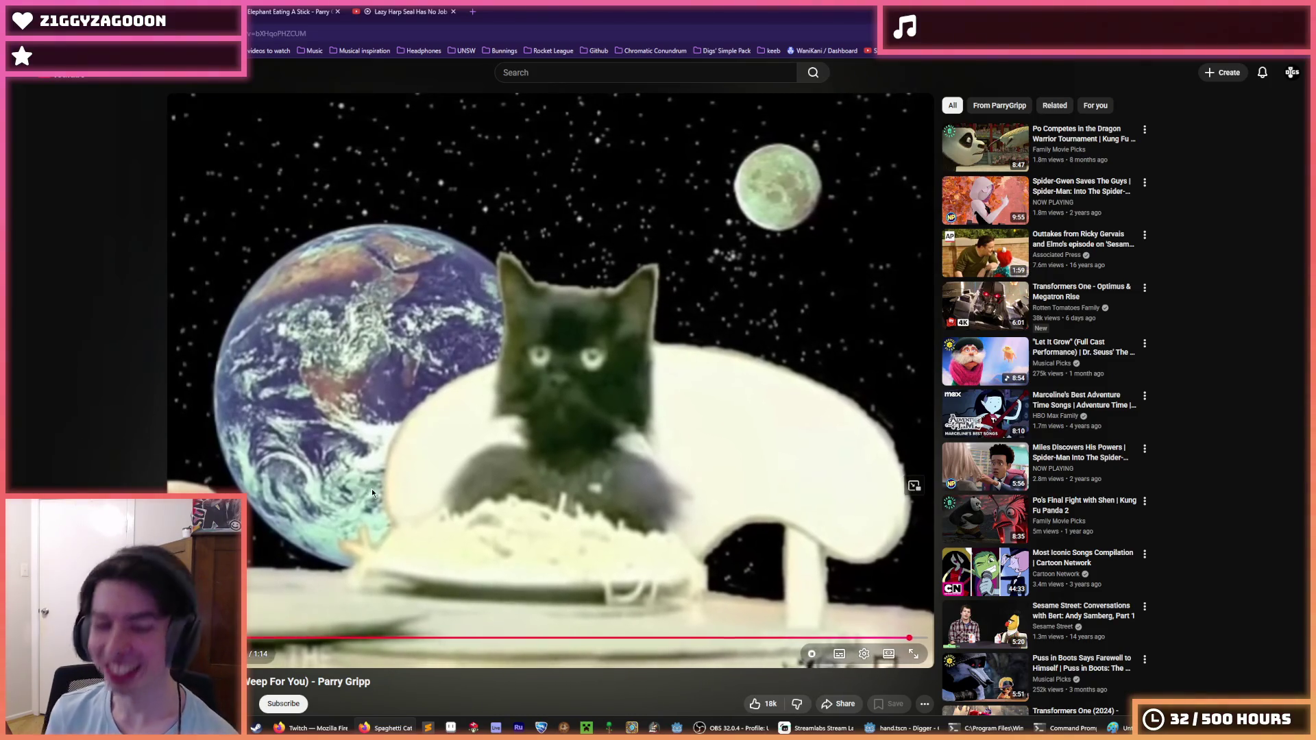
Pause Spaghetti Cat near its 1:14 end, then return to ParryGripp's video list.
click(582, 526)
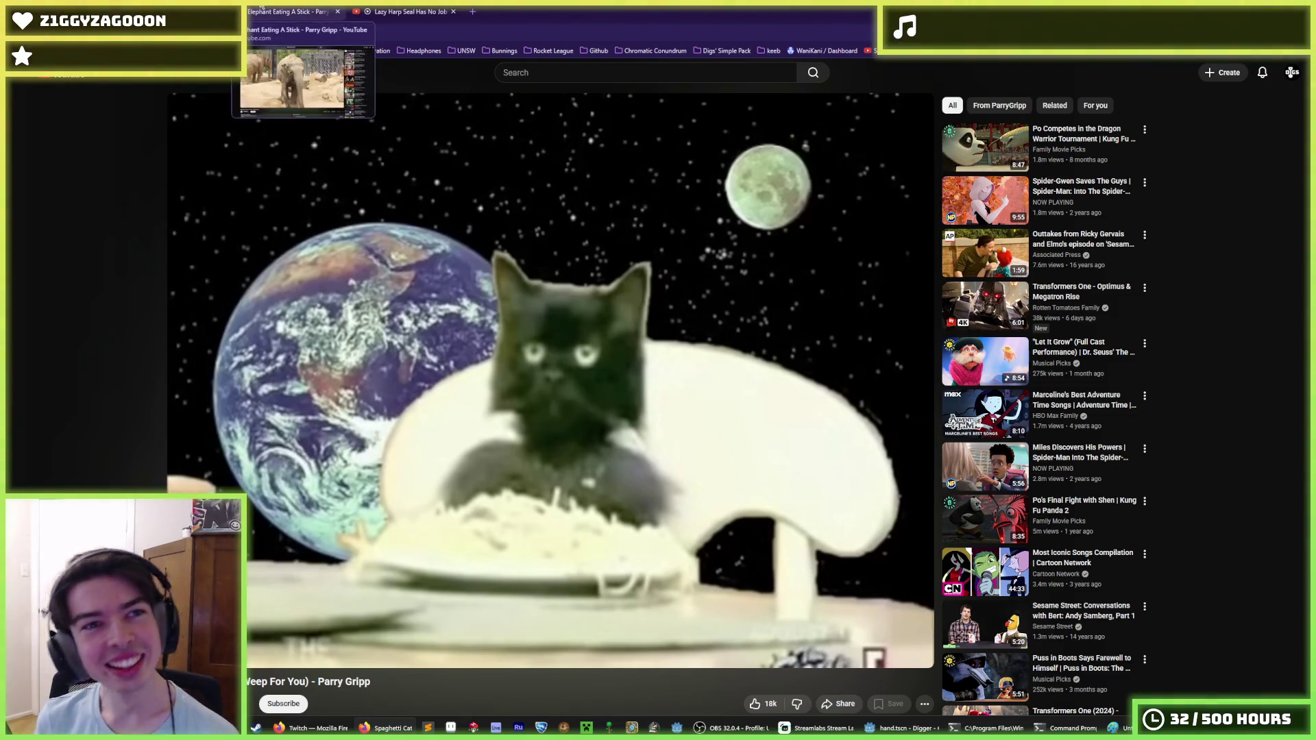
scroll(351, 526, down, 2)
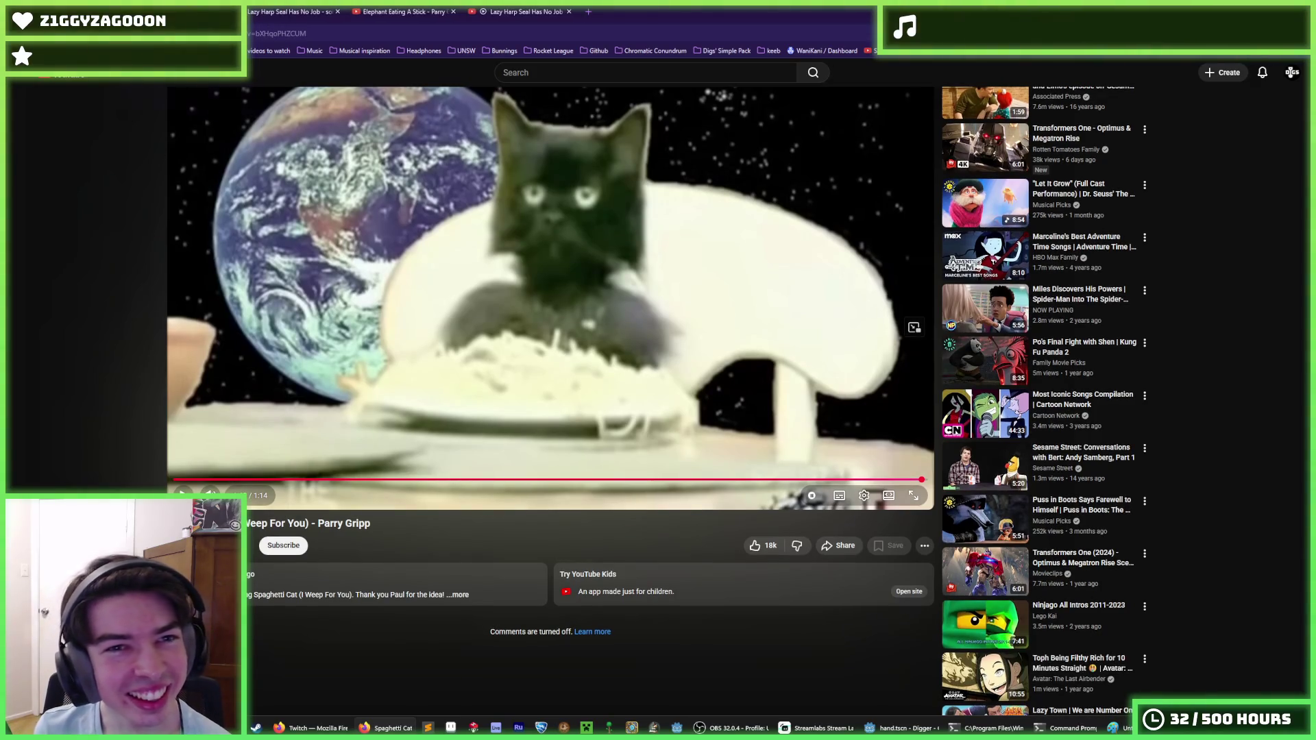
key(alt+Left)
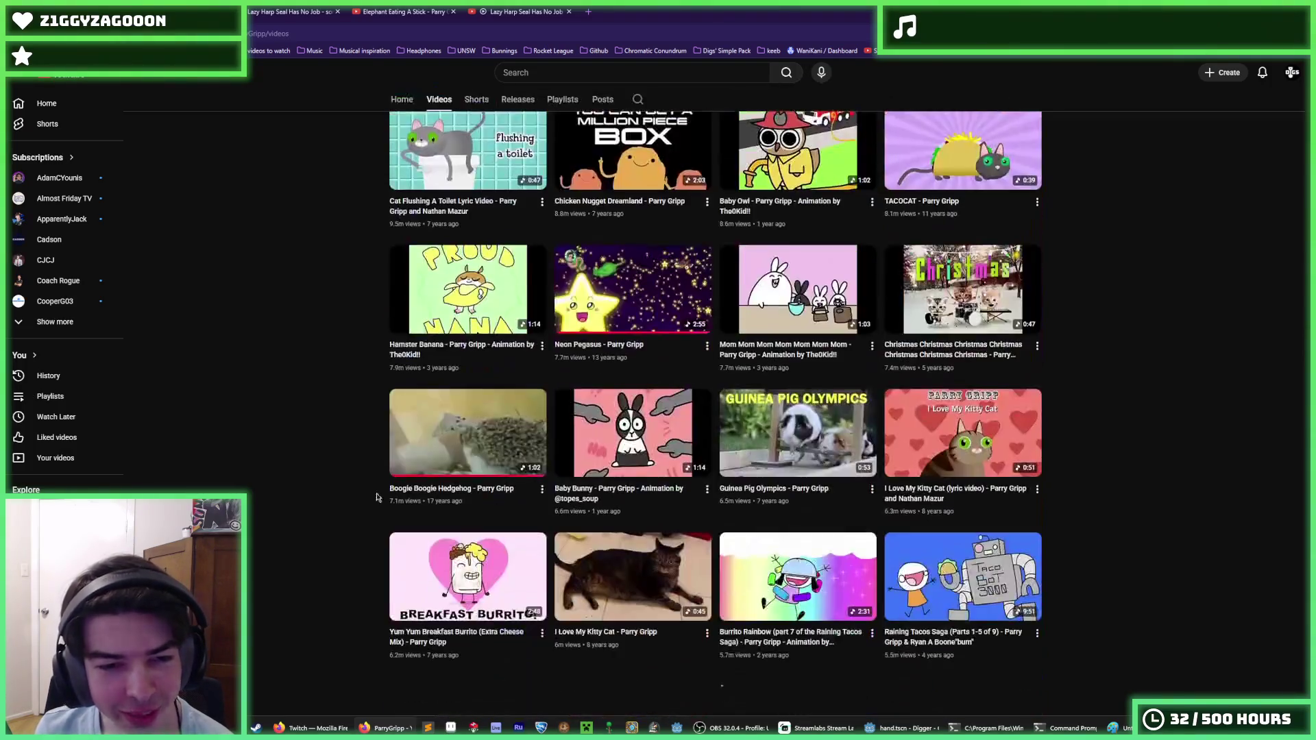
Open Little Octopus Climbing Over Rock in a background tab.
scroll(370, 473, down, 10)
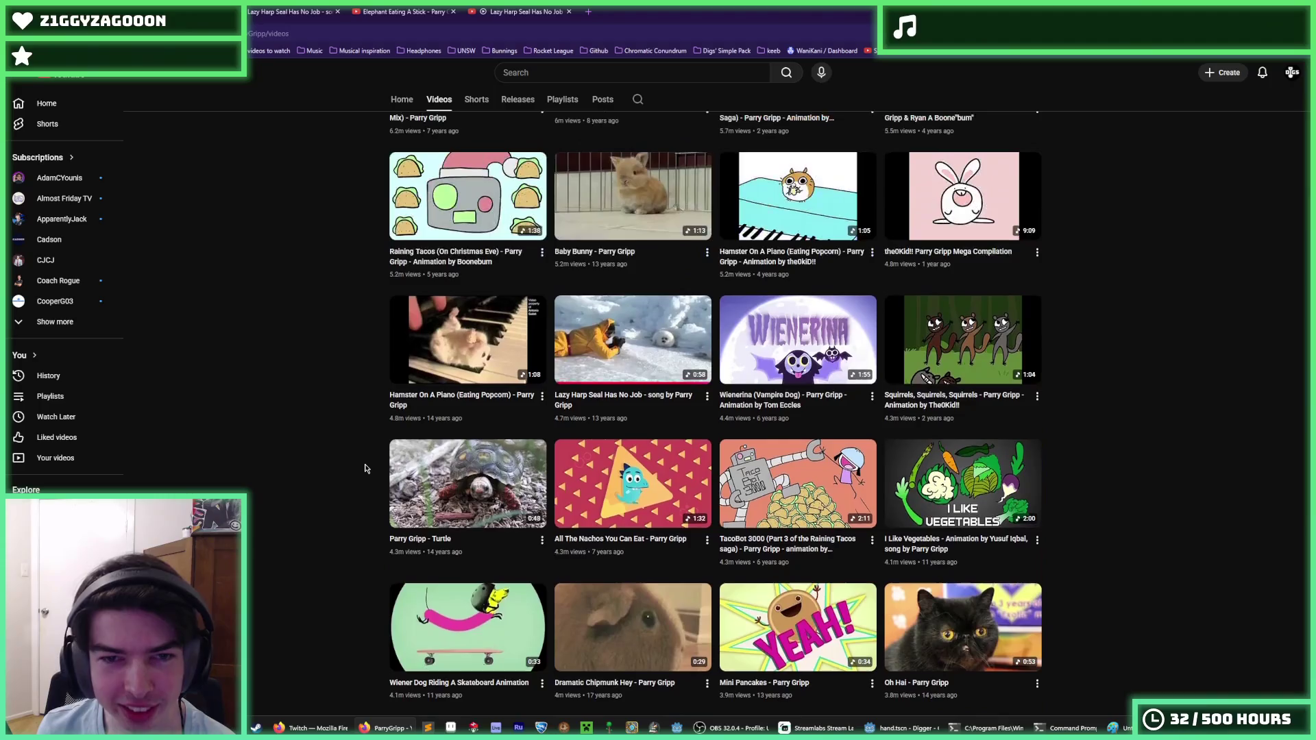
scroll(374, 448, down, 3)
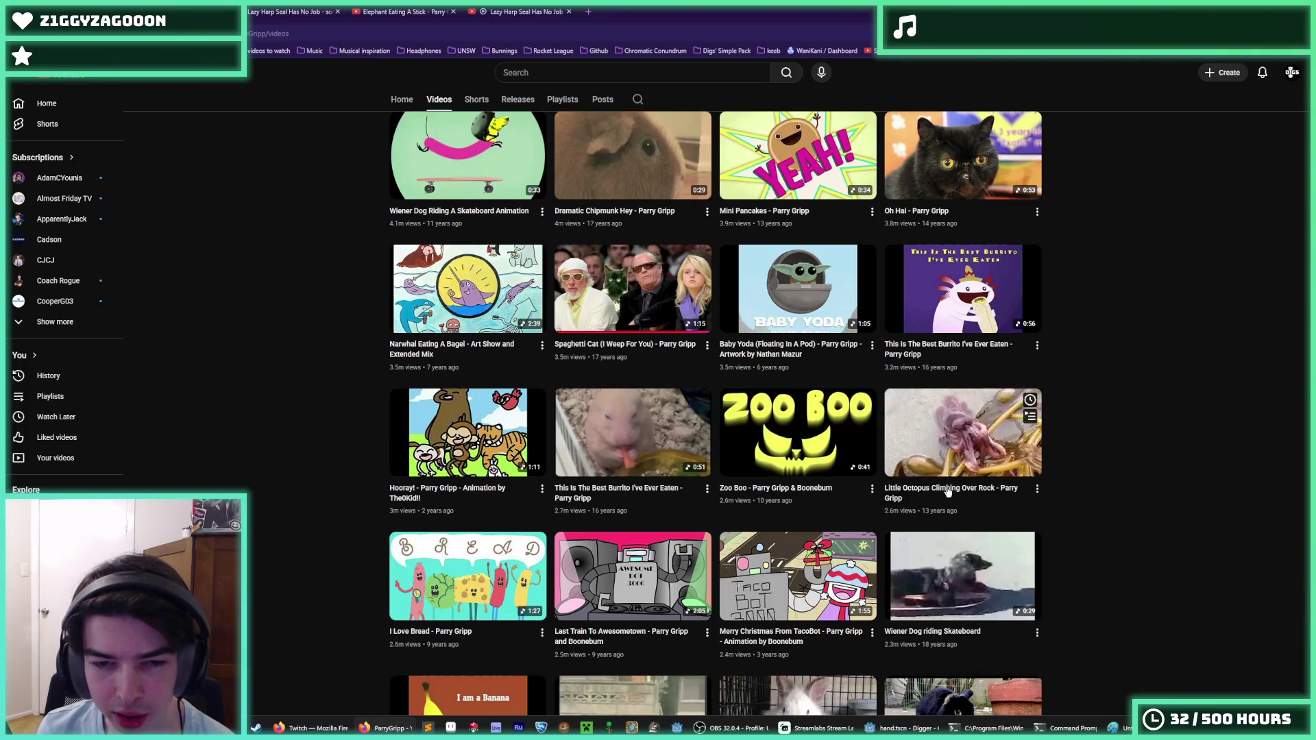
middle_click(948, 493)
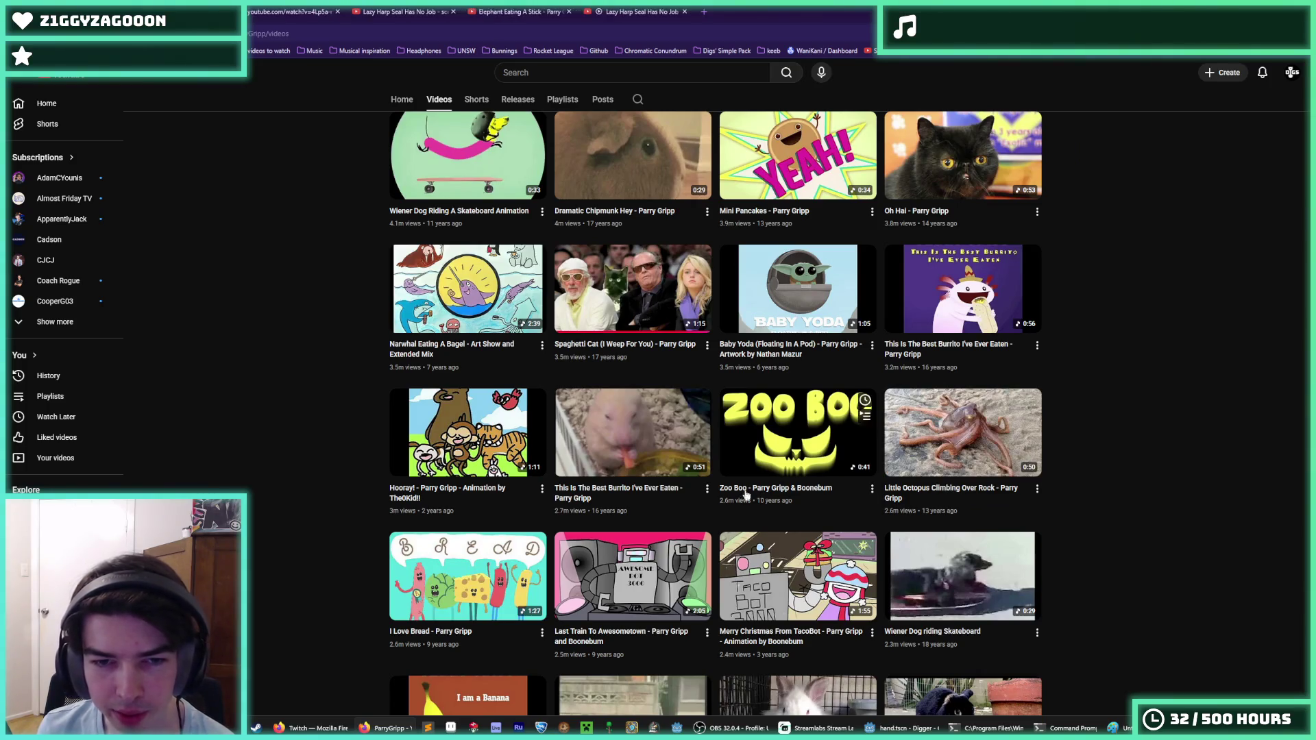
Scroll further down to Hug A Turtle and Bun Bun Bunny Bunny, then open a blank tab.
scroll(906, 504, down, 1)
scroll(906, 504, down, 2)
scroll(1124, 492, up, 1)
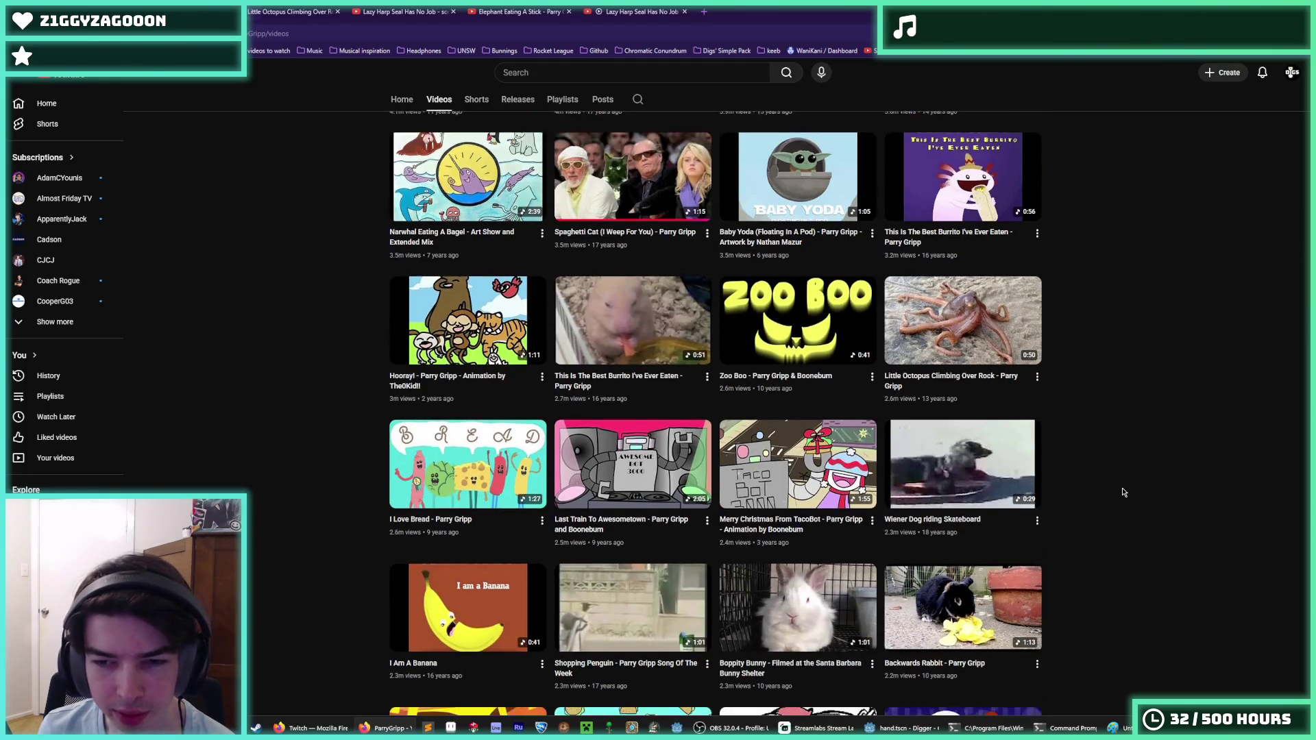
scroll(1124, 492, down, 3)
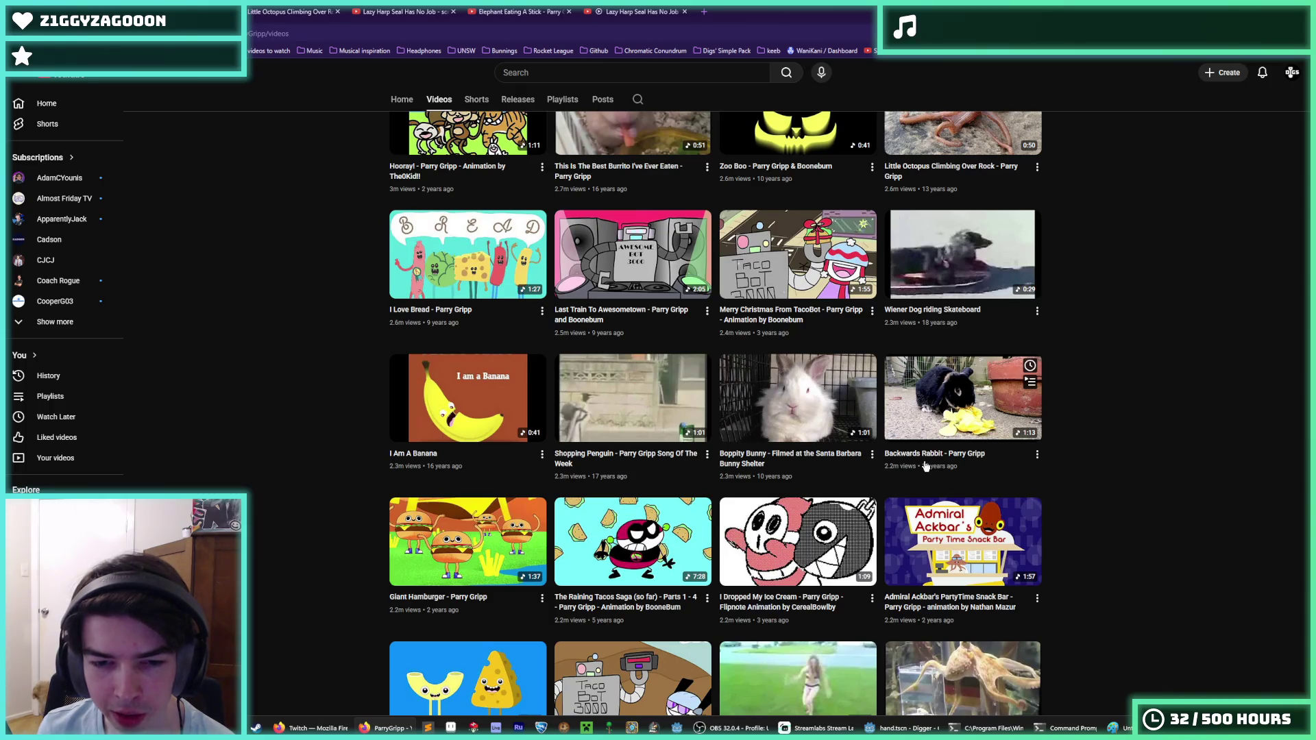
scroll(1071, 485, down, 4)
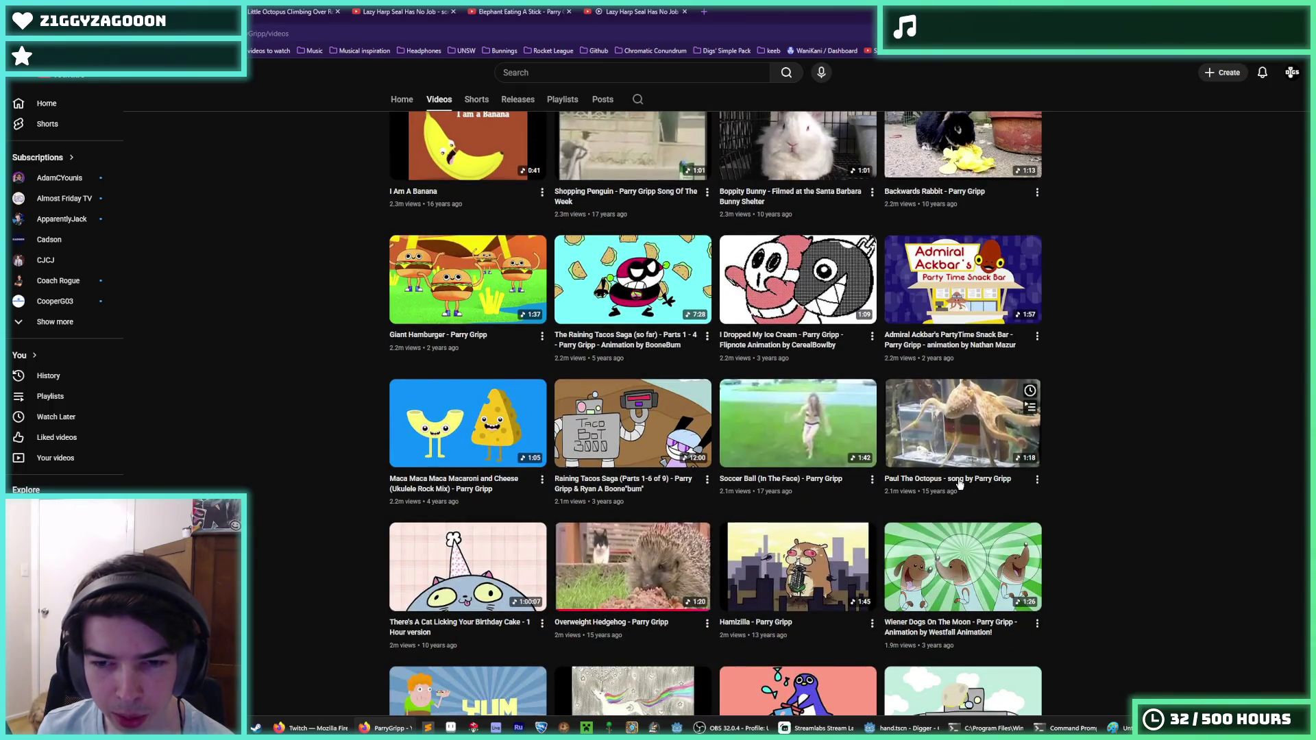
scroll(949, 483, down, 4)
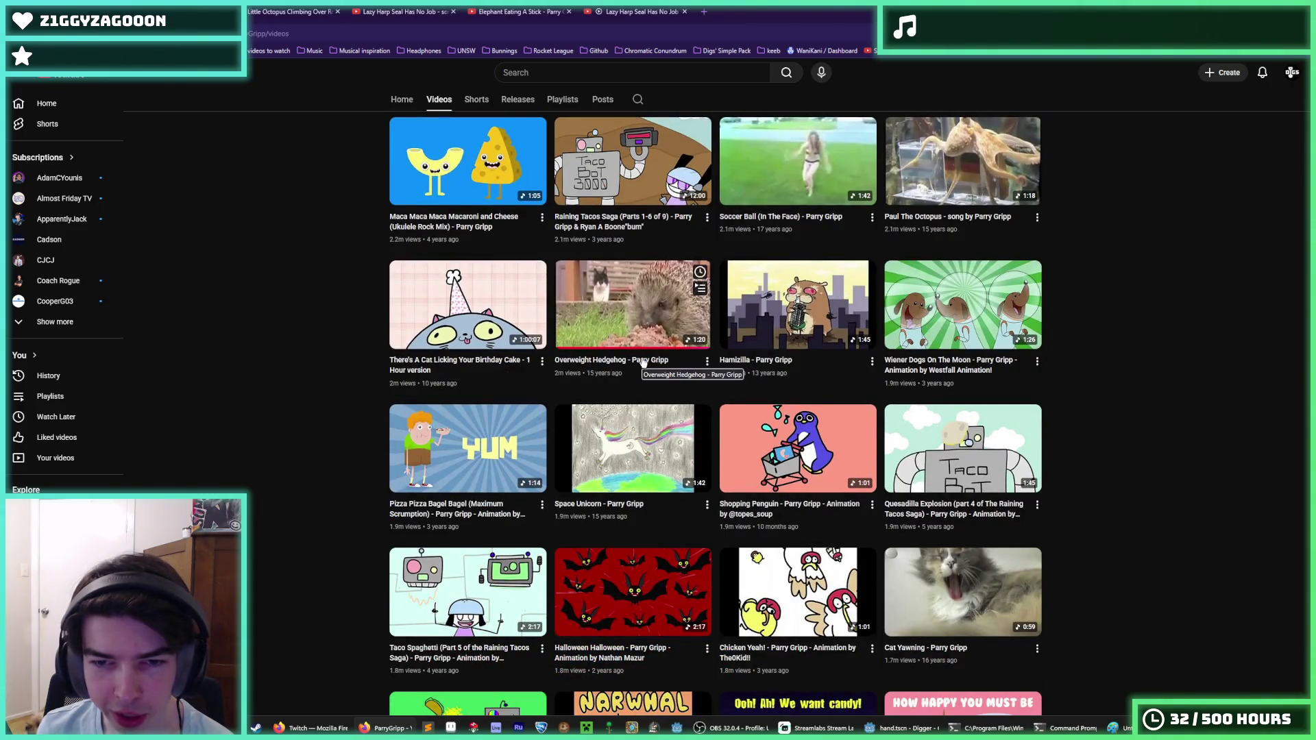
scroll(1153, 466, down, 5)
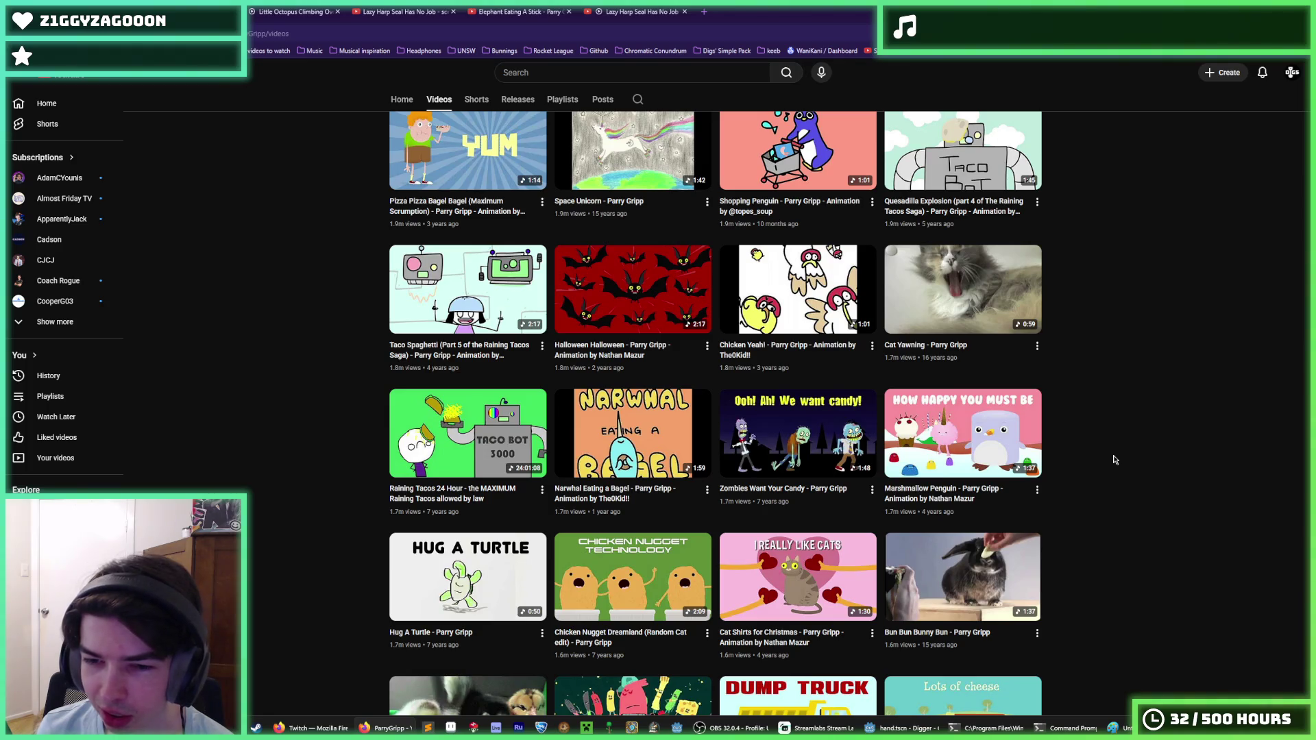
click(704, 9)
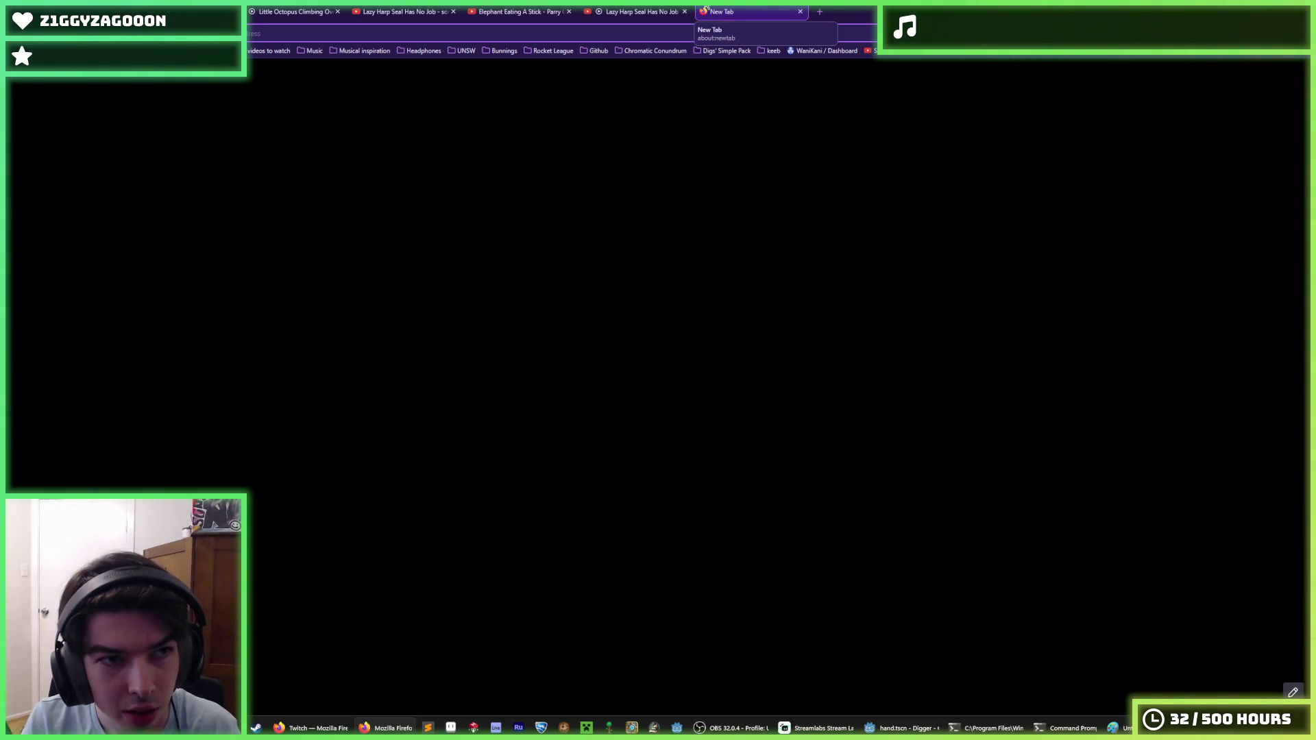
Search YouTube for 'business cat' and play MrWeebl's Business Cat video.
text(business)
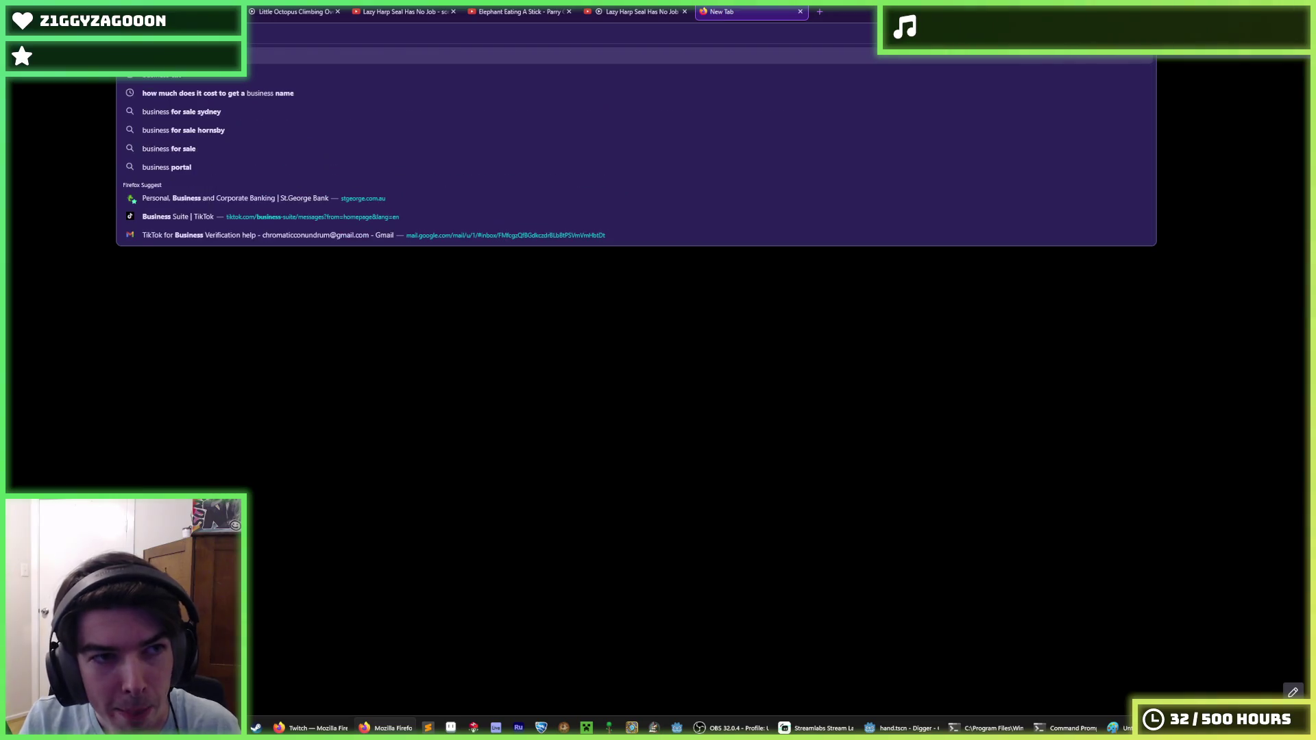
text( cat)
key(Return)
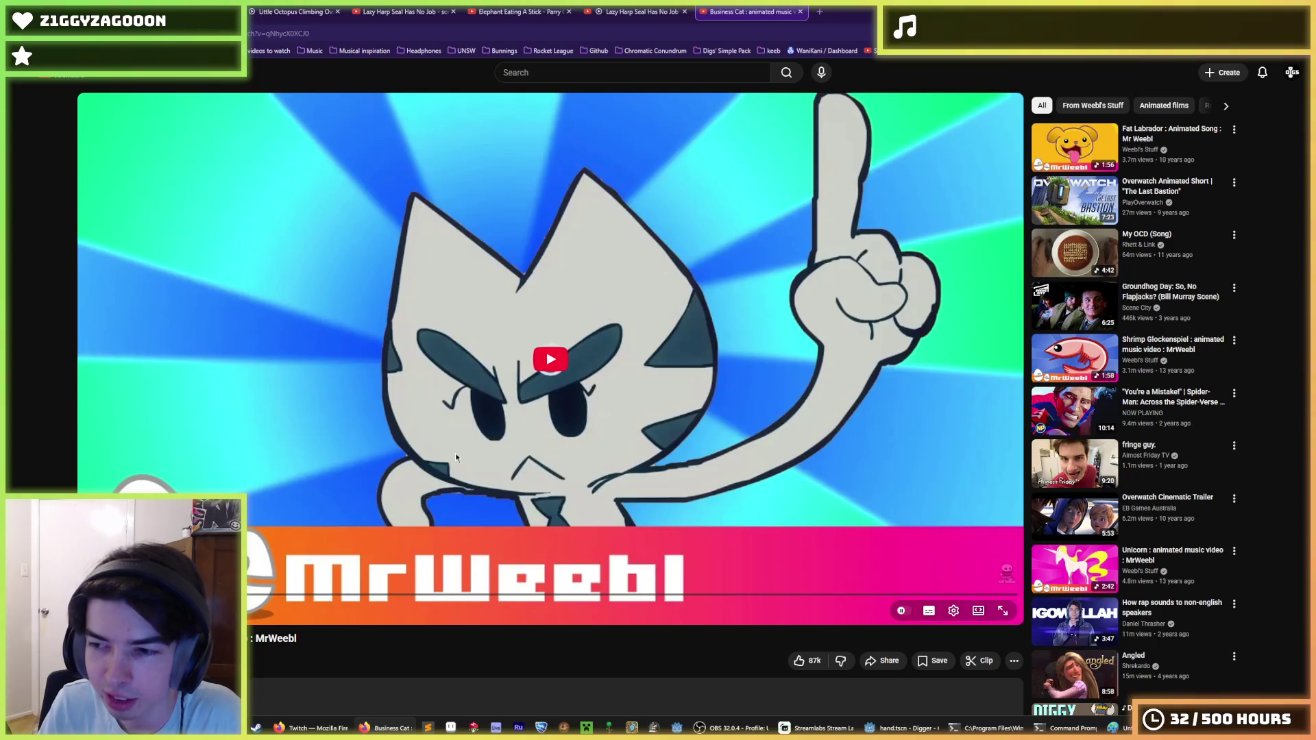
click(169, 595)
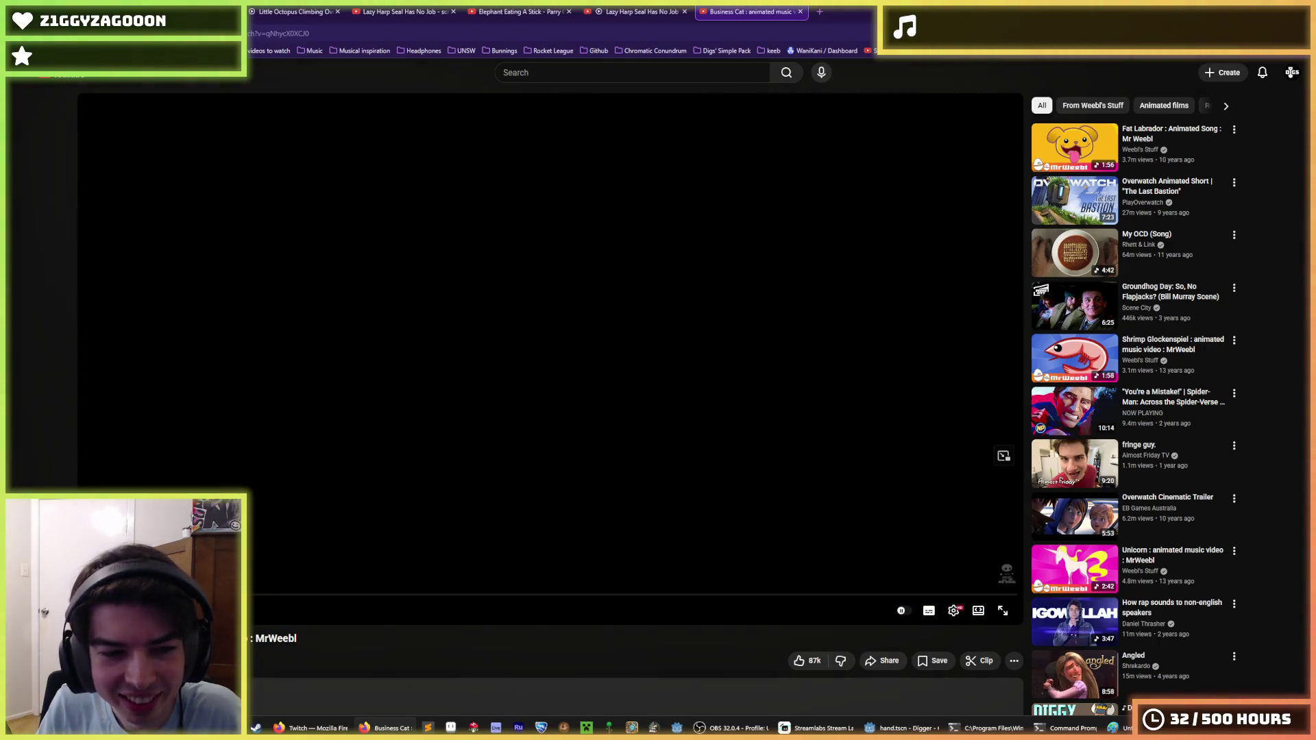
double_click(296, 637)
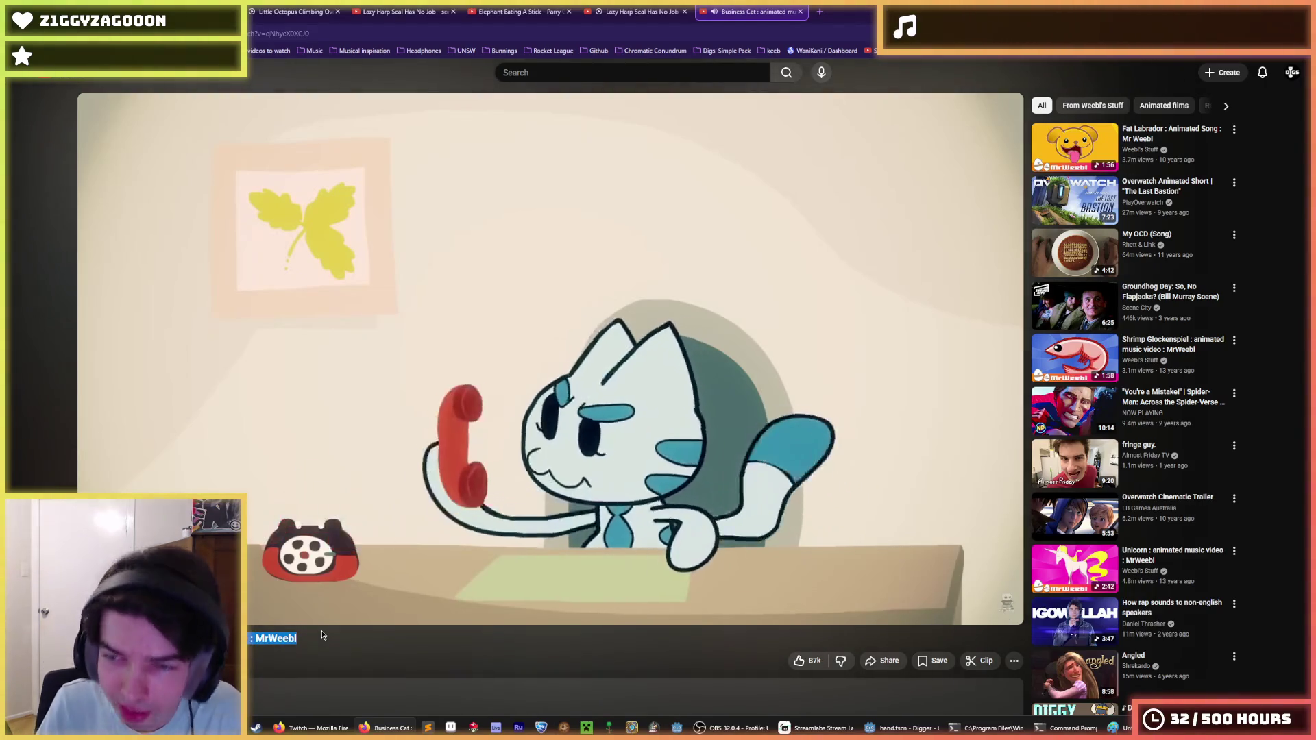
click(322, 635)
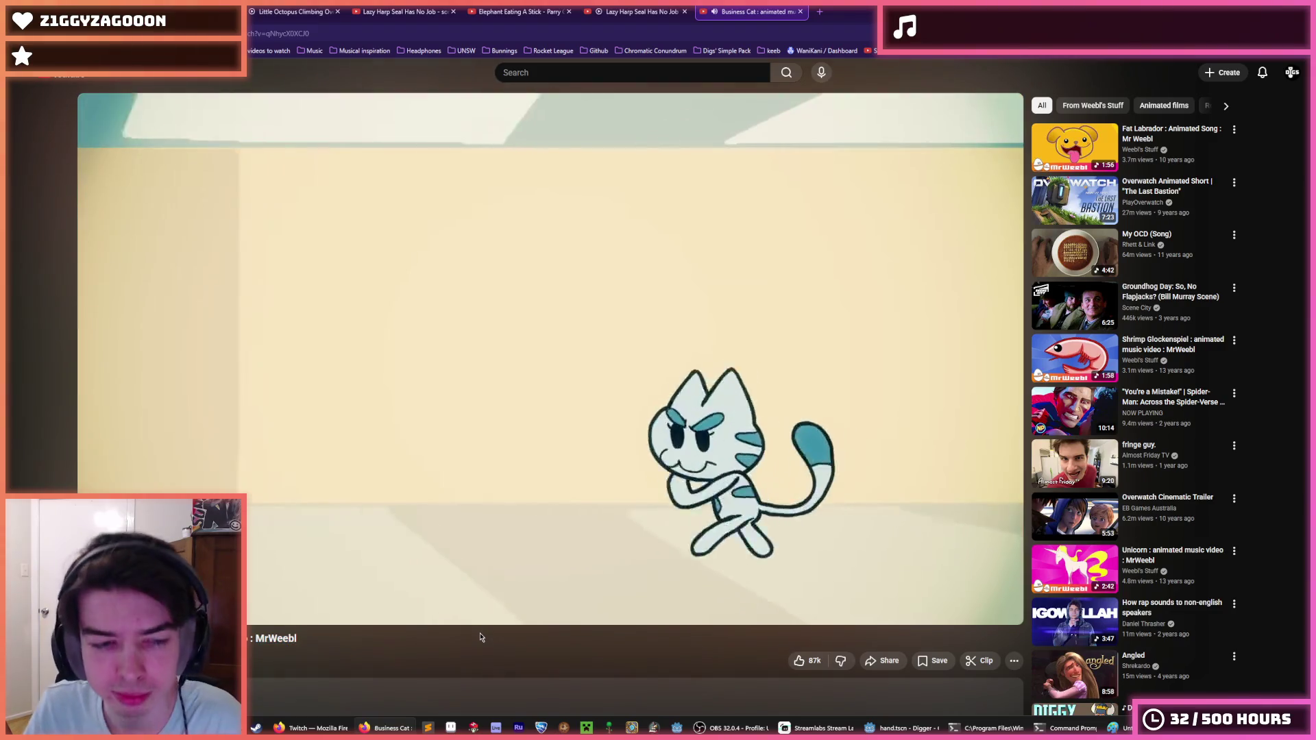
click(481, 637)
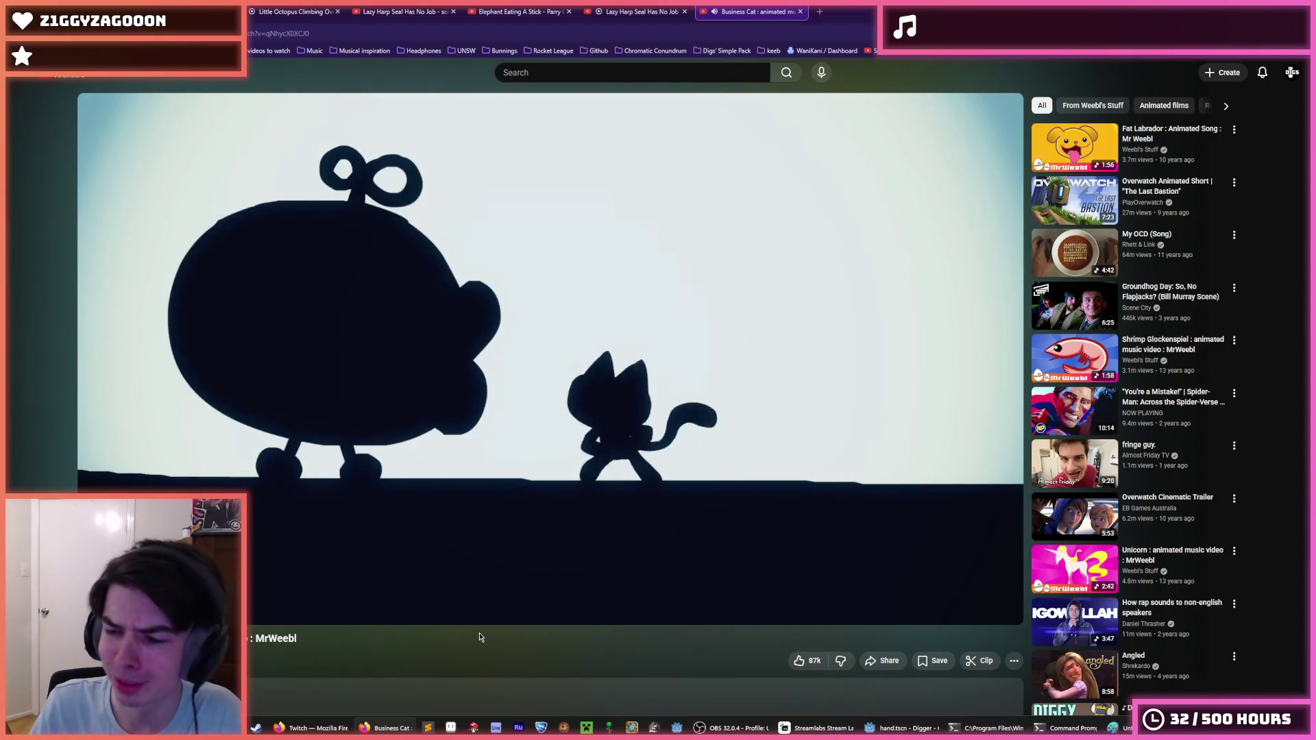
Watch Business Cat to its end card, pause it, and close its tab.
scroll(374, 614, down, 3)
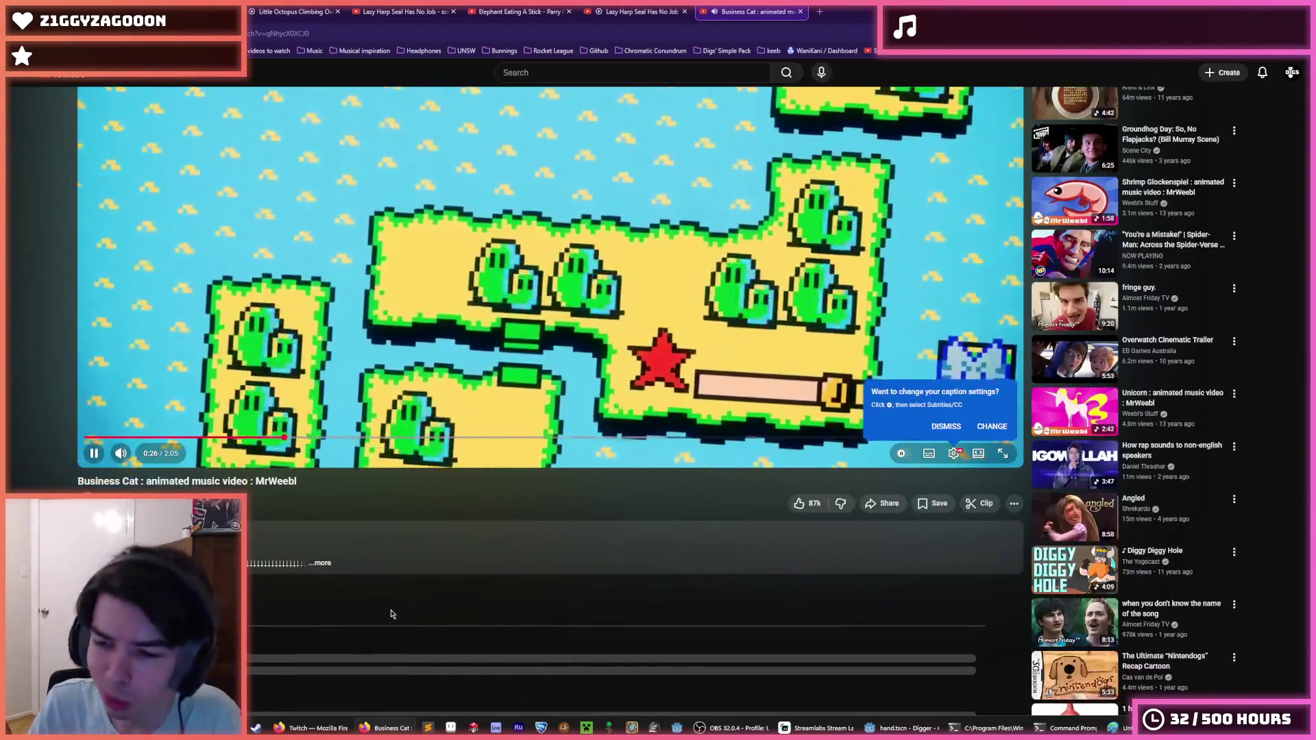
scroll(374, 613, down, 3)
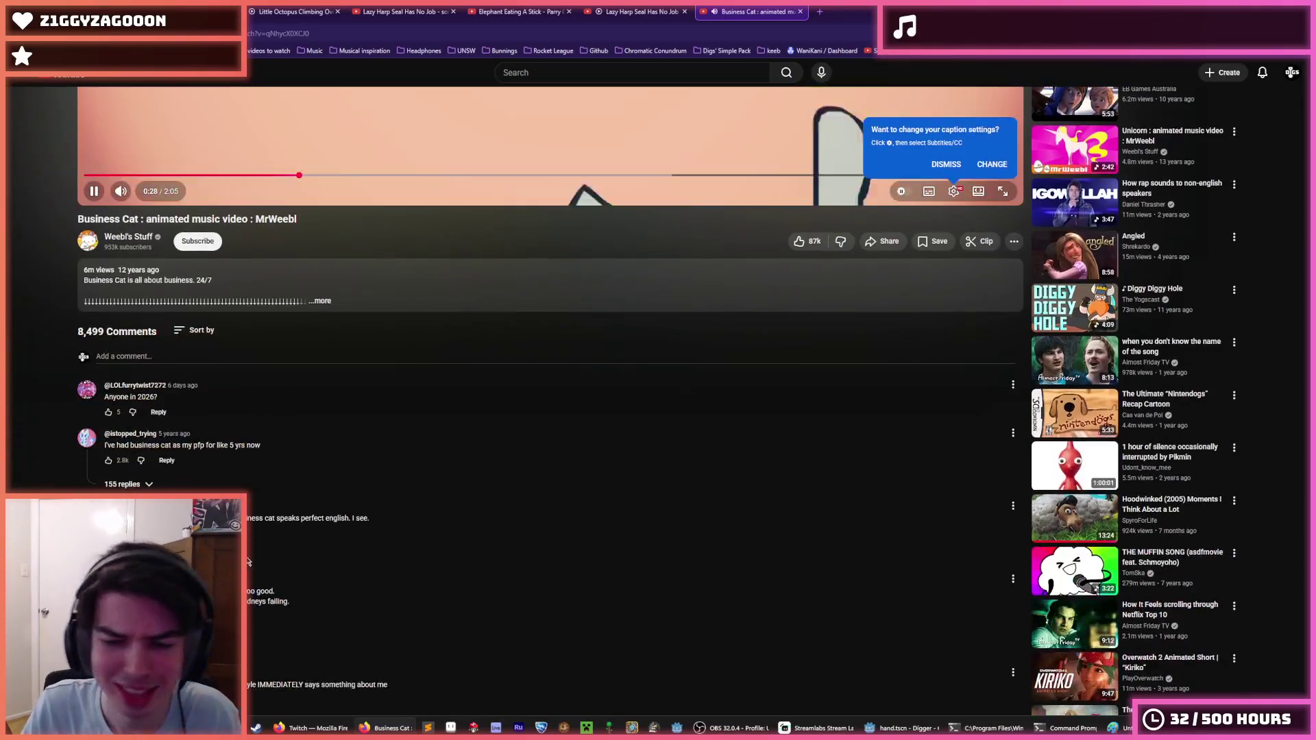
scroll(373, 613, up, 6)
scroll(373, 614, down, 5)
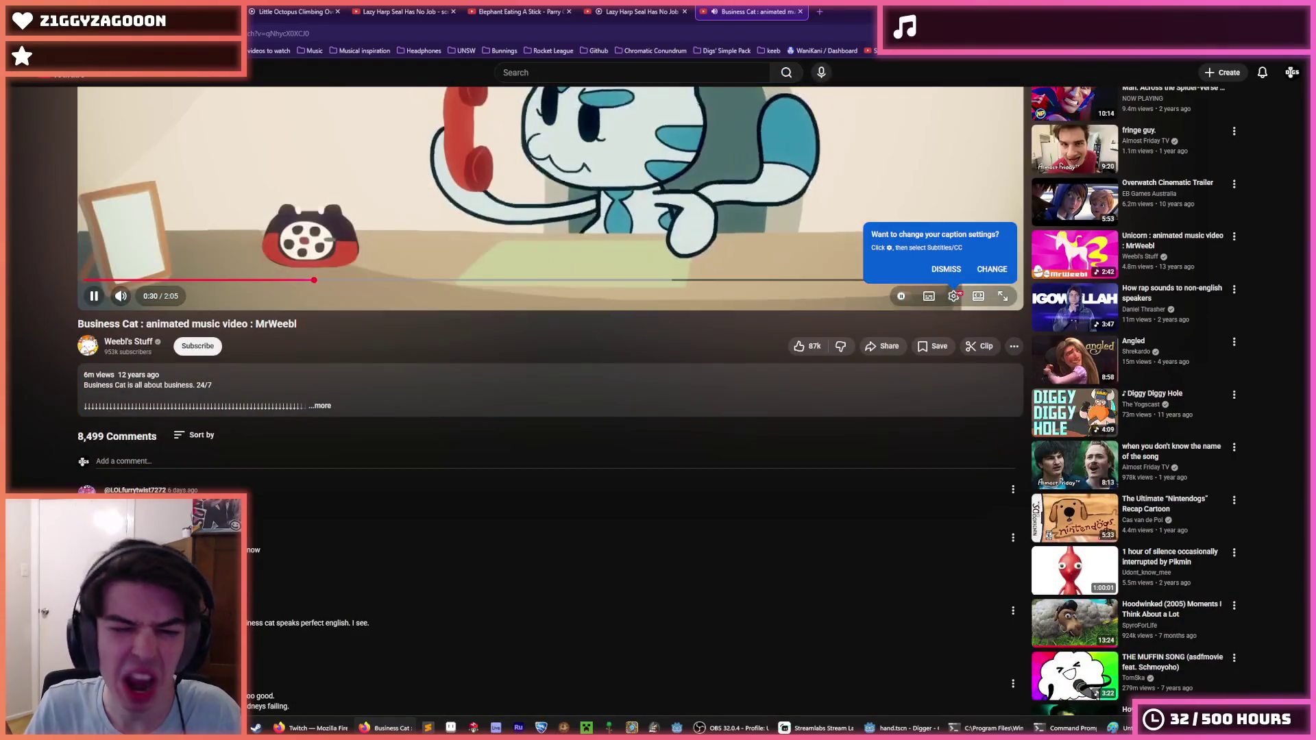
scroll(374, 613, up, 3)
scroll(307, 593, up, 2)
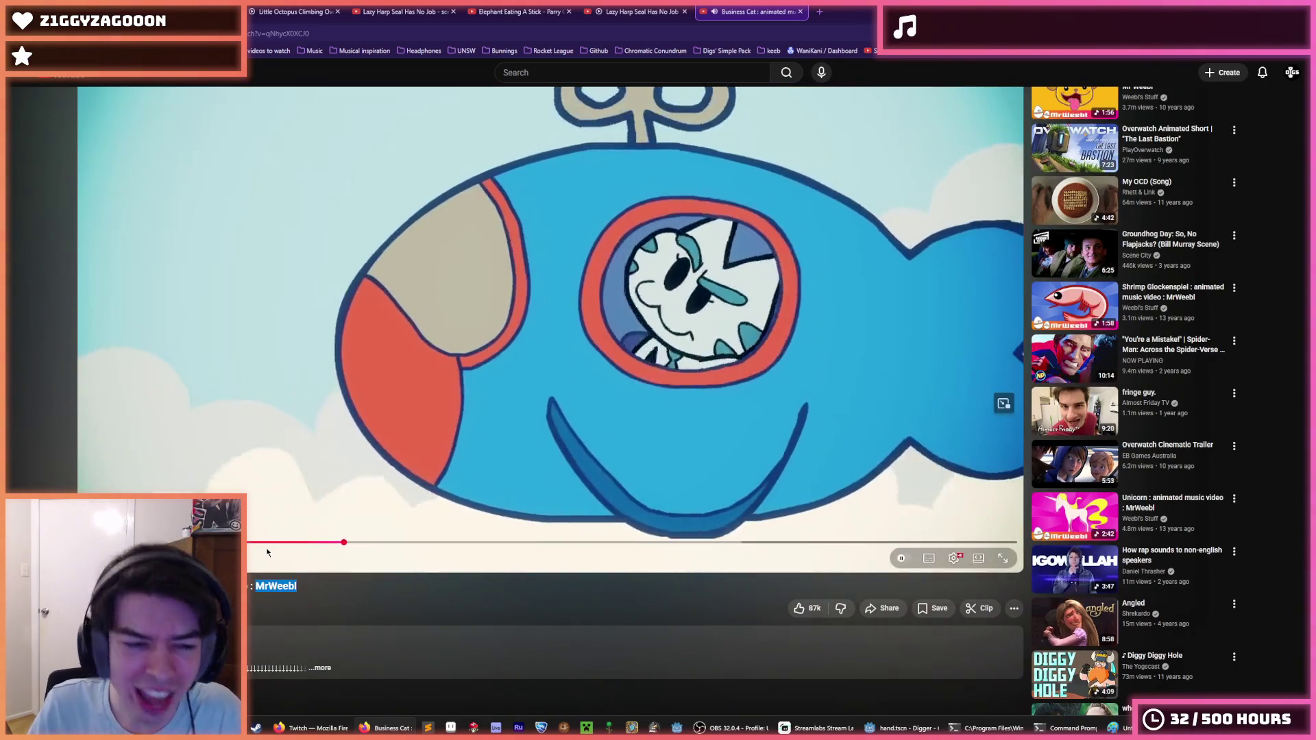
scroll(379, 510, up, 2)
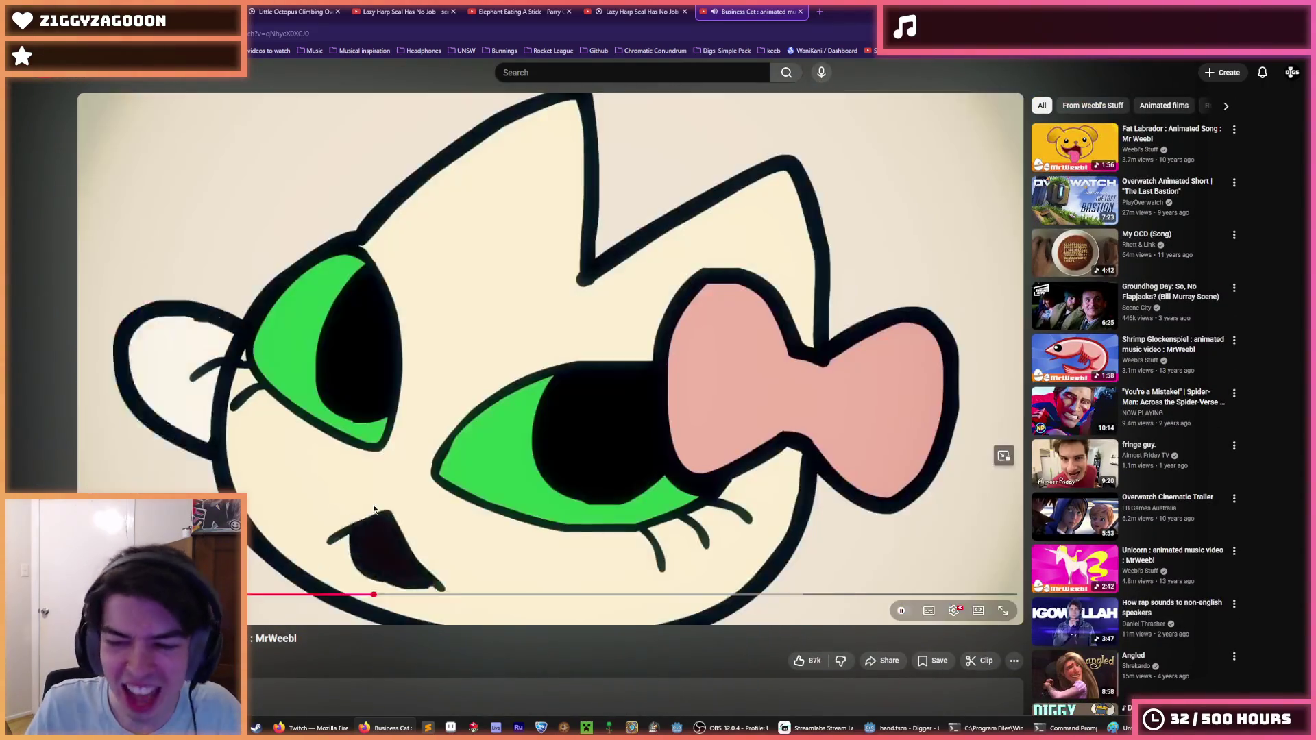
double_click(302, 640)
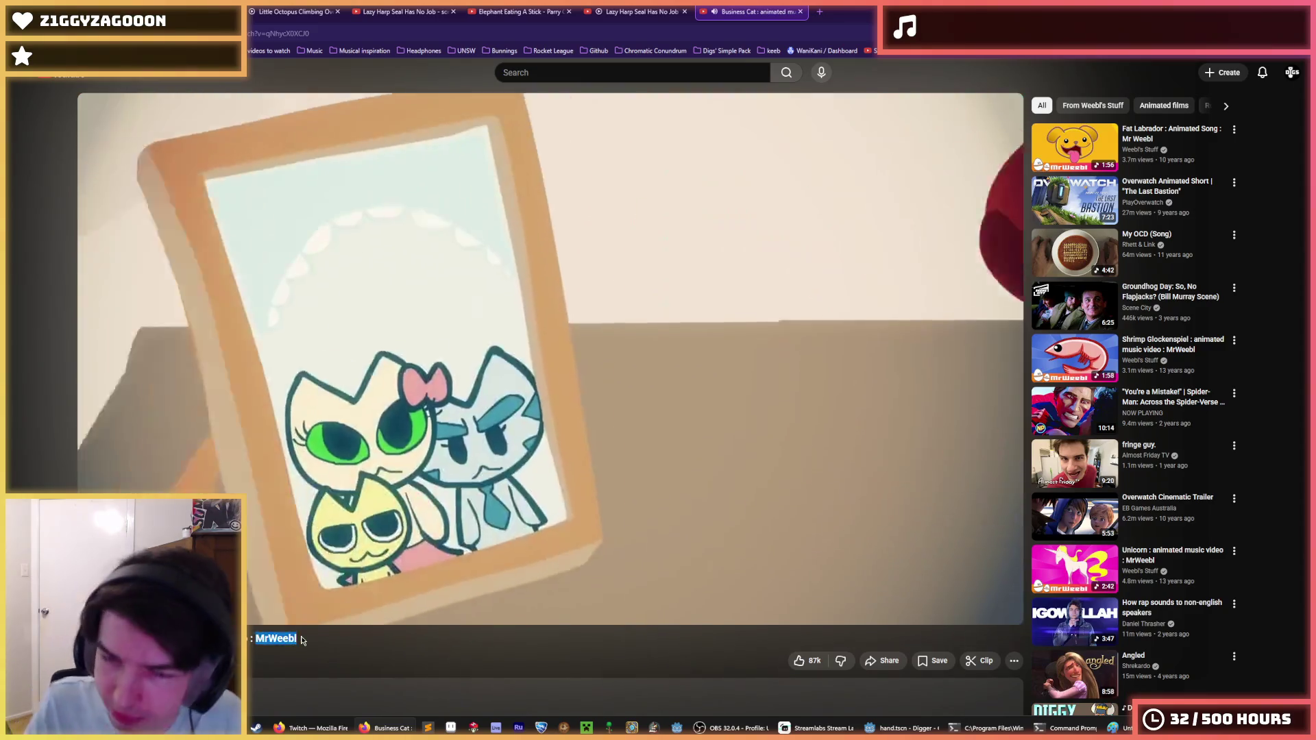
click(302, 640)
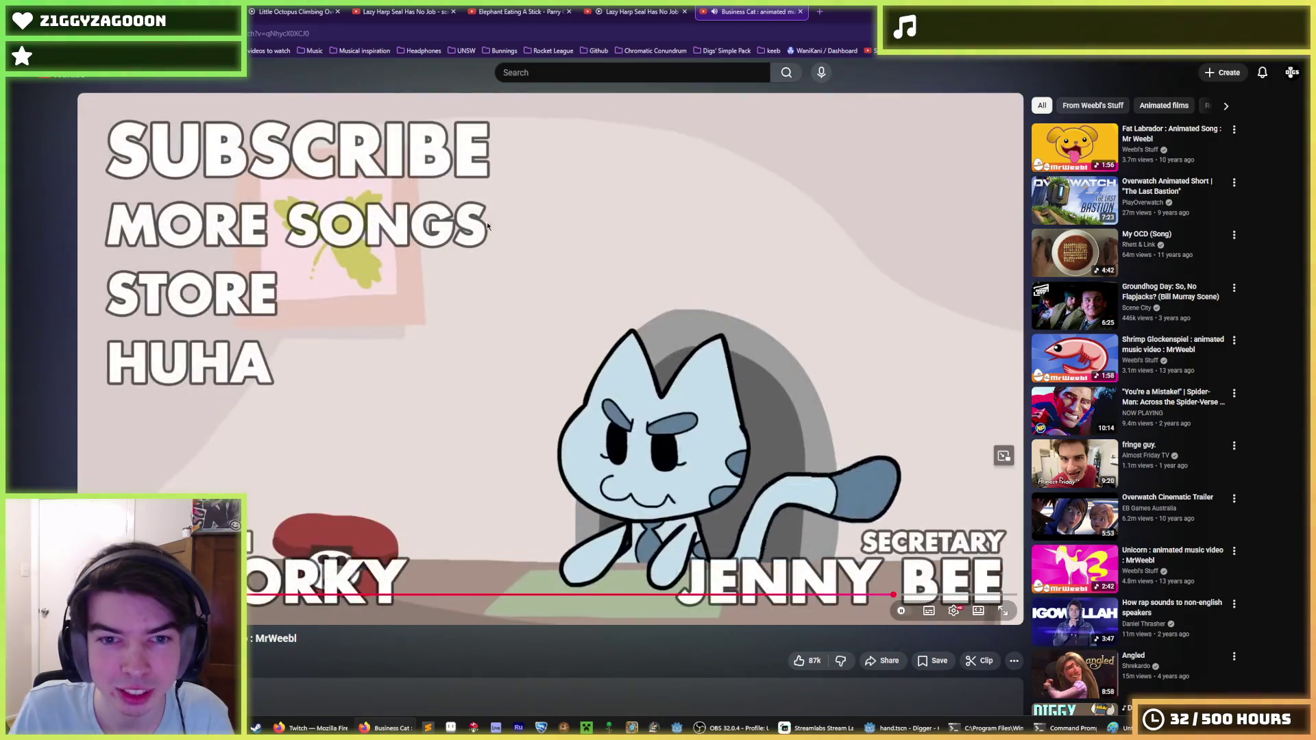
click(502, 220)
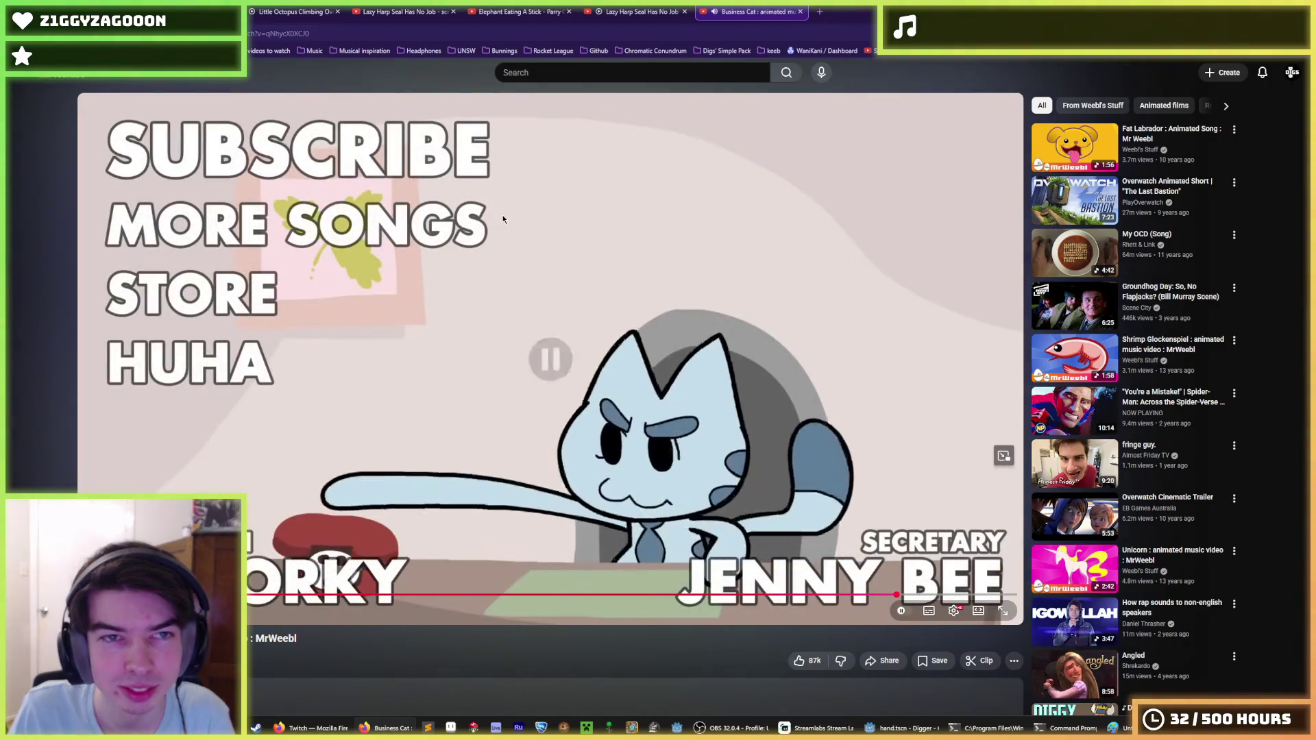
key(ctrl+w)
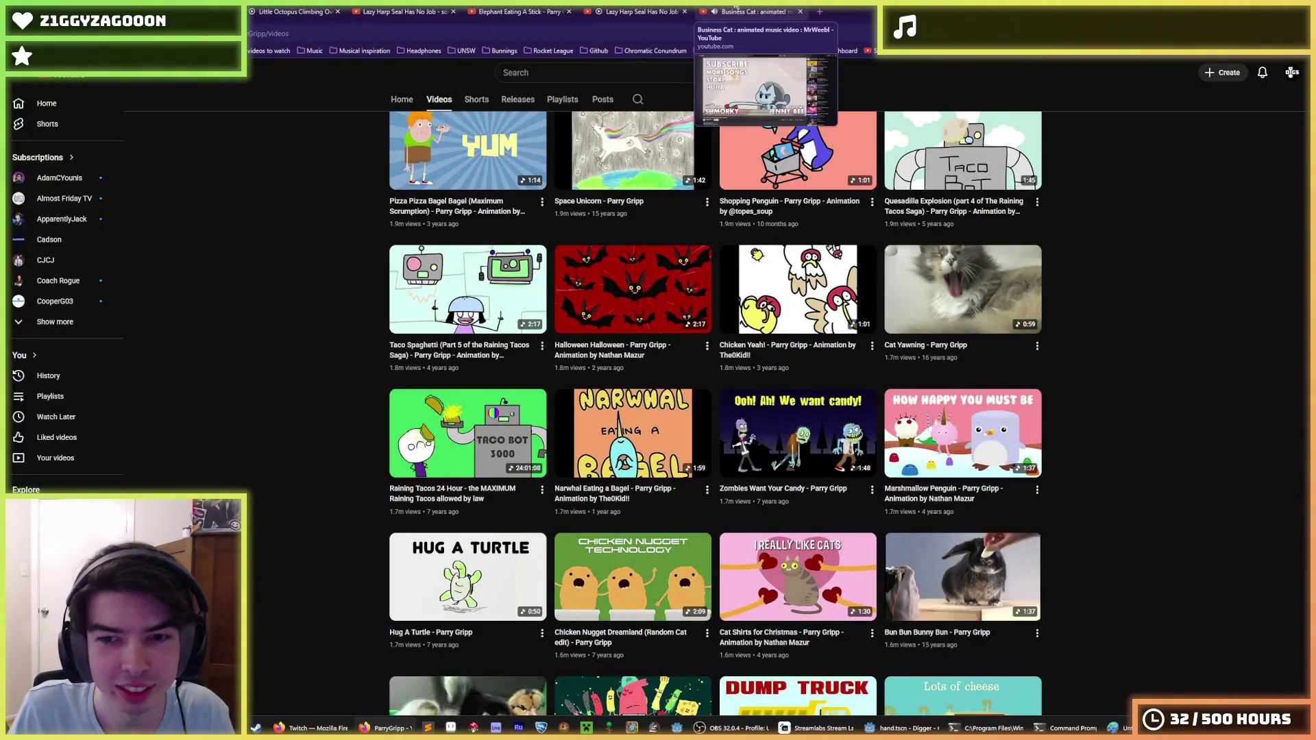
Scroll deep into ParryGripp's Videos grid, then go forward to Penguin With A Funky Shoe (funky version).
scroll(1096, 329, down, 2)
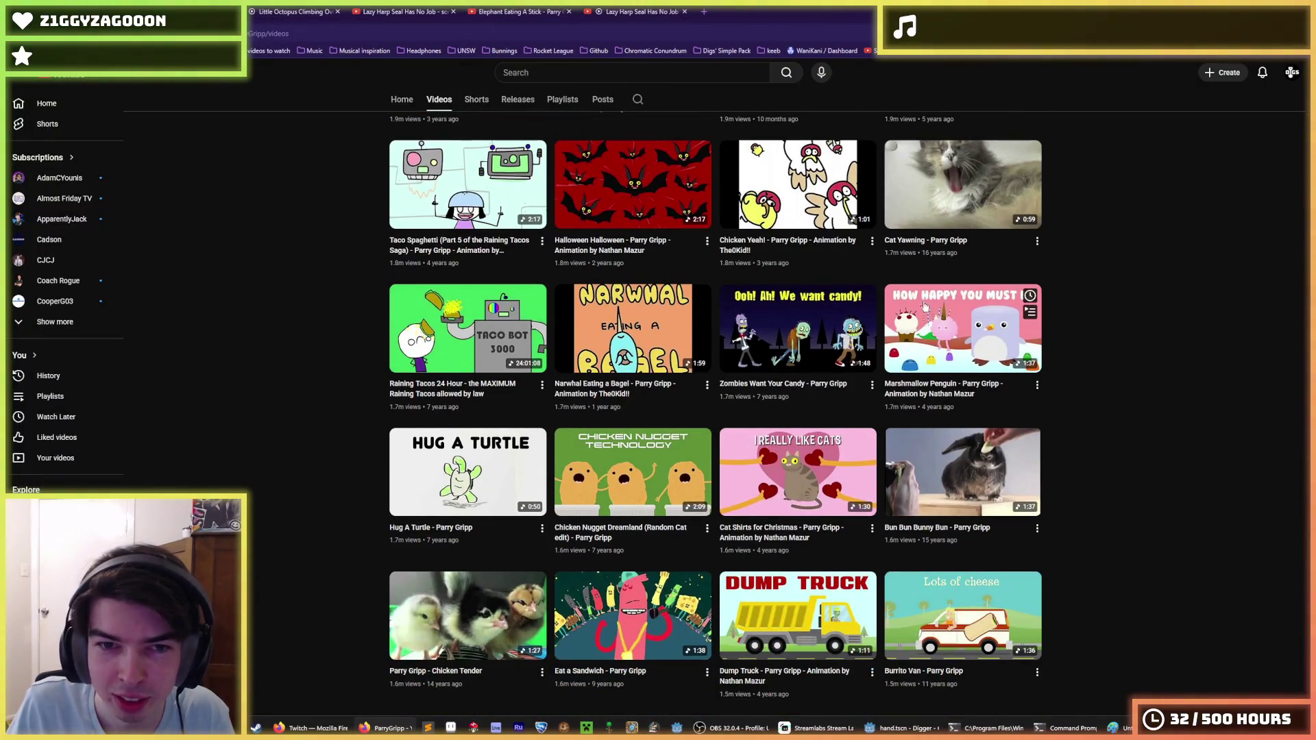
scroll(754, 329, down, 2)
scroll(356, 357, down, 3)
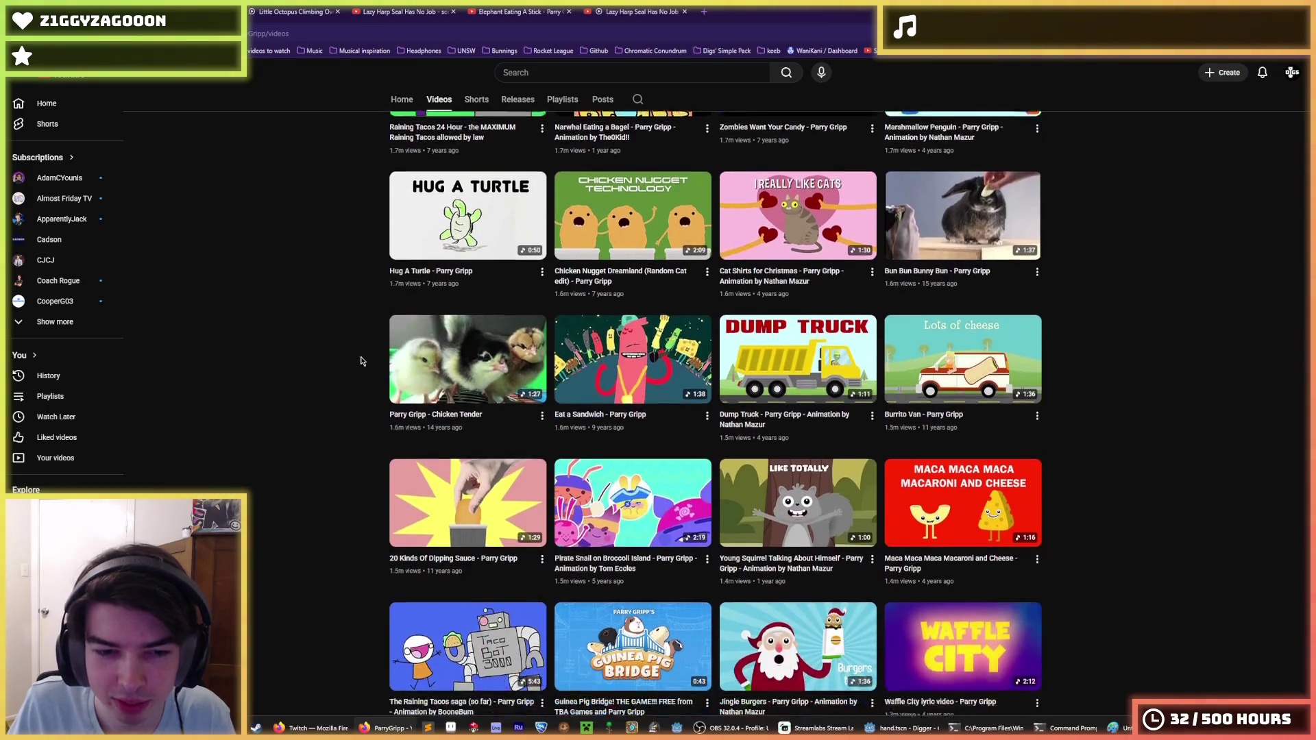
scroll(717, 379, down, 1)
scroll(693, 404, down, 2)
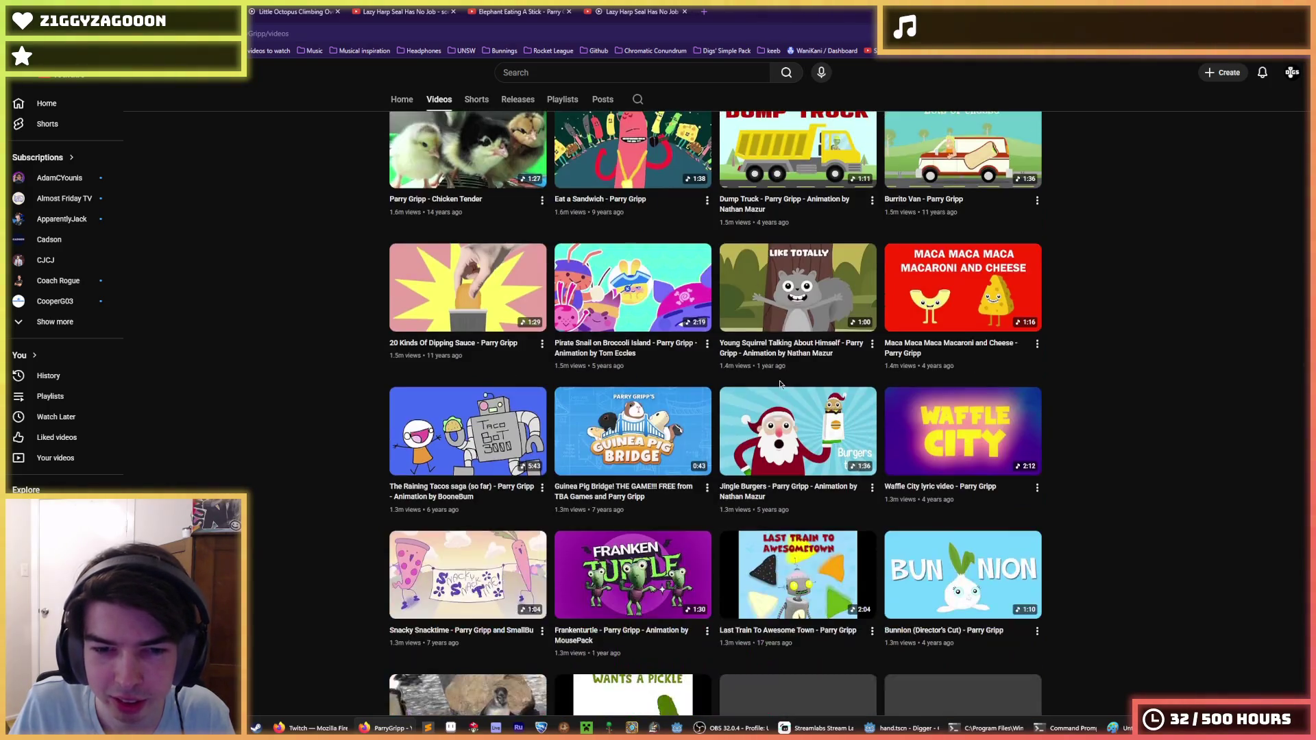
scroll(719, 377, down, 2)
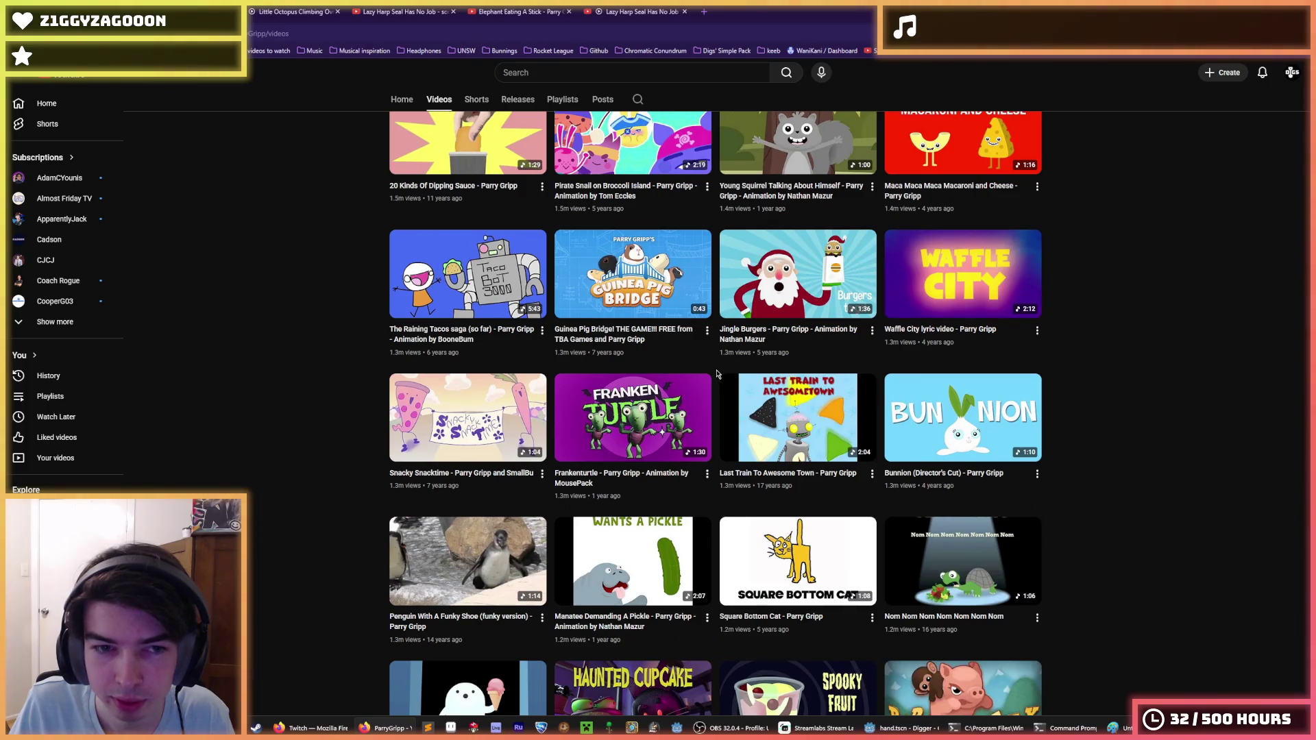
scroll(717, 374, down, 3)
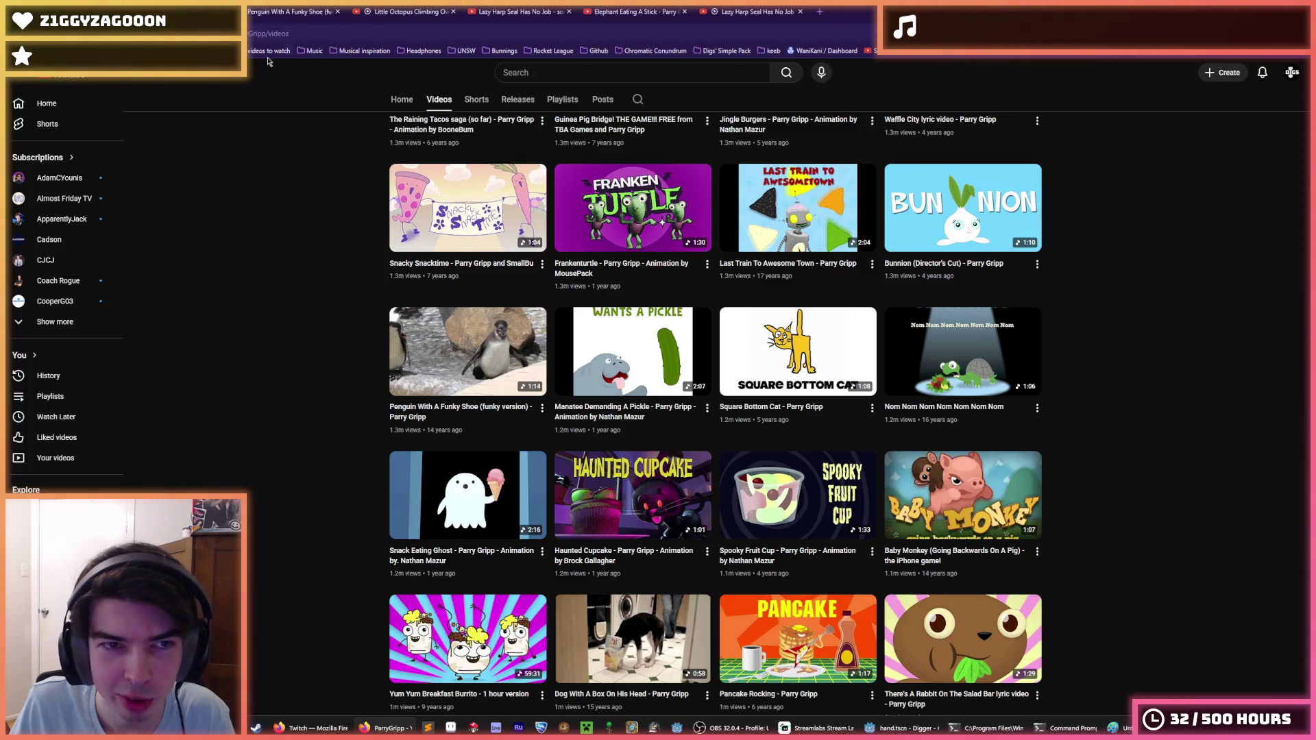
scroll(314, 232, down, 3)
scroll(341, 206, up, 5)
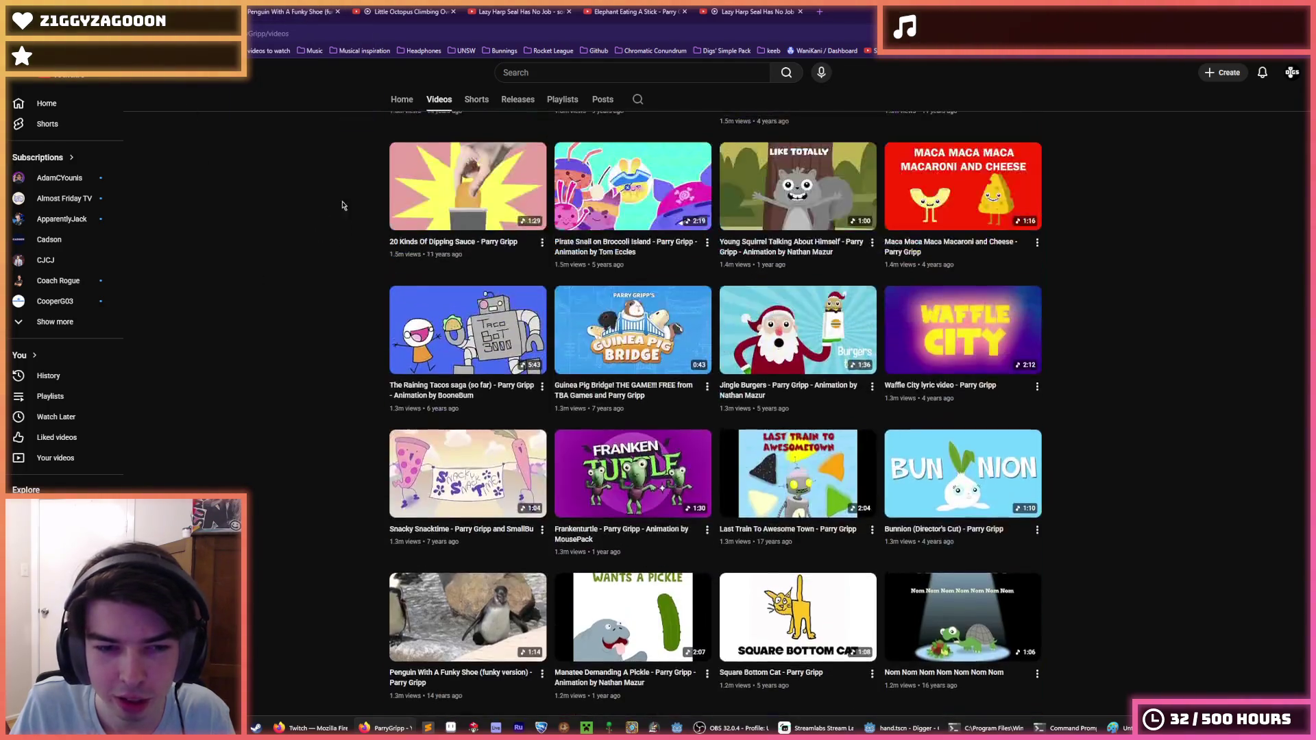
key(alt+Right)
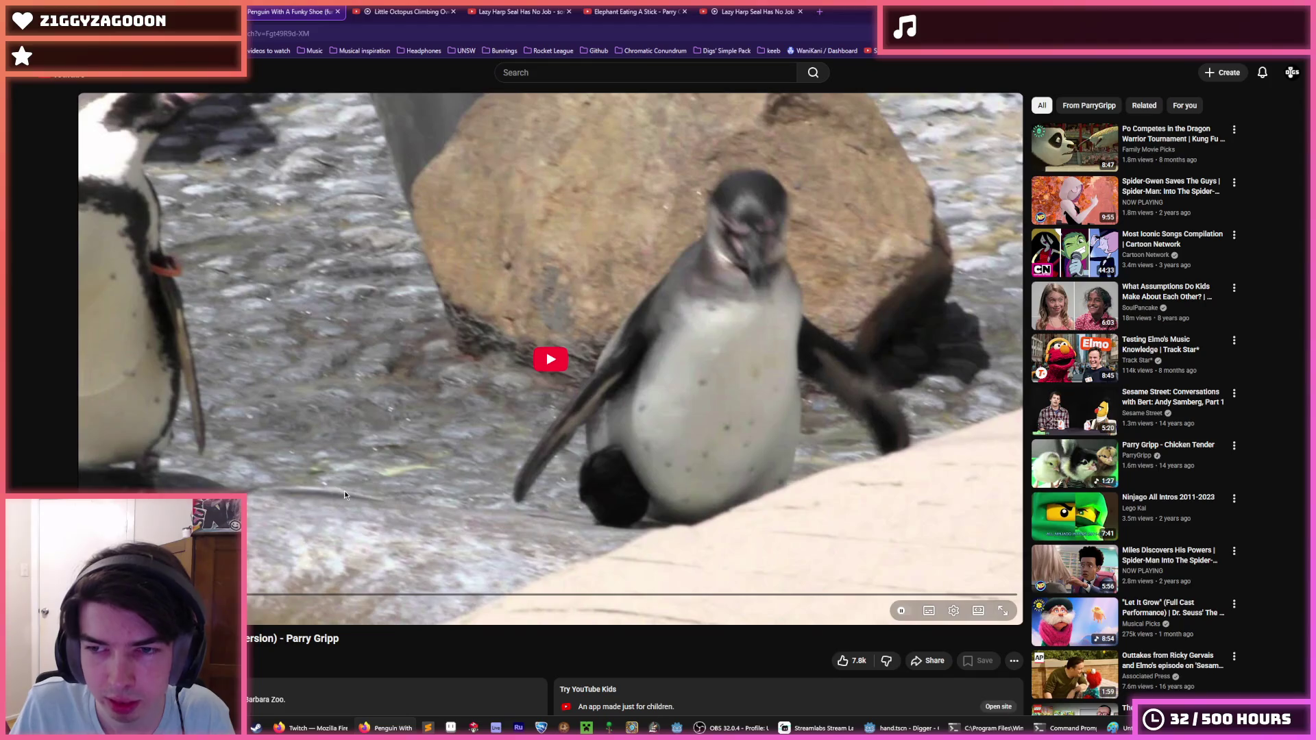
Play Penguin With A Funky Shoe nearly to the end, then return to ParryGripp's Videos grid.
click(377, 475)
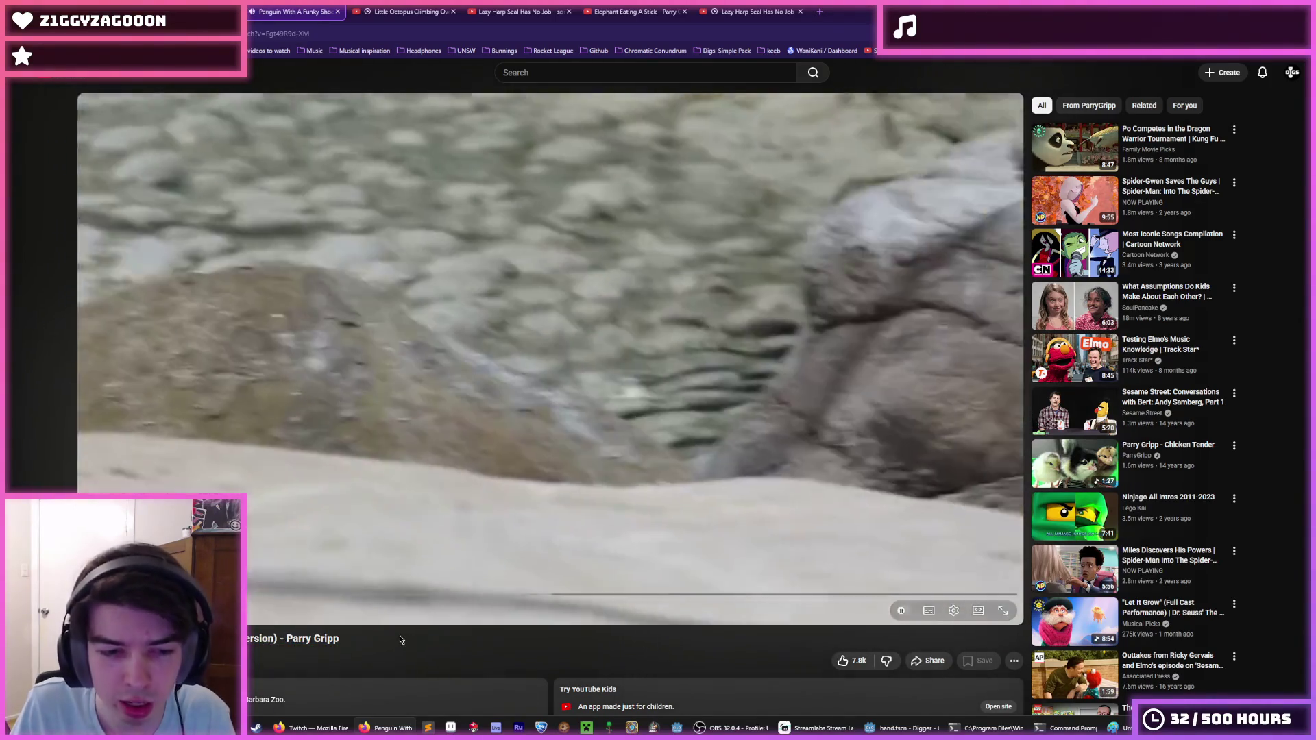
triple_click(401, 640)
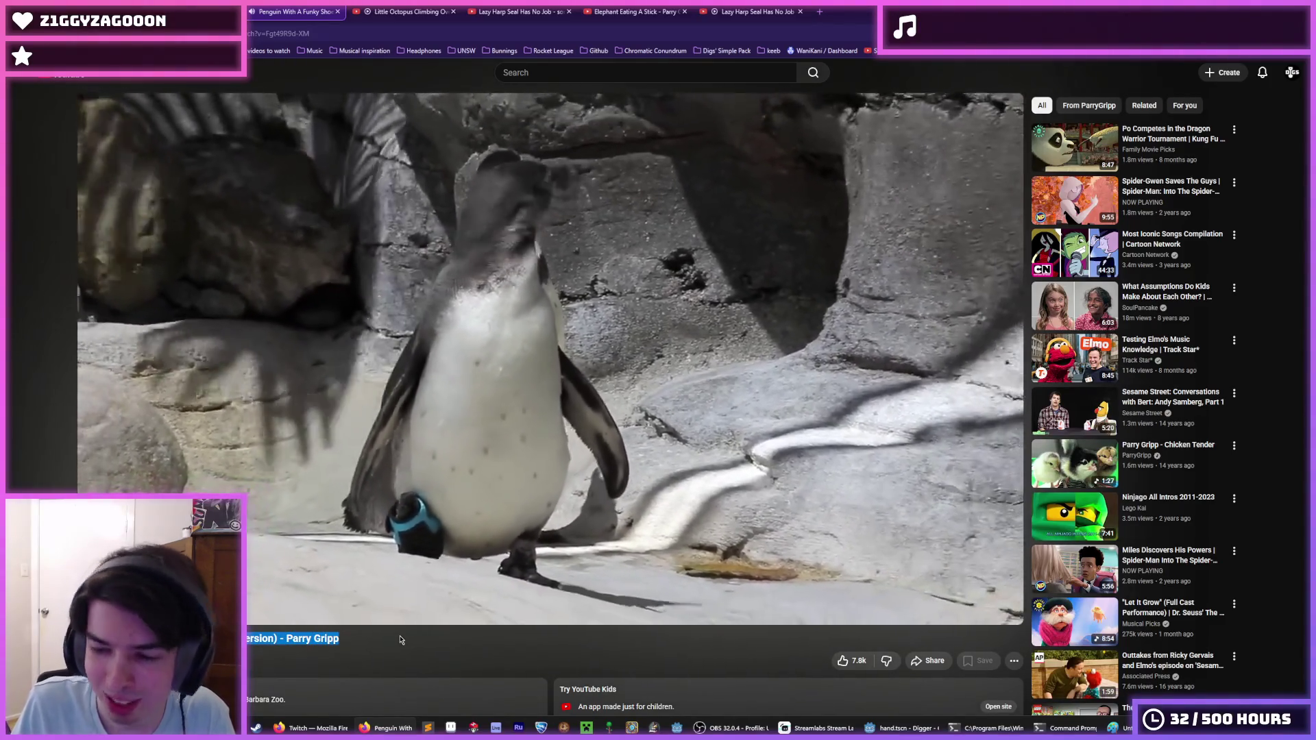
click(401, 640)
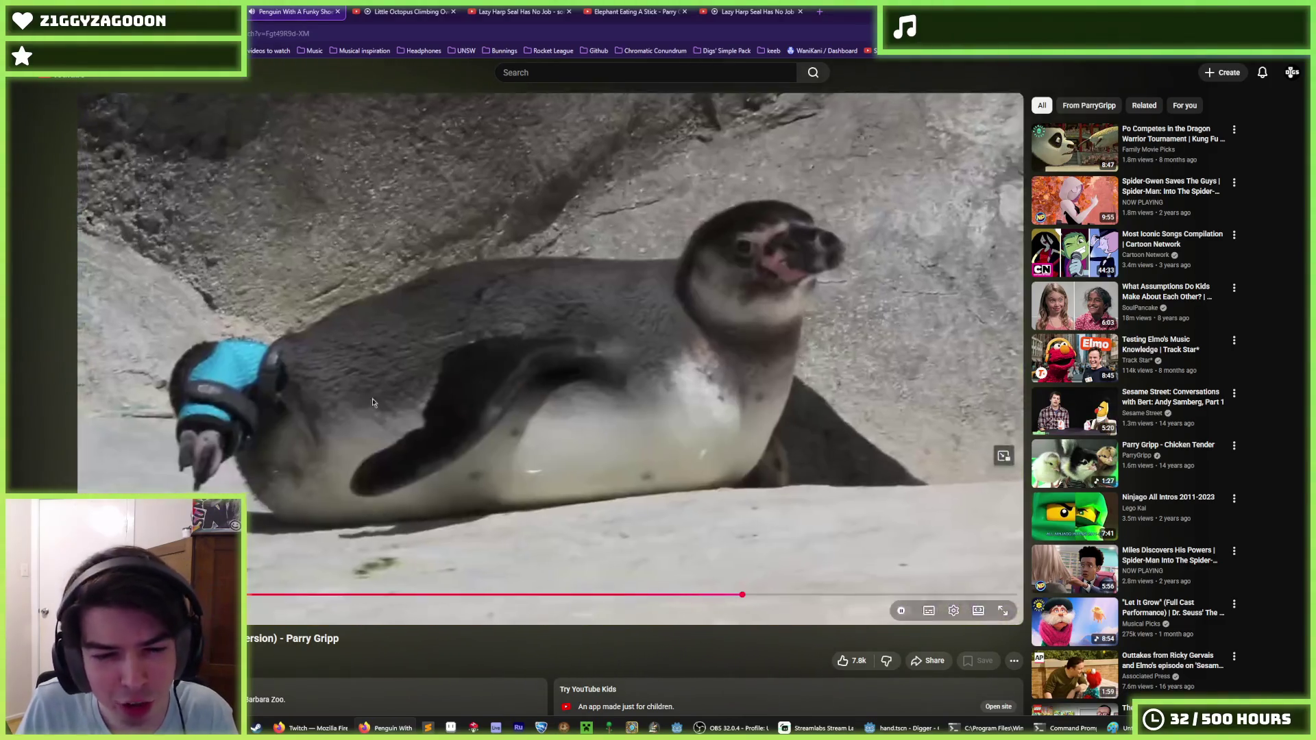
scroll(352, 452, down, 1)
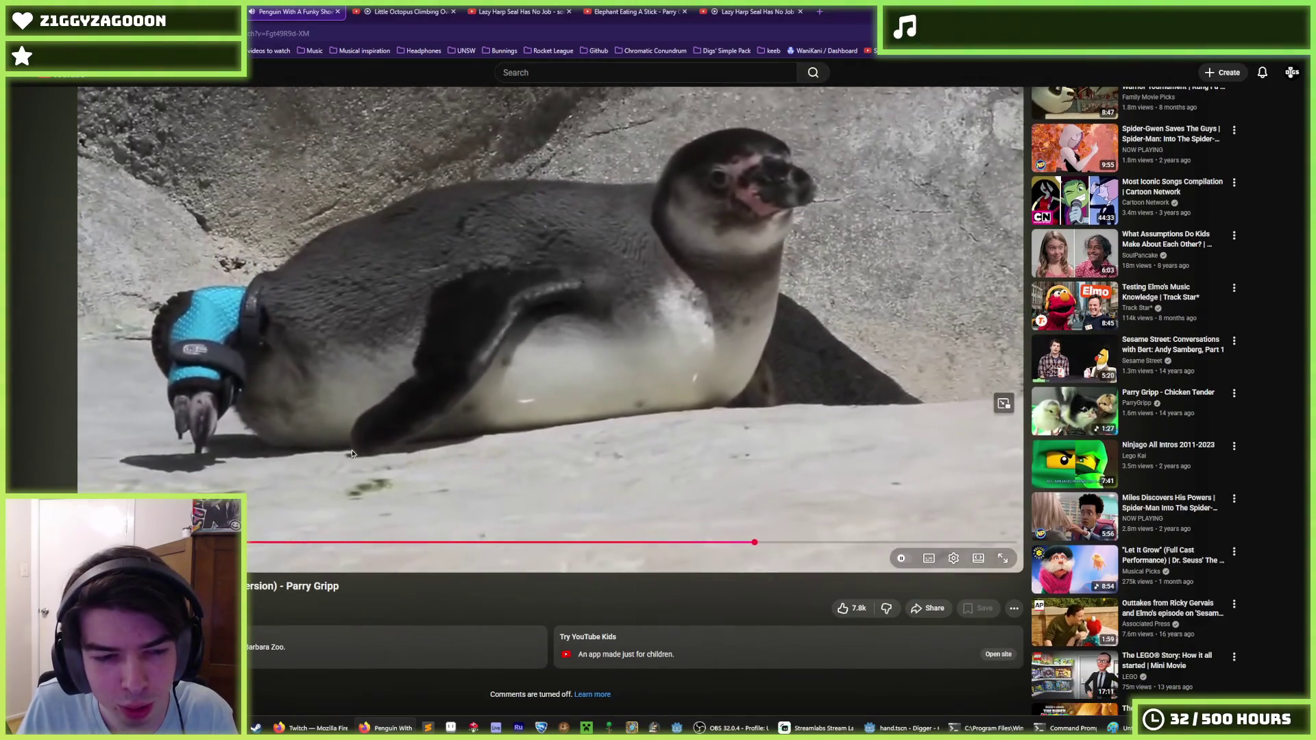
scroll(351, 450, down, 1)
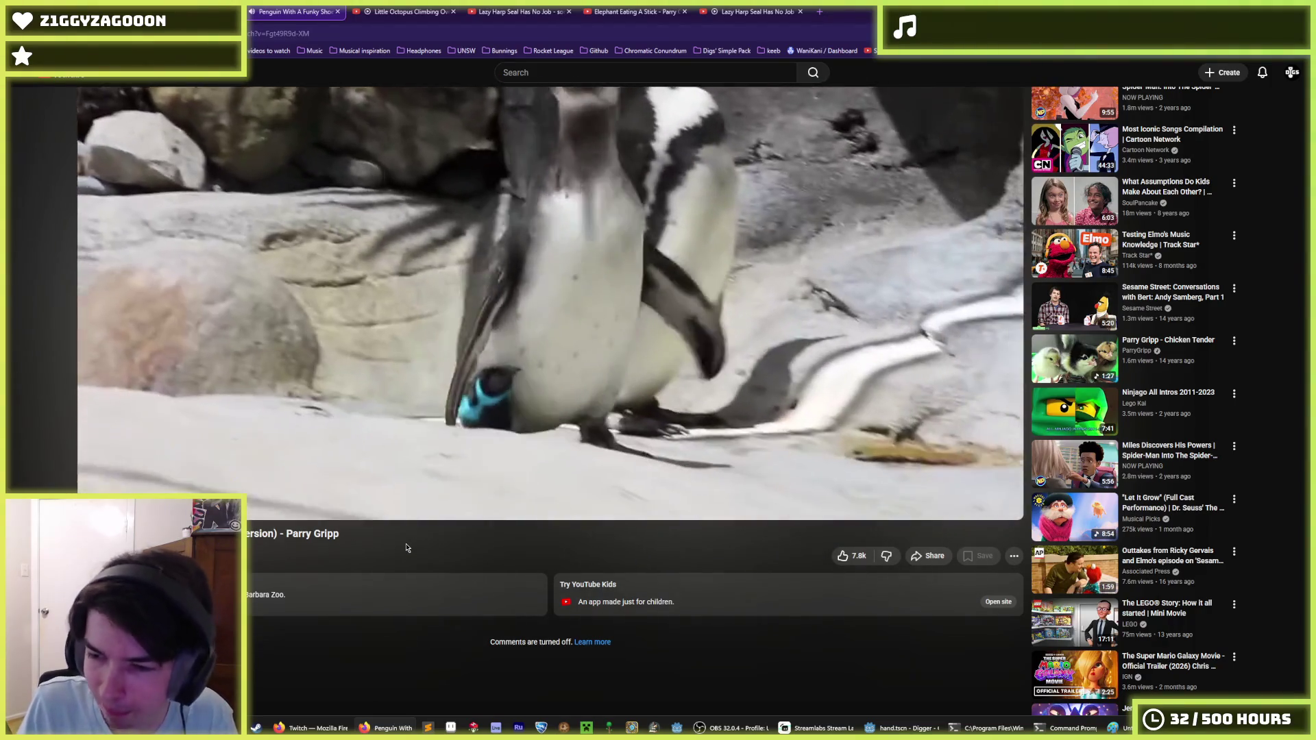
scroll(406, 548, up, 2)
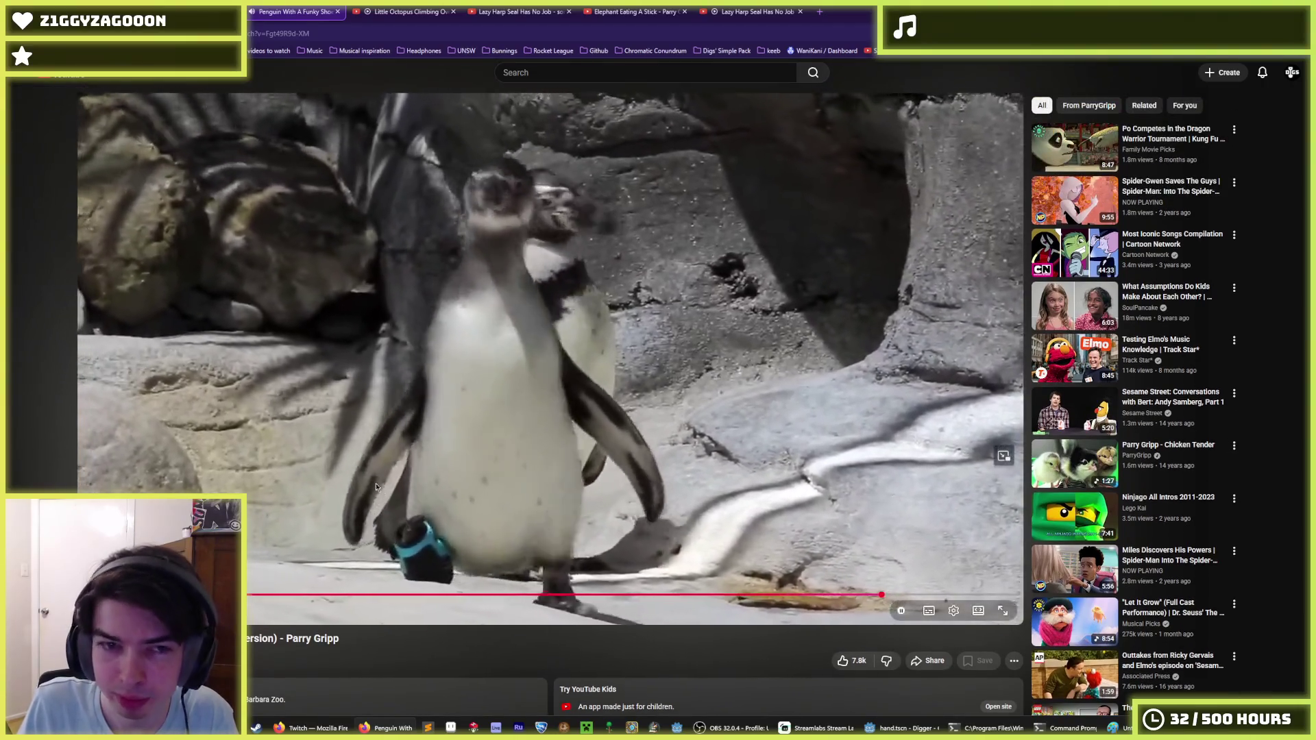
key(alt+Left)
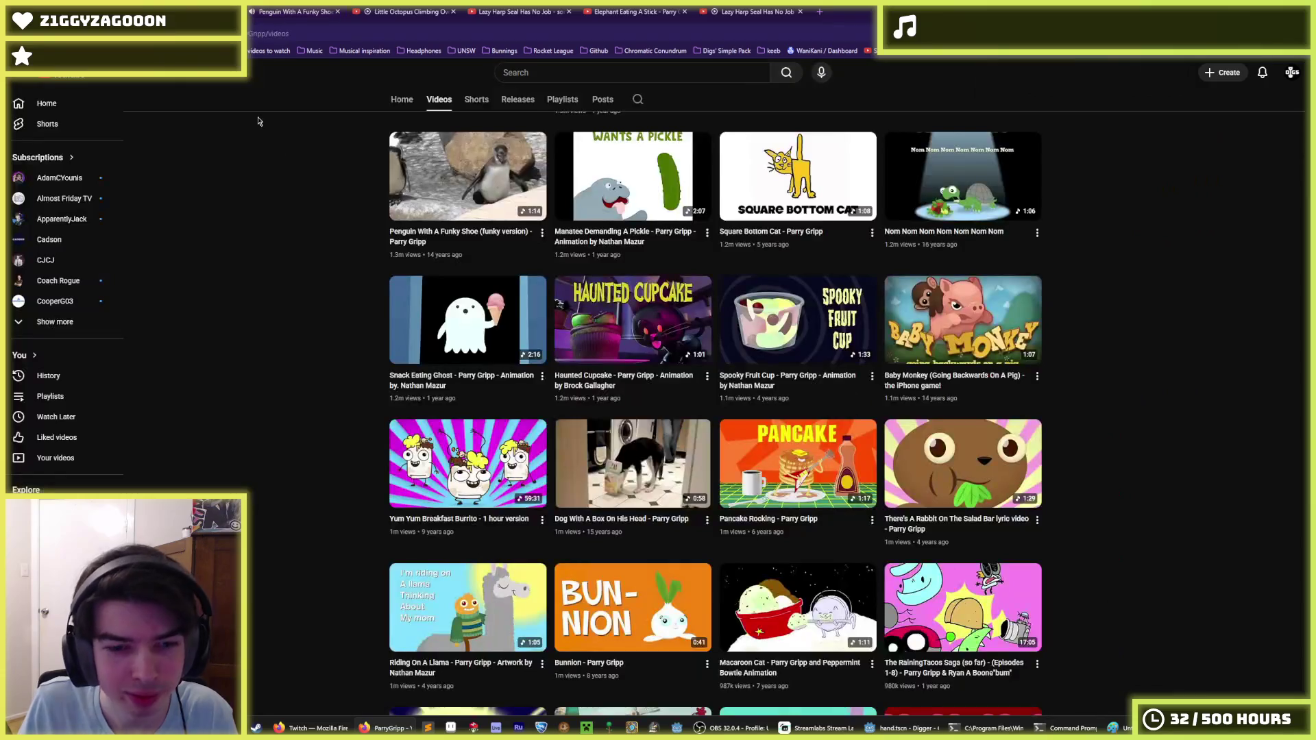
scroll(373, 285, down, 2)
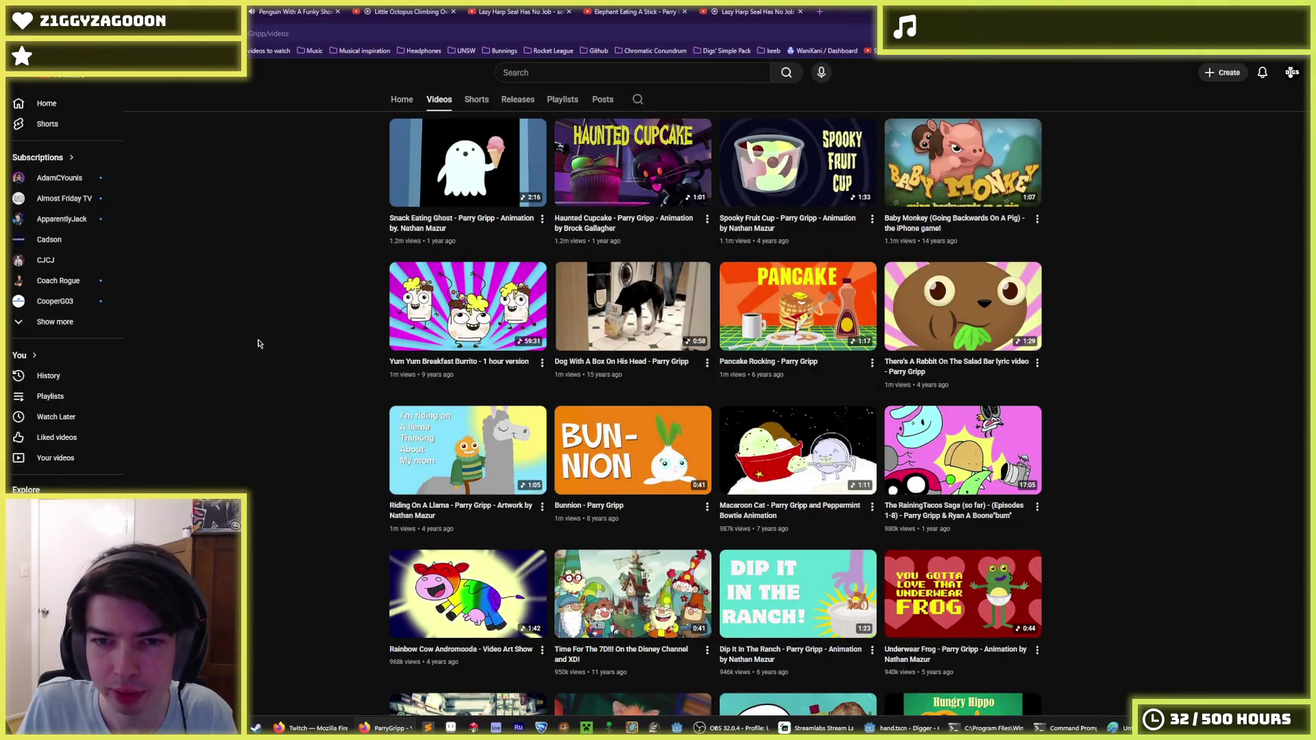
scroll(260, 343, down, 3)
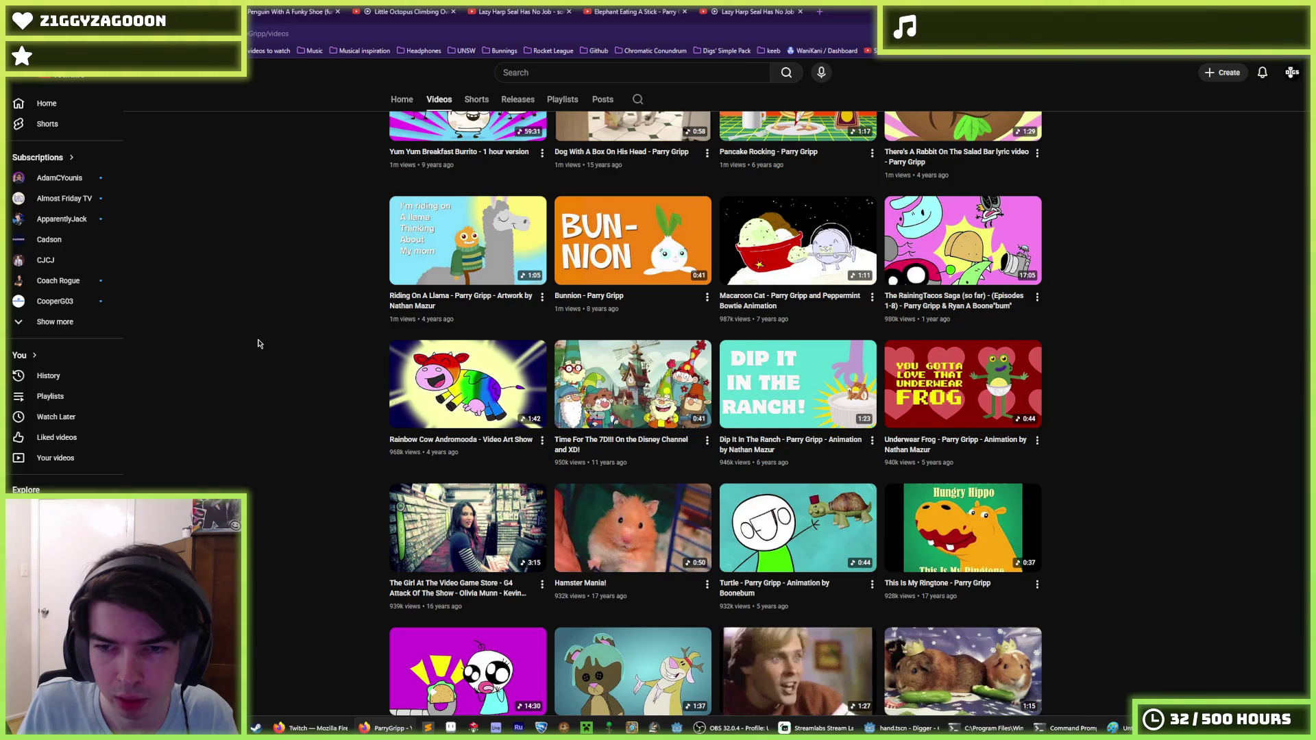
scroll(259, 344, down, 5)
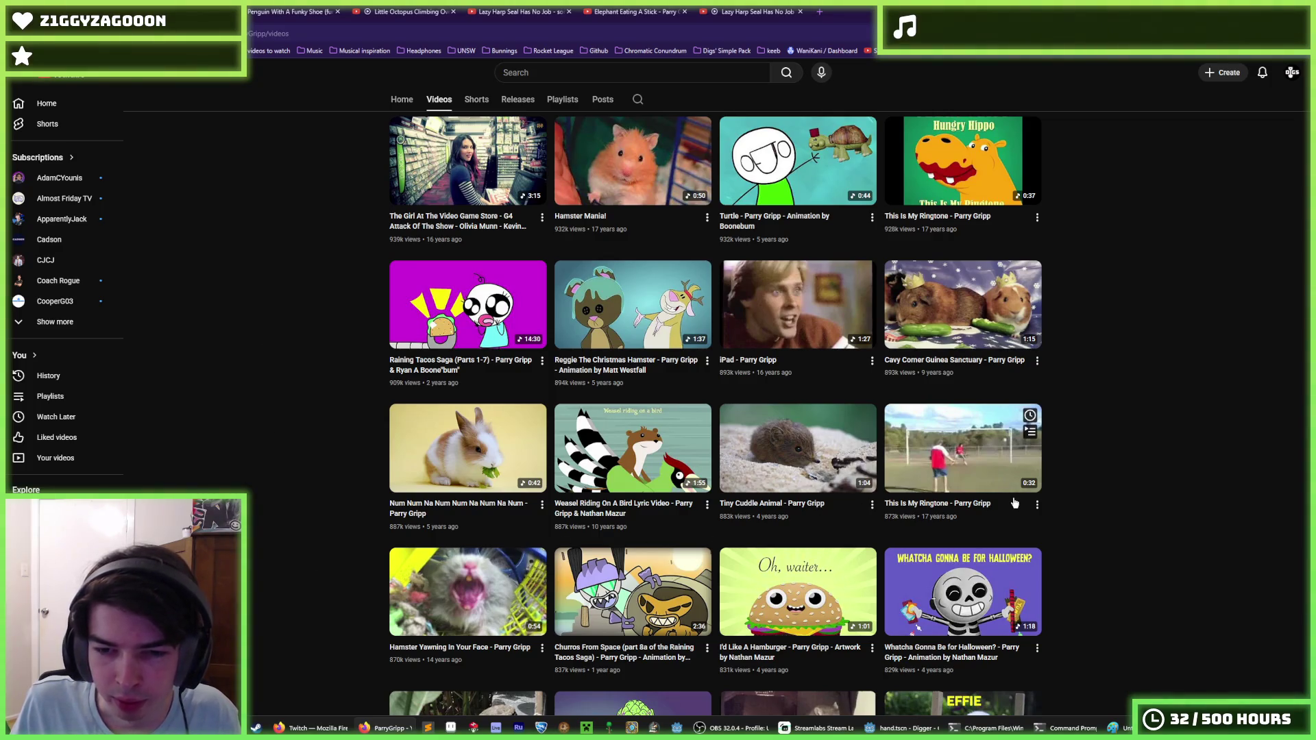
scroll(955, 505, down, 2)
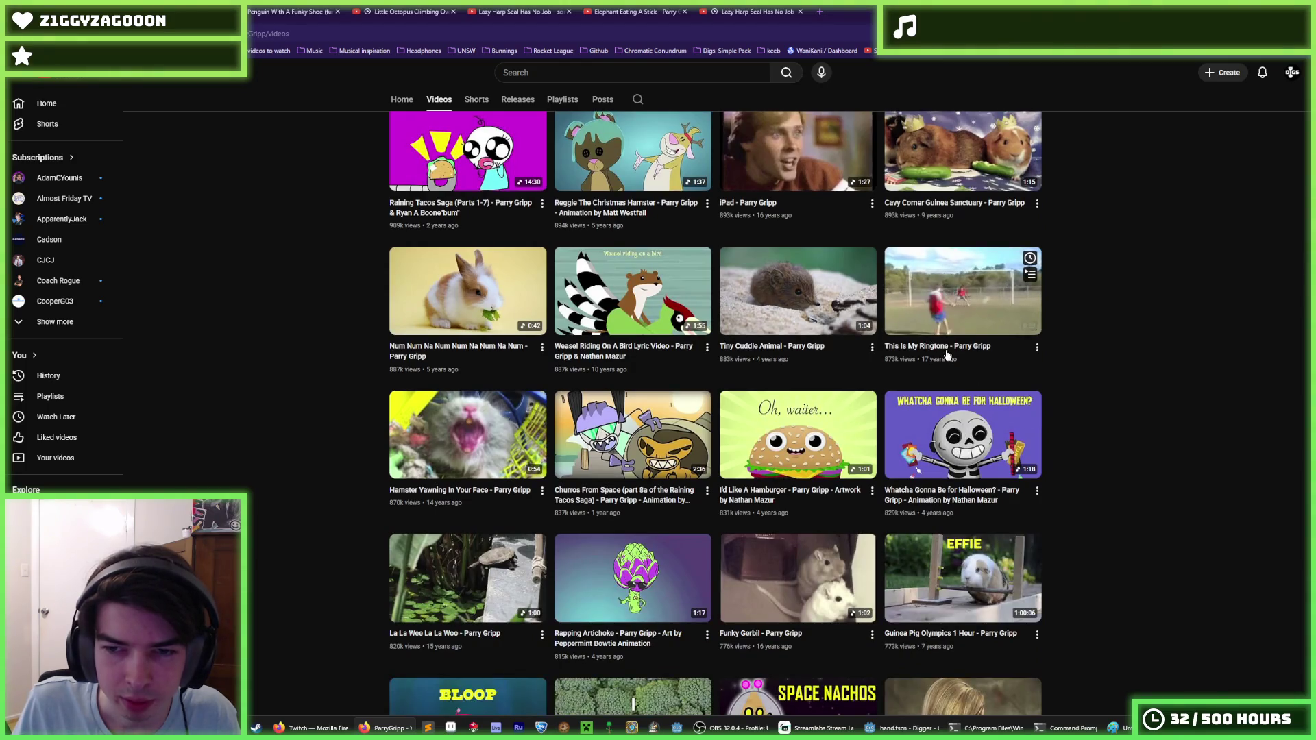
scroll(1111, 461, down, 2)
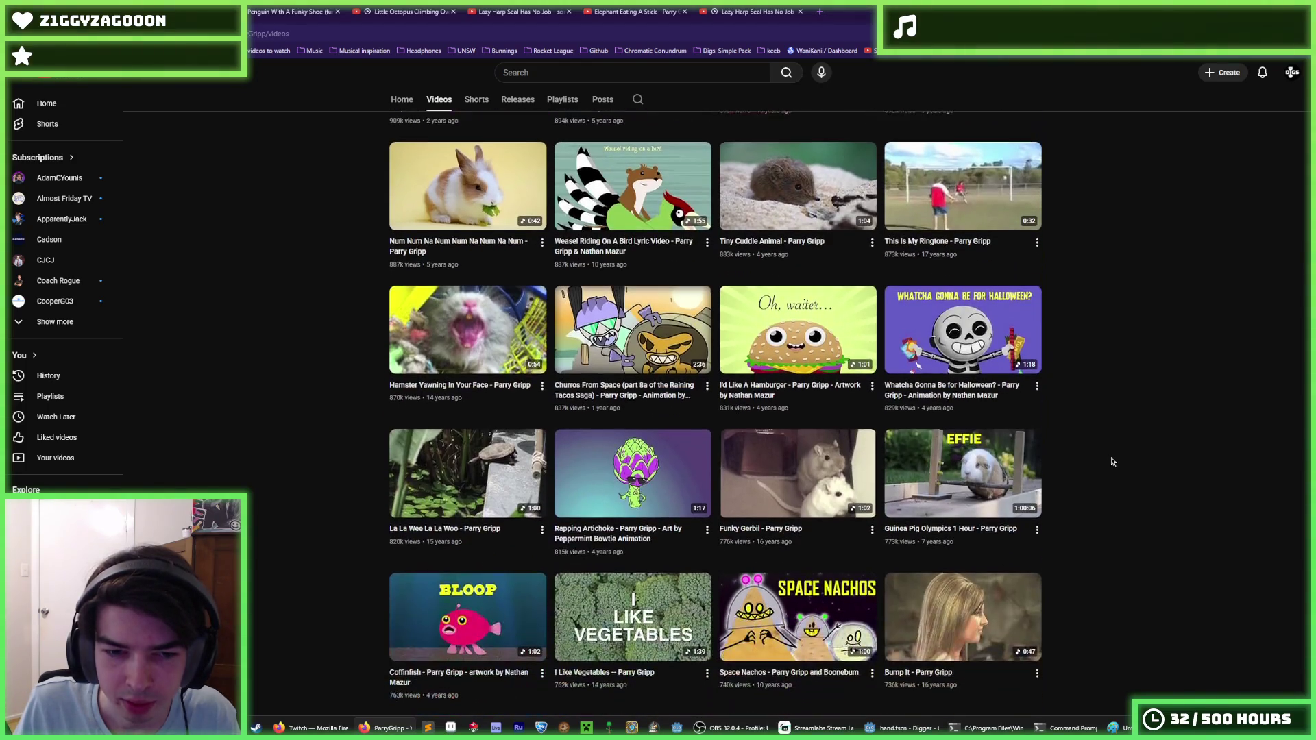
scroll(1112, 461, down, 1)
scroll(1112, 461, down, 5)
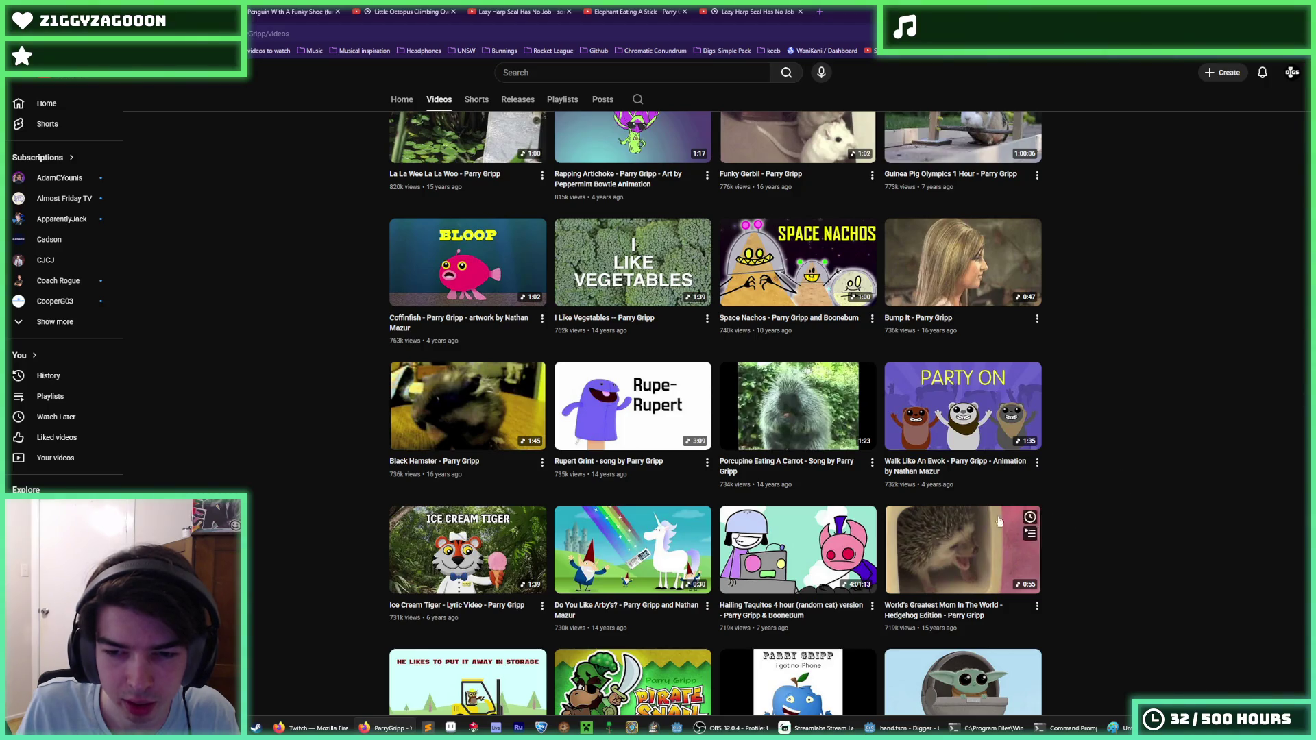
scroll(685, 384, down, 5)
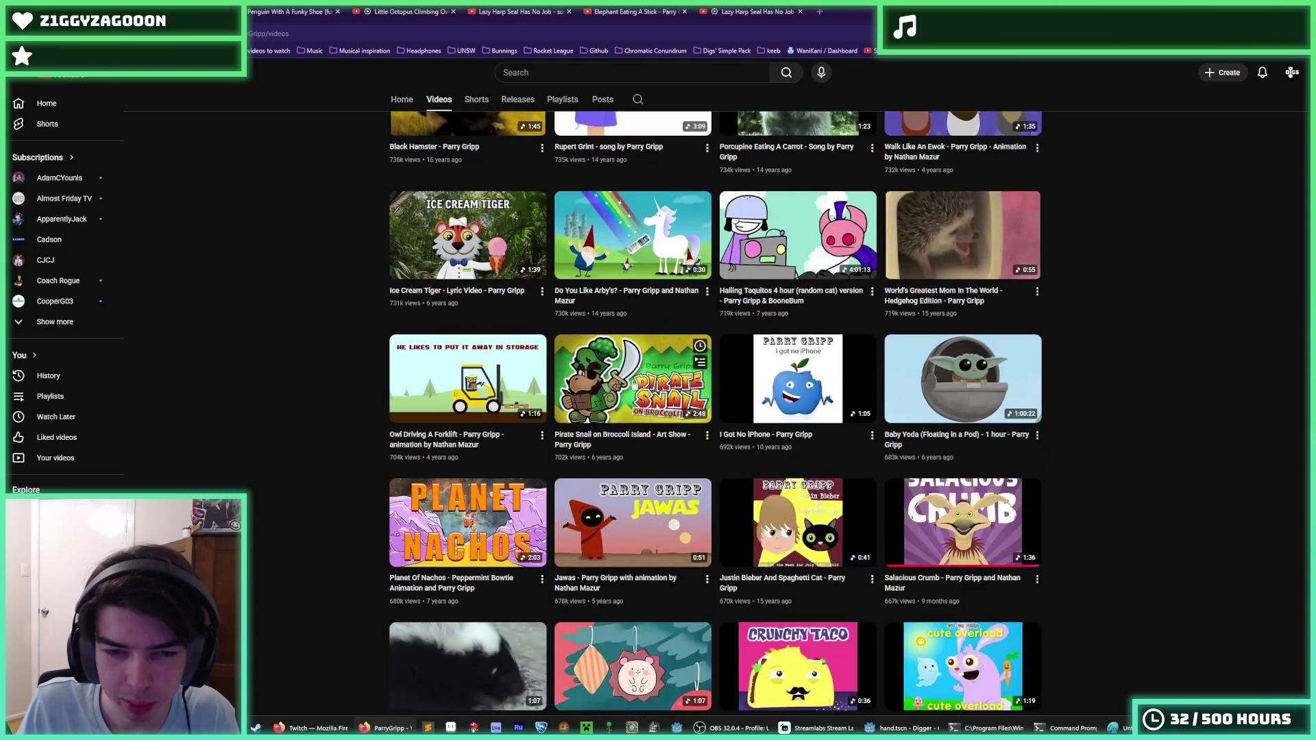
scroll(313, 440, down, 2)
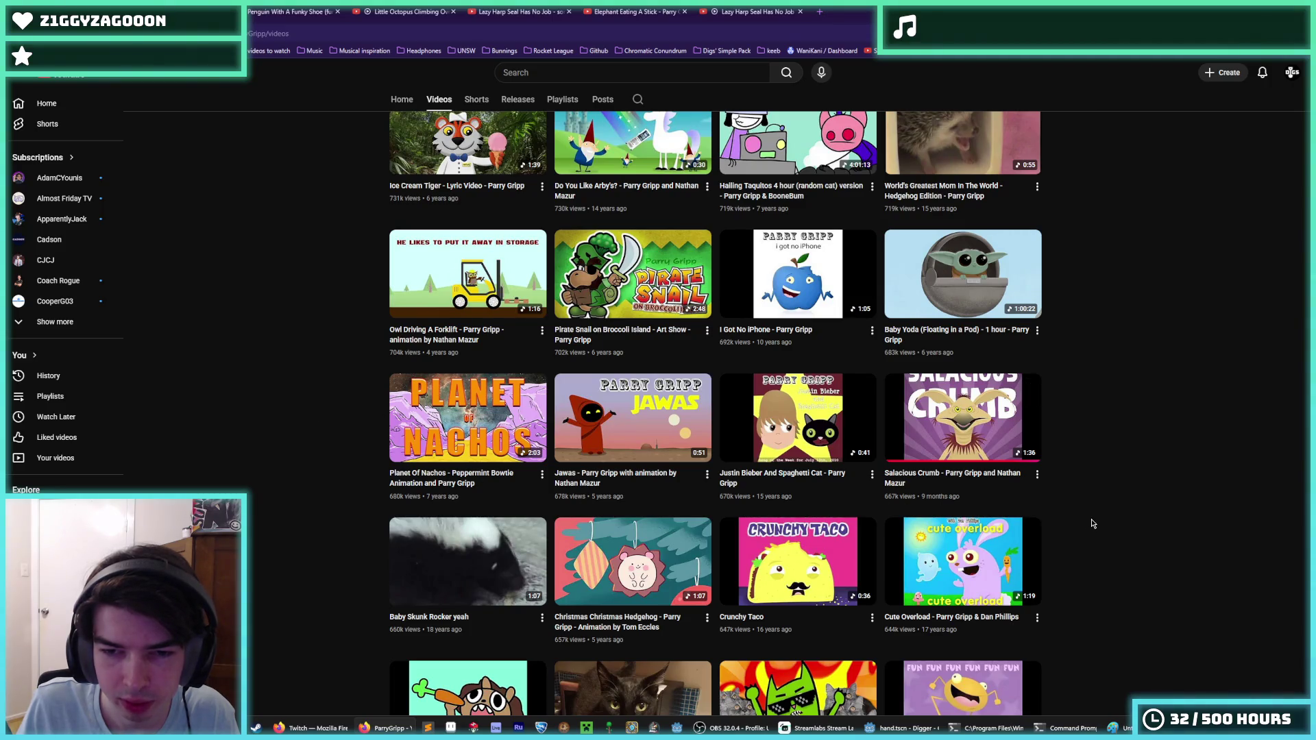
scroll(1093, 523, down, 6)
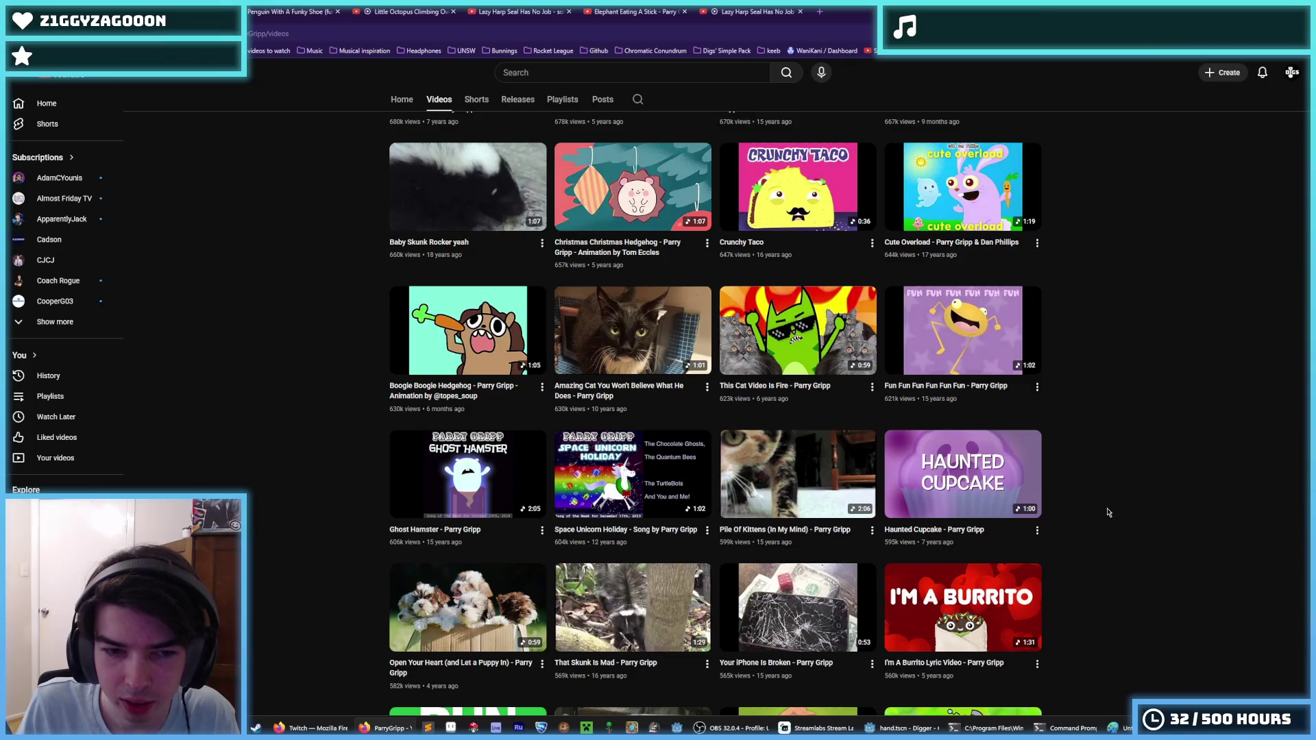
scroll(1106, 513, down, 2)
scroll(1143, 520, down, 2)
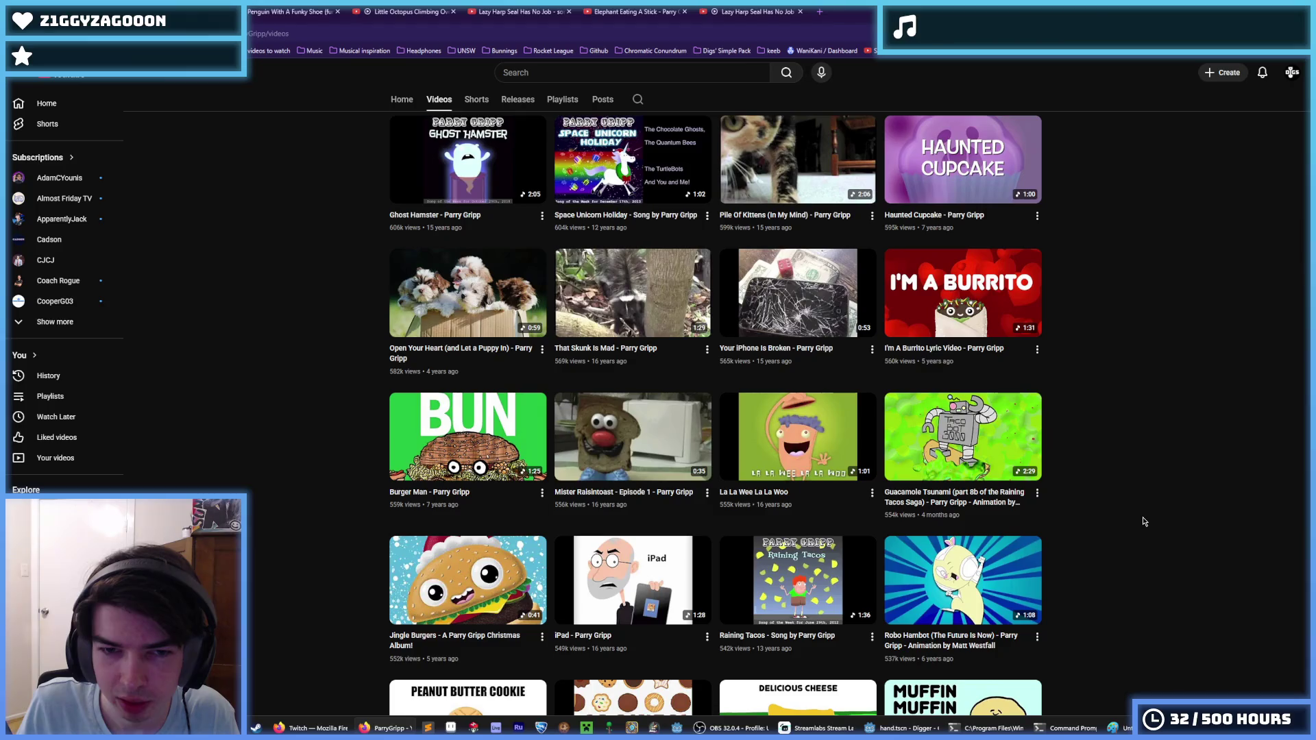
Scroll the ParryGripp Videos grid to its last row, ending at Car Talk and The Leprekins Theme.
scroll(1144, 521, down, 2)
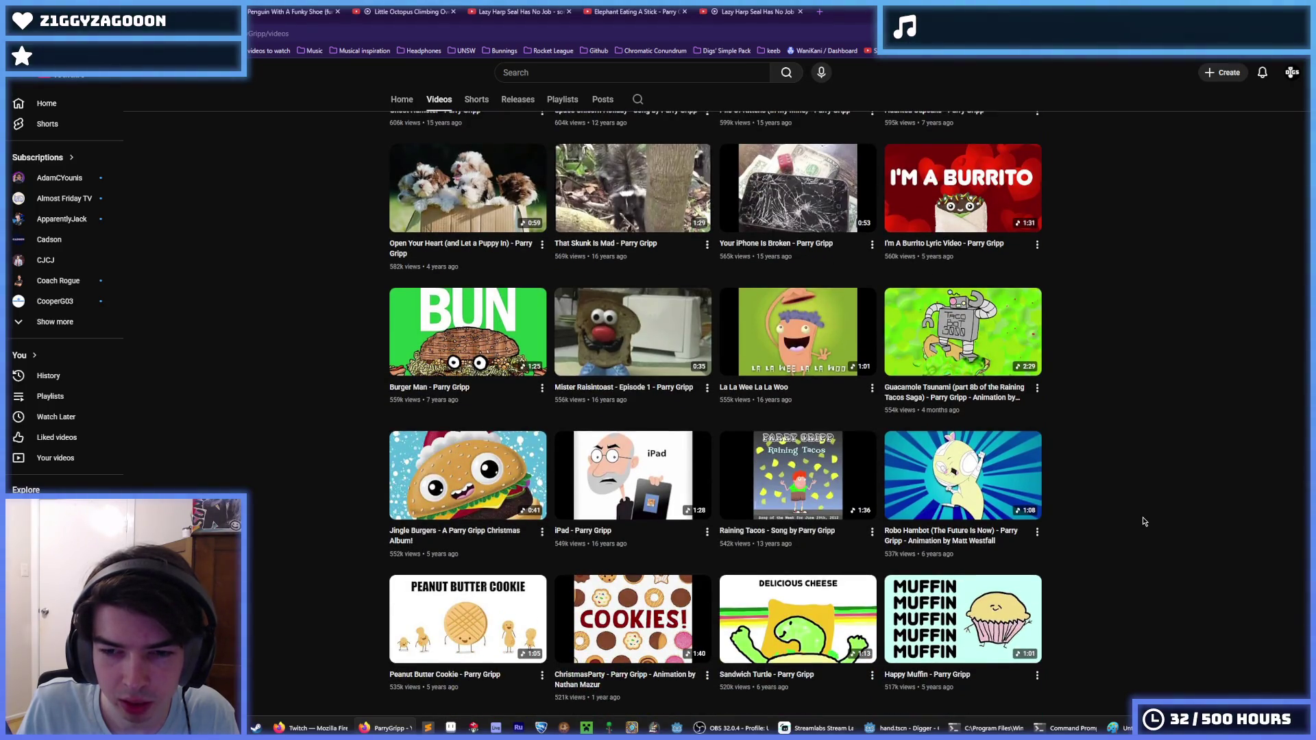
scroll(1143, 521, down, 2)
scroll(1143, 521, down, 5)
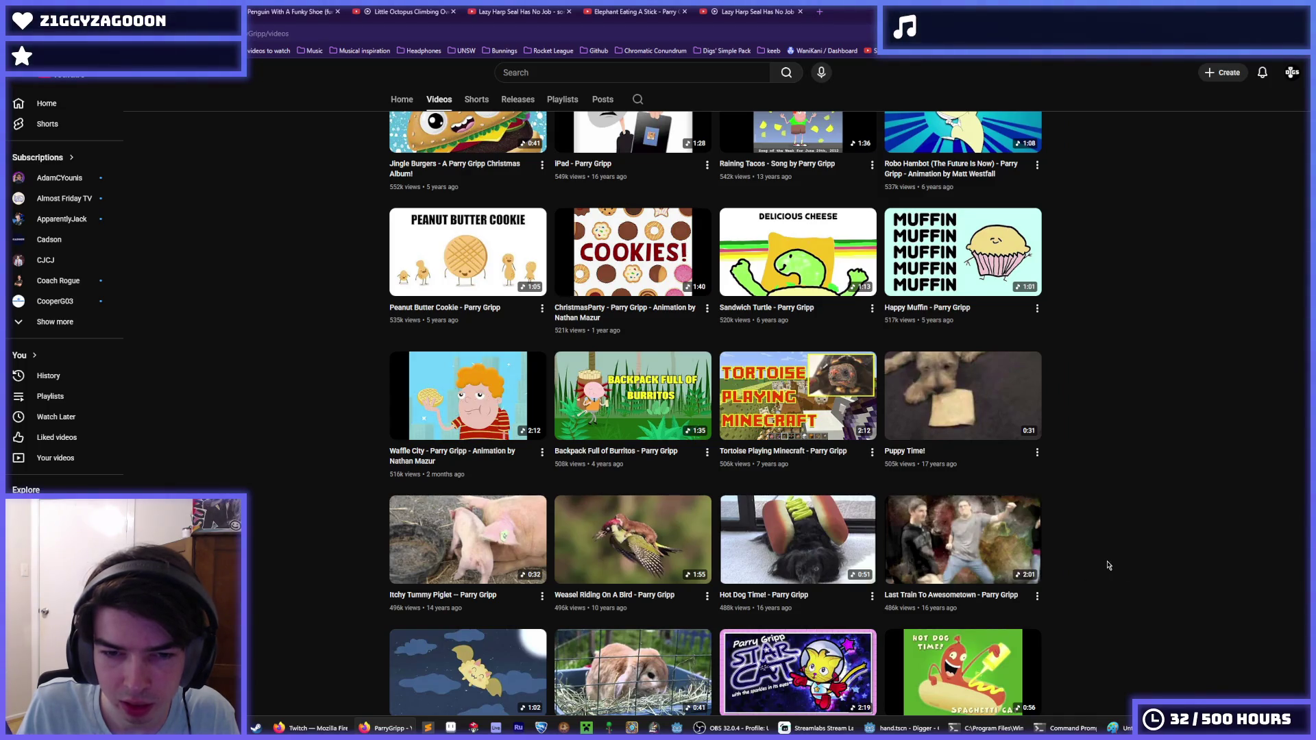
scroll(1109, 565, down, 4)
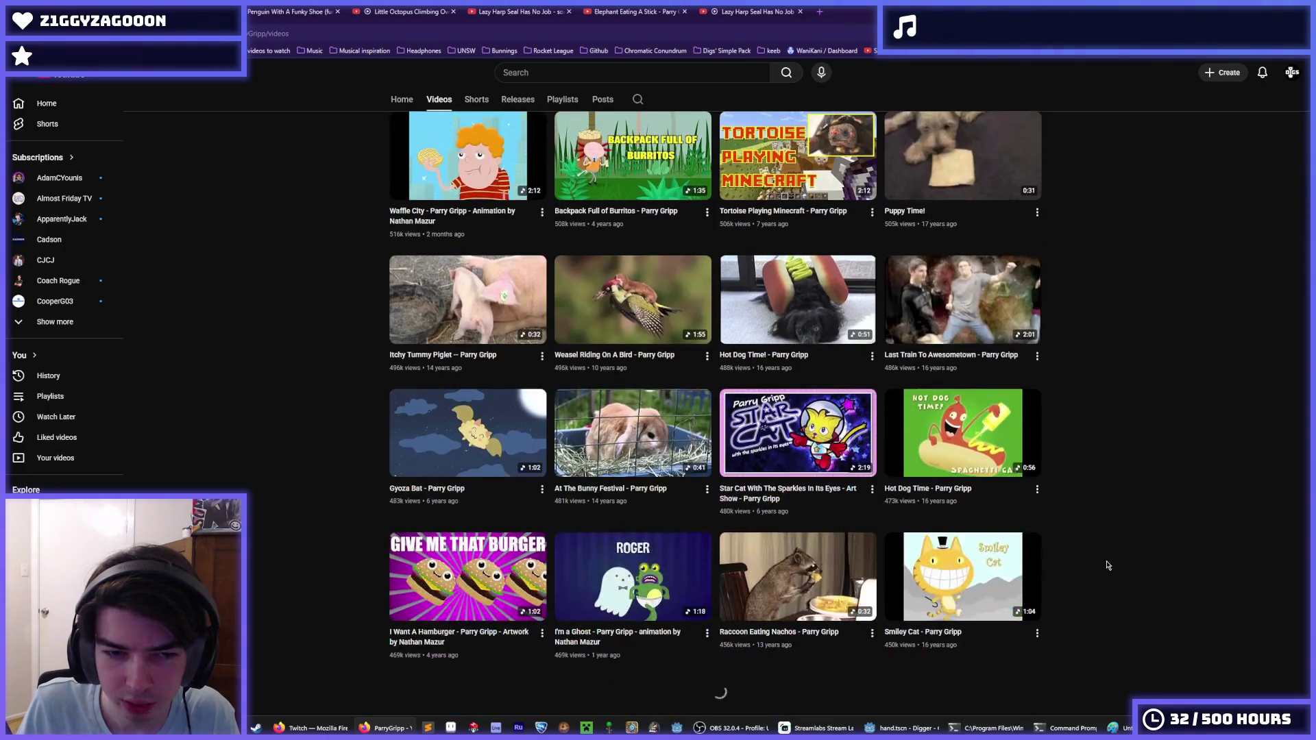
scroll(1108, 565, down, 4)
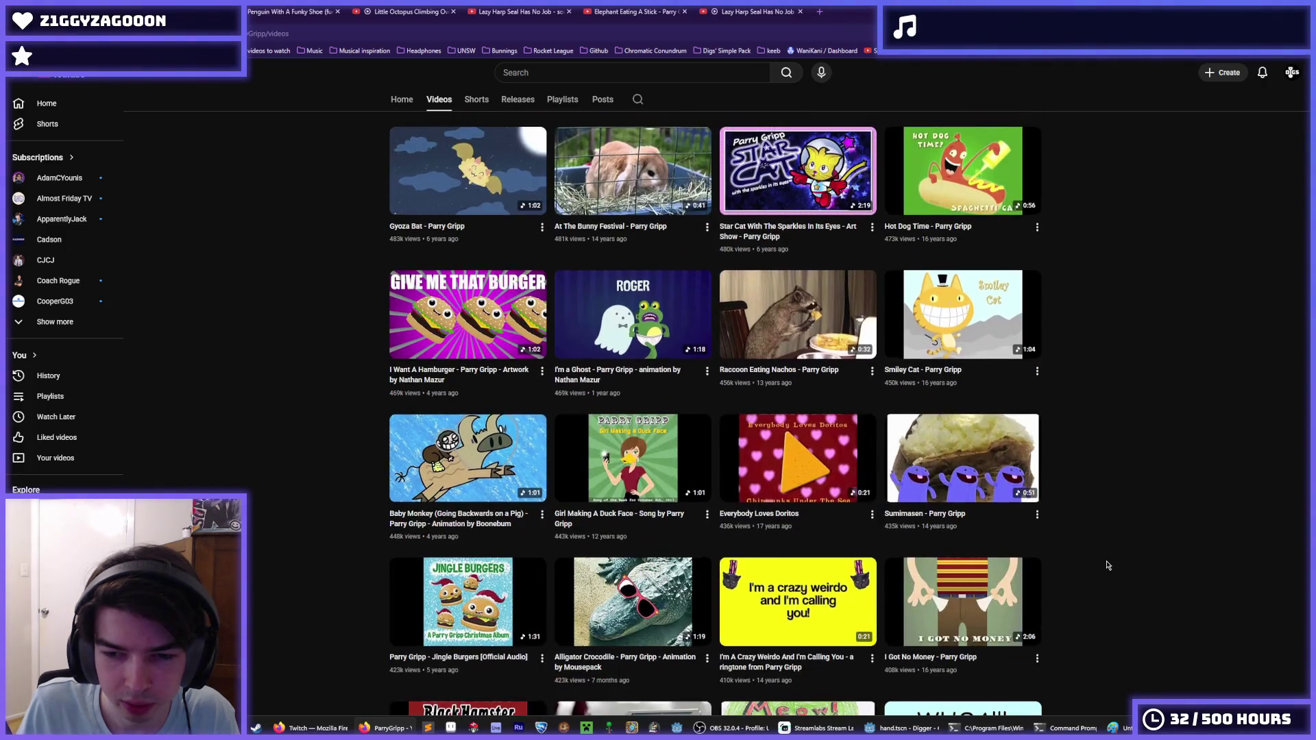
scroll(1108, 566, down, 2)
scroll(1108, 565, down, 3)
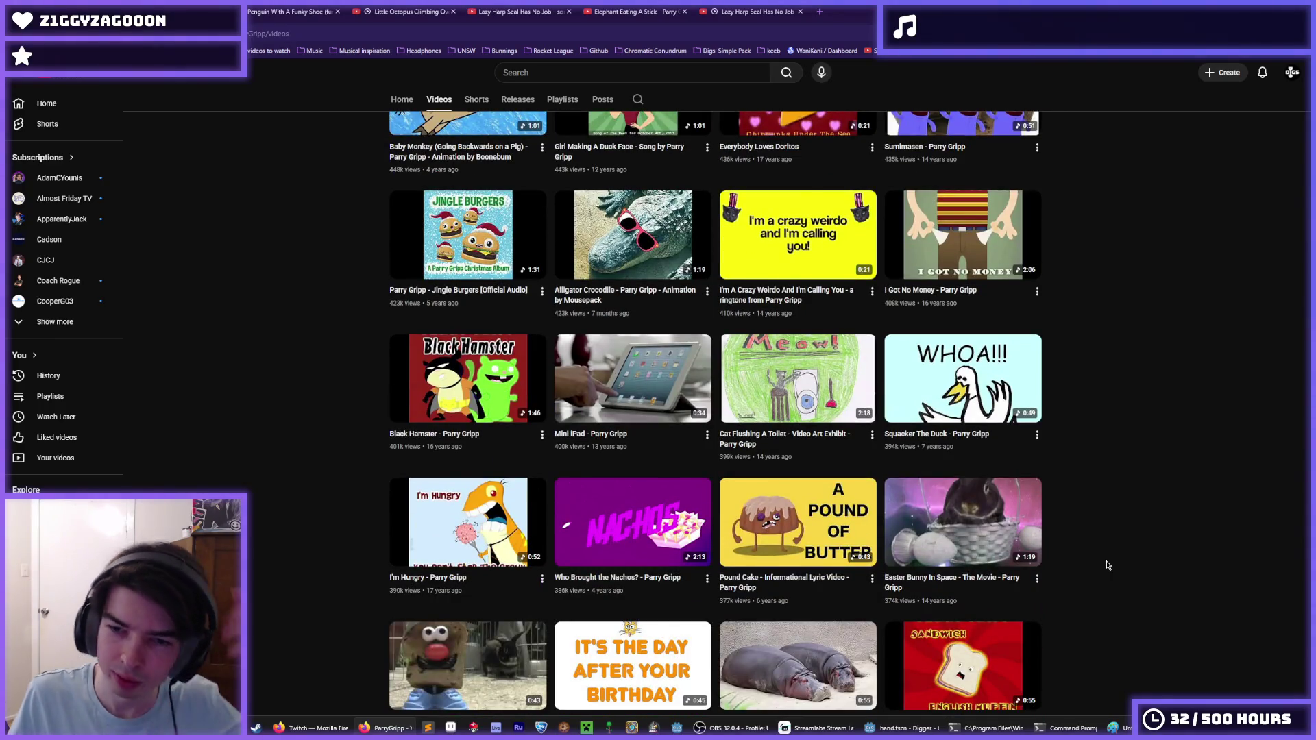
scroll(1108, 565, down, 2)
scroll(1108, 566, down, 4)
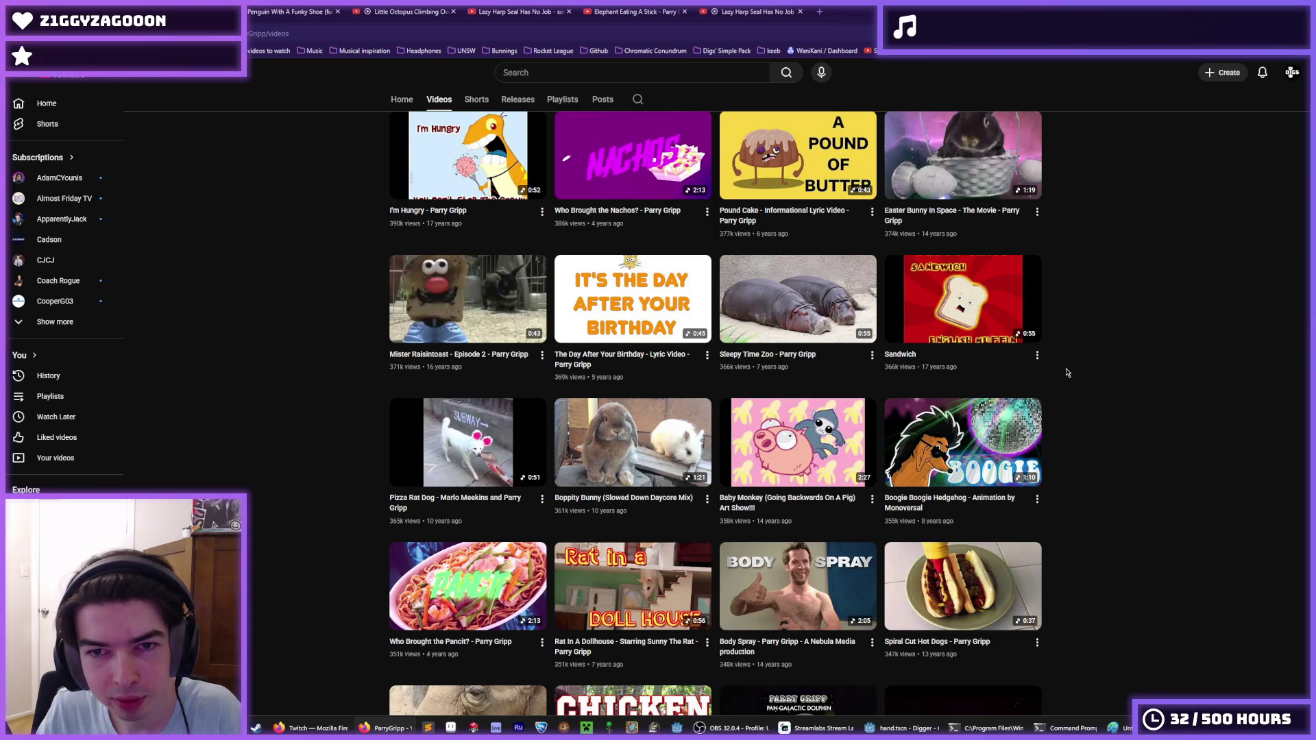
scroll(1160, 388, down, 3)
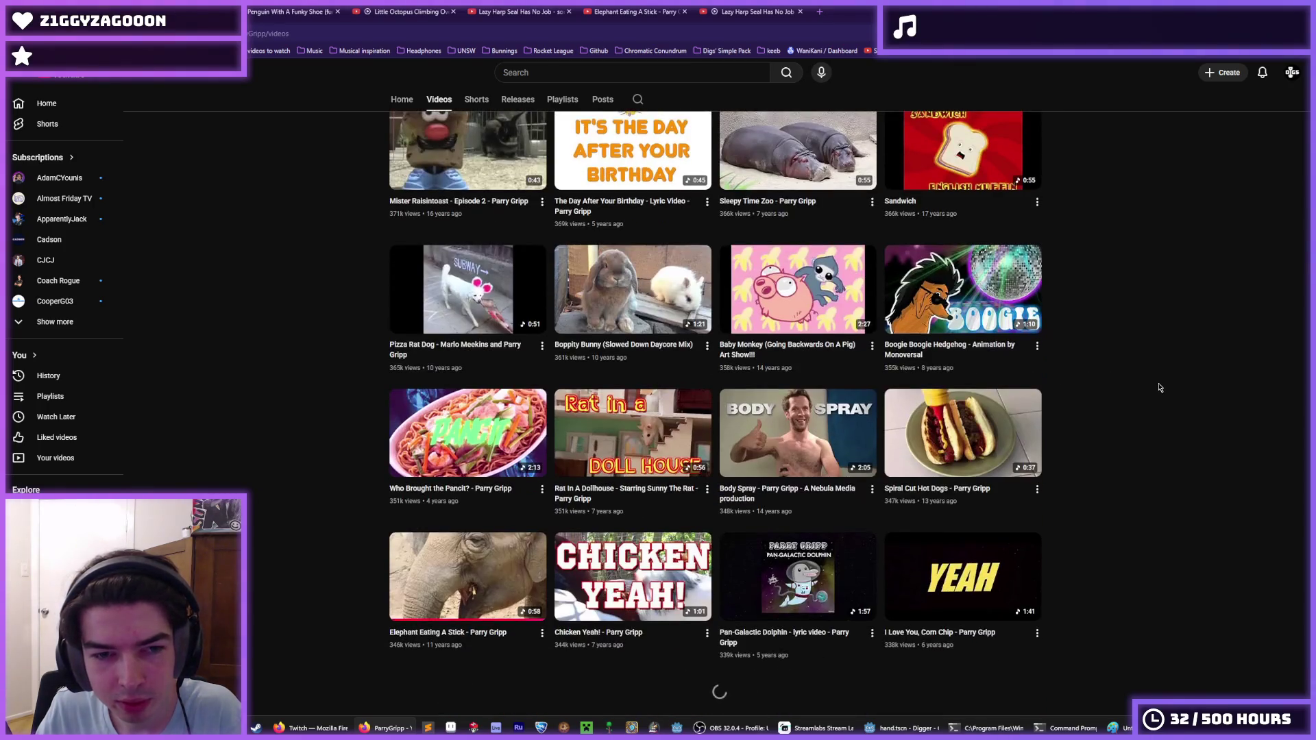
scroll(1159, 388, down, 6)
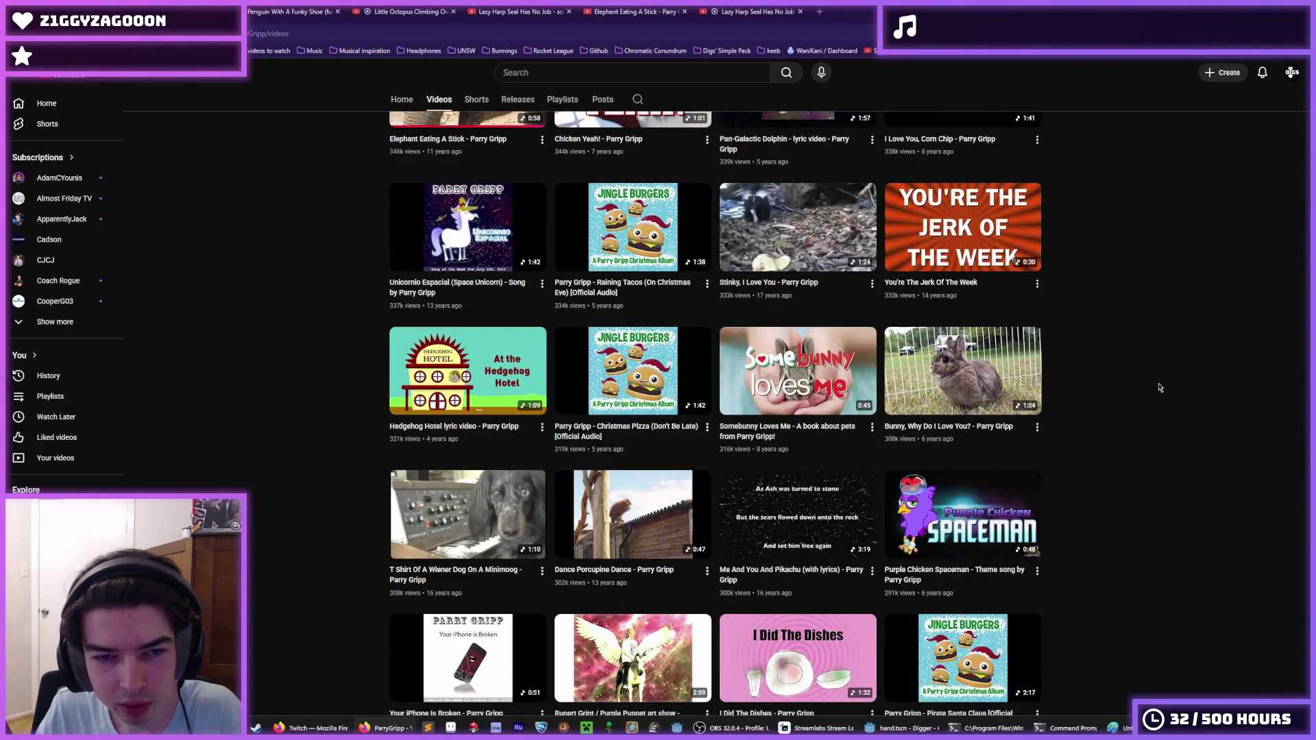
scroll(1159, 388, down, 5)
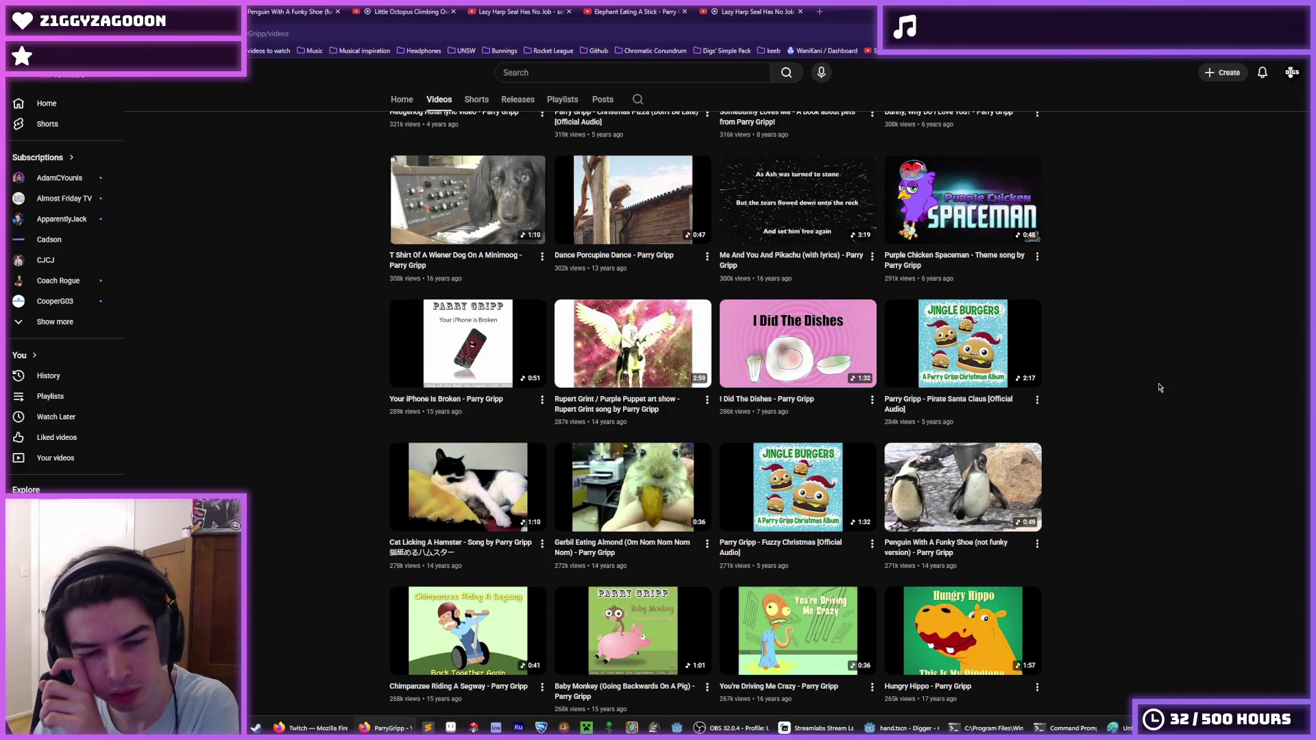
scroll(1159, 387, down, 3)
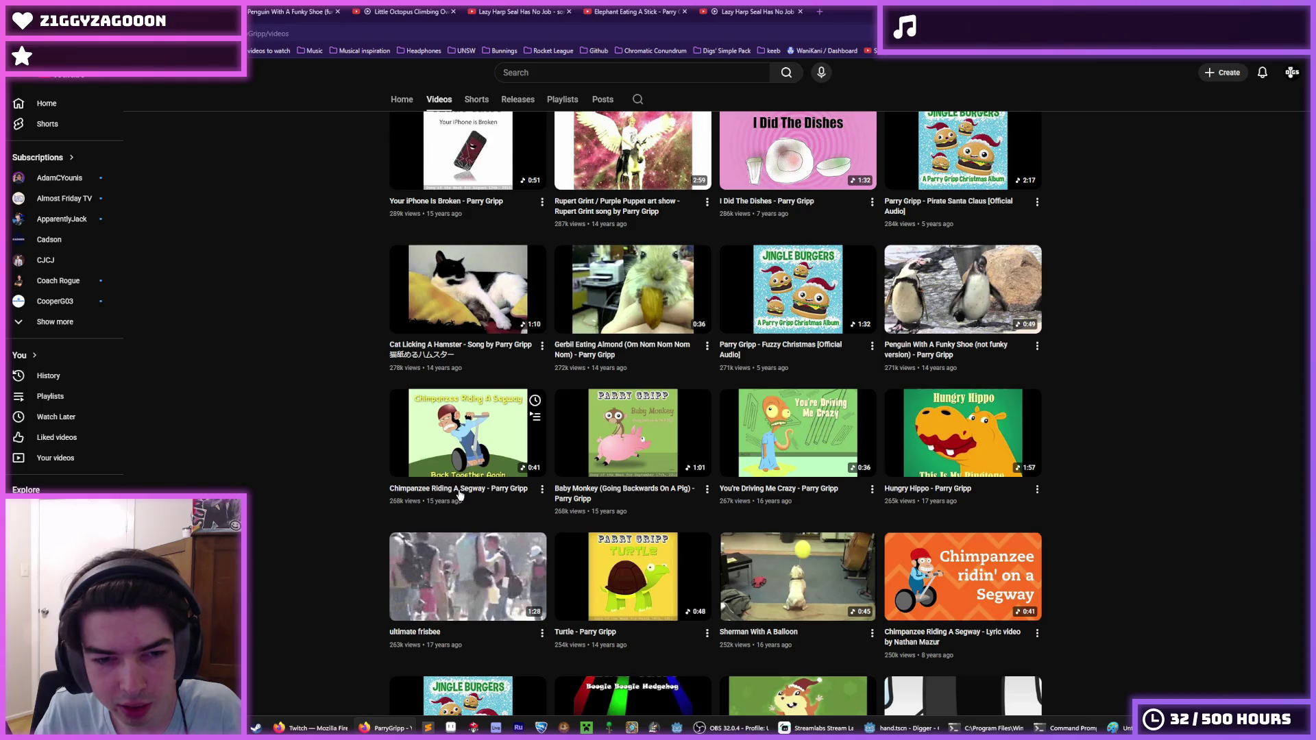
scroll(459, 494, down, 2)
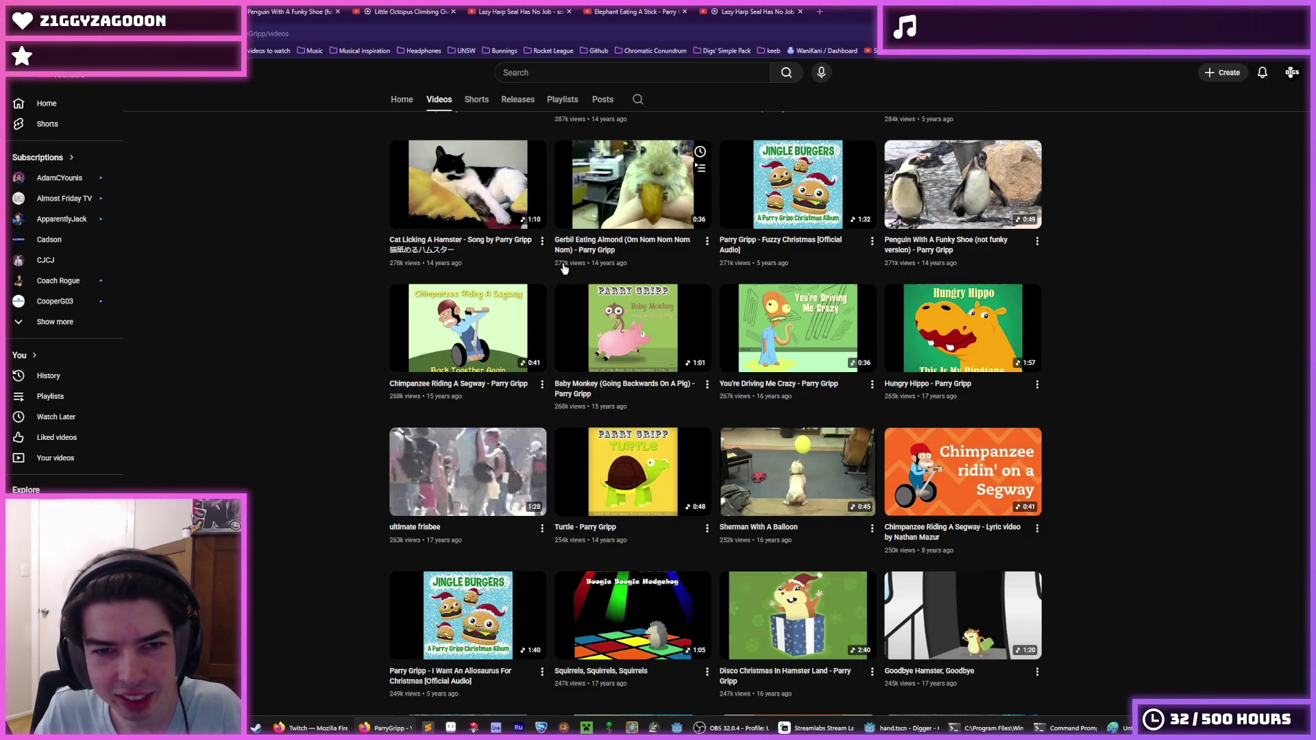
scroll(398, 384, down, 5)
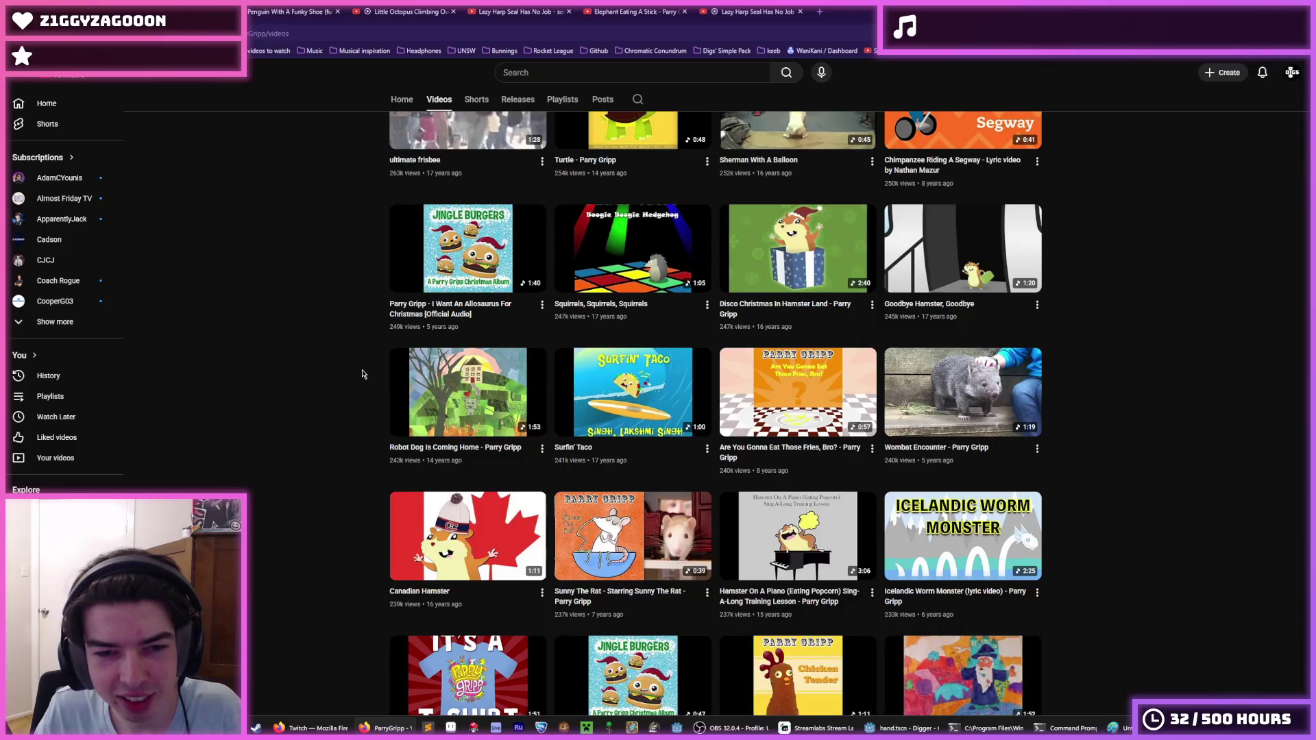
scroll(363, 374, down, 2)
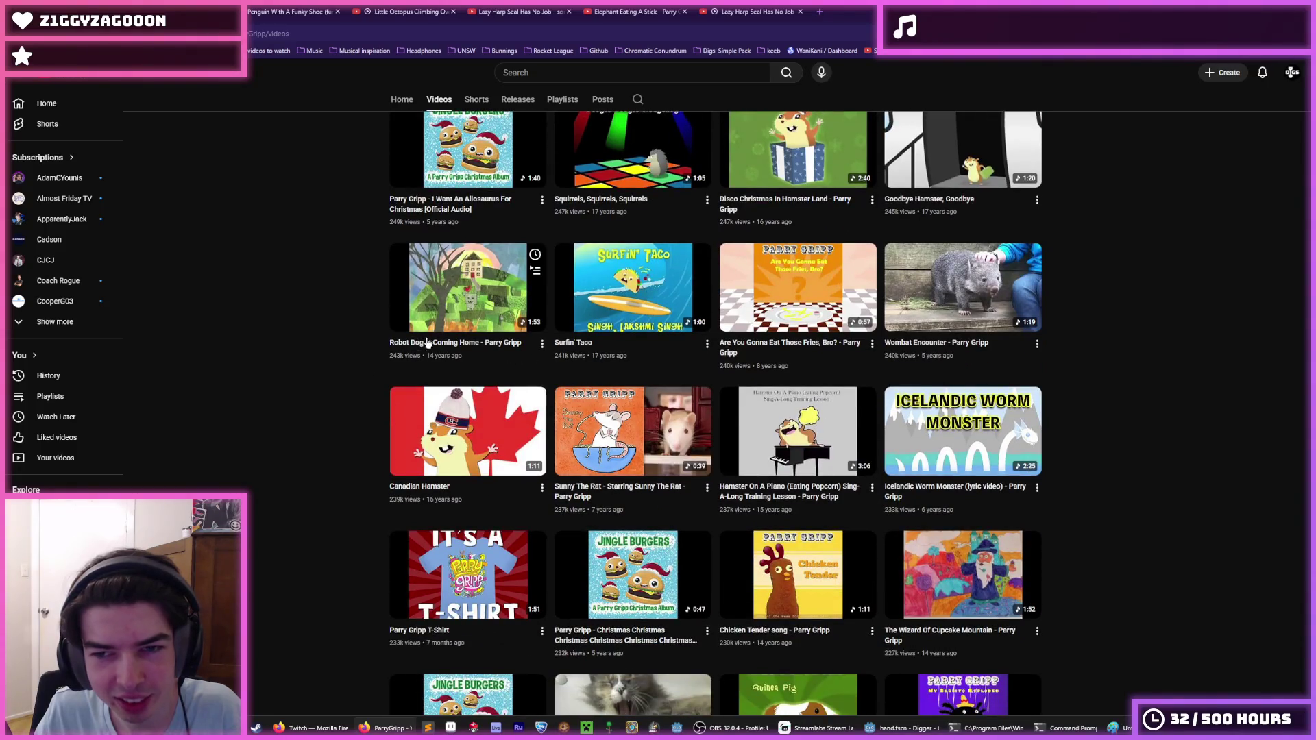
scroll(326, 367, down, 5)
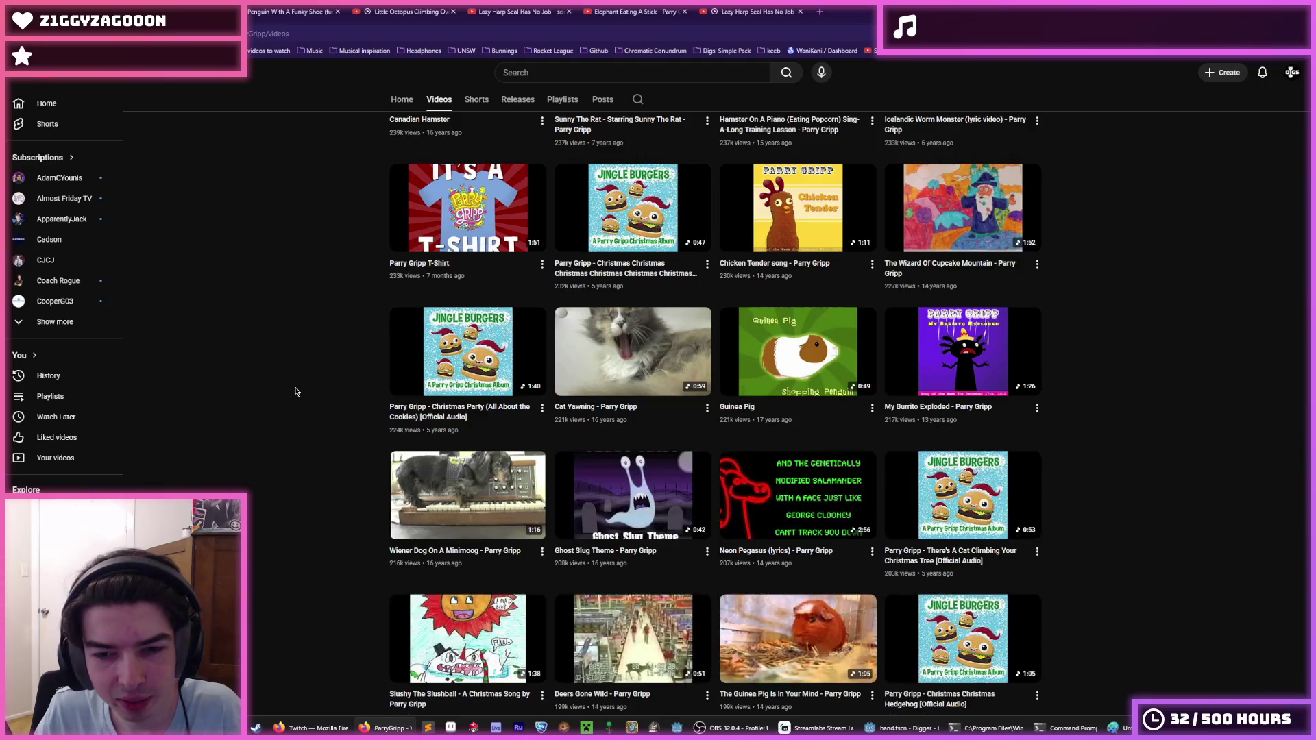
scroll(295, 389, down, 3)
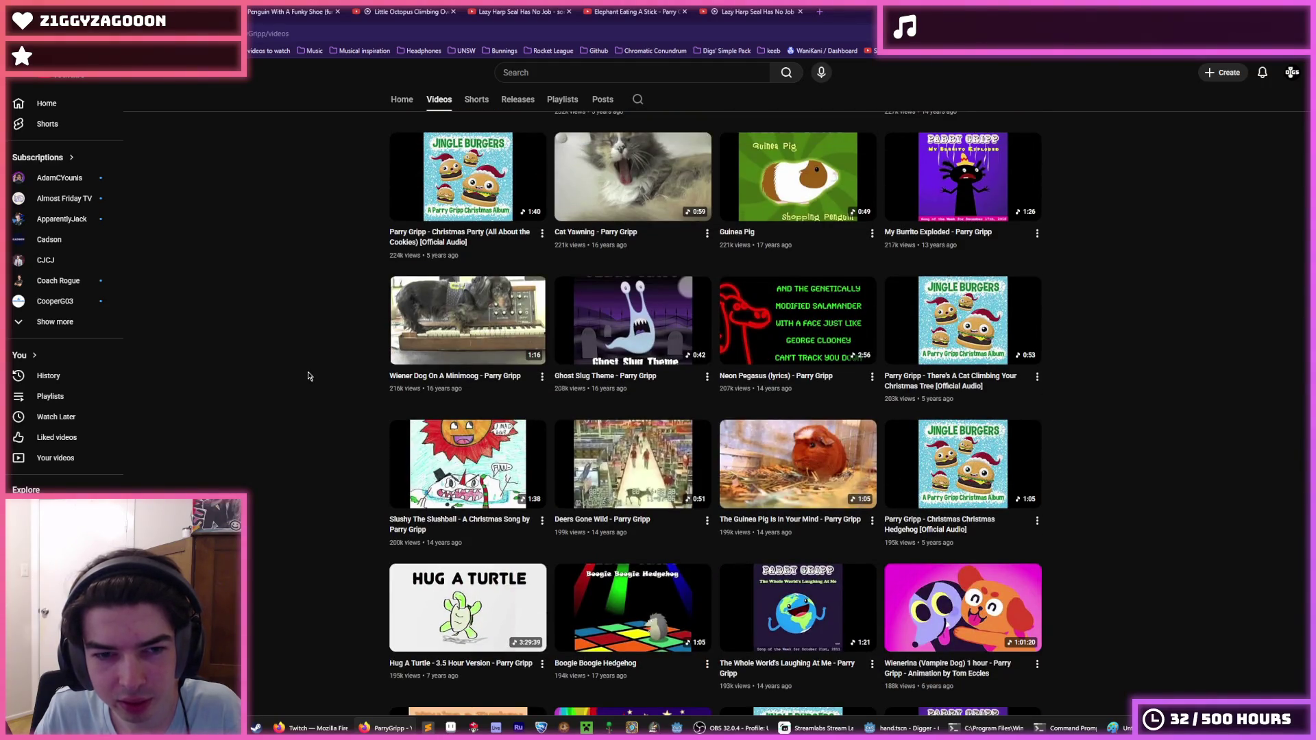
scroll(308, 376, down, 6)
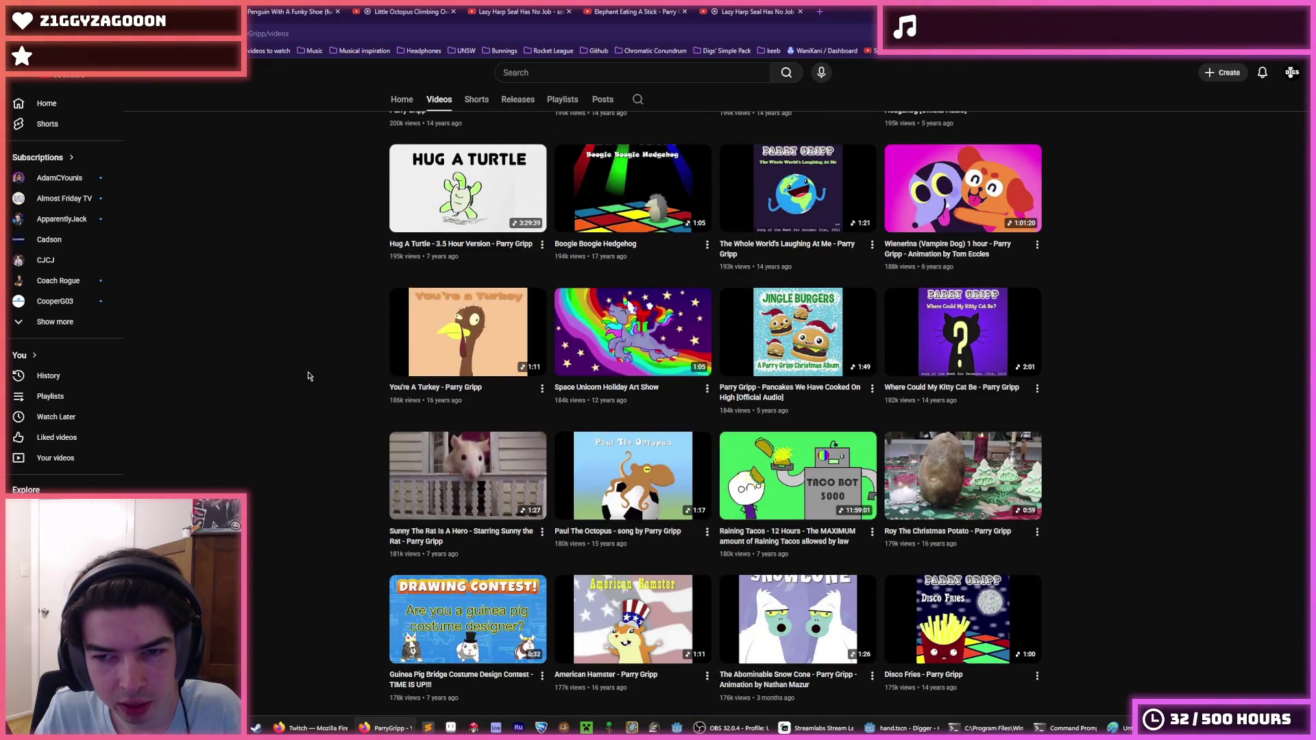
scroll(308, 376, down, 5)
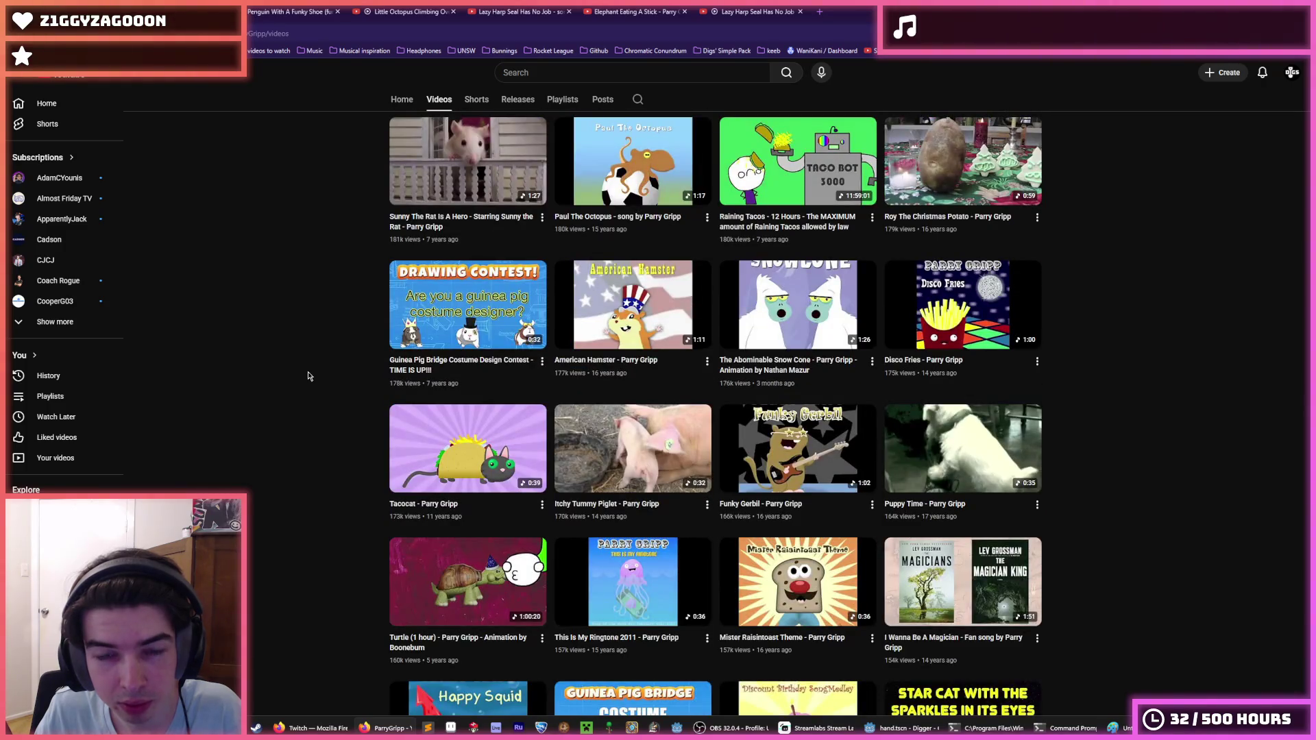
scroll(308, 376, down, 4)
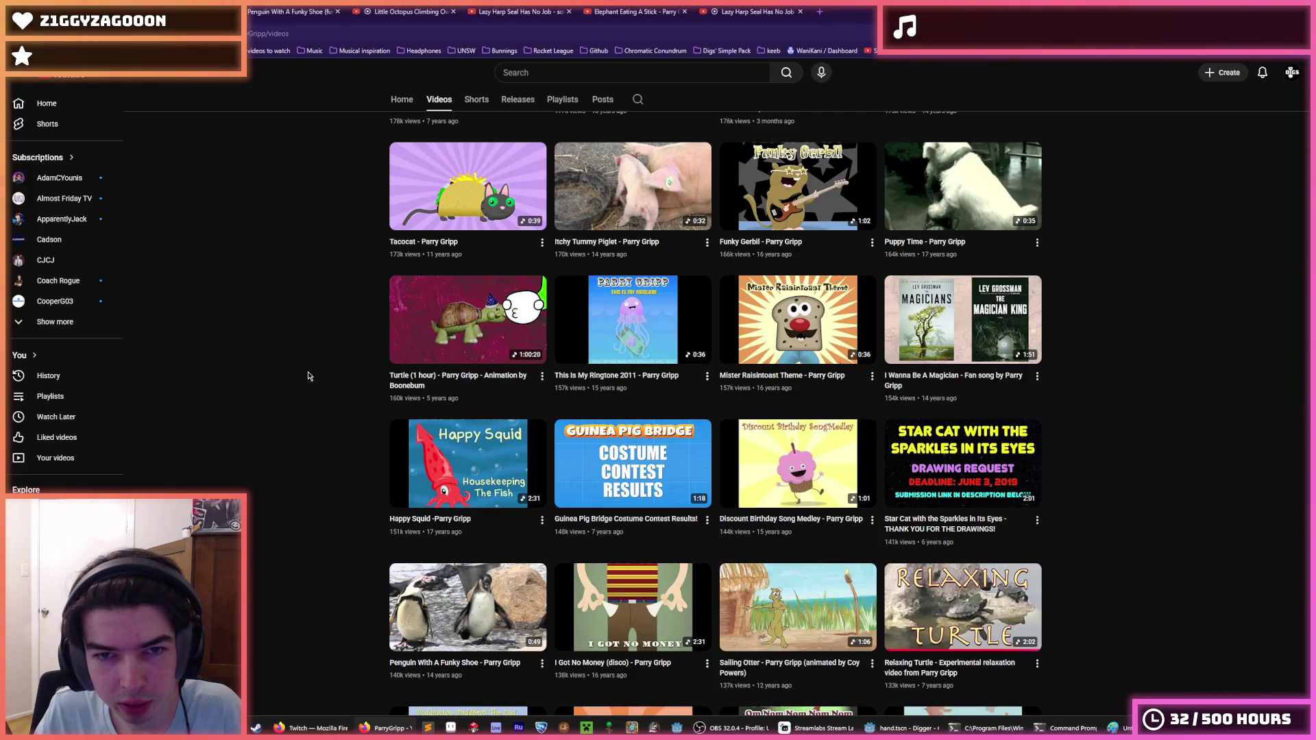
scroll(309, 377, down, 3)
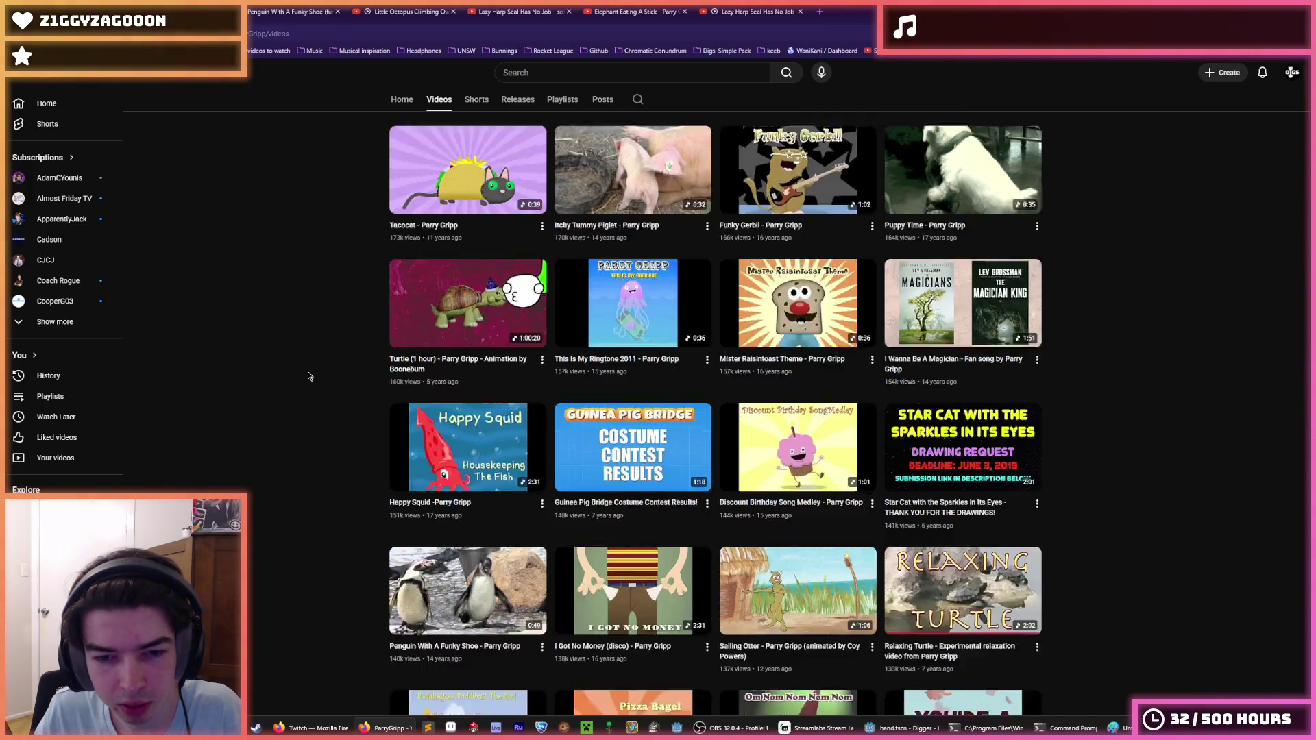
scroll(308, 376, down, 2)
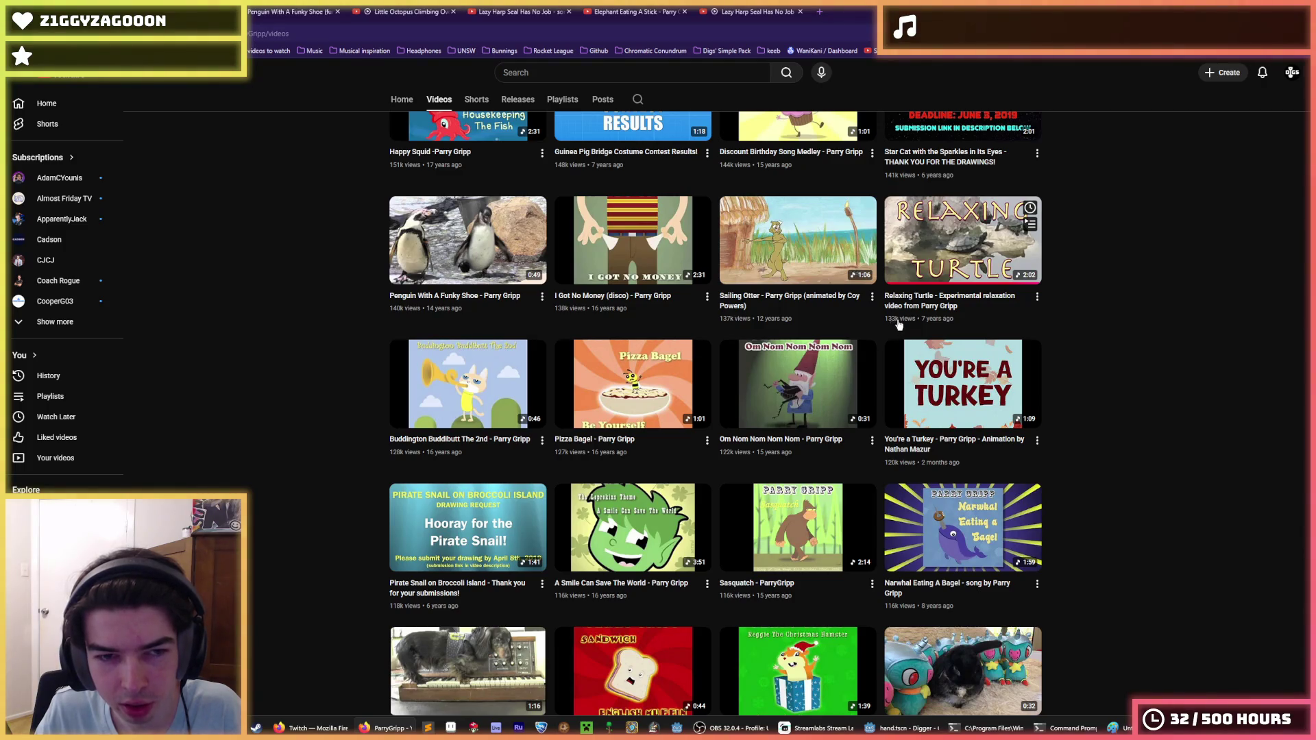
scroll(919, 322, down, 1)
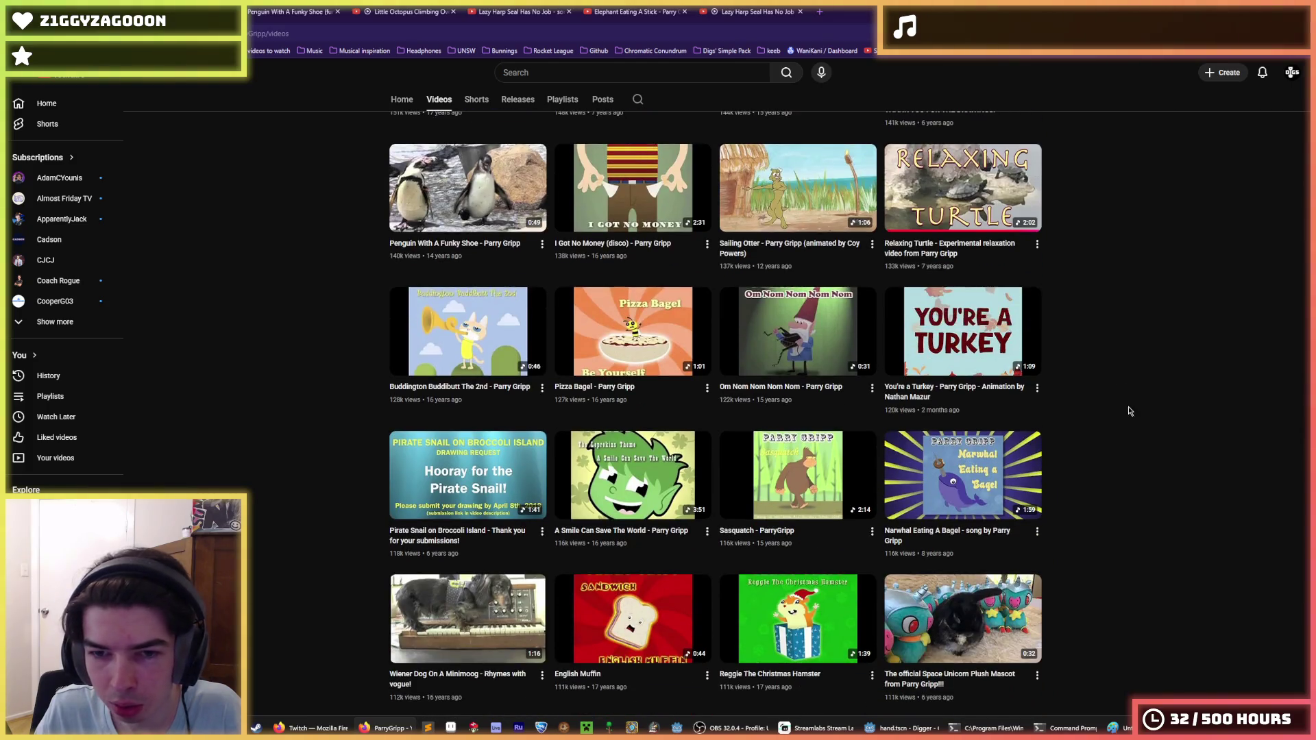
scroll(1130, 411, down, 2)
scroll(1151, 441, up, 1)
scroll(1158, 436, up, 3)
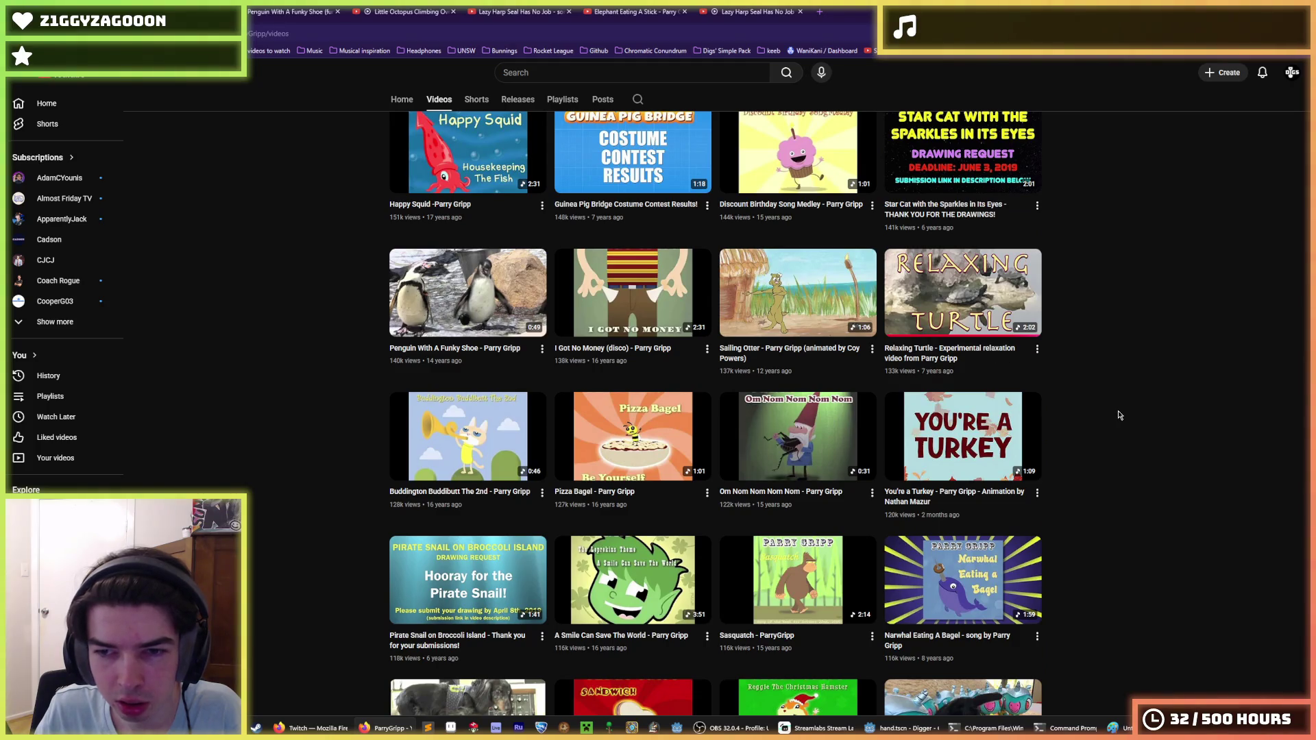
scroll(1113, 414, down, 10)
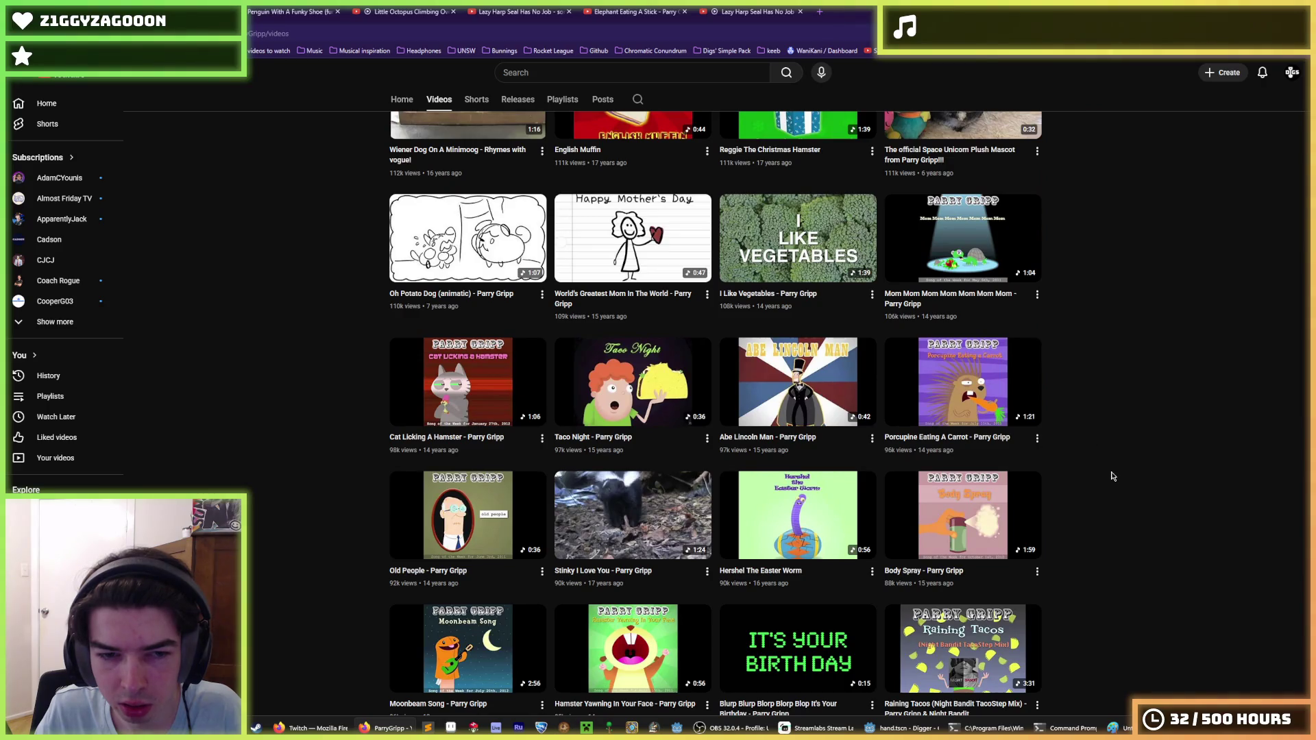
scroll(1110, 470, down, 3)
scroll(1155, 471, down, 6)
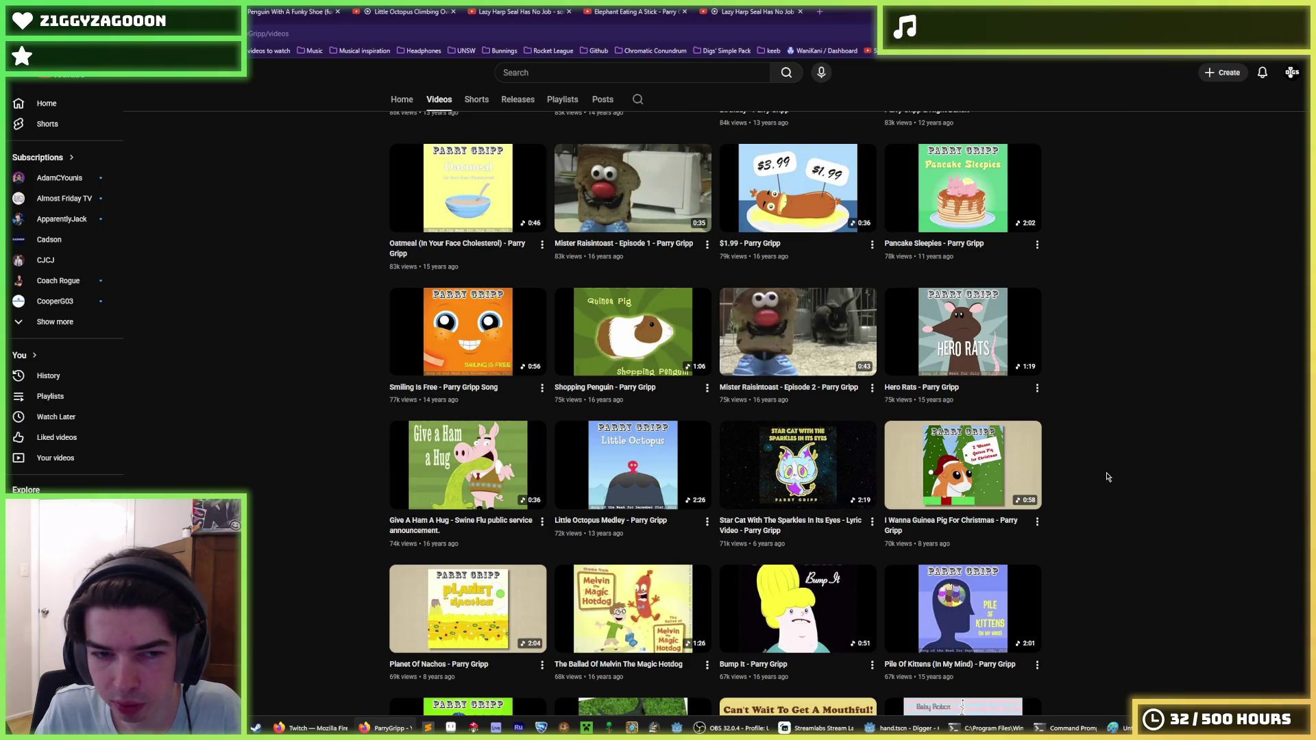
scroll(1108, 476, down, 5)
scroll(1121, 511, down, 4)
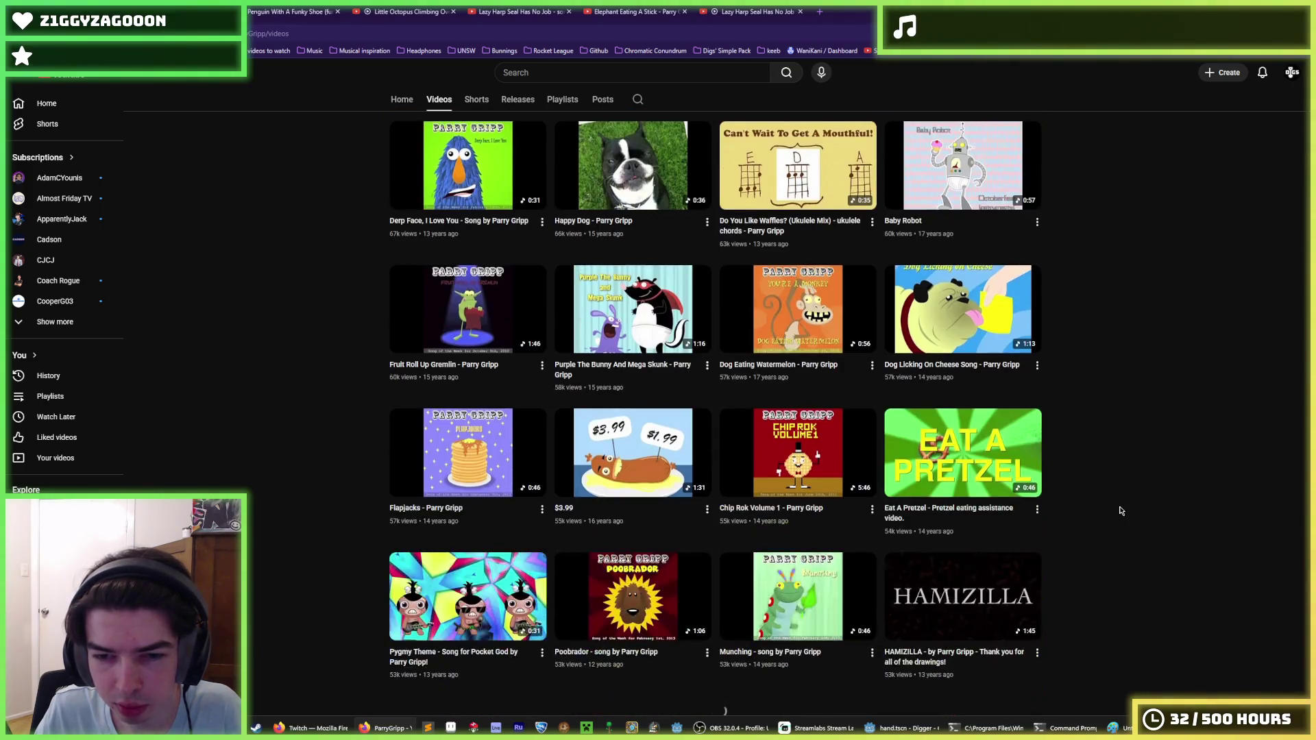
scroll(1114, 521, down, 6)
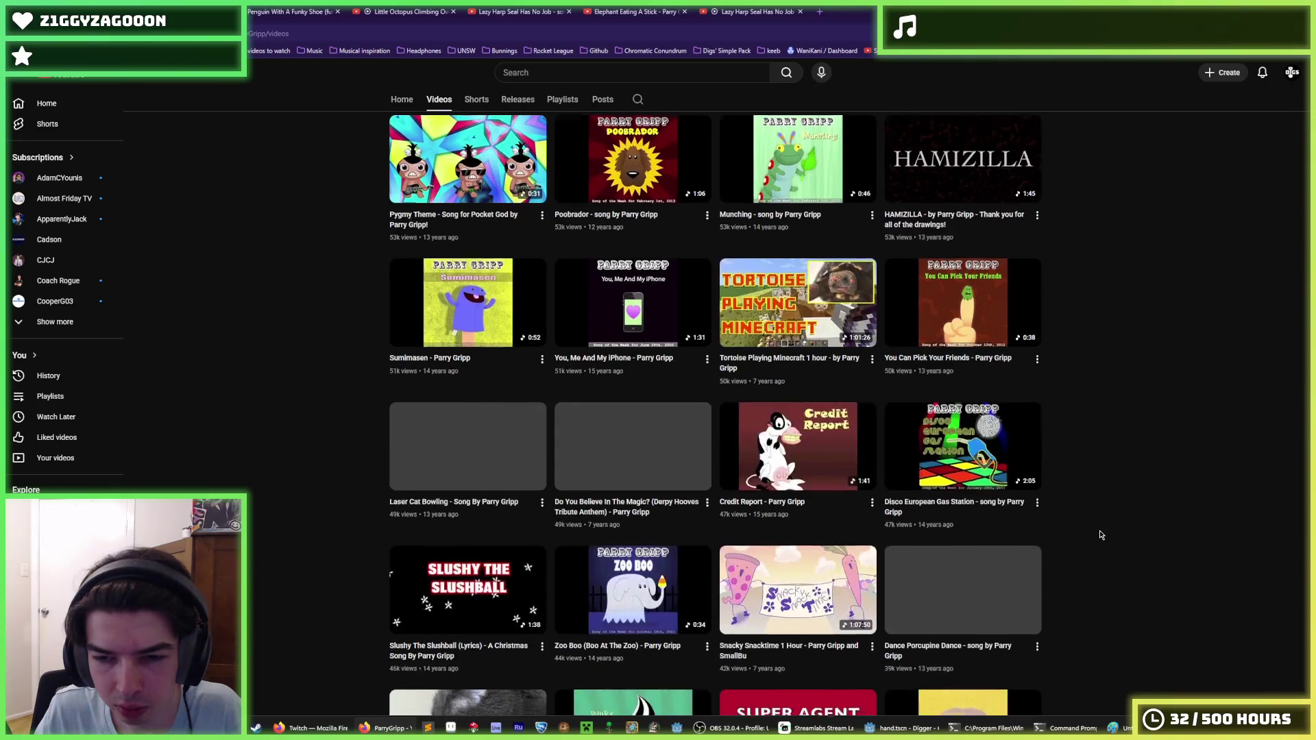
scroll(1101, 535, down, 5)
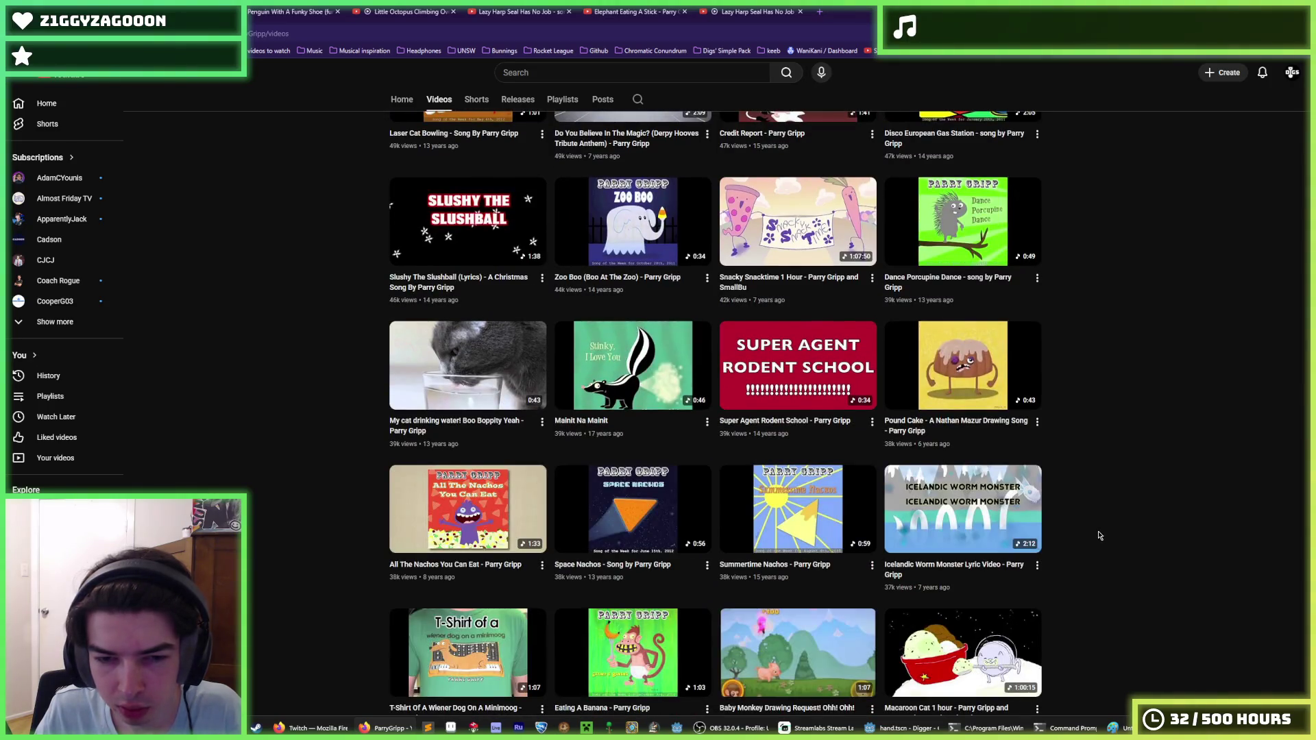
scroll(1093, 517, down, 5)
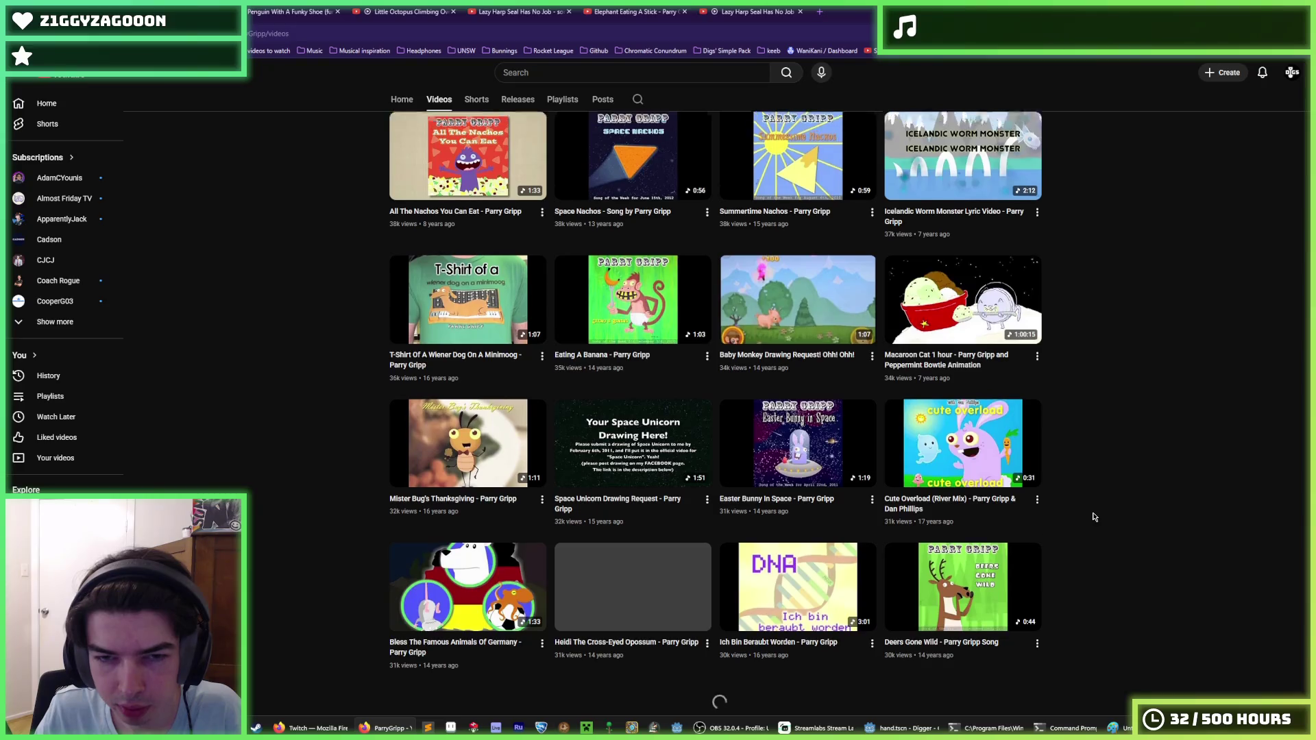
scroll(1094, 517, up, 2)
scroll(1094, 517, down, 5)
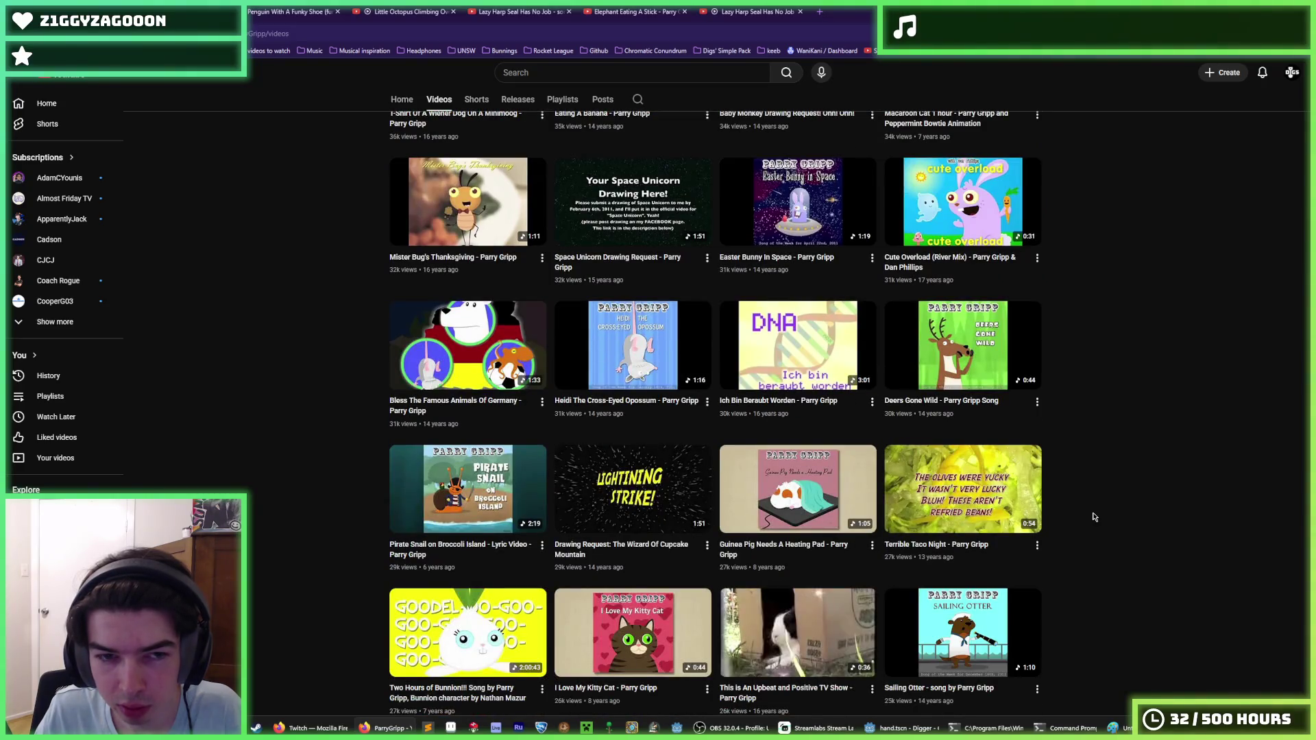
scroll(1094, 516, down, 10)
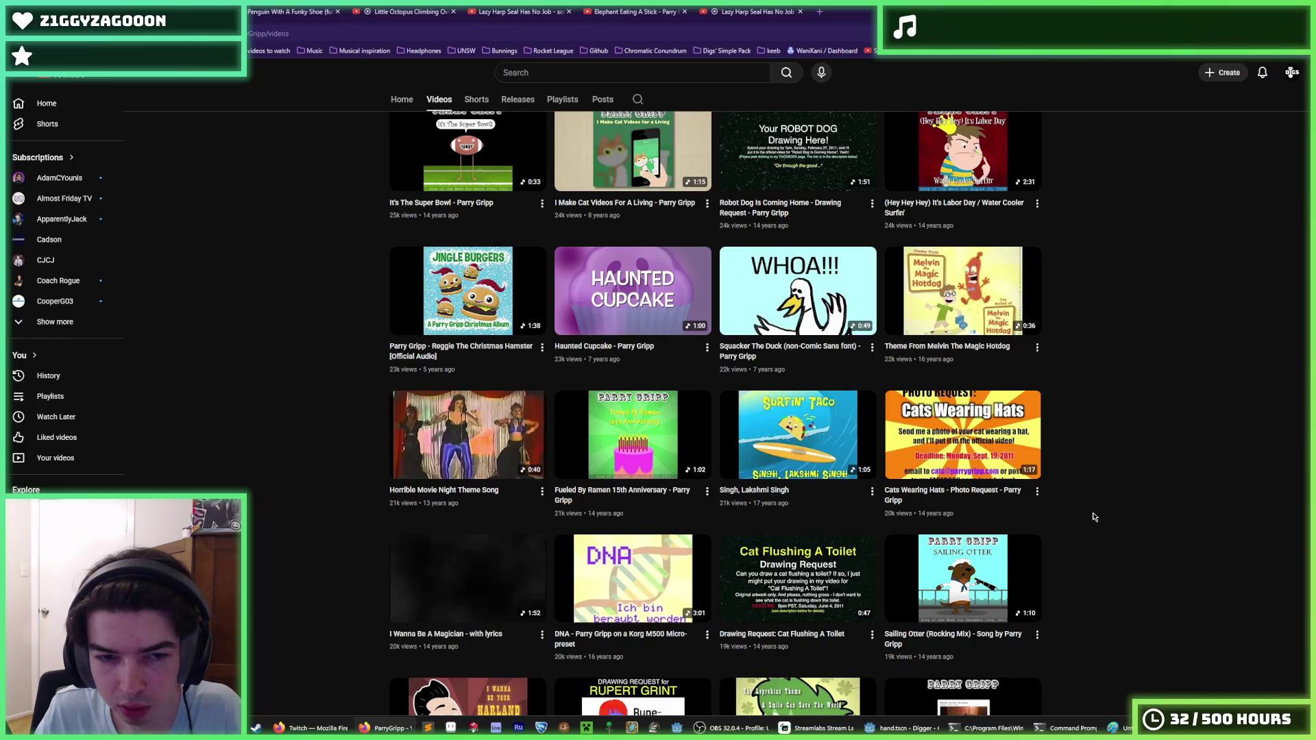
scroll(1094, 517, down, 5)
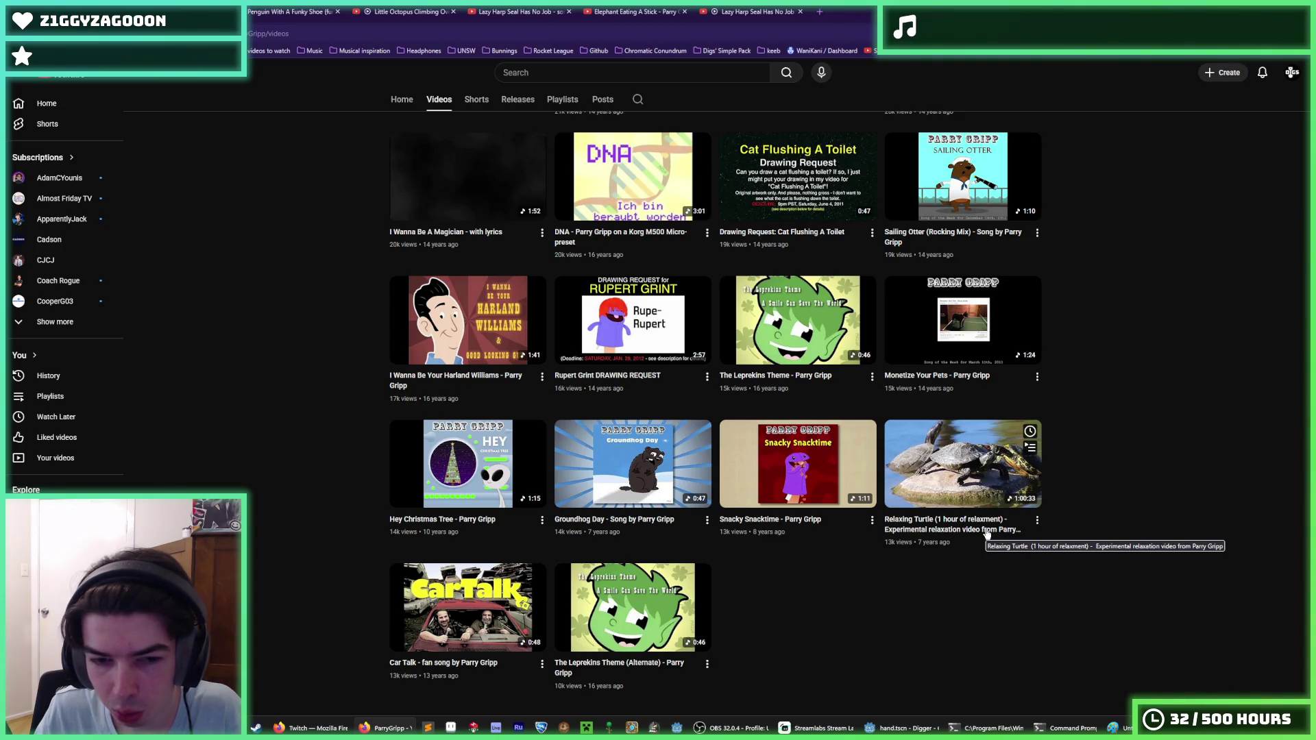
Start the Relaxing Turtle (1 hour) video, close the seven leftover video tabs, and return to Godot.
click(987, 533)
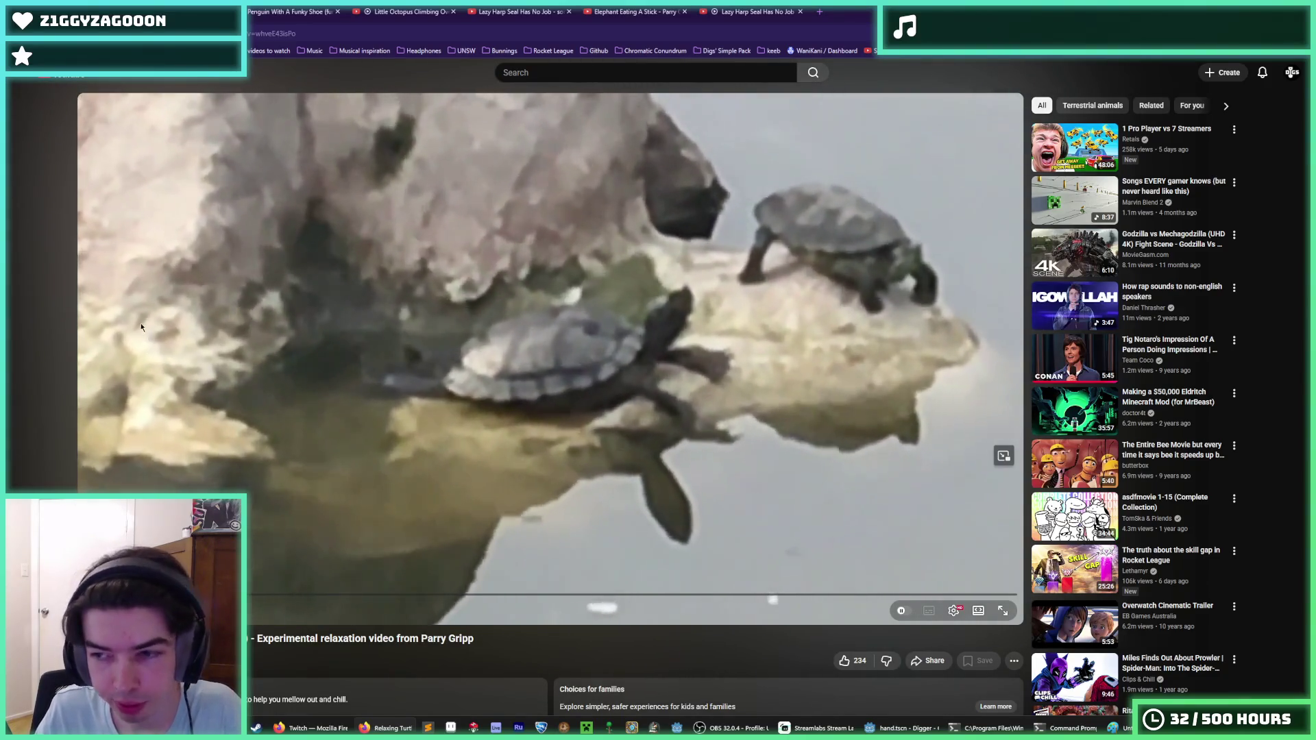
middle_click(296, 8)
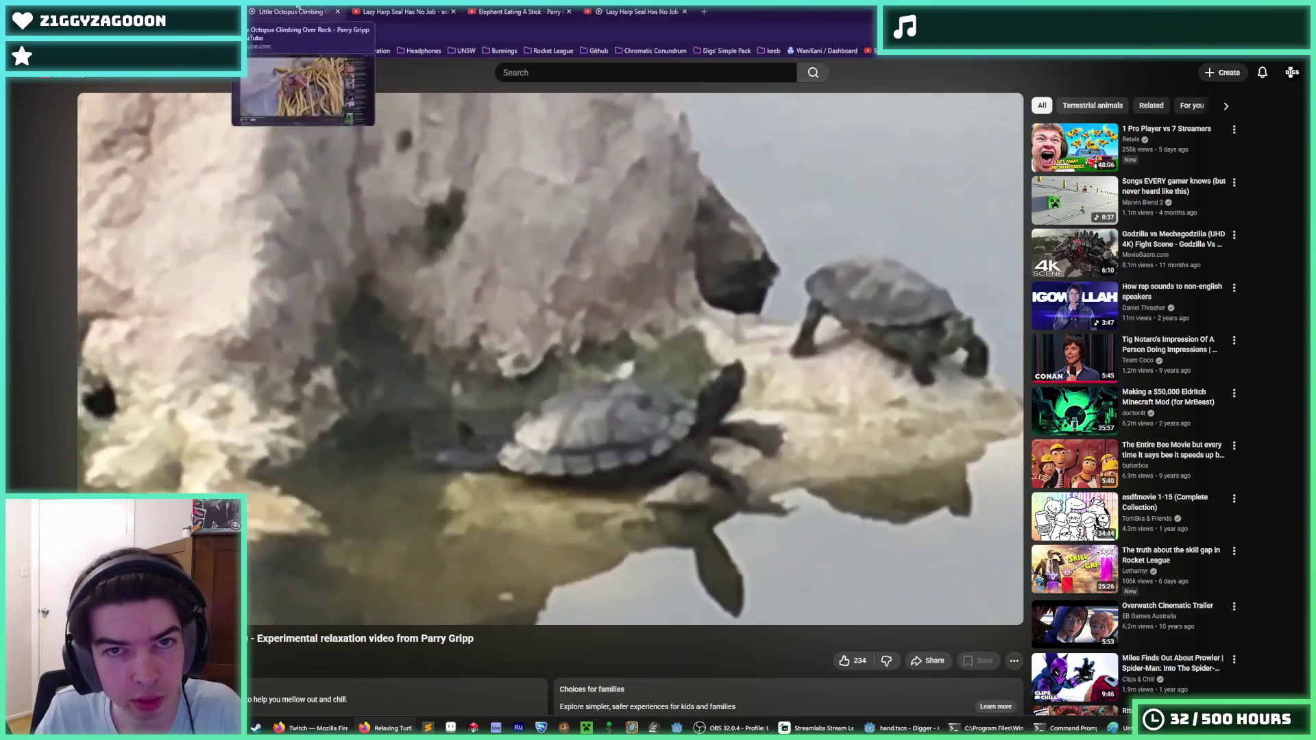
middle_click(297, 8)
middle_click(296, 9)
middle_click(296, 8)
middle_click(296, 8)
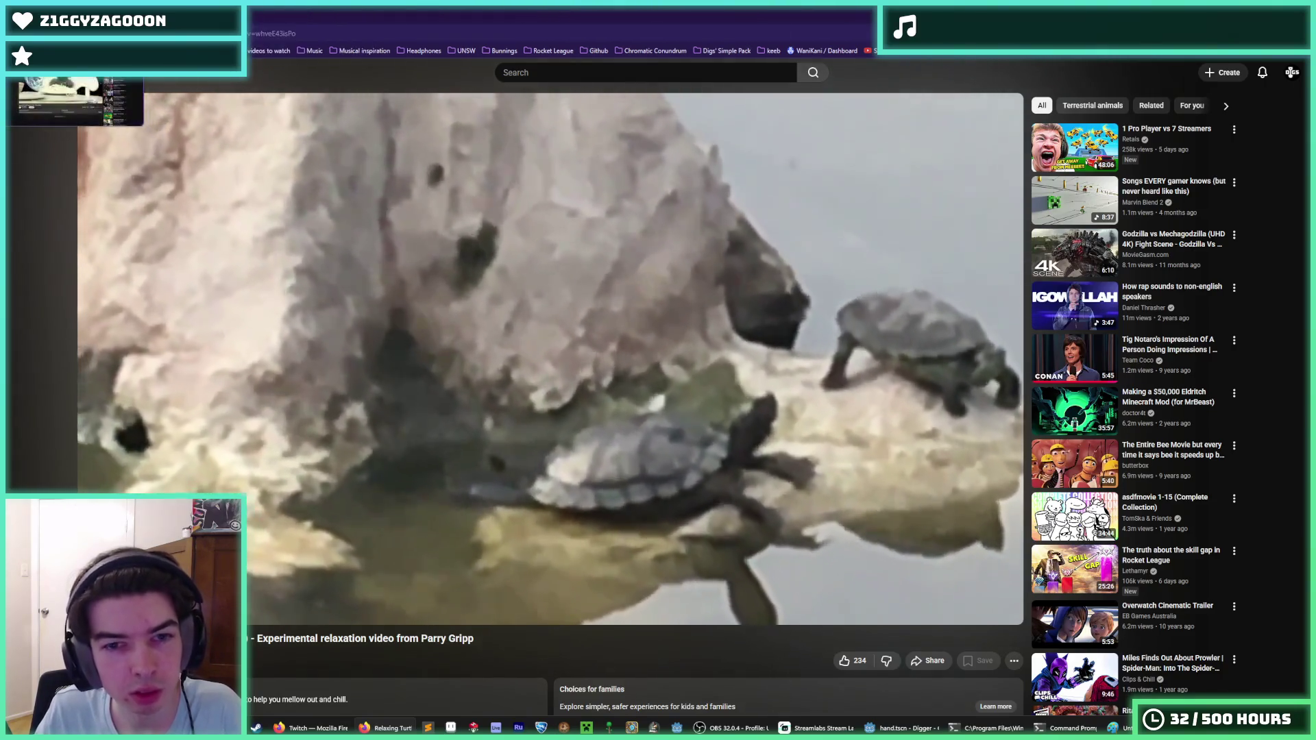
middle_click(297, 8)
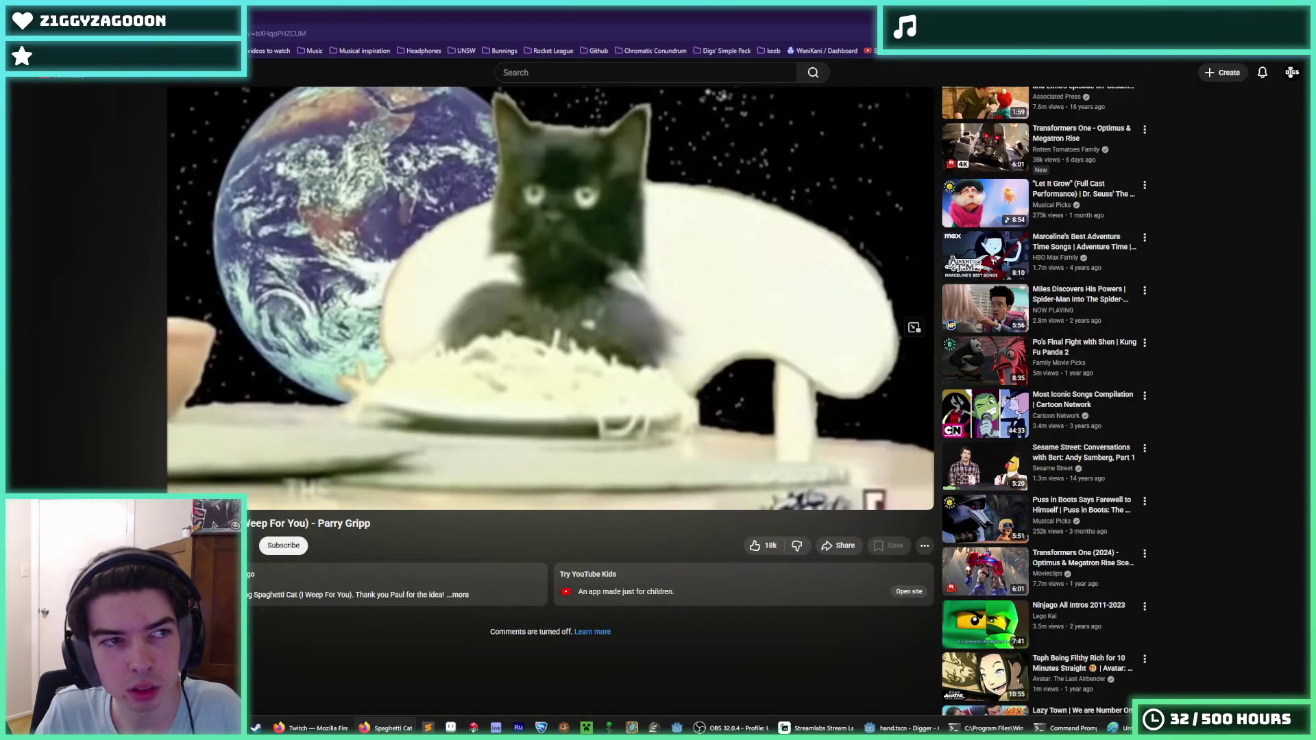
middle_click(296, 9)
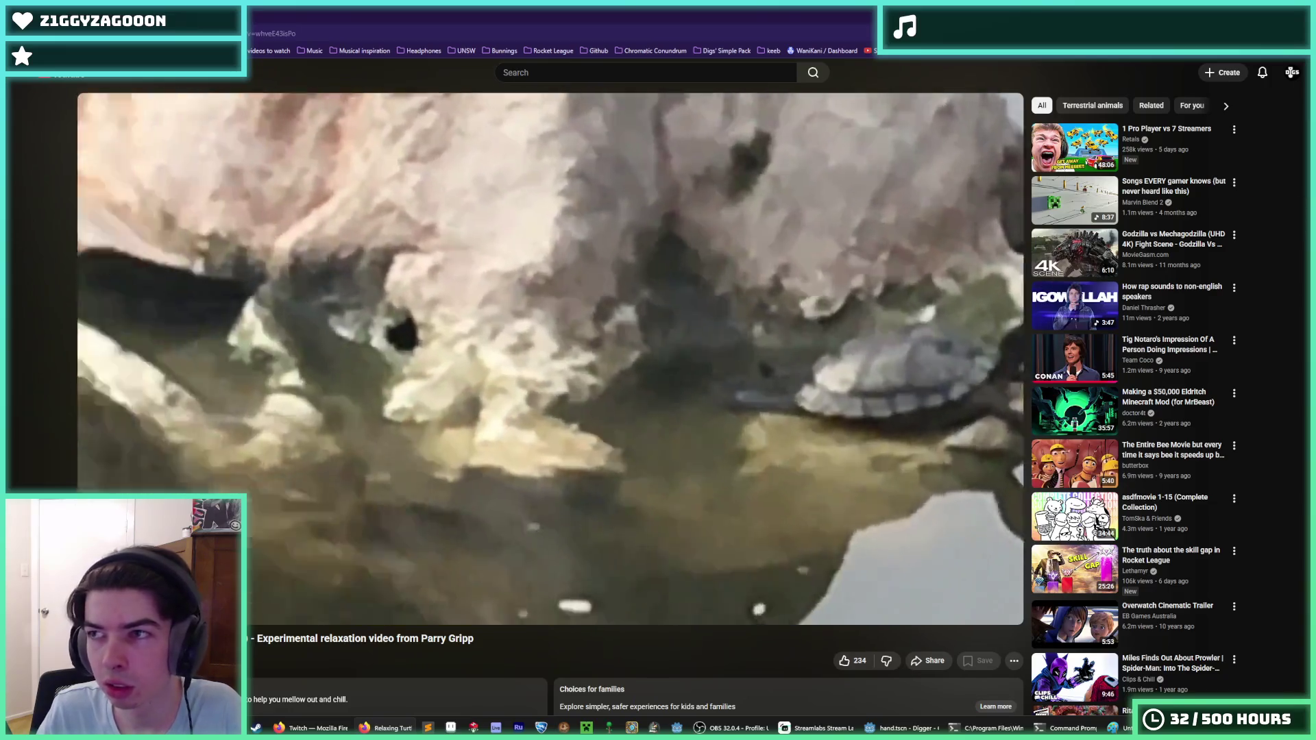
middle_click(297, 8)
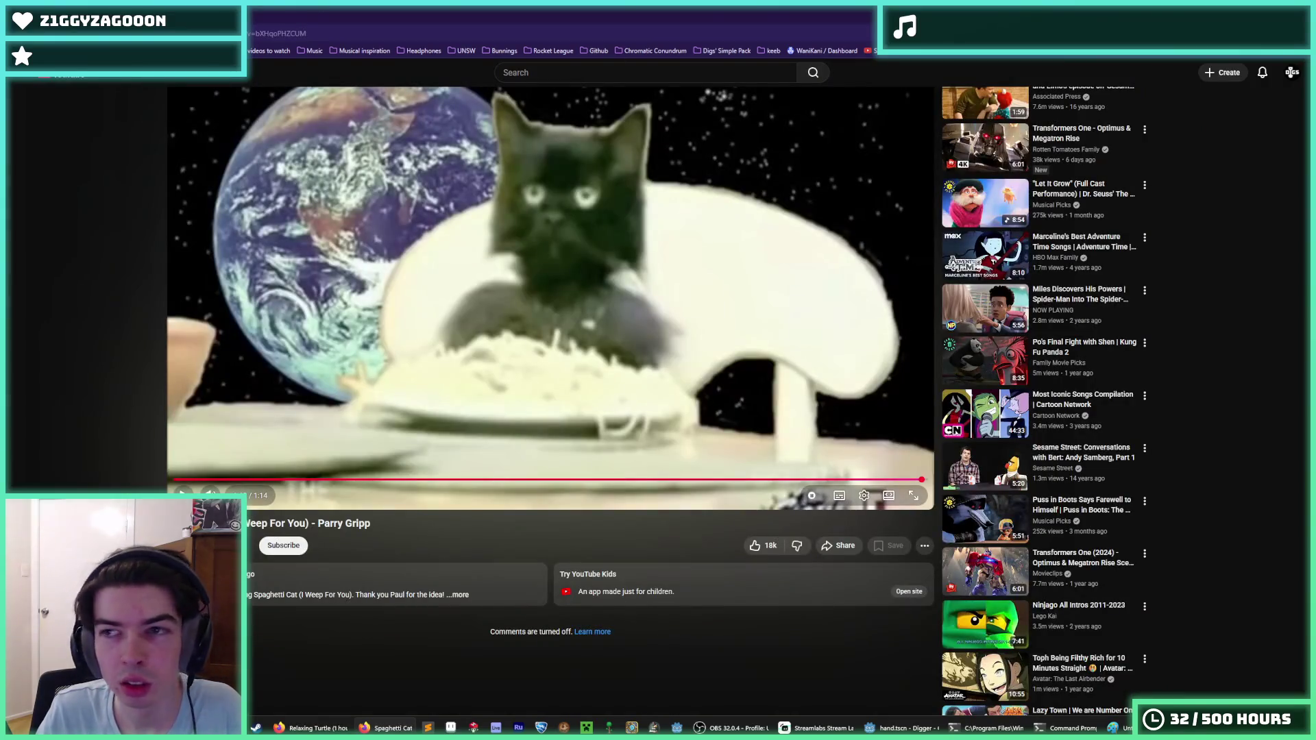
key(alt+Tab)
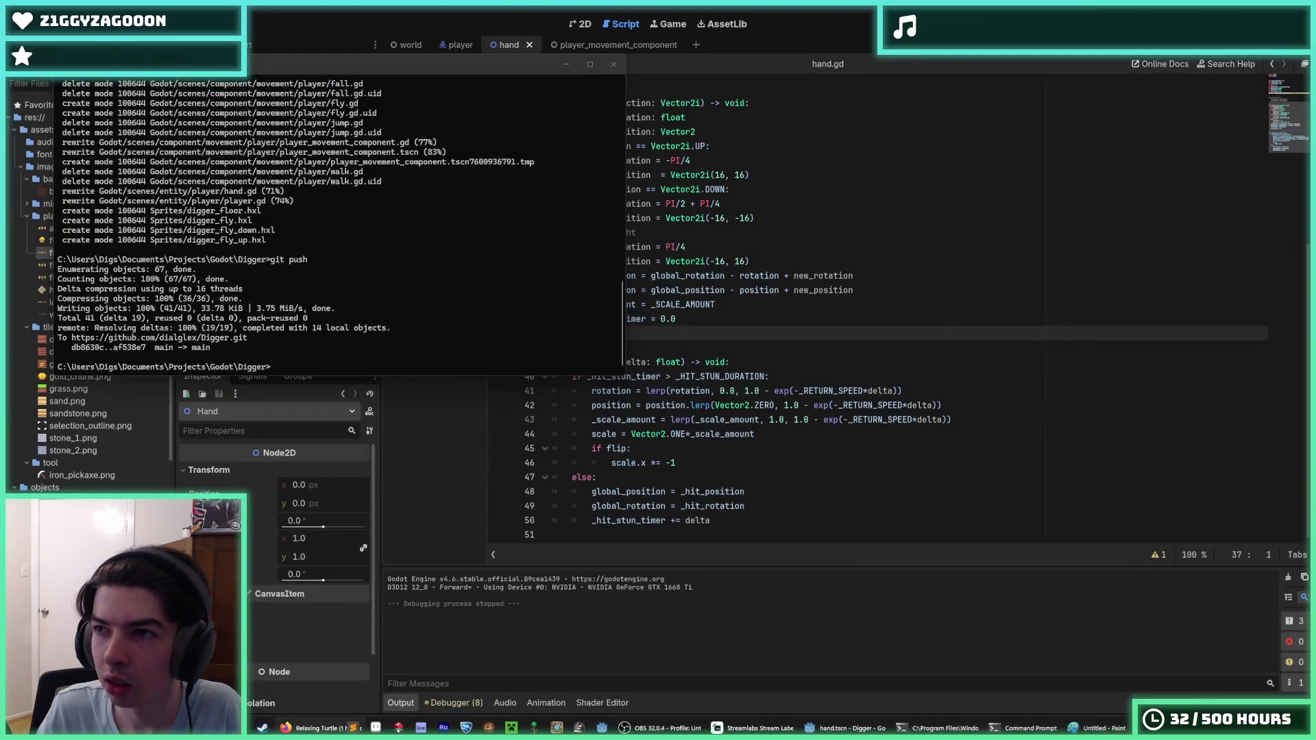
Review hand.gd's swing code around the _hit_rotation and _hit_stun_timer lines, then run the project with F5.
click(679, 267)
click(805, 342)
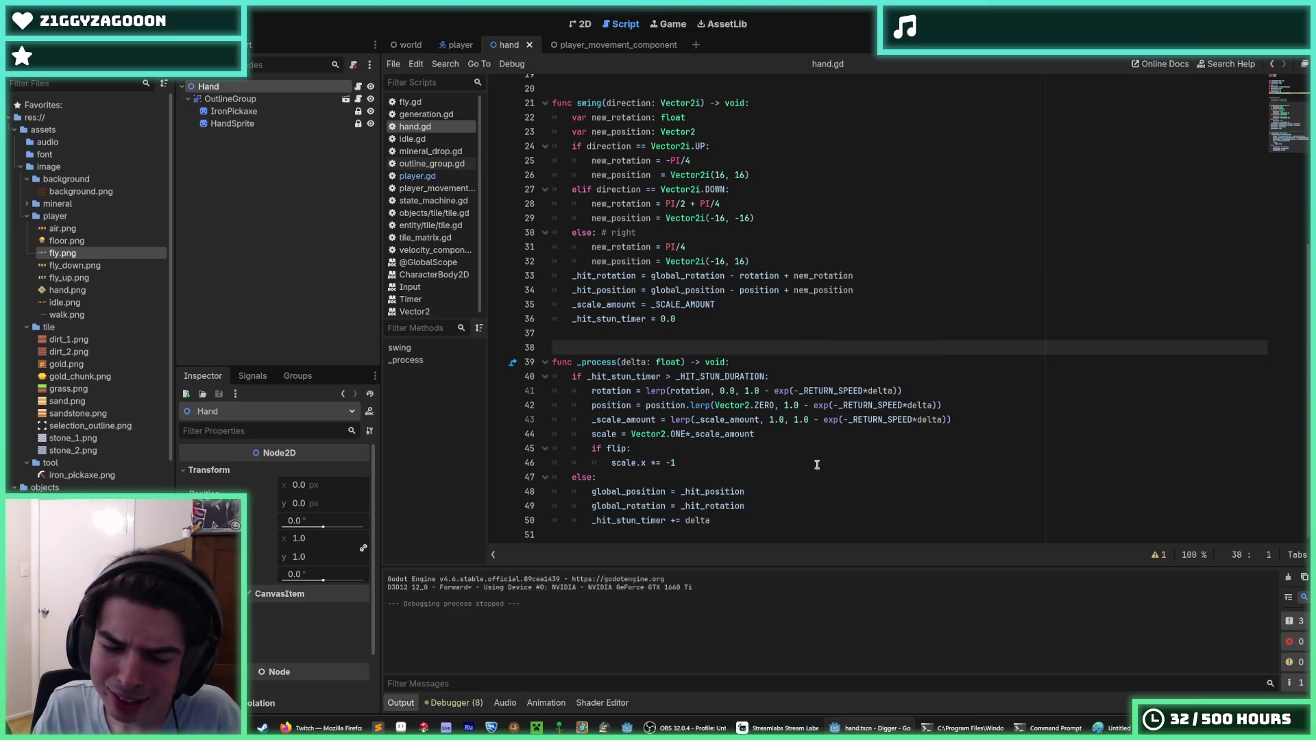
click(1036, 721)
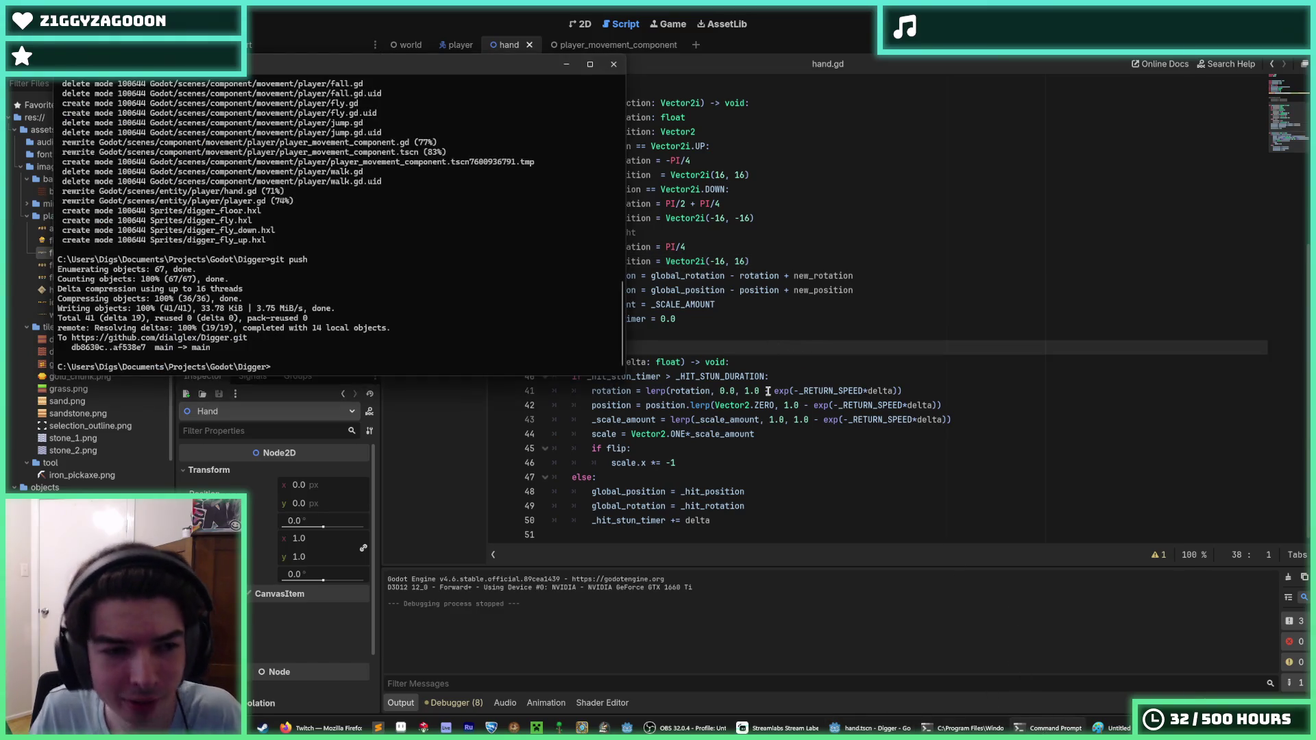
click(940, 654)
click(852, 328)
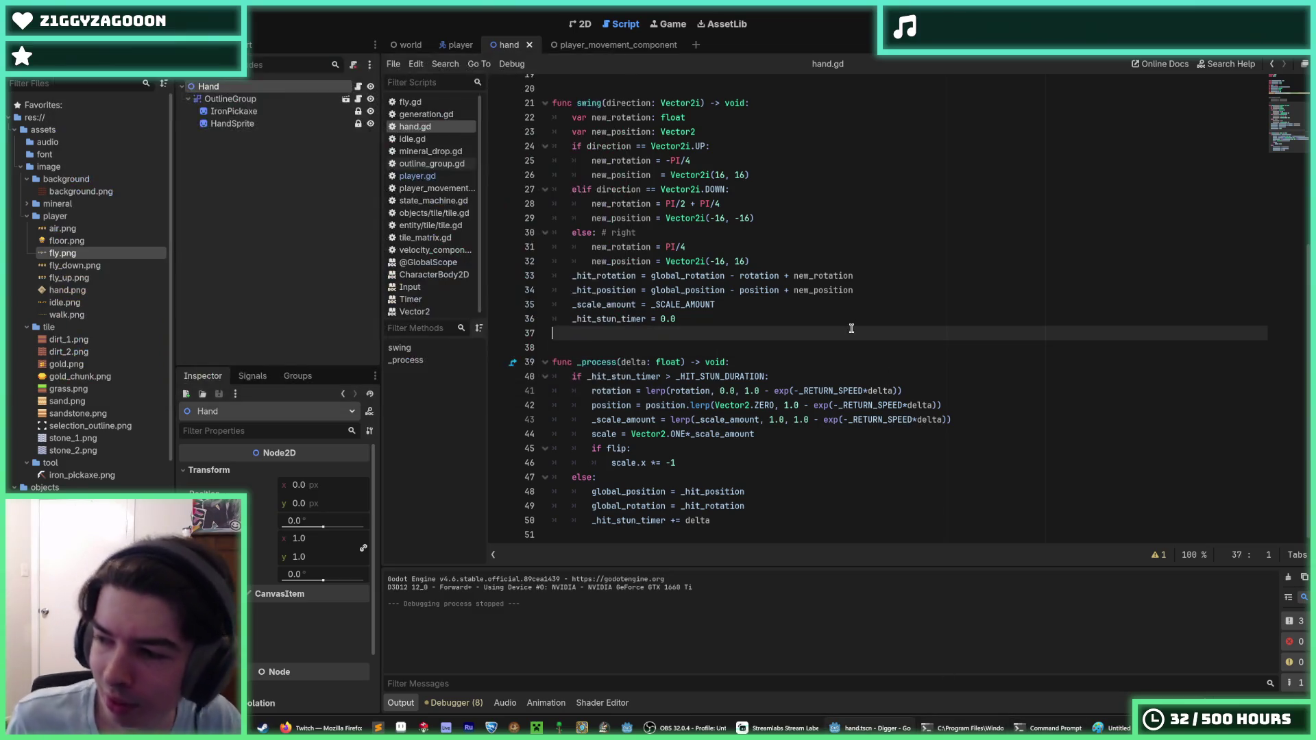
click(837, 319)
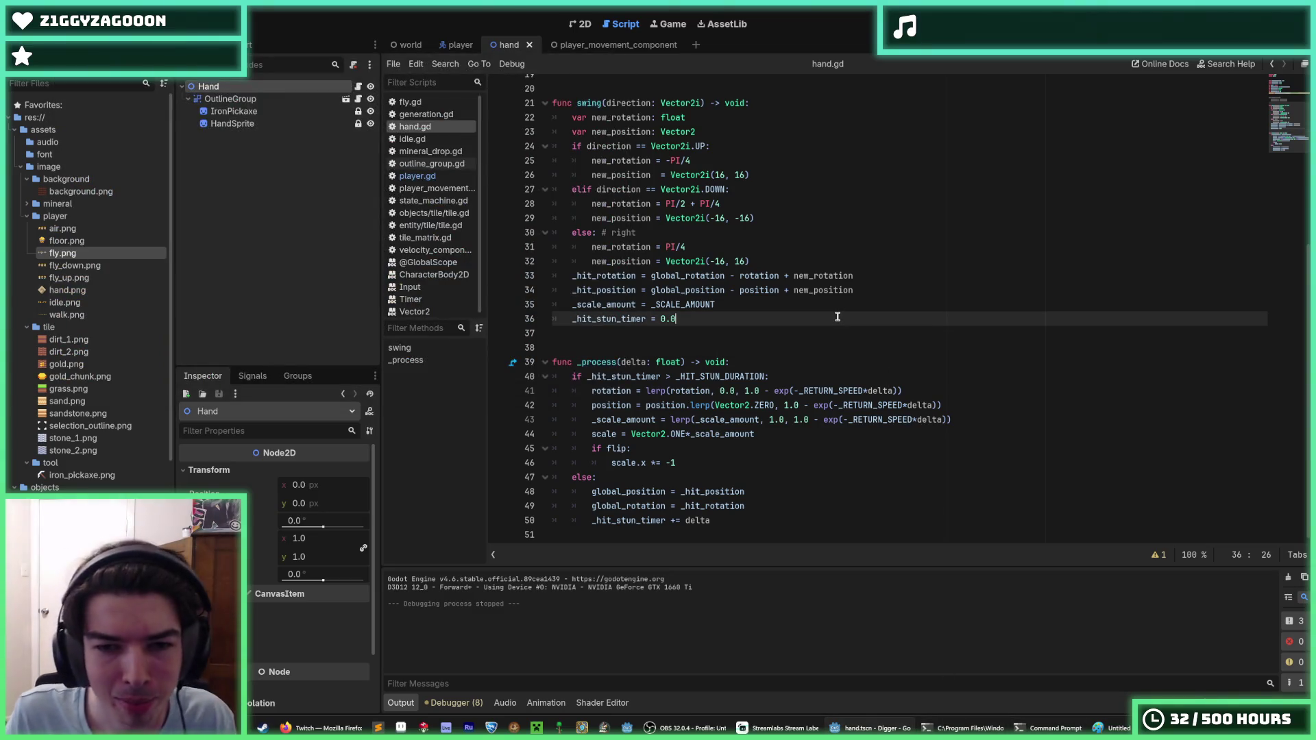
click(865, 277)
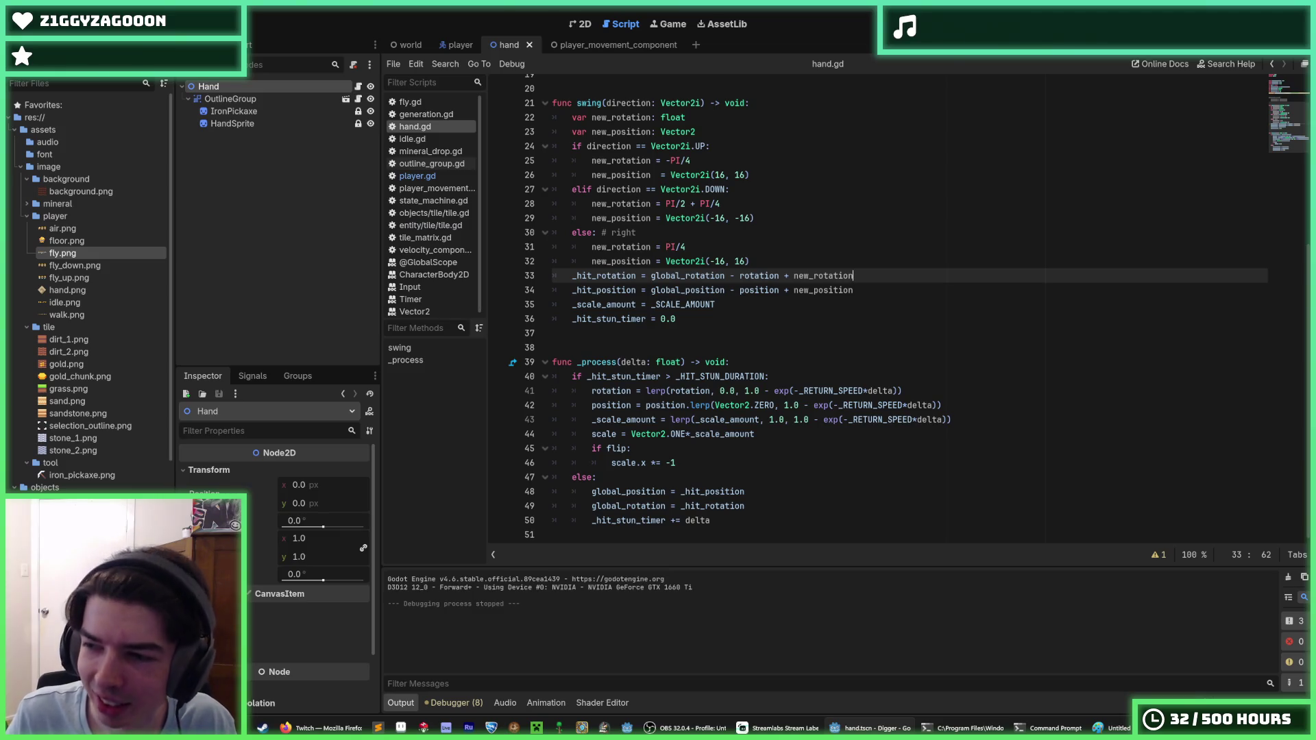
key(F5)
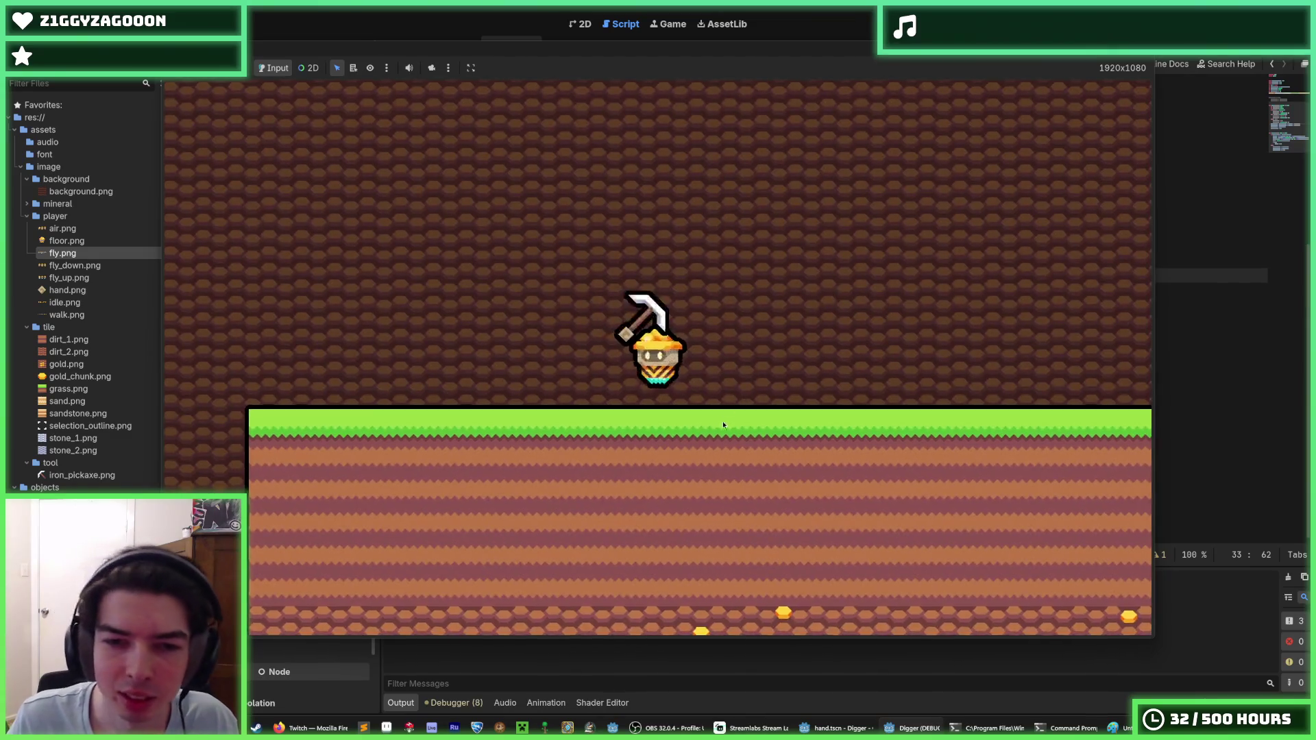
Walk right and dig downward to test the pickaxe swing, then stop the game with F8.
key(d)
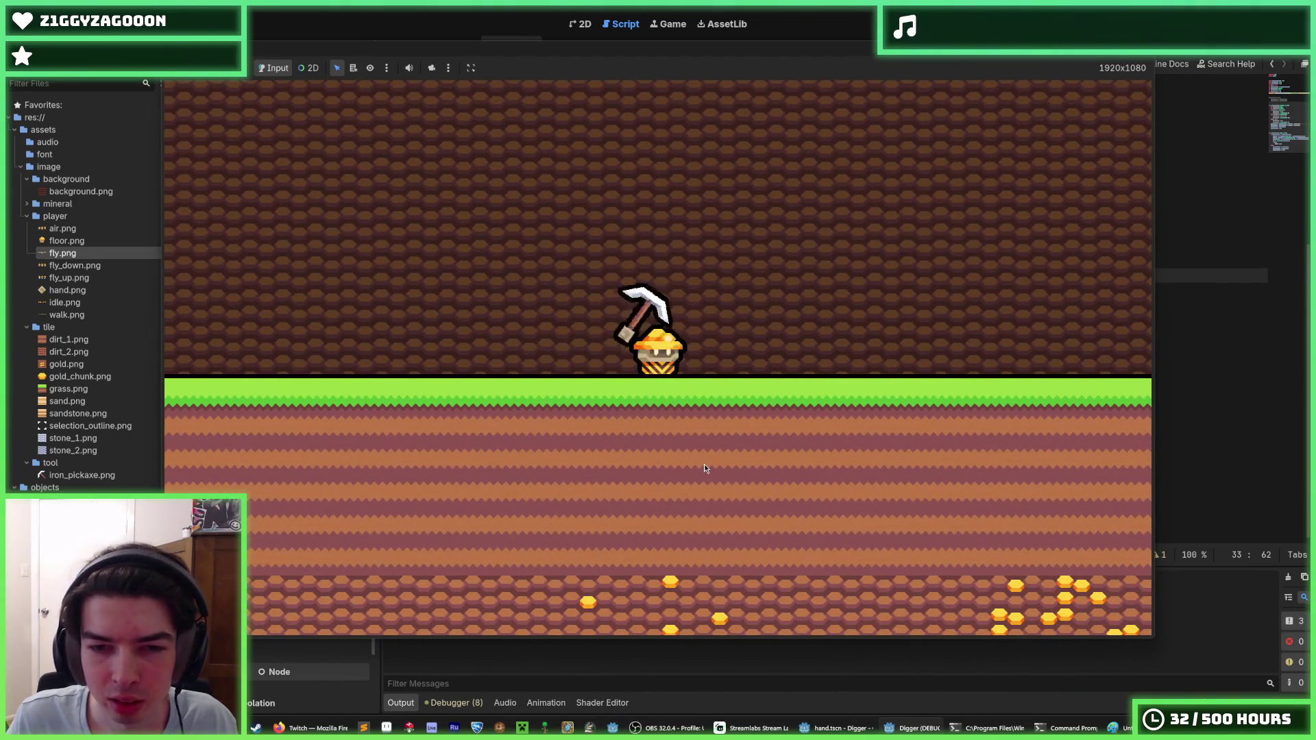
key(s)
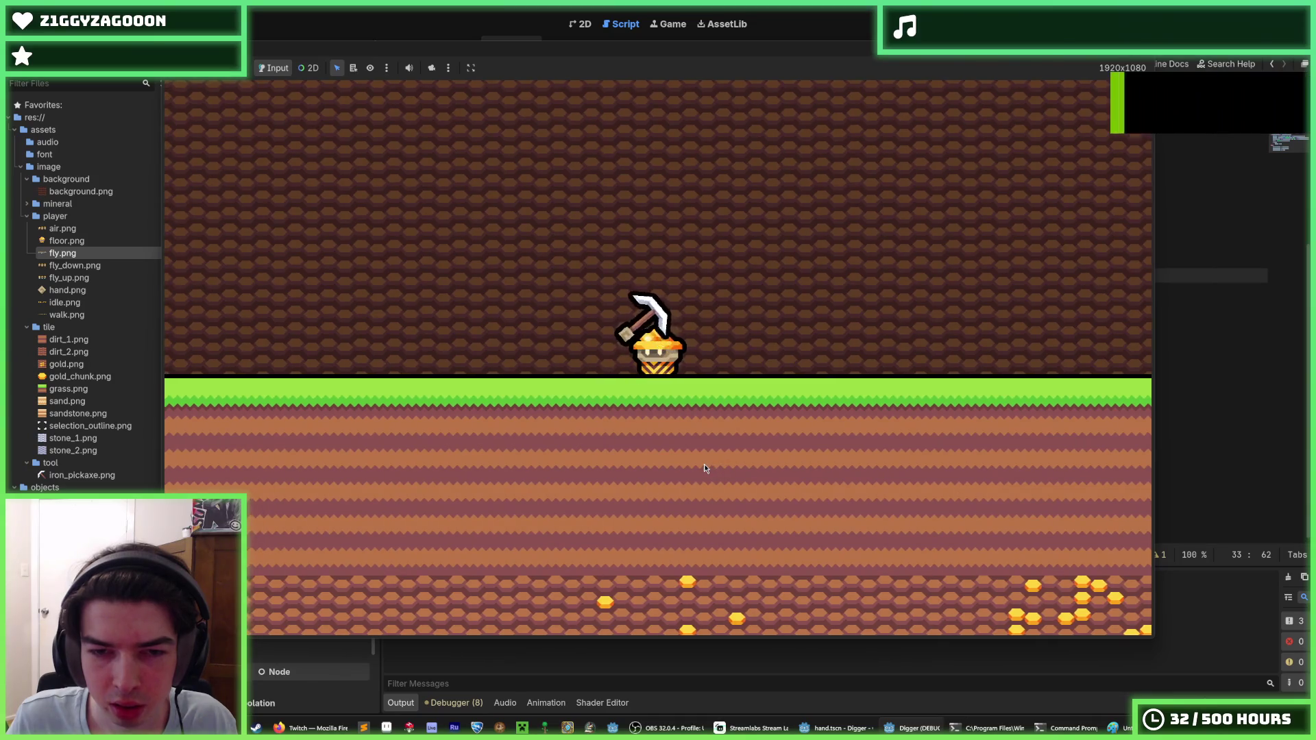
key(s)
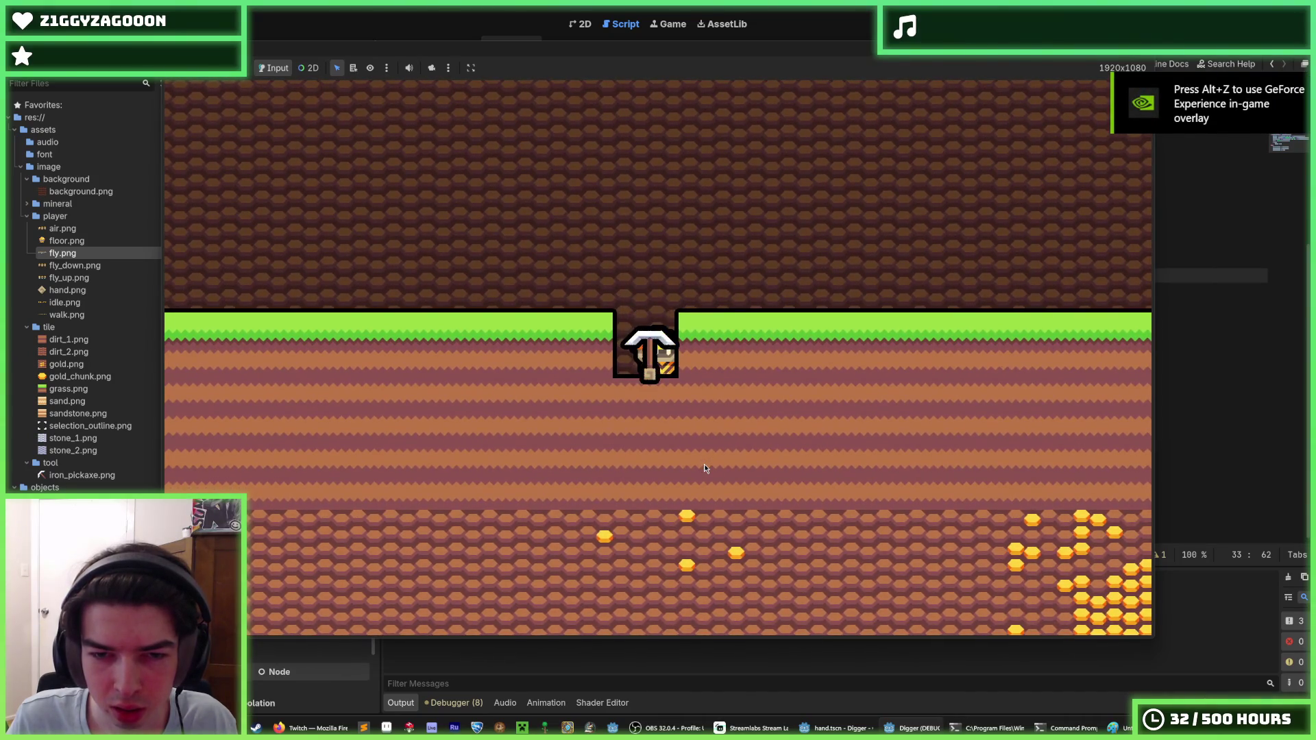
key(s)
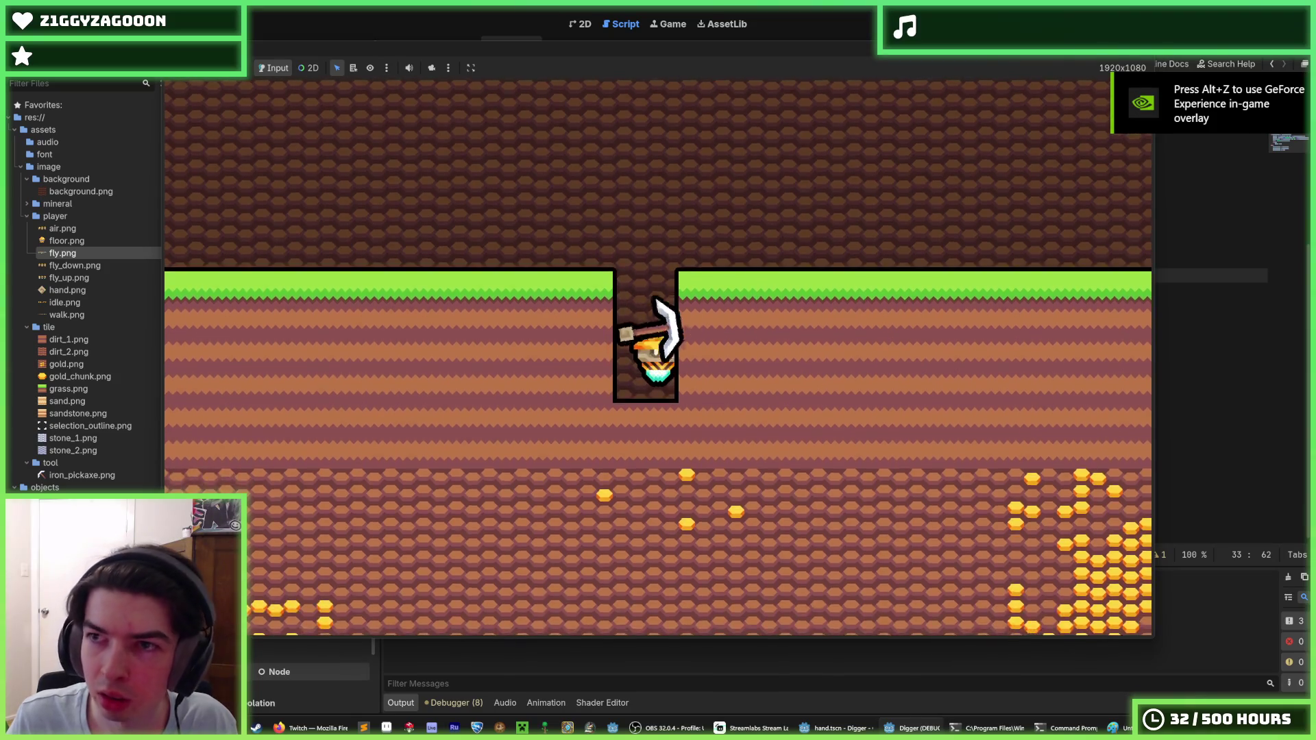
key(F8)
Delete the stray space before '=' in line 26's new_position assignment in hand.gd.
click(825, 256)
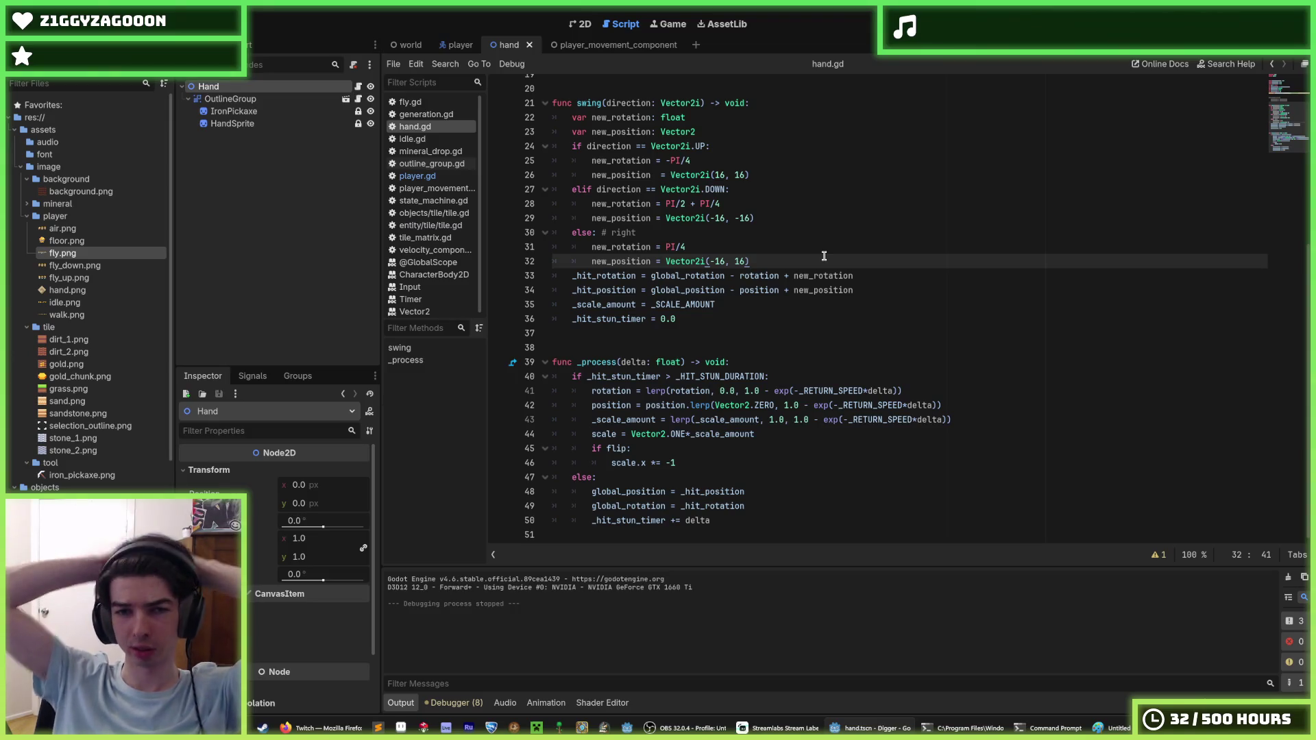
click(661, 175)
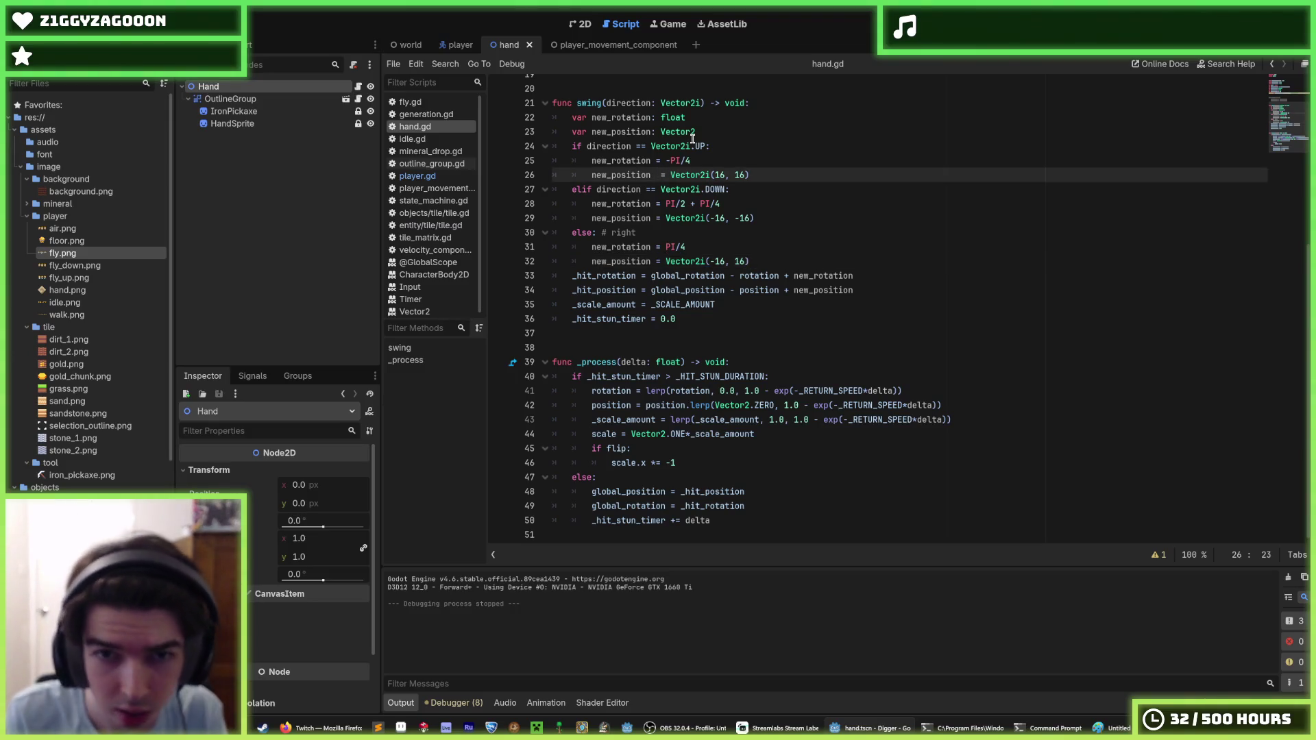
key(BackSpace)
key(Down)
key(Down)
key(Down)
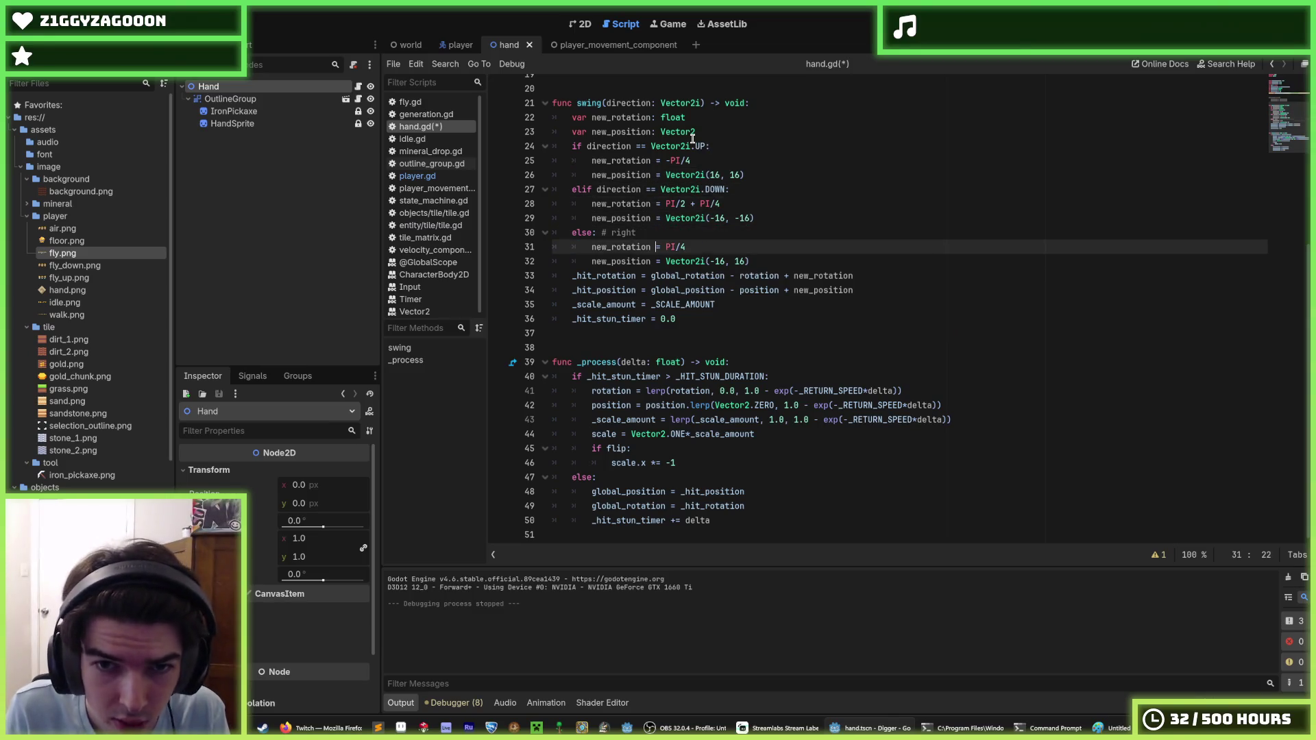